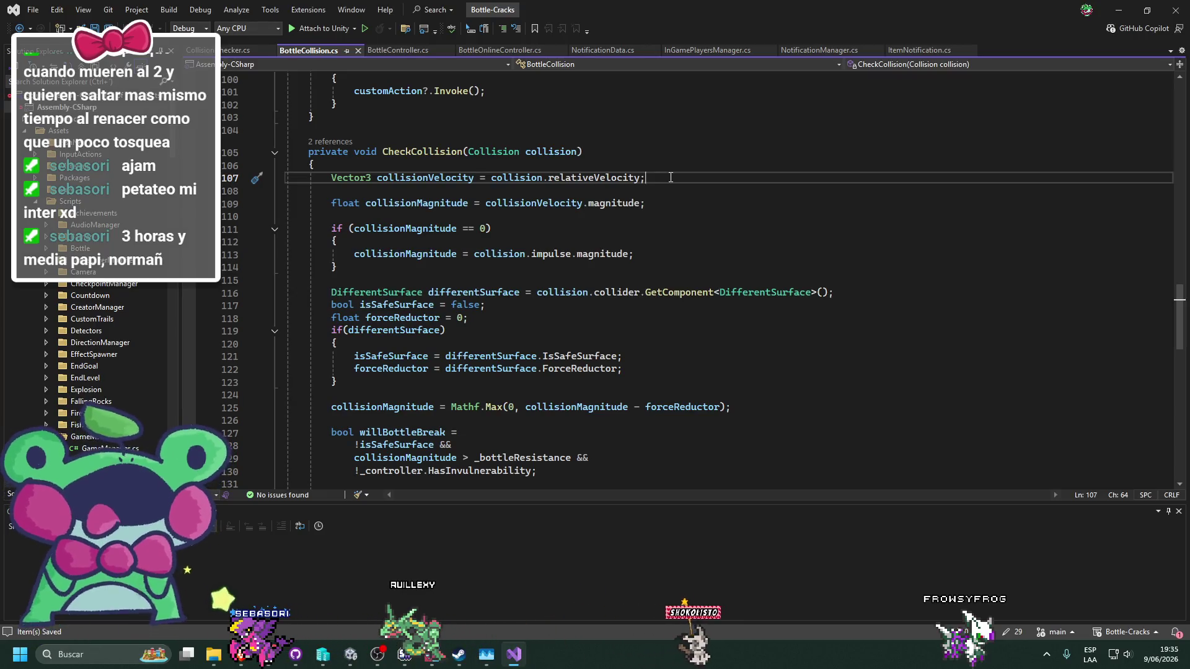
# Inspect where collisionVelocity, collisionMagnitude and forceReductor are used in CheckCollision.
pyautogui.doubleClick(391, 178)
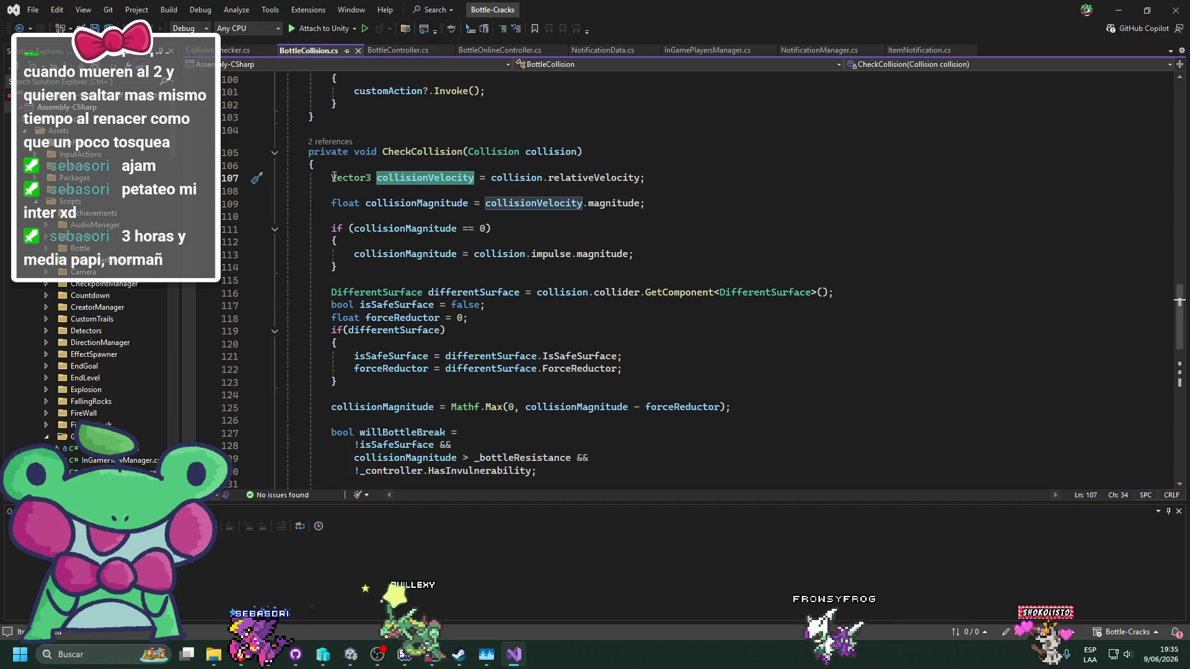
pyautogui.scroll(-1, 349, 242)
pyautogui.doubleClick(429, 218)
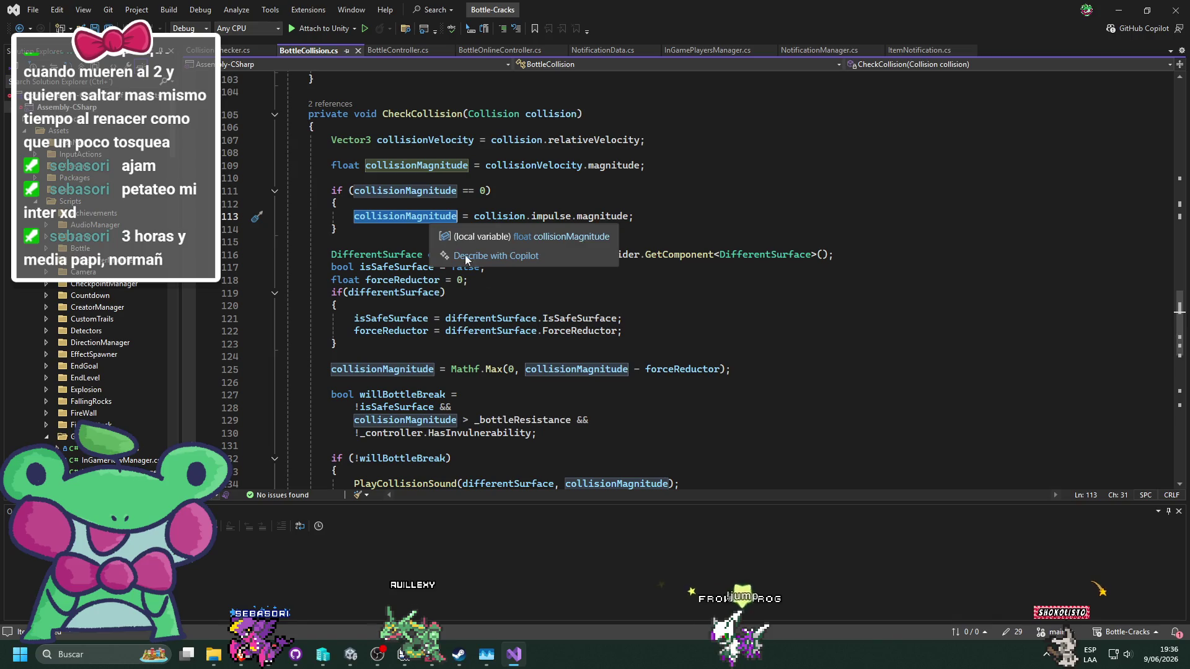
pyautogui.doubleClick(689, 373)
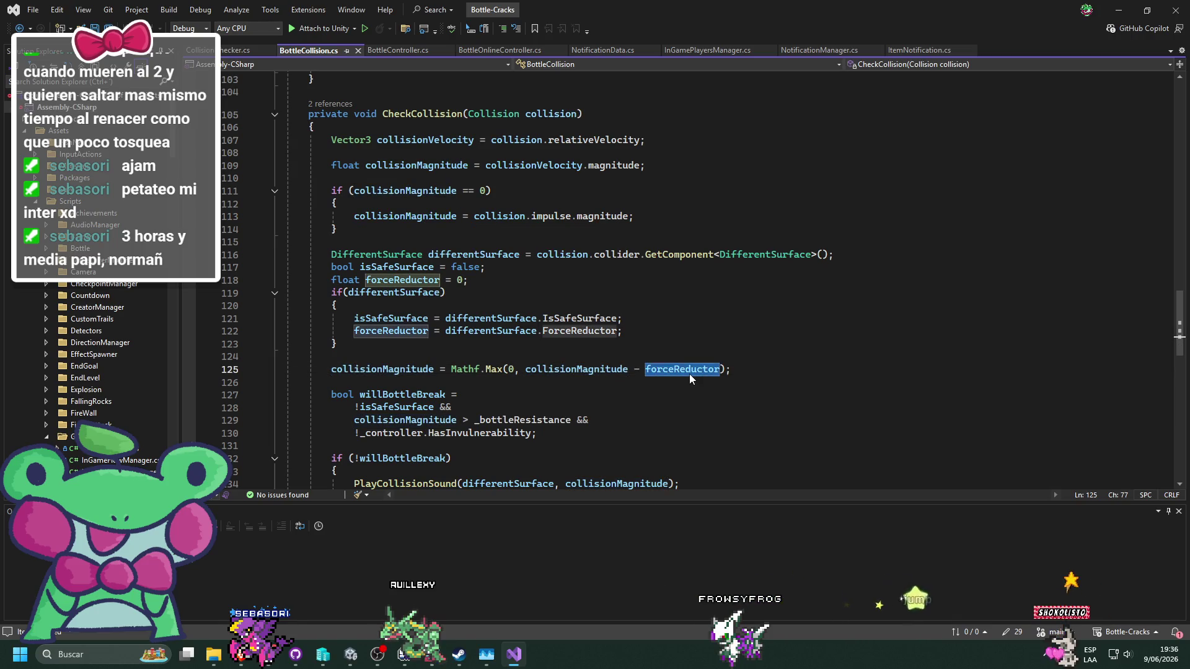
pyautogui.doubleClick(576, 370)
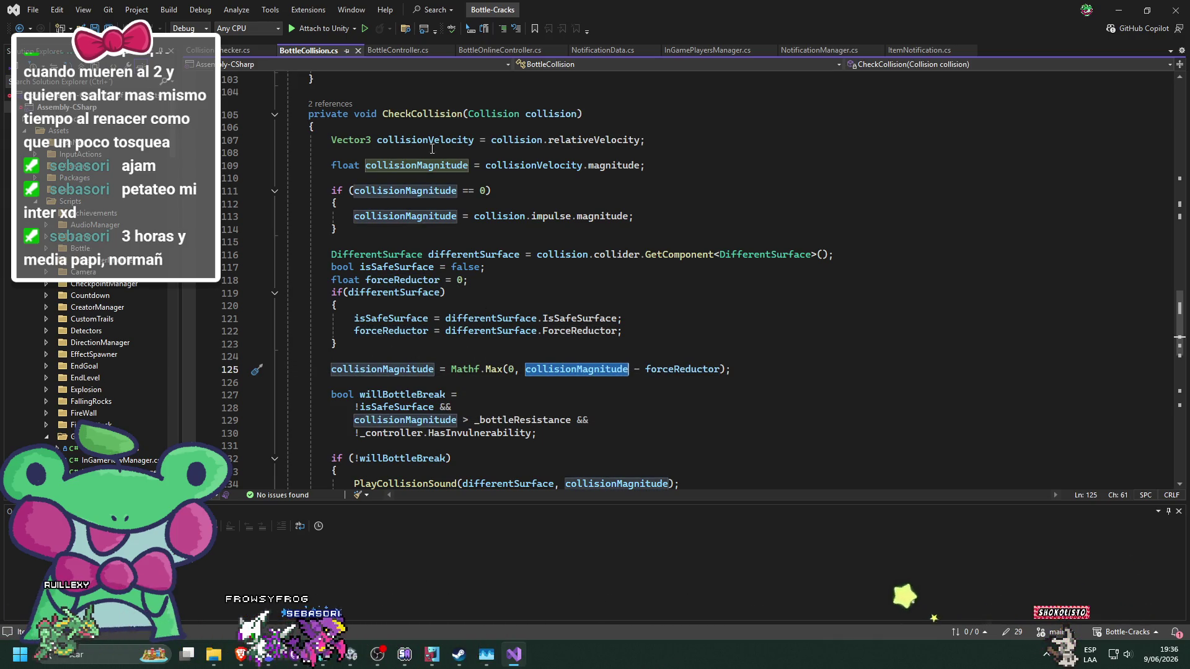
# Add a Debug.Log line printing "COLLISION MAGNITUDE: " + collisionMagnitude on line 108.
pyautogui.click(456, 154)
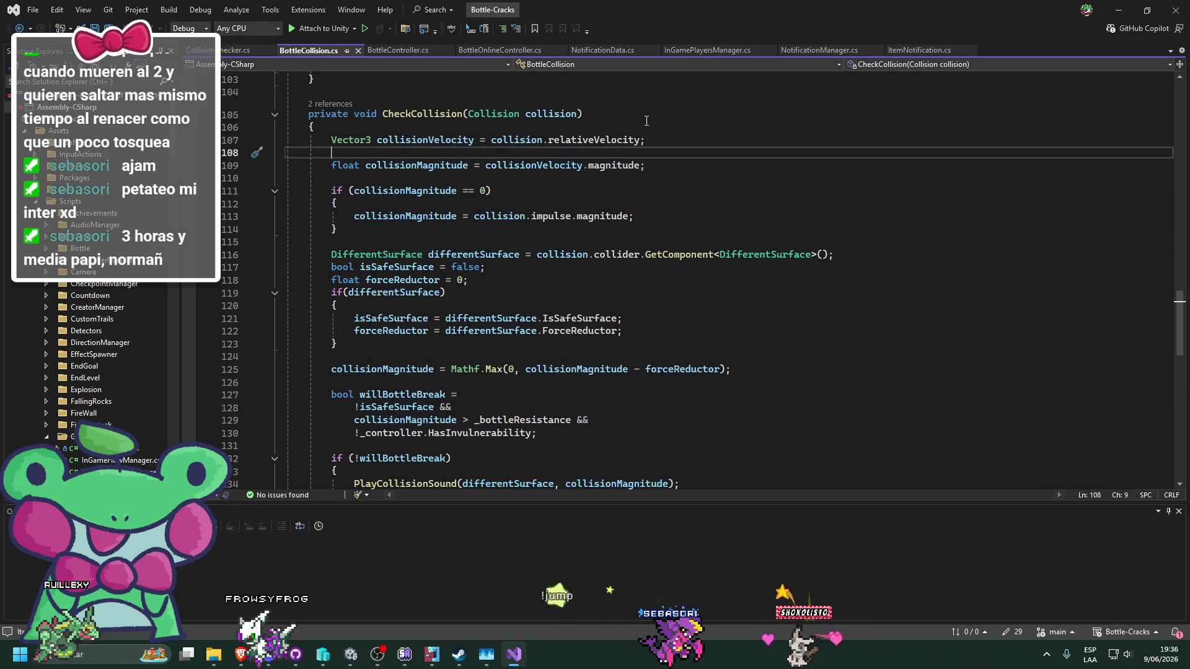
pyautogui.press('Down')
pyautogui.press('Down')
pyautogui.press('Return')
pyautogui.press('Return')
pyautogui.press('Up')
pyautogui.write('Debug')
pyautogui.press('Escape')
pyautogui.write('.Log(')
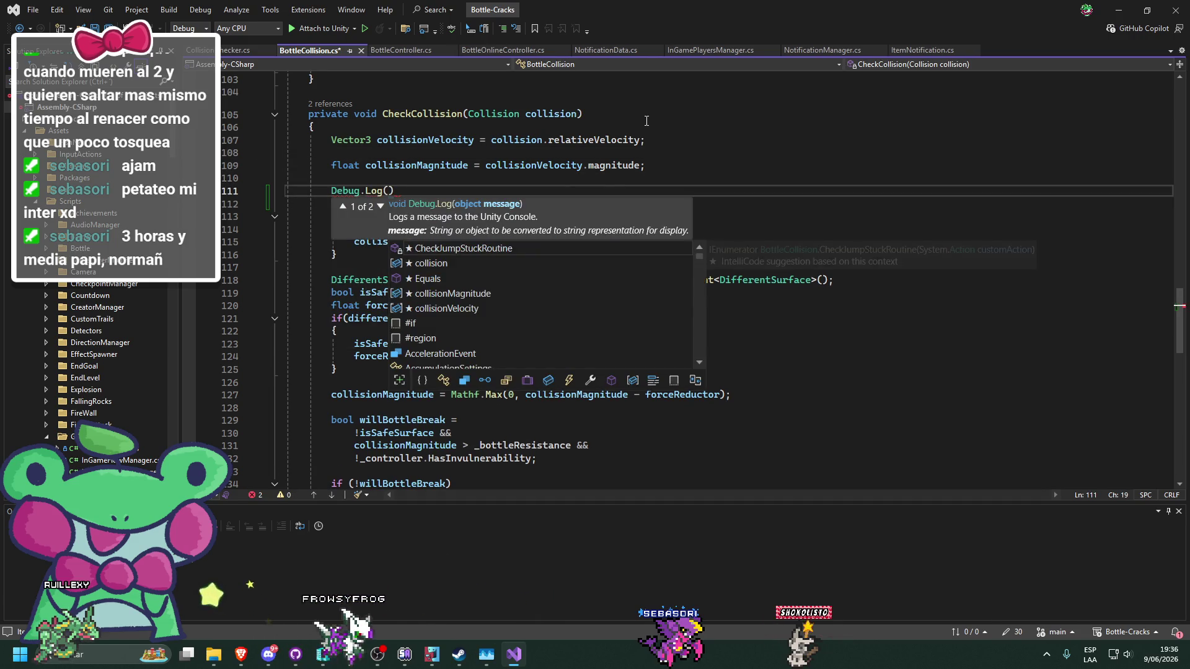
pyautogui.write('"COLLISION ')
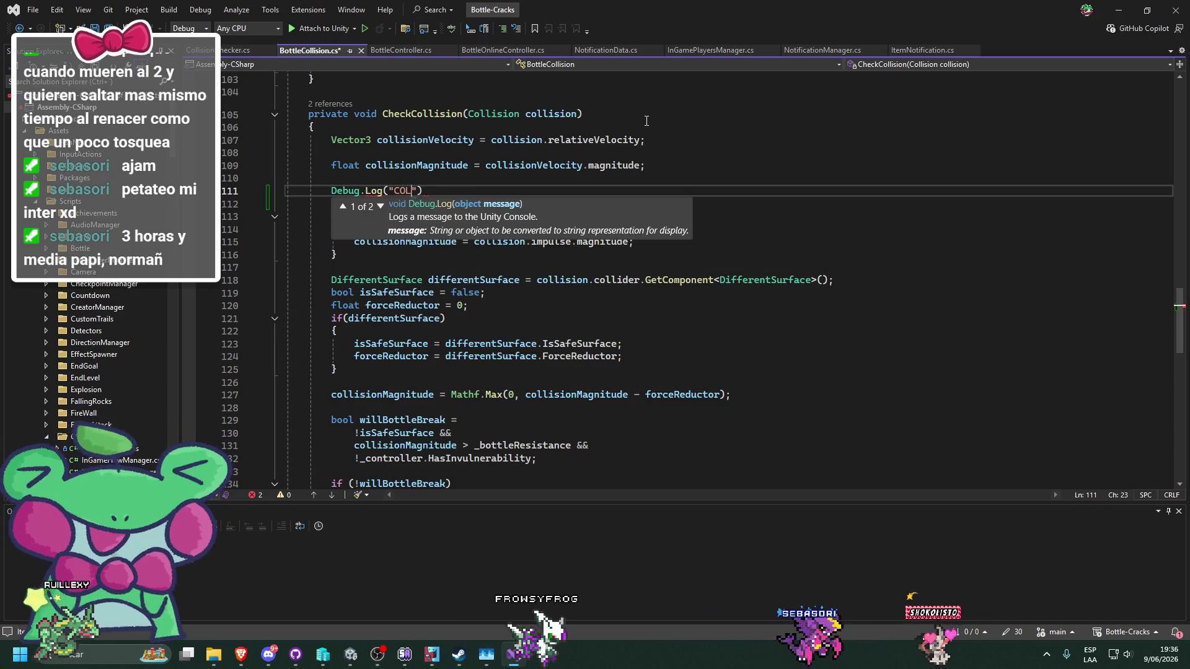
pyautogui.write('MAGNITUDE: " + ')
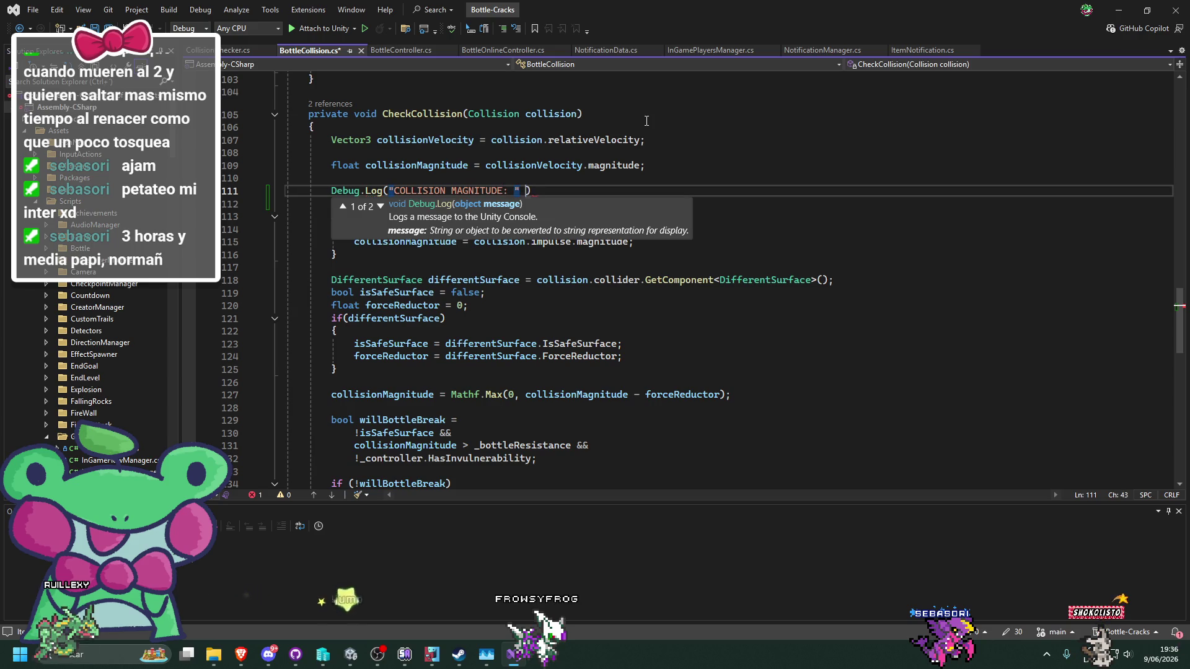
pyautogui.write('coll')
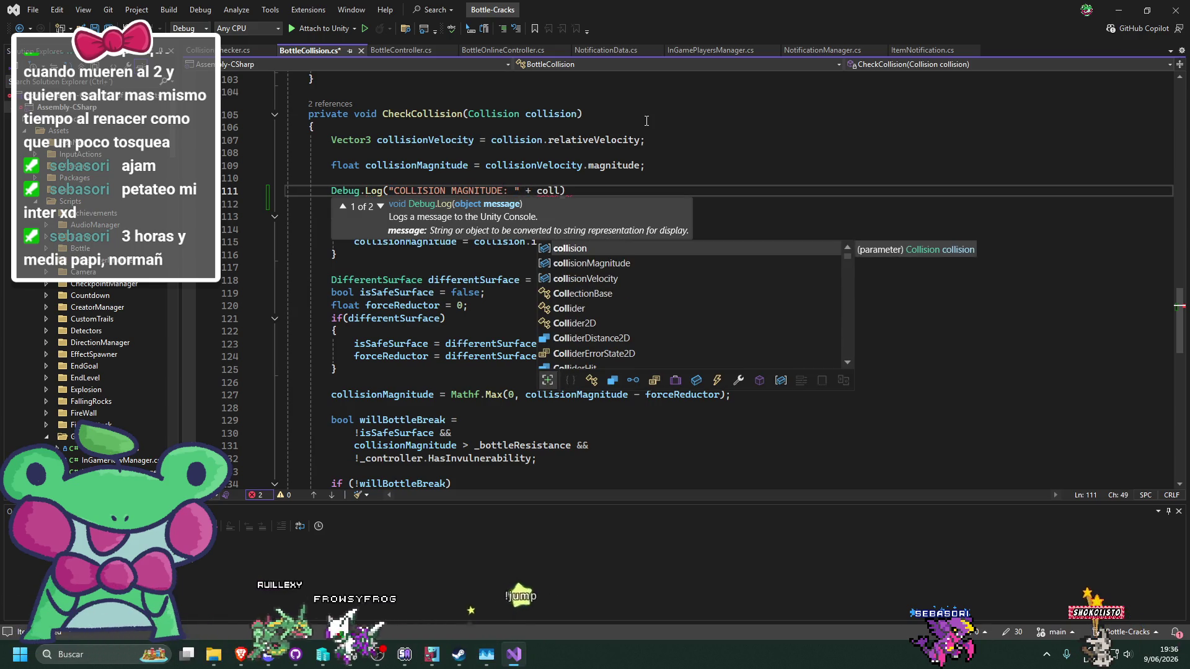
pyautogui.press('Tab')
# Duplicate it as an "ONLY BOTTLE MAGNITUDE: " log of _controller.BottleContainer.Rigidbody.linearVelocity, and save.
pyautogui.hotkey('ctrl', 'd')
pyautogui.click(414, 208)
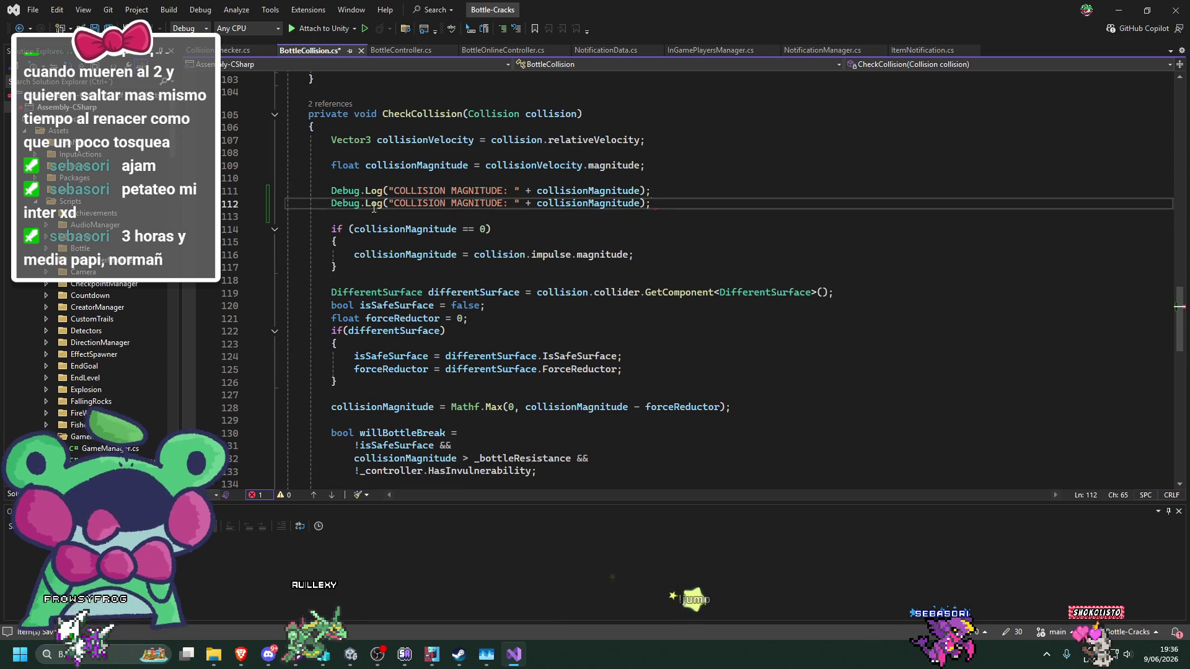
pyautogui.doubleClick(414, 208)
pyautogui.write('ONLY BOTT')
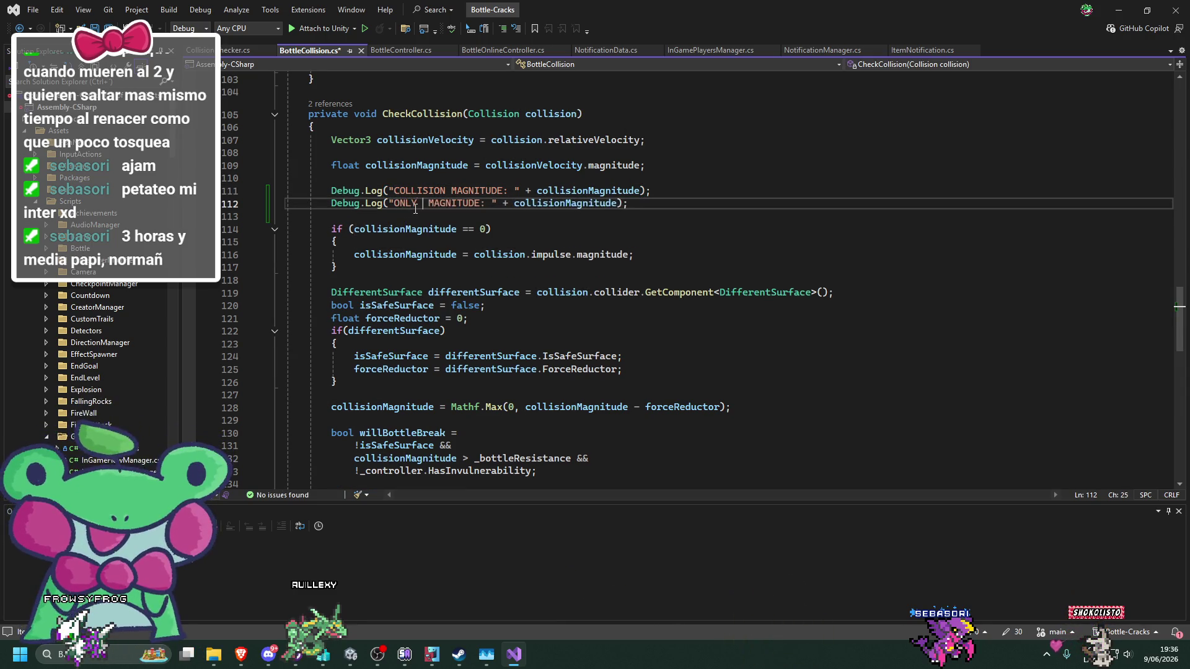
pyautogui.write('LE')
pyautogui.hotkey('ctrl', 'shift', 'Right')
pyautogui.press('Delete')
pyautogui.write('controller.')
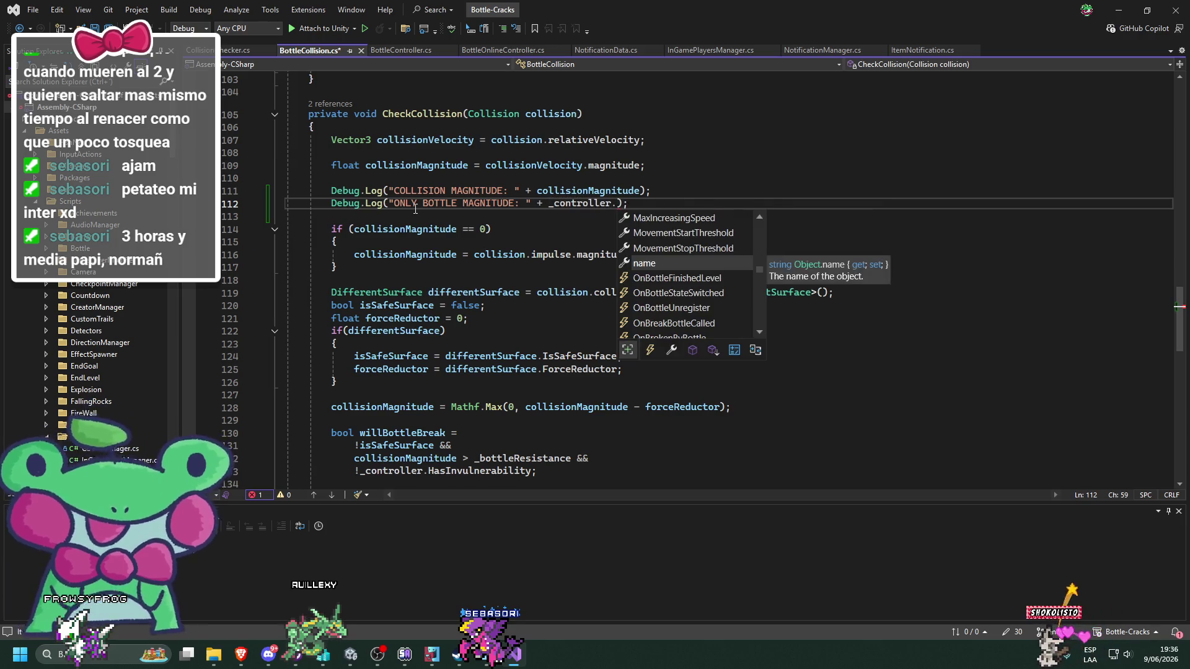
pyautogui.write('co')
pyautogui.write('ntainer.rig.')
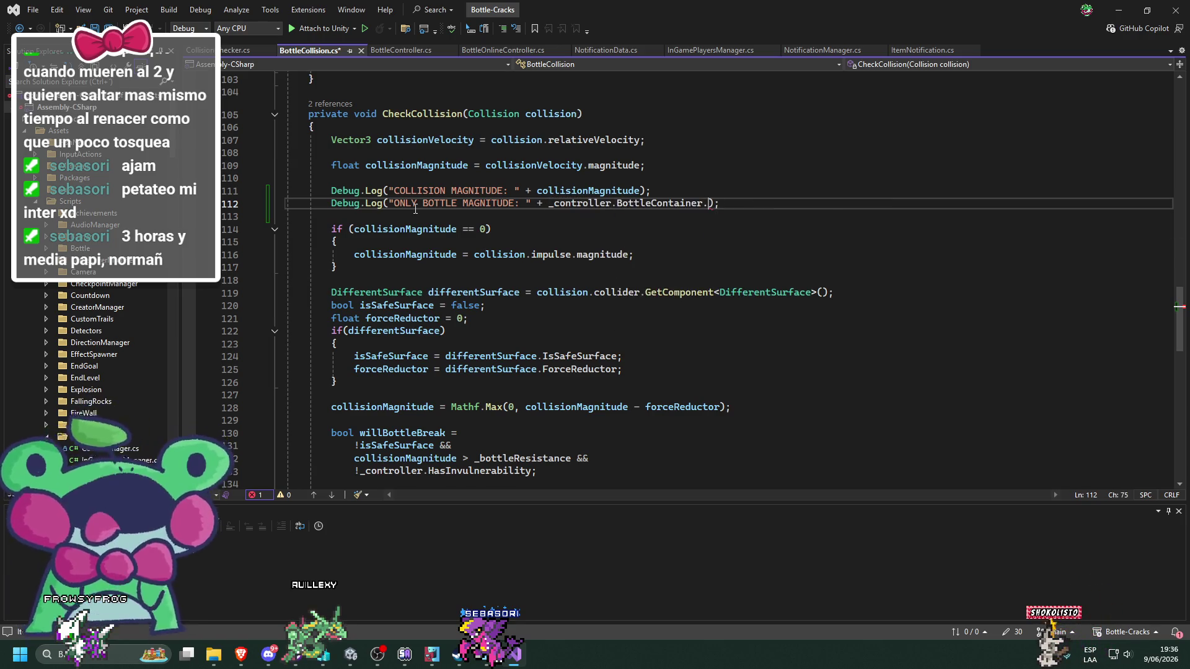
pyautogui.write('line')
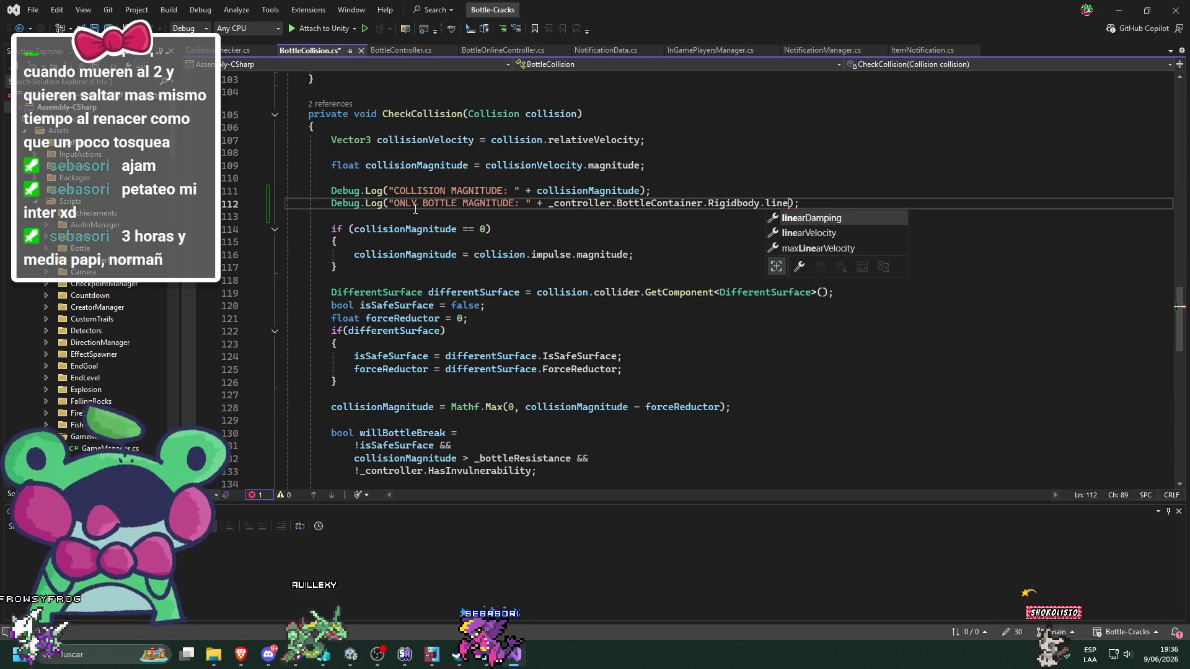
pyautogui.write('v')
pyautogui.press('Tab')
pyautogui.hotkey('ctrl', 's')
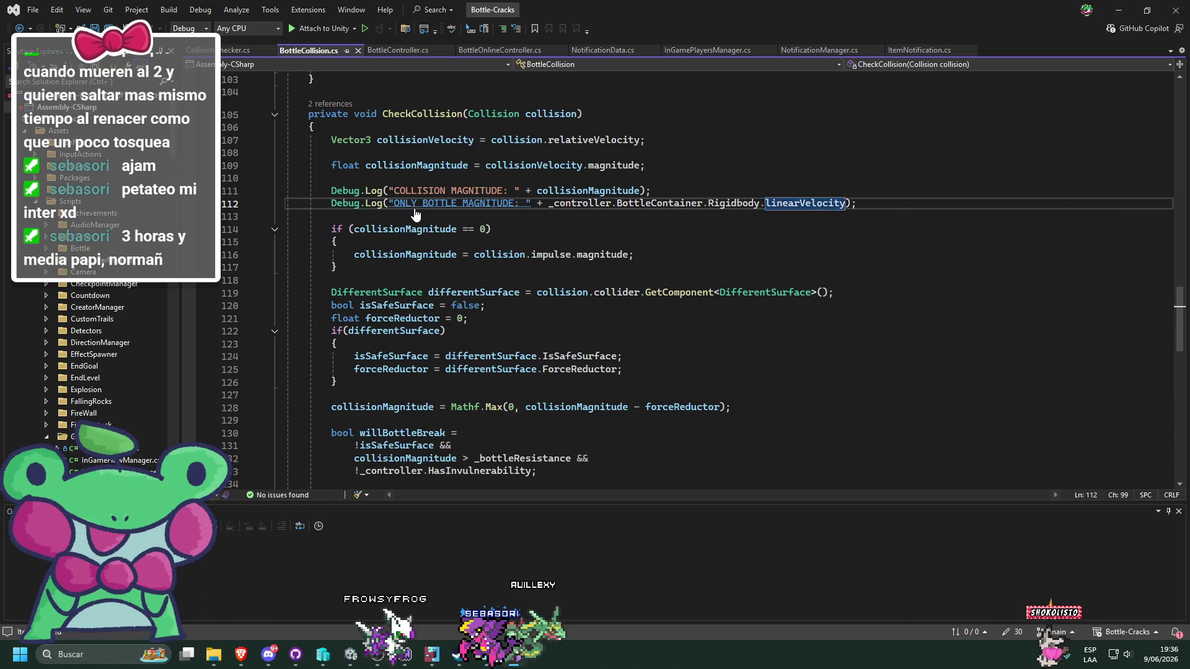
# Review the collisionMagnitude and linearVelocity references in the two new log lines.
pyautogui.click(587, 191)
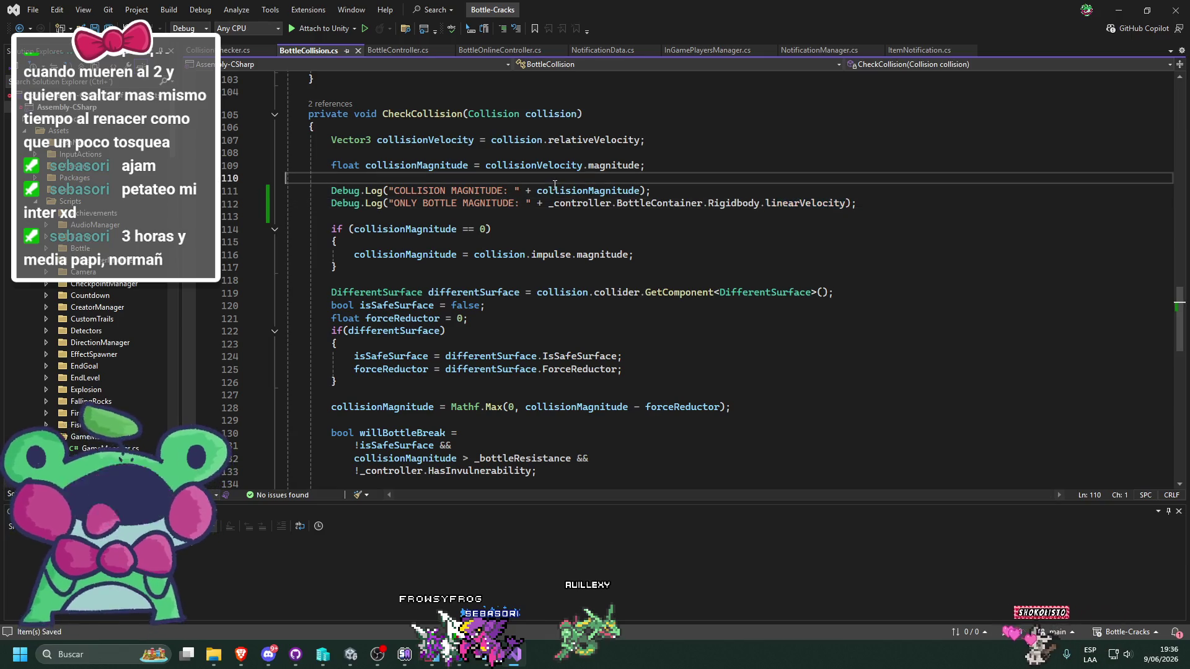
pyautogui.doubleClick(792, 207)
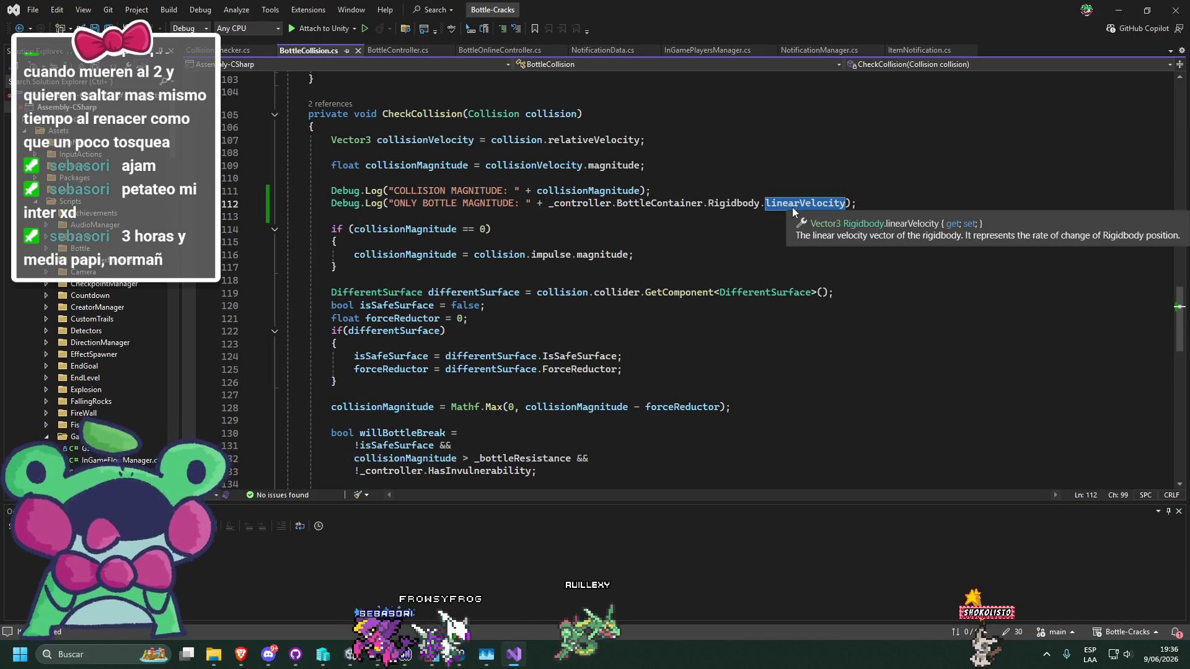
pyautogui.click(658, 220)
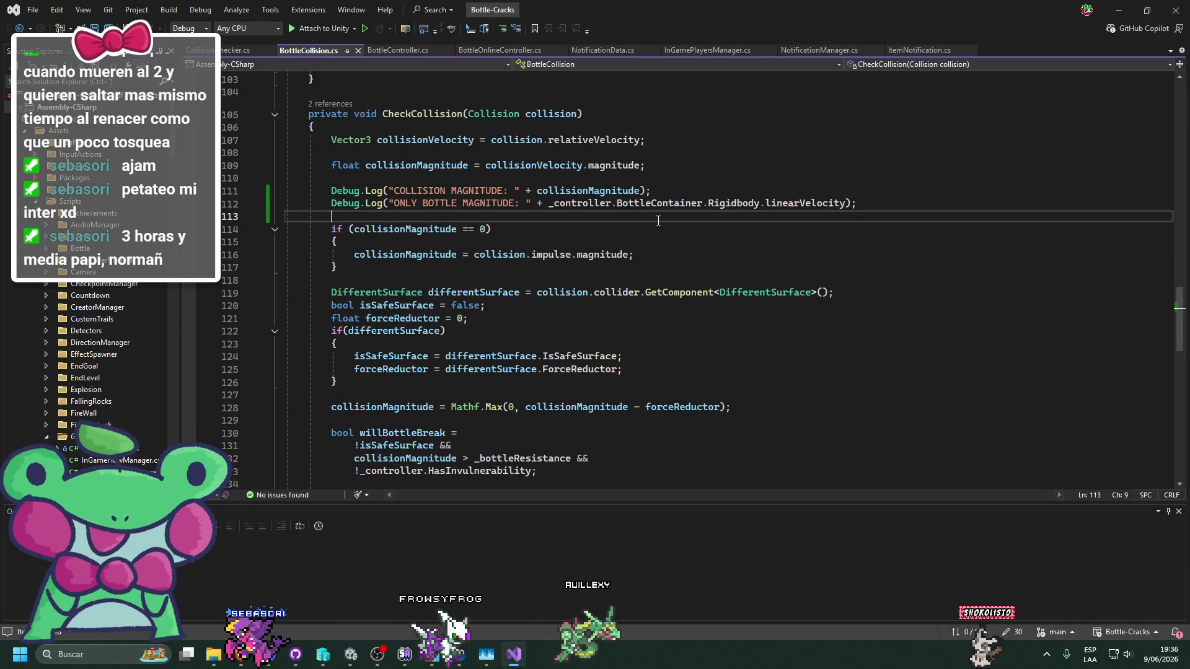
pyautogui.doubleClick(790, 204)
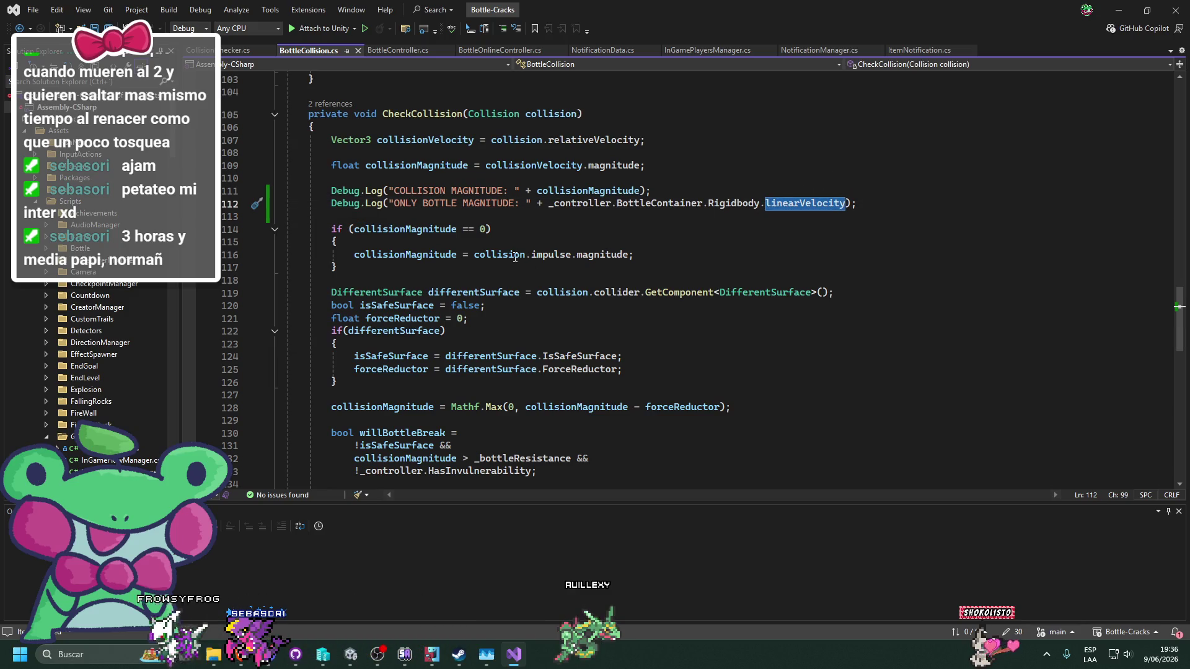
pyautogui.moveTo(546, 252)
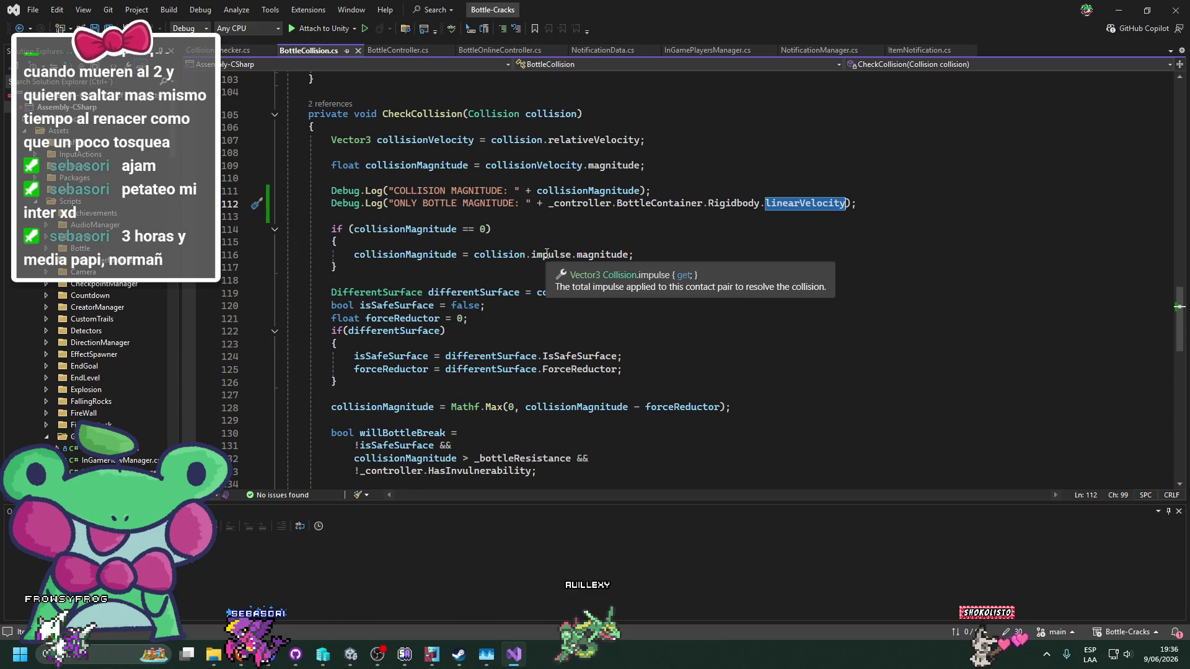
pyautogui.click(591, 224)
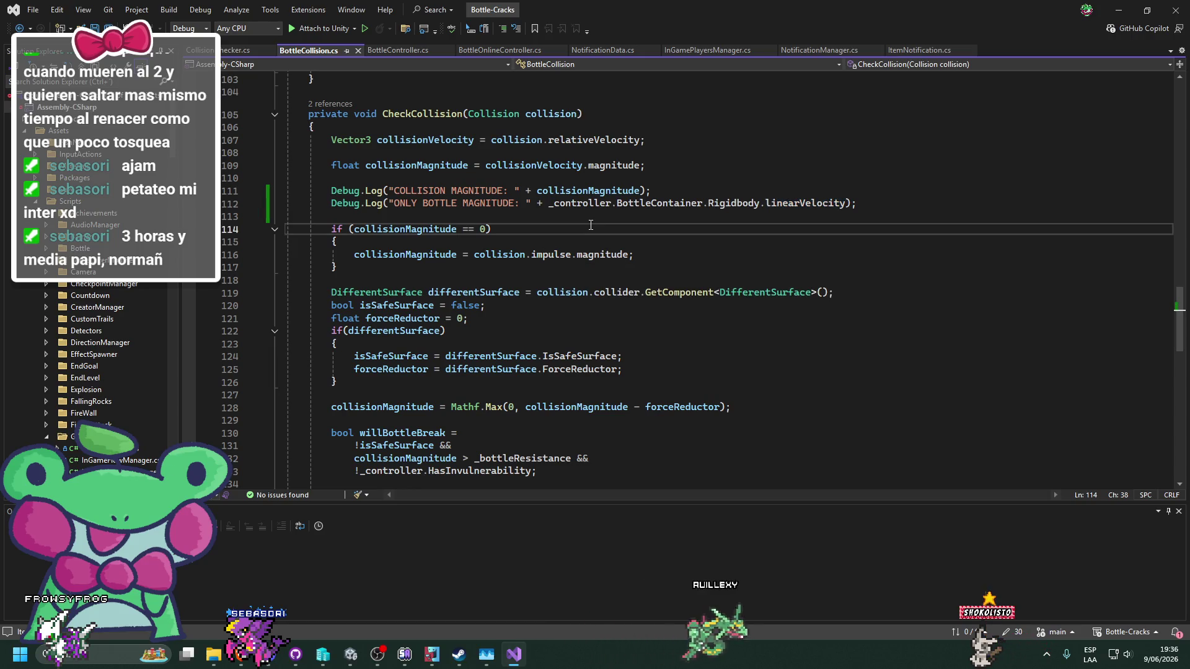
# Stop the running game in Unity, save the project, and let the scripts reload.
pyautogui.click(1125, 9)
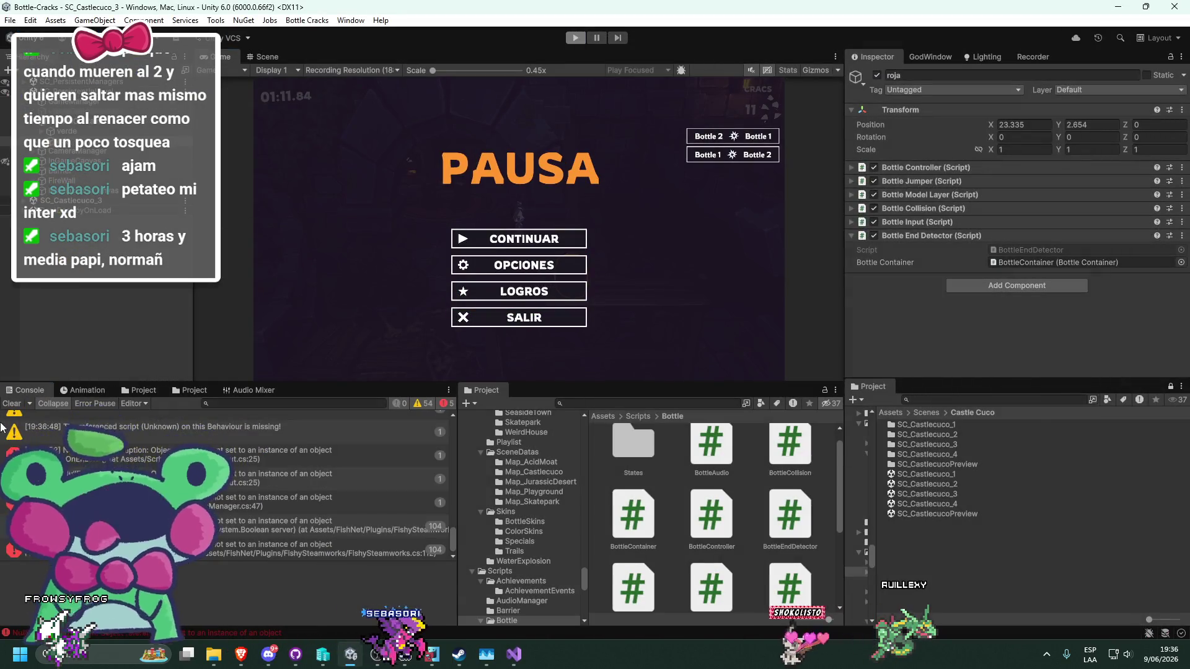
pyautogui.click(575, 38)
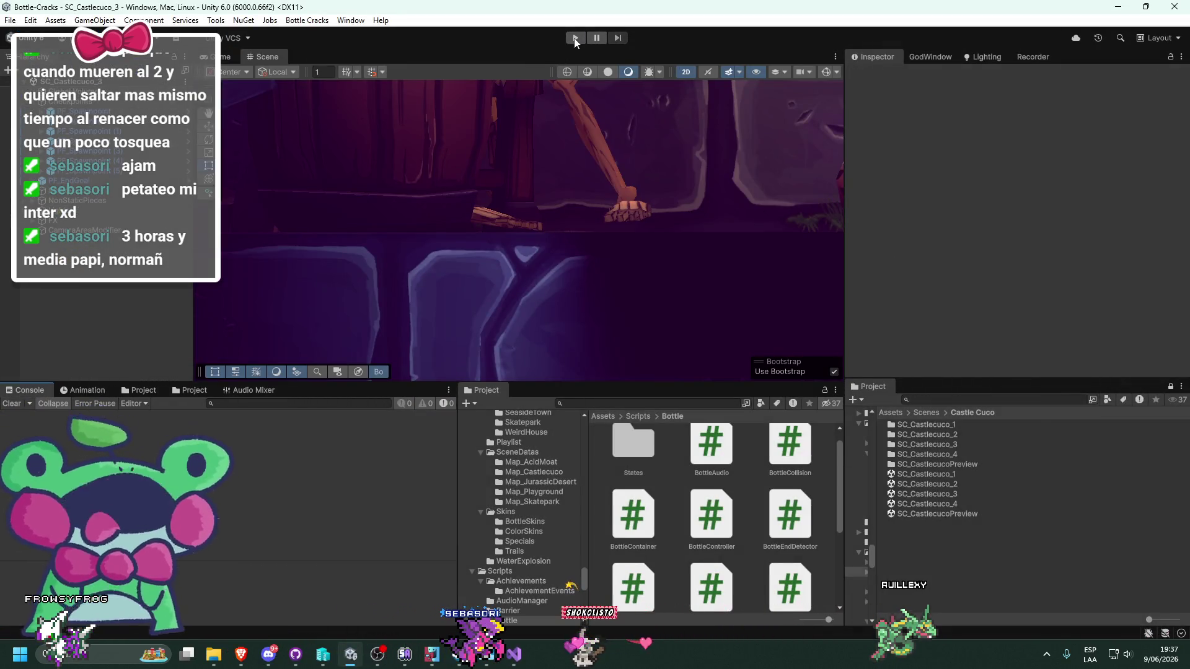
pyautogui.hotkey('ctrl', 's')
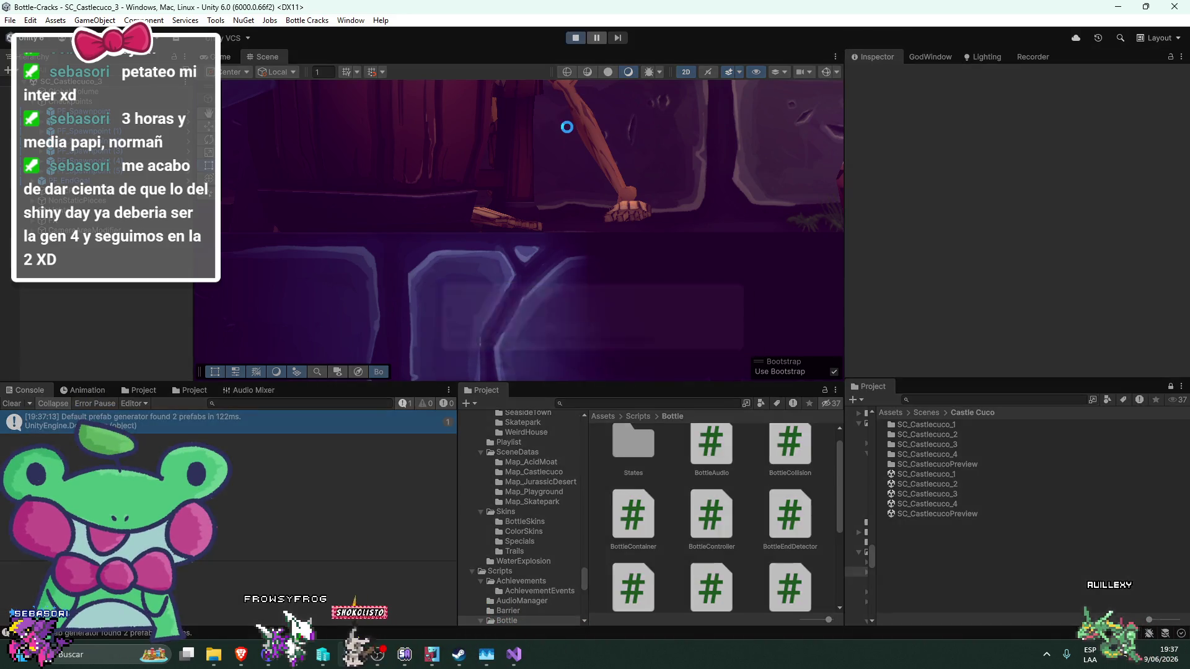
pyautogui.click(513, 656)
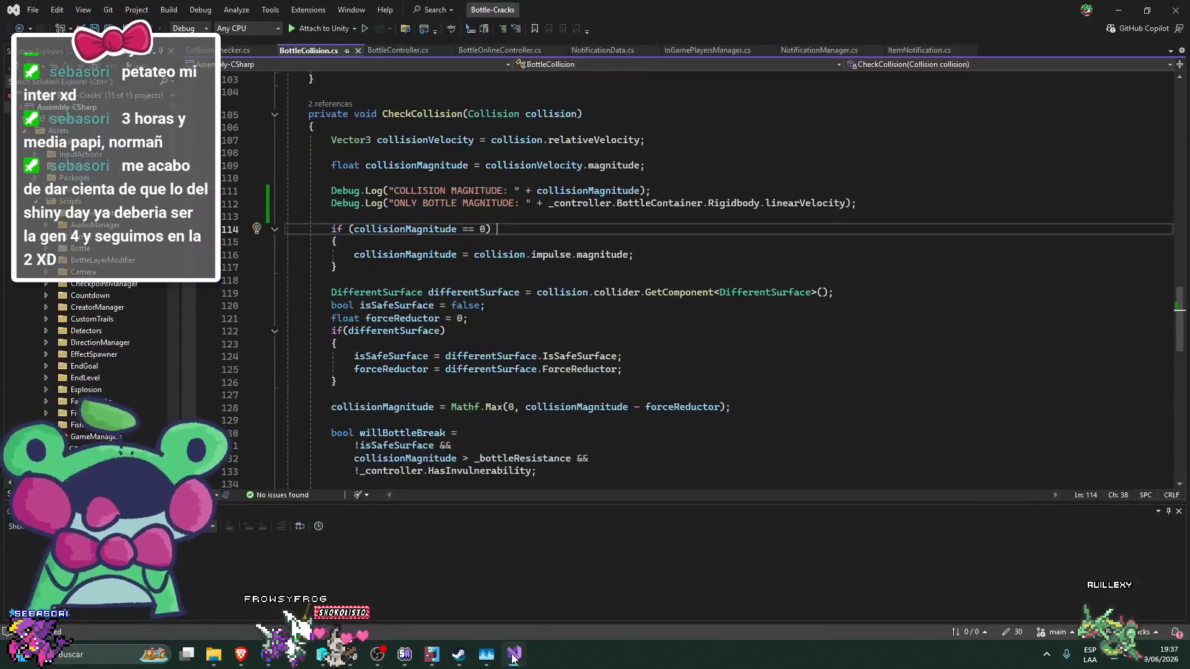
pyautogui.click(513, 655)
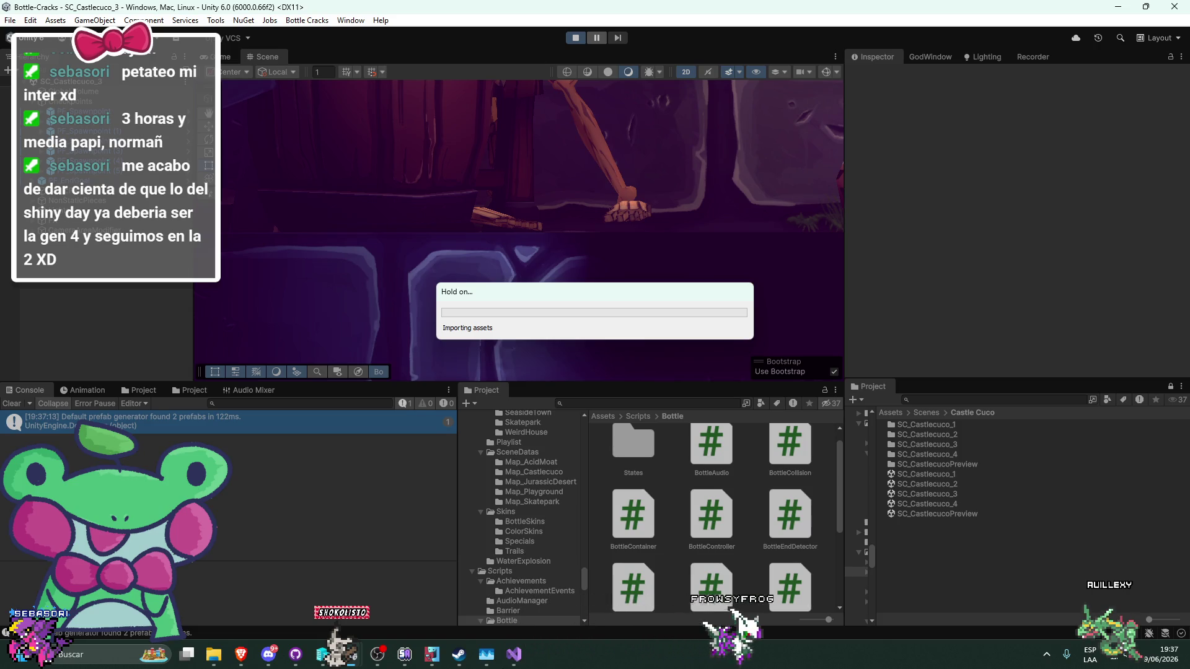
pyautogui.click(514, 654)
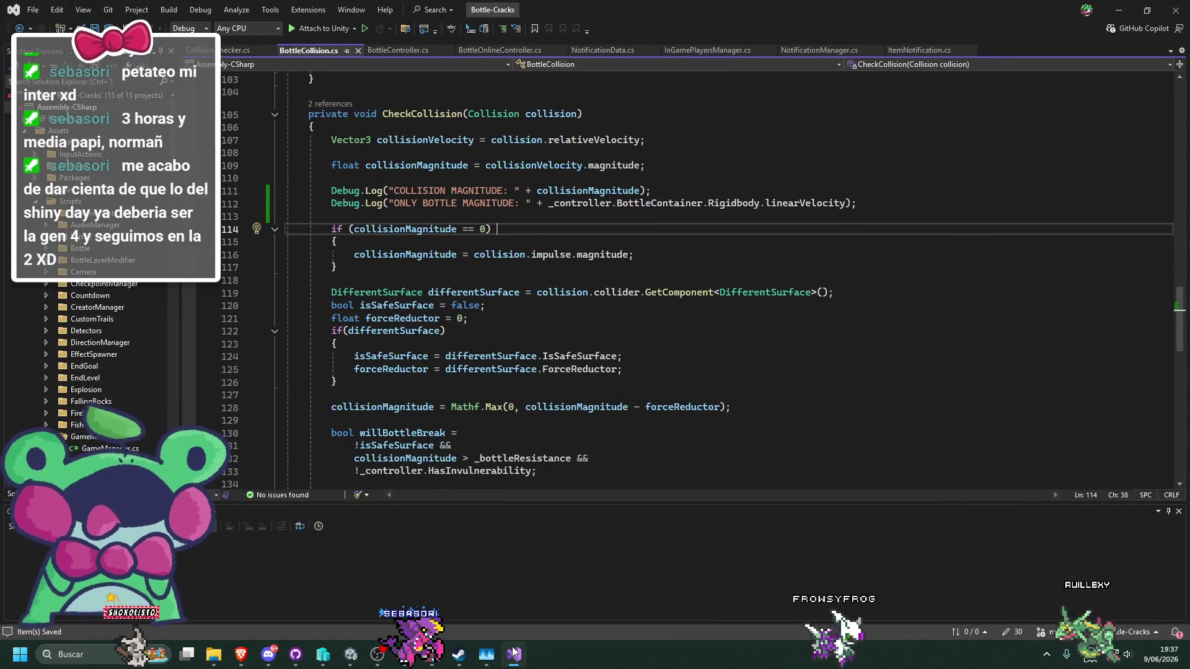
pyautogui.click(513, 652)
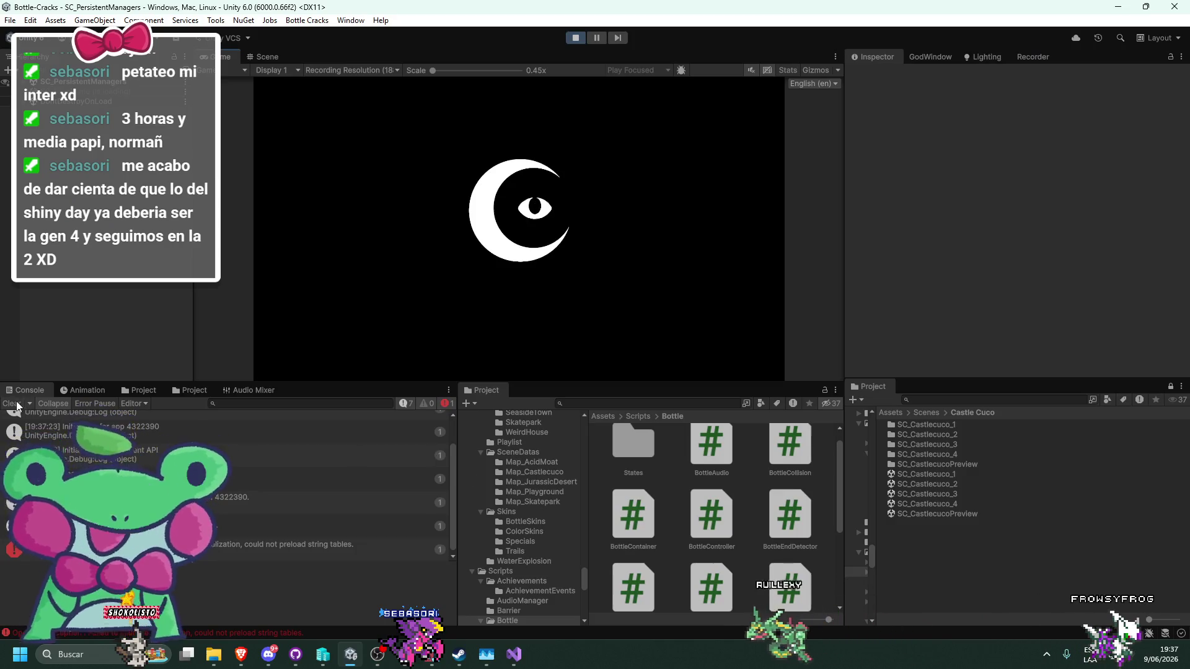
# Start a one-player Local Game on key F, flip the bottle, then stop play mode.
pyautogui.click(384, 177)
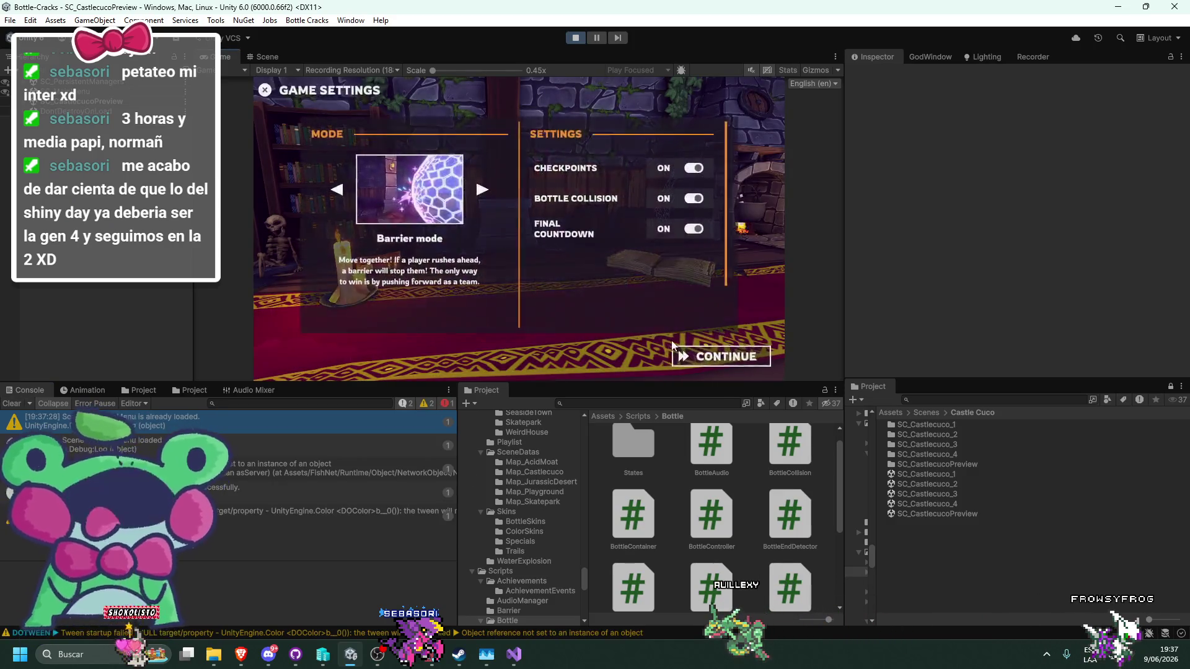
pyautogui.click(670, 341)
pyautogui.click(526, 139)
pyautogui.press('f')
pyautogui.click(557, 319)
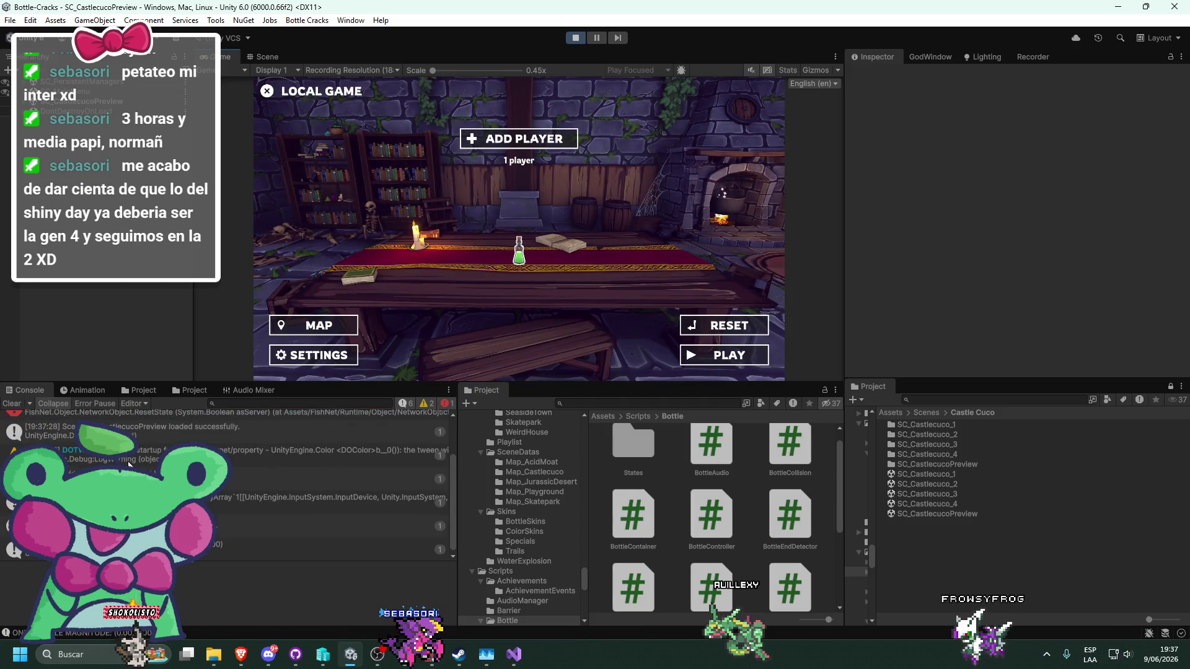
pyautogui.press('f')
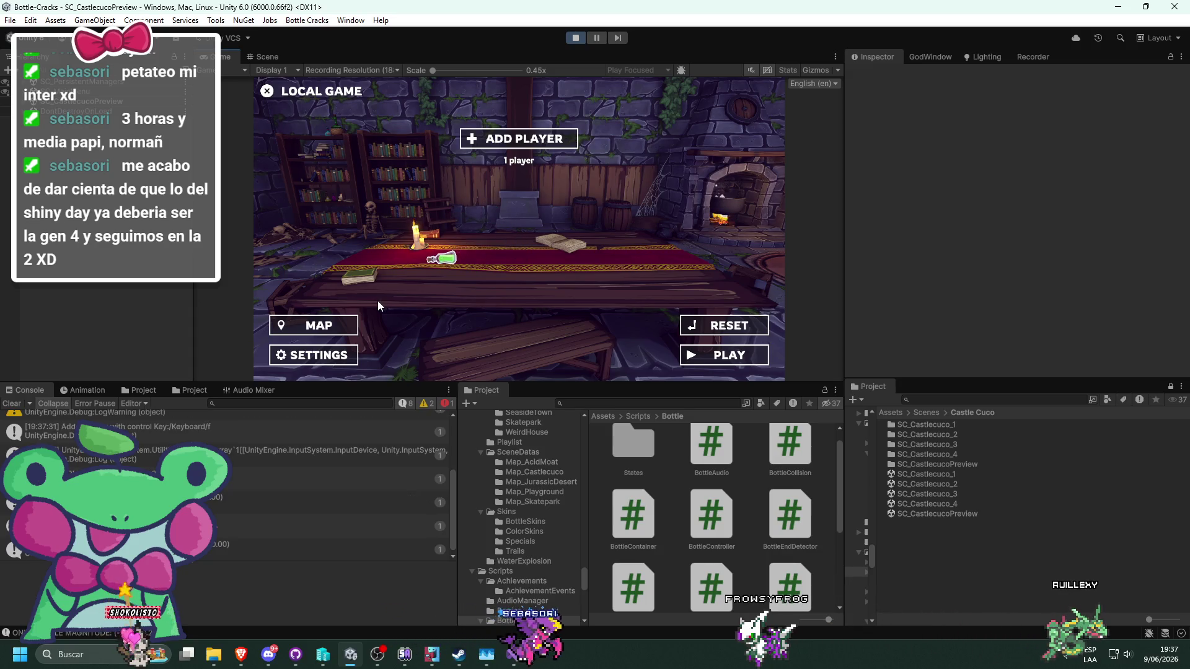
pyautogui.click(573, 38)
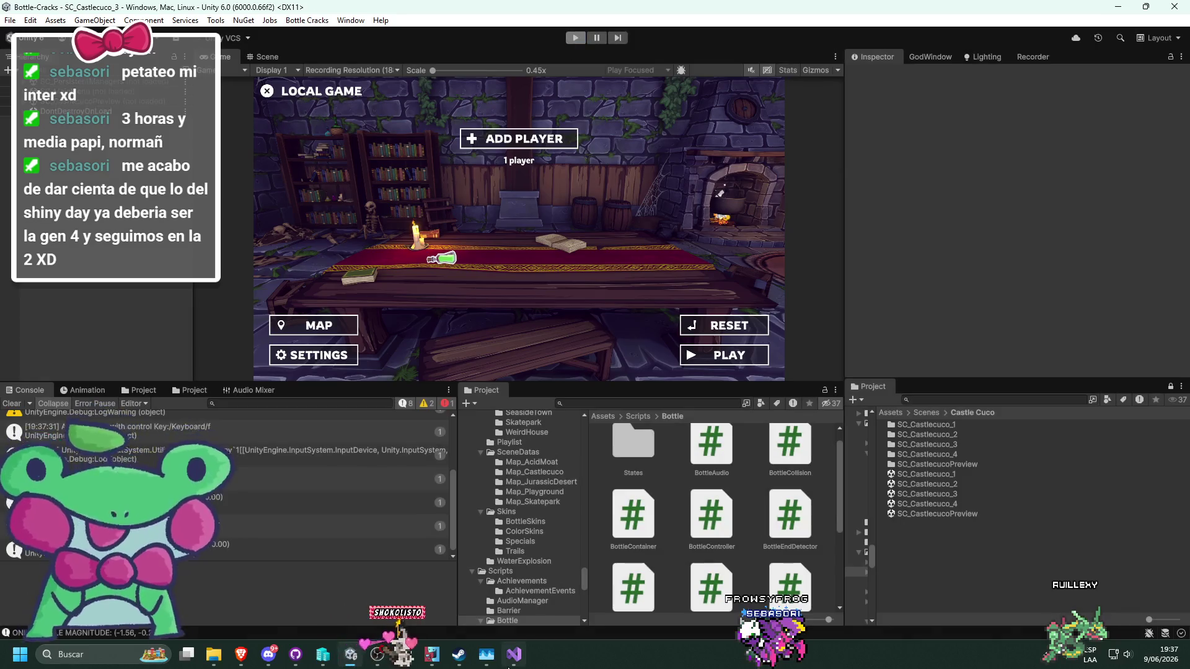
pyautogui.click(513, 656)
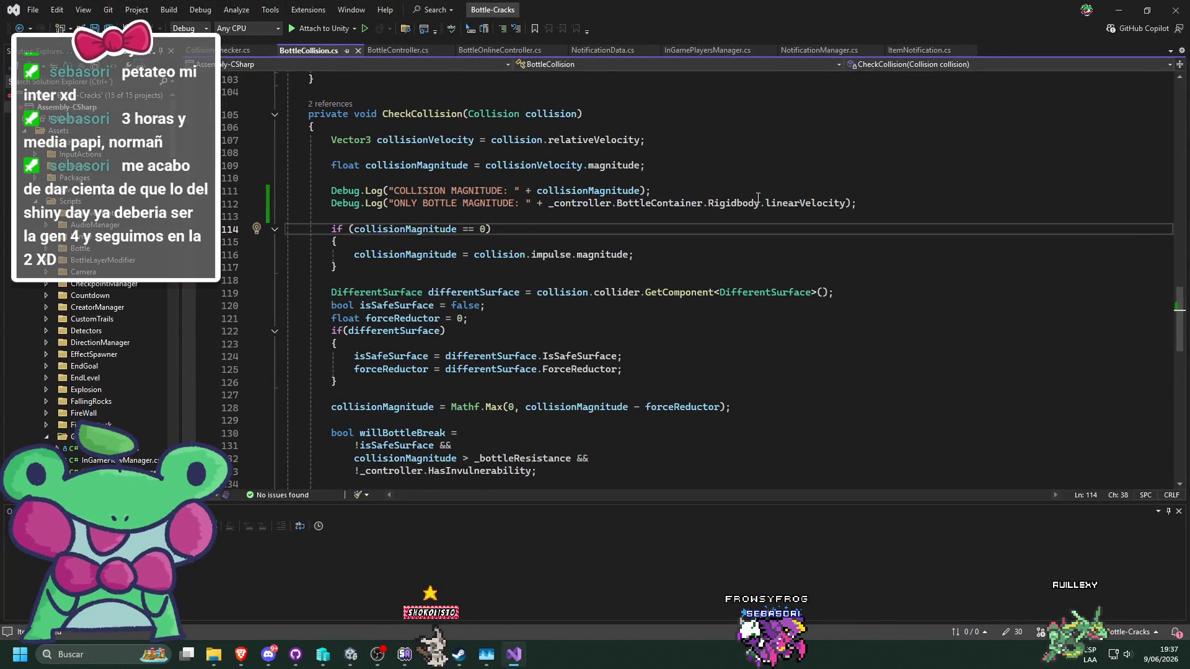
# Append .magnitude to linearVelocity in the ONLY BOTTLE MAGNITUDE log, then return to Unity.
pyautogui.click(840, 203)
pyautogui.write('.magnitude')
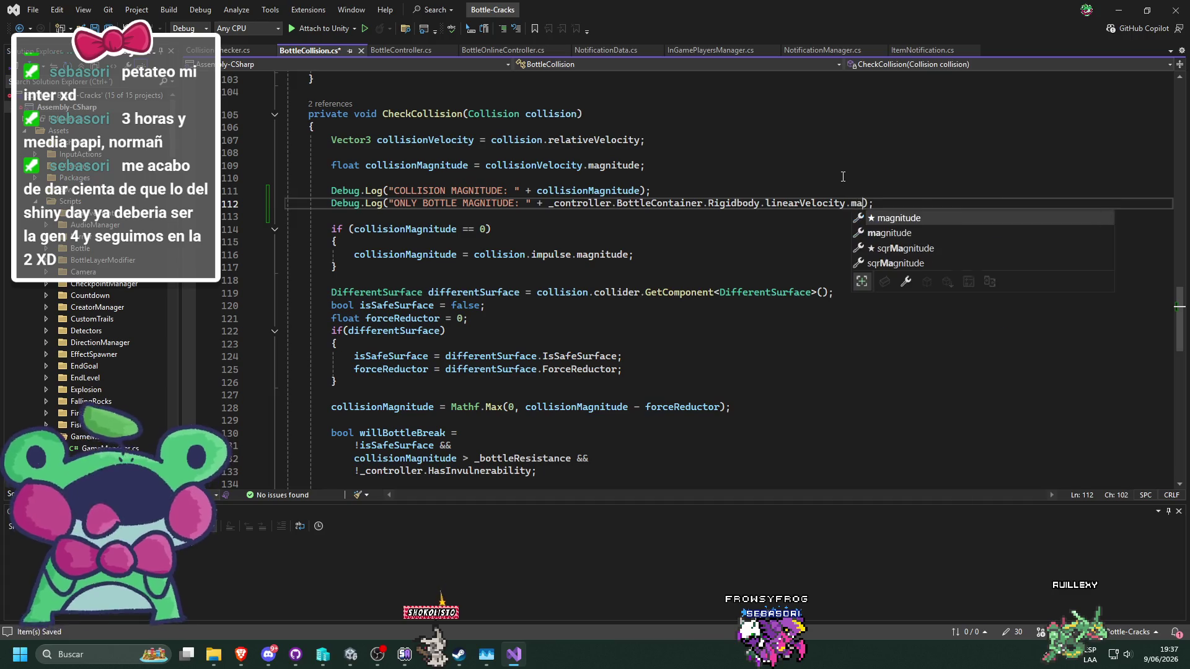
pyautogui.click(1116, 7)
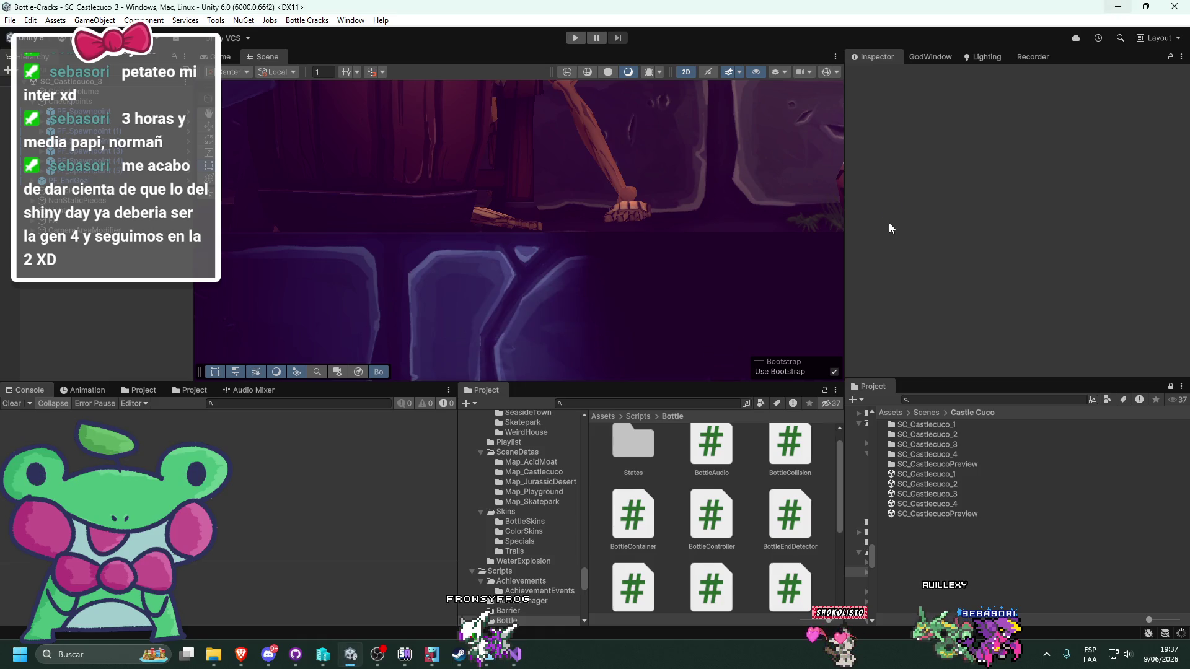
# Enter play mode, clear the Console, and send the bottle moving across the blocks.
pyautogui.hotkey('ctrl', 'p')
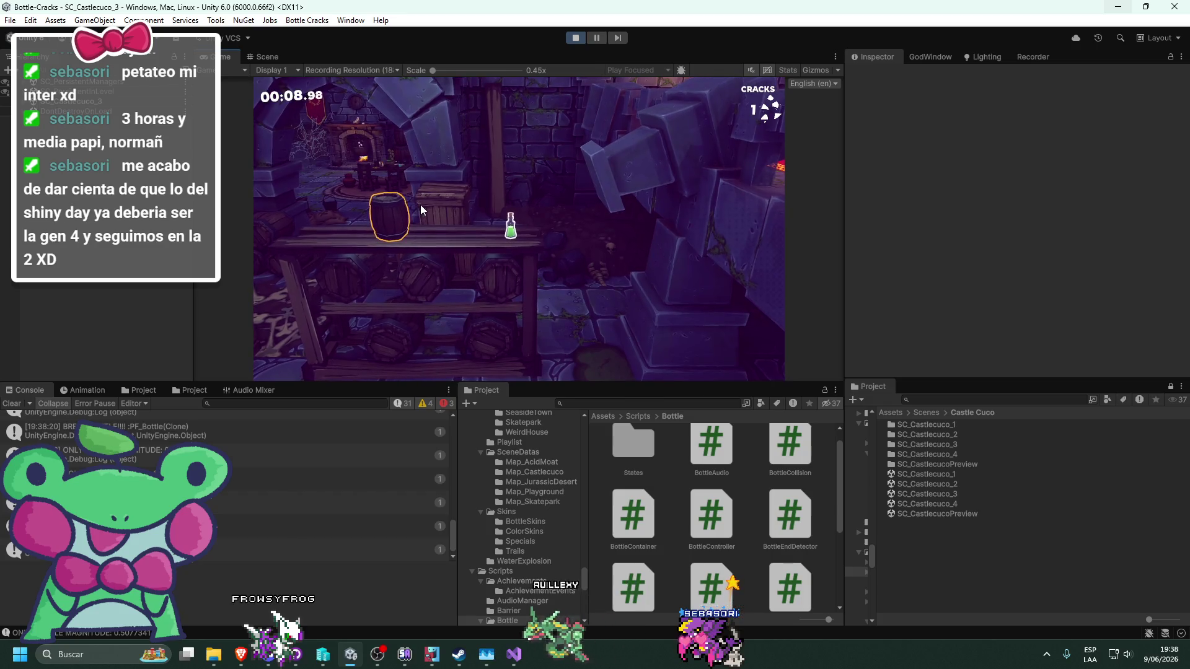
pyautogui.press('Escape')
pyautogui.press('Escape')
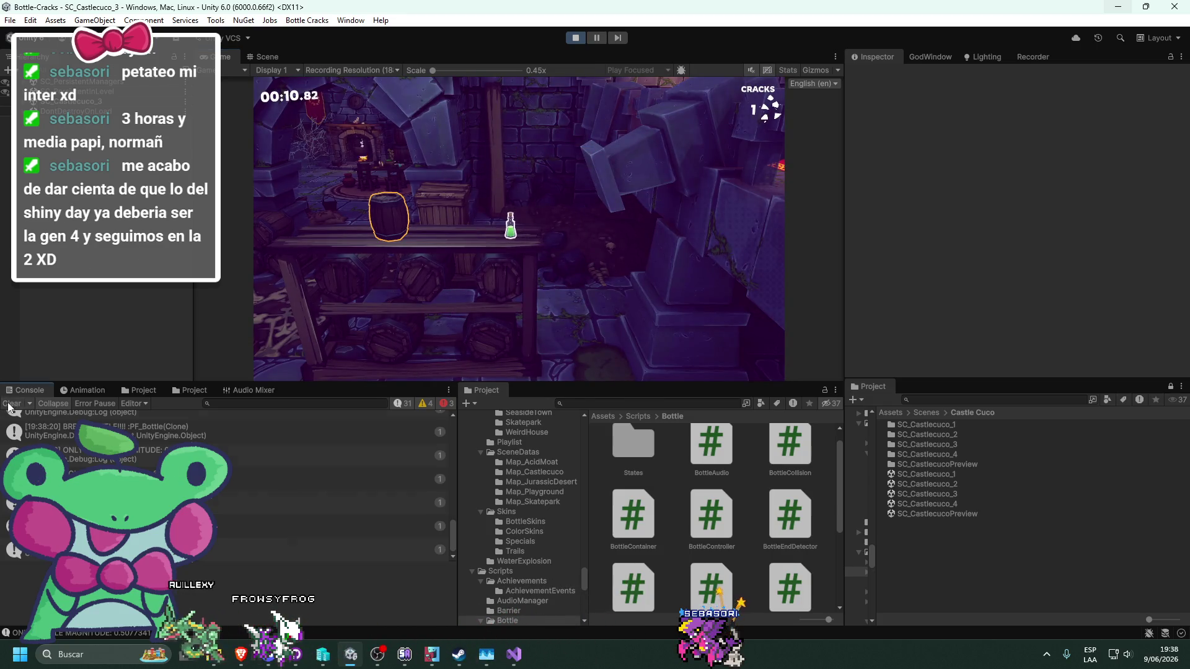
pyautogui.click(10, 403)
pyautogui.click(489, 194)
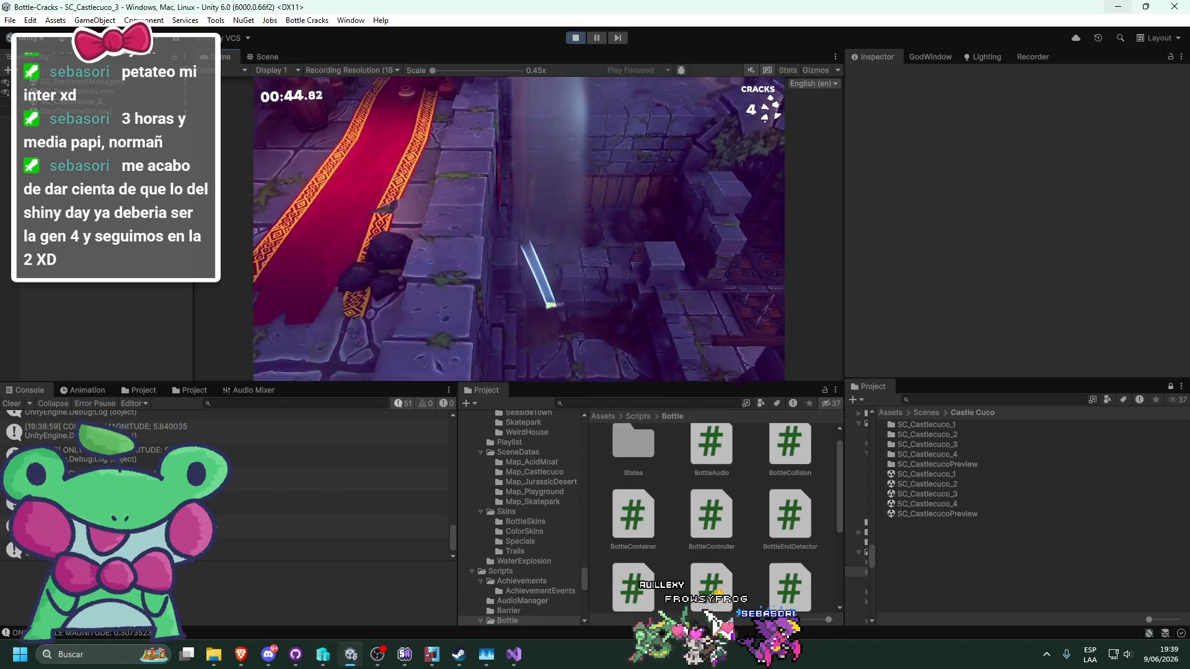
# Pause and stop play mode, then select the ONLY BOTTLE MAGNITUDE log line in Visual Studio.
pyautogui.press('Escape')
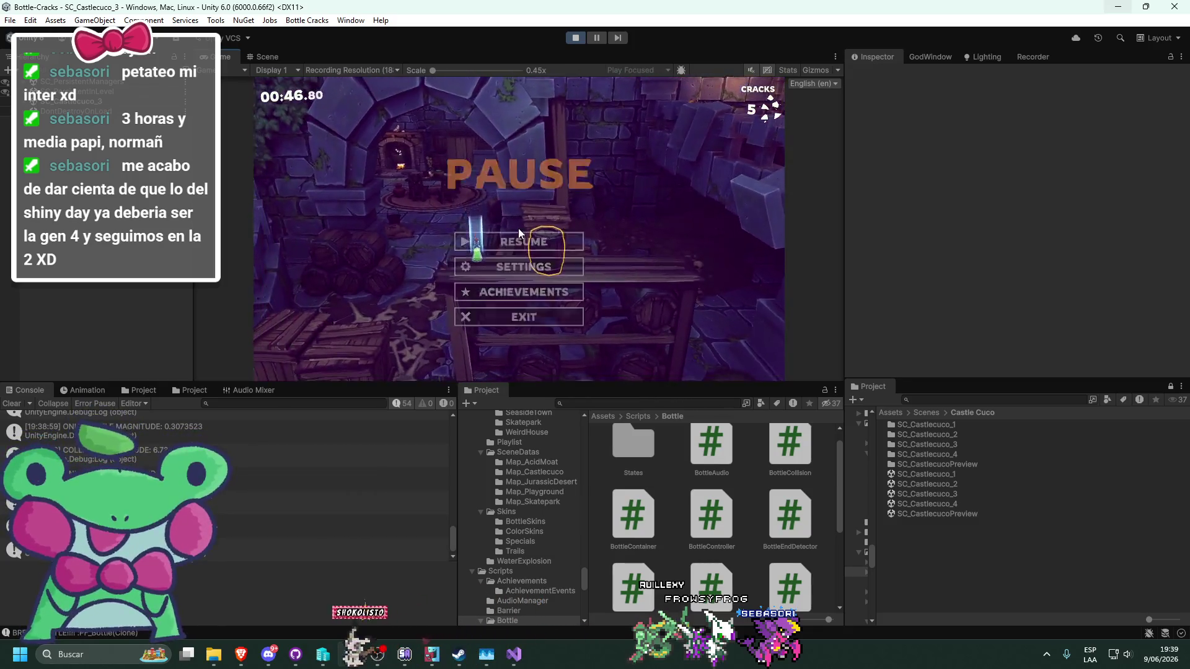
pyautogui.click(585, 36)
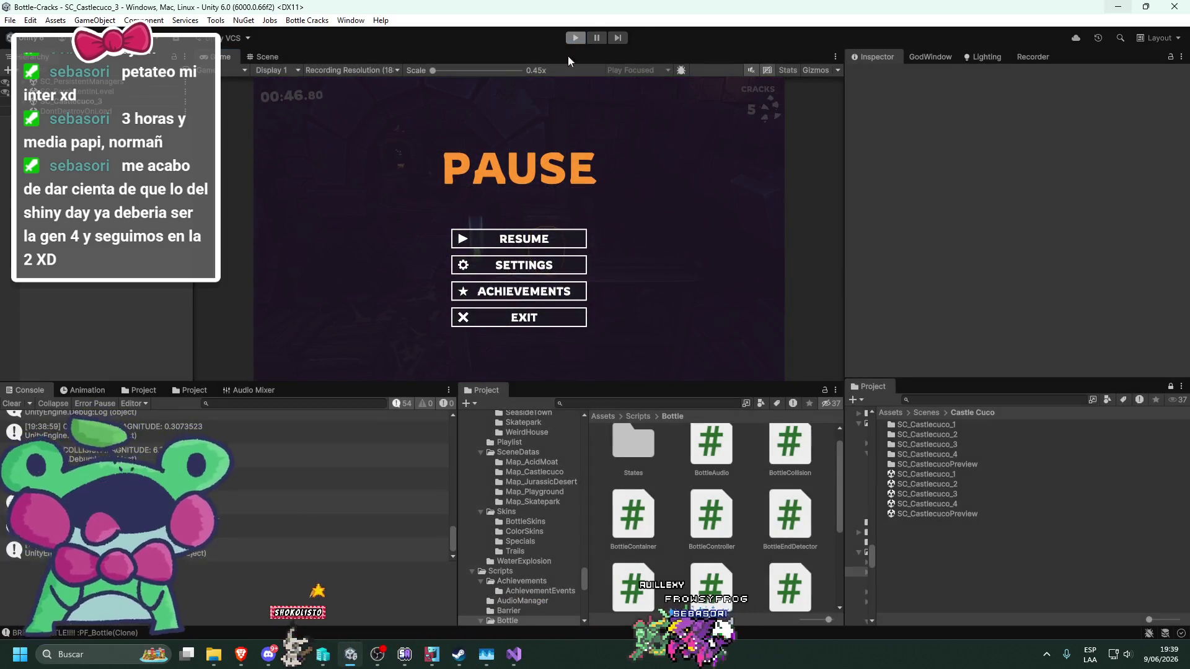
pyautogui.hotkey('alt', 'Tab')
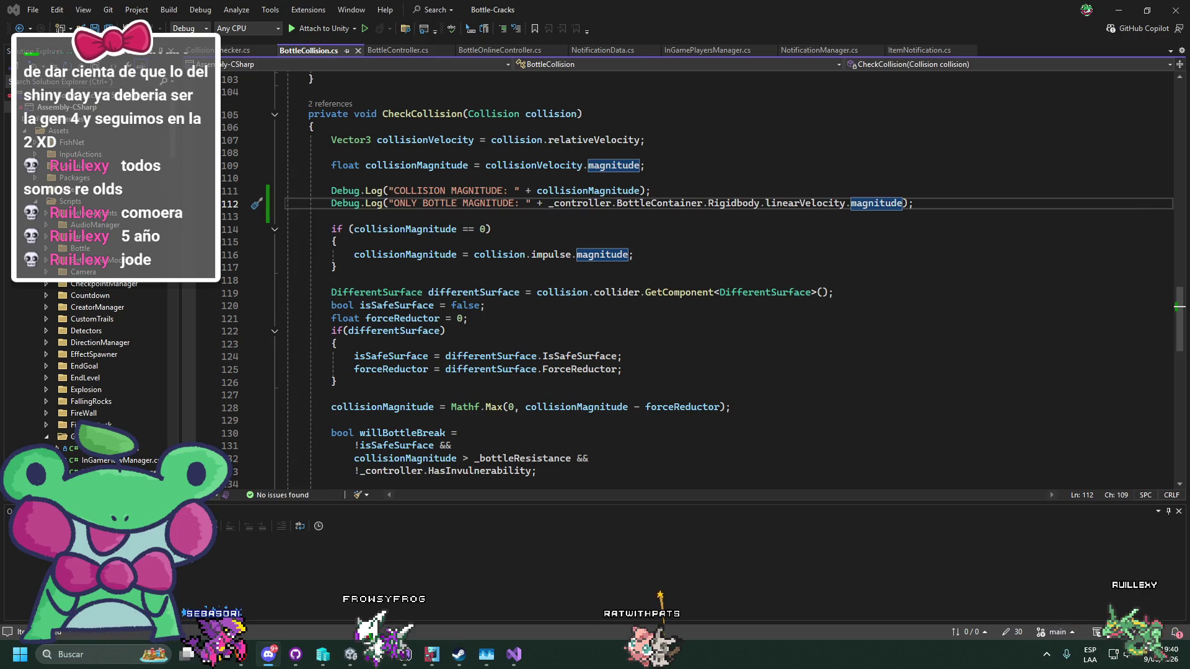
pyautogui.tripleClick(549, 207)
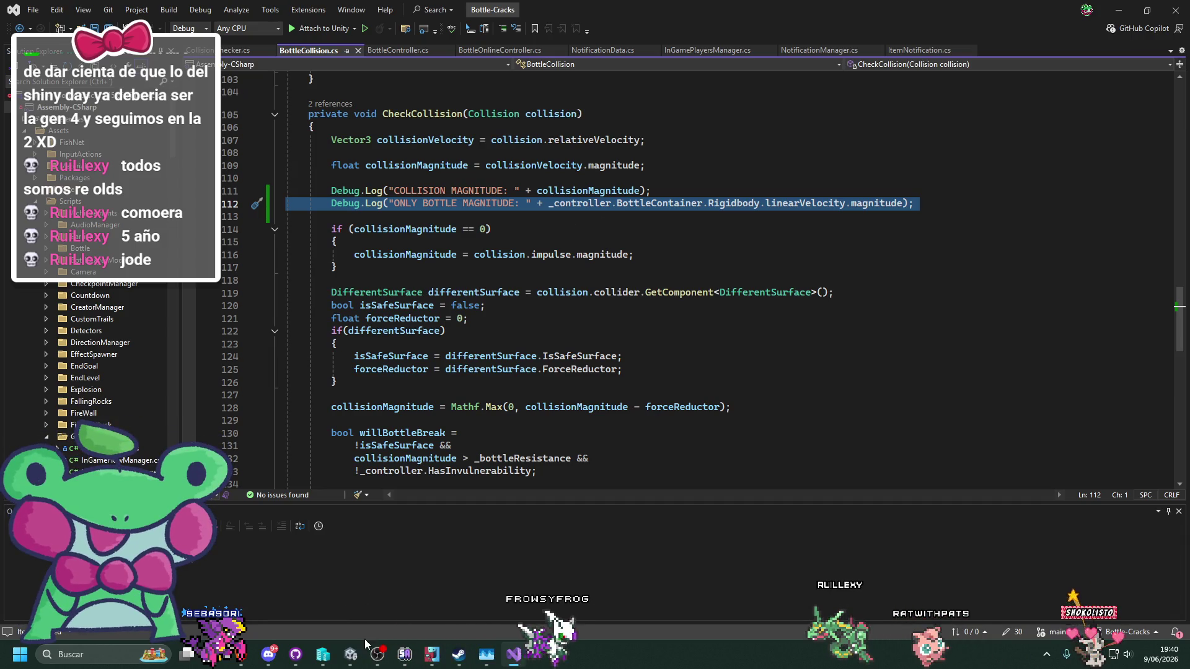
# Delete the ONLY BOTTLE and COLLISION MAGNITUDE log lines, save, and open BottleController.cs.
pyautogui.press('Delete')
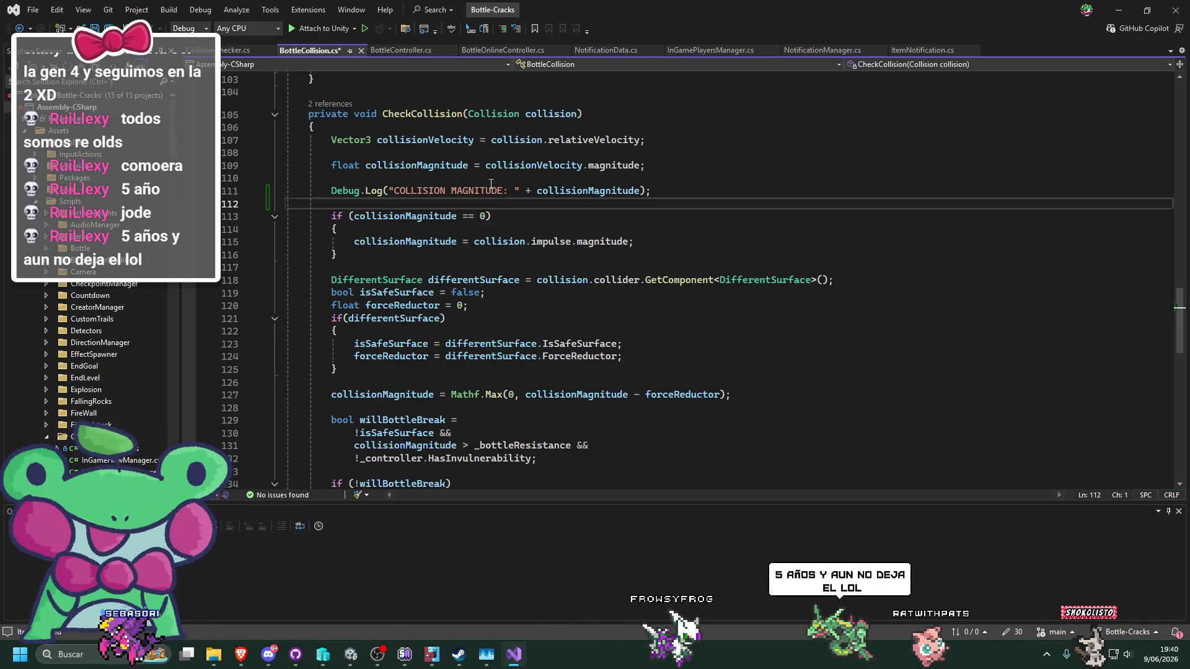
pyautogui.hotkey('shift', 'Up')
pyautogui.press('BackSpace')
pyautogui.press('BackSpace')
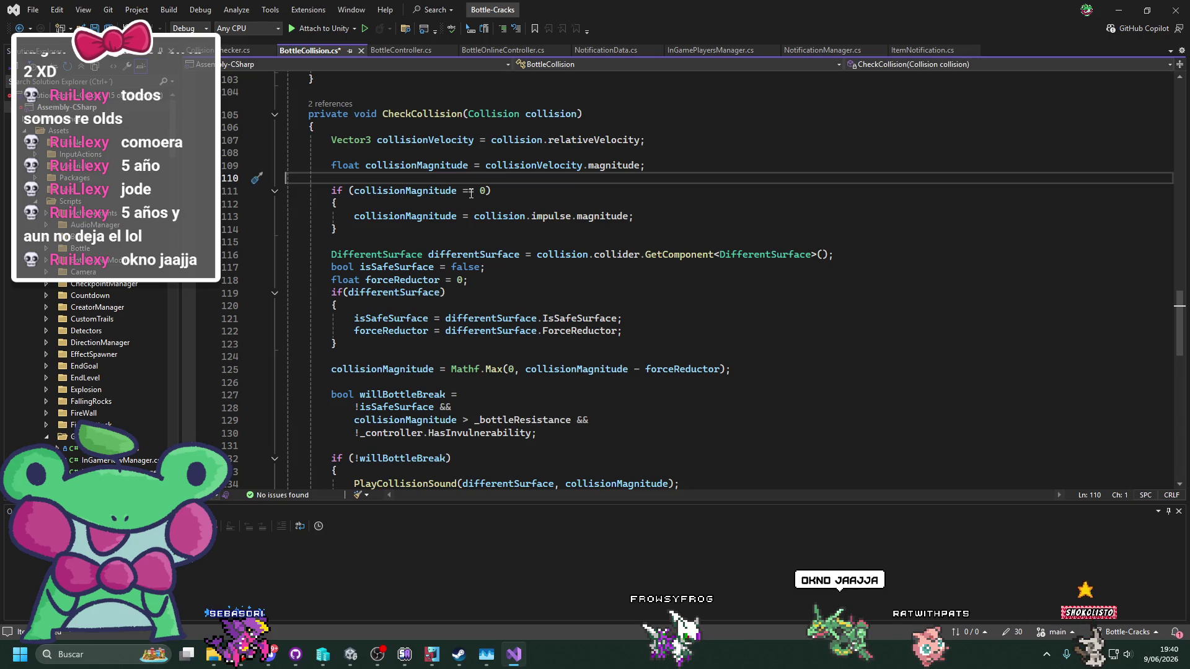
pyautogui.hotkey('ctrl', 's')
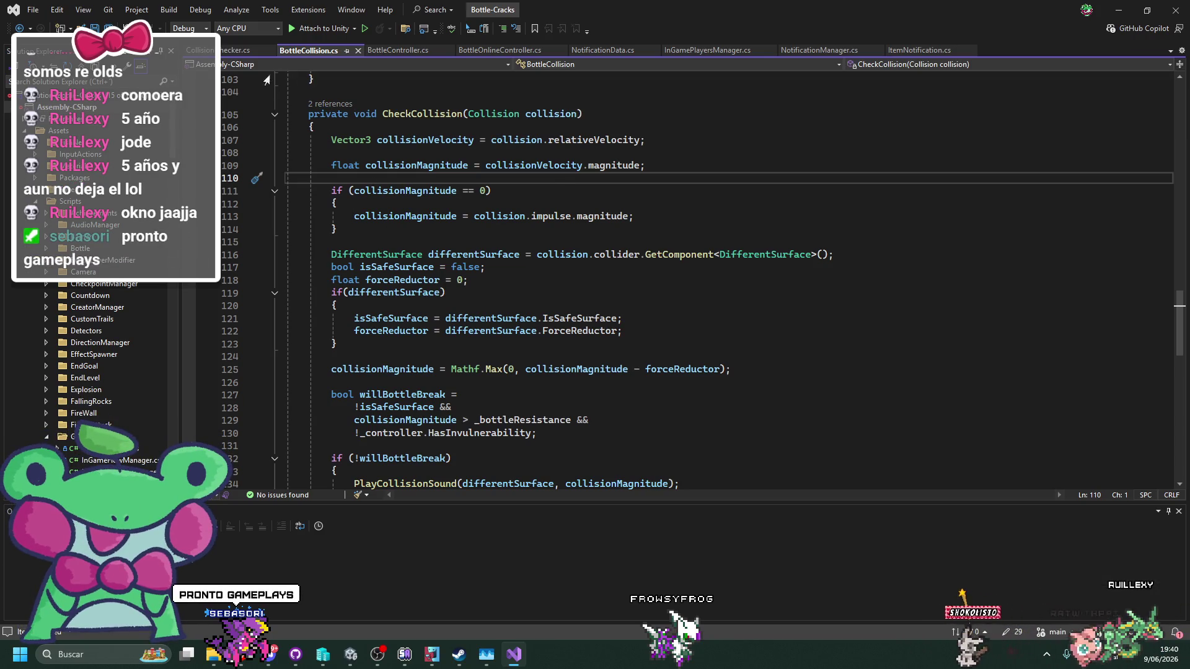
pyautogui.click(381, 52)
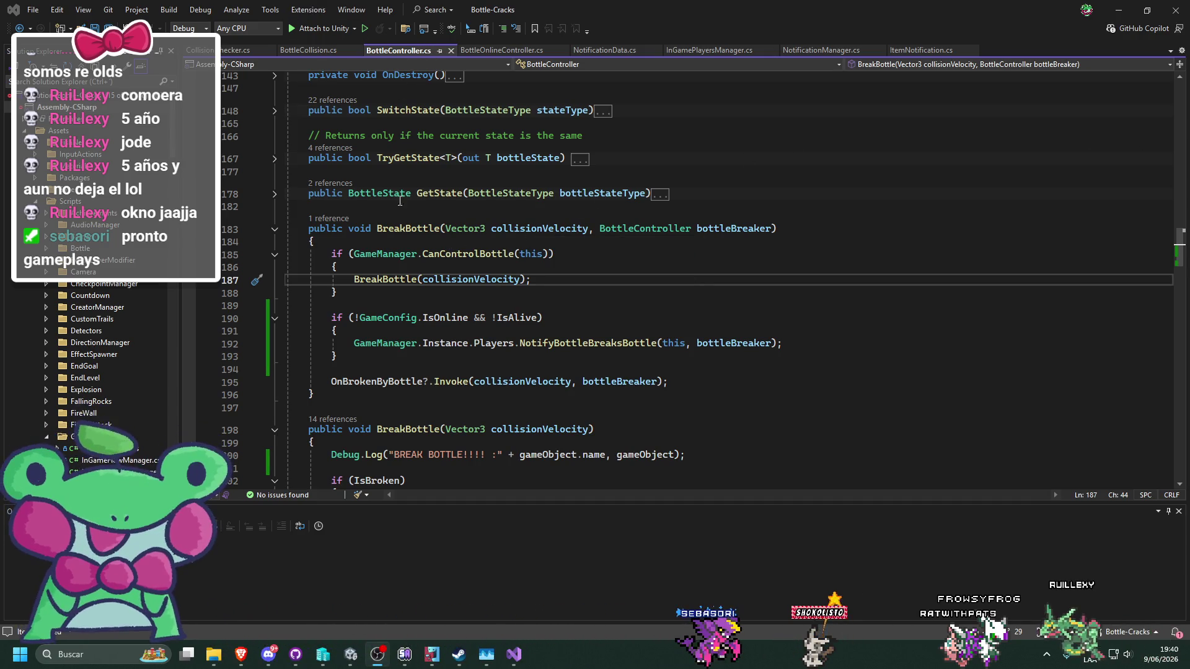
# Inspect the BreakBottle call, its IsBroken check and the IsModifiedModel member.
pyautogui.scroll(3, 468, 254)
pyautogui.scroll(-2, 446, 260)
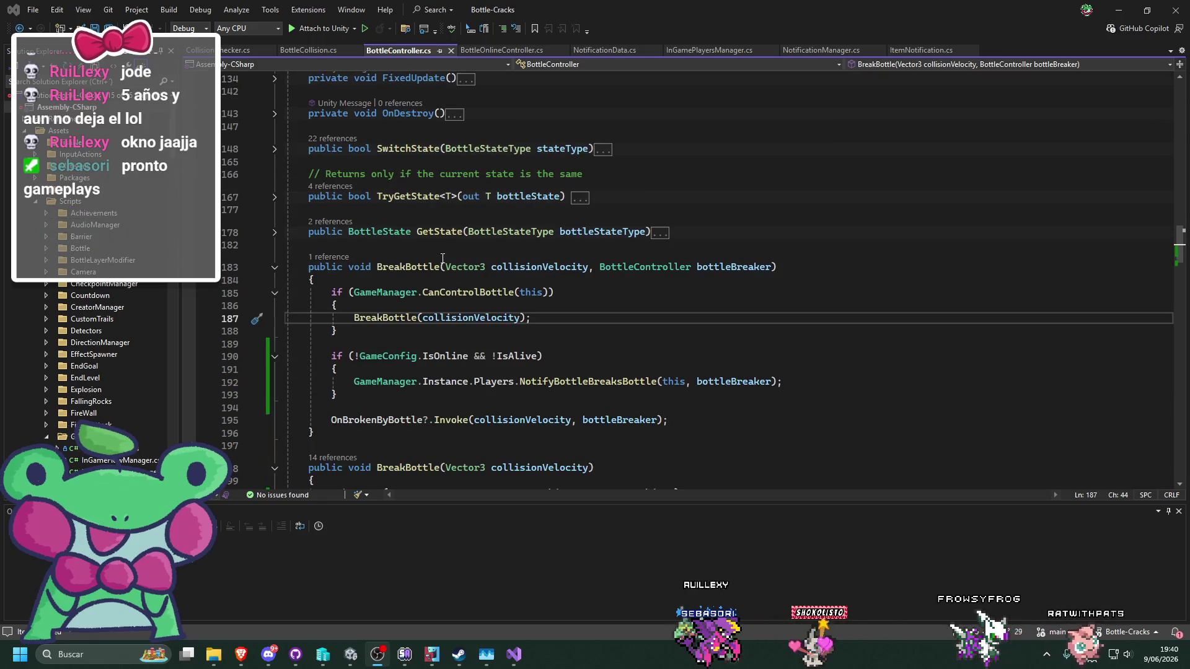
pyautogui.doubleClick(377, 319)
pyautogui.scroll(-10, 473, 327)
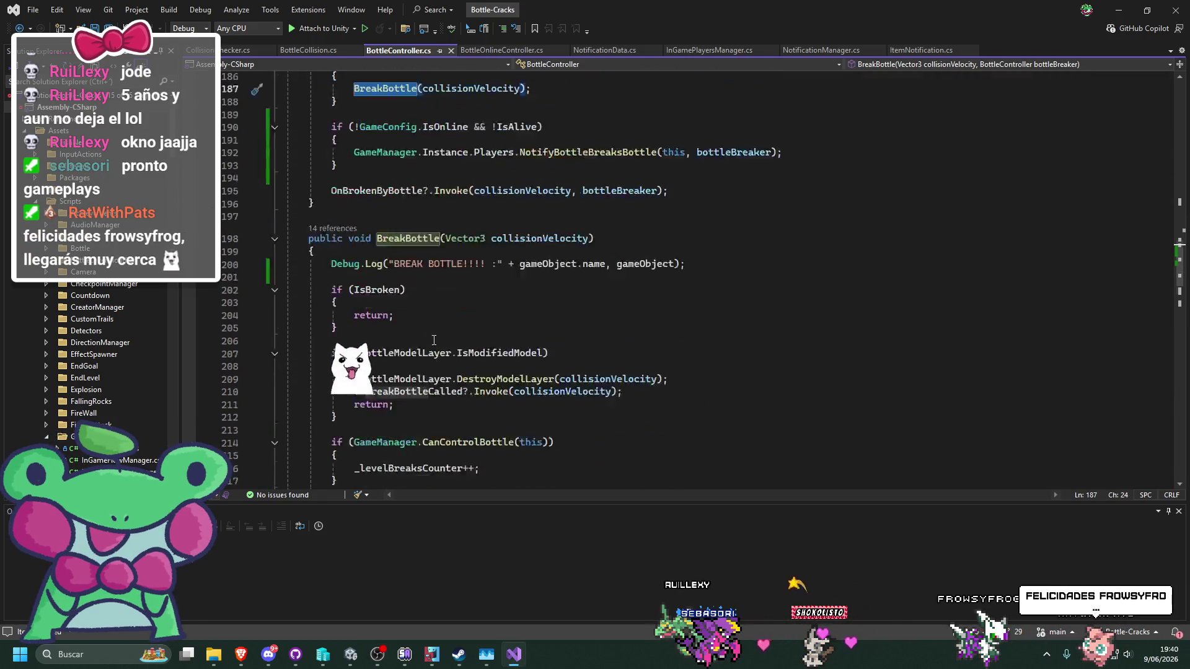
pyautogui.scroll(2, 472, 326)
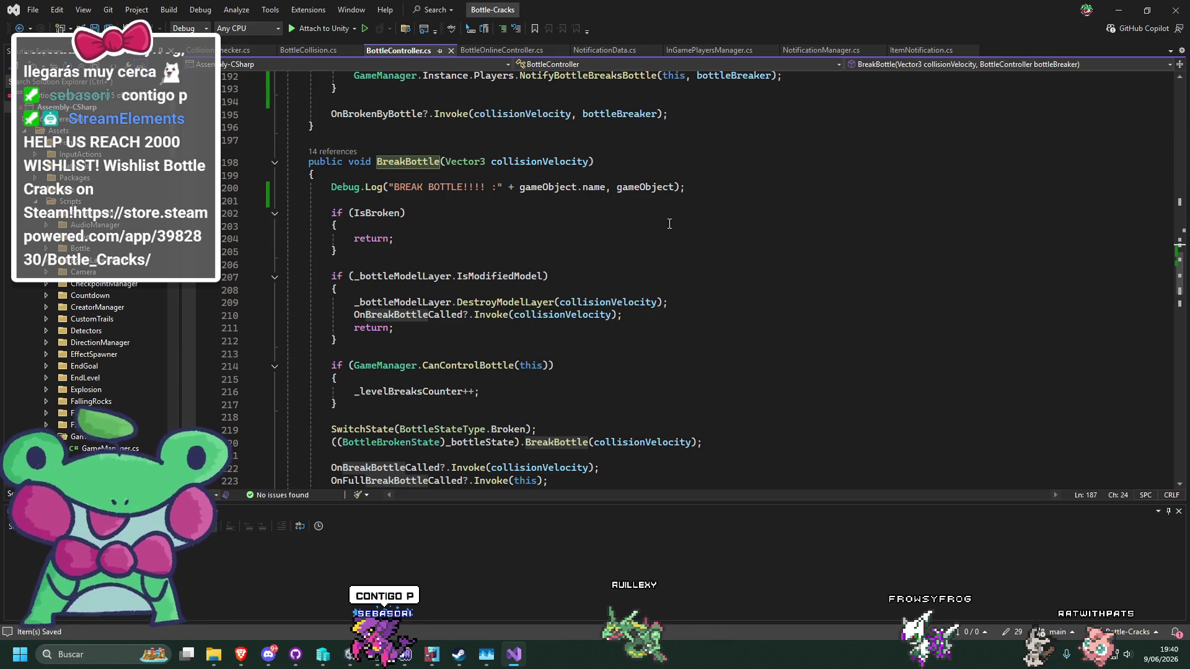
pyautogui.click(630, 251)
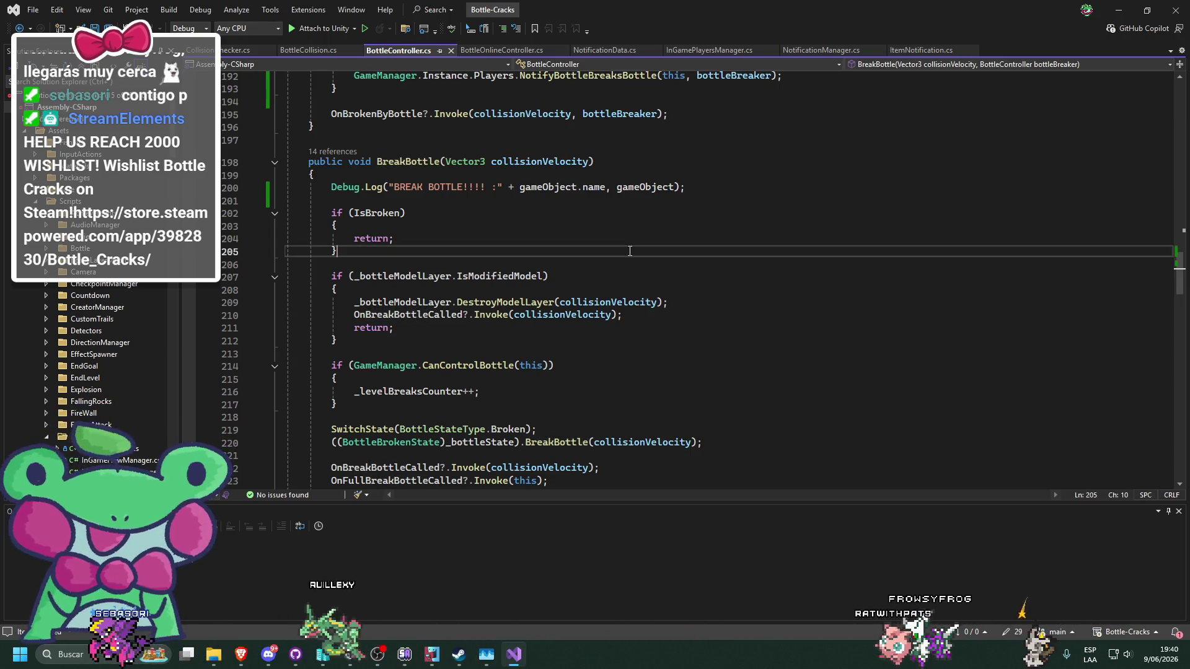
pyautogui.click(352, 199)
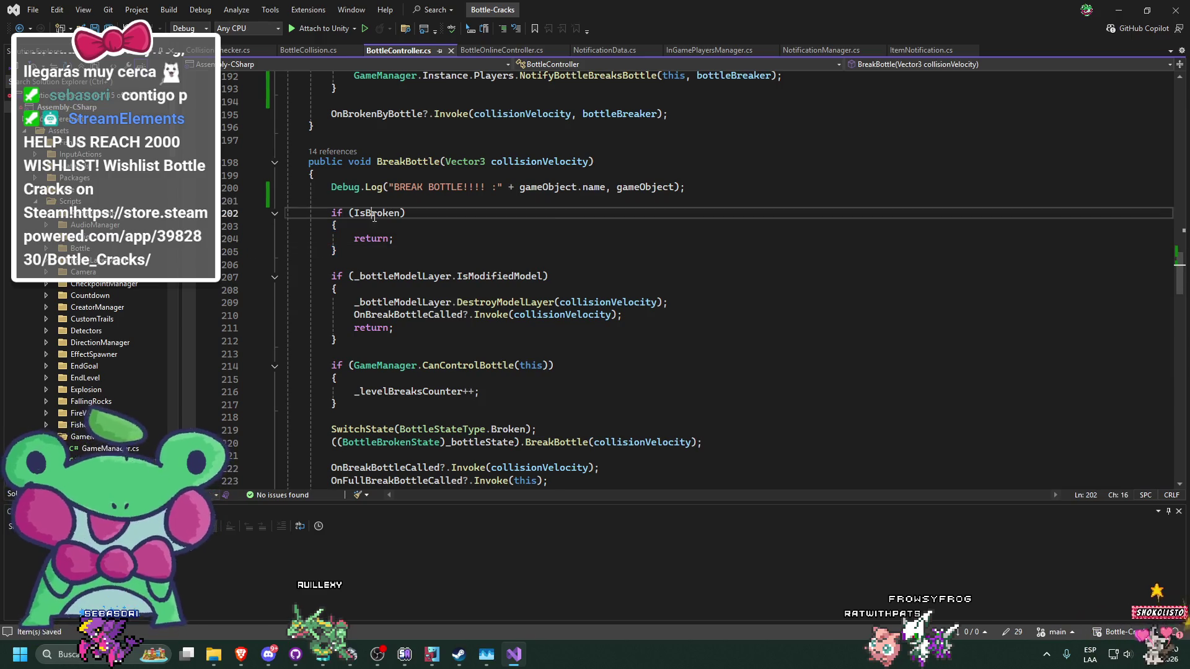
pyautogui.click(352, 213)
pyautogui.doubleClick(459, 276)
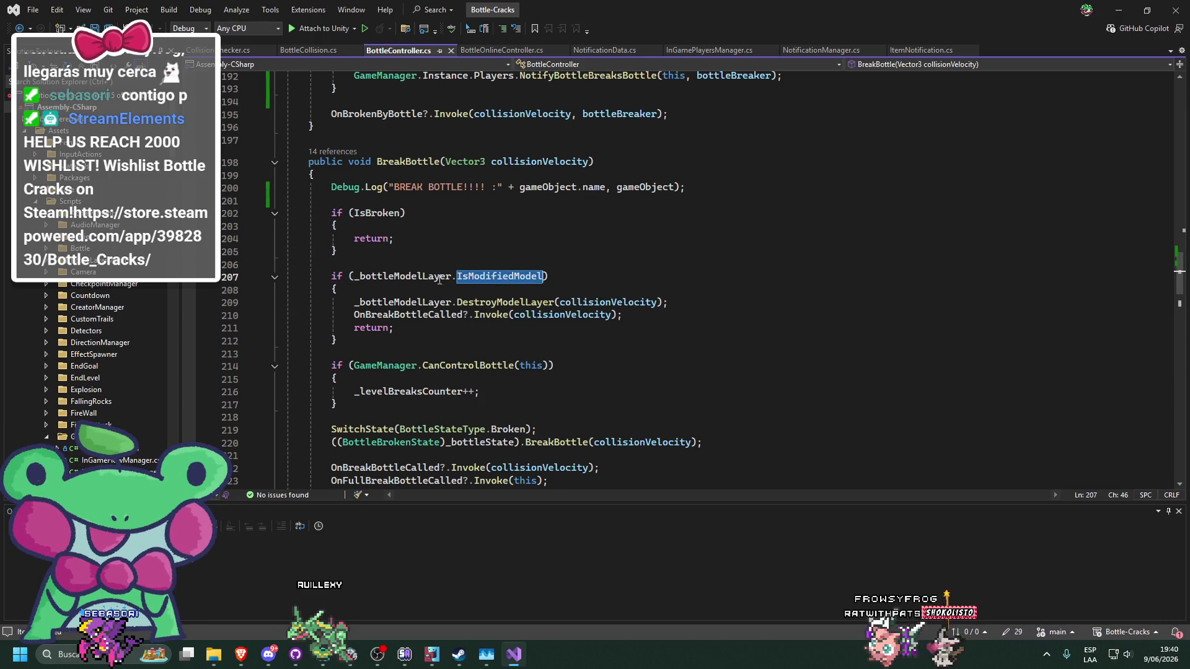
# Move past BreakBottle to select ApplyTemporalInvulnerability, then bring up the _hasInvulnerability field's actions.
pyautogui.click(457, 420)
pyautogui.scroll(-2, 457, 420)
pyautogui.click(619, 365)
pyautogui.click(384, 418)
pyautogui.doubleClick(373, 429)
pyautogui.scroll(-20, 478, 381)
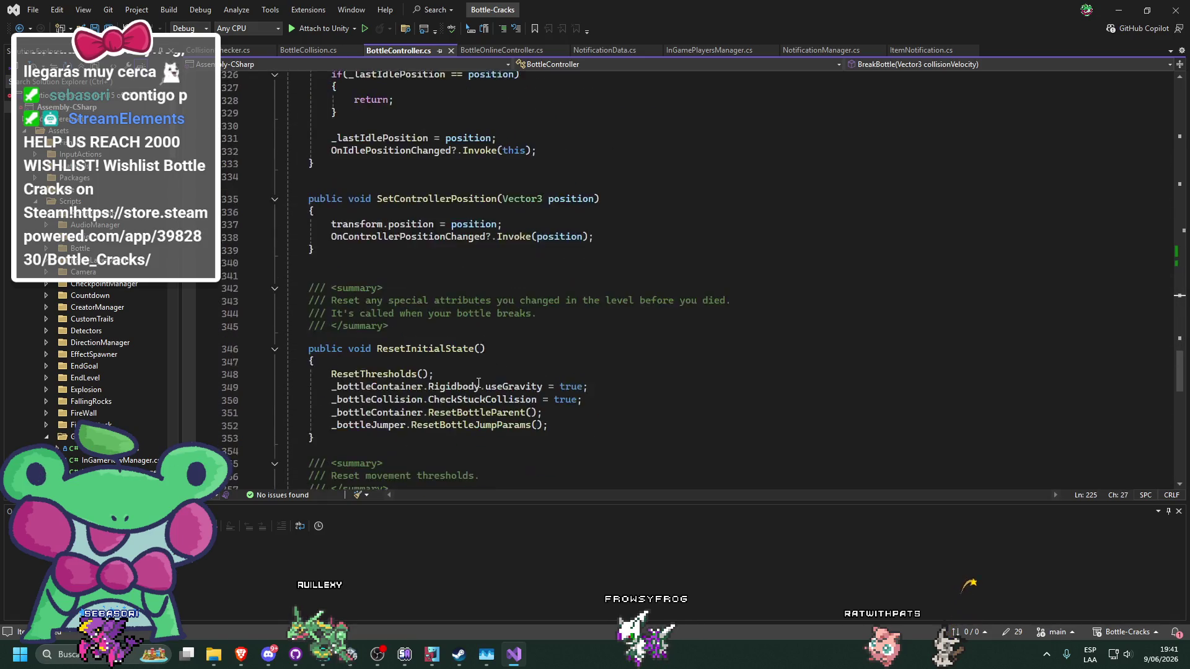
pyautogui.scroll(6, 479, 381)
pyautogui.doubleClick(467, 289)
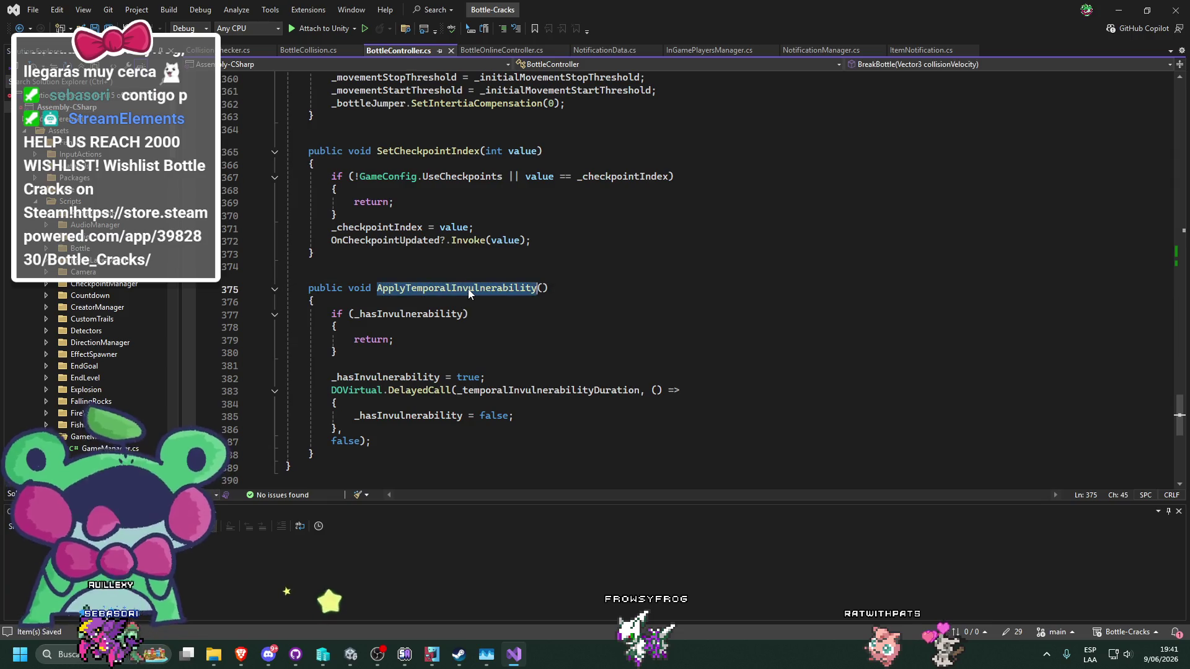
pyautogui.moveTo(467, 289)
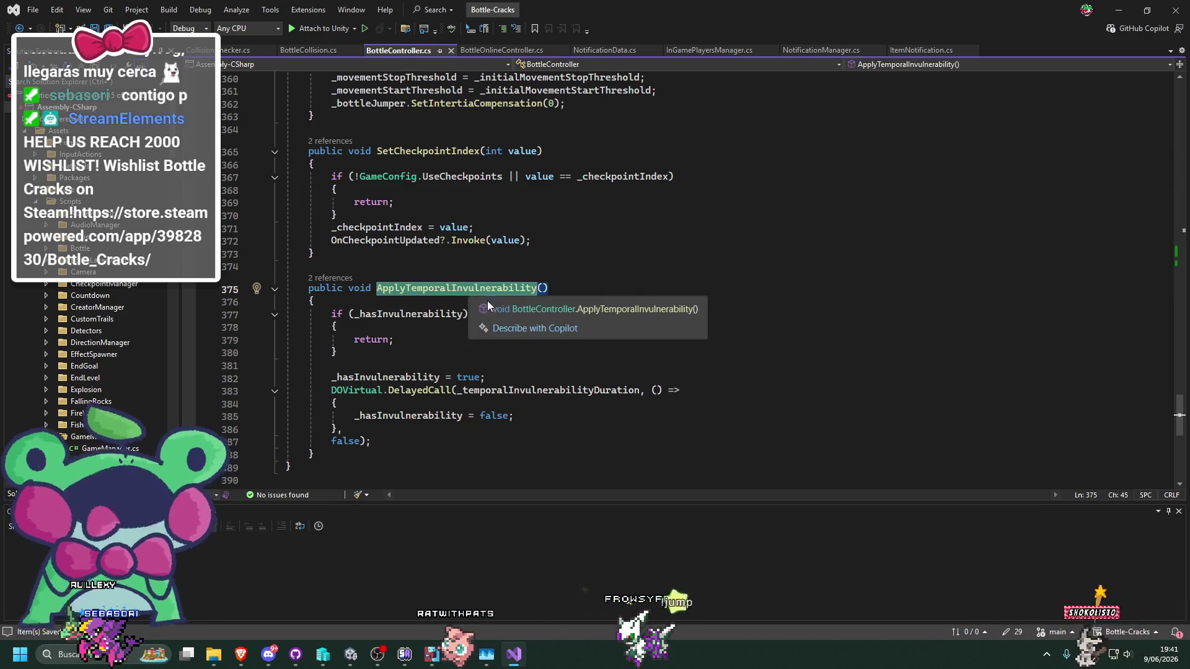
pyautogui.rightClick(402, 316)
# Find all references to _hasInvulnerability and HasInvulnerability, reaching BottleCollision.cs line 130.
pyautogui.press('Escape')
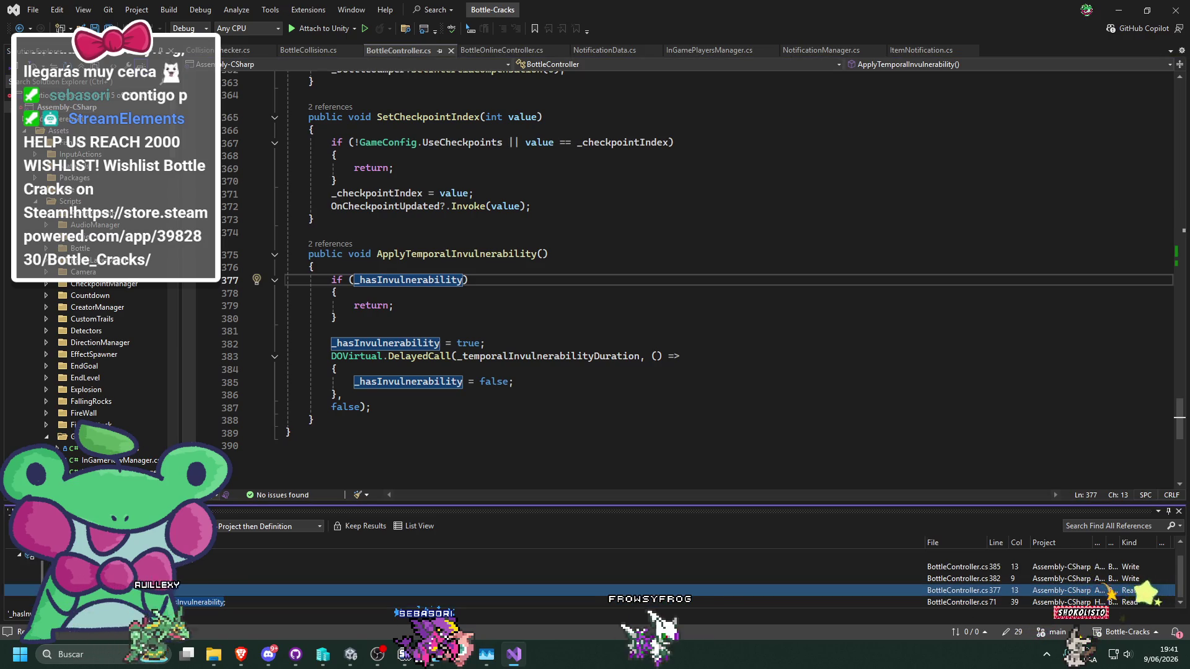
pyautogui.click(961, 602)
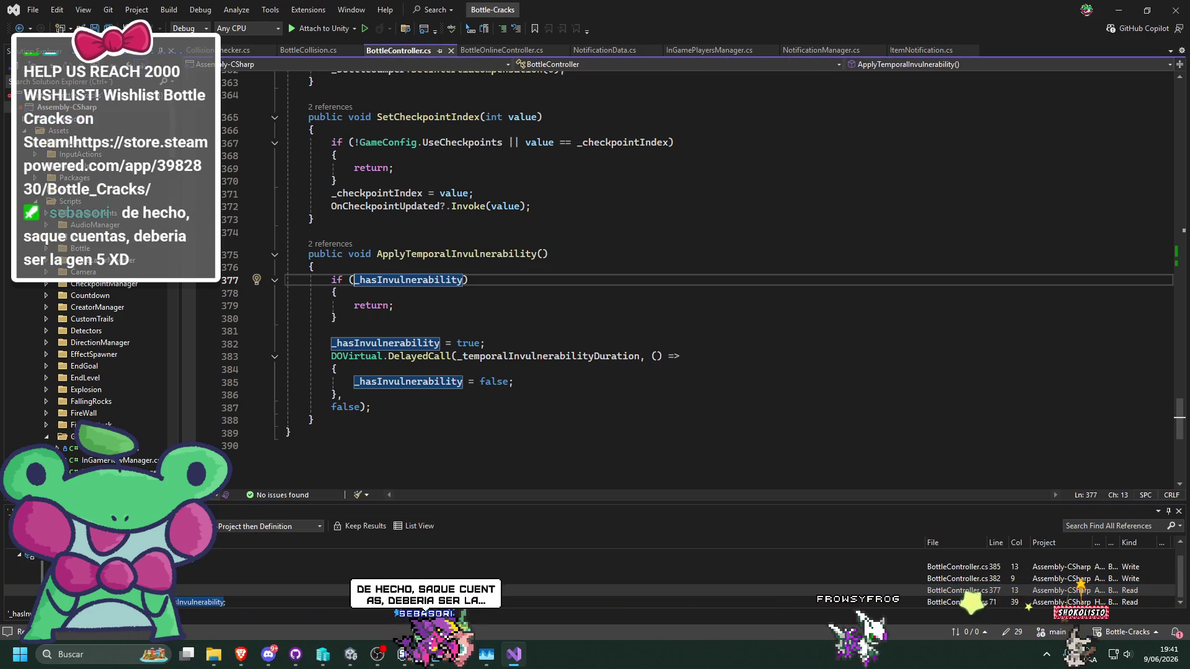
pyautogui.rightClick(435, 280)
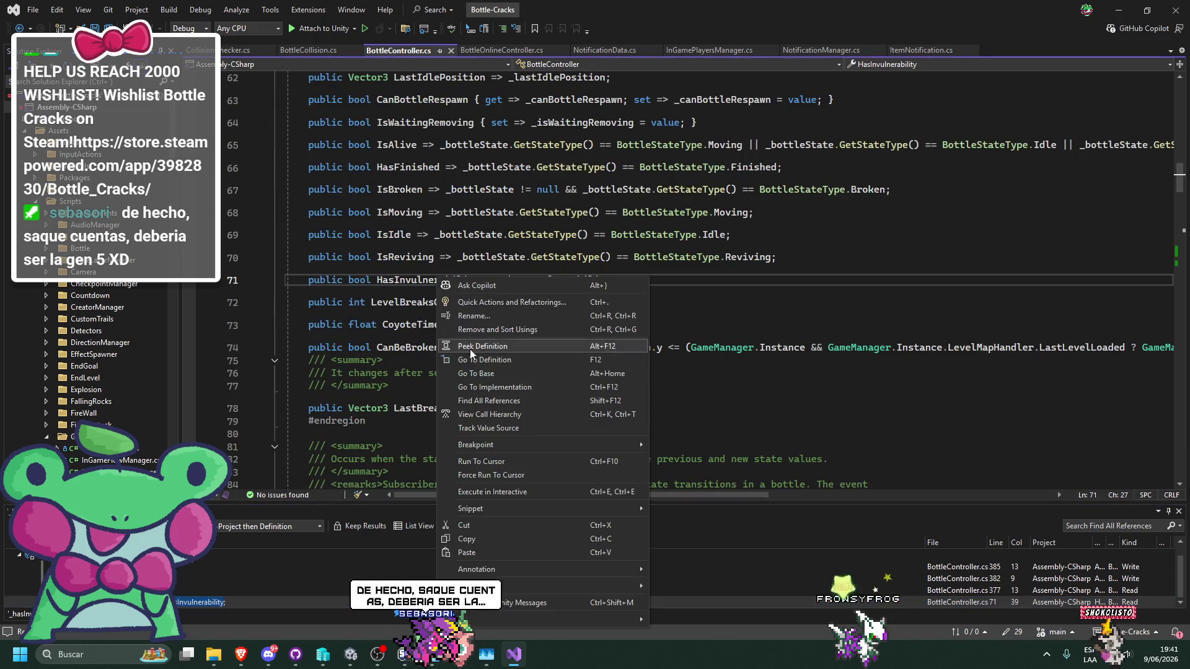
pyautogui.click(466, 401)
pyautogui.click(409, 579)
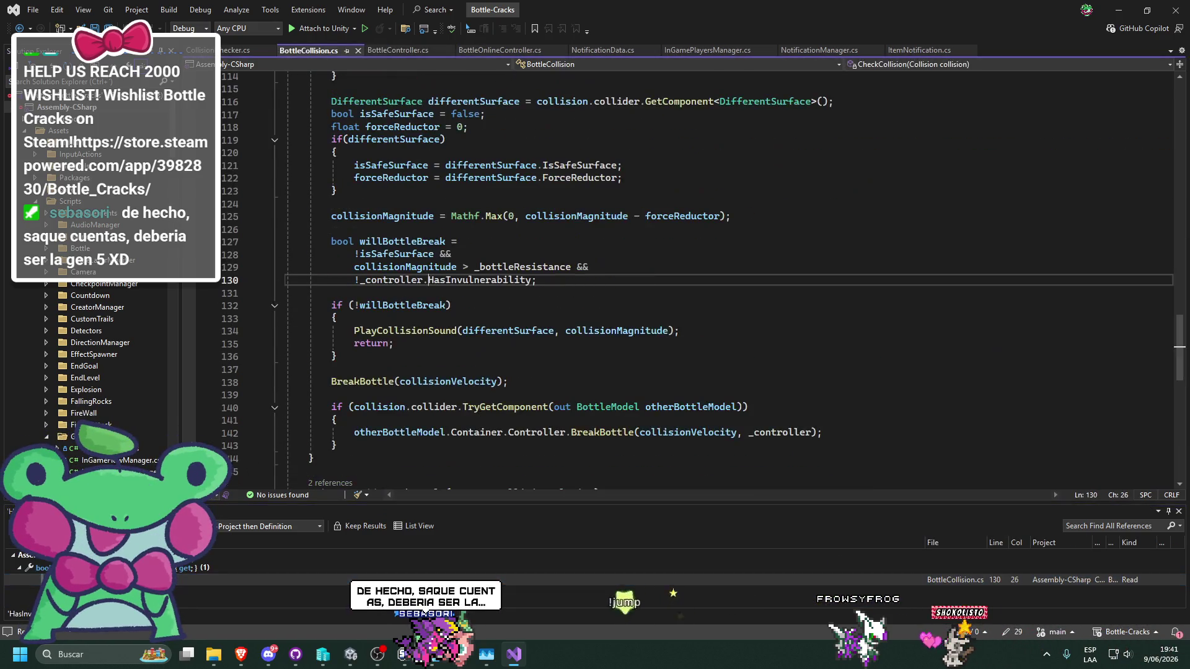
pyautogui.scroll(3, 342, 358)
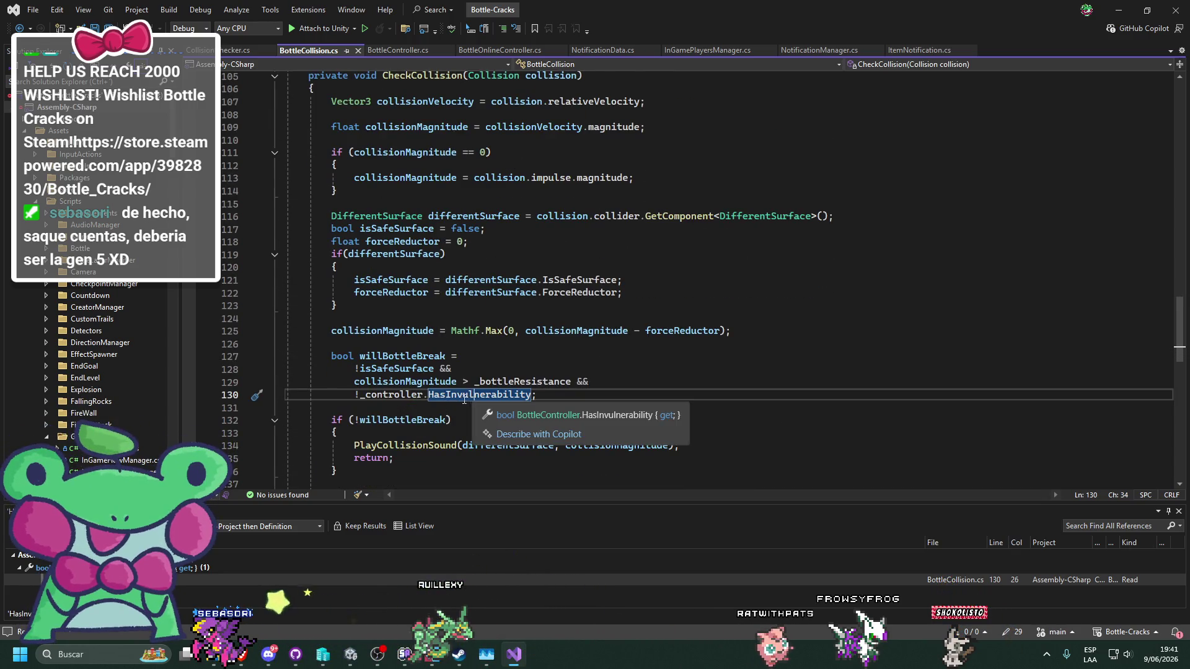
# Go to the _temporalInvulnerabilityDuration field definition, then switch to Unity.
pyautogui.keyDown('ctrl'); pyautogui.click(456, 395); pyautogui.keyUp('ctrl')
pyautogui.click(556, 284)
pyautogui.scroll(-20, 560, 310)
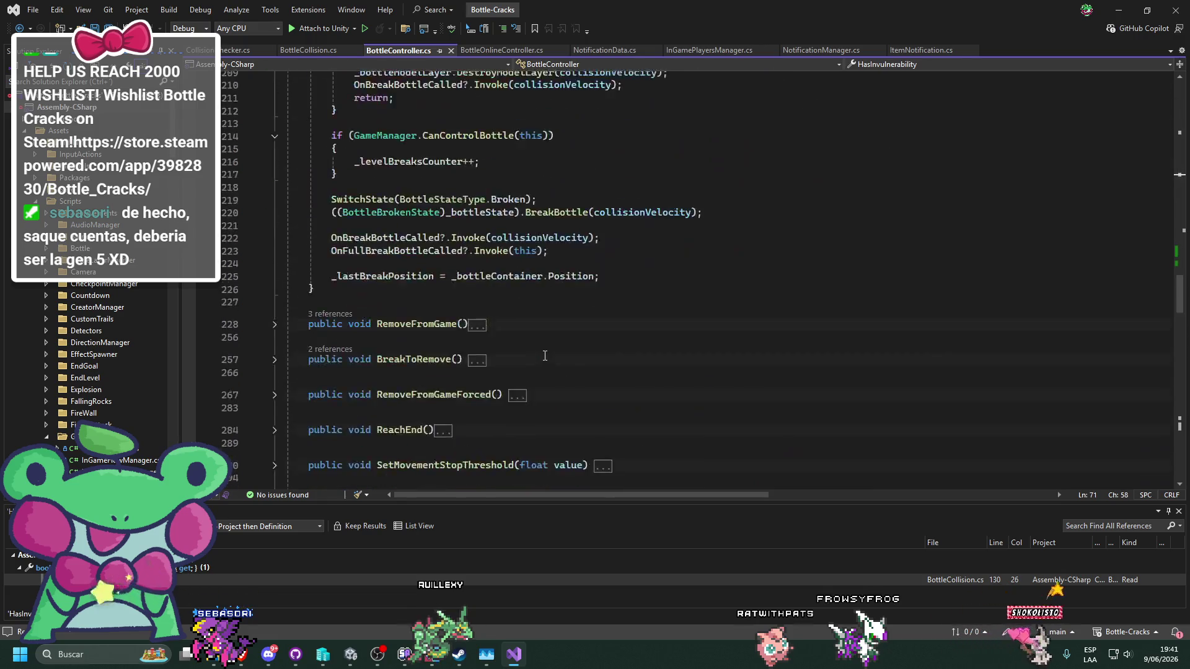
pyautogui.scroll(1, 564, 322)
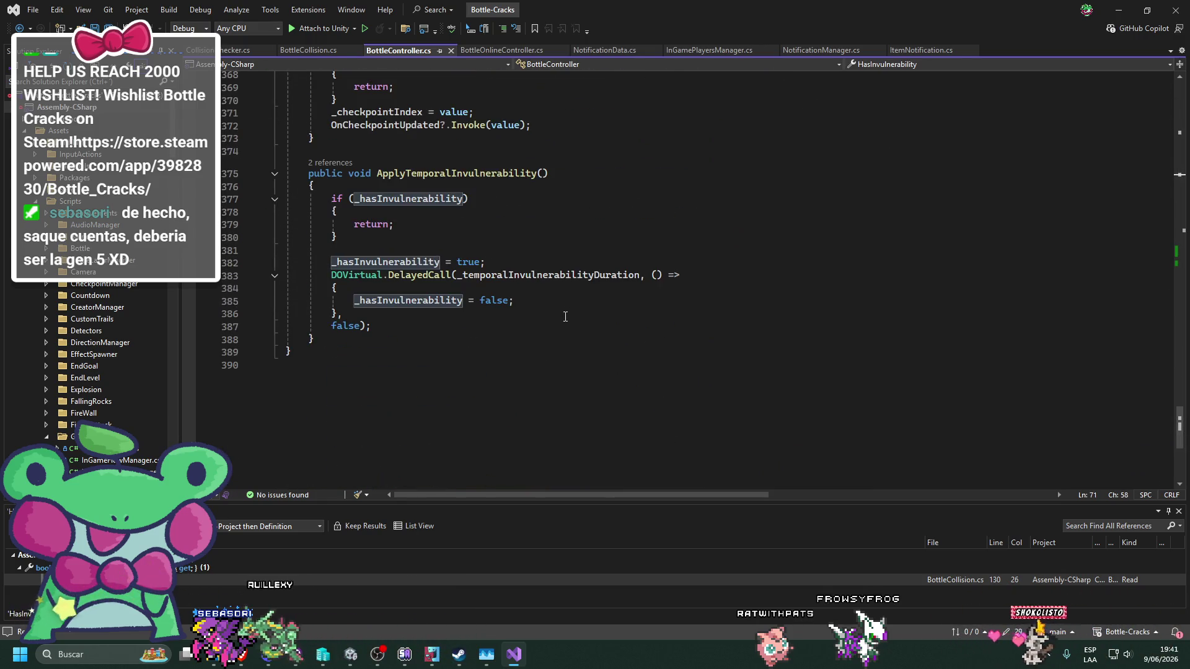
pyautogui.click(583, 277)
pyautogui.keyDown('ctrl'); pyautogui.click(583, 277); pyautogui.keyUp('ctrl')
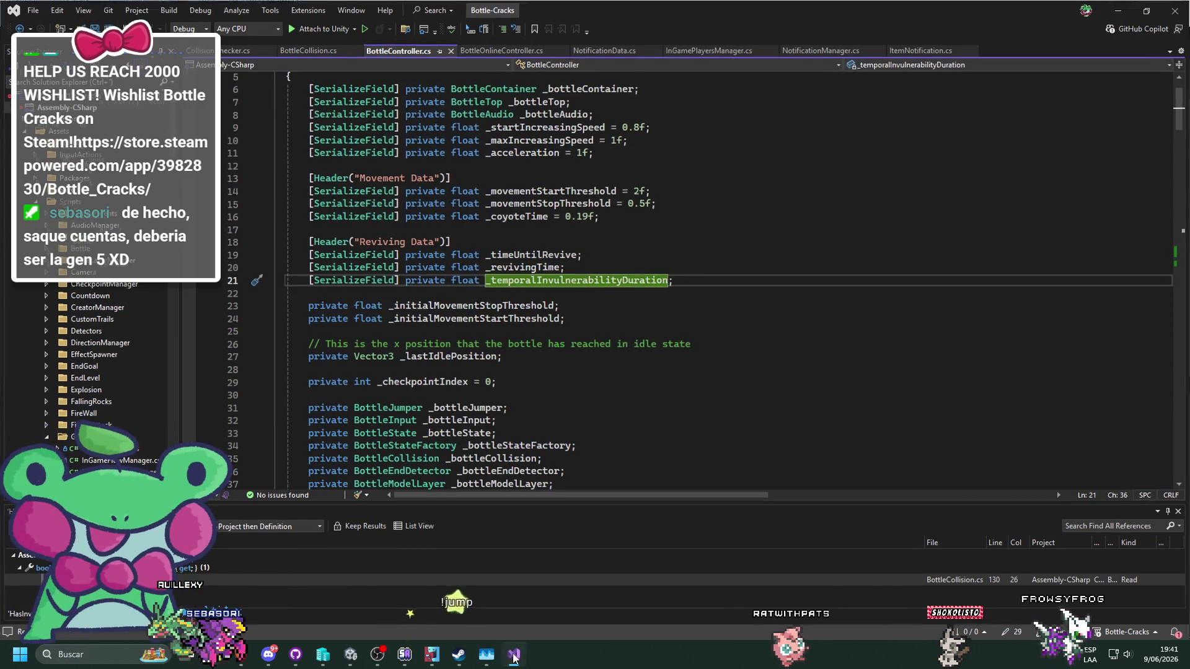
pyautogui.hotkey('alt', 'Tab')
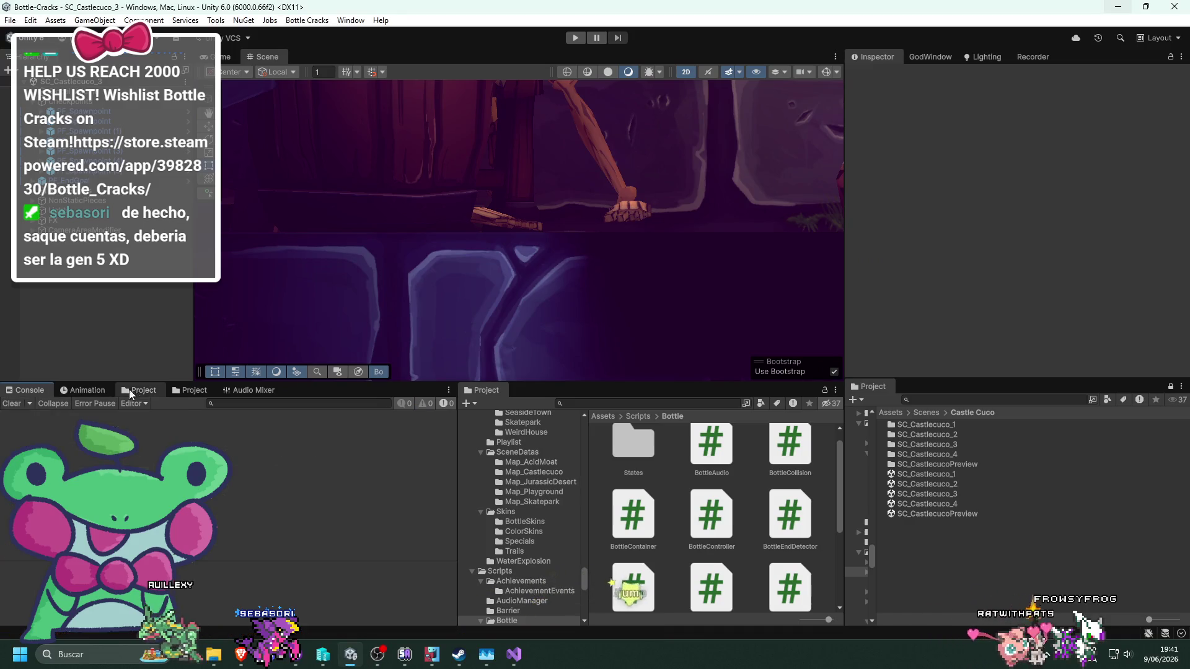
# Open PF_Bottle from Prefabs > Bottle, confirm Temporal Invulnerability Duration is 0.19, return to Visual Studio.
pyautogui.click(143, 390)
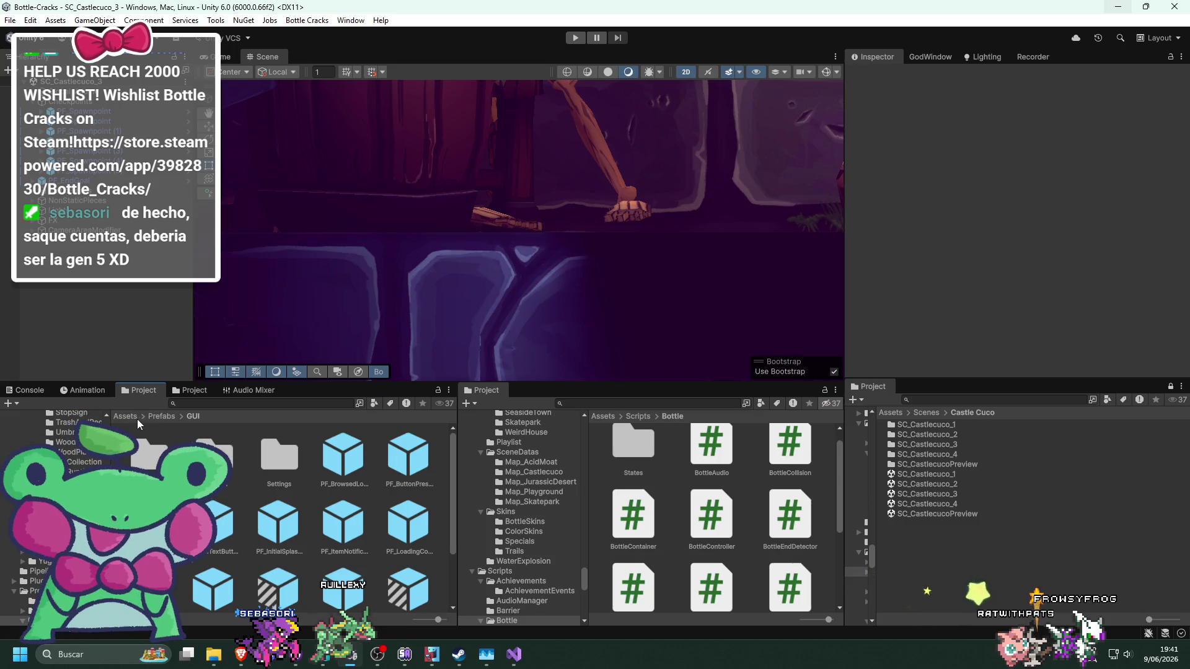
pyautogui.click(159, 419)
pyautogui.doubleClick(214, 455)
pyautogui.click(259, 460)
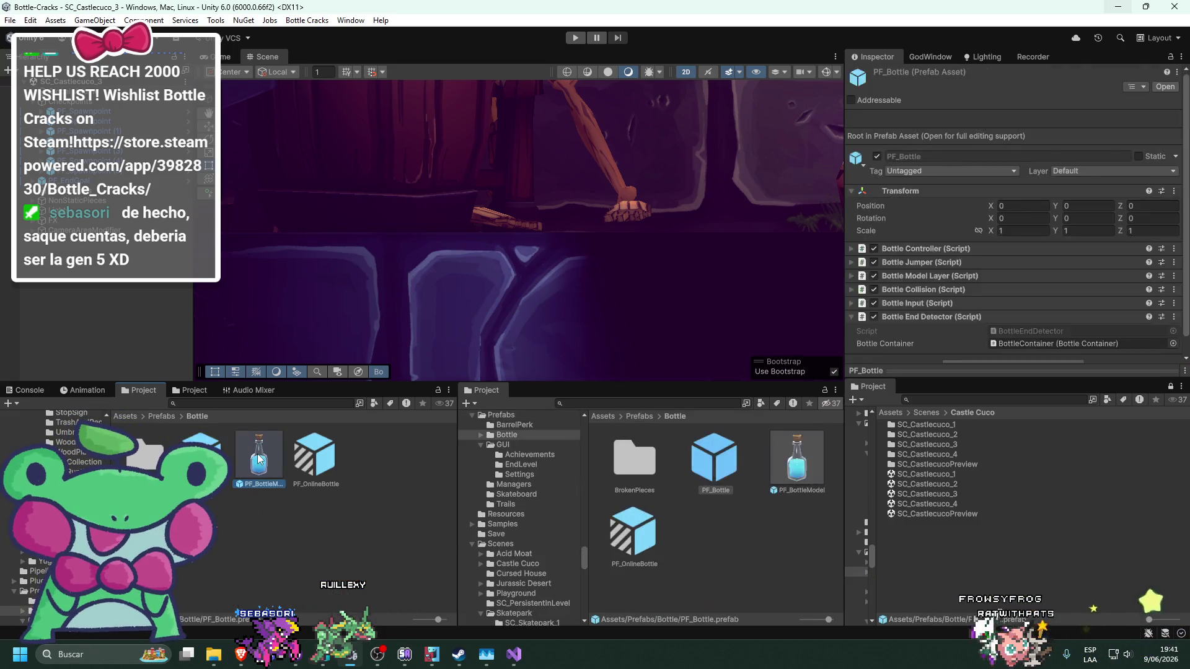
pyautogui.doubleClick(259, 459)
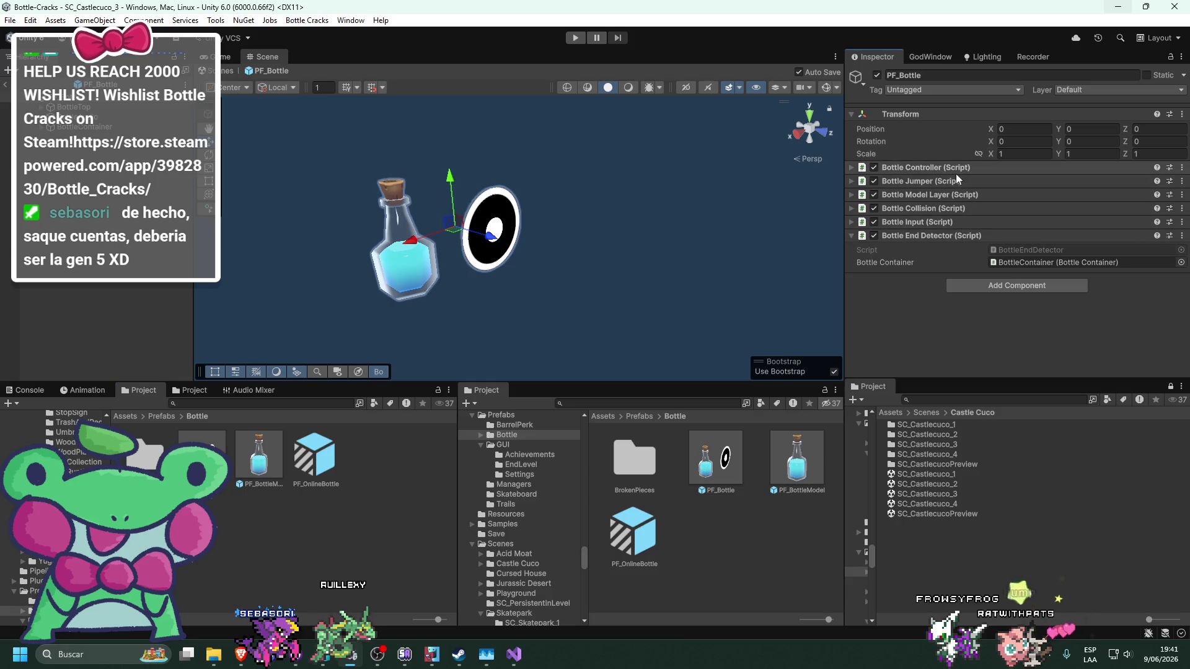
pyautogui.click(955, 169)
pyautogui.scroll(-3, 949, 217)
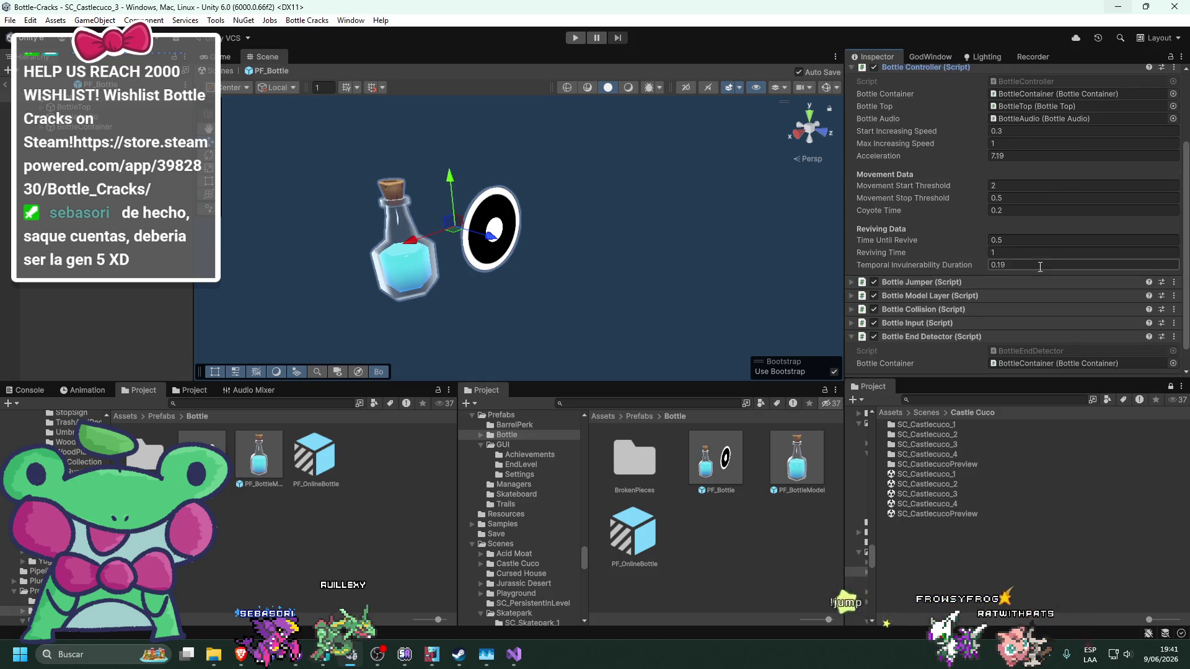
pyautogui.click(510, 651)
pyautogui.scroll(-20, 482, 295)
pyautogui.scroll(-12, 483, 295)
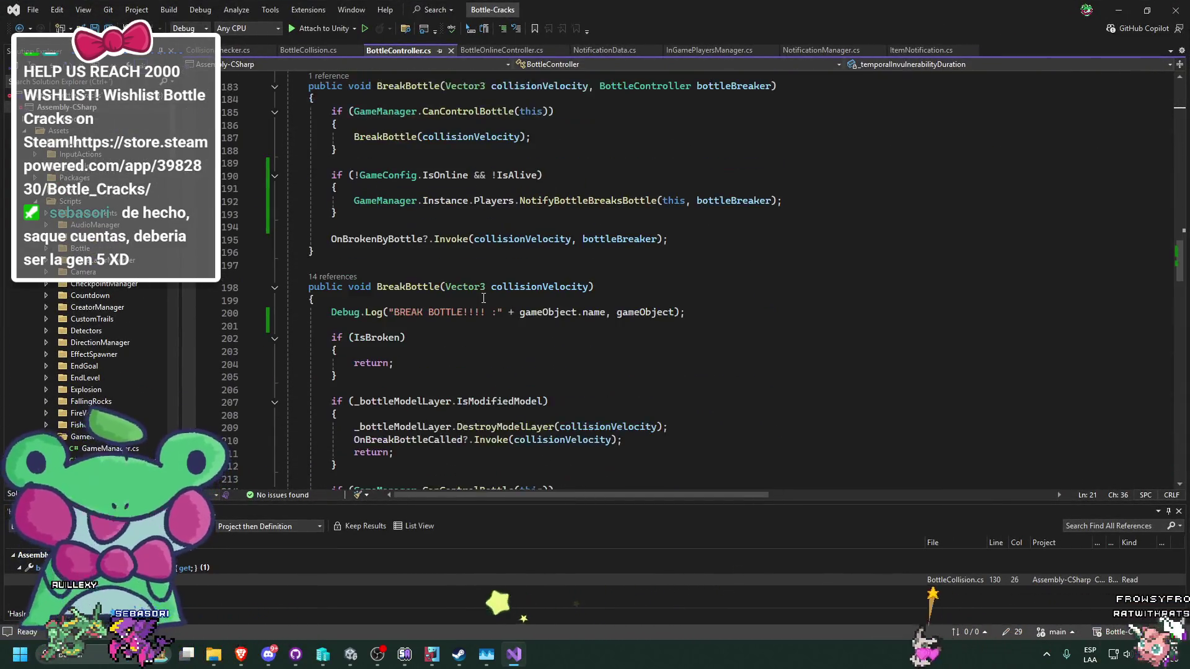
# Add an ApplyTemporalInvulnerability() call after BreakBottle(collisionVelocity) and save BottleController.cs.
pyautogui.click(713, 337)
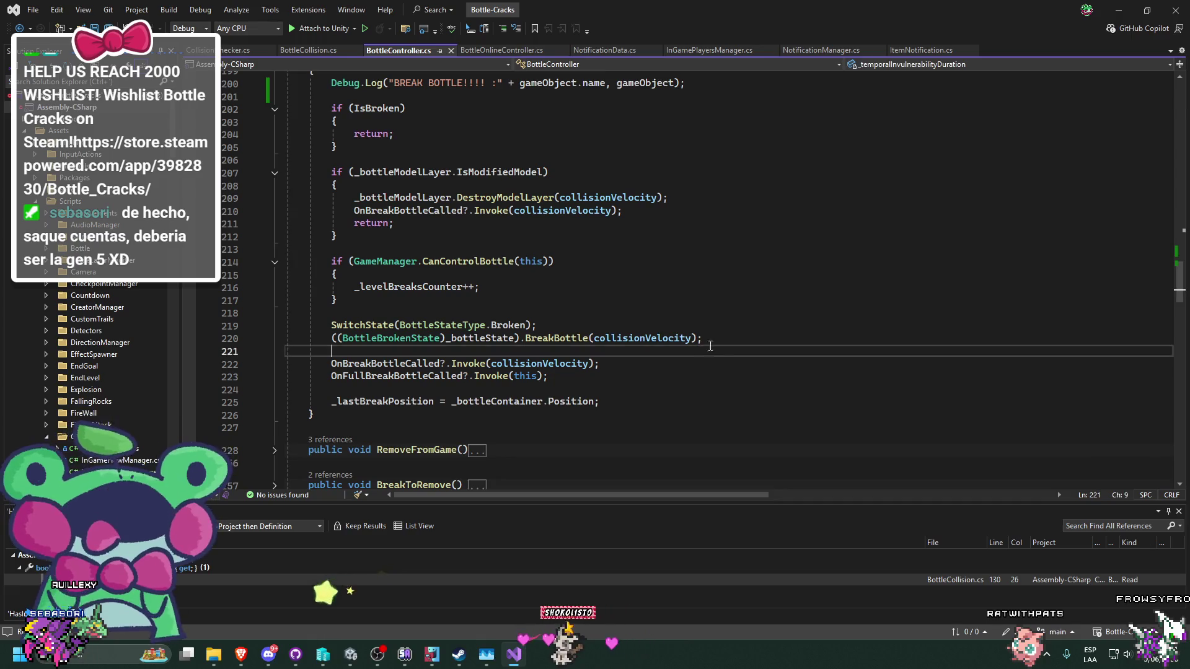
pyautogui.press('Return')
pyautogui.write('Apply')
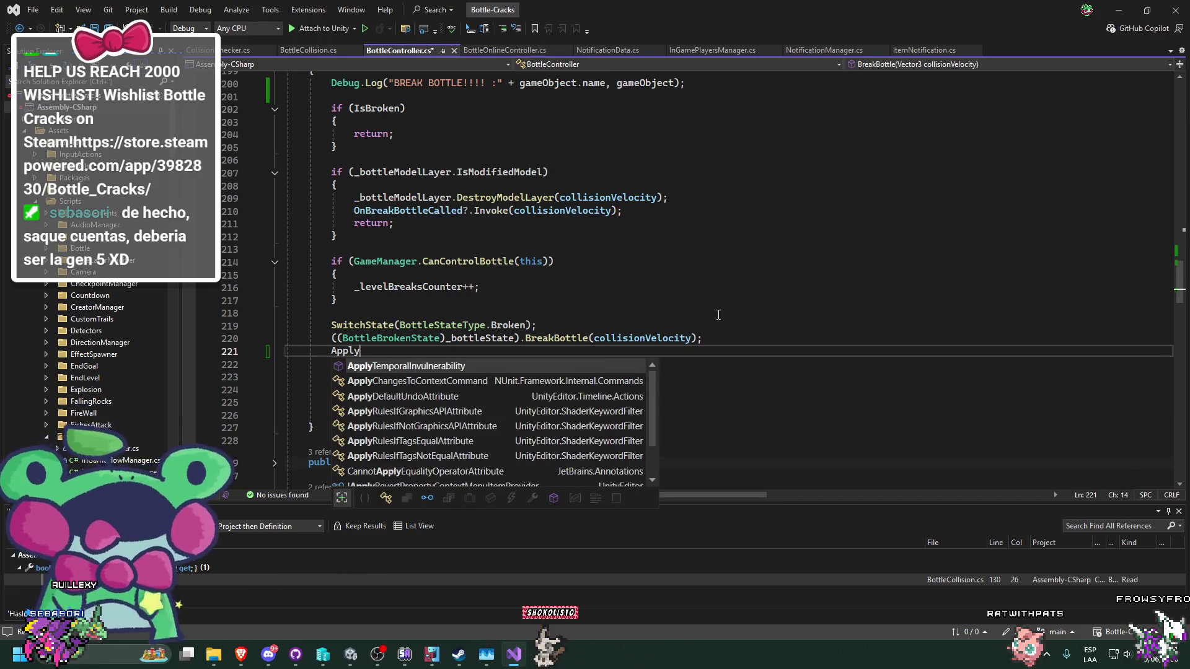
pyautogui.press('Tab')
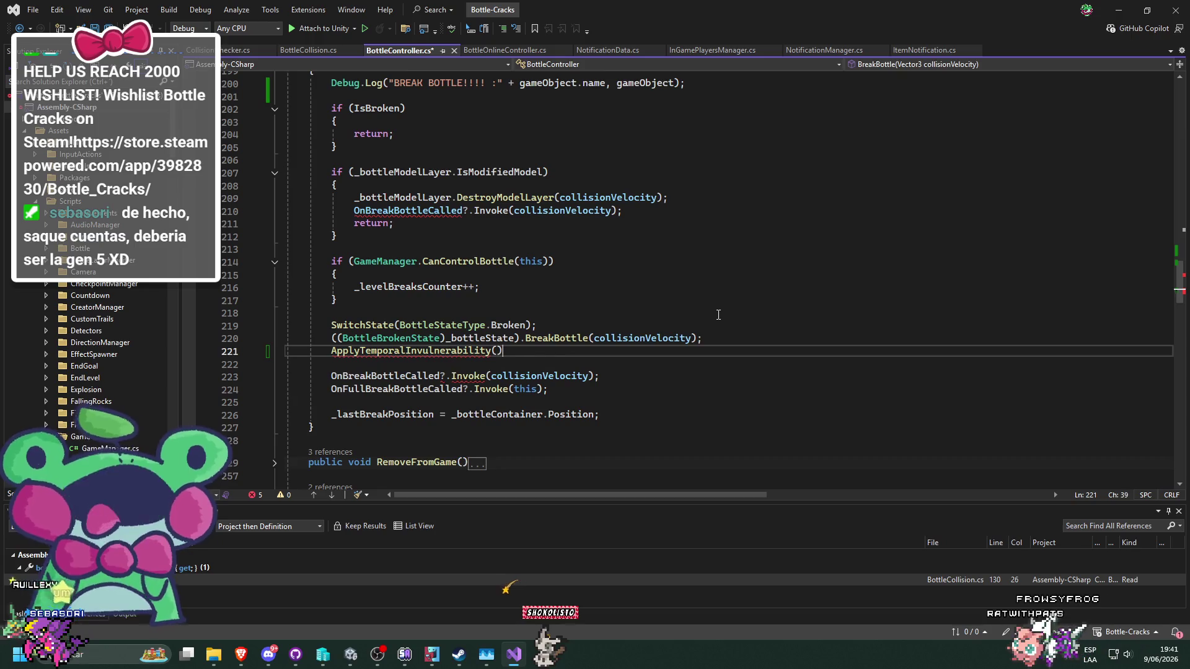
pyautogui.write(';')
pyautogui.hotkey('ctrl', 's')
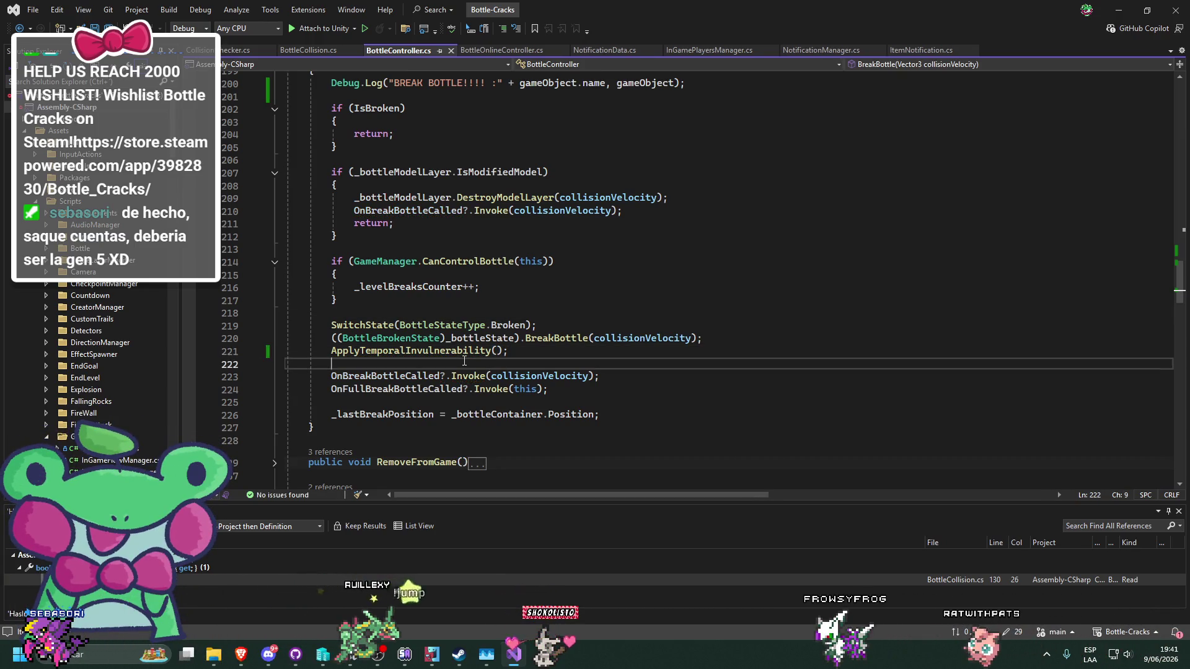
# Check the new ApplyTemporalInvulnerability call, then view CollisionChecker.cs.
pyautogui.click(495, 351)
pyautogui.doubleClick(471, 352)
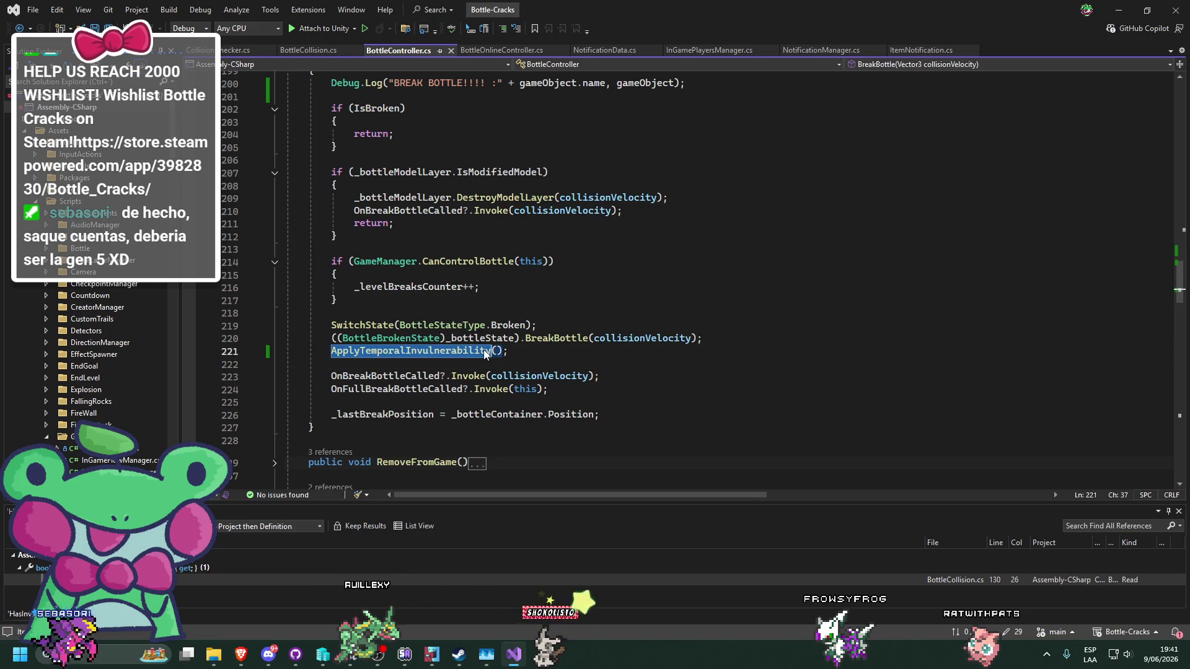
pyautogui.rightClick(475, 353)
pyautogui.click(454, 352)
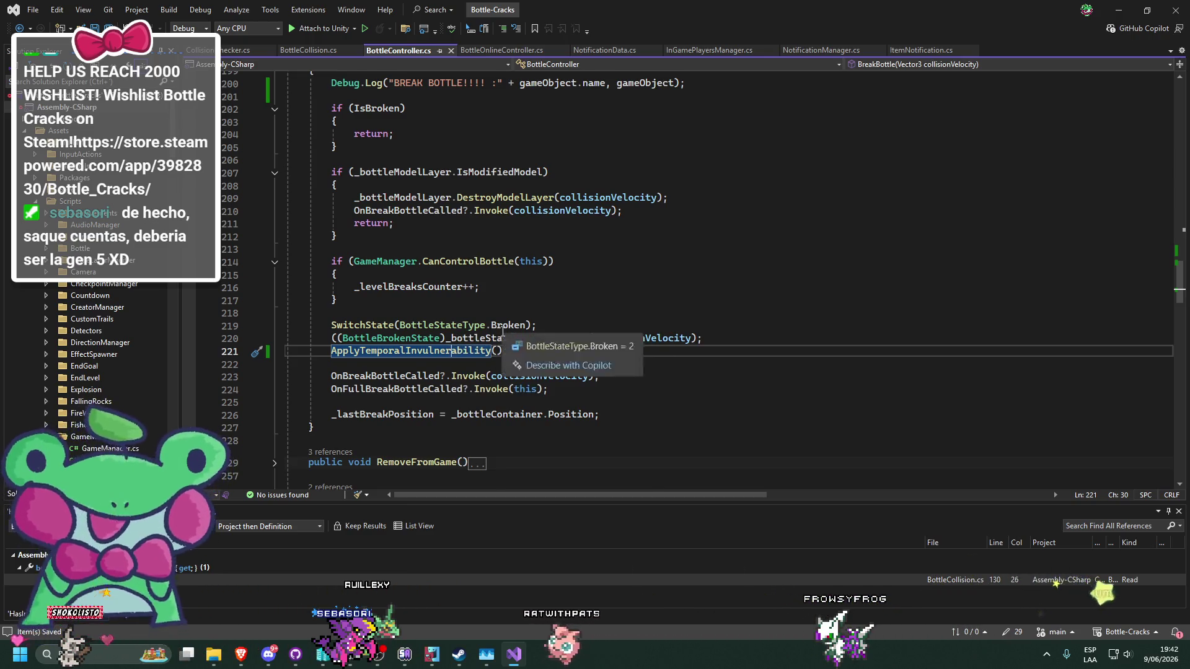
pyautogui.scroll(2, 514, 349)
pyautogui.scroll(-1, 502, 337)
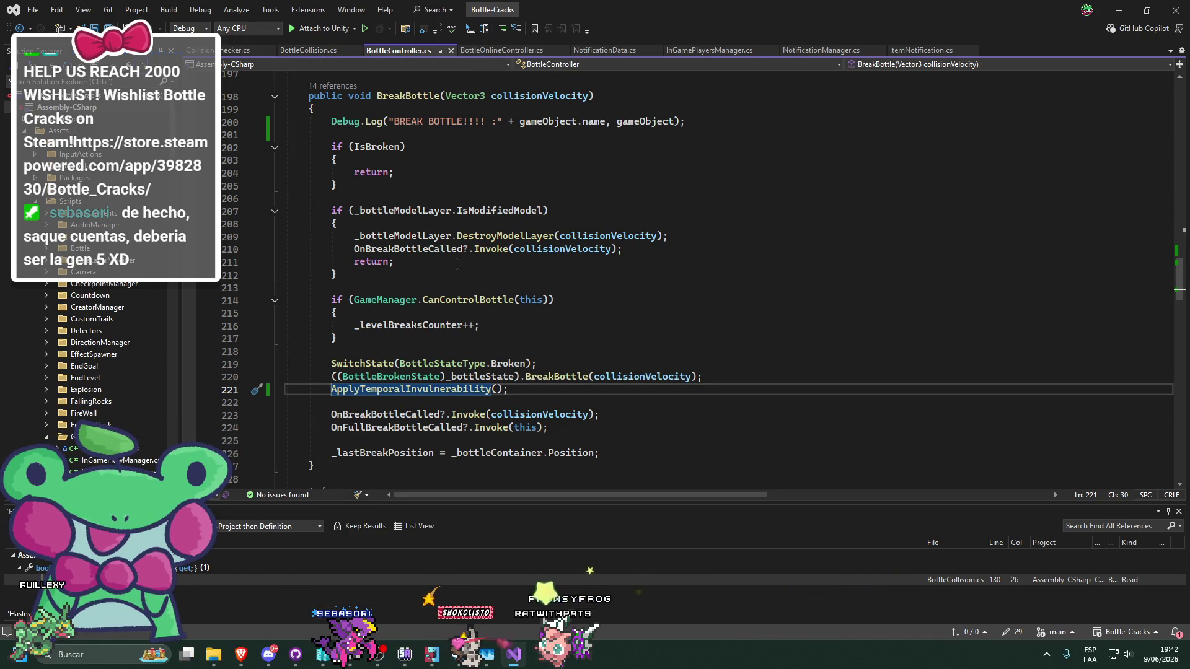
pyautogui.click(247, 49)
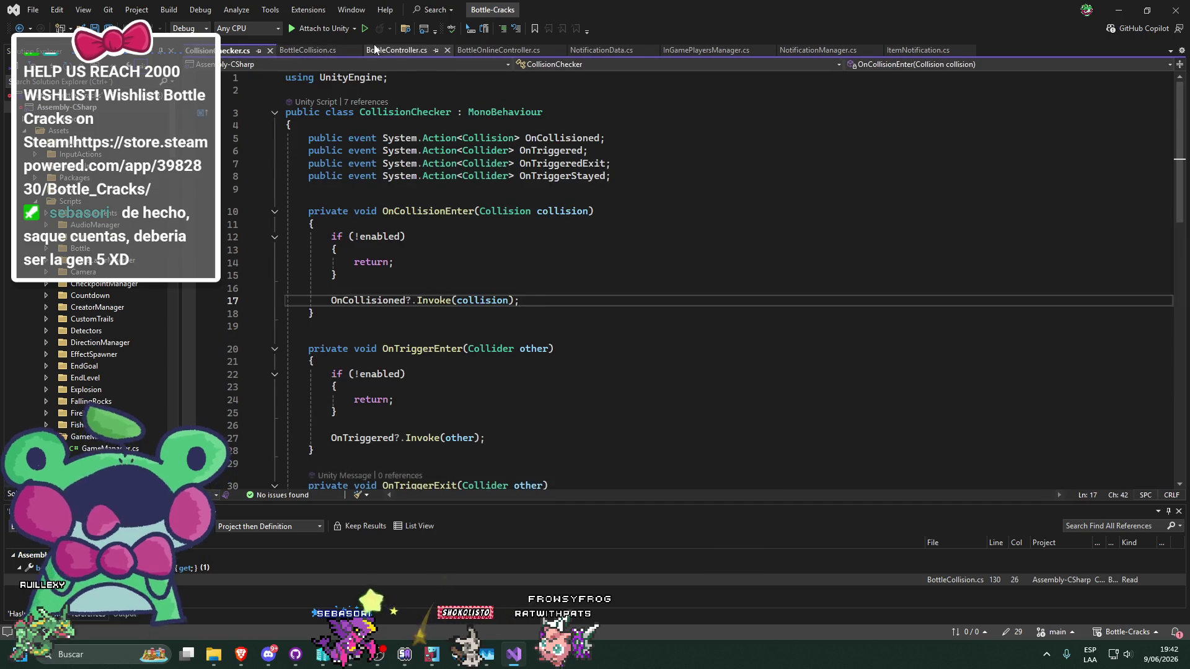
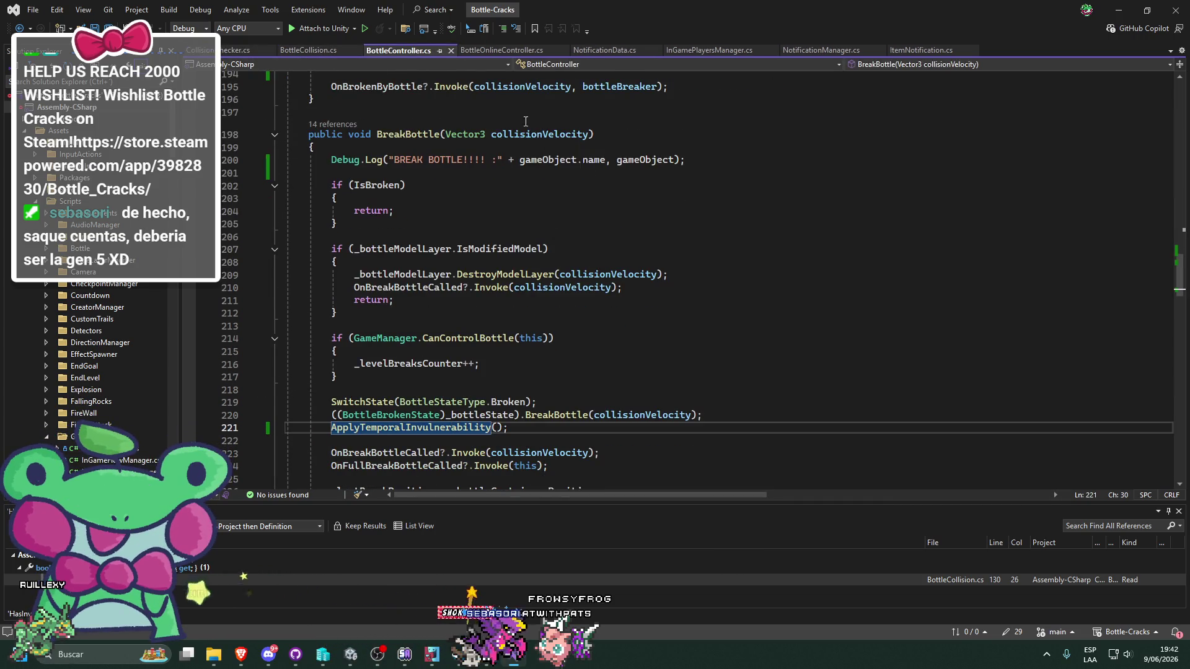
pyautogui.scroll(8, 529, 125)
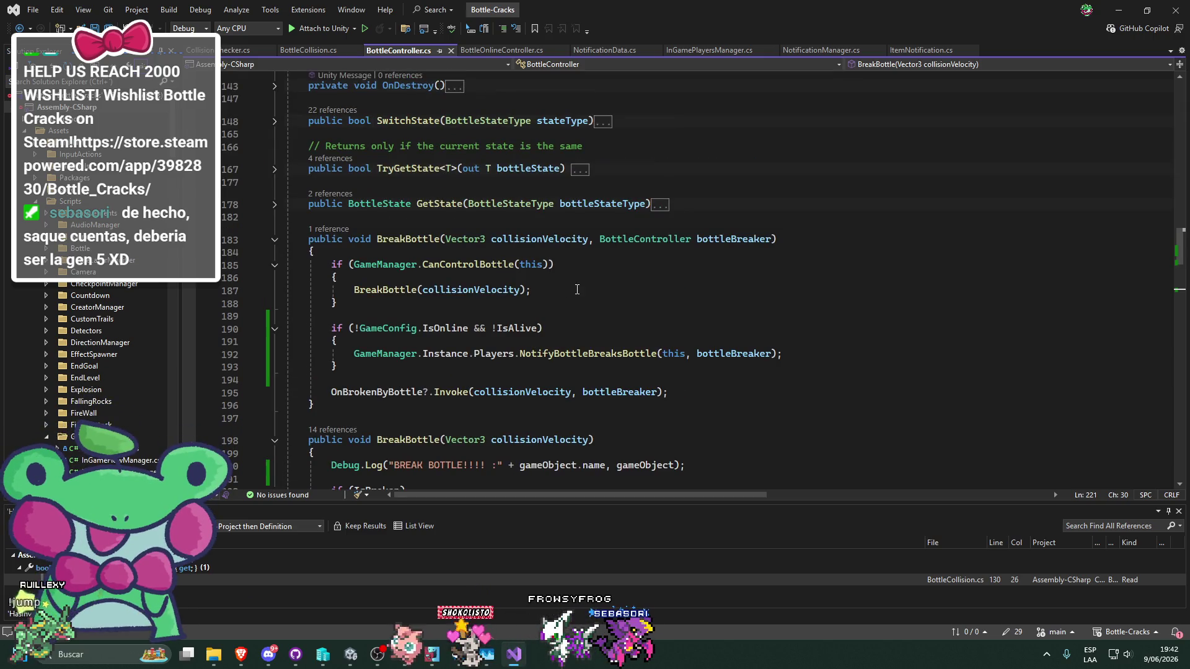
# Switch to BottleOnlineController.cs and scroll to the Observer_BreakBottle method at the file's end.
pyautogui.scroll(-2, 574, 293)
pyautogui.click(507, 51)
pyautogui.scroll(-3, 502, 280)
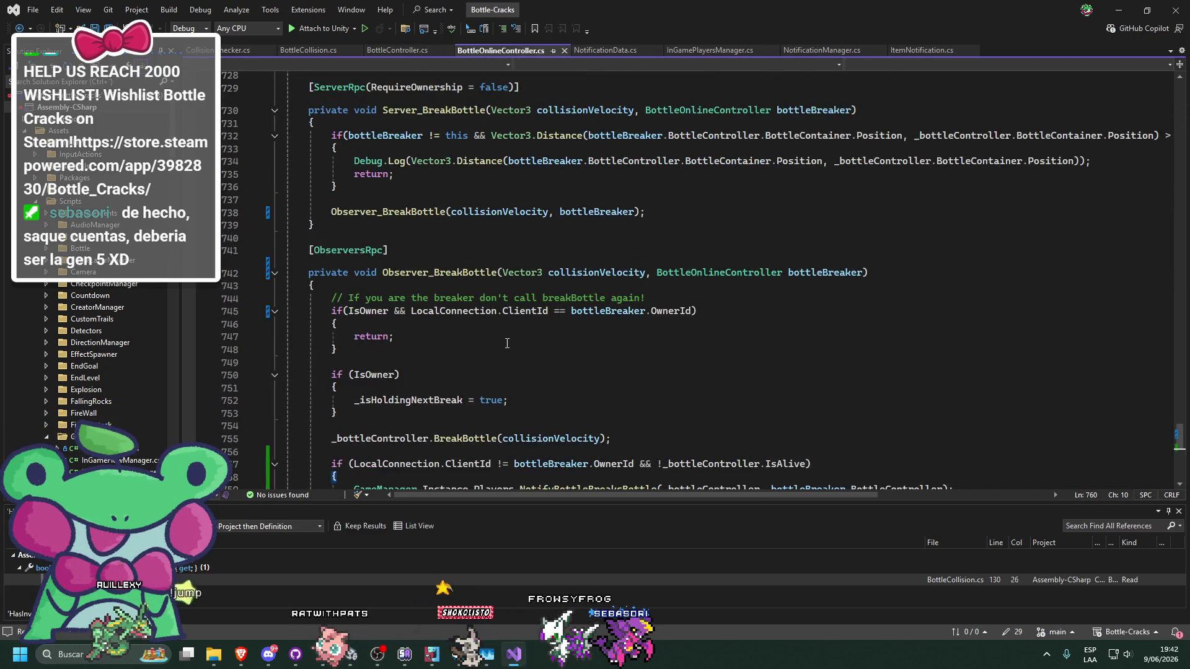
# Inspect the LocalConnection and _isHoldingNextBreak identifiers in Observer_BreakBottle.
pyautogui.doubleClick(396, 350)
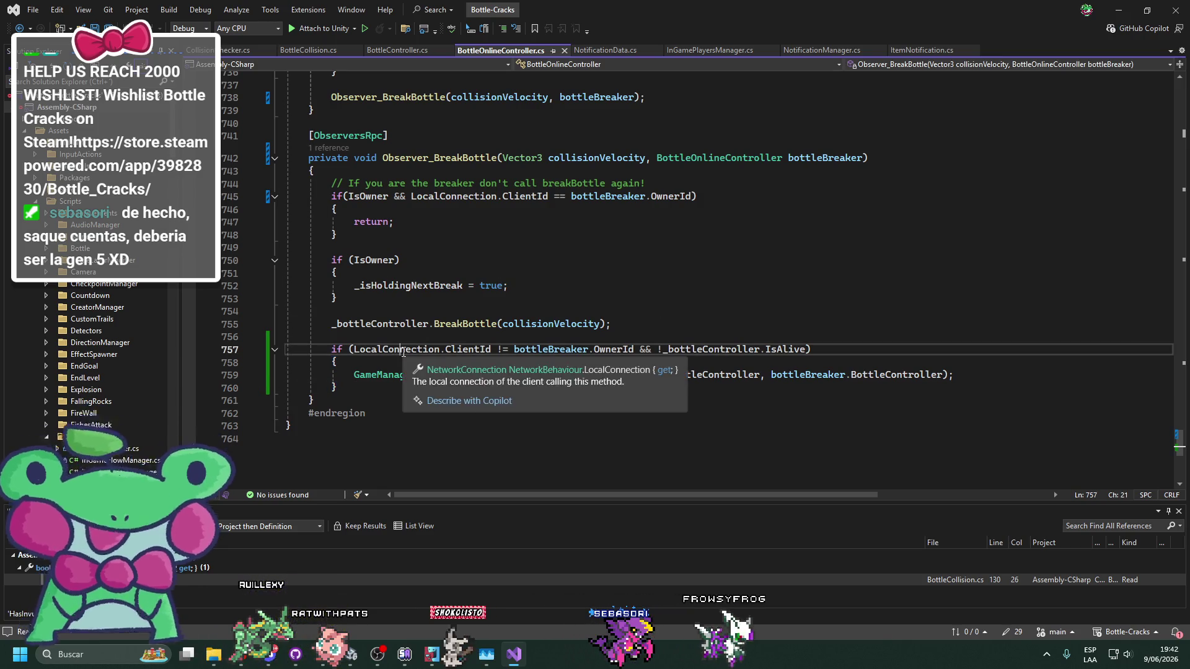
pyautogui.click(459, 324)
pyautogui.doubleClick(422, 288)
pyautogui.click(487, 271)
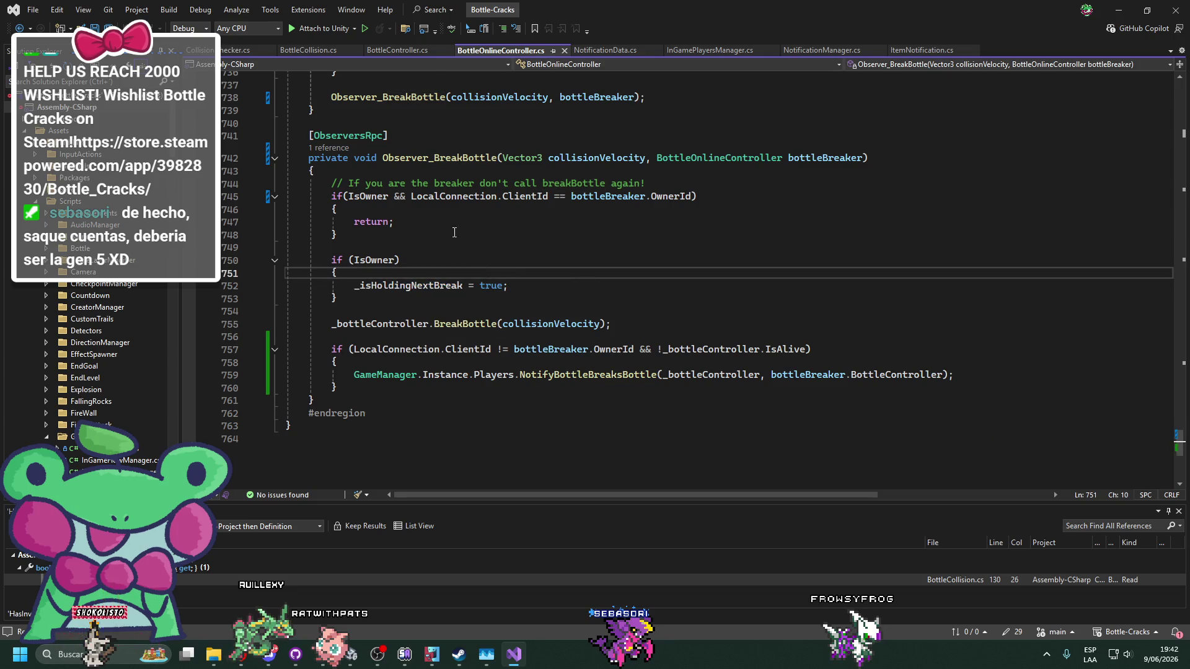
# Check the BreakBottle call on line 755, then switch over to the Unity editor.
pyautogui.moveTo(455, 324)
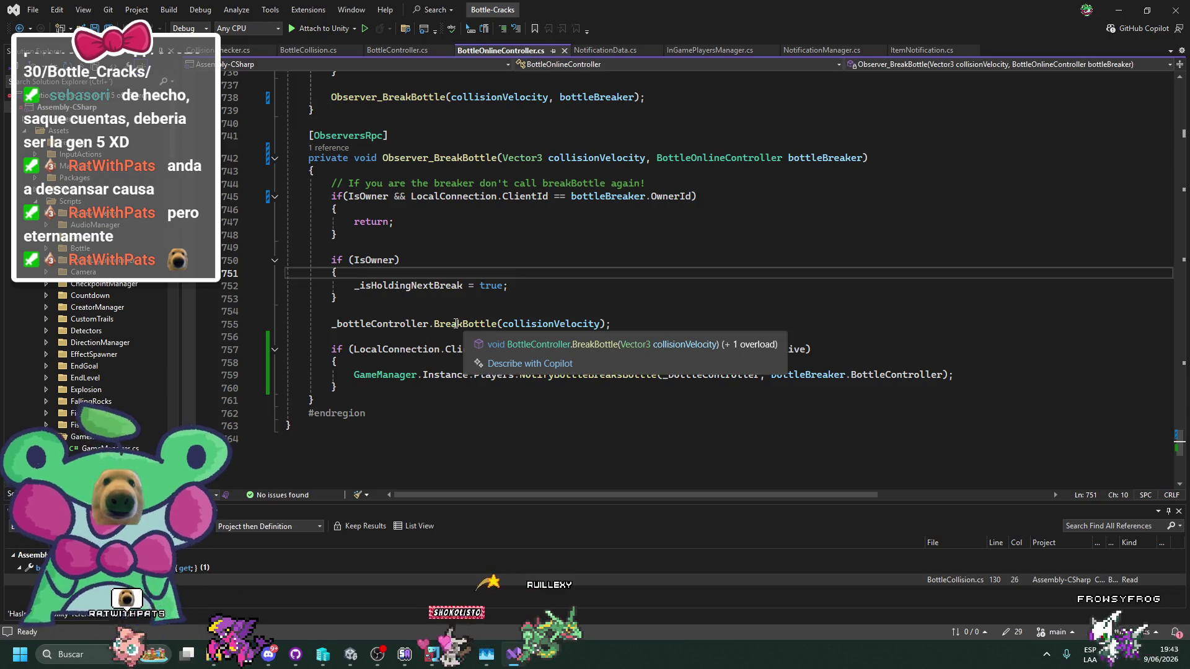
pyautogui.click(456, 324)
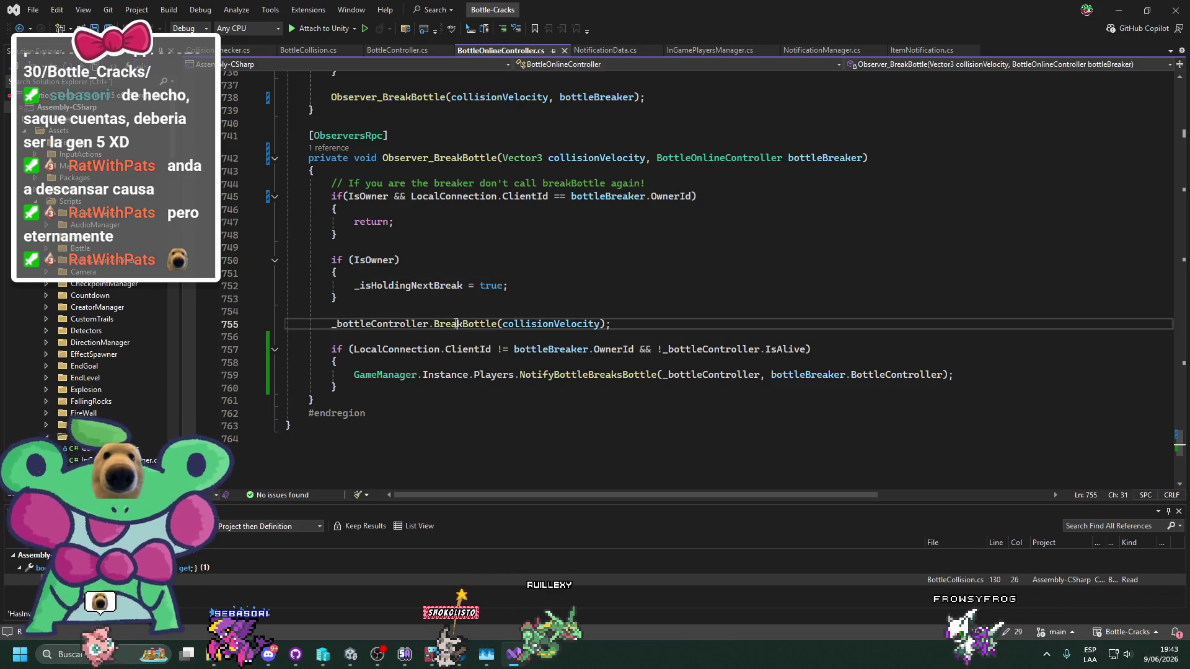
pyautogui.click(490, 339)
pyautogui.click(513, 661)
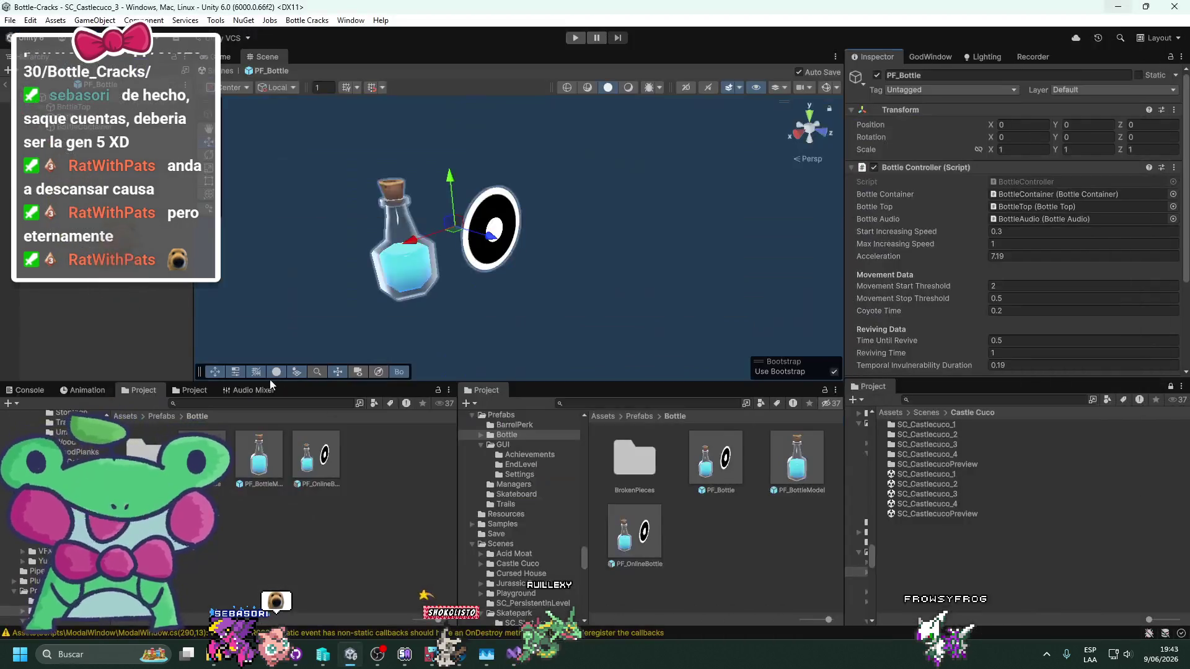
# Exit the PF_Bottle prefab, clear the Console, pan the Scene view and enter Play mode.
pyautogui.click(4, 87)
pyautogui.click(16, 397)
pyautogui.click(19, 402)
pyautogui.scroll(-8, 450, 281)
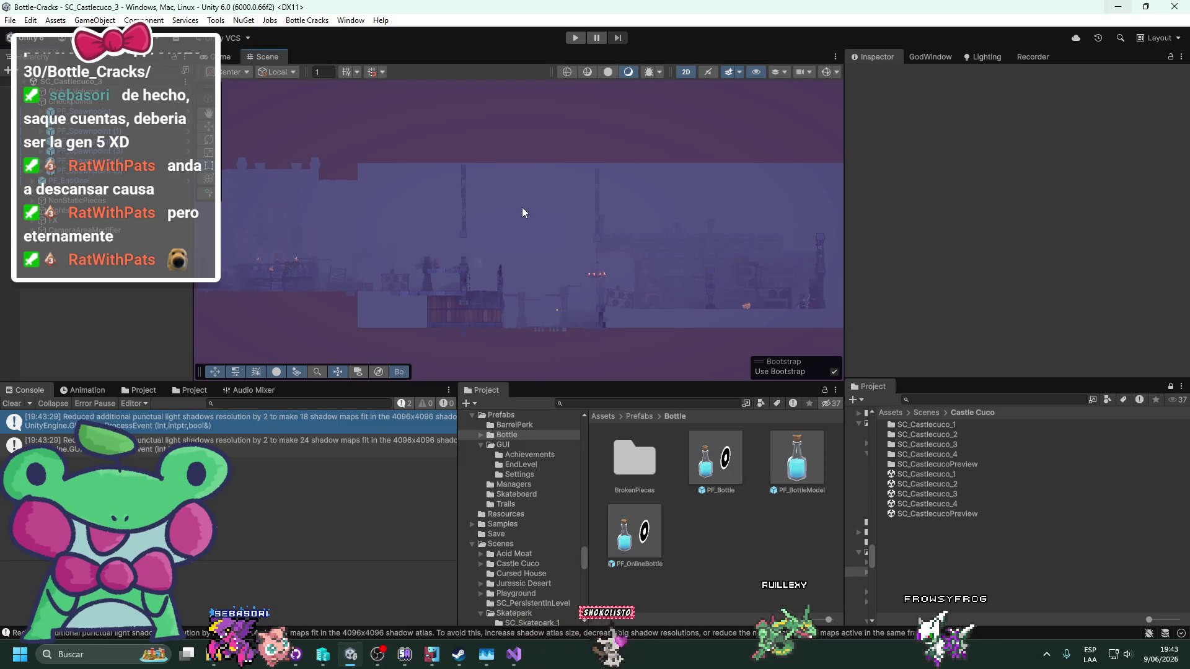
pyautogui.moveTo(526, 202); pyautogui.dragTo(592, 190)
pyautogui.click(316, 72)
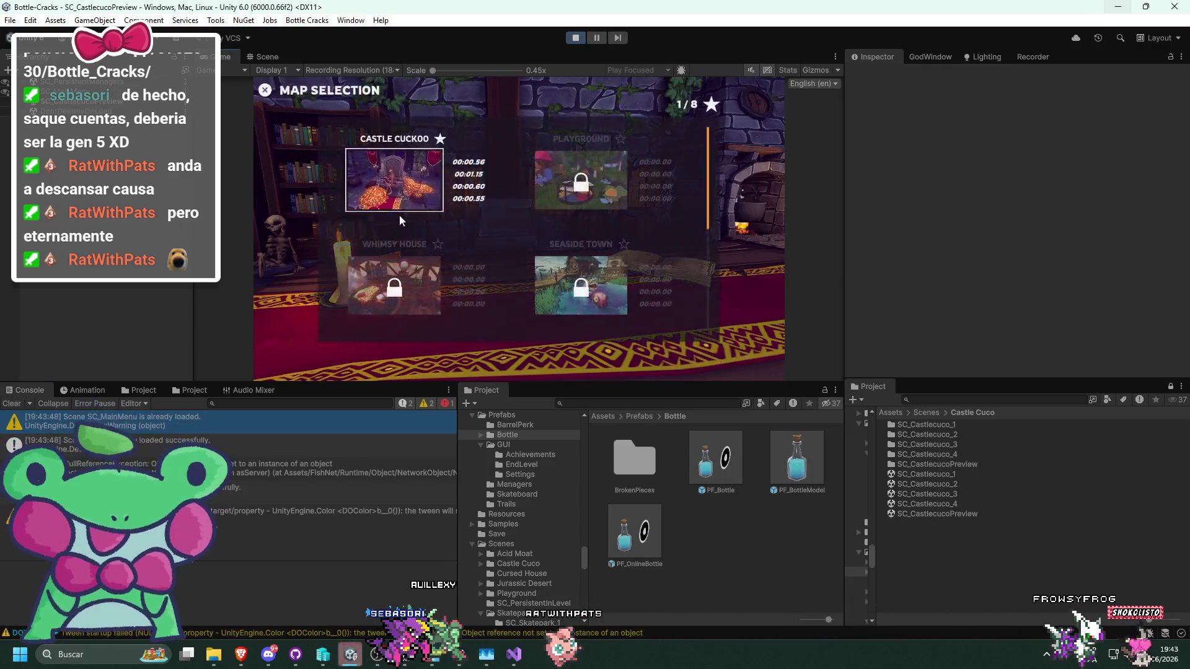
# Pick Castle Cuckoo, join and confirm two local players with F and Space, then start the level.
pyautogui.click(677, 354)
pyautogui.press('f')
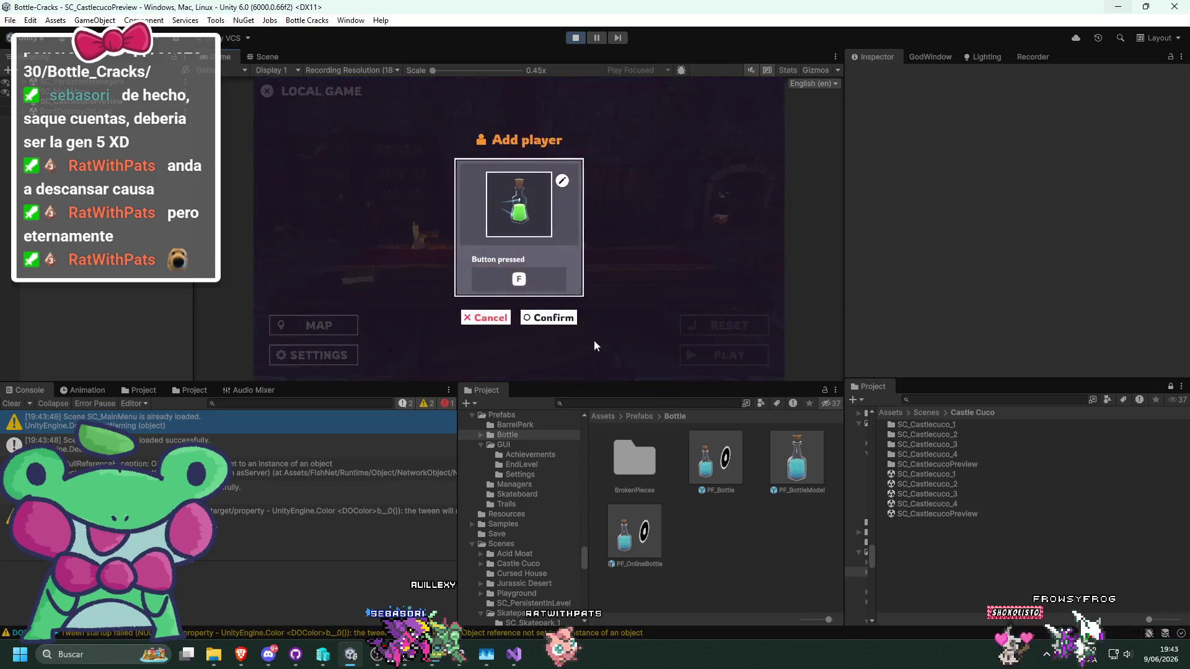
pyautogui.click(547, 314)
pyautogui.press('space')
pyautogui.click(546, 317)
pyautogui.click(724, 355)
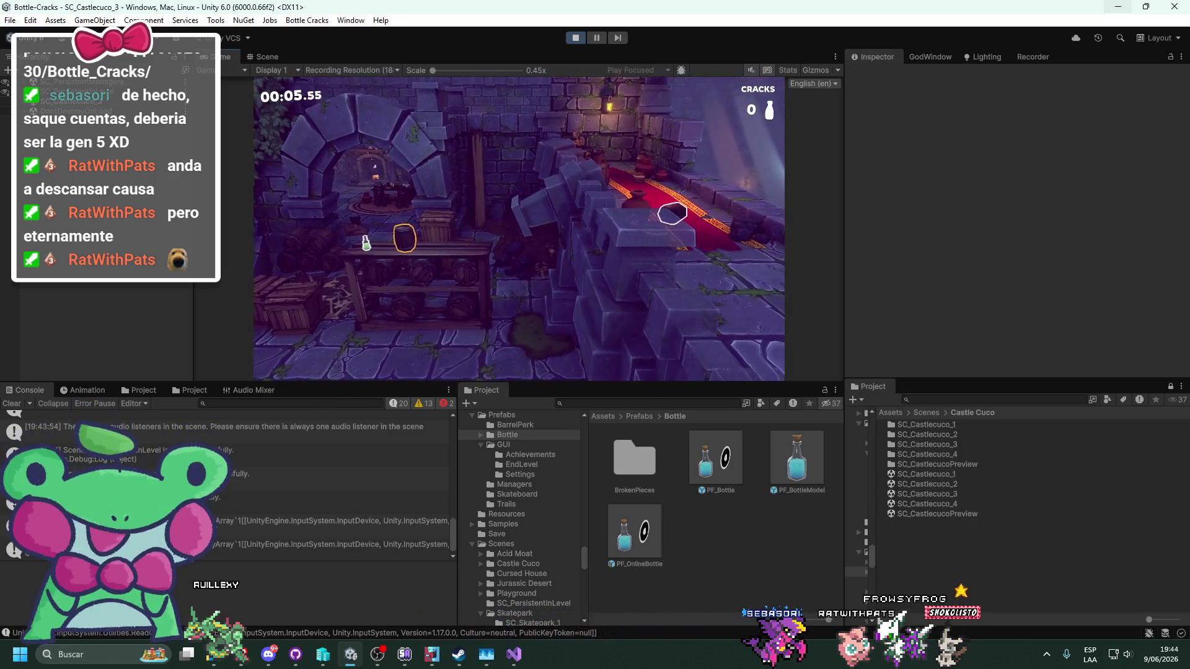
# Inspect the Castle Cuckoo level layout in the Scene view.
pyautogui.click(272, 56)
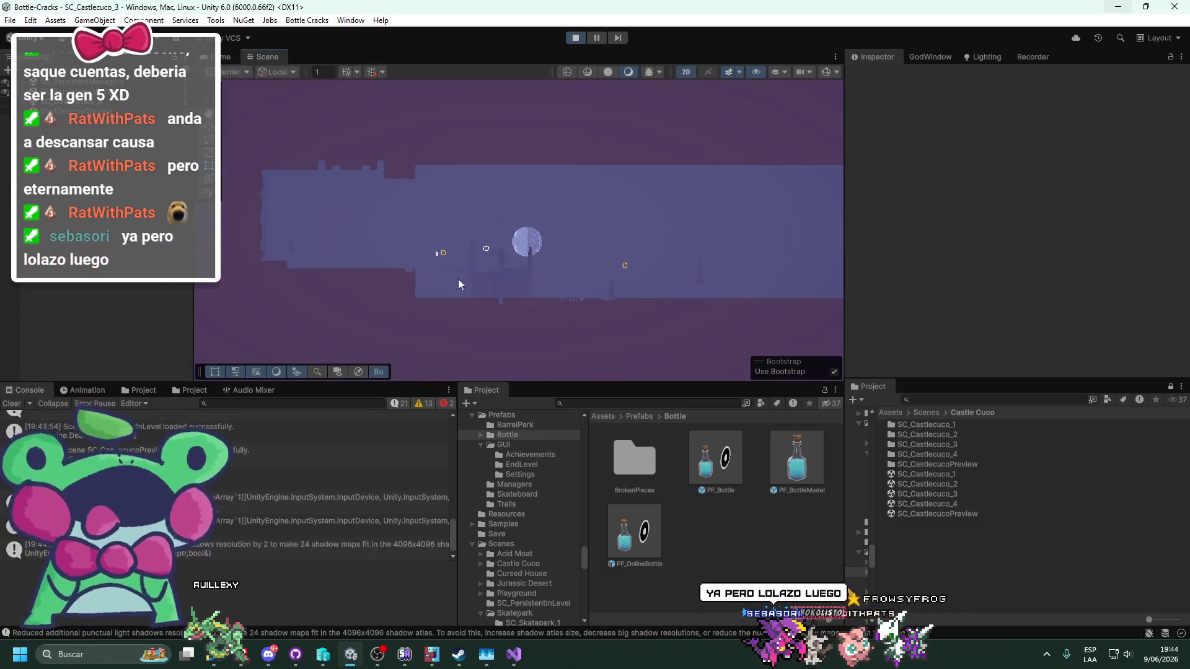
pyautogui.scroll(10, 623, 277)
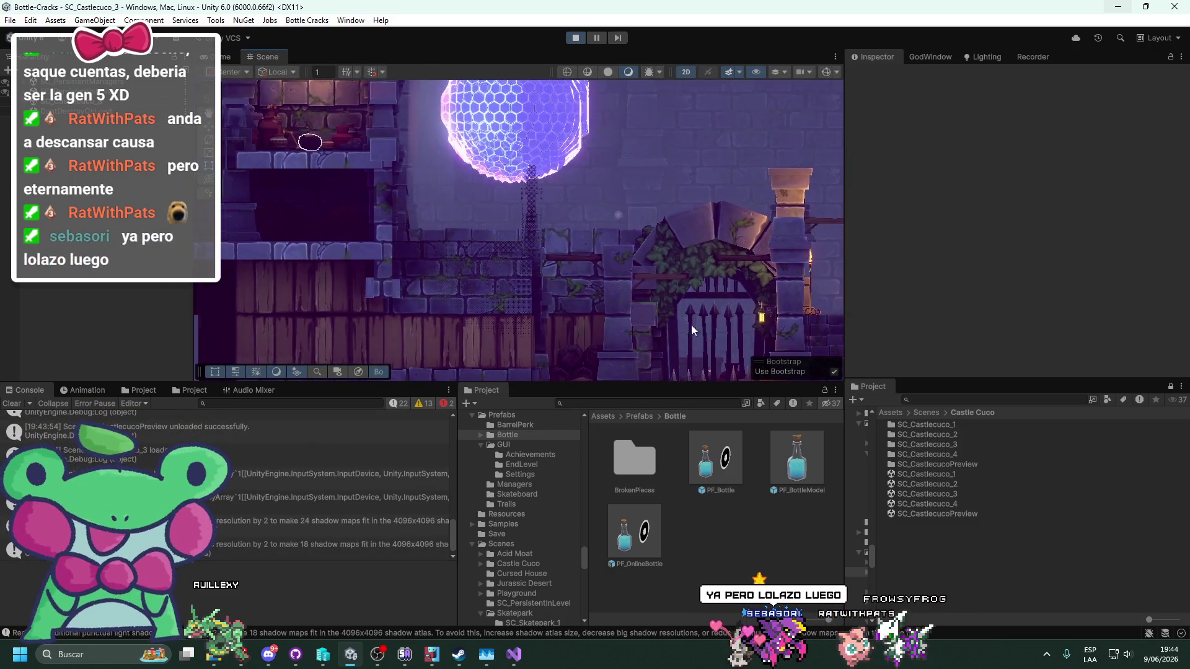
pyautogui.scroll(-3, 500, 261)
pyautogui.scroll(5, 633, 207)
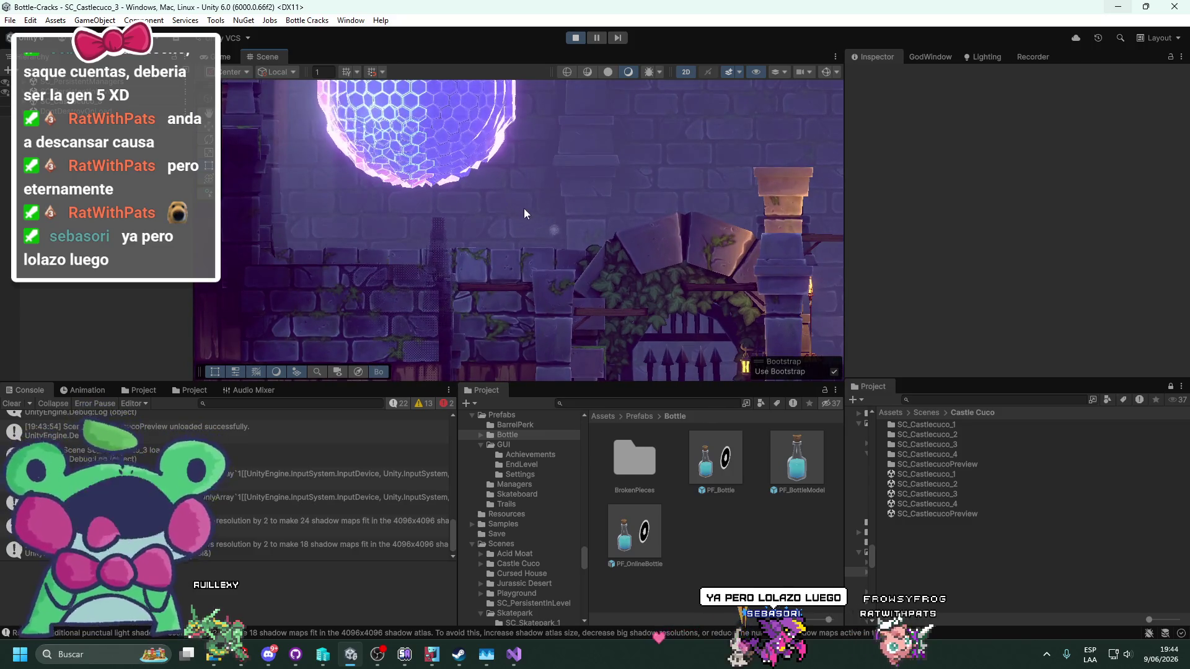
pyautogui.scroll(-2, 581, 261)
pyautogui.scroll(-2, 581, 261)
# Back in the Game view, pause and resume, then drive the bottle forward with W.
pyautogui.click(225, 57)
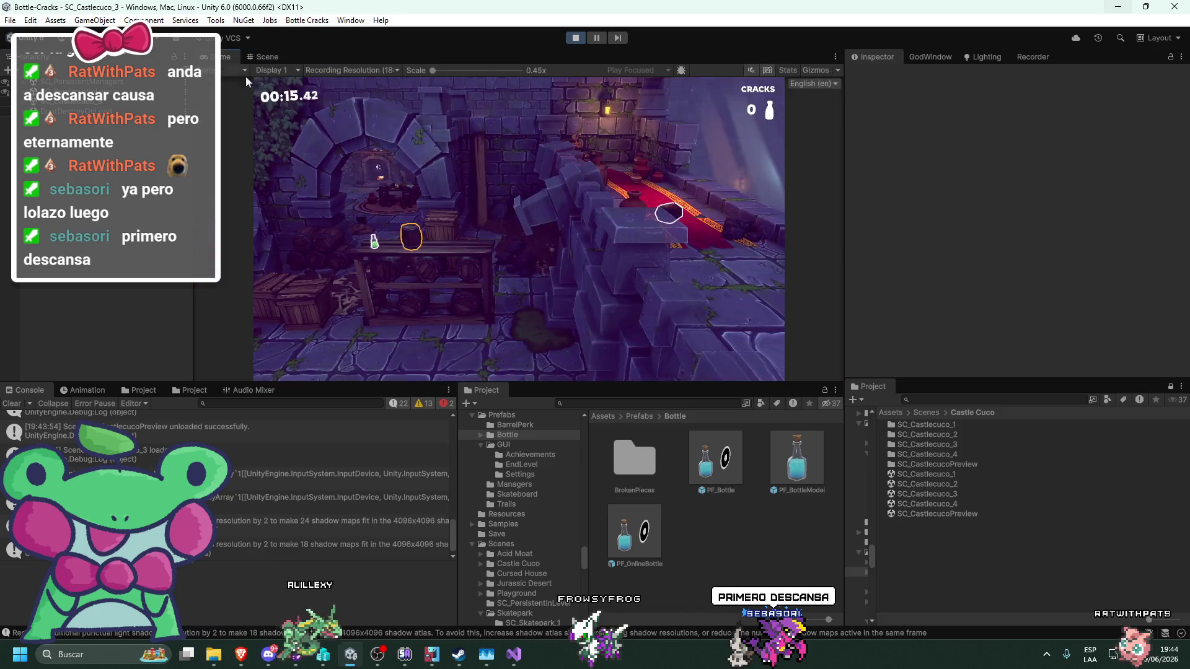
pyautogui.press('Escape')
pyautogui.click(519, 228)
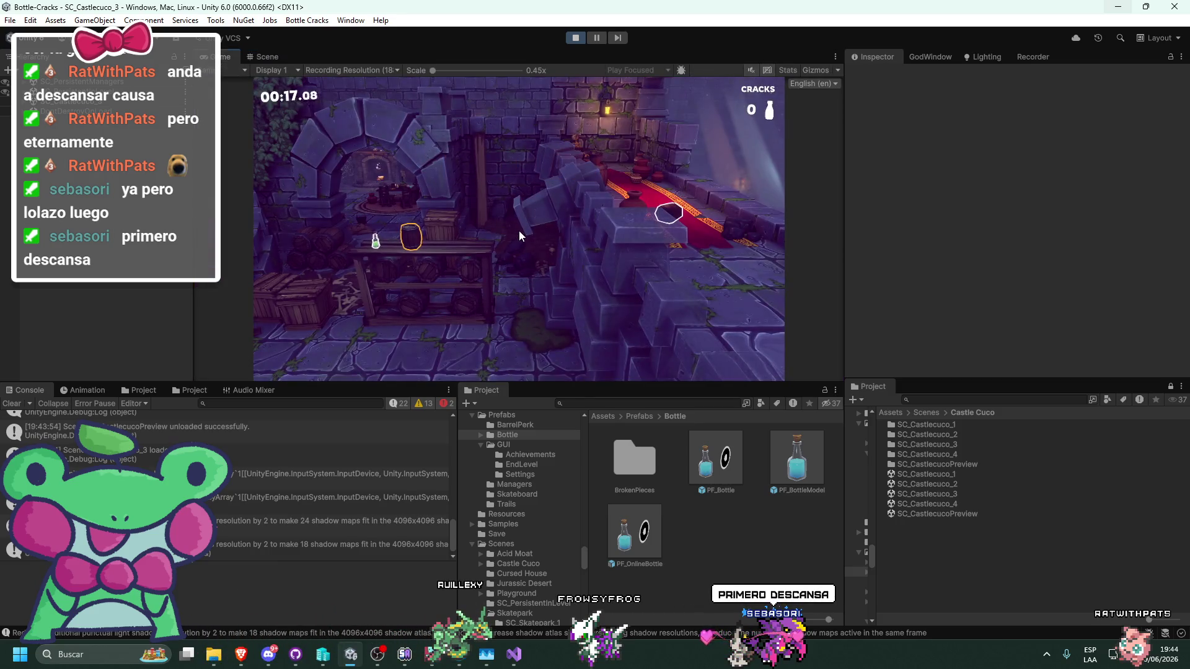
pyautogui.press('w')
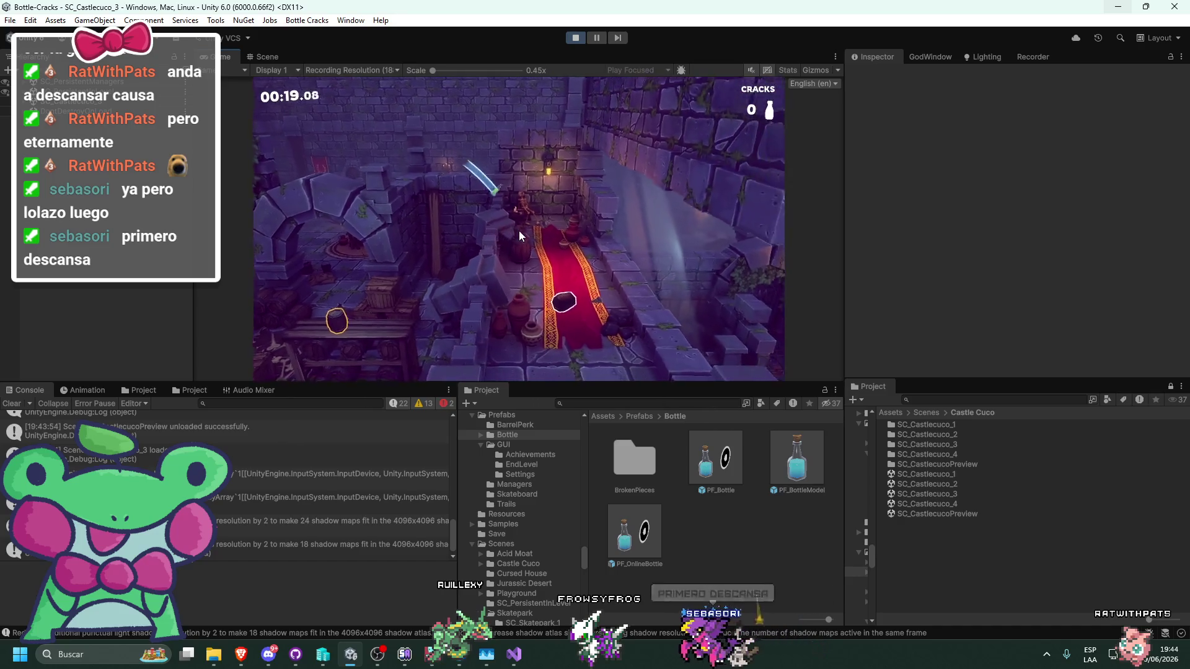
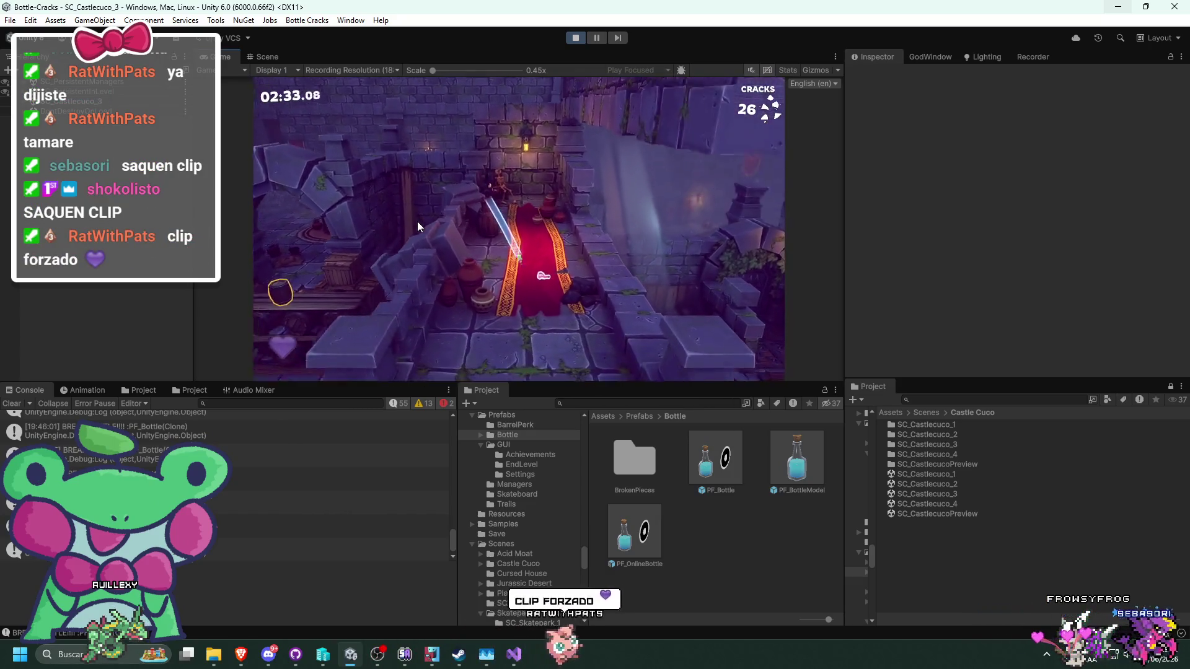
# Pause the game with Escape to show the PAUSE menu over the dimmed level.
pyautogui.press('Escape')
pyautogui.click(513, 654)
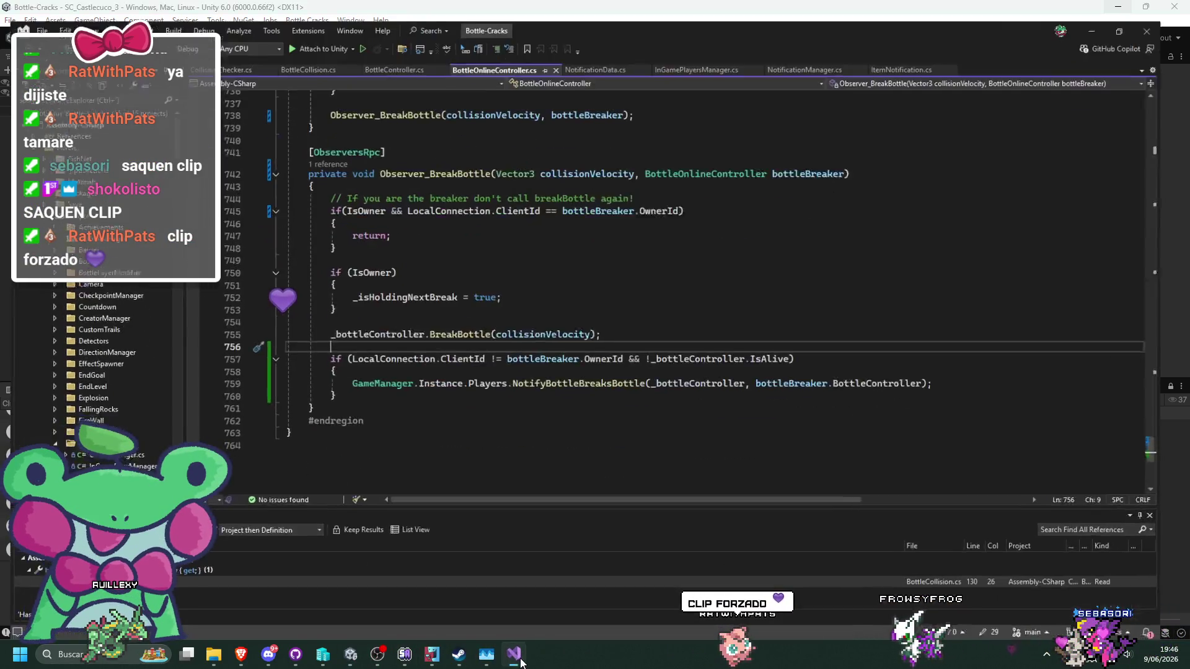
# Inspect NotifyBottleBreaksBottle's definition in InGamePlayersManager.cs, close that file, and return to BottleController.cs.
pyautogui.keyDown('ctrl'); pyautogui.click(549, 375); pyautogui.keyUp('ctrl')
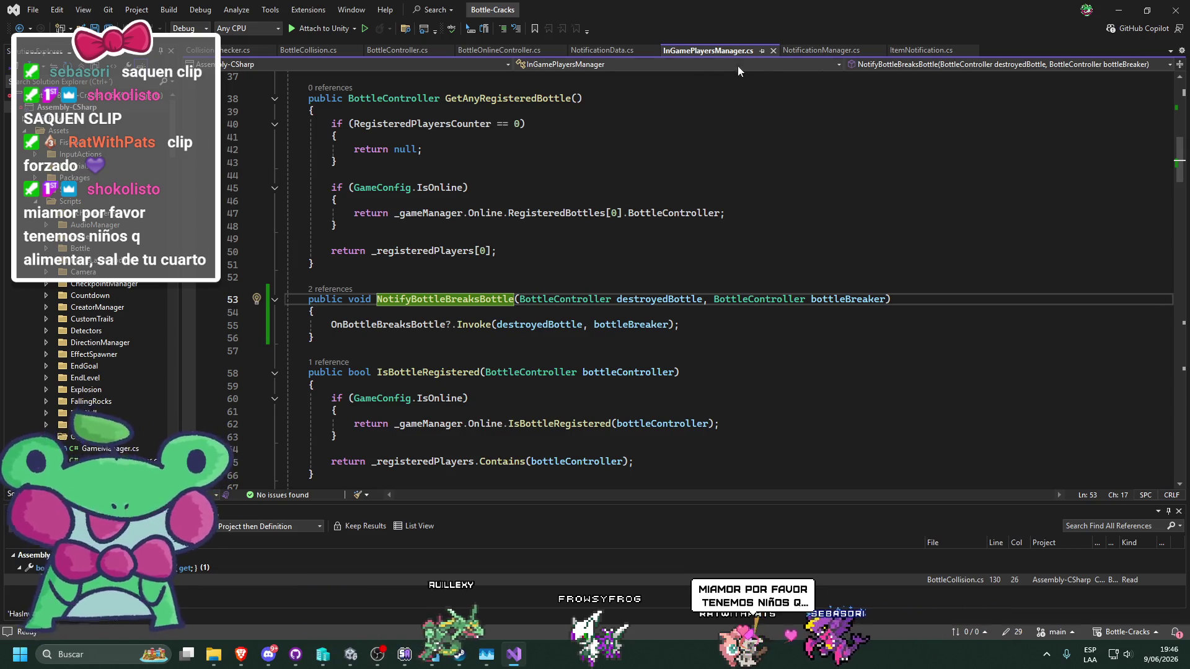
pyautogui.click(772, 51)
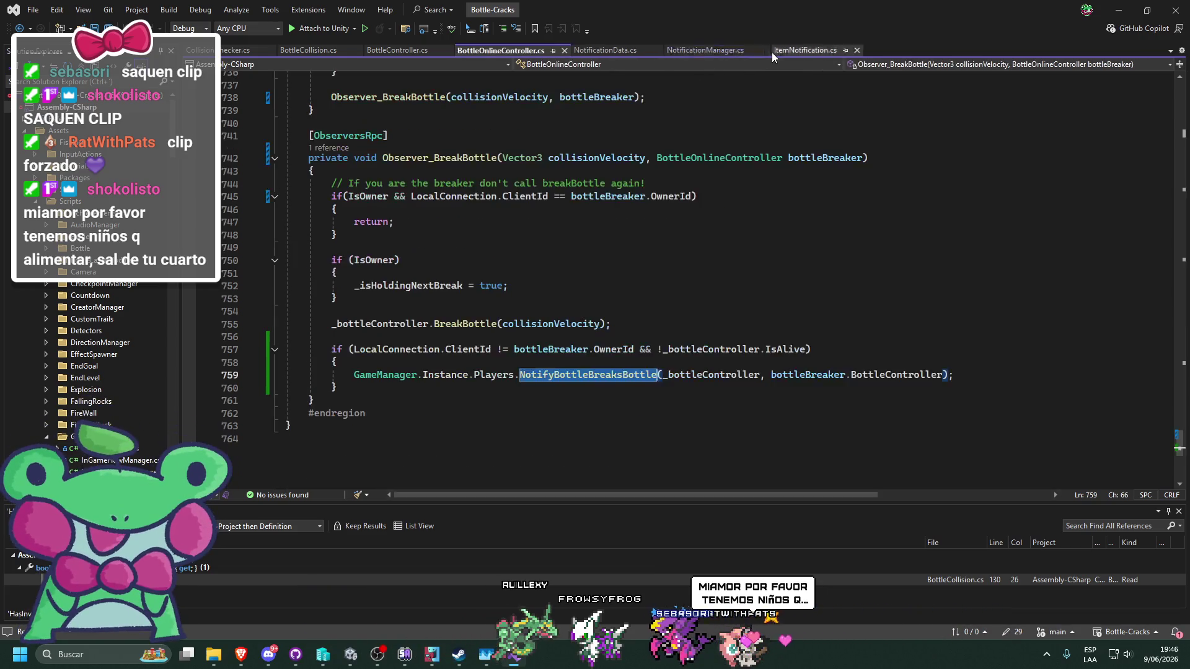
pyautogui.click(402, 54)
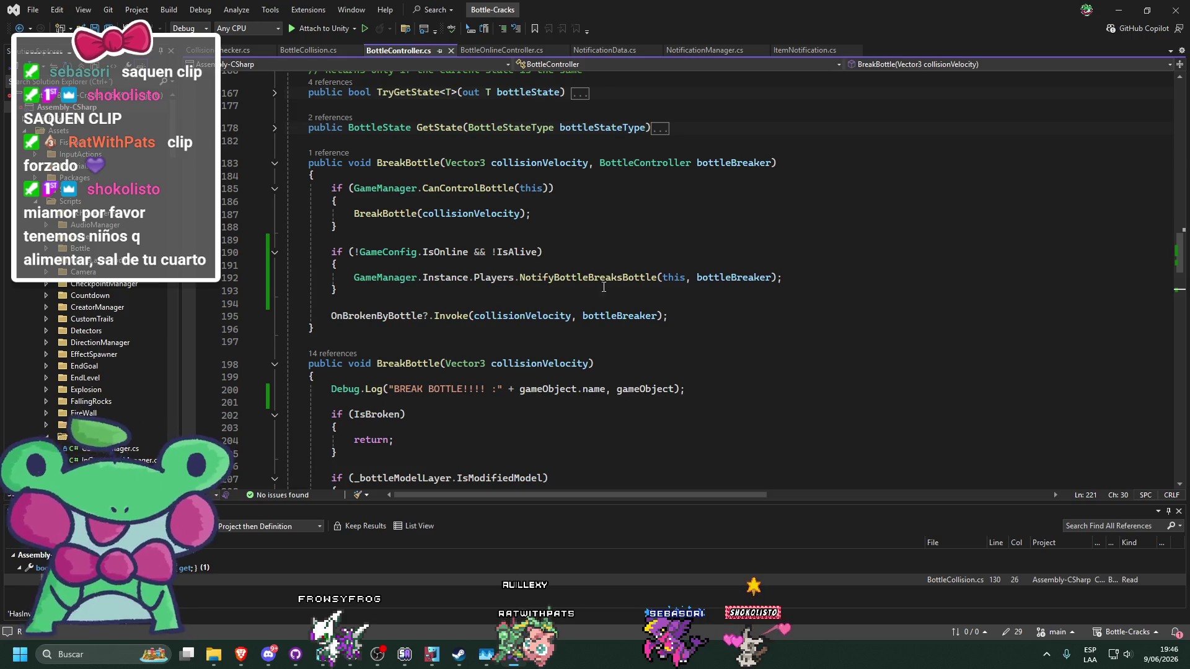
# Review the BreakBottle call on line 187 and the && !IsAlive condition on line 190.
pyautogui.click(500, 249)
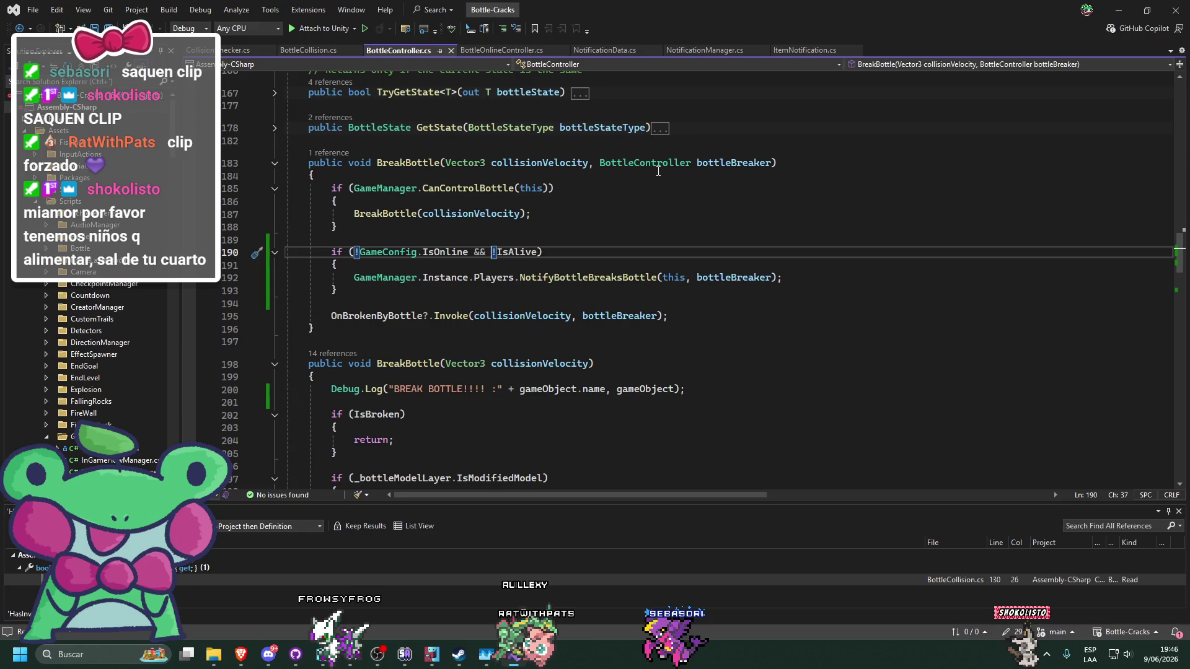
pyautogui.doubleClick(510, 254)
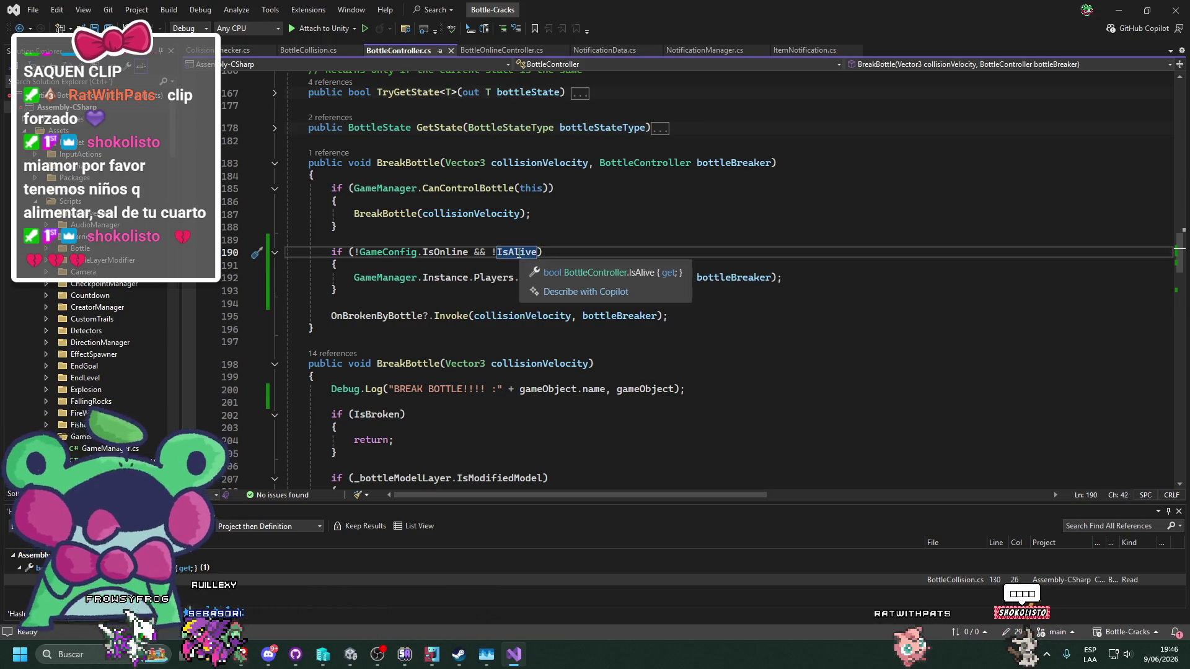
pyautogui.click(518, 254)
pyautogui.hotkey('ctrl', '-')
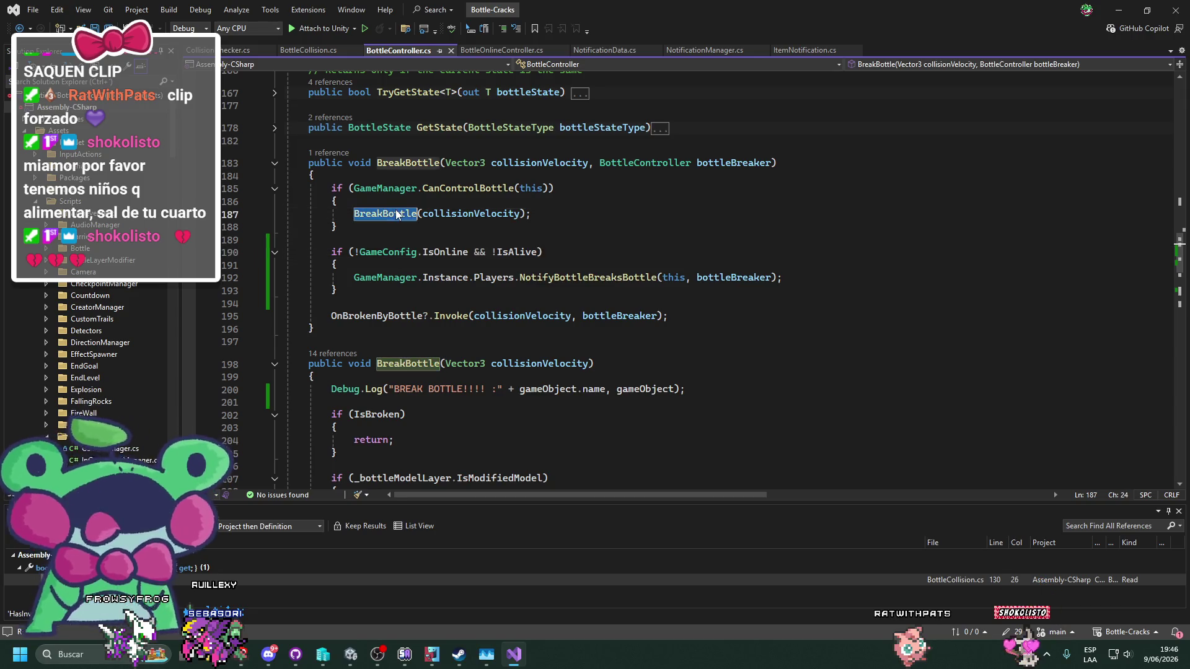
pyautogui.scroll(2, 484, 228)
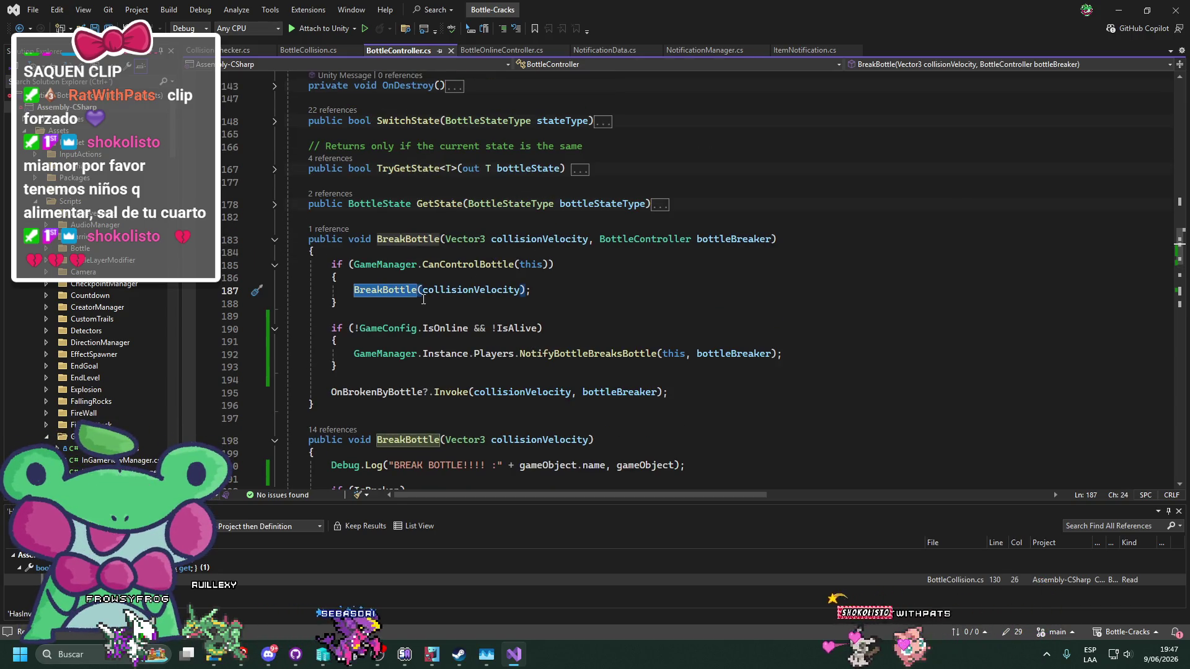
pyautogui.click(579, 290)
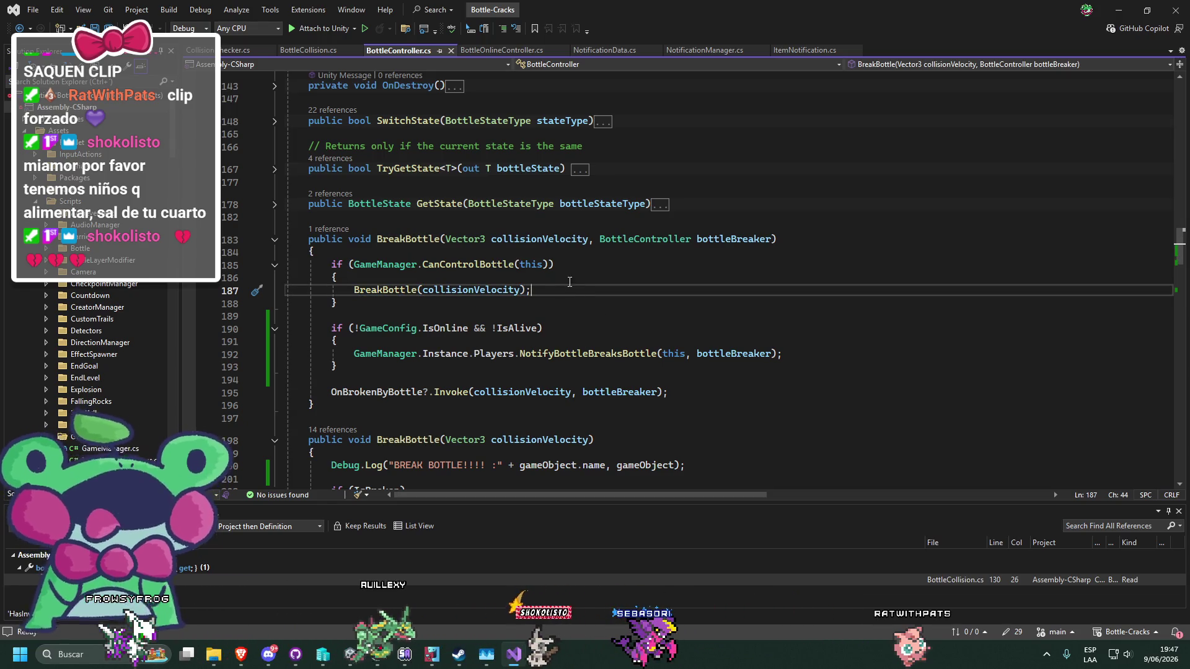
pyautogui.doubleClick(523, 332)
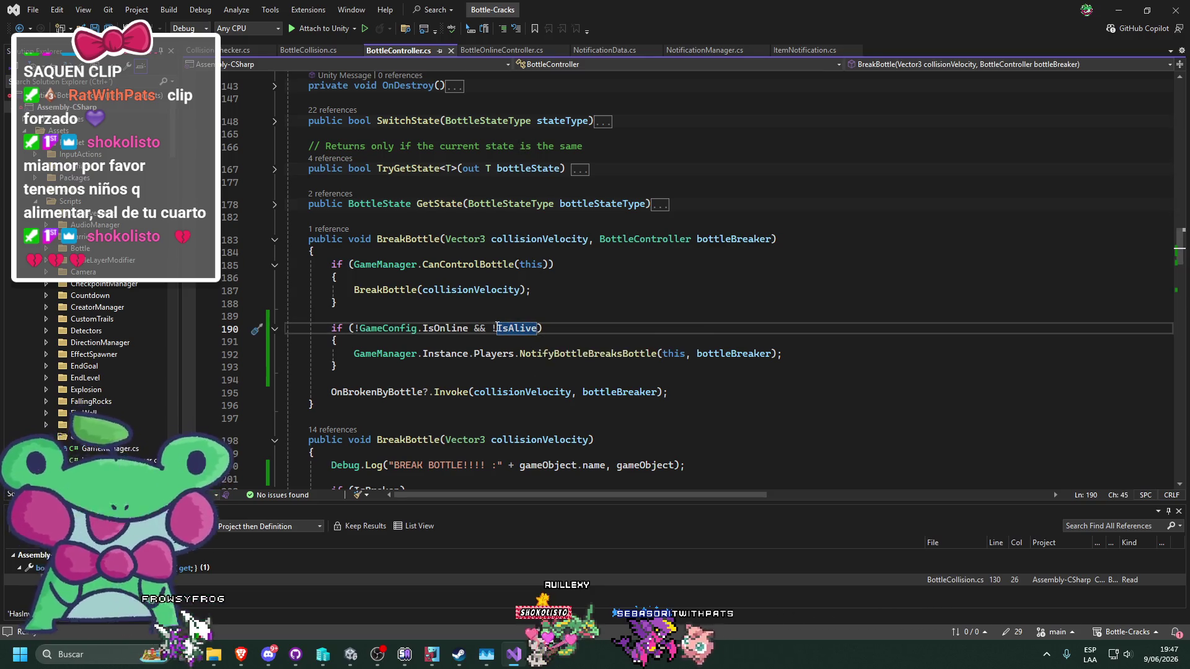
pyautogui.click(538, 329)
pyautogui.moveTo(542, 329); pyautogui.dragTo(475, 329)
pyautogui.click(491, 312)
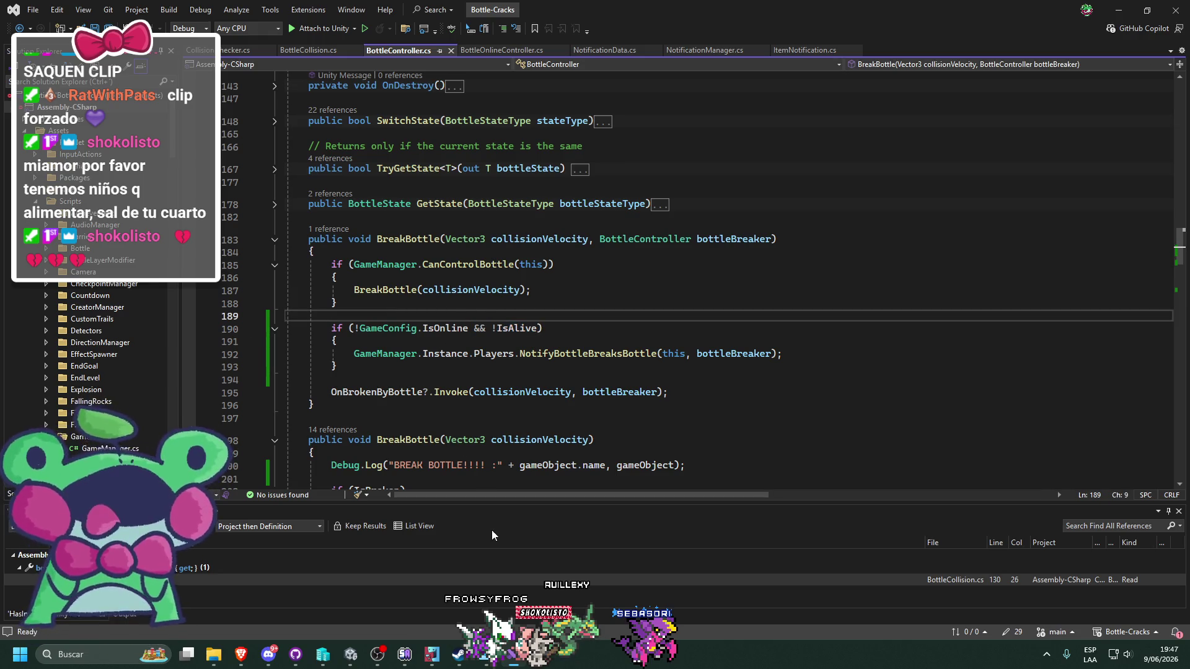
pyautogui.scroll(-1, 434, 403)
# Delete the Debug.Log line 200 and select the NotifyBottleBreaksBottle block on lines 191–193.
pyautogui.tripleClick(419, 430)
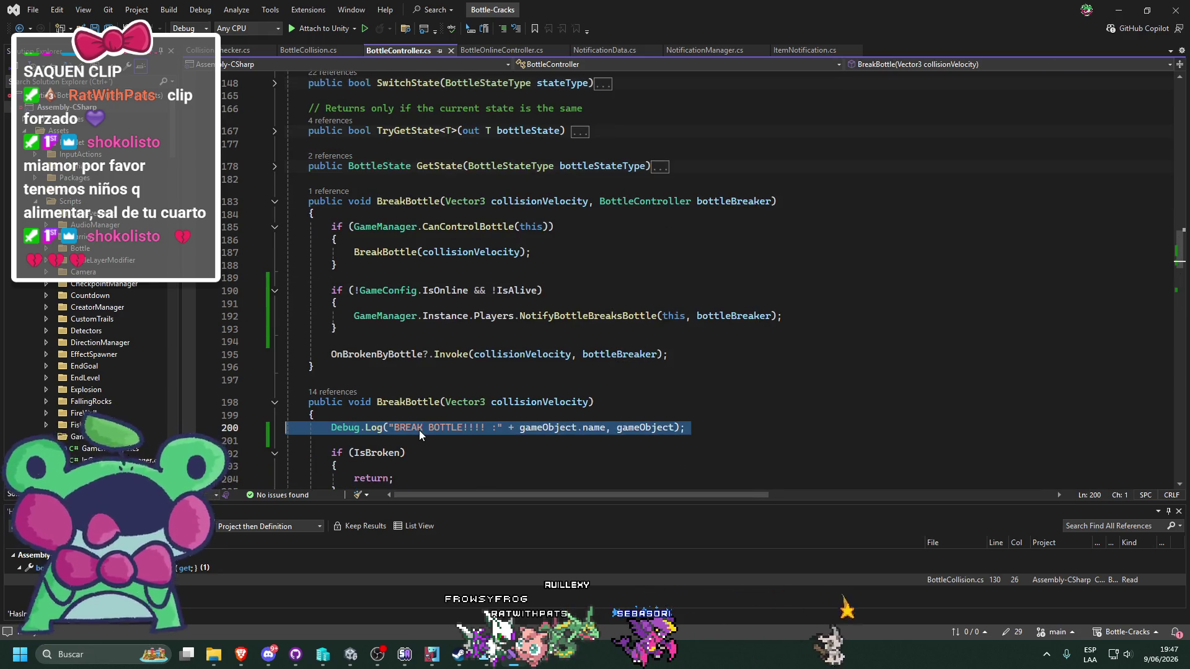
pyautogui.press('Delete')
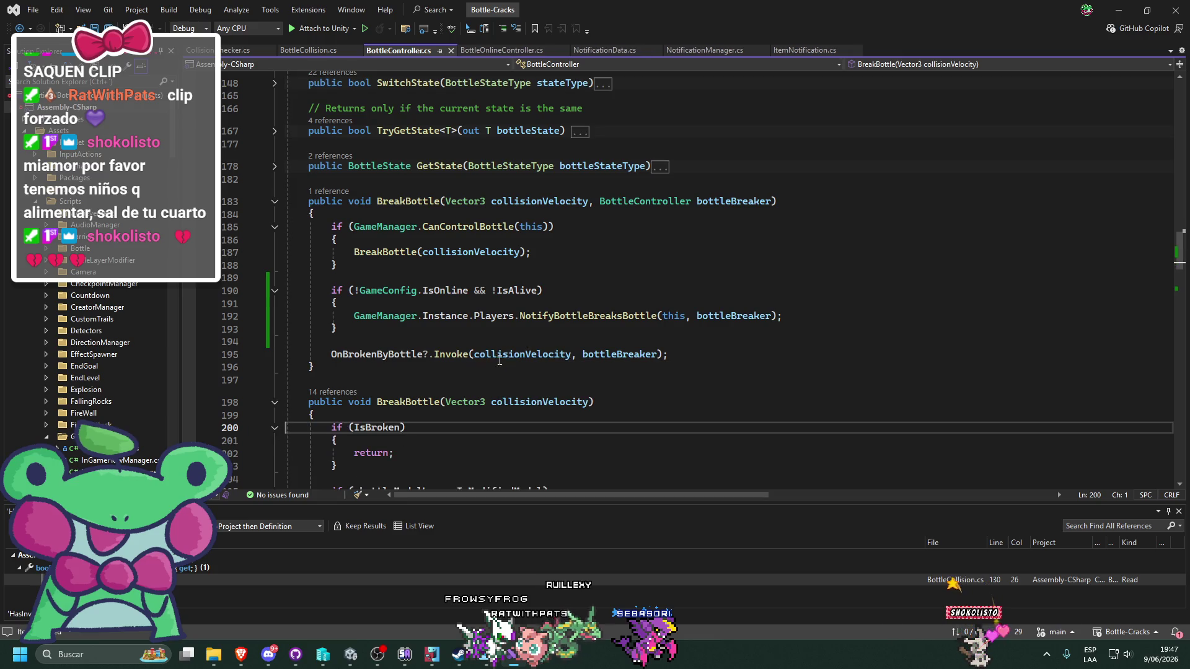
pyautogui.scroll(-9, 772, 346)
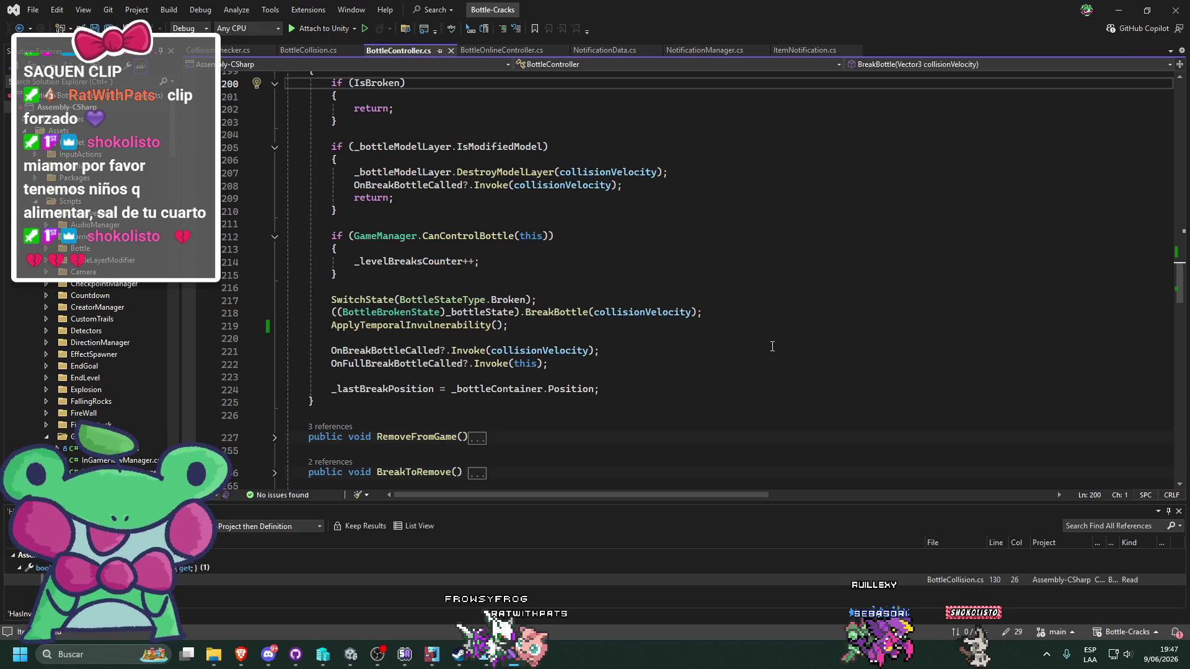
pyautogui.scroll(10, 772, 345)
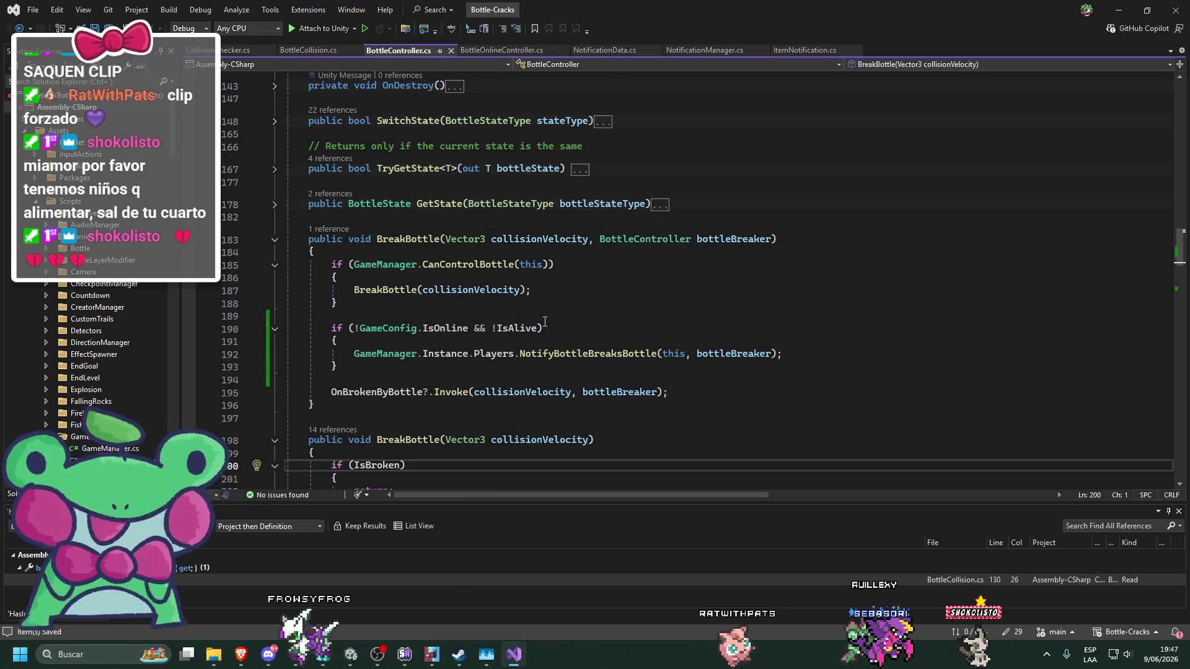
pyautogui.moveTo(338, 367); pyautogui.dragTo(318, 344)
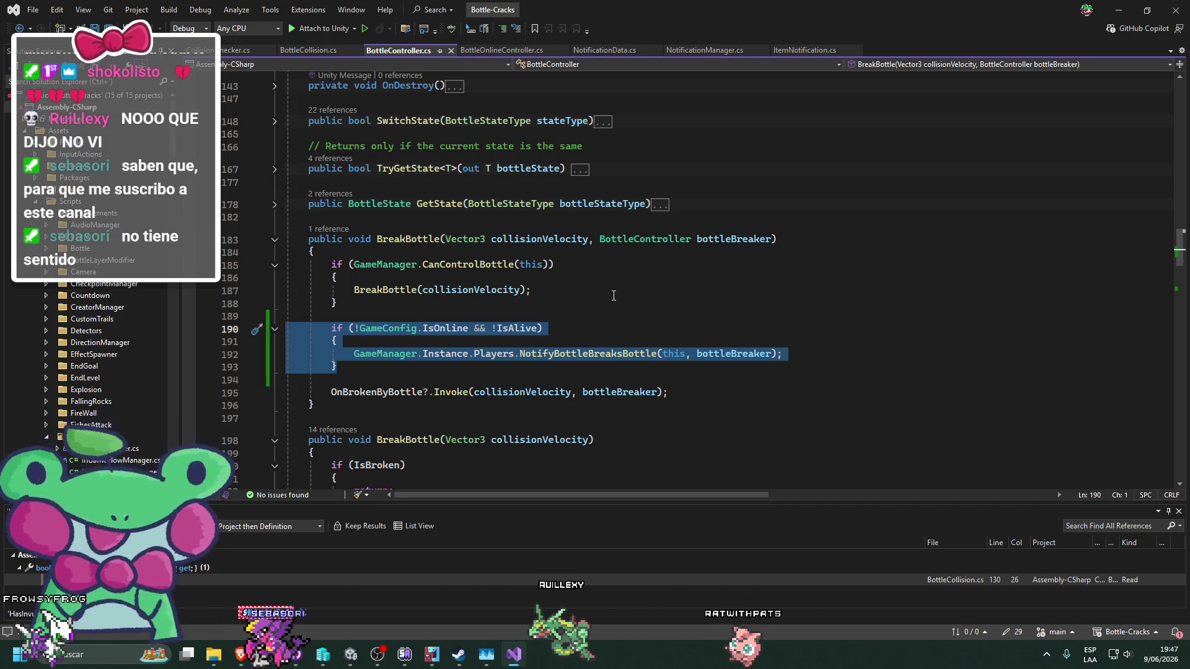
pyautogui.scroll(-12, 613, 295)
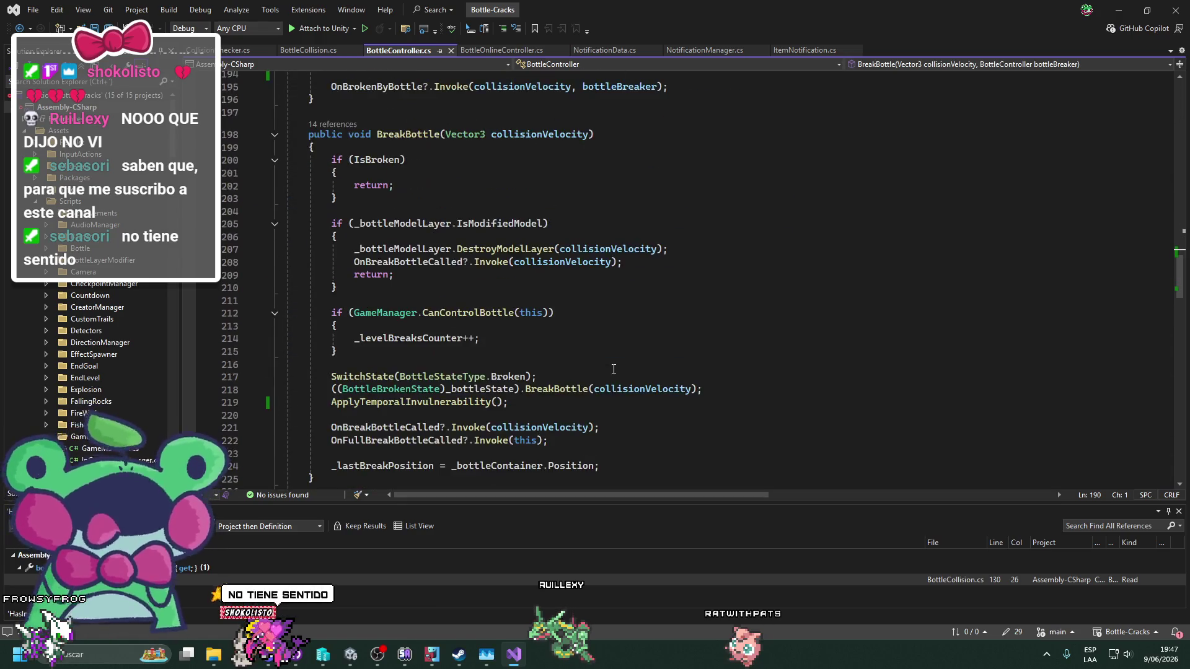
pyautogui.click(334, 56)
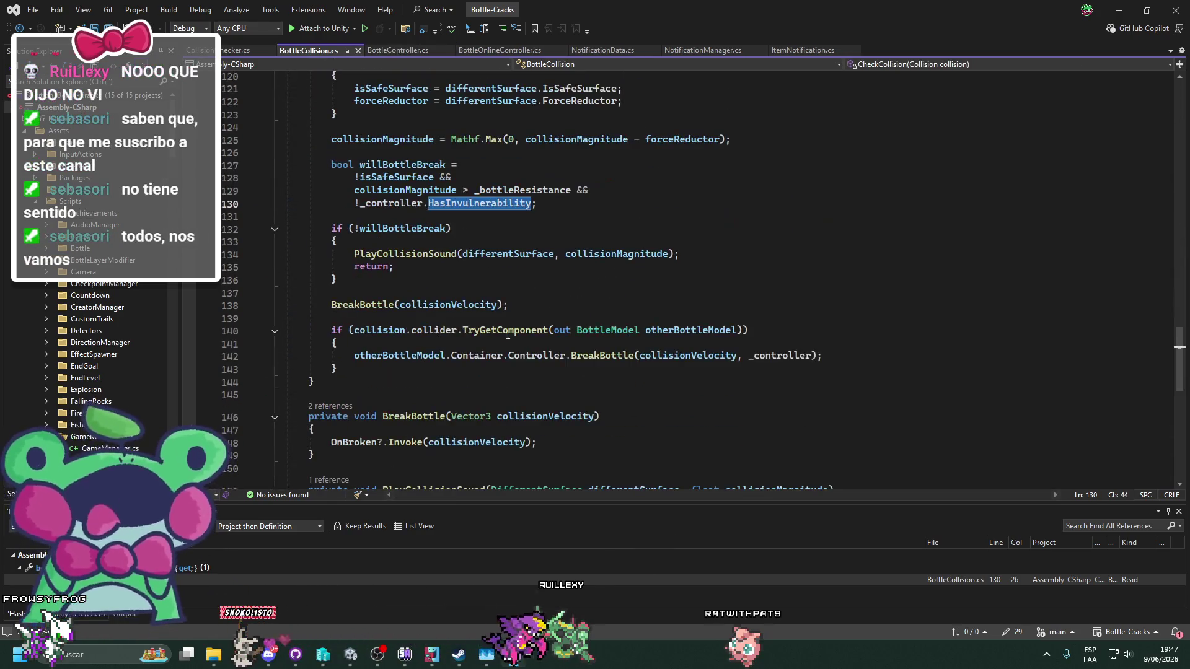
pyautogui.scroll(11, 505, 281)
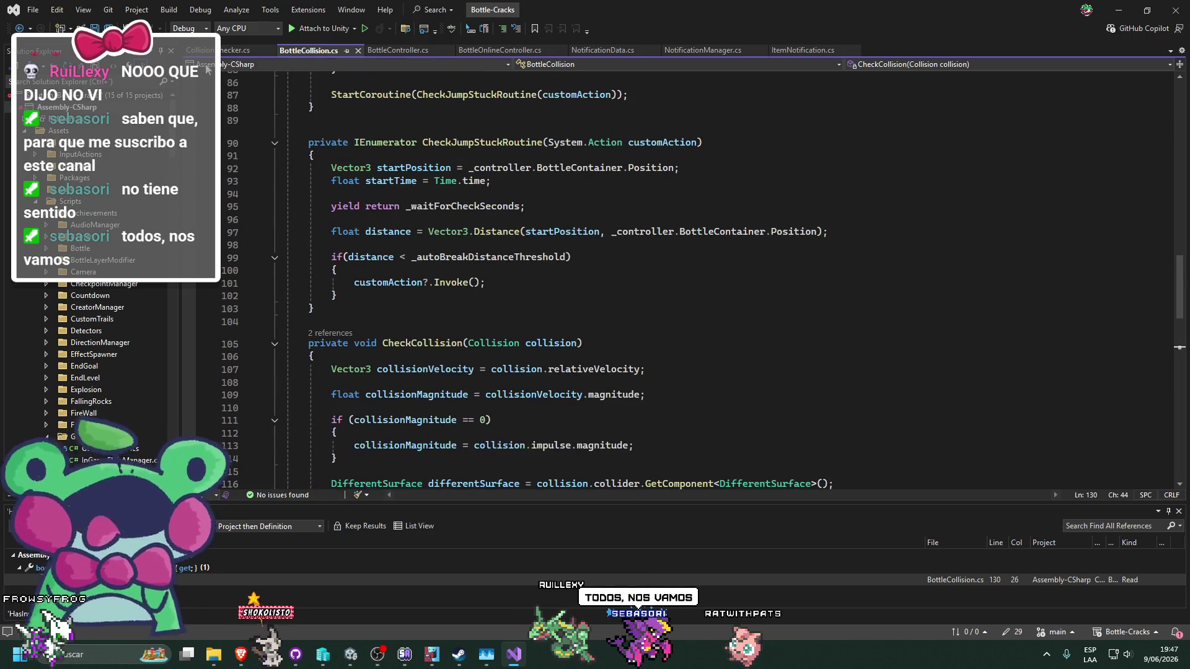
pyautogui.click(233, 51)
pyautogui.scroll(-8, 620, 248)
pyautogui.scroll(8, 619, 248)
pyautogui.click(500, 55)
pyautogui.scroll(20, 581, 363)
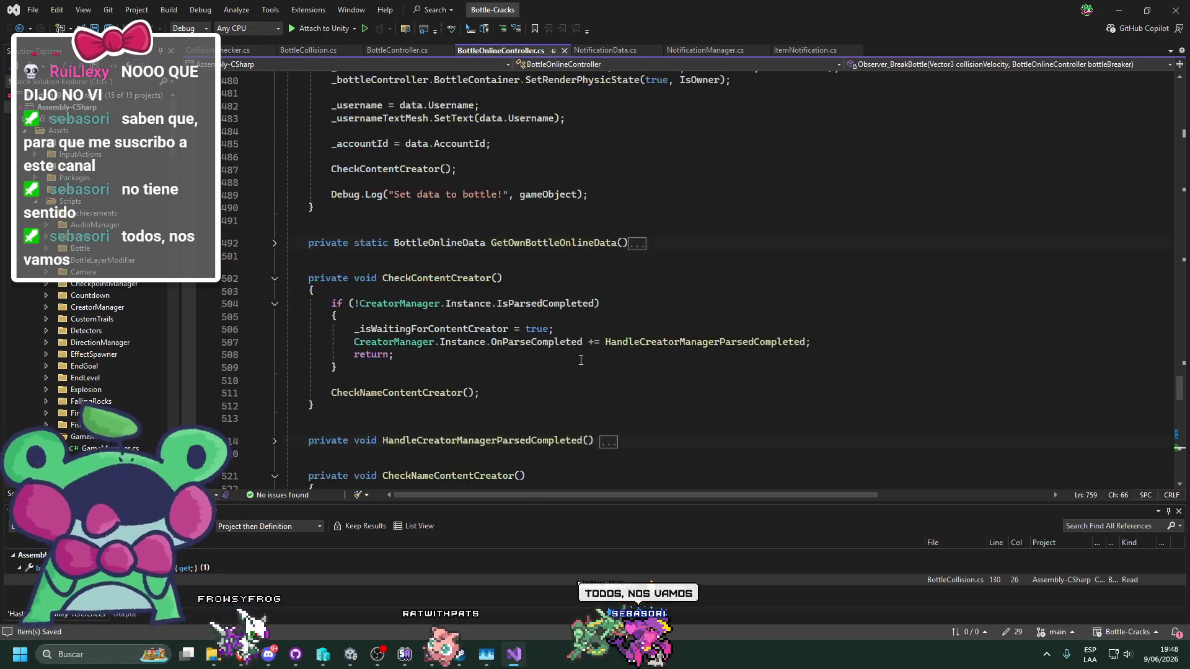
pyautogui.scroll(5, 581, 364)
pyautogui.click(397, 51)
pyautogui.scroll(6, 479, 307)
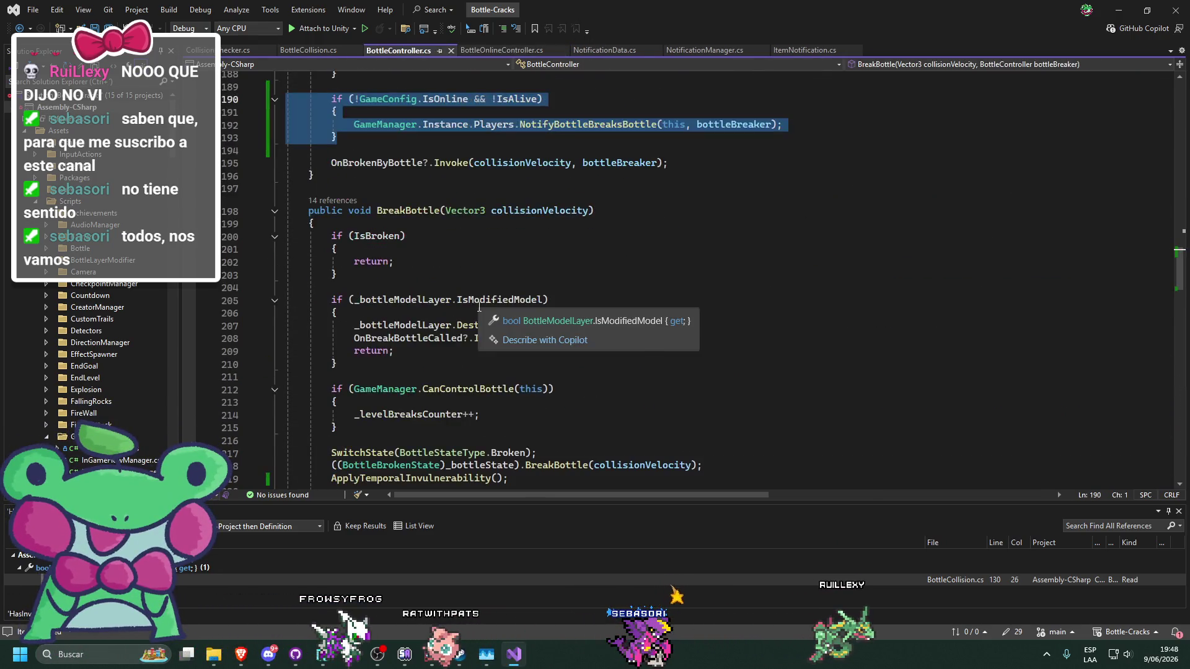
pyautogui.scroll(6, 479, 306)
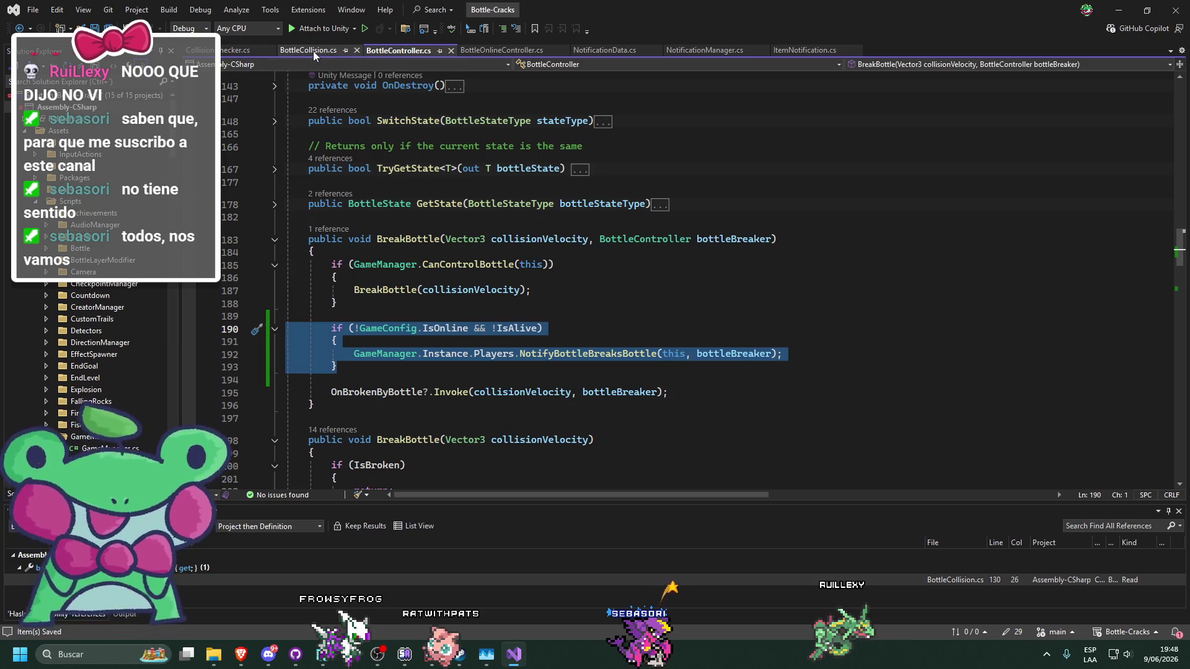
pyautogui.click(313, 51)
pyautogui.click(381, 50)
pyautogui.click(639, 317)
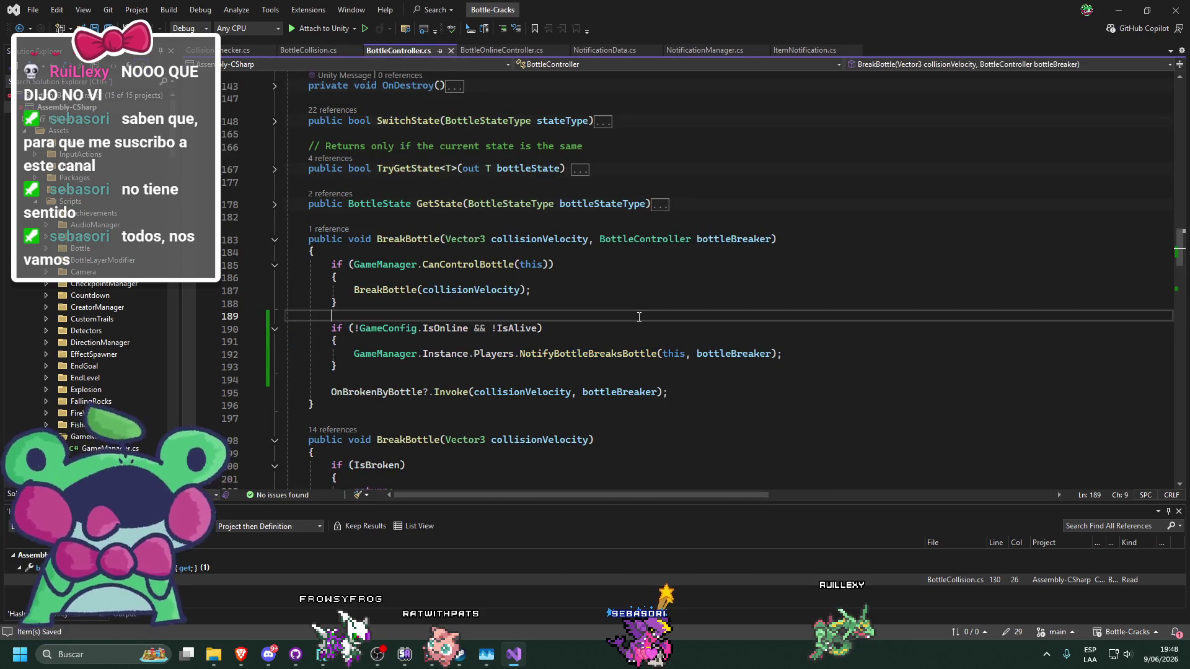
pyautogui.click(553, 239)
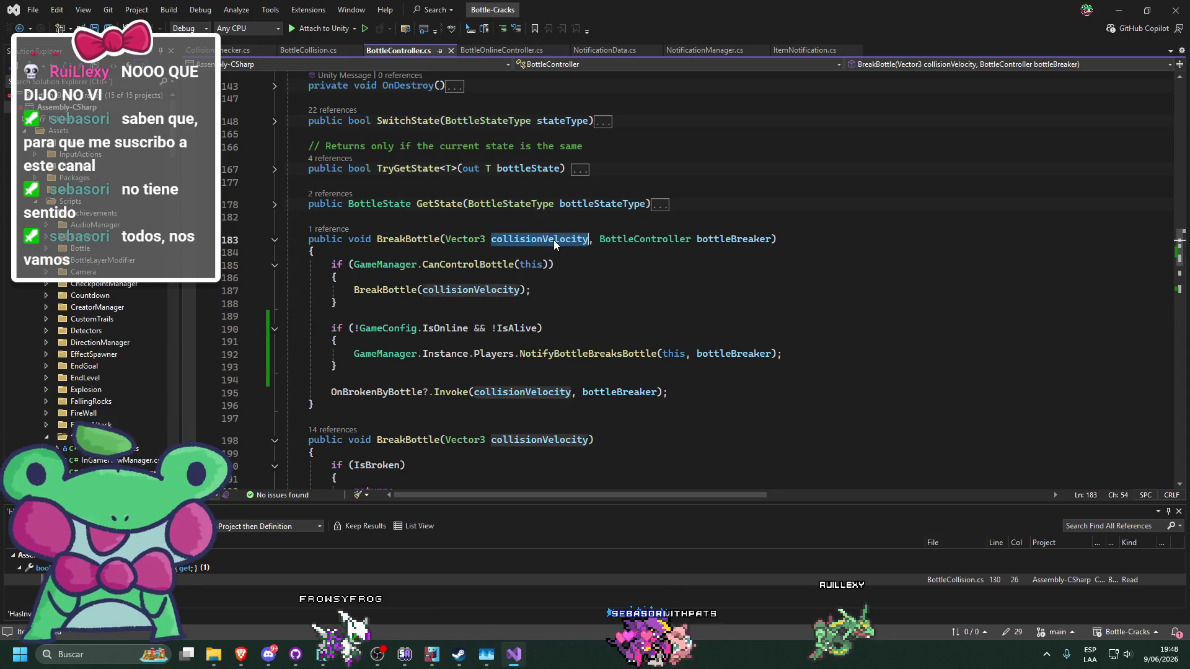
pyautogui.click(512, 265)
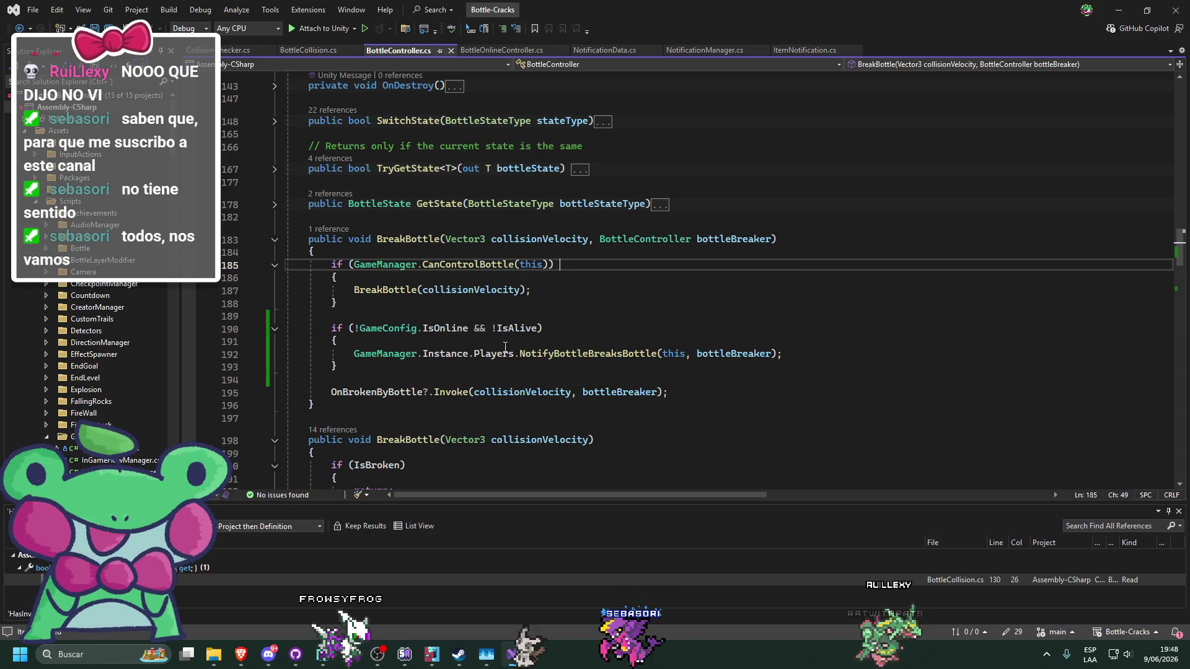
pyautogui.doubleClick(712, 353)
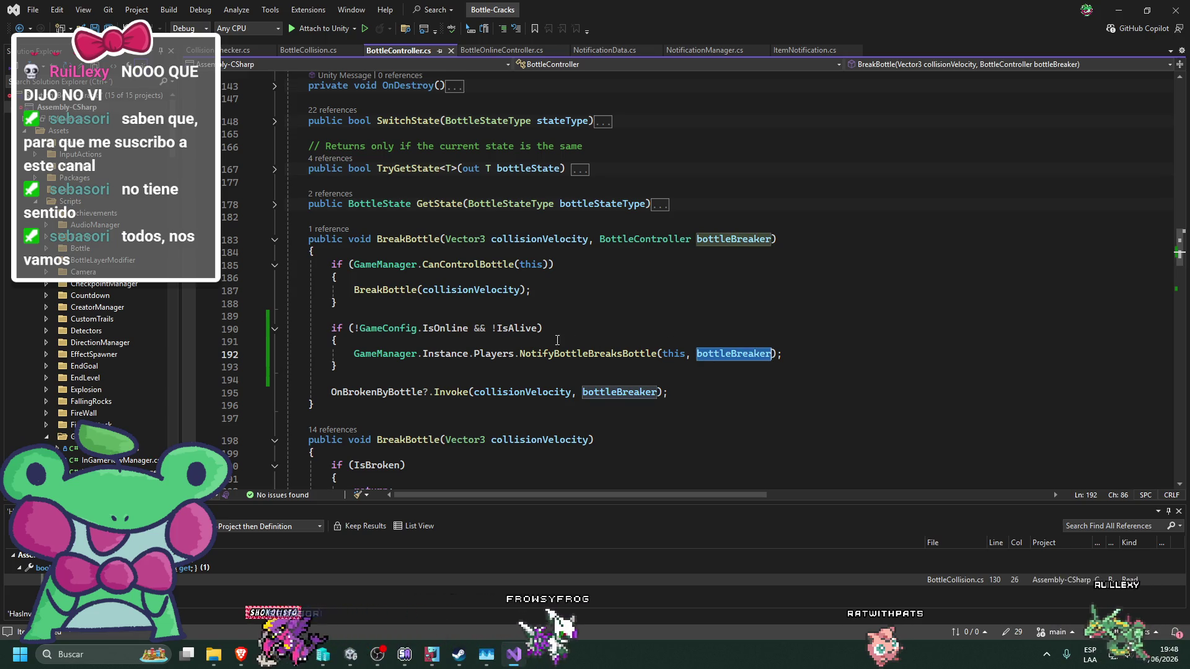
pyautogui.moveTo(533, 358)
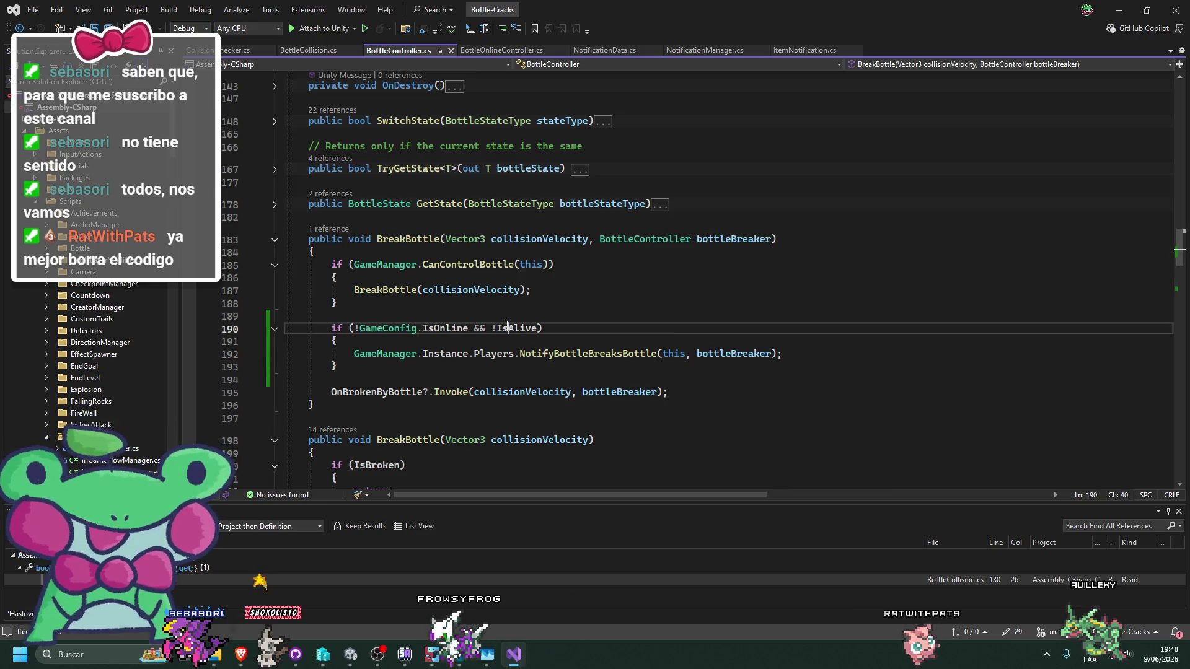
pyautogui.doubleClick(588, 353)
pyautogui.scroll(-4, 566, 483)
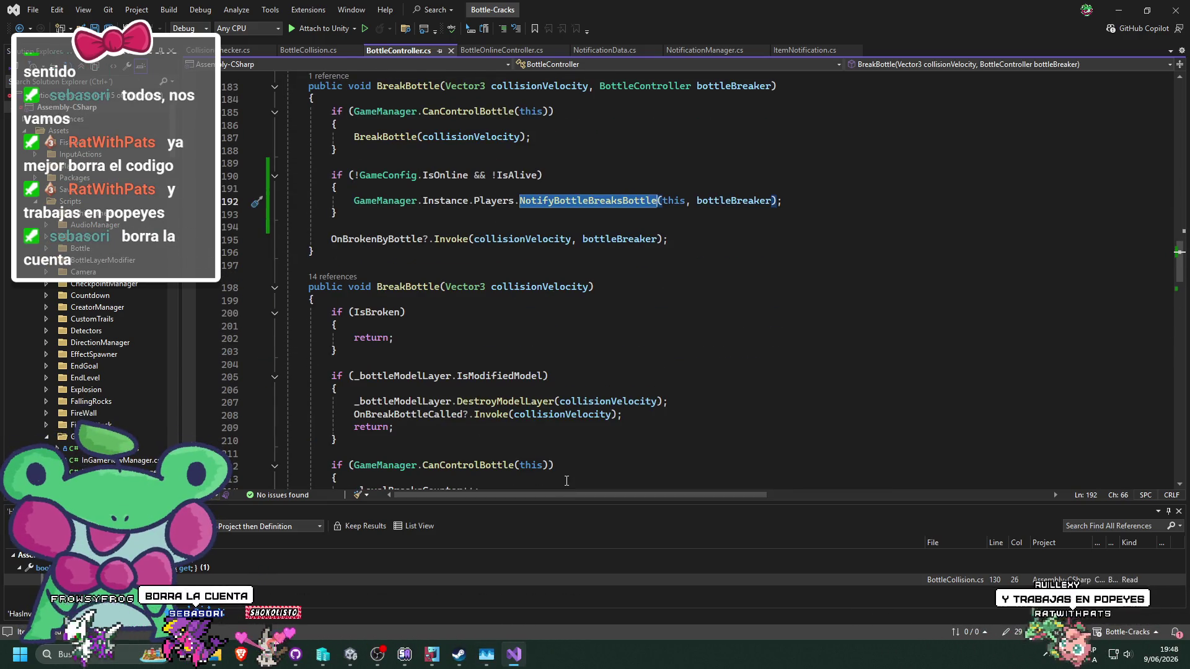
pyautogui.scroll(3, 505, 376)
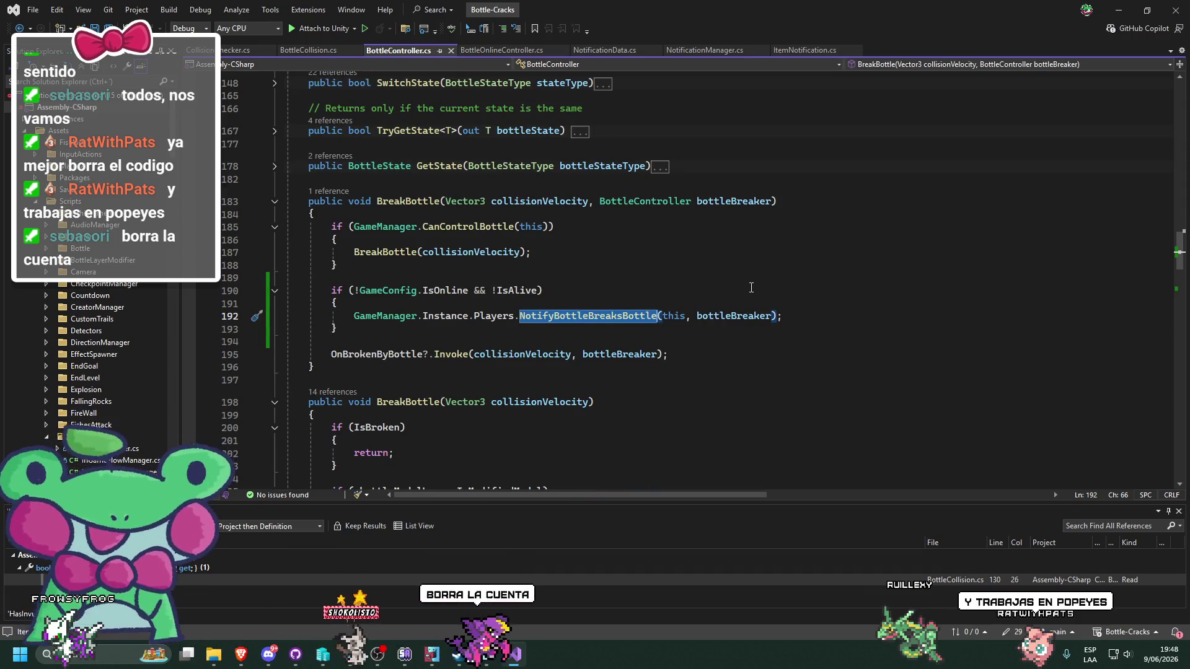
pyautogui.click(603, 53)
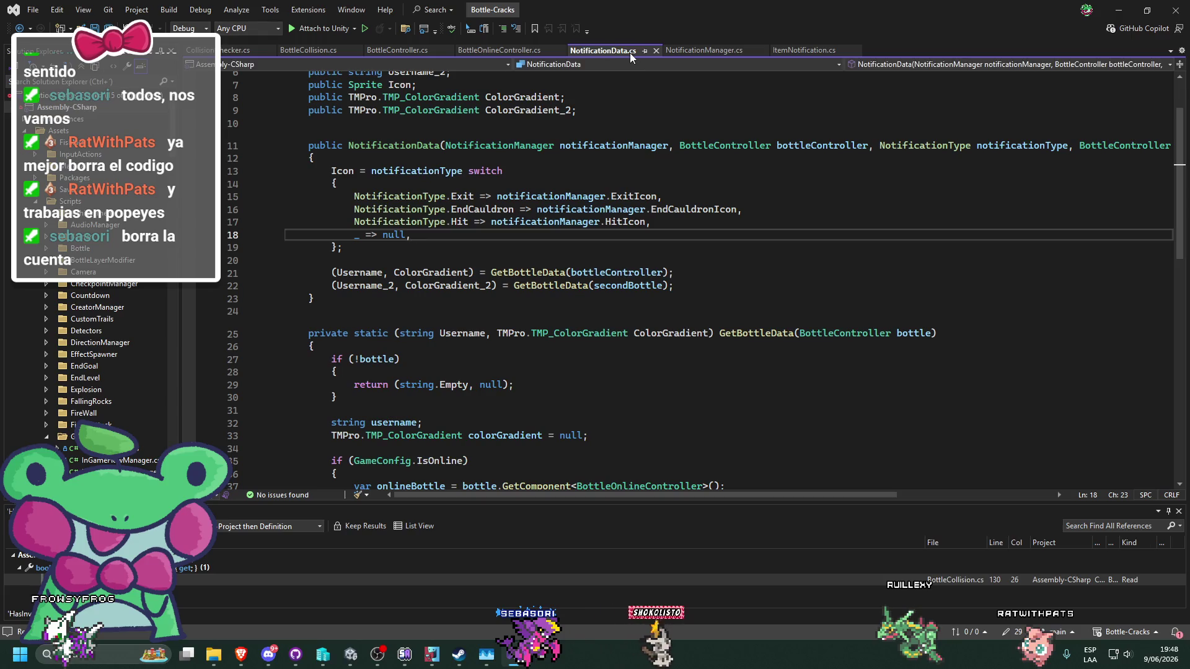
pyautogui.click(201, 50)
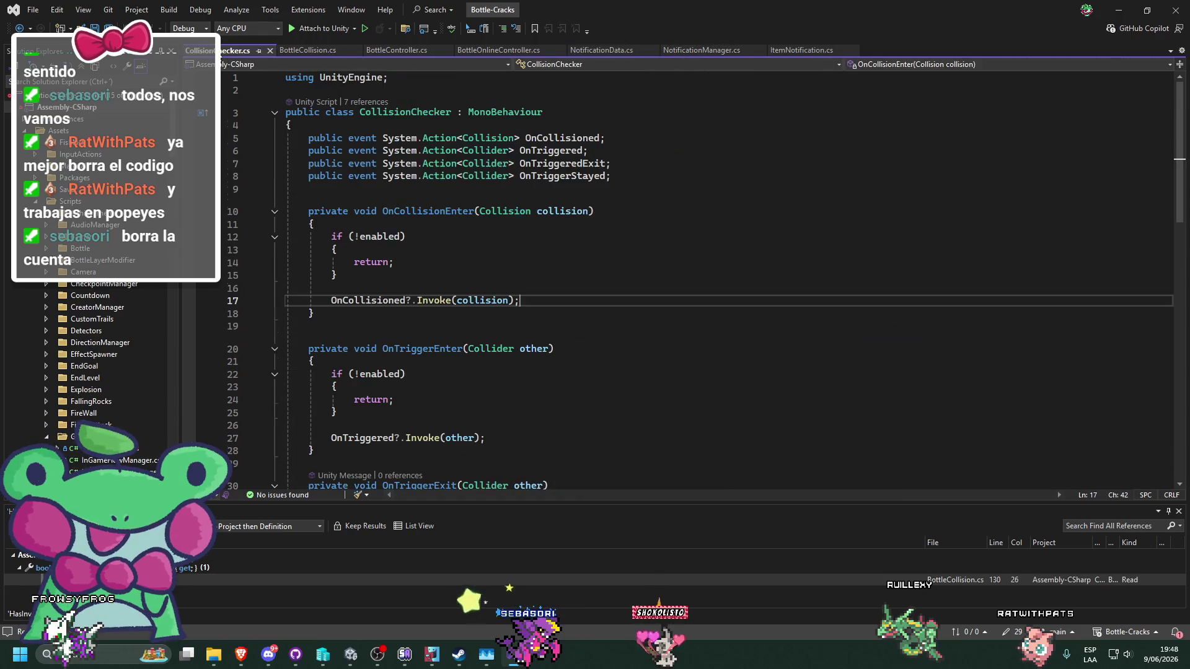
pyautogui.click(298, 53)
pyautogui.click(379, 52)
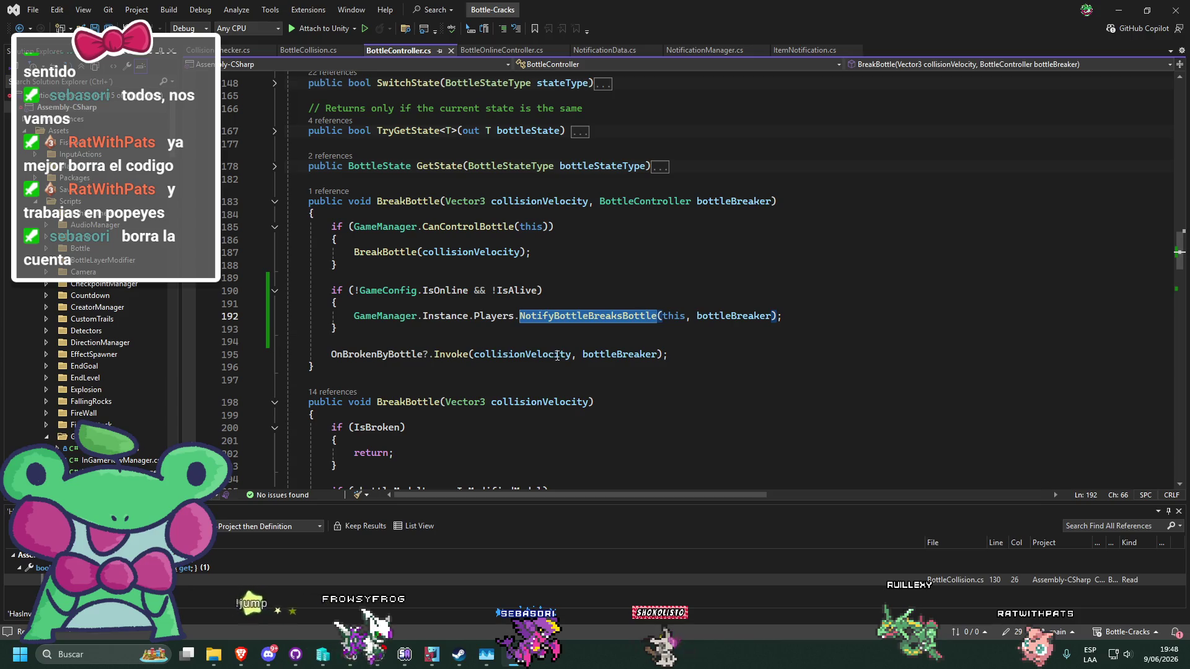
pyautogui.click(523, 341)
pyautogui.click(490, 330)
pyautogui.click(504, 282)
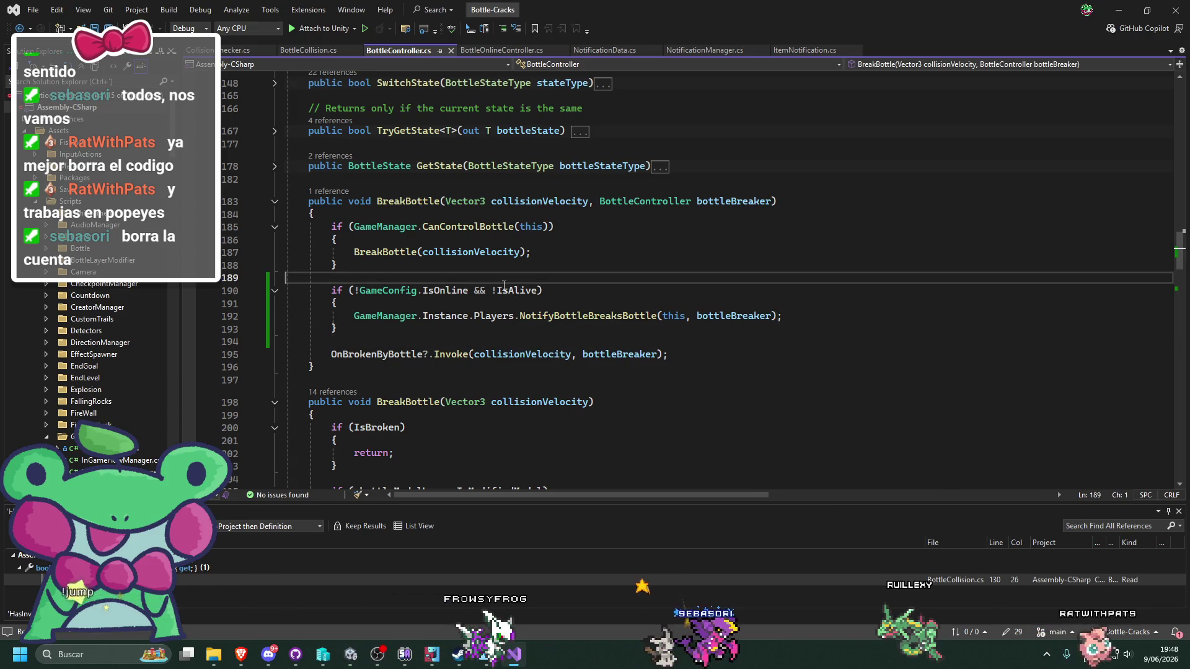
pyautogui.click(504, 288)
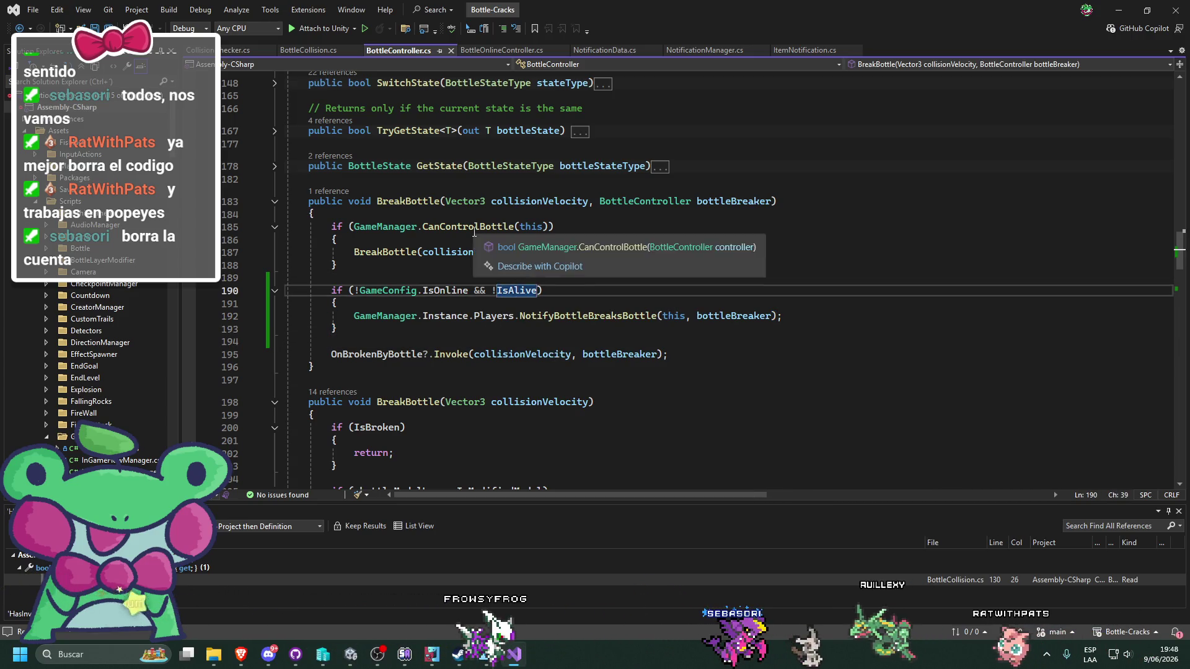
pyautogui.moveTo(474, 232); pyautogui.dragTo(533, 254)
pyautogui.moveTo(493, 290); pyautogui.dragTo(537, 296)
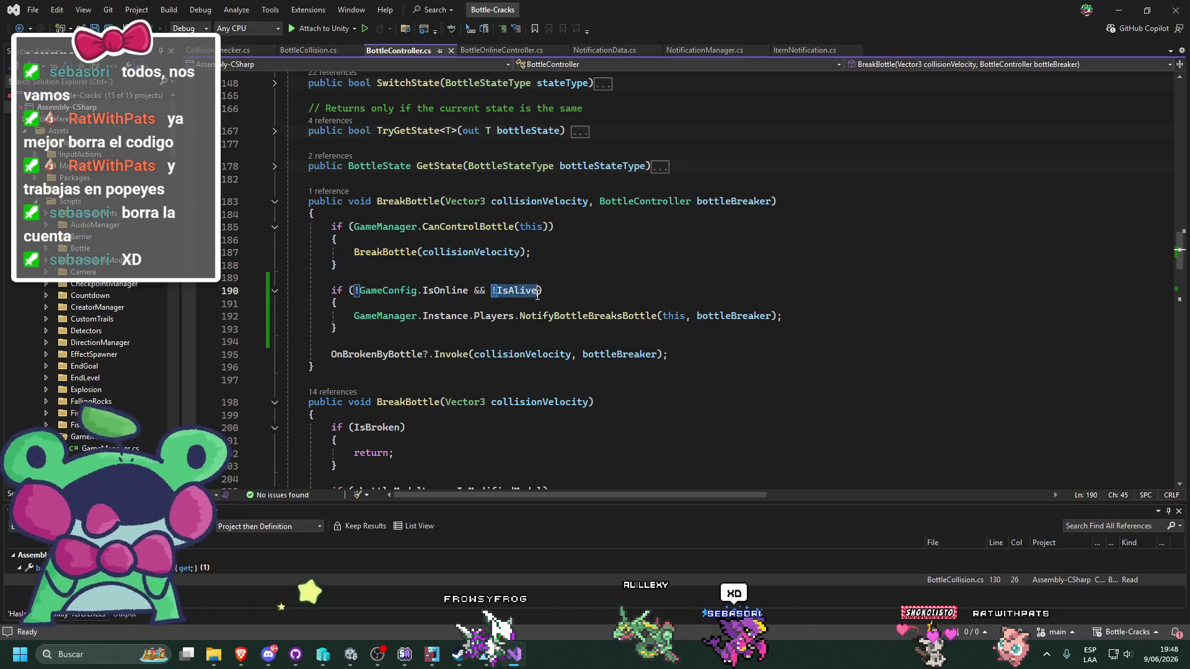
pyautogui.doubleClick(525, 291)
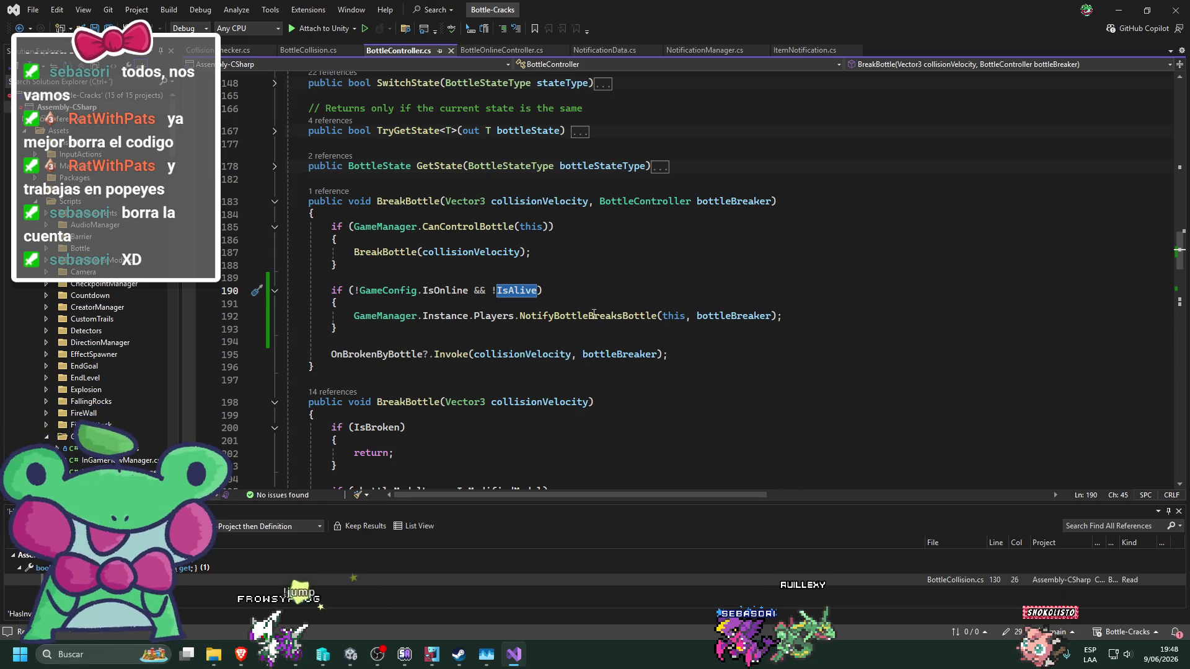
pyautogui.press('Down')
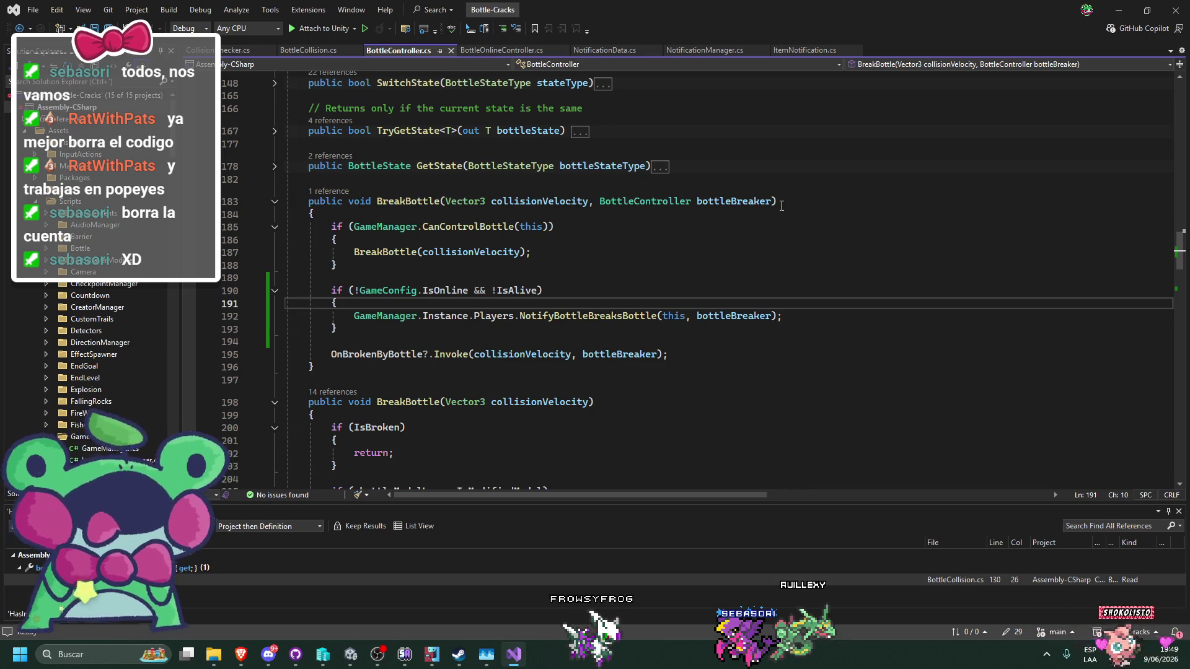
# Begin declaring fasterBottle as _bottleContainer.Rigidbody.linearVelocity.magnitude > on a new line.
pyautogui.press('Return')
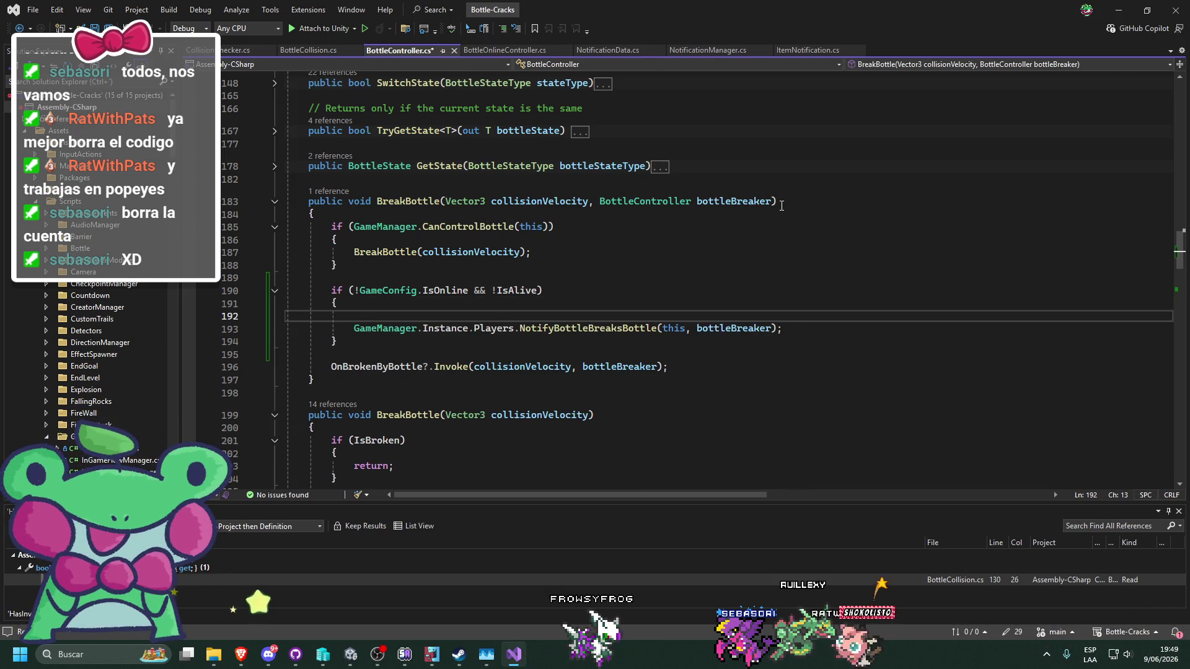
pyautogui.hotkey('ctrl', 'Return')
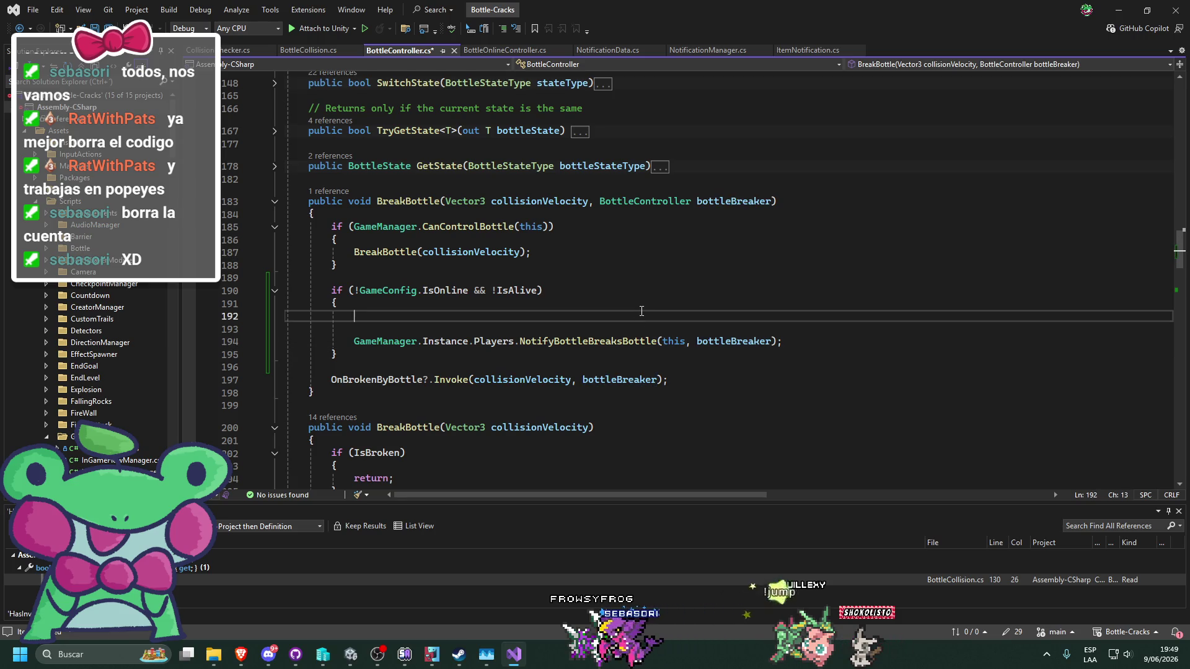
pyautogui.write('BottleController fa')
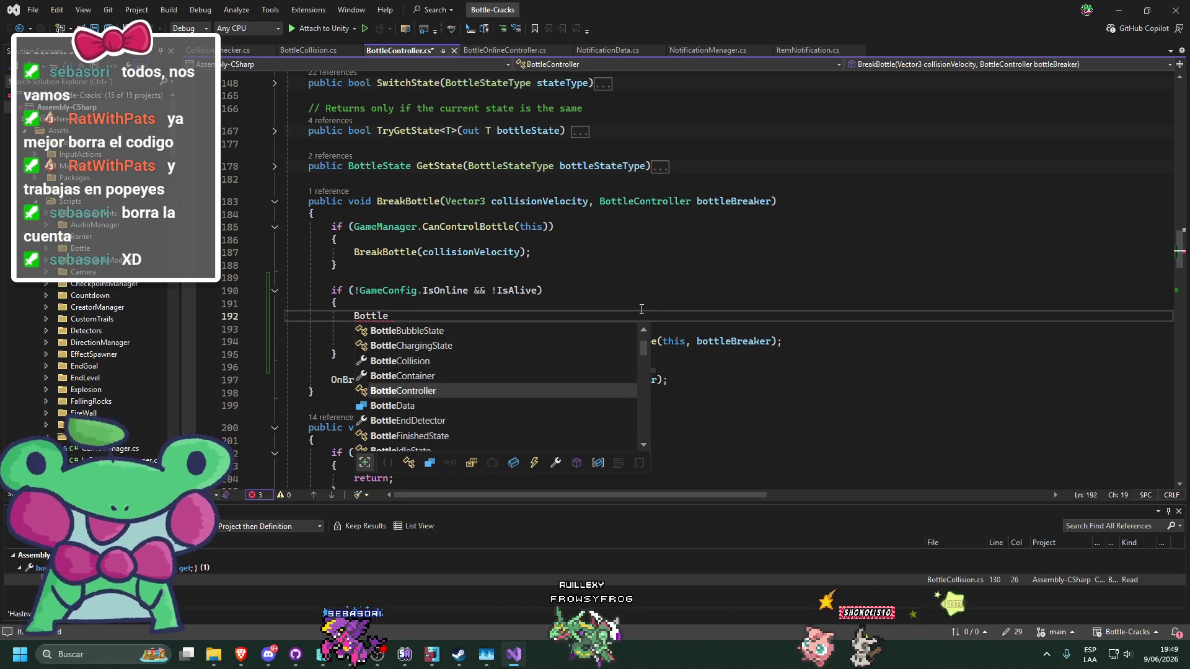
pyautogui.write('sterBottle')
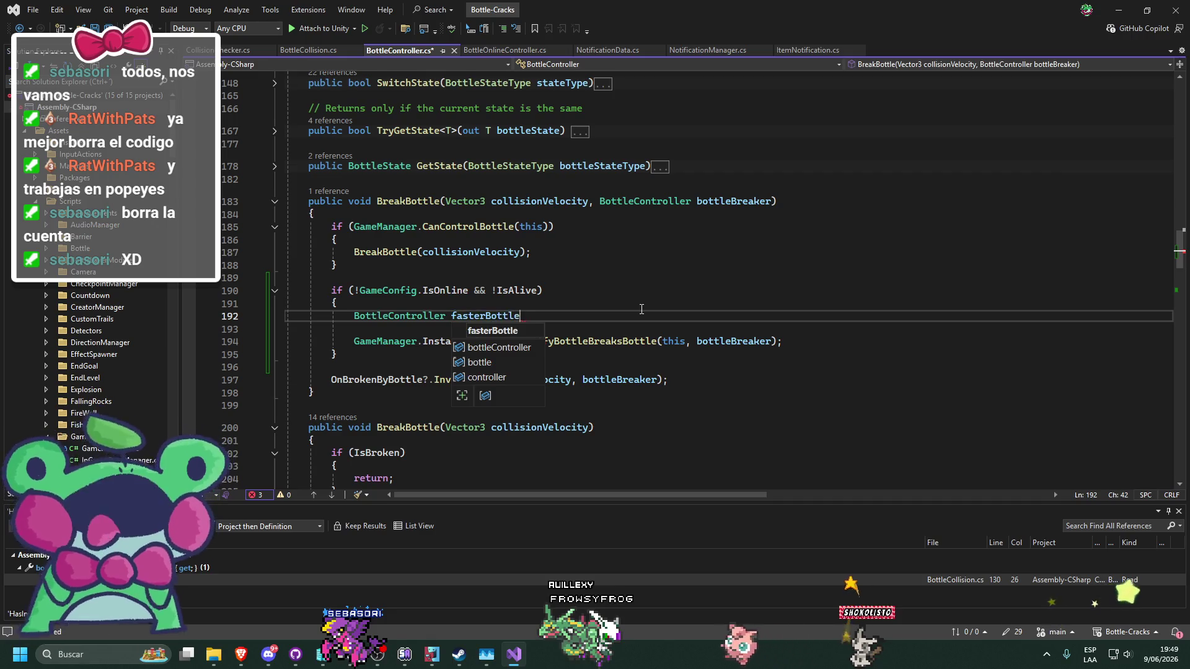
pyautogui.write('=)')
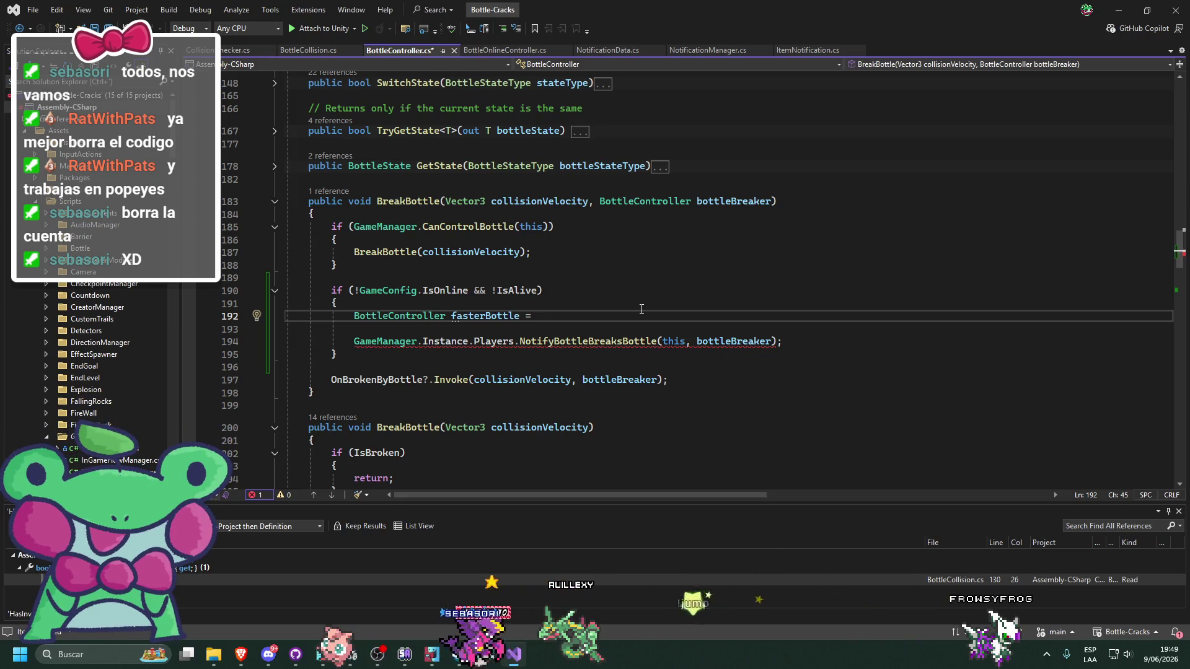
pyautogui.write('his.BottleContainer.')
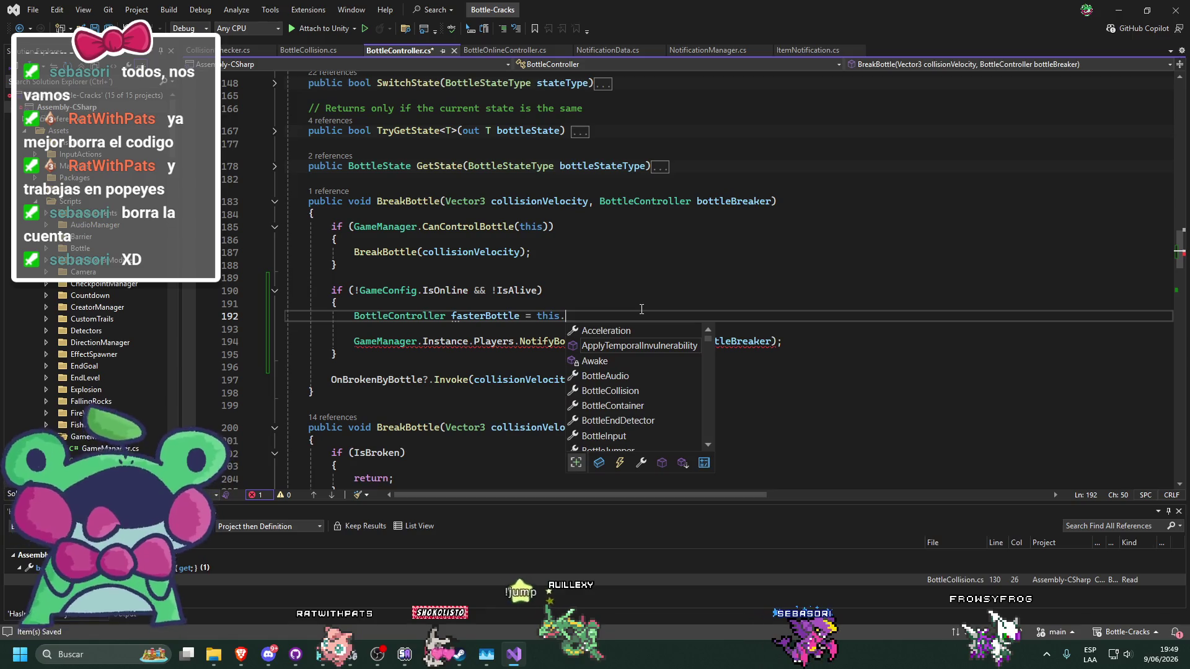
pyautogui.write('Rigidbody.lin')
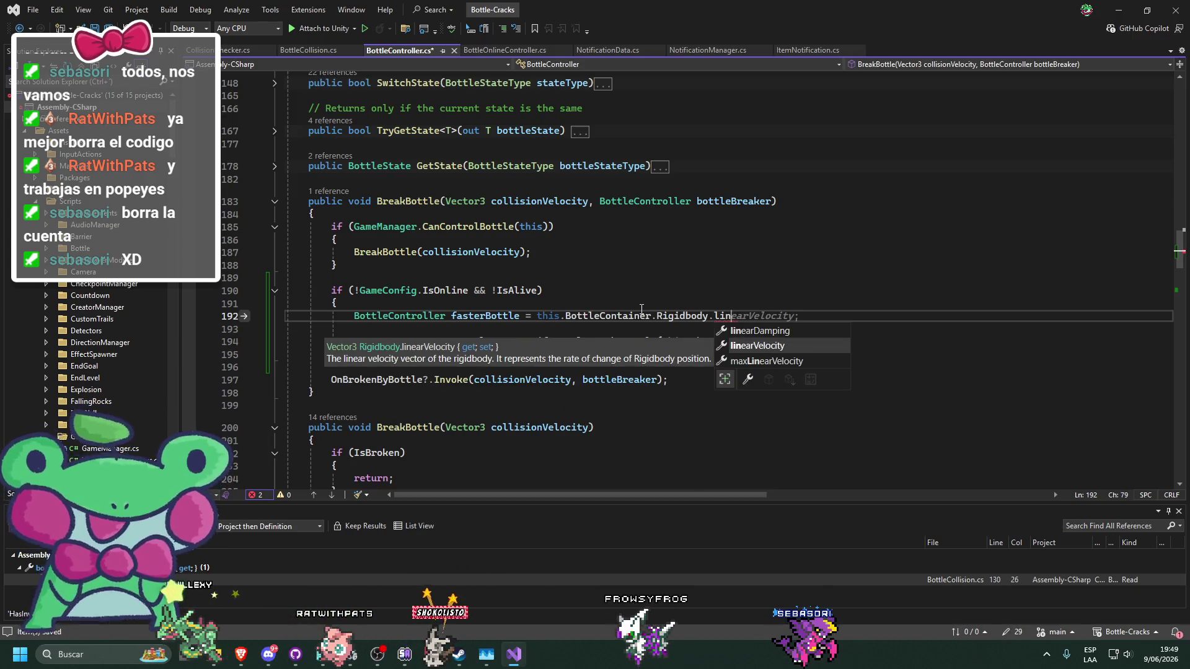
pyautogui.press('Tab')
pyautogui.write('.magnitude >')
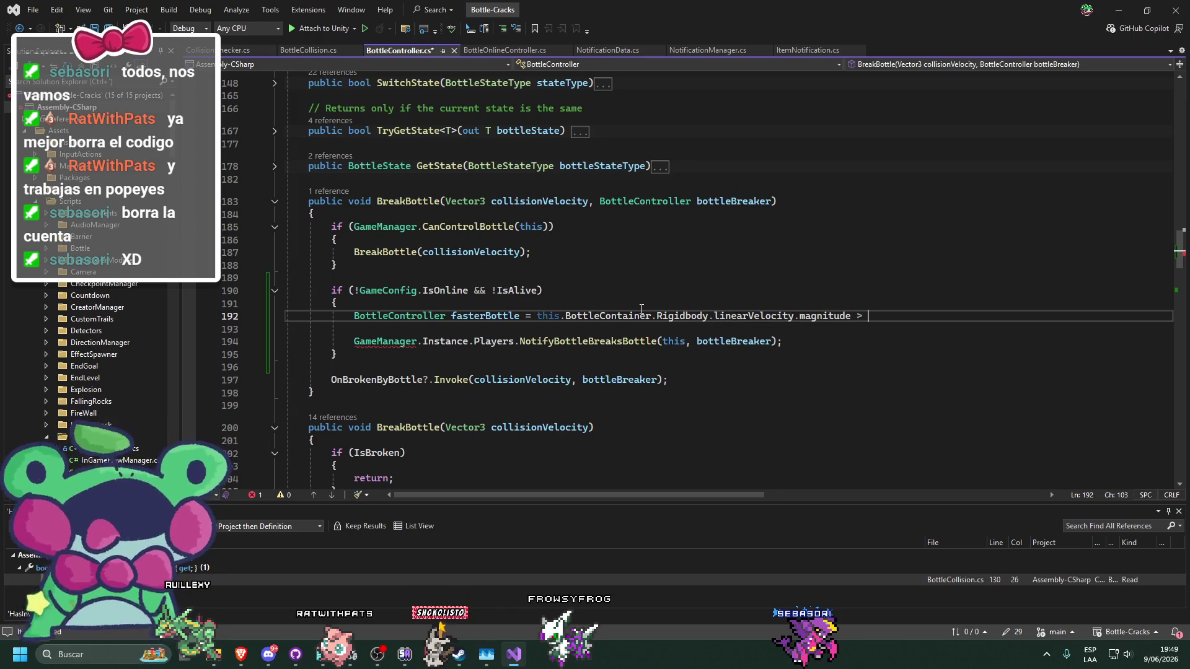
pyautogui.doubleClick(543, 317)
pyautogui.hotkey('ctrl', 'shift', 'Right')
pyautogui.hotkey('ctrl', 'shift', 'Right')
pyautogui.write('_bo')
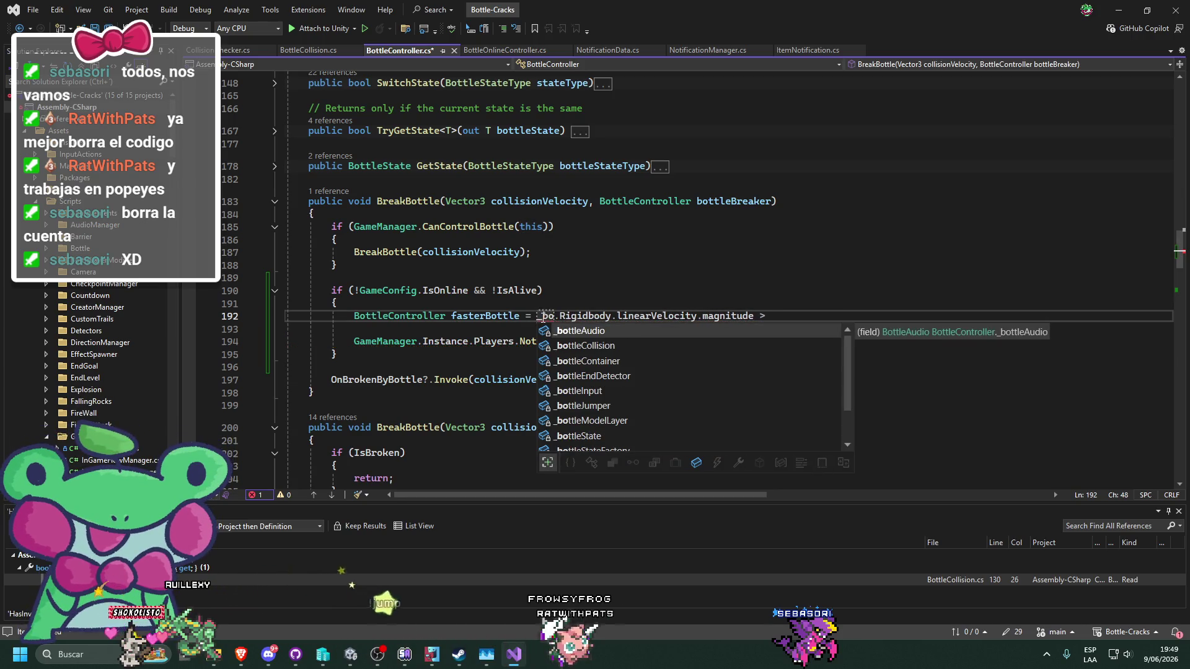
pyautogui.press('Down')
pyautogui.press('Down')
pyautogui.press('Tab')
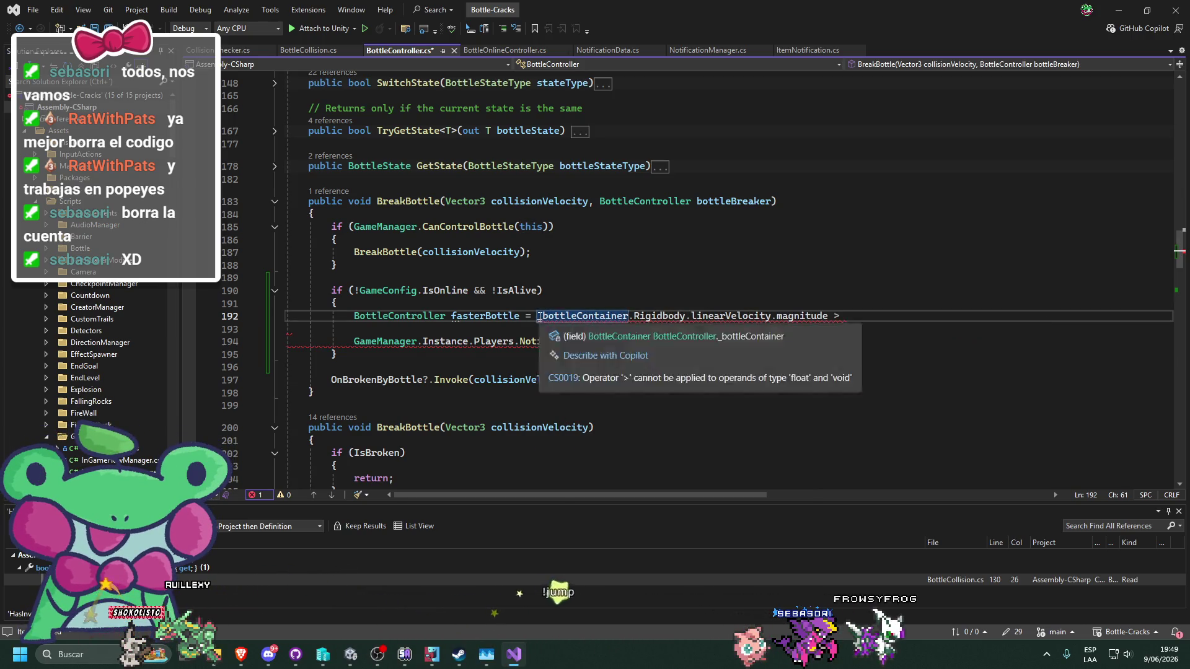
# Complete the comparison with the pasted velocity expression and '? this : bottleBreaker', adding blank lines above.
pyautogui.click(854, 318)
pyautogui.write('_bottleContainer.Rigidbody.linearVelocity.magnitude')
pyautogui.write(';')
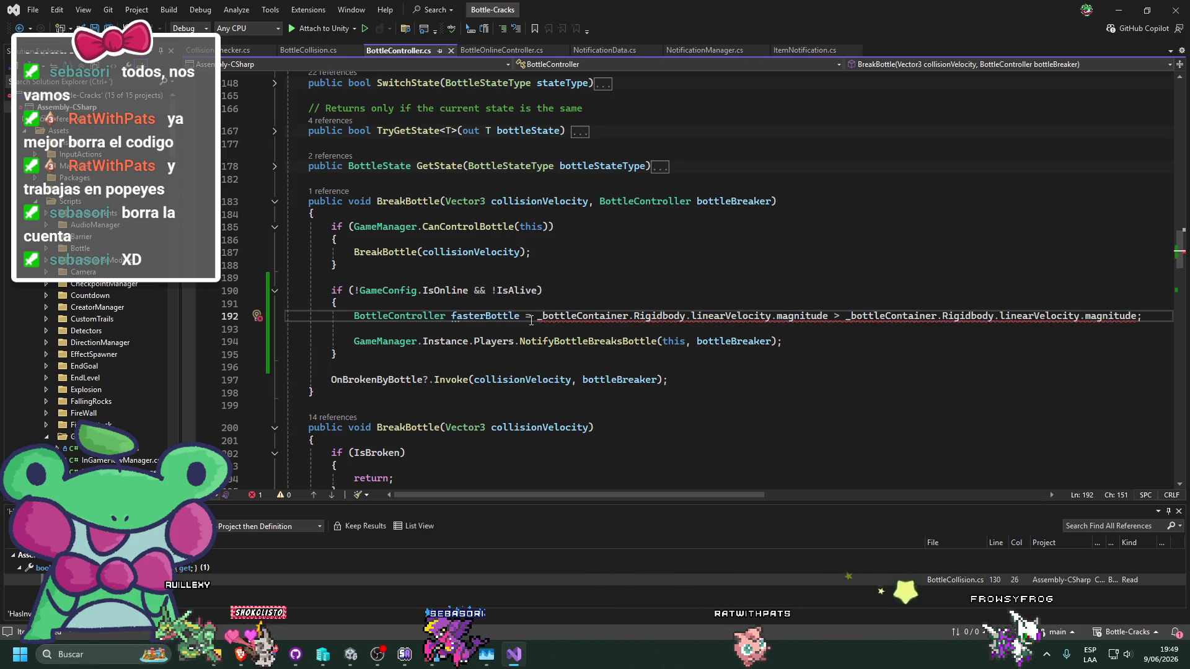
pyautogui.press('Left')
pyautogui.write('?')
pyautogui.press('Return')
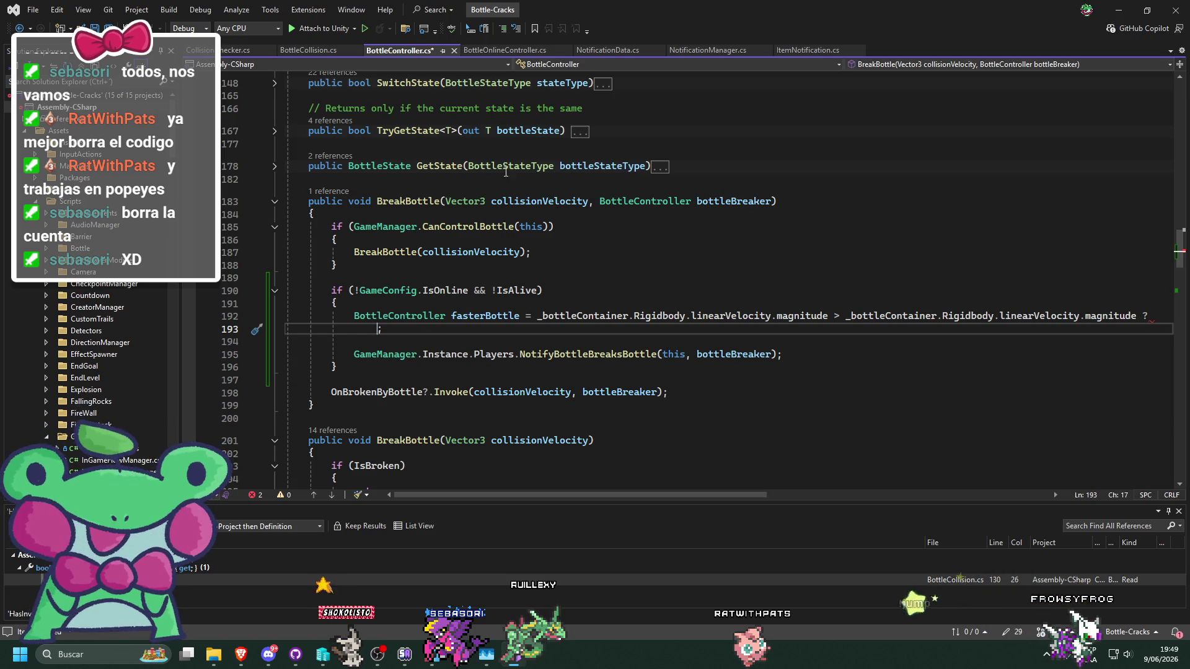
pyautogui.write('this : bo')
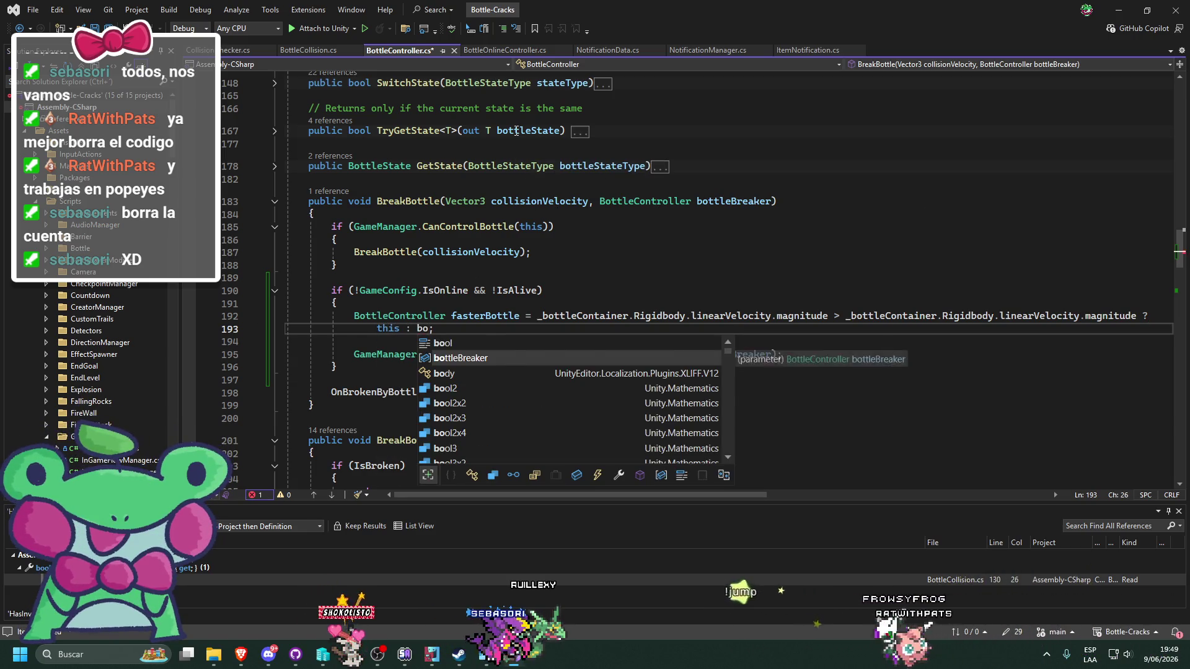
pyautogui.press('Tab')
pyautogui.click(576, 304)
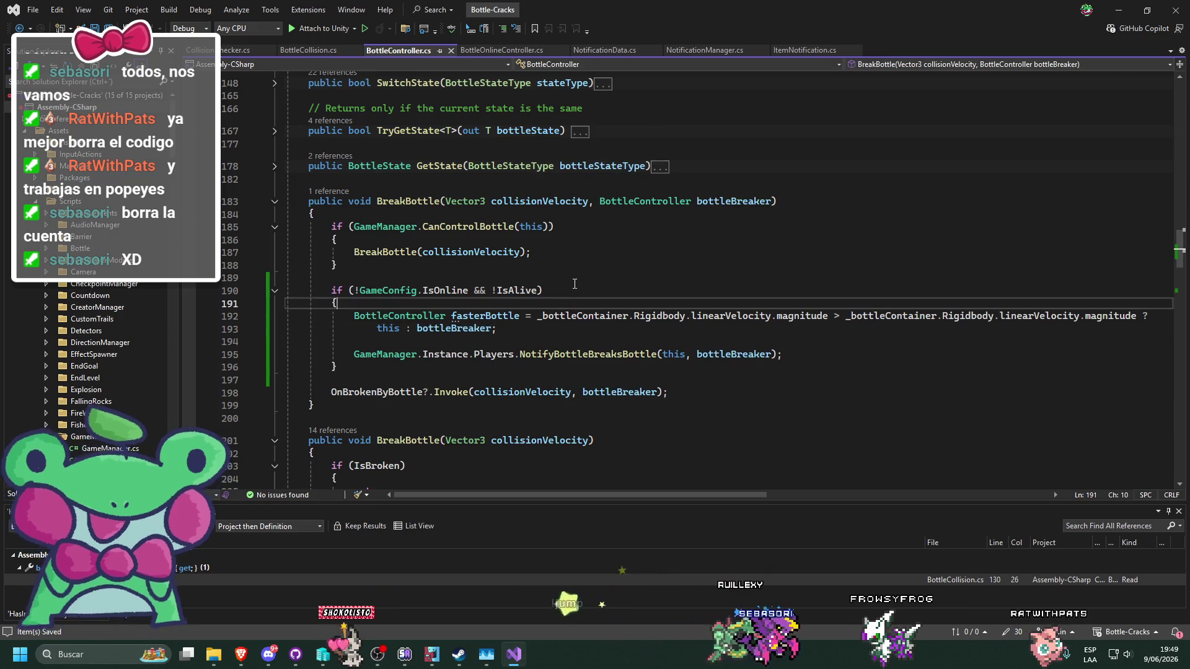
pyautogui.press('Return')
pyautogui.press('Return')
pyautogui.press('Up')
# Move the velocity comparison into a new if() condition and open its brace body.
pyautogui.write('if(')
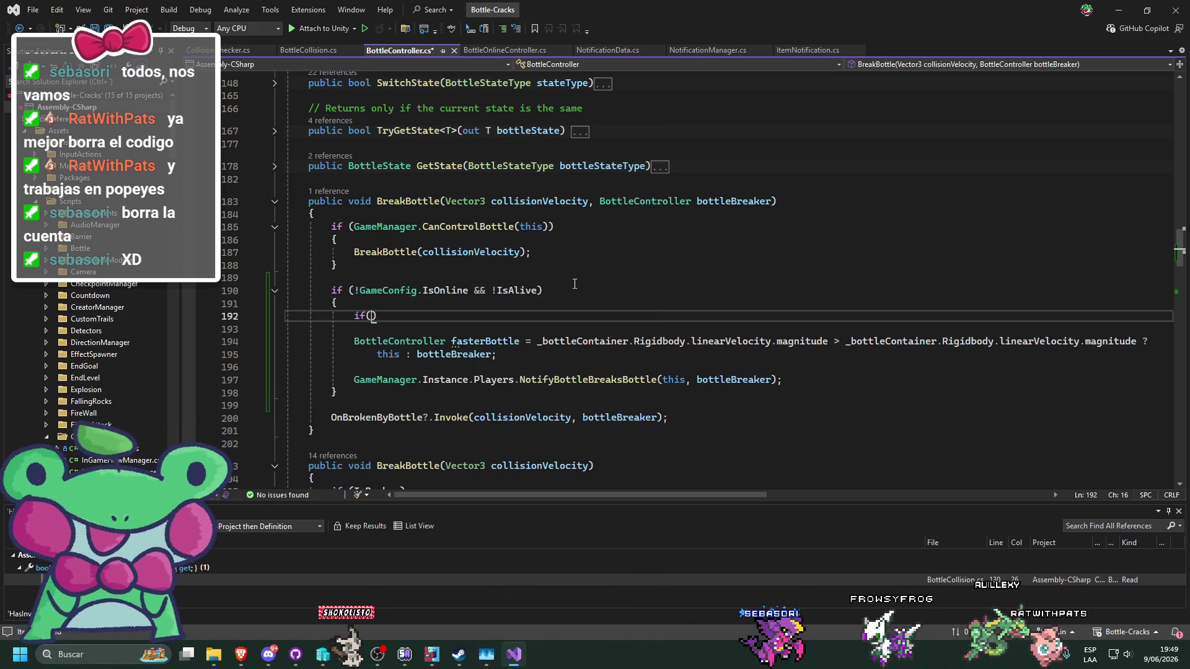
pyautogui.moveTo(536, 341); pyautogui.dragTo(1140, 341)
pyautogui.hotkey('ctrl', 'x')
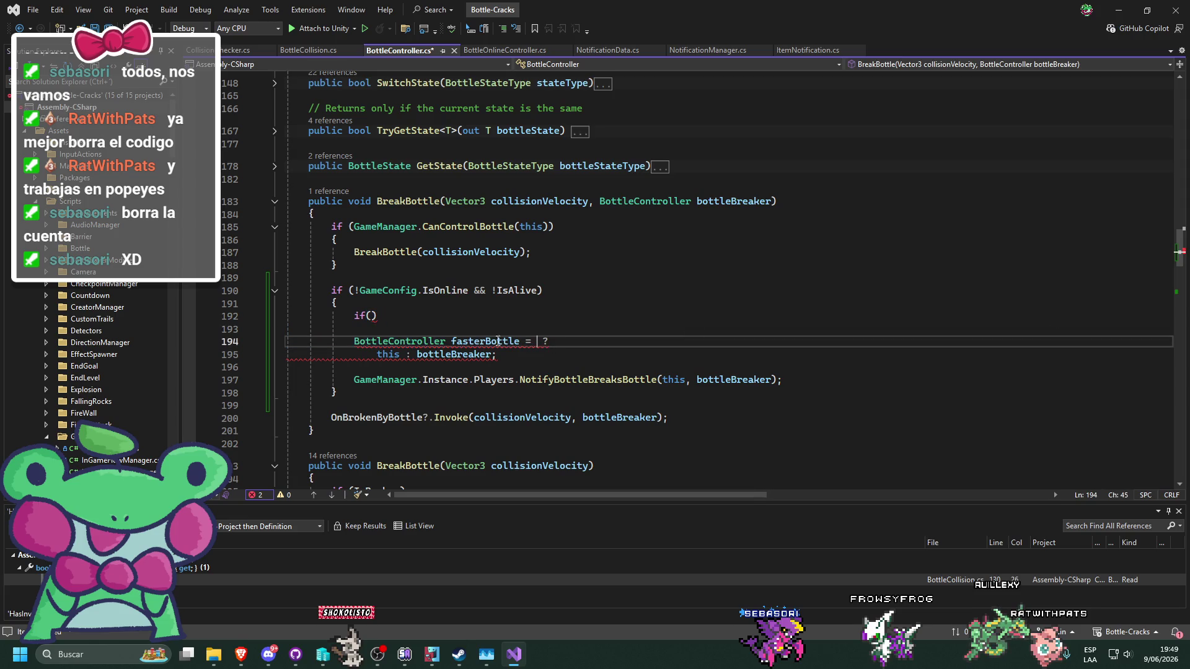
pyautogui.click(379, 316)
pyautogui.press('Left')
pyautogui.hotkey('ctrl', 'v')
pyautogui.write('{')
pyautogui.press('Return')
pyautogui.press('Return')
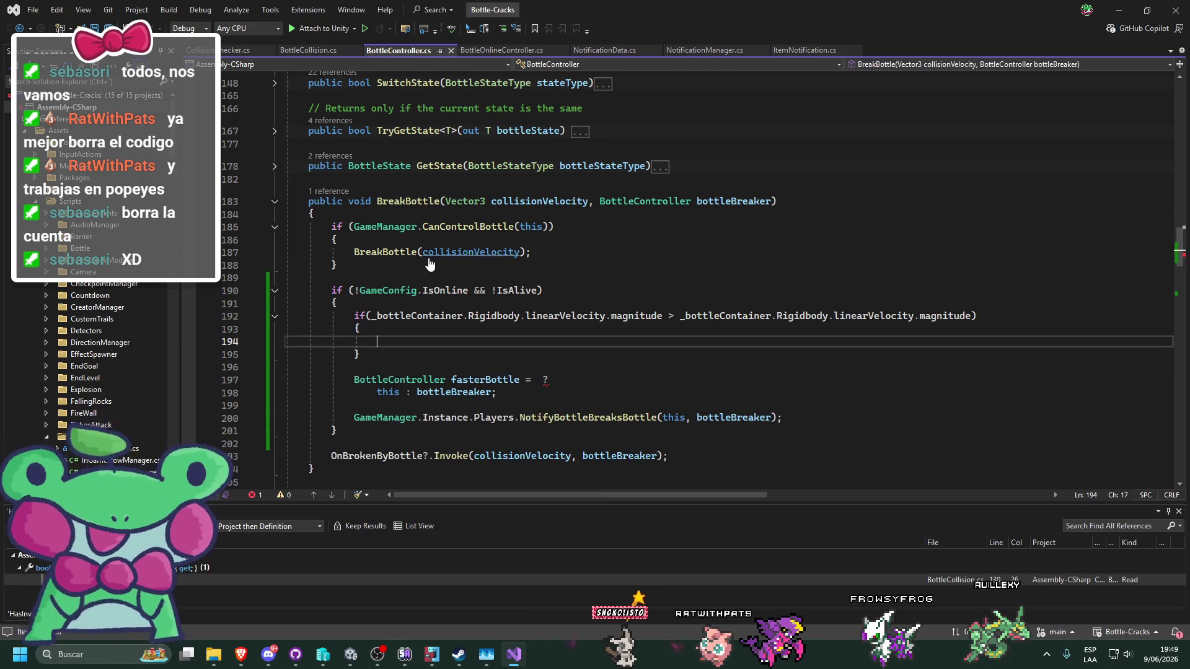
# Delete the leftover fasterBottle declaration, leaving the if body empty.
pyautogui.moveTo(497, 391)
pyautogui.mouseDown()
pyautogui.moveTo(375, 391)
pyautogui.moveTo(397, 365)
pyautogui.mouseUp()
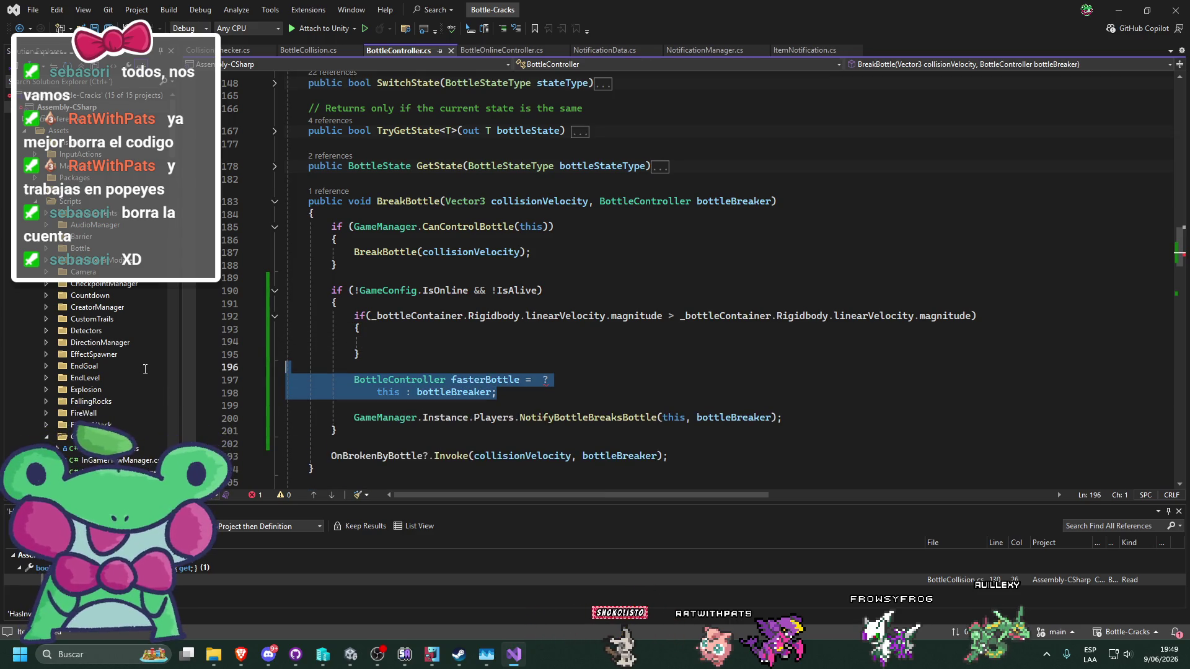
pyautogui.press('Delete')
pyautogui.press('Delete')
pyautogui.click(397, 341)
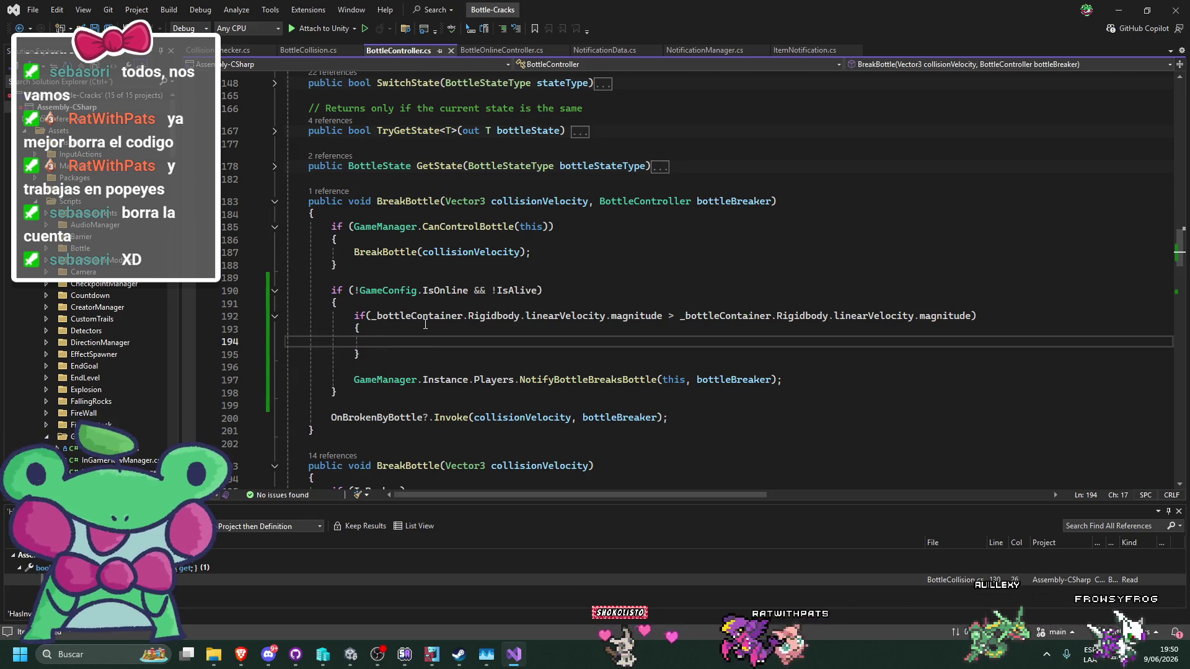
pyautogui.press('Down')
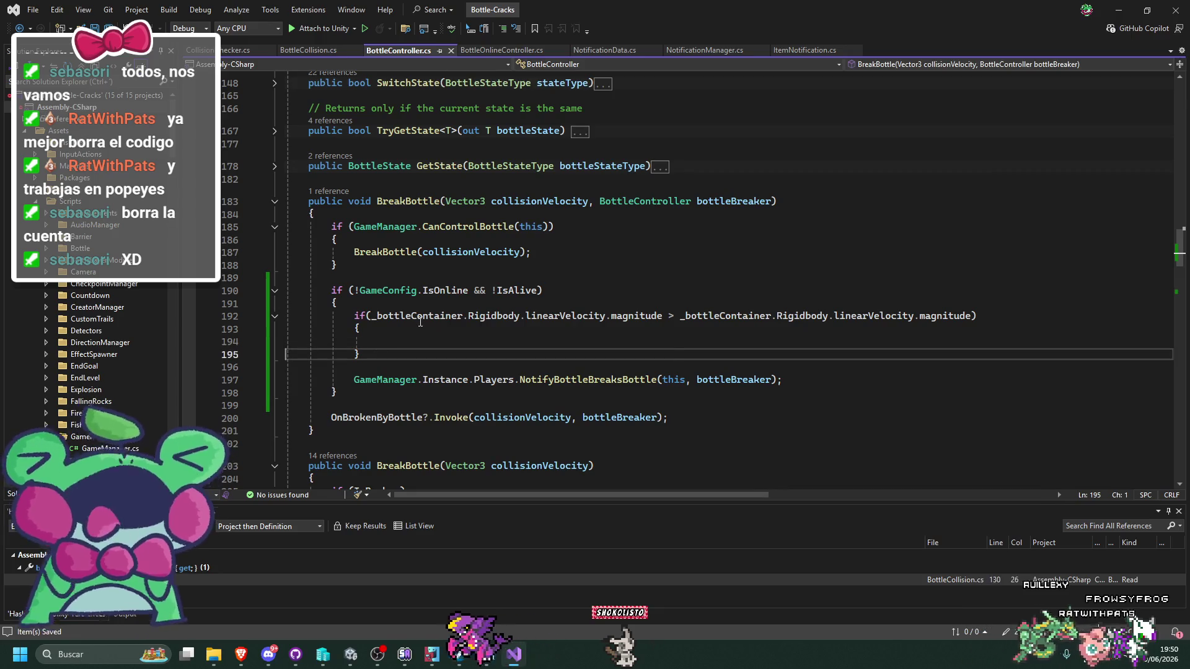
pyautogui.click(422, 345)
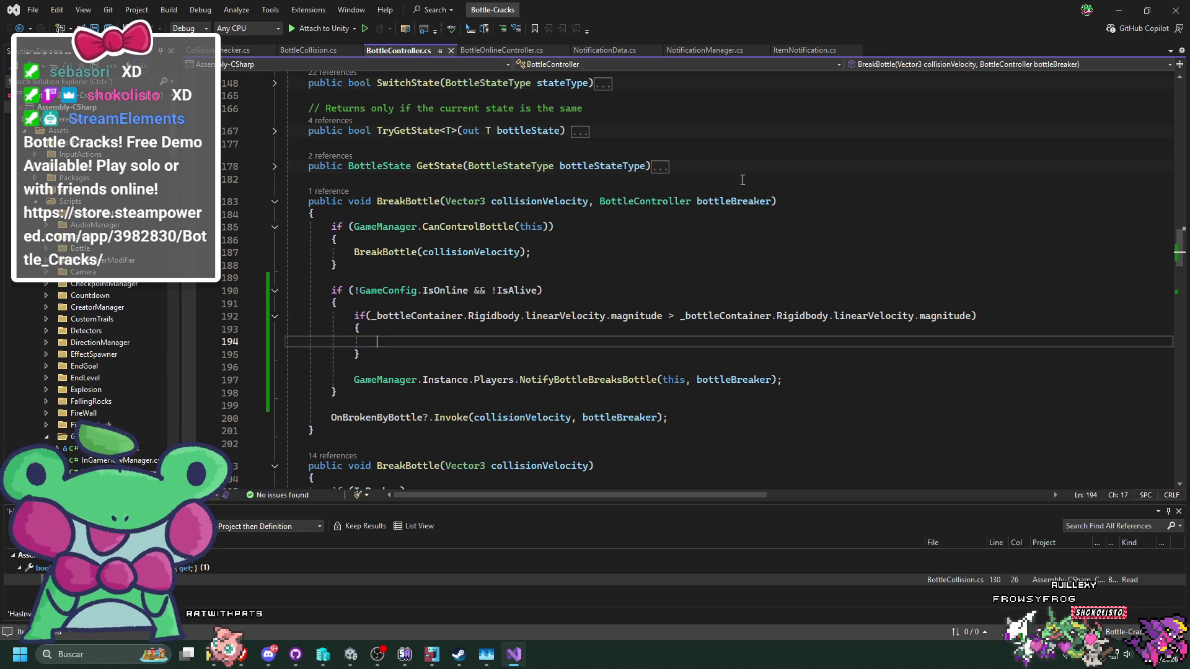
# Highlight the BreakBottle call, IsBroken, and the IsModifiedModel check while scrolling through the overloads.
pyautogui.doubleClick(384, 252)
pyautogui.scroll(-3, 446, 290)
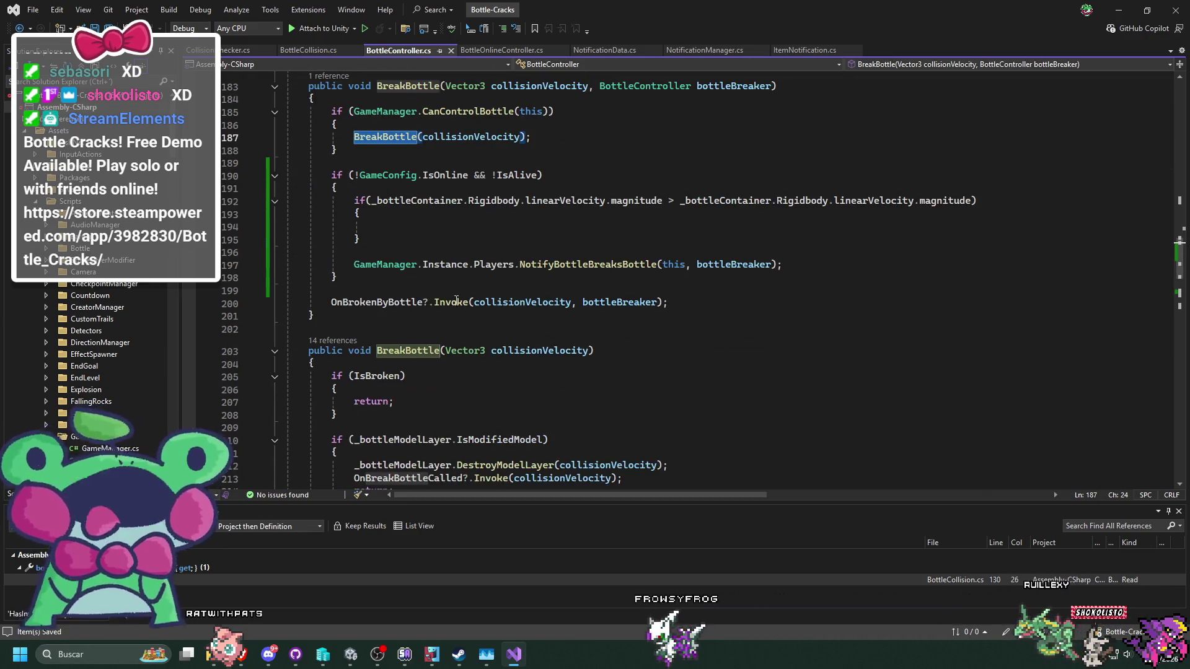
pyautogui.scroll(-1, 380, 390)
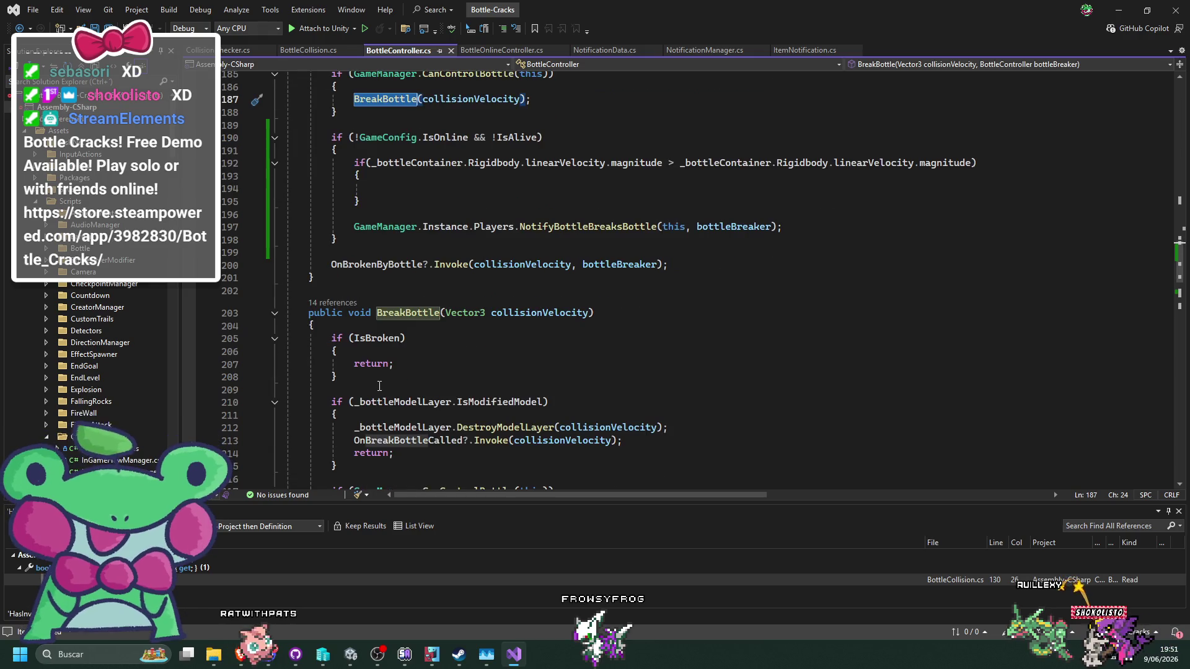
pyautogui.doubleClick(372, 339)
pyautogui.scroll(-1, 411, 352)
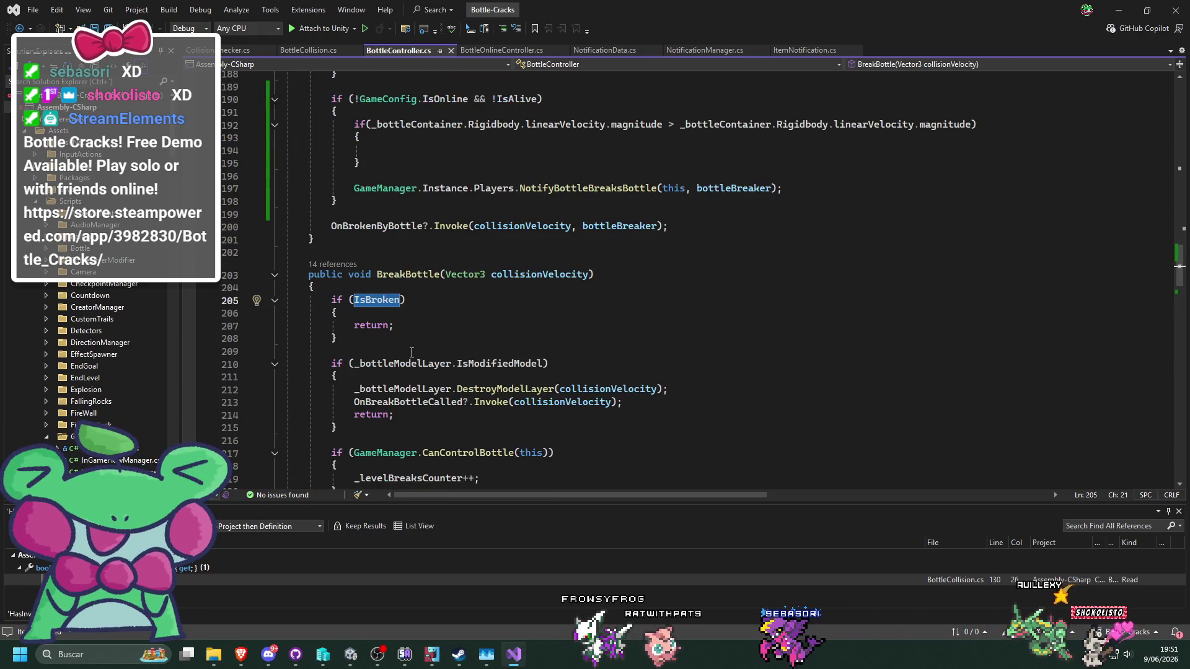
pyautogui.scroll(-3, 411, 352)
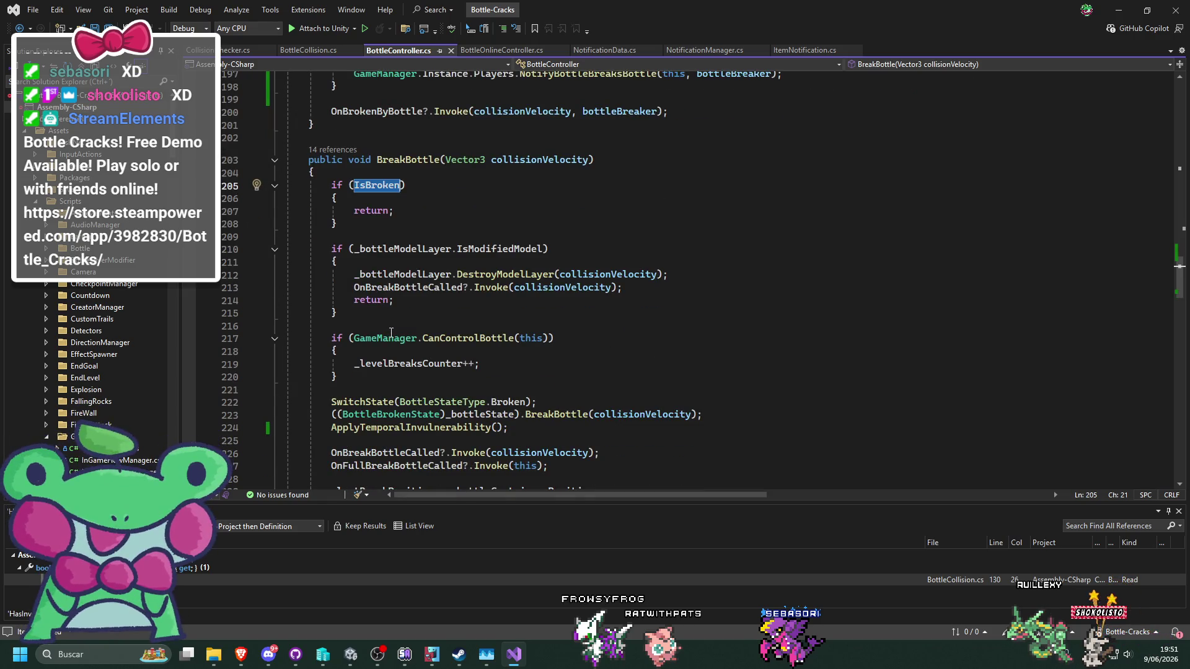
pyautogui.scroll(-1, 391, 333)
pyautogui.doubleClick(457, 210)
pyautogui.scroll(2, 457, 211)
# Highlight every BreakBottle use and select the online-only break block.
pyautogui.moveTo(354, 287); pyautogui.dragTo(544, 290)
pyautogui.scroll(4, 557, 297)
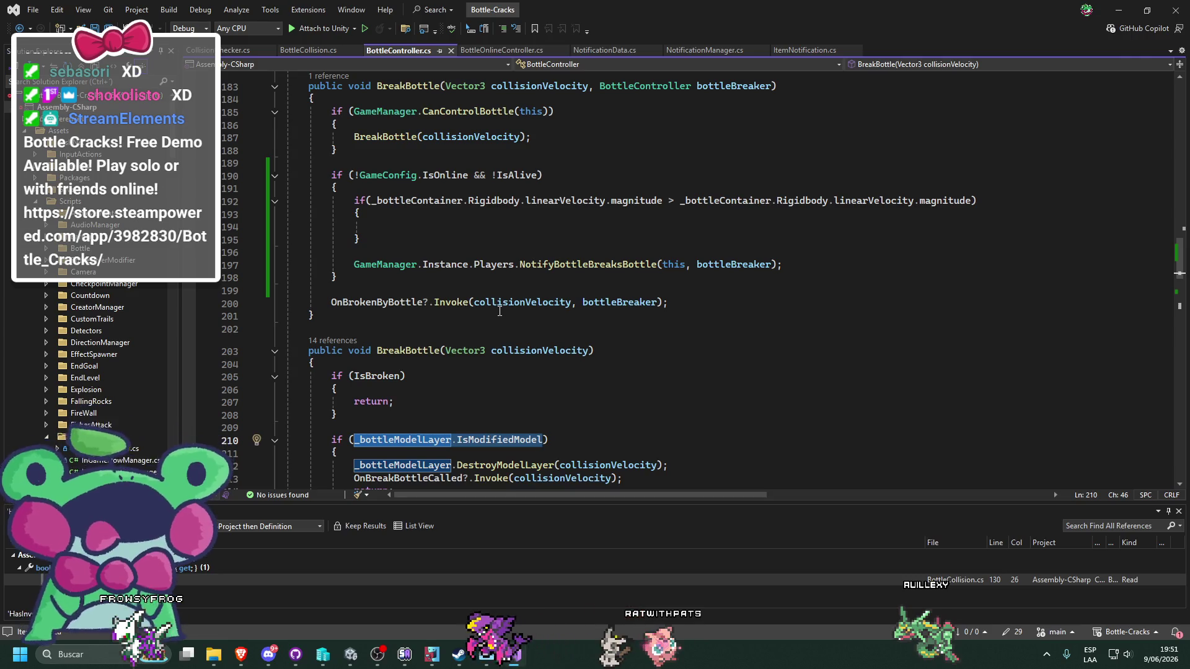
pyautogui.scroll(-1, 499, 310)
pyautogui.scroll(1, 499, 310)
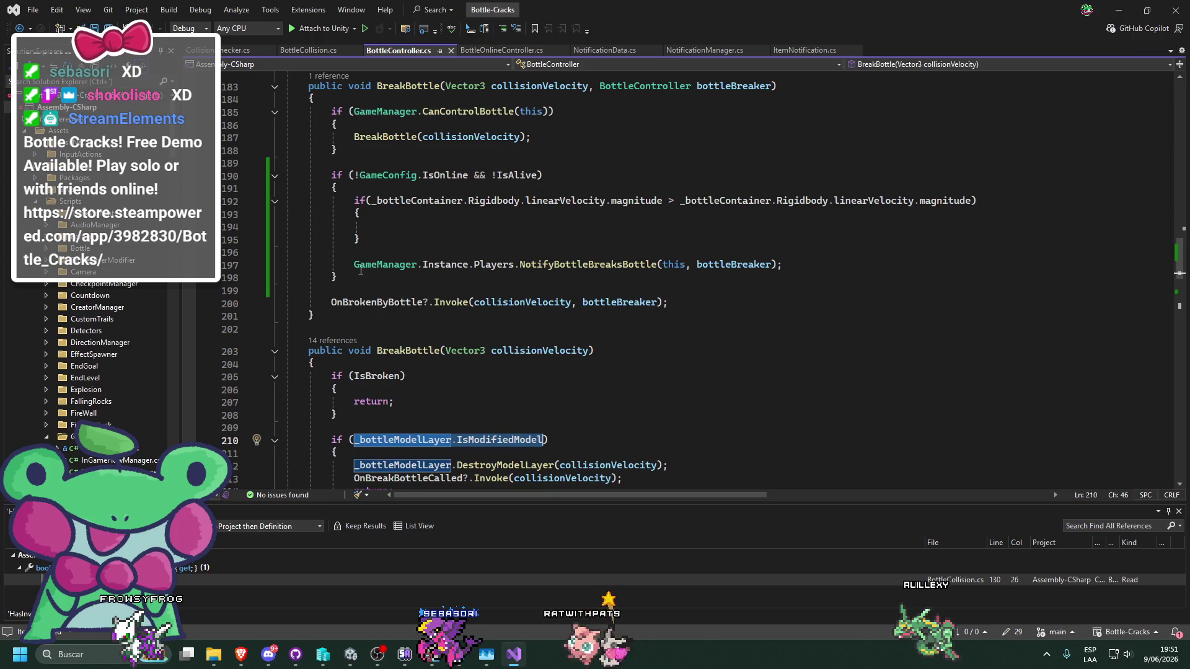
pyautogui.doubleClick(384, 137)
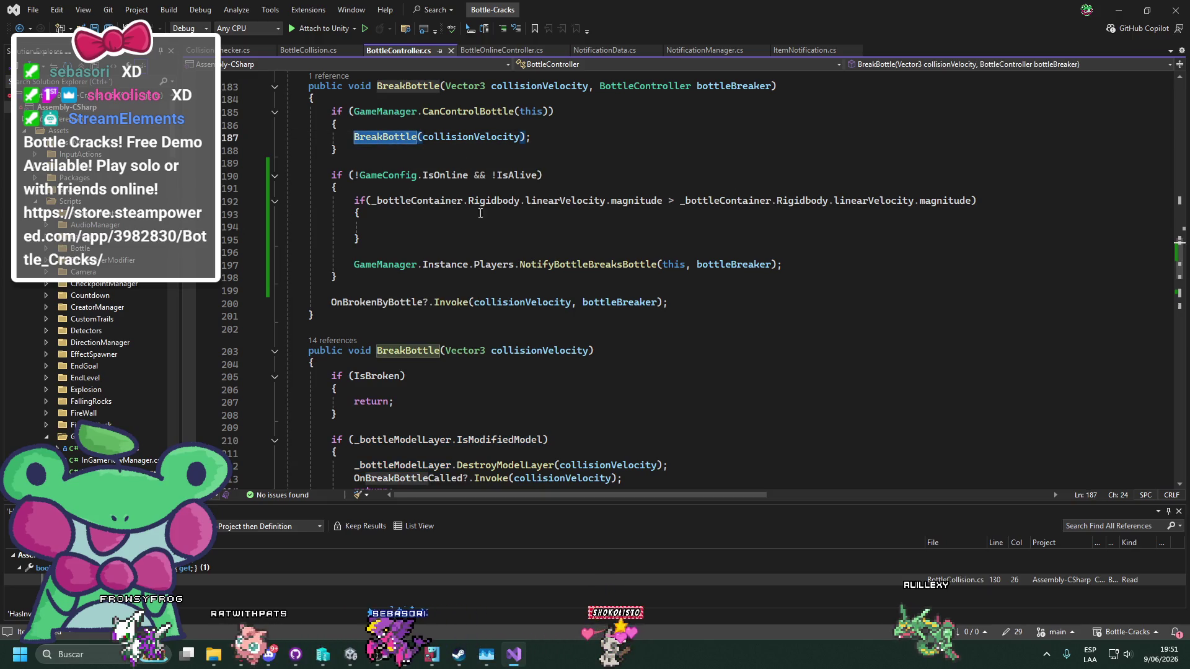
pyautogui.scroll(-2, 472, 189)
pyautogui.scroll(1, 477, 372)
pyautogui.scroll(-2, 477, 371)
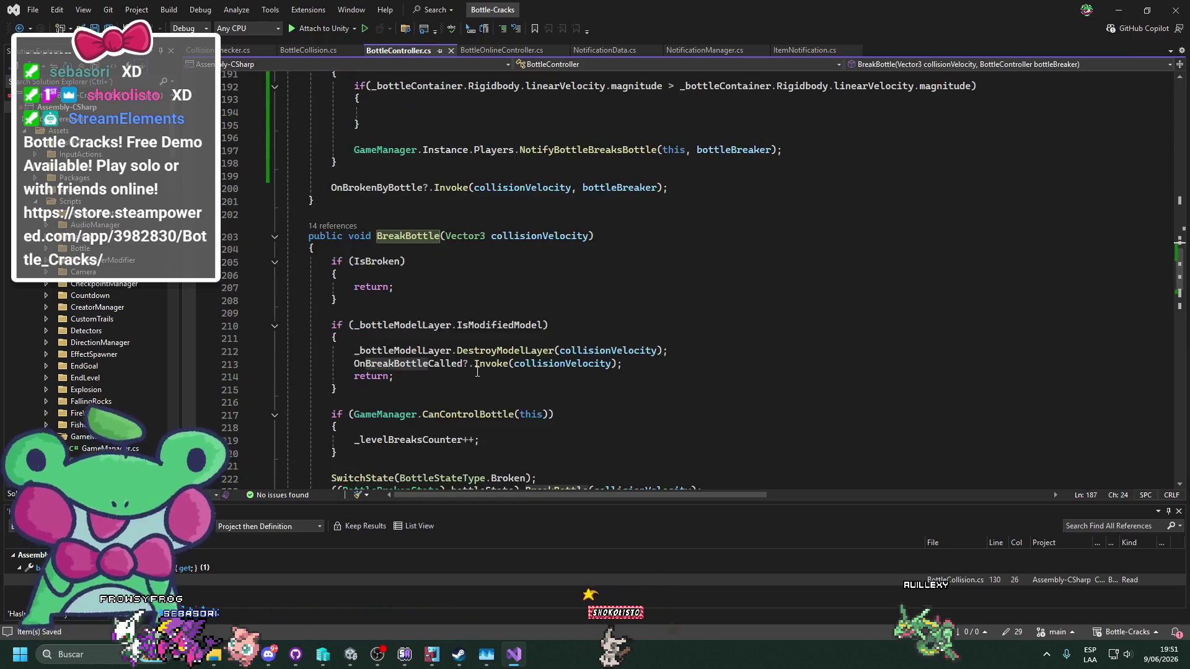
pyautogui.scroll(-3, 477, 372)
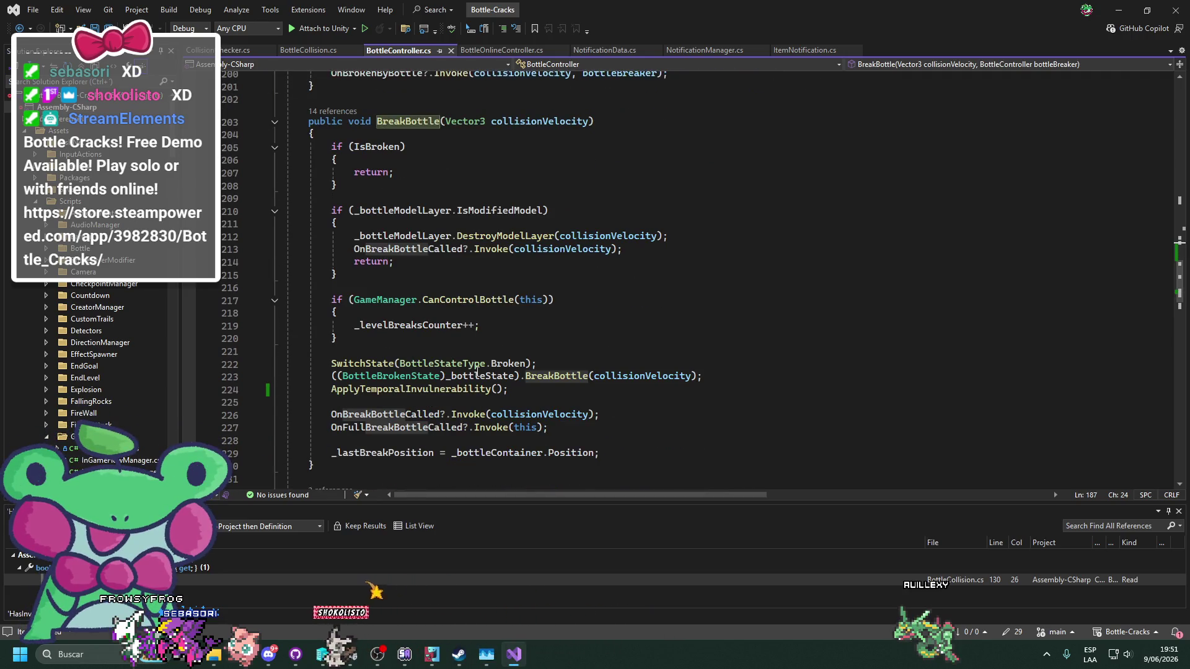
pyautogui.scroll(10, 477, 371)
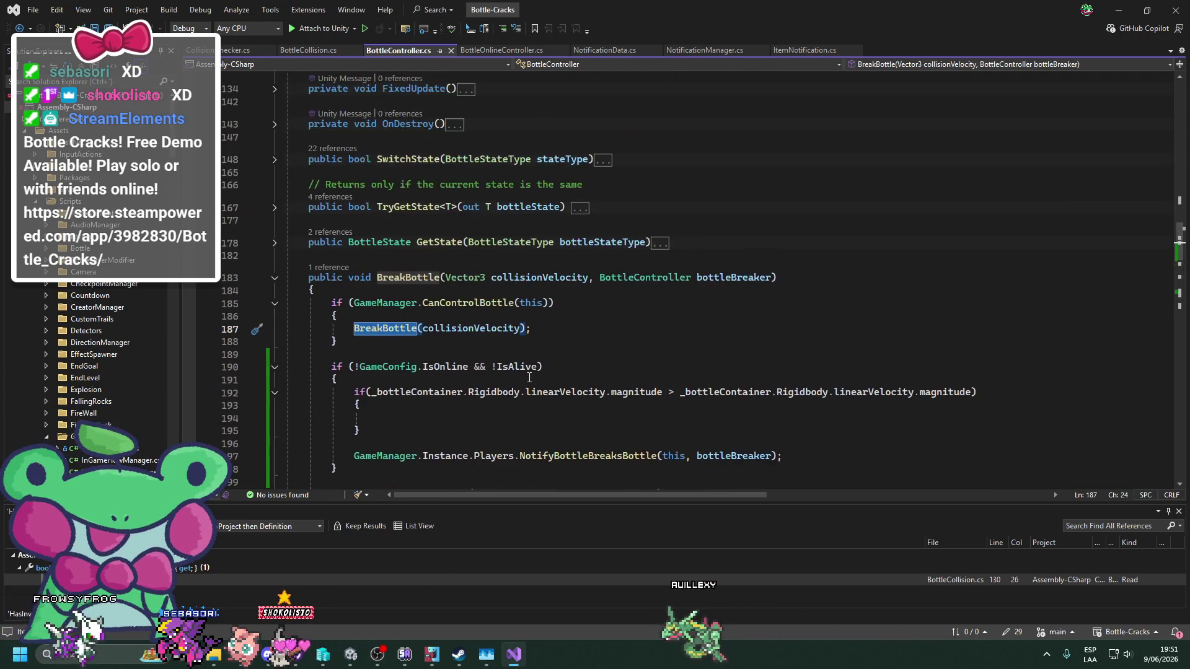
pyautogui.scroll(-2, 530, 377)
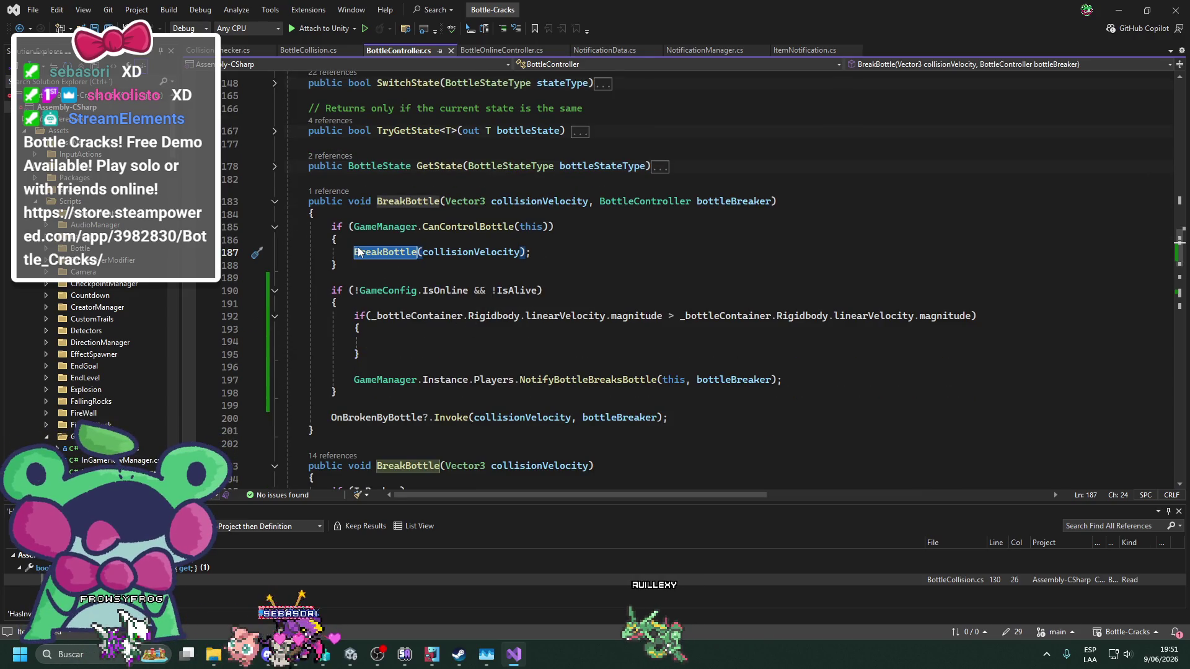
pyautogui.moveTo(347, 392)
pyautogui.mouseDown()
pyautogui.moveTo(356, 316)
pyautogui.moveTo(247, 289)
pyautogui.mouseUp()
pyautogui.hotkey('ctrl', 'c')
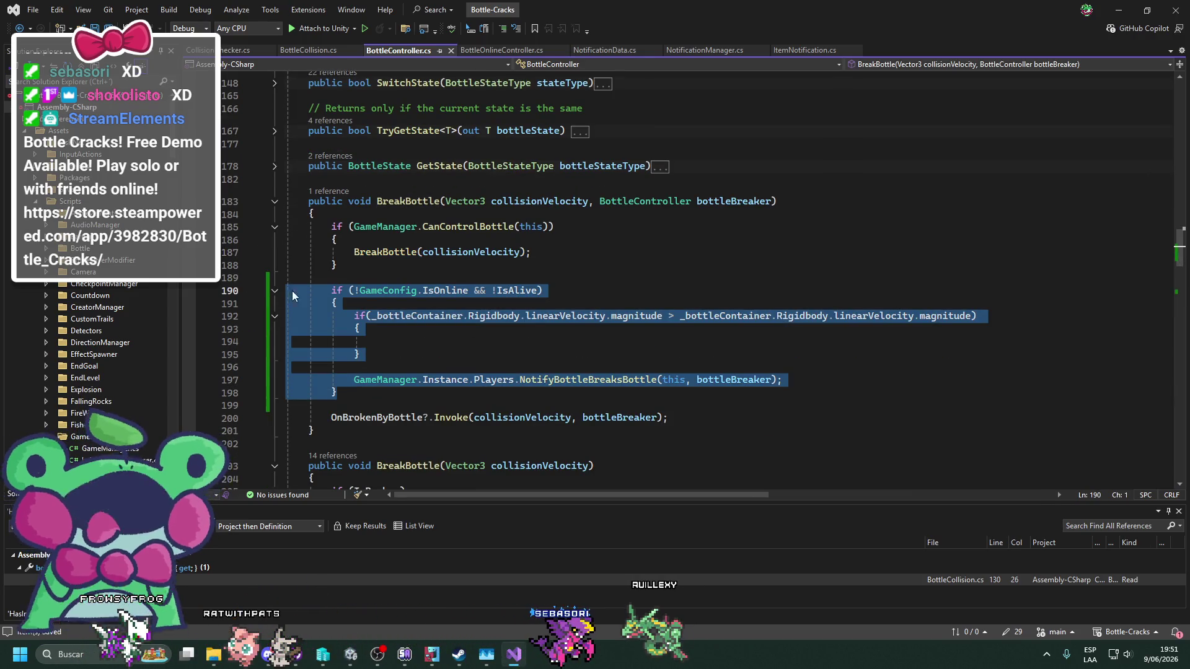
pyautogui.press('Delete')
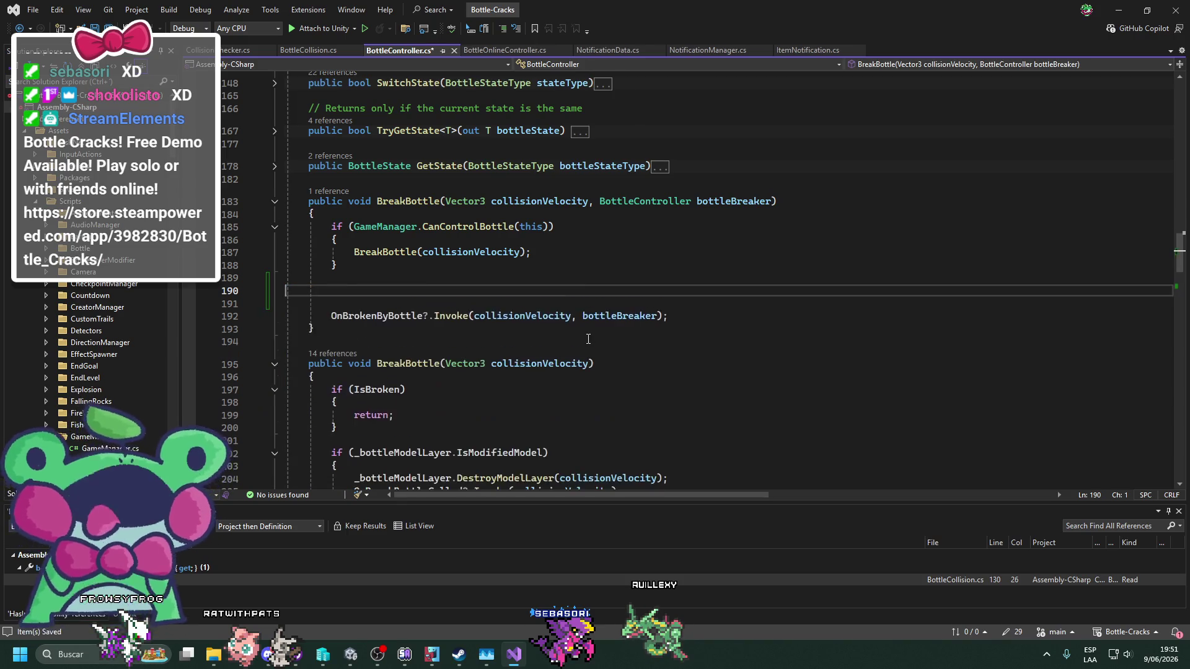
pyautogui.press('BackSpace')
pyautogui.press('Delete')
pyautogui.click(621, 210)
pyautogui.press('Return')
pyautogui.press('Return')
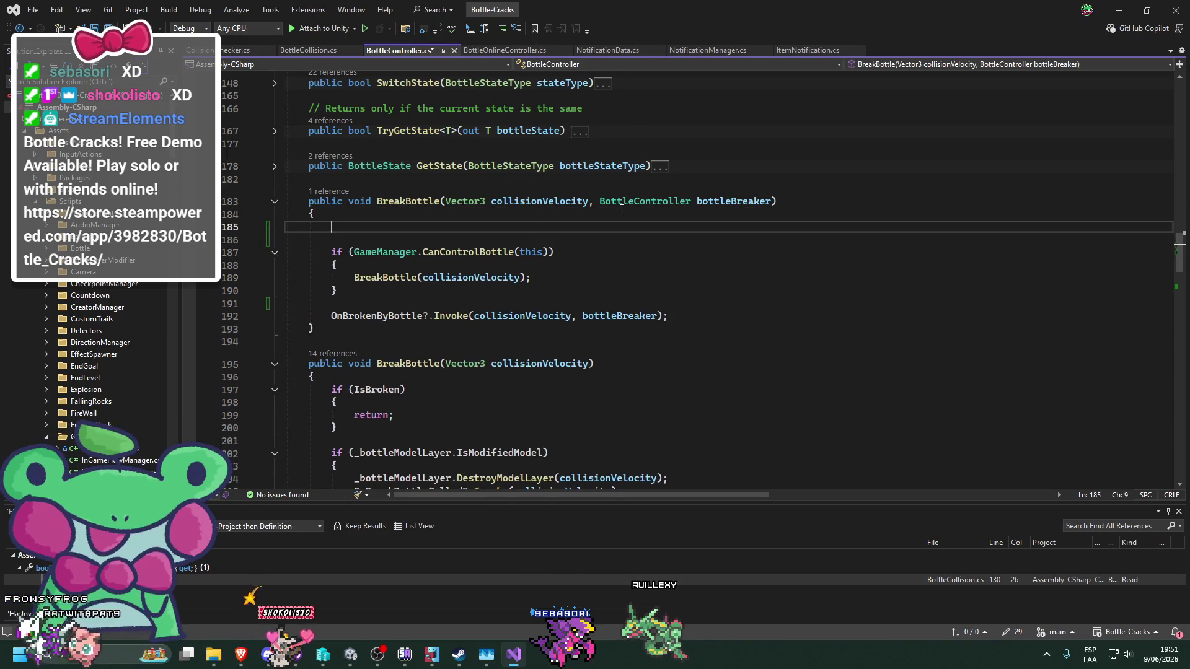
pyautogui.press('Up')
pyautogui.hotkey('ctrl', 'v')
pyautogui.hotkey('ctrl', 'z')
pyautogui.hotkey('ctrl', 'z')
pyautogui.hotkey('ctrl', 'z')
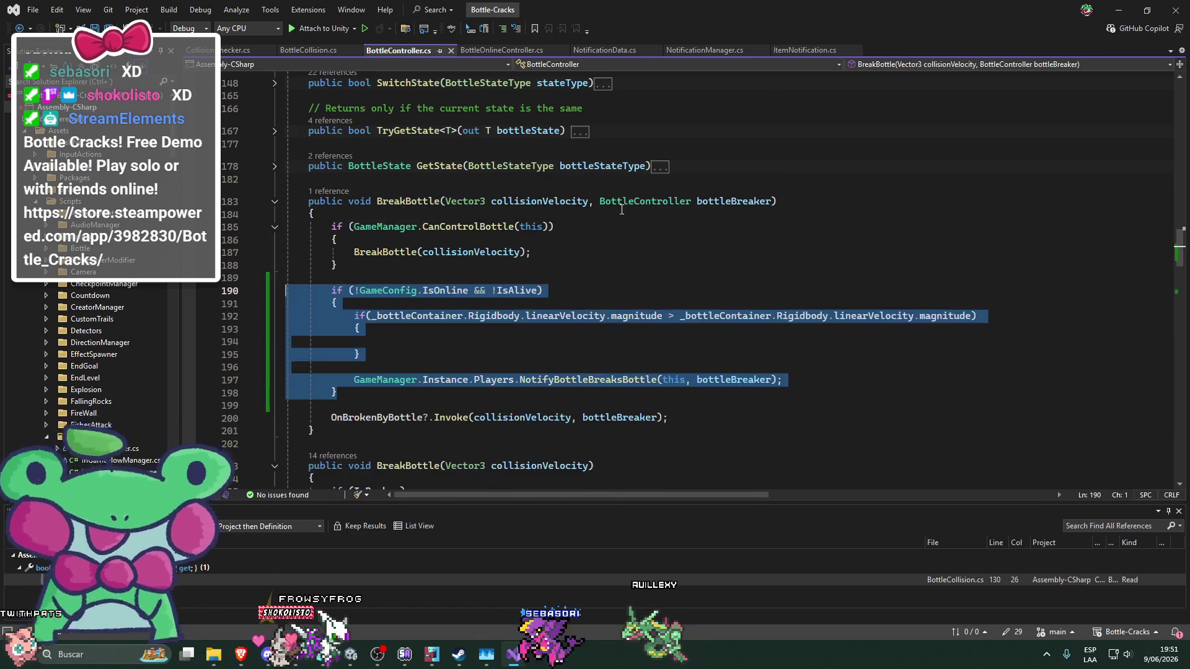
pyautogui.click(493, 295)
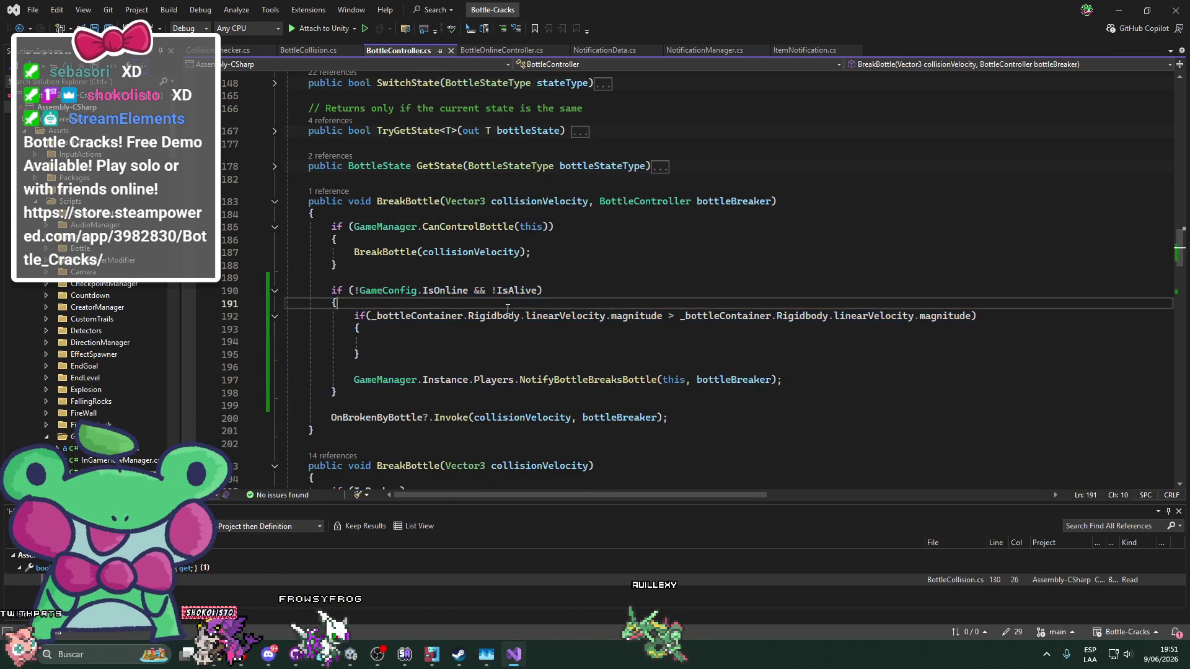
pyautogui.doubleClick(506, 296)
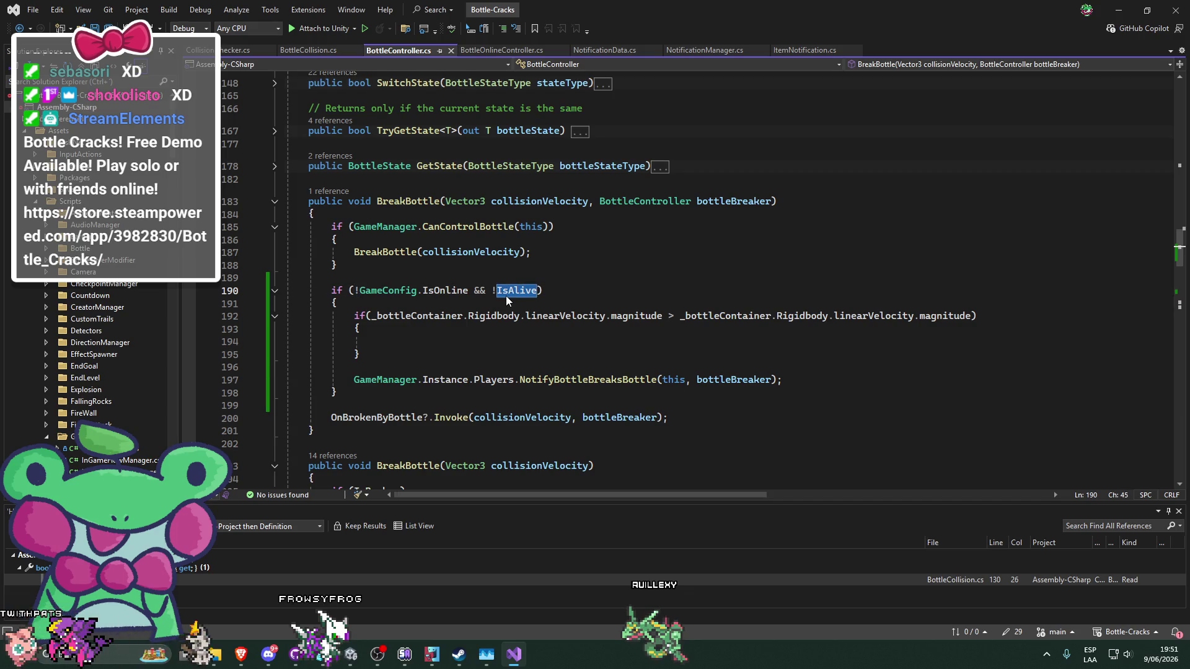
pyautogui.moveTo(360, 355)
pyautogui.mouseDown()
pyautogui.moveTo(286, 342)
pyautogui.moveTo(287, 316)
pyautogui.mouseUp()
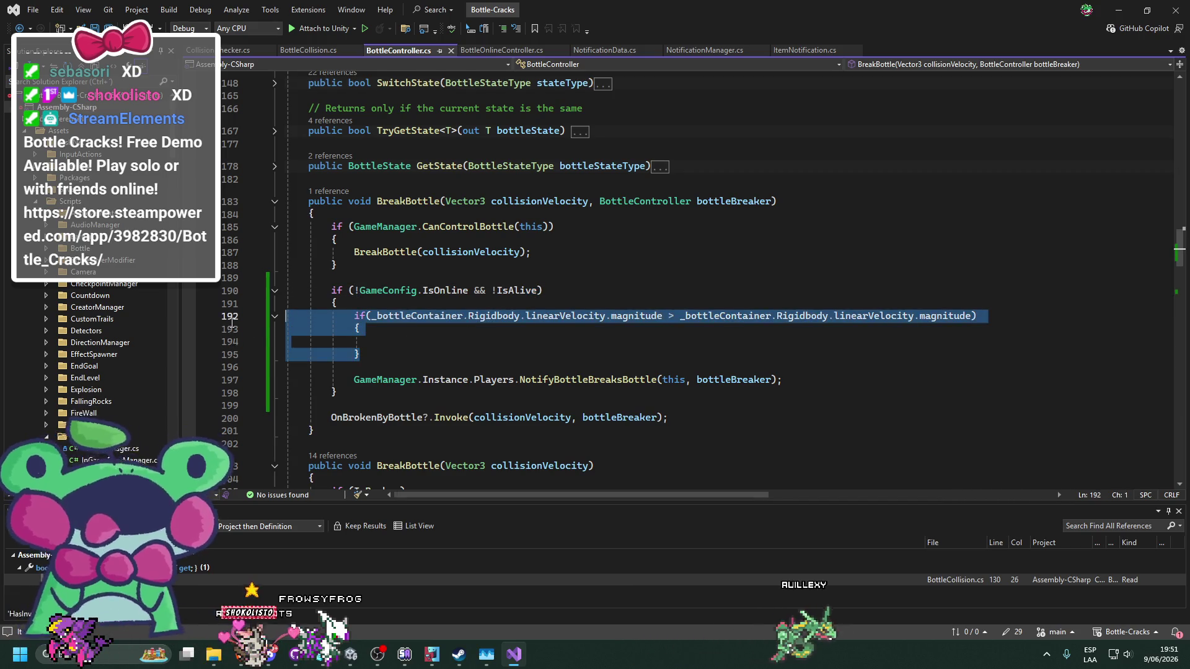
pyautogui.click(668, 339)
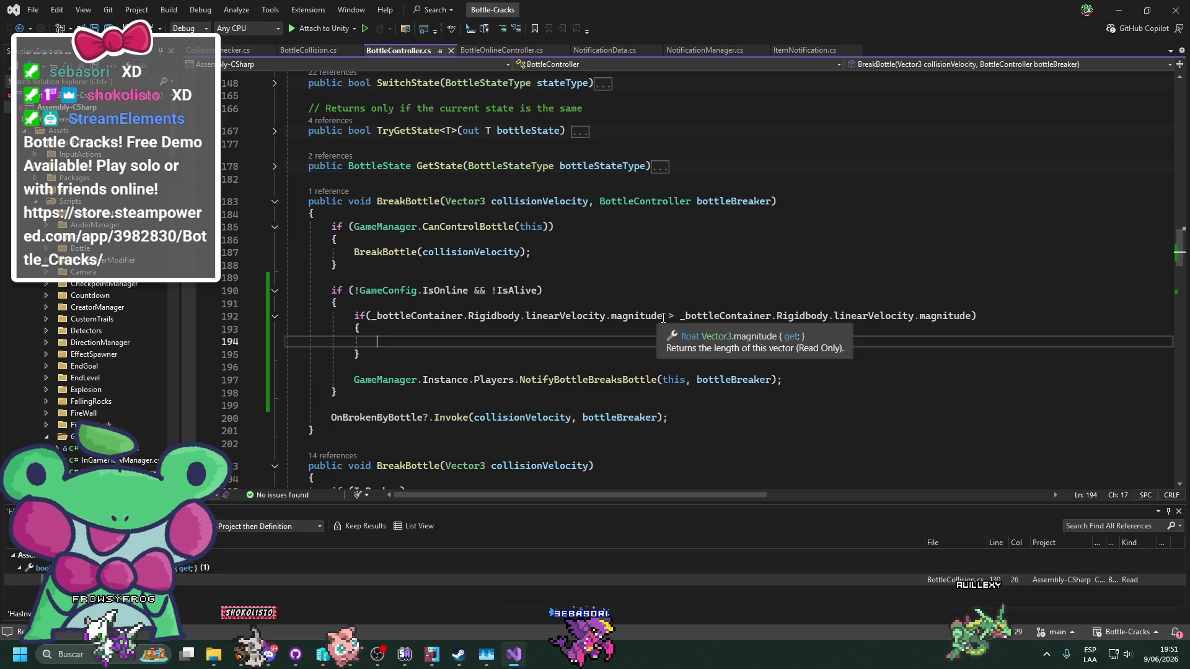
pyautogui.doubleClick(515, 290)
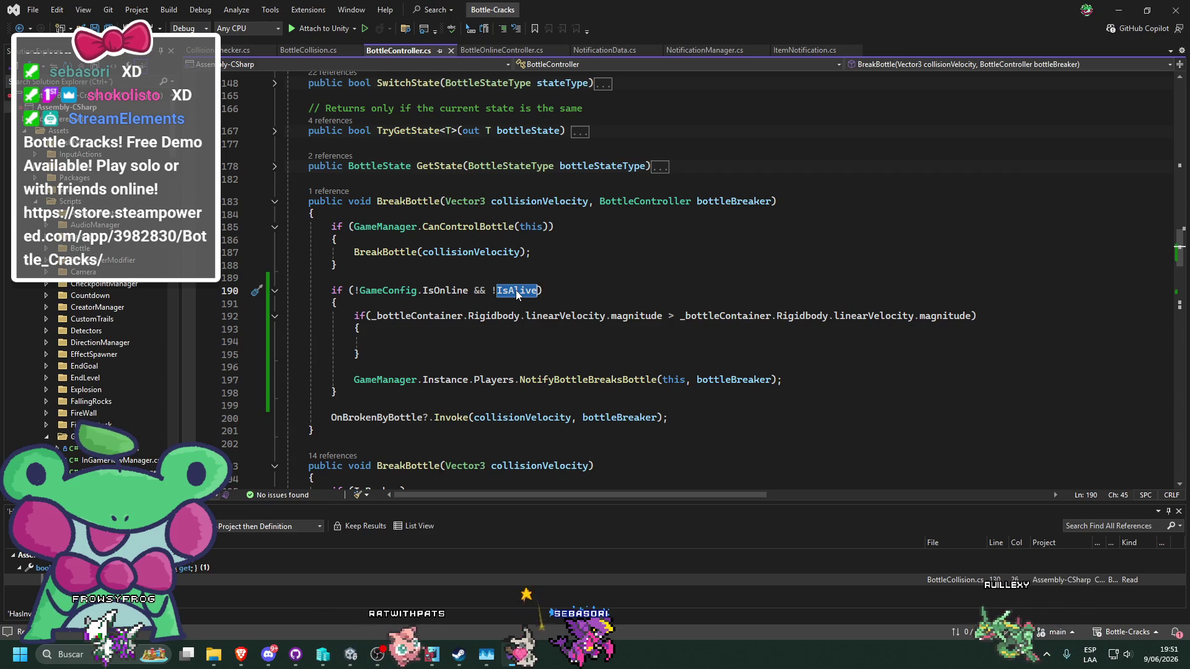
pyautogui.moveTo(629, 381)
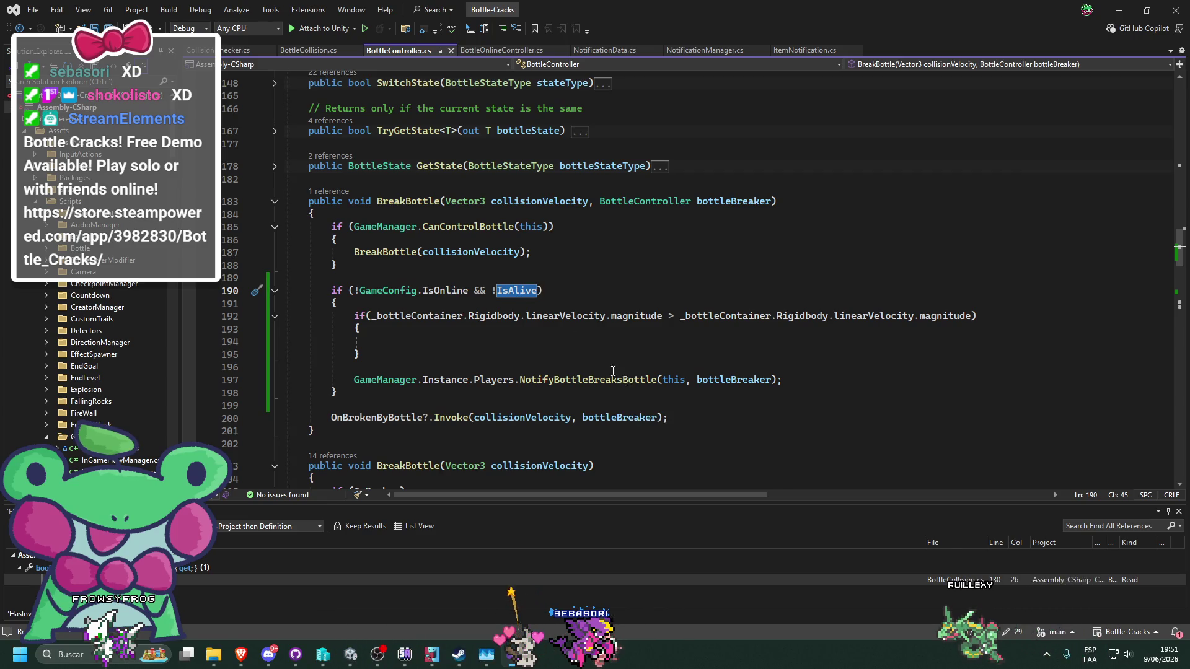
pyautogui.moveTo(308, 332); pyautogui.dragTo(269, 321)
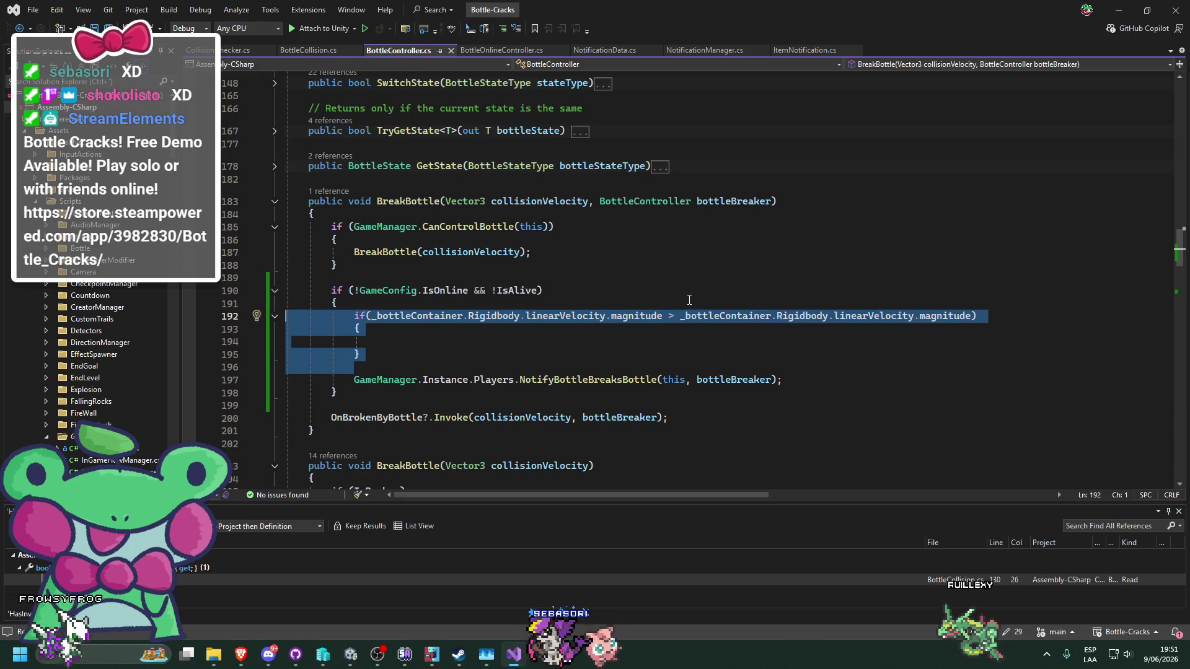
# Delete the empty velocity if-block, save BottleController.cs, and reselect the IsOnline && !IsAlive condition.
pyautogui.press('BackSpace')
pyautogui.press('BackSpace')
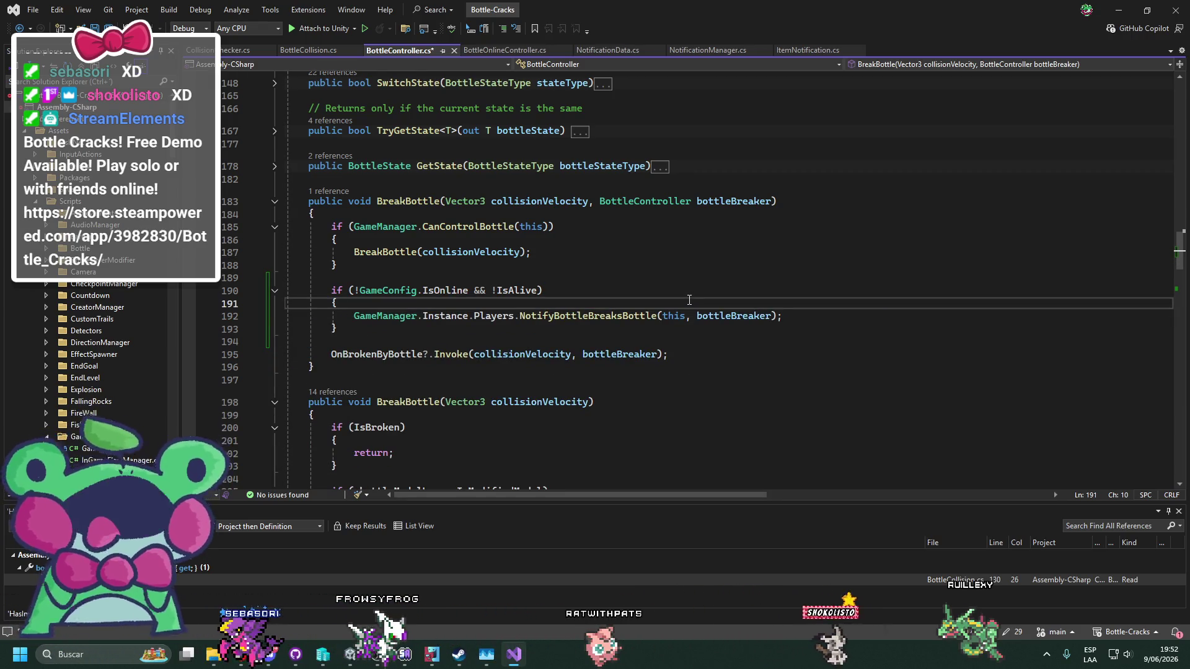
pyautogui.hotkey('ctrl', 's')
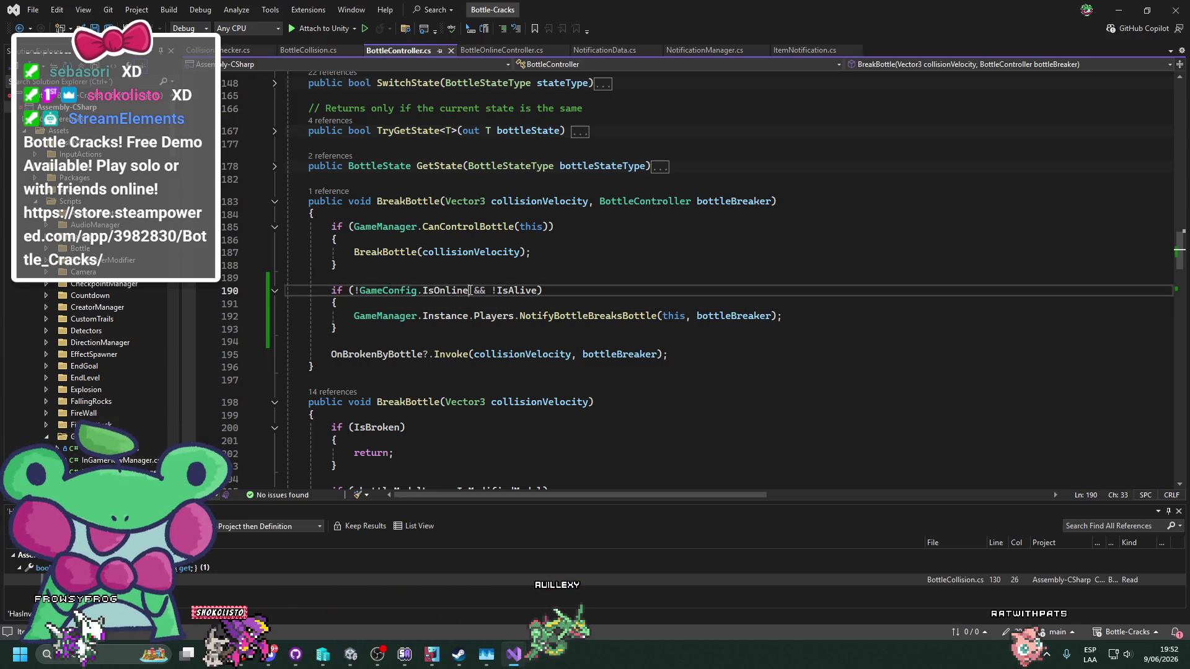
pyautogui.moveTo(423, 290); pyautogui.dragTo(538, 293)
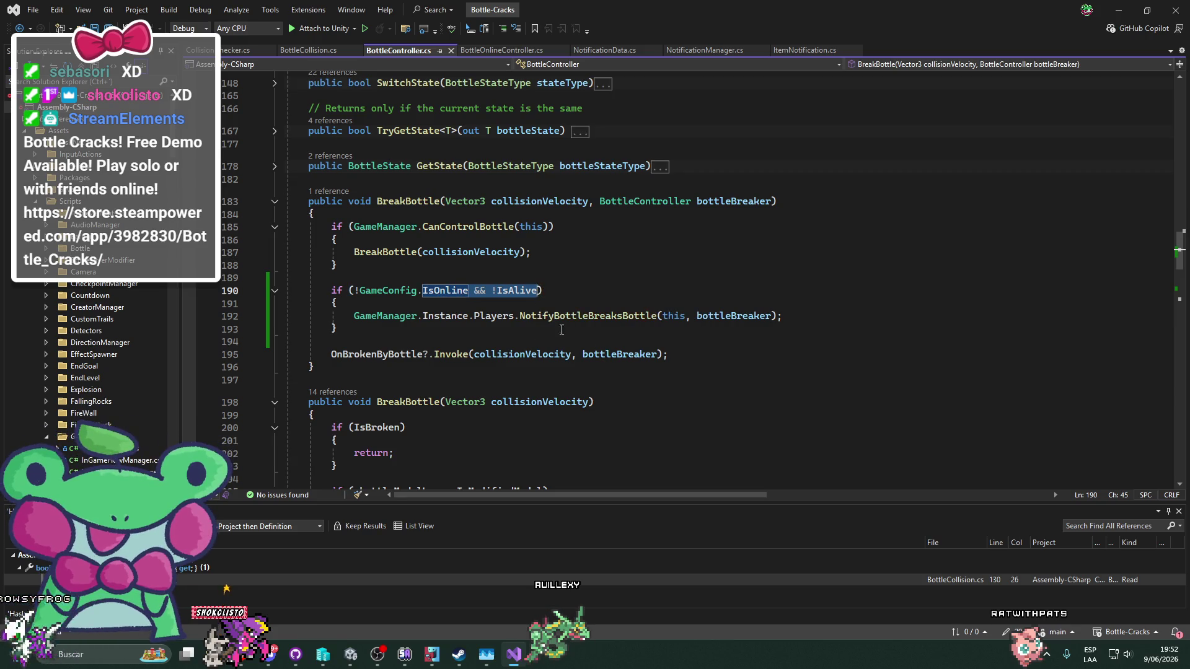
pyautogui.doubleClick(556, 316)
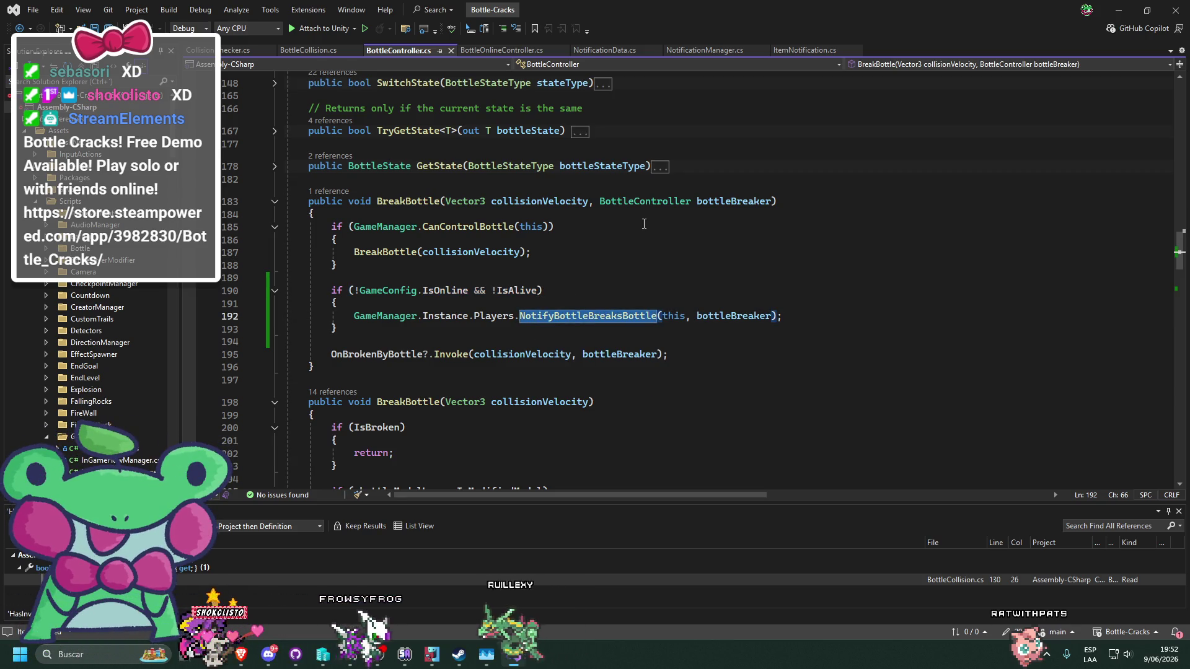
pyautogui.click(418, 202)
# Find all BreakBottle references and open the BottleCollision.cs caller, checking definitions along the way.
pyautogui.rightClick(418, 207)
pyautogui.click(469, 336)
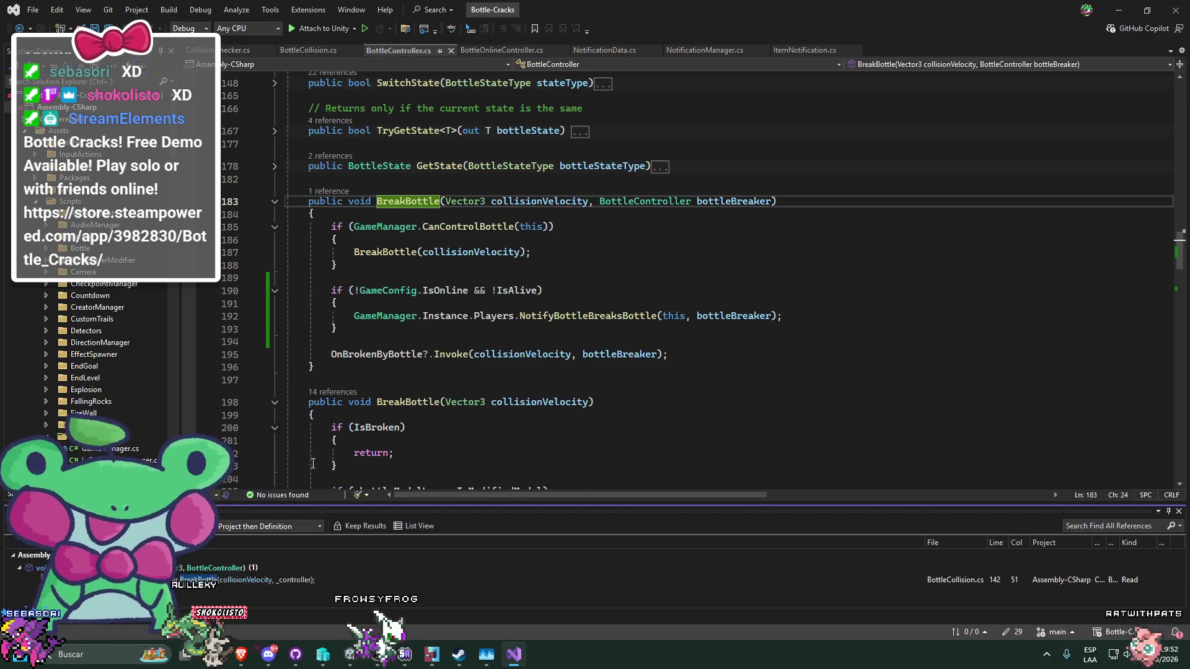
pyautogui.doubleClick(230, 578)
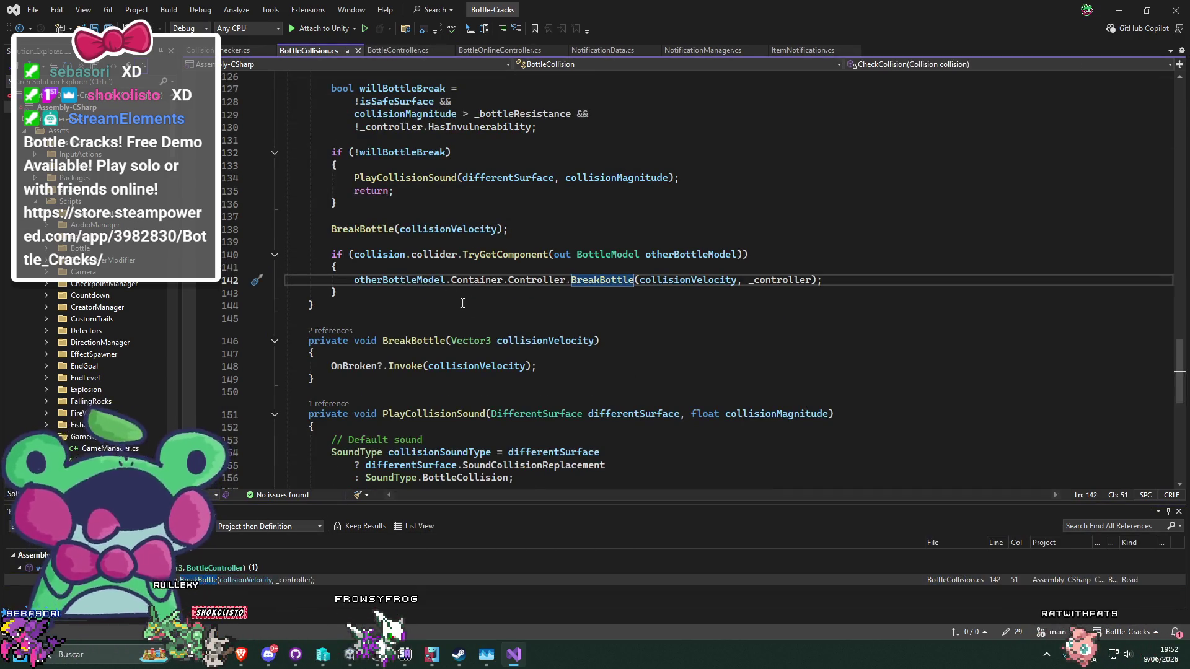
pyautogui.scroll(2, 459, 302)
pyautogui.click(586, 366)
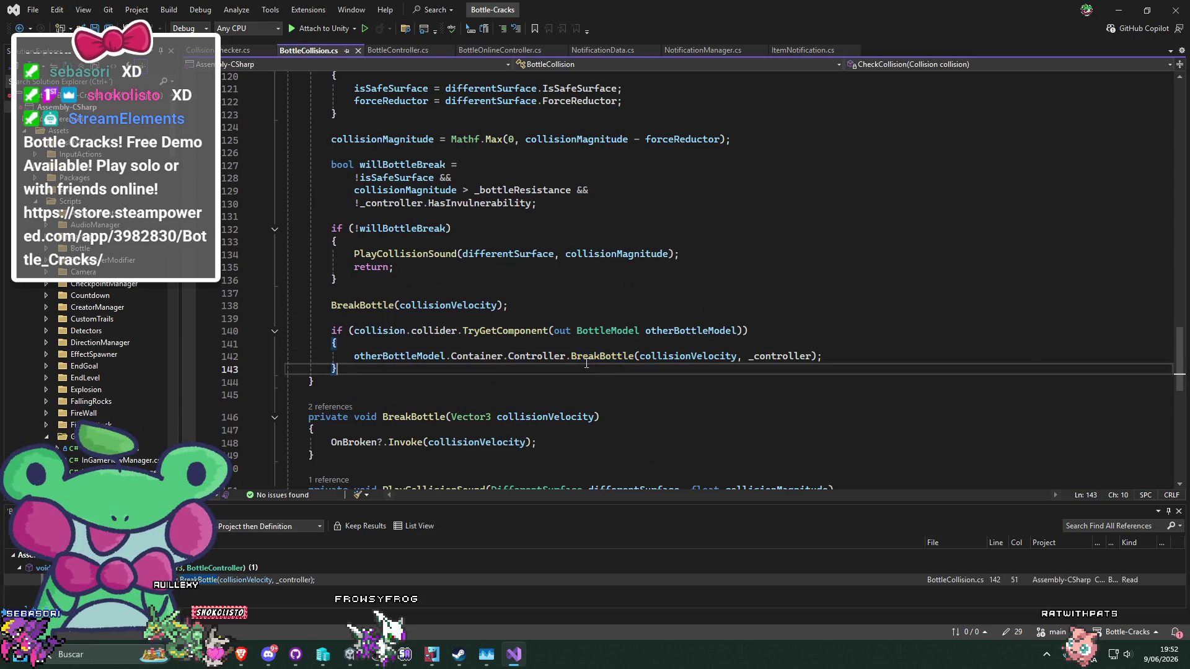
pyautogui.keyDown('ctrl'); pyautogui.click(592, 354); pyautogui.keyUp('ctrl')
pyautogui.click(562, 368)
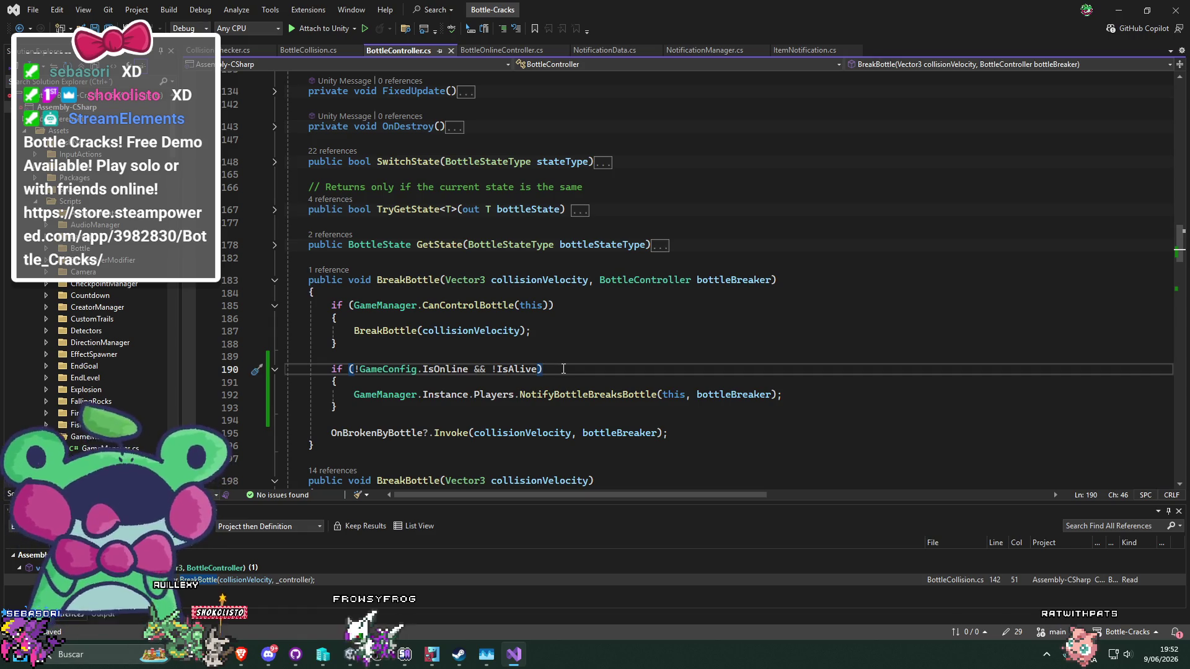
pyautogui.keyDown('ctrl'); pyautogui.click(589, 393); pyautogui.keyUp('ctrl')
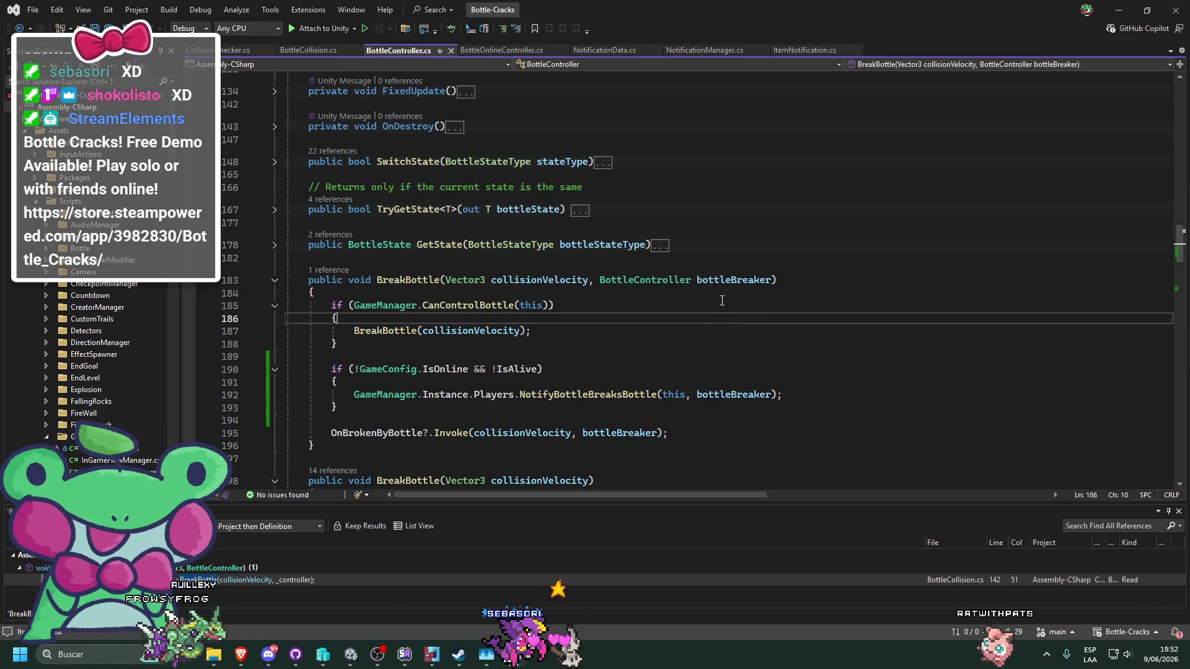
pyautogui.rightClick(424, 282)
pyautogui.click(583, 376)
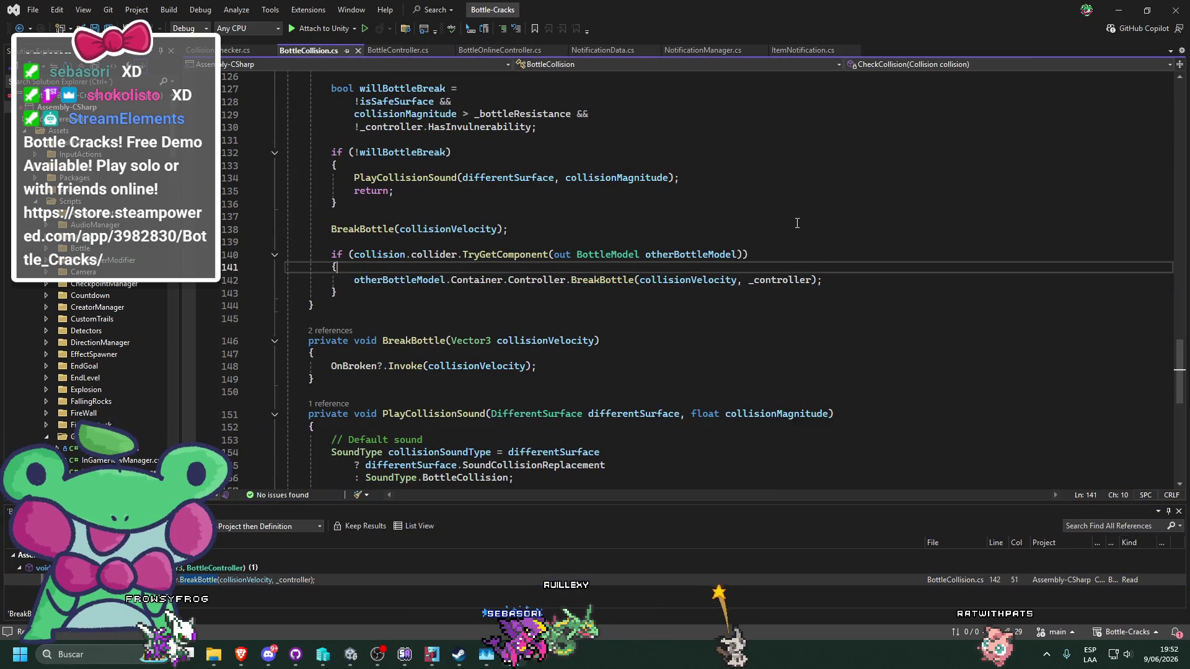
# Insert a Debug.Log above the BreakBottle call logging the other bottle's Controller.gameObject.
pyautogui.hotkey('ctrl', 'Return')
pyautogui.write('Debug.Log("BREAK OTHER BOTTLE",')
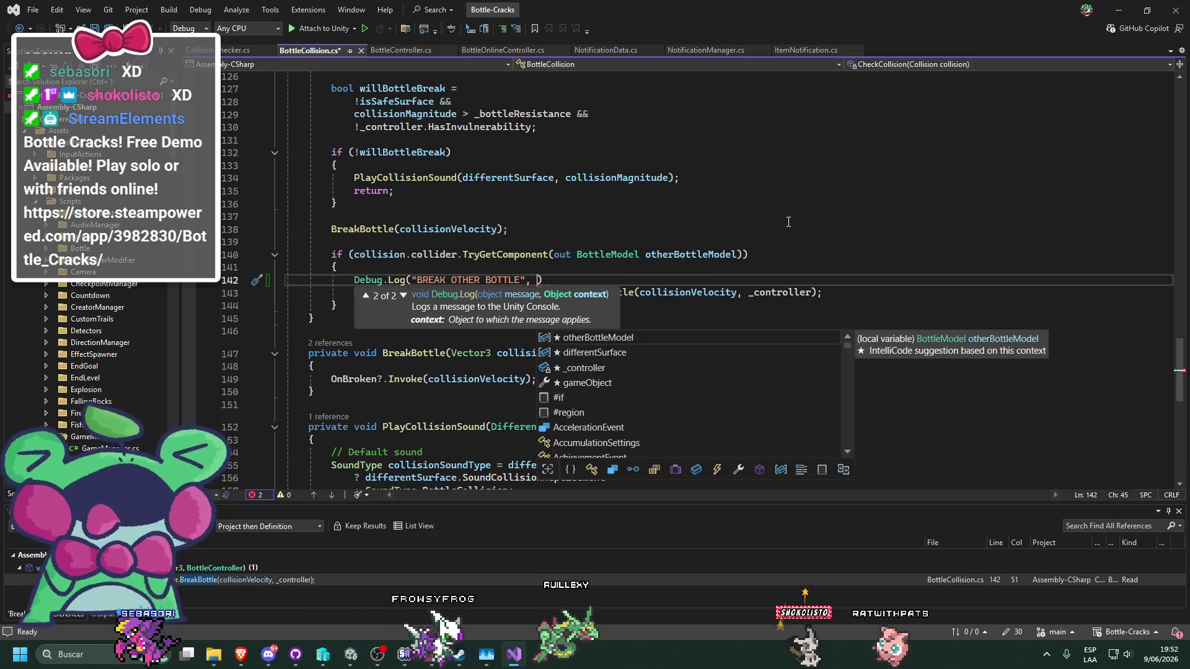
pyautogui.write('gam')
pyautogui.press('BackSpace')
pyautogui.press('BackSpace')
pyautogui.write('othe')
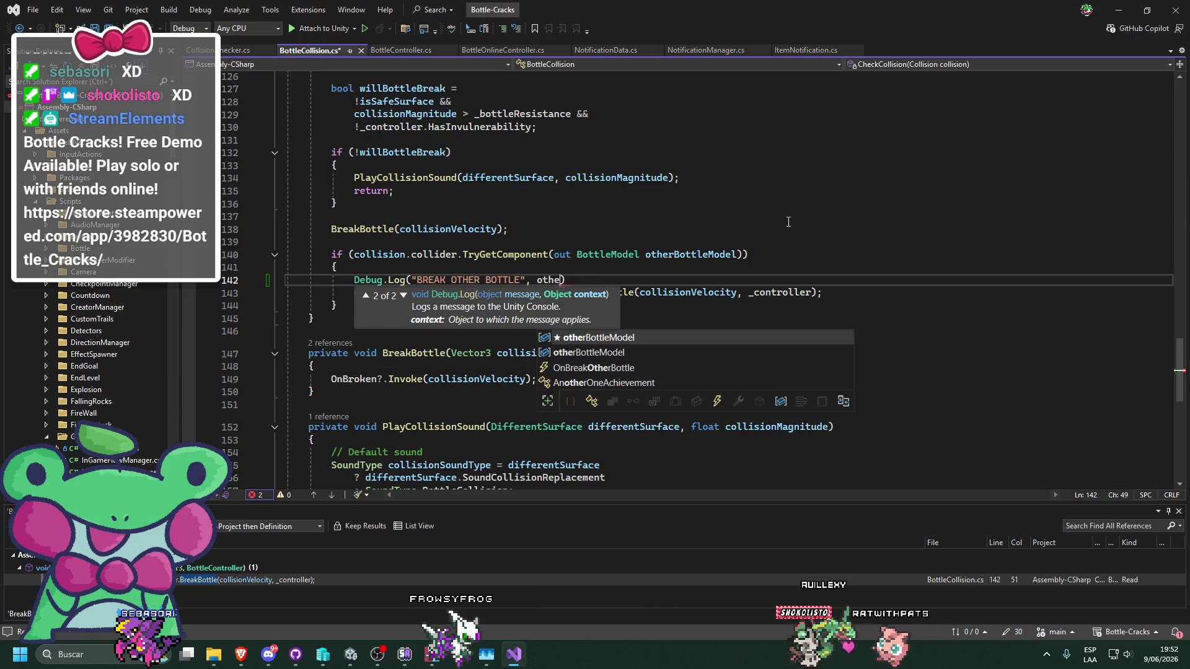
pyautogui.write(')')
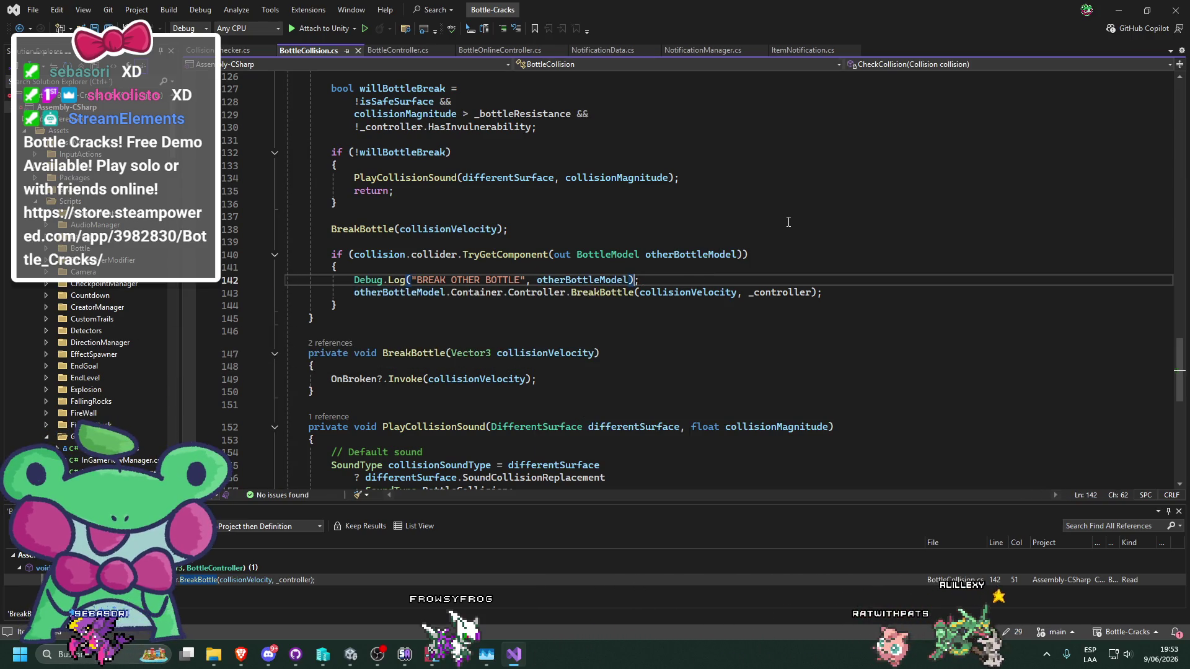
pyautogui.write('.c')
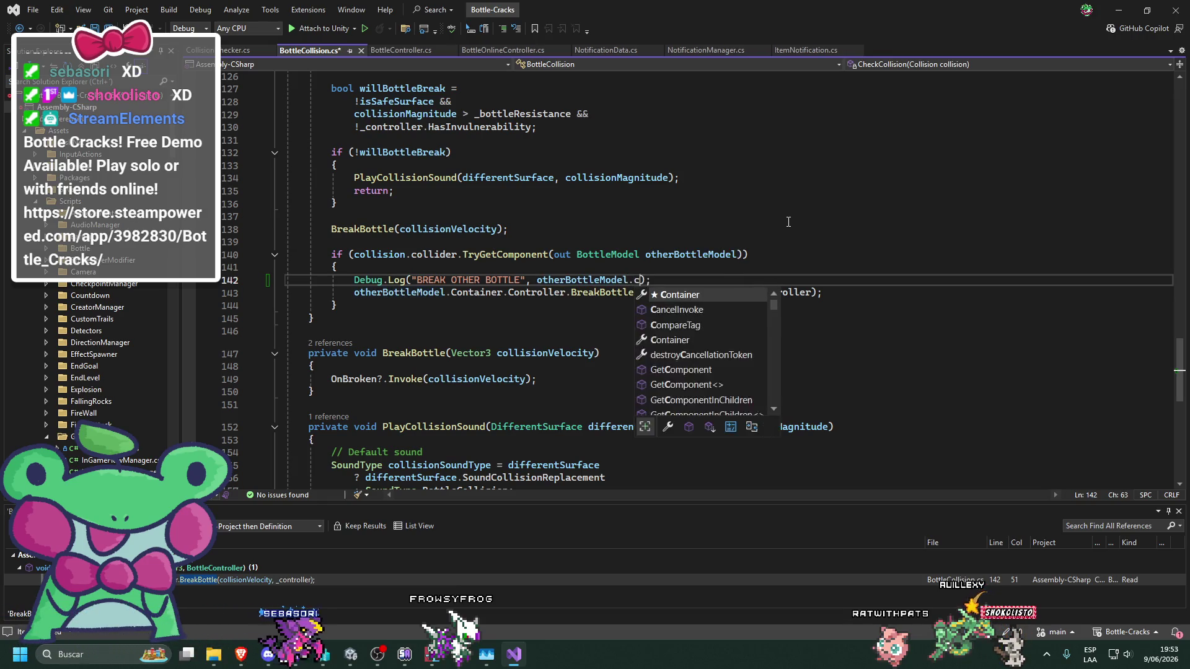
pyautogui.write('con')
pyautogui.press('Tab')
pyautogui.write('.g')
pyautogui.press('Tab')
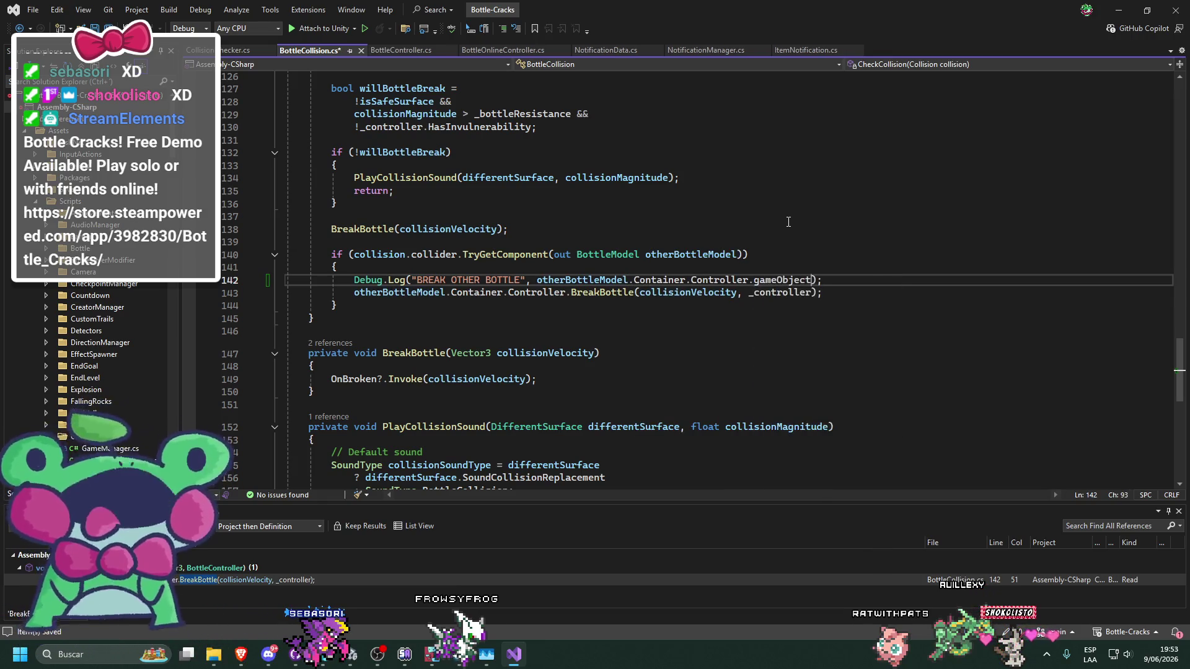
# Add a colon to the log message and start appending the controller's IsAlive.
pyautogui.click(521, 280)
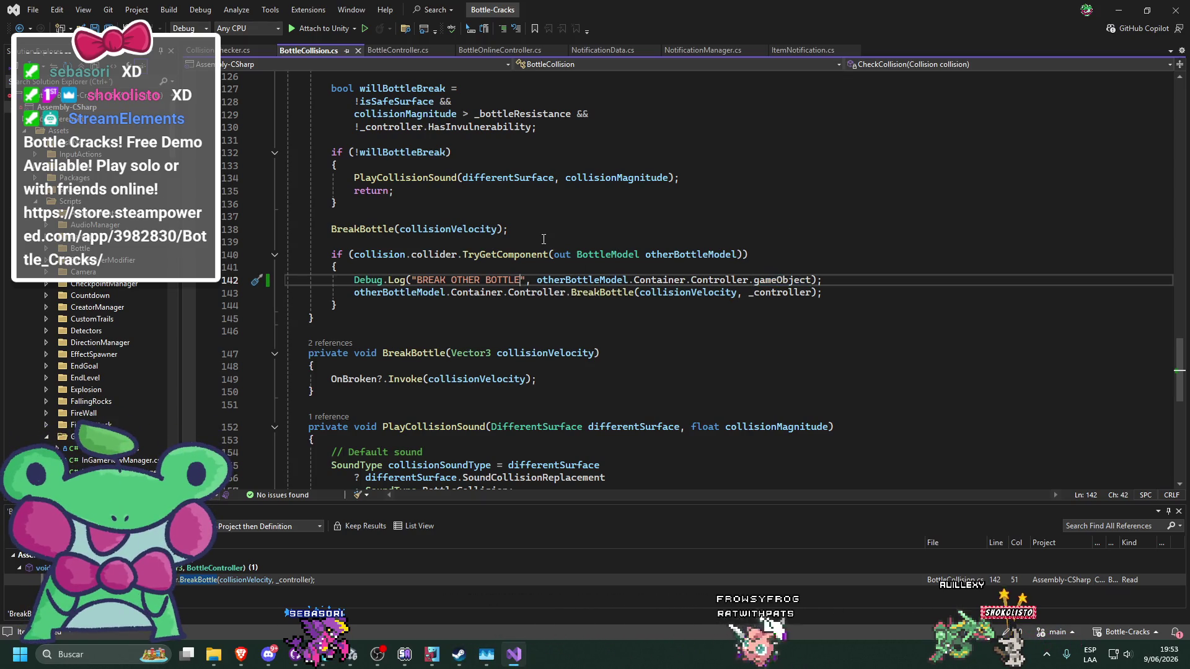
pyautogui.write(':')
pyautogui.moveTo(553, 280); pyautogui.dragTo(829, 281)
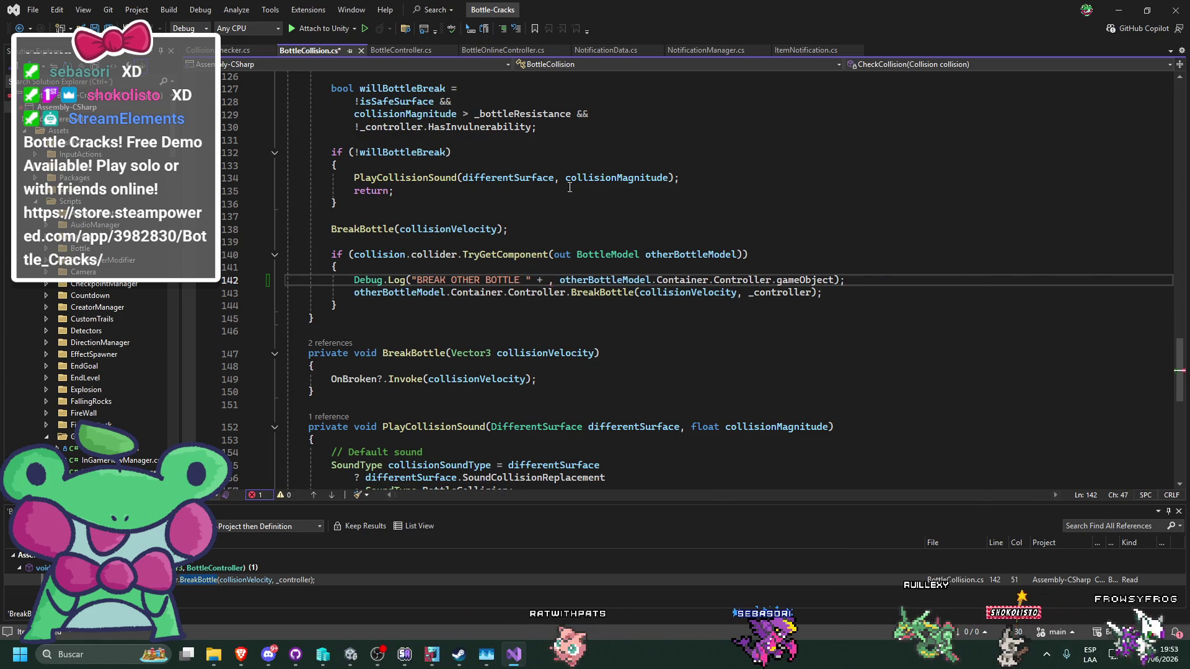
pyautogui.write('al')
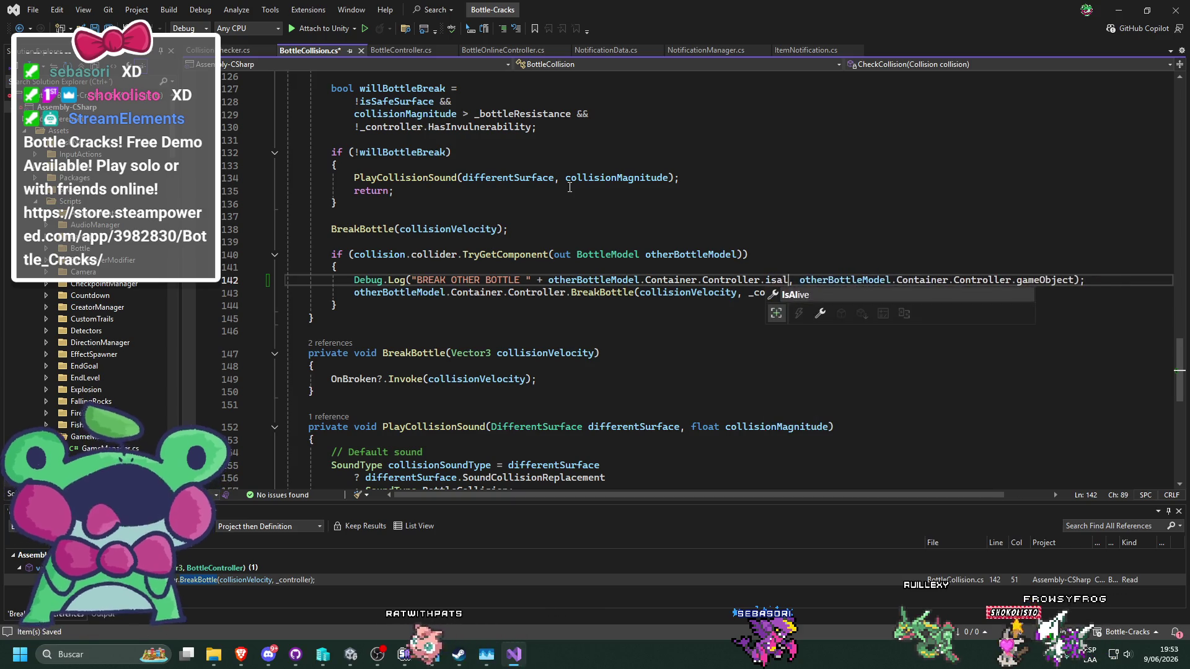
pyautogui.hotkey('alt', 'Tab')
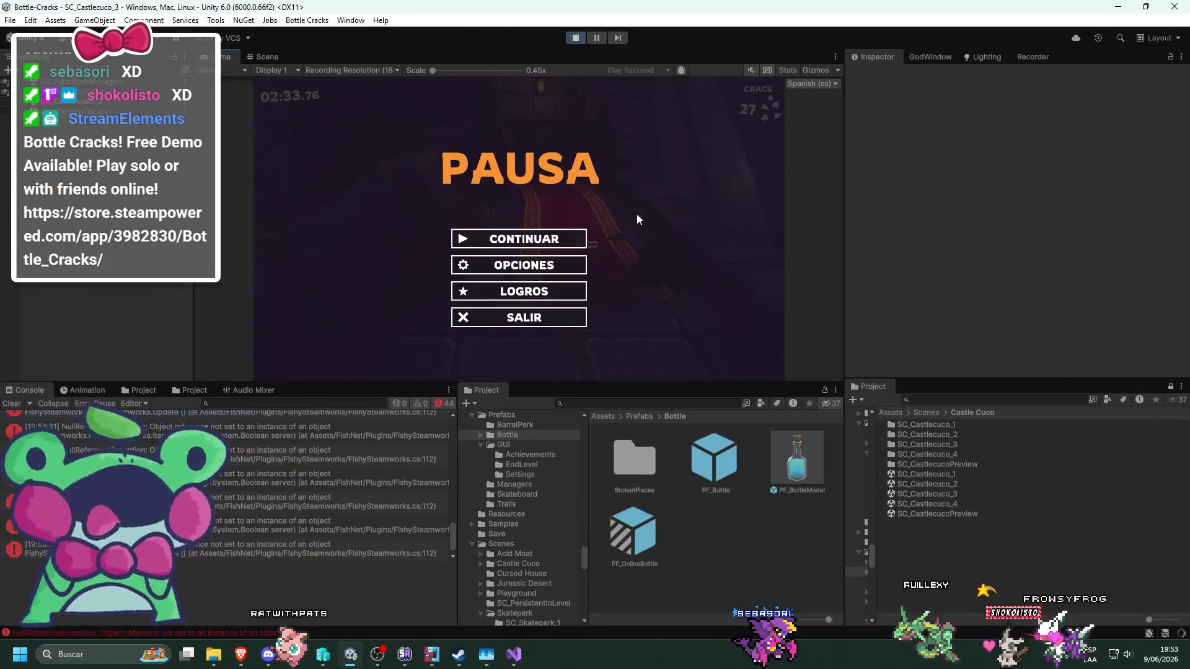
# Exit play mode and clear the Console while Unity reloads the changed scripts.
pyautogui.click(575, 38)
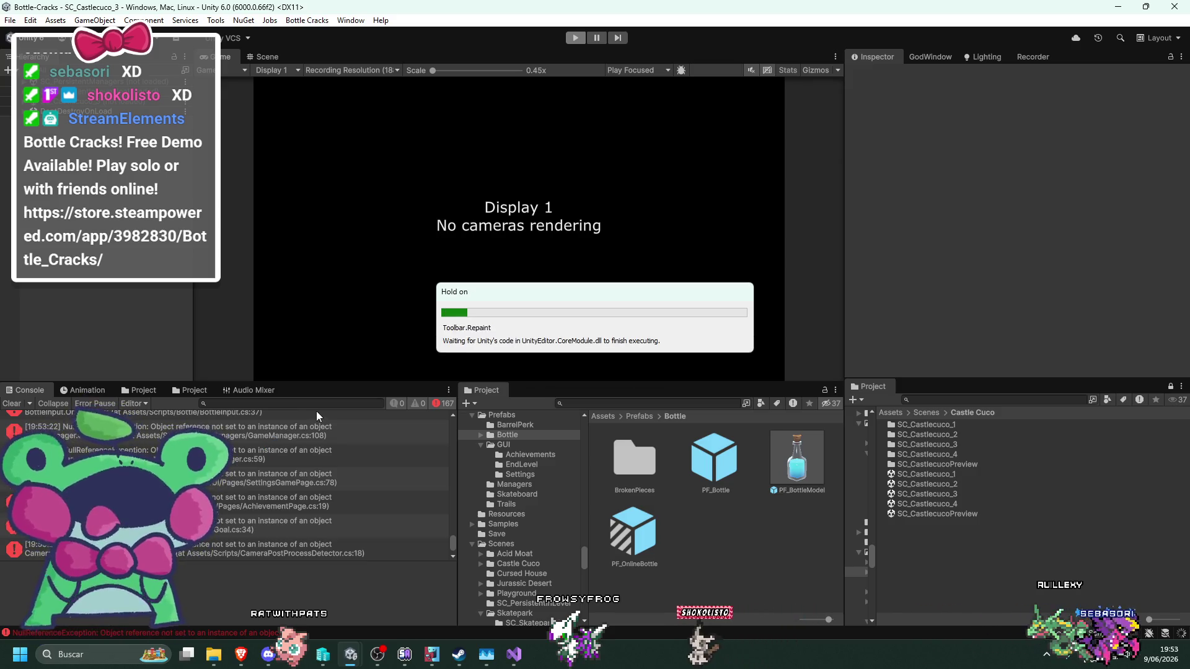
pyautogui.click(12, 406)
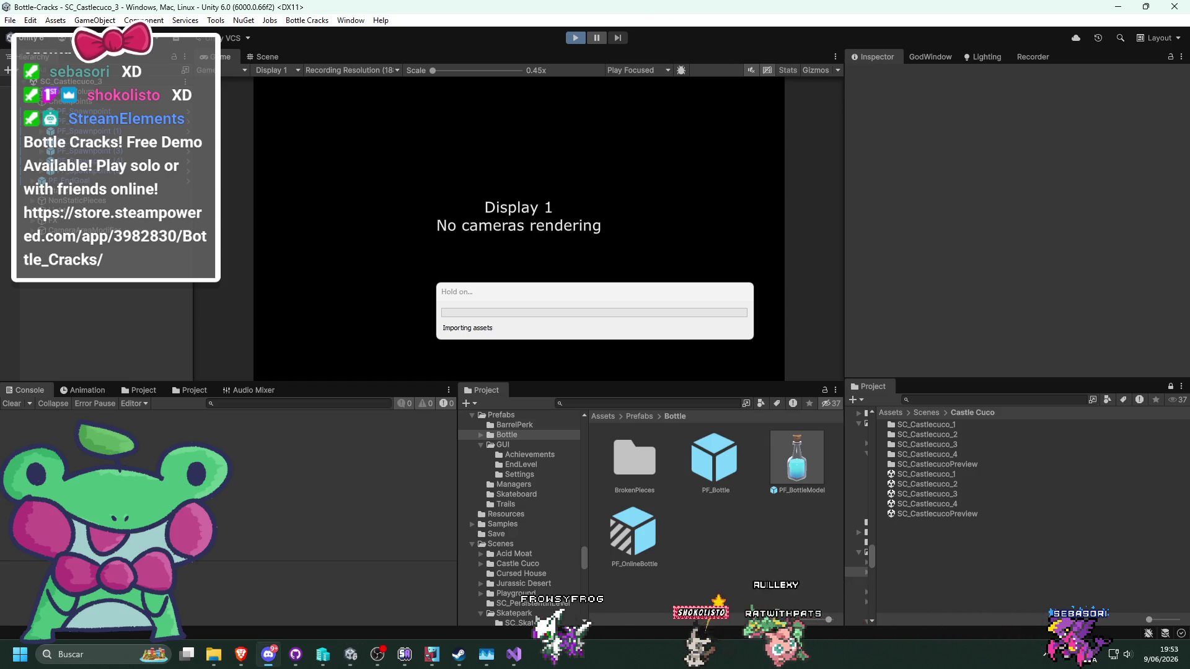
pyautogui.hotkey('alt', 'Tab')
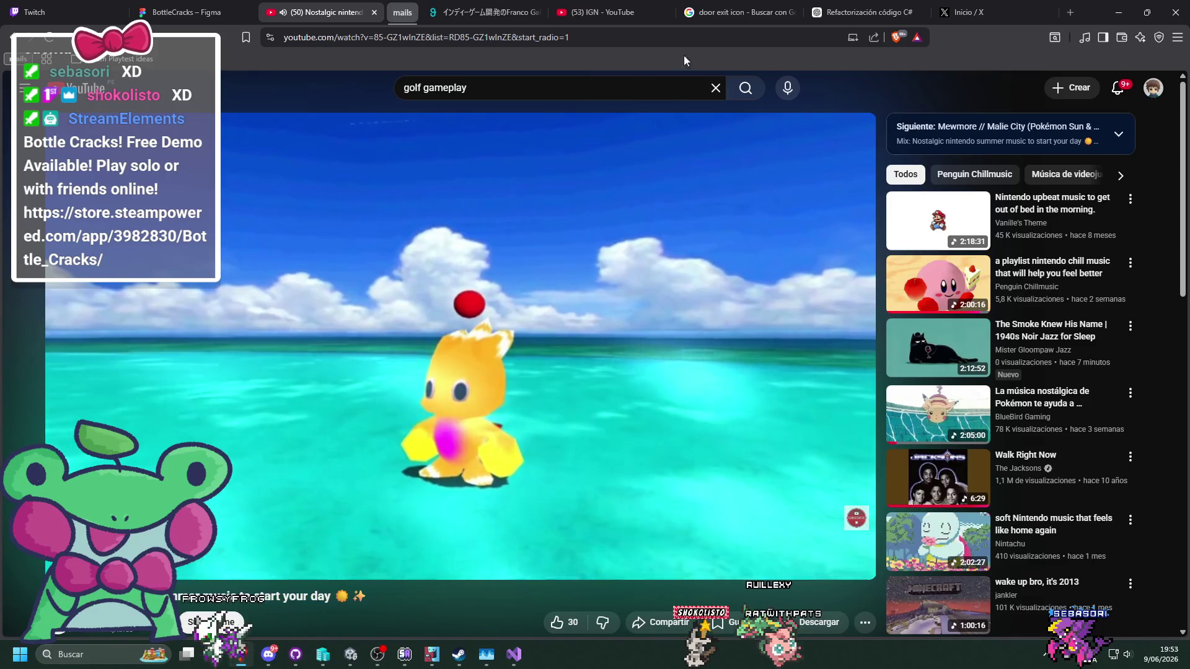
# From the IGN YouTube tab, search for gametrailers and open the GameTrailers channel.
pyautogui.moveTo(620, 5); pyautogui.dragTo(492, 6)
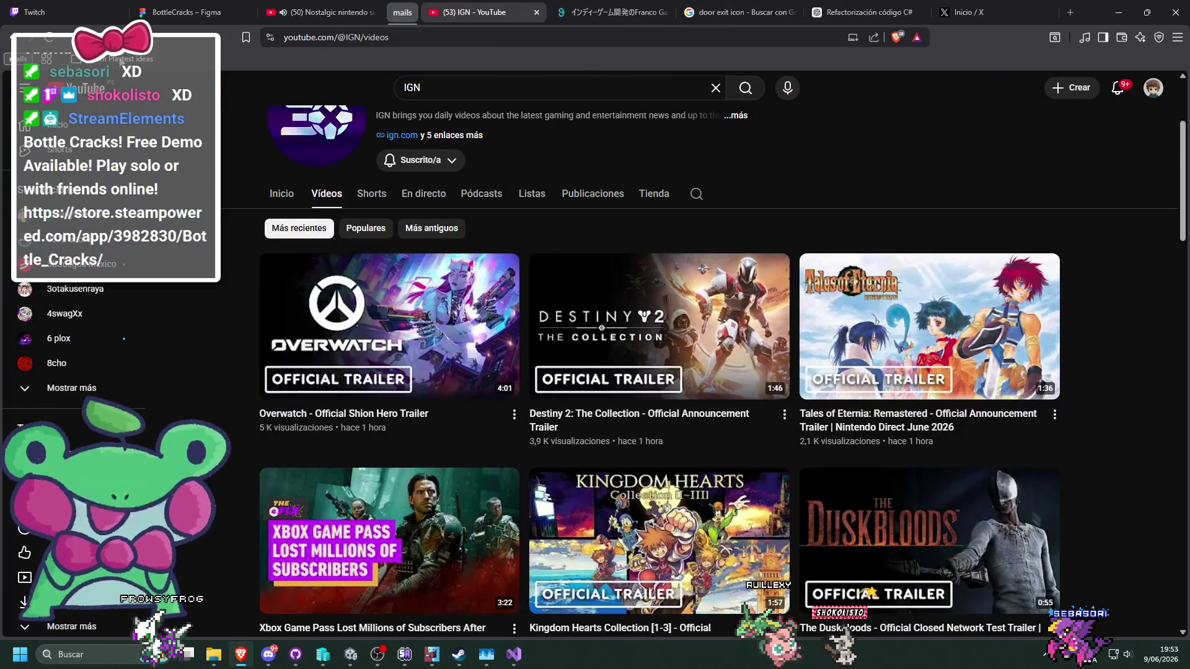
pyautogui.press('F5')
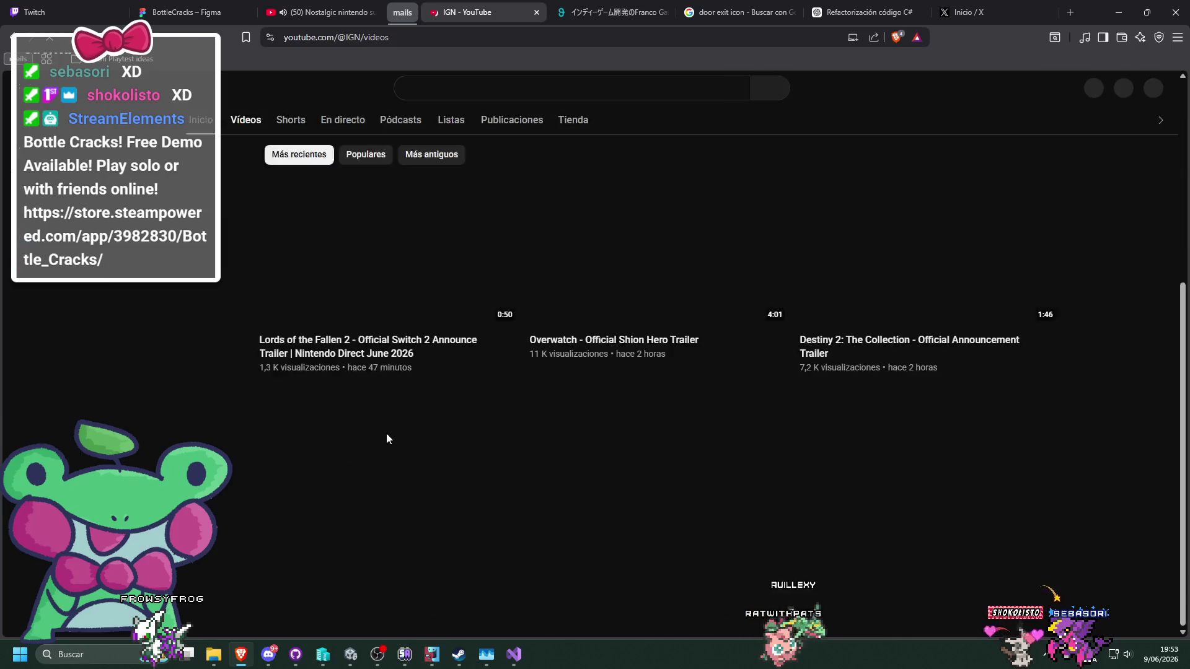
pyautogui.scroll(-1, 821, 345)
pyautogui.scroll(-4, 821, 345)
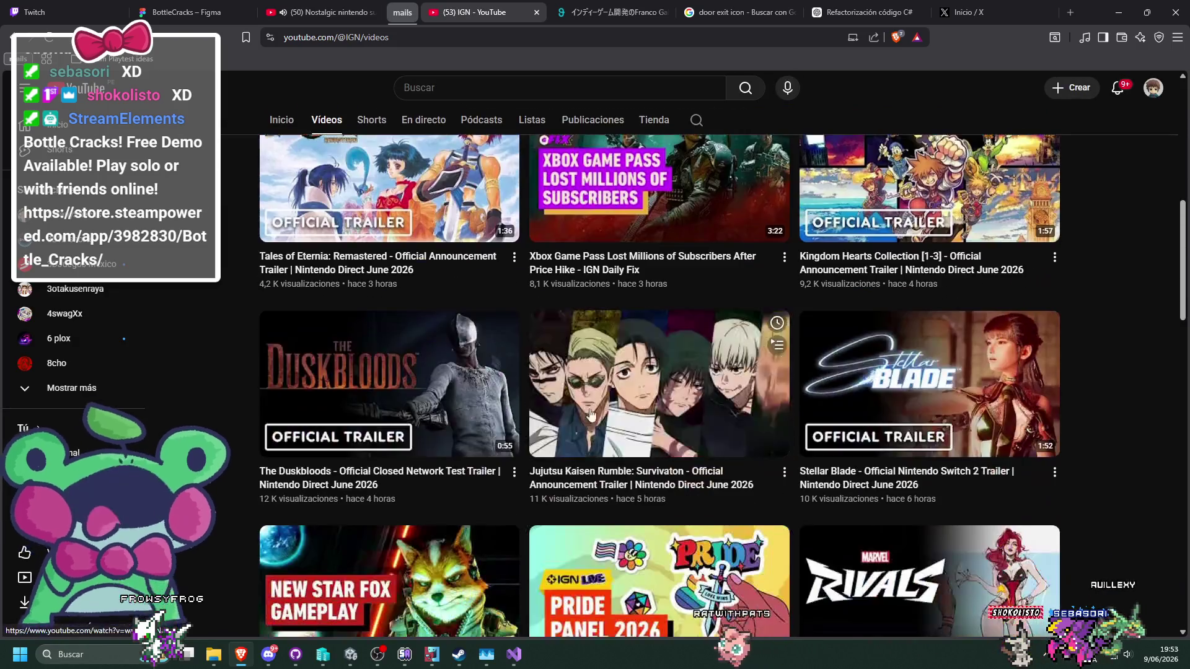
pyautogui.scroll(6, 668, 147)
pyautogui.write('gametrailers')
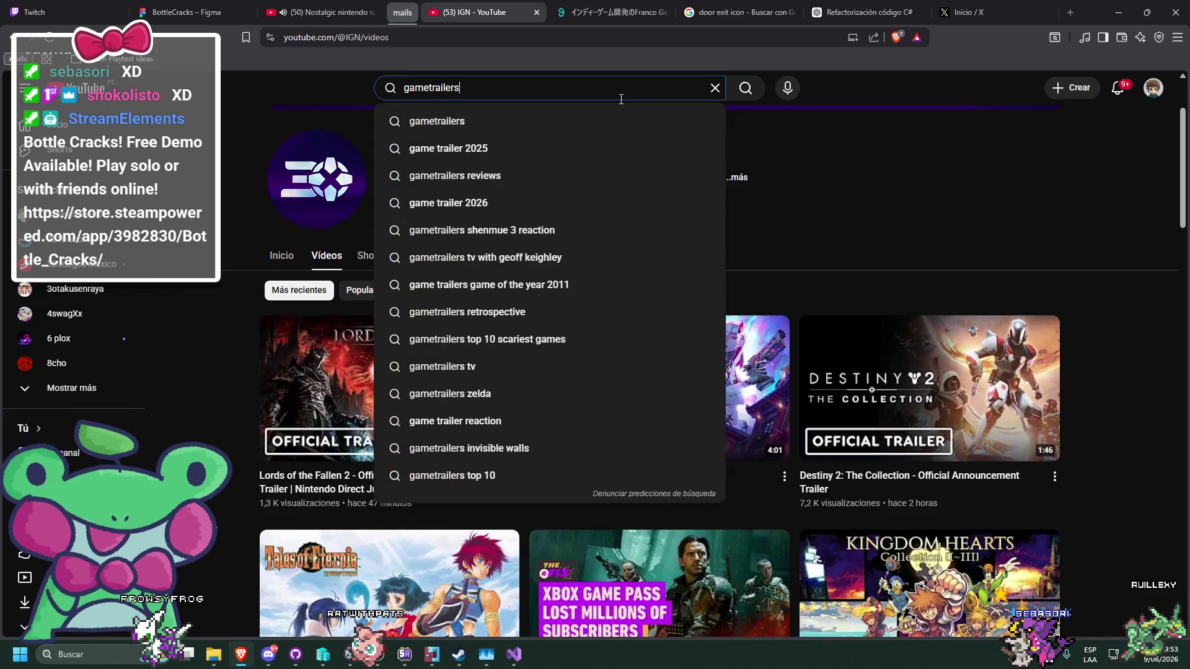
pyautogui.press('Return')
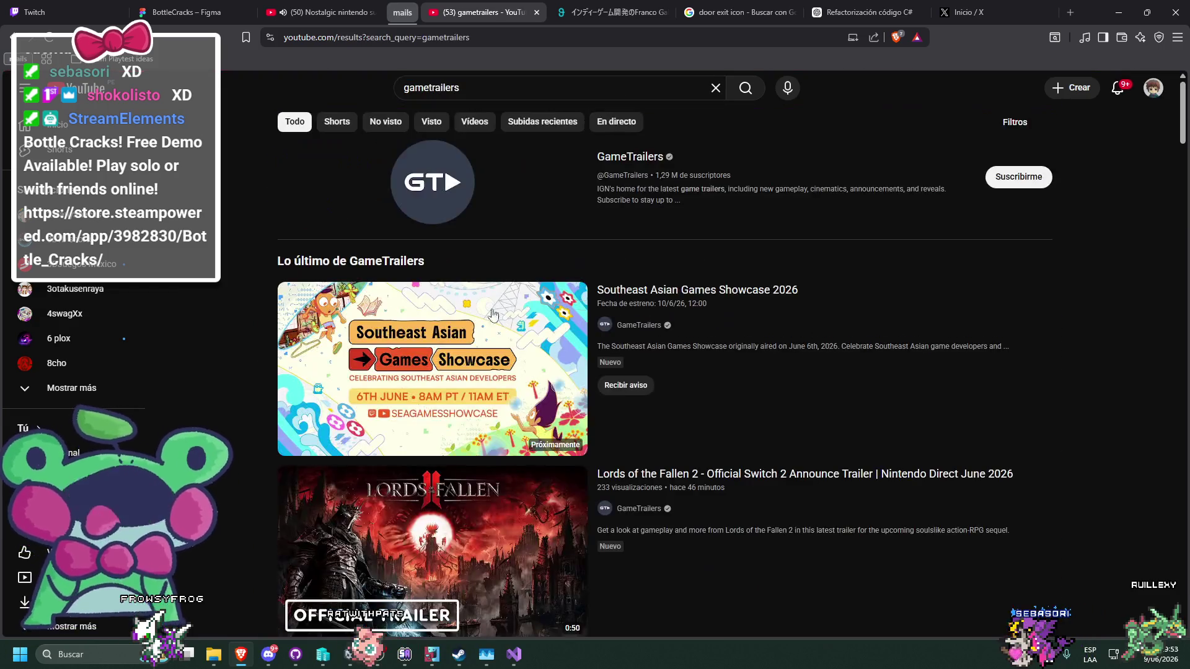
pyautogui.click(426, 188)
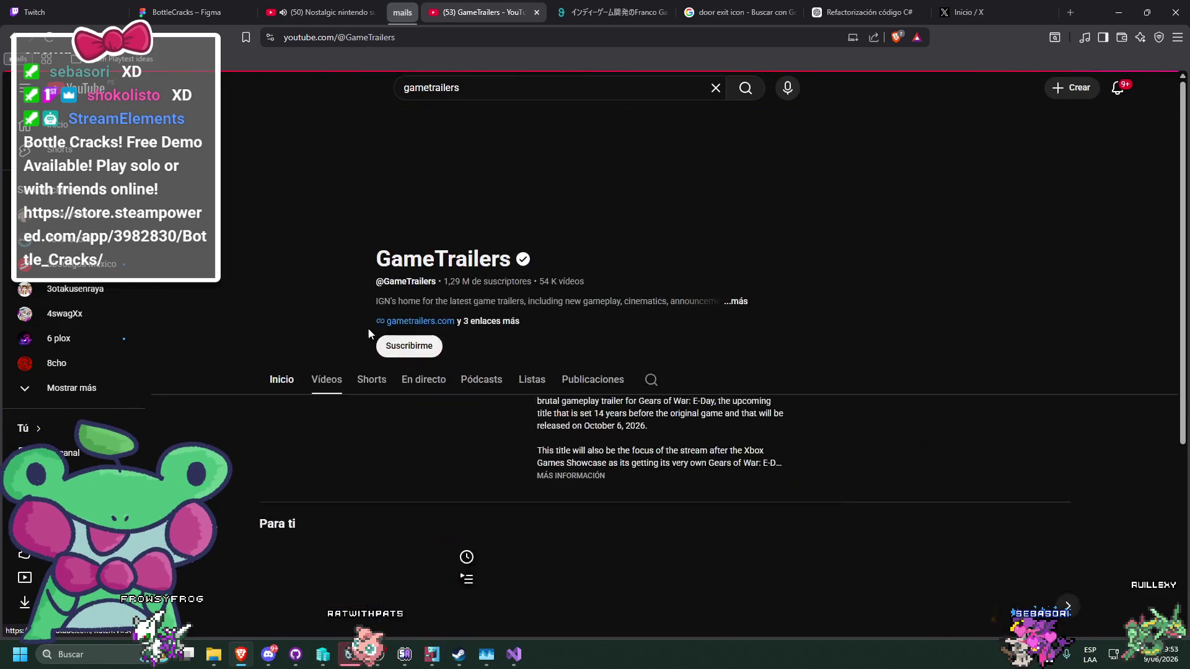
pyautogui.scroll(-6, 355, 346)
pyautogui.scroll(-12, 924, 238)
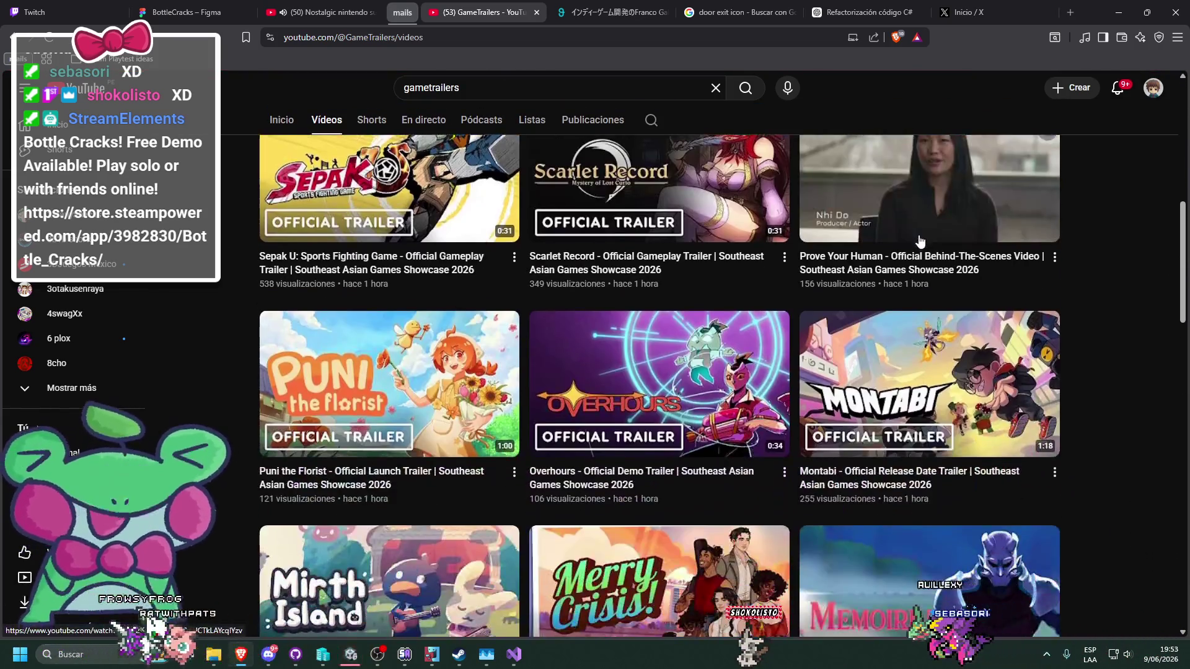
pyautogui.scroll(-3, 876, 284)
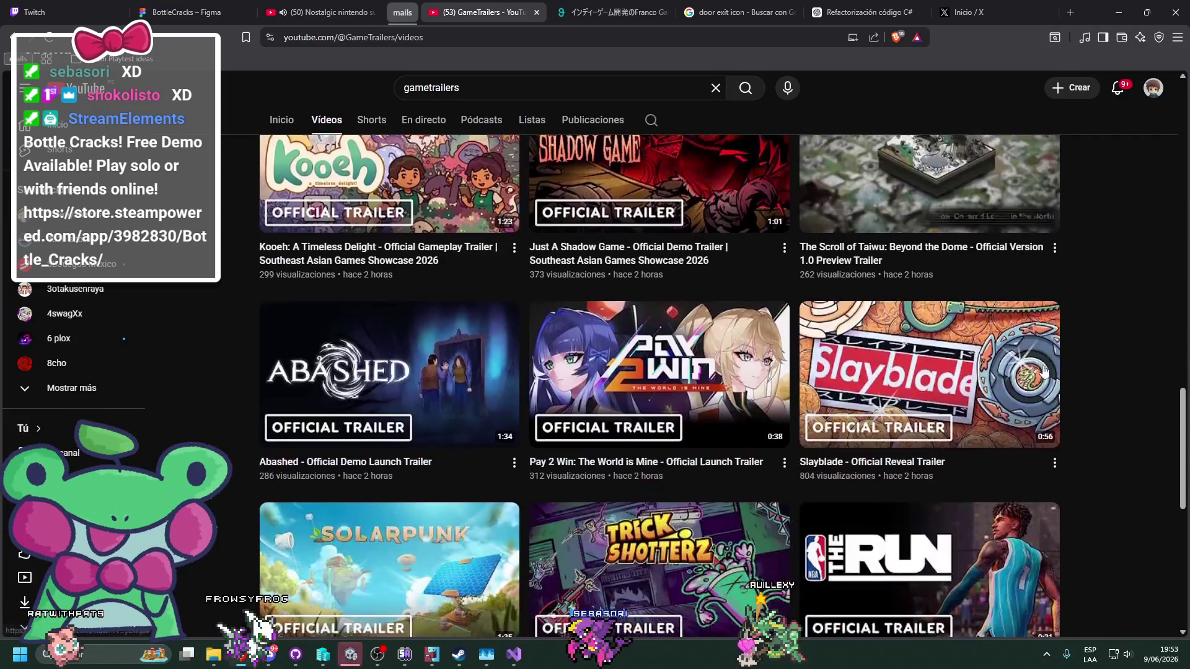
pyautogui.scroll(2, 987, 430)
pyautogui.scroll(15, 987, 429)
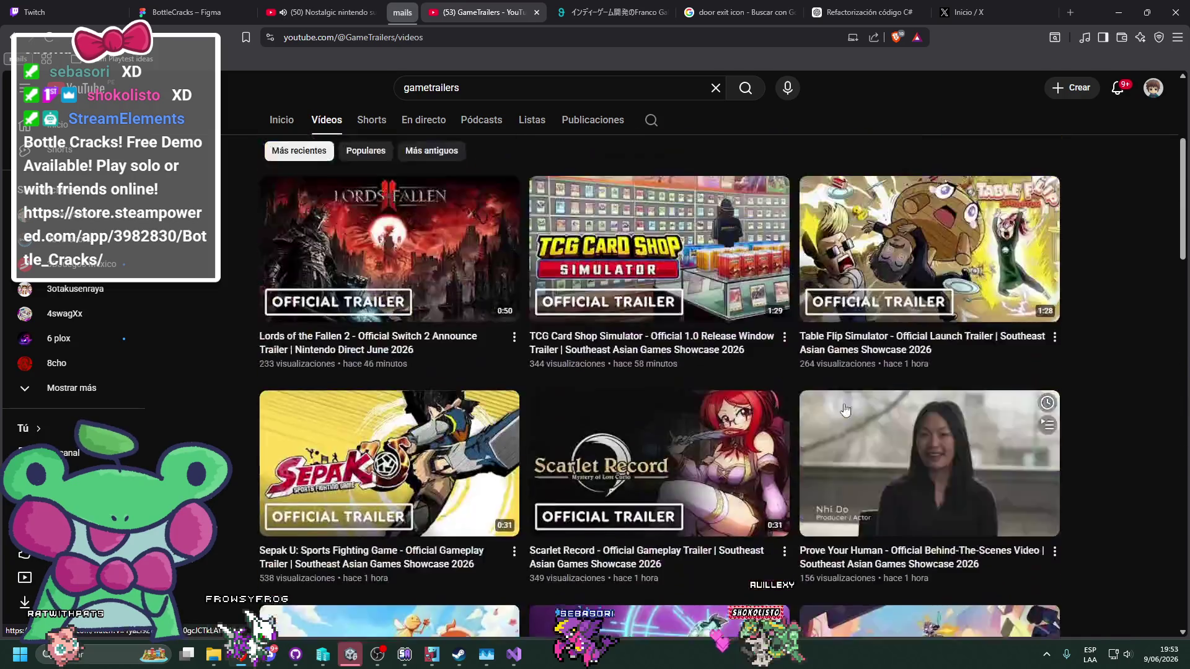
# Search YouTube for "bottle cracks" filtered to this week, then return to Unity.
pyautogui.click(581, 90)
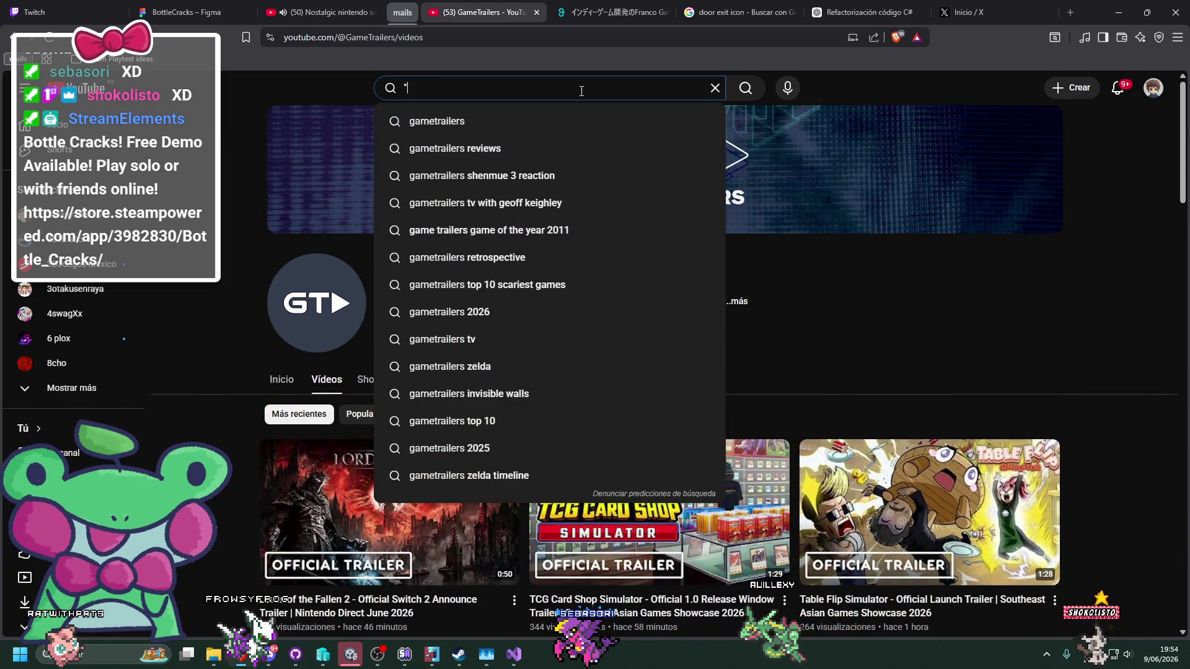
pyautogui.write('bottle cracks"')
pyautogui.press('Return')
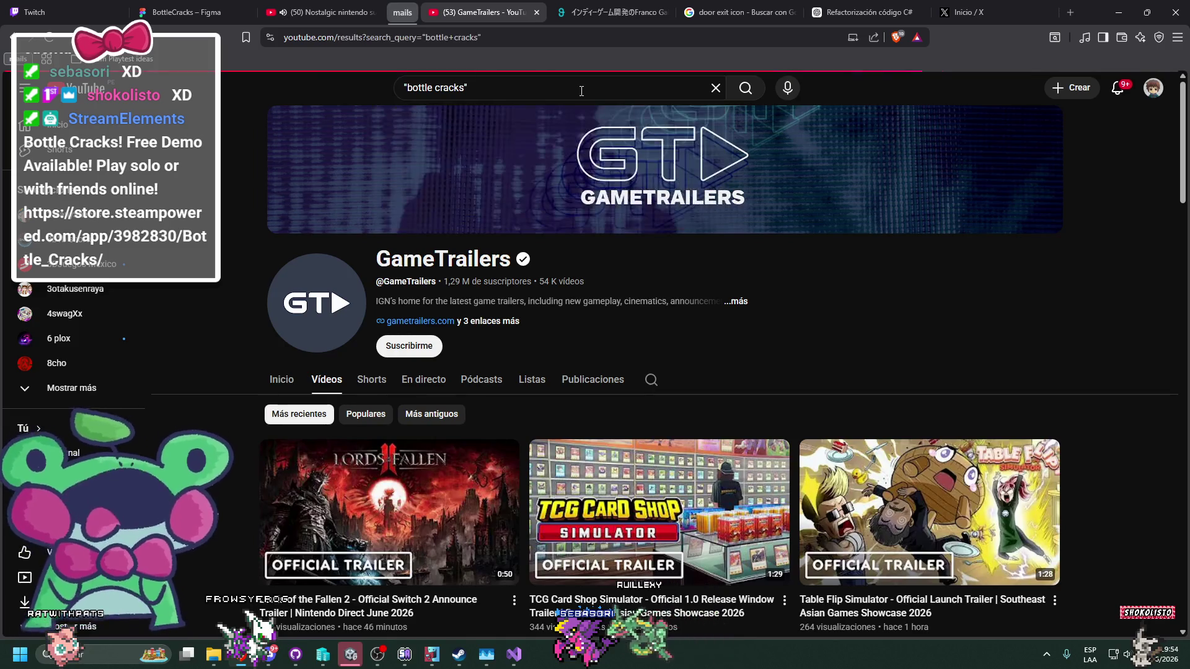
pyautogui.click(1016, 123)
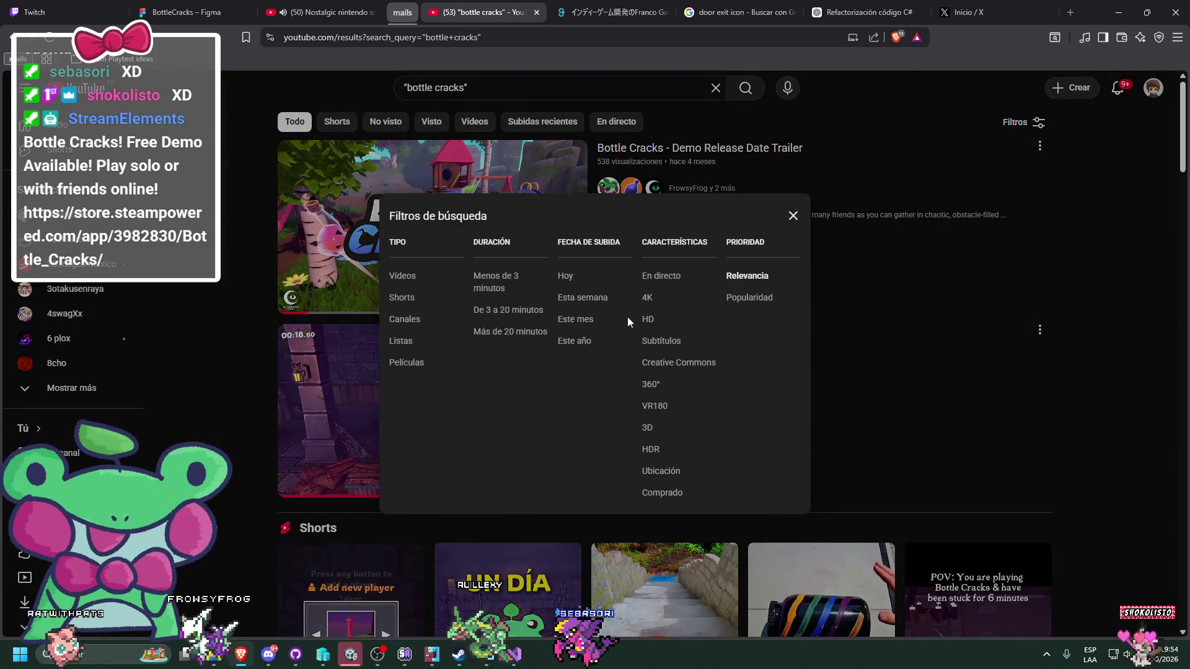
pyautogui.click(583, 297)
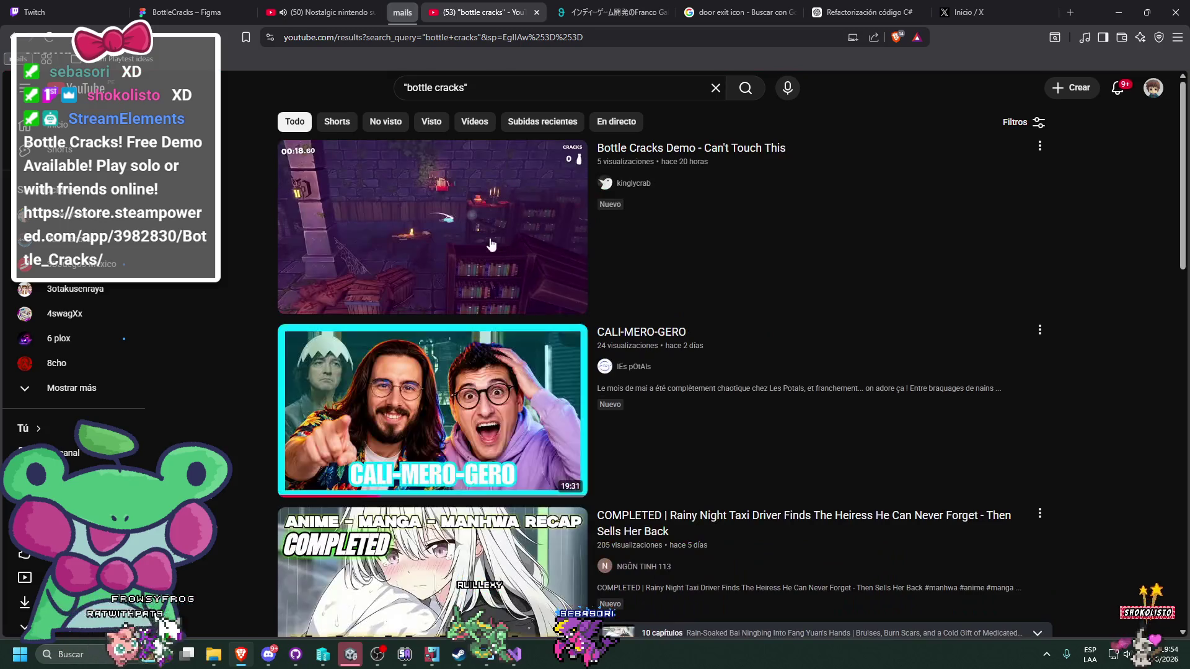
pyautogui.click(1118, 12)
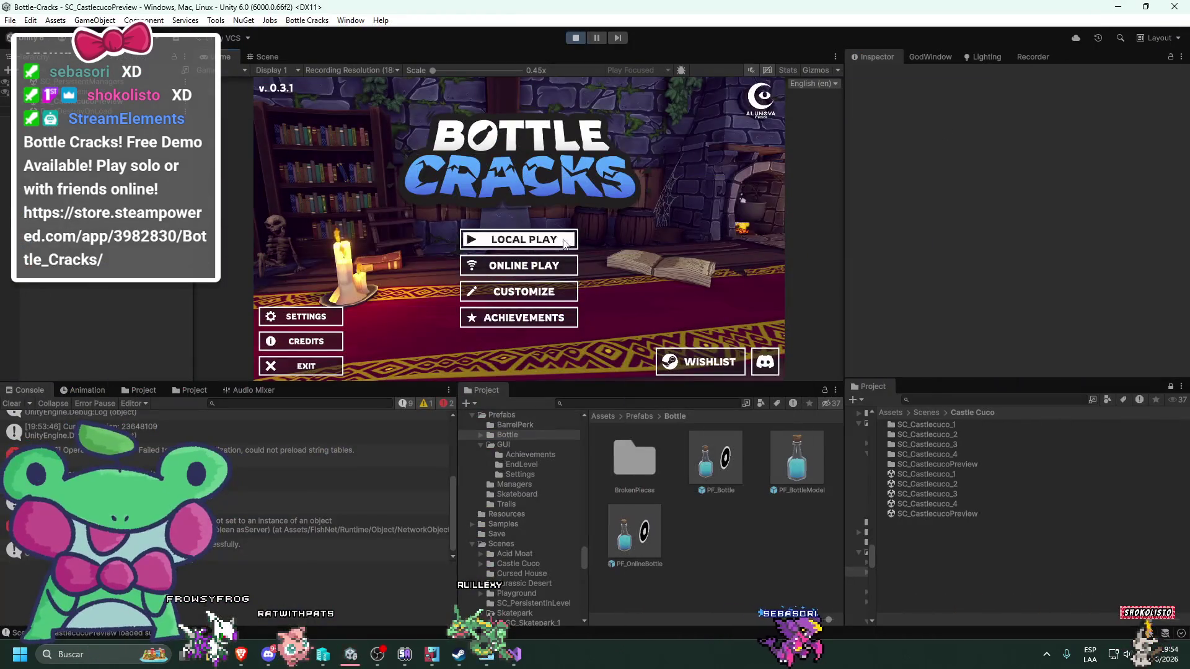
# Add a player in Local Play and start the Castle Cuco level.
pyautogui.press('Escape')
pyautogui.click(515, 142)
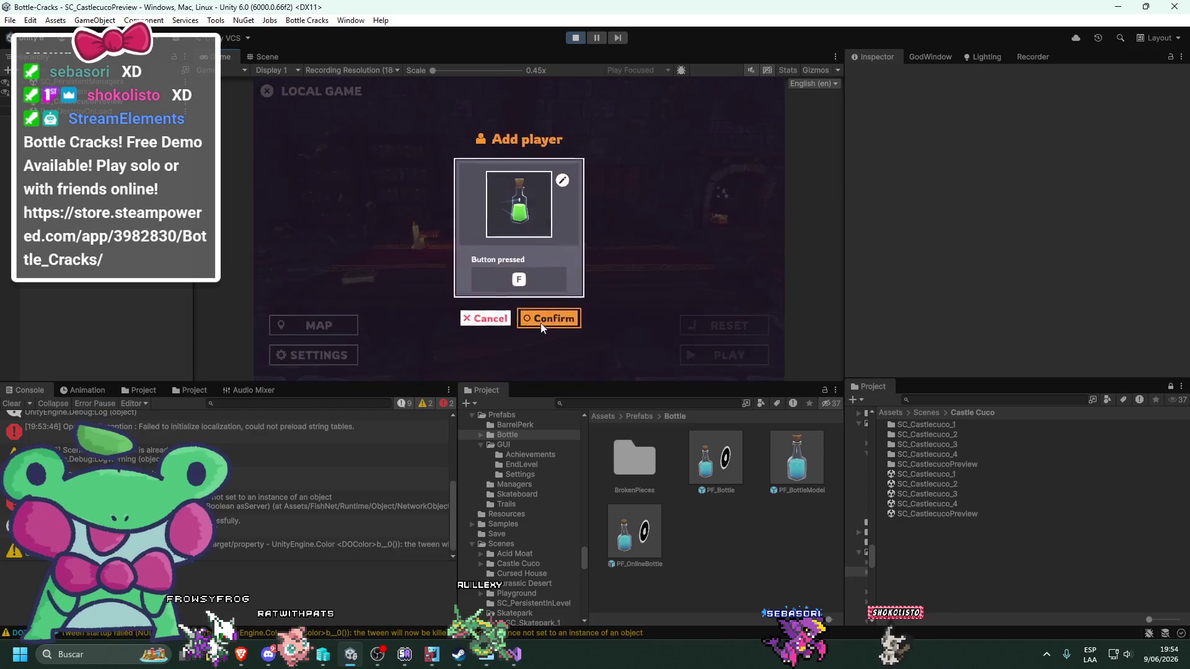
pyautogui.press('Return')
pyautogui.press('Return')
pyautogui.press('Return')
pyautogui.click(724, 355)
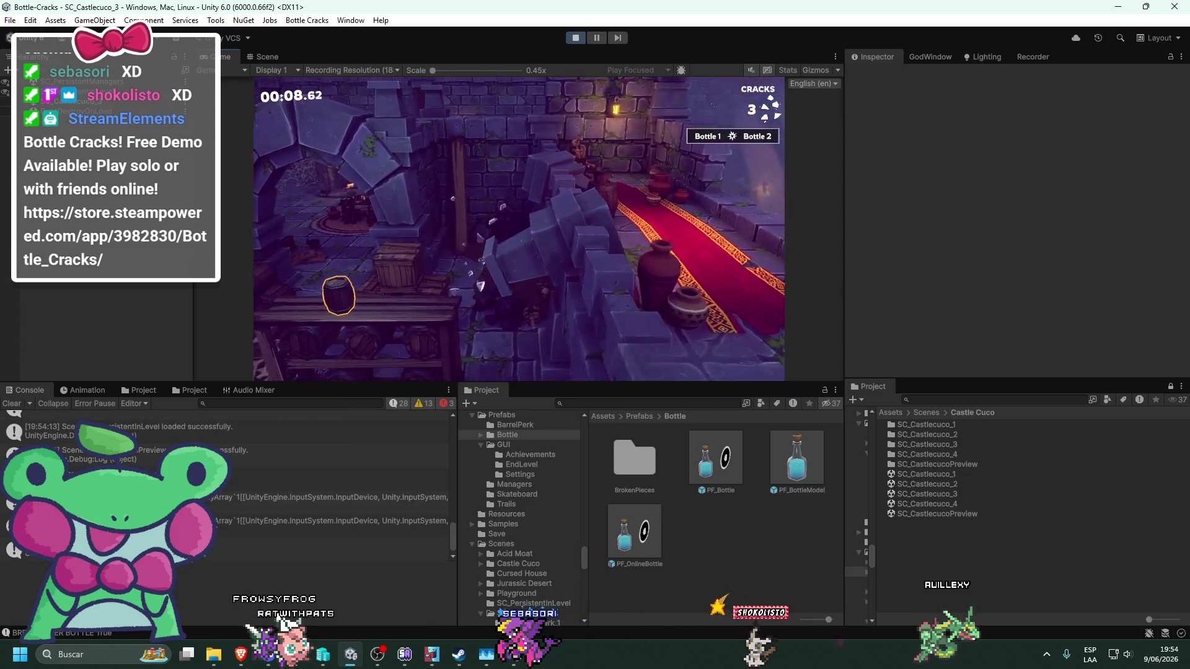
# Pause, filter the Console for 'BREAK OTHER BOTTLE', and resume the match.
pyautogui.press('Escape')
pyautogui.click(124, 549)
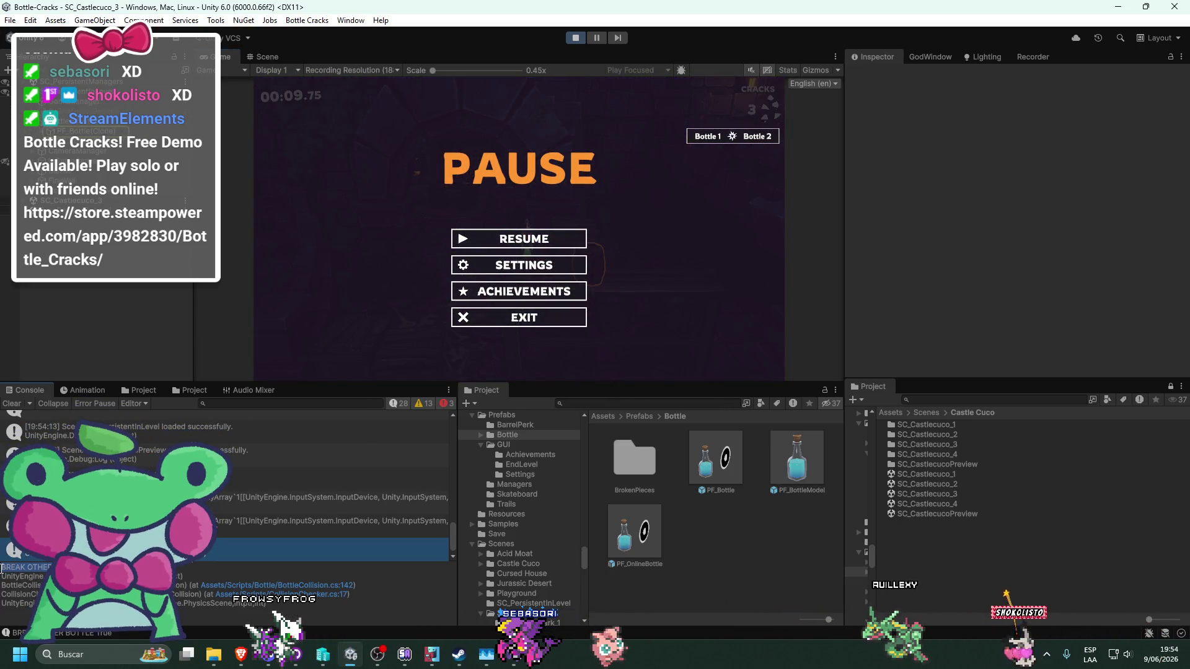
pyautogui.write('BREAK OTHER BOTTLE')
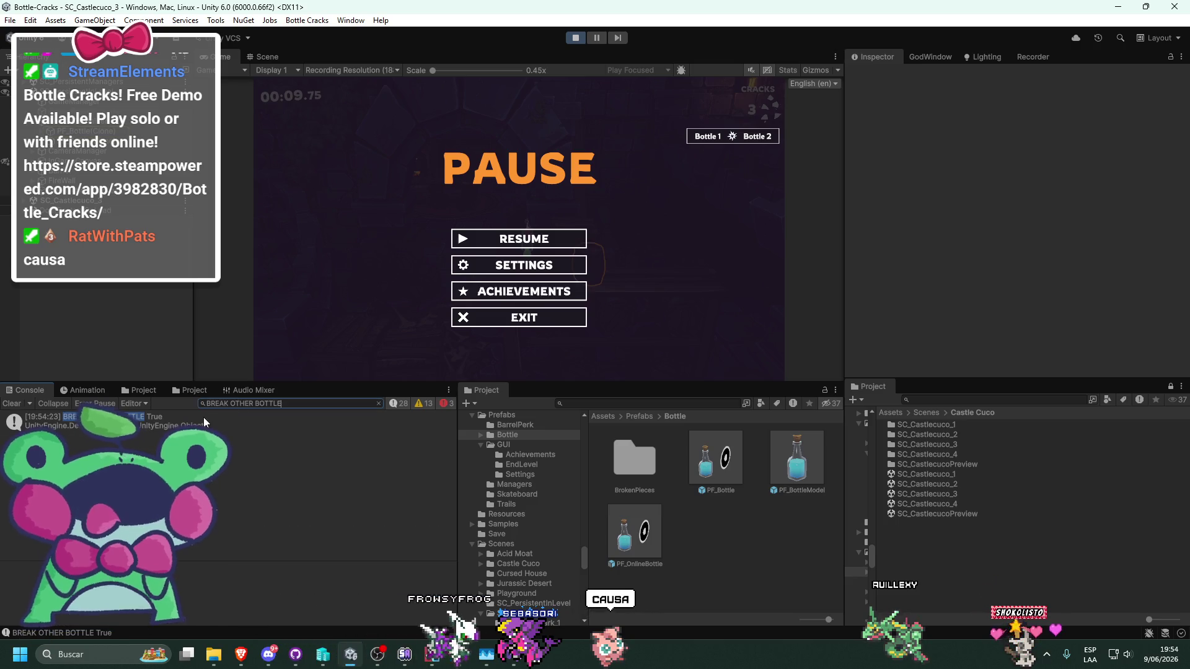
pyautogui.click(570, 240)
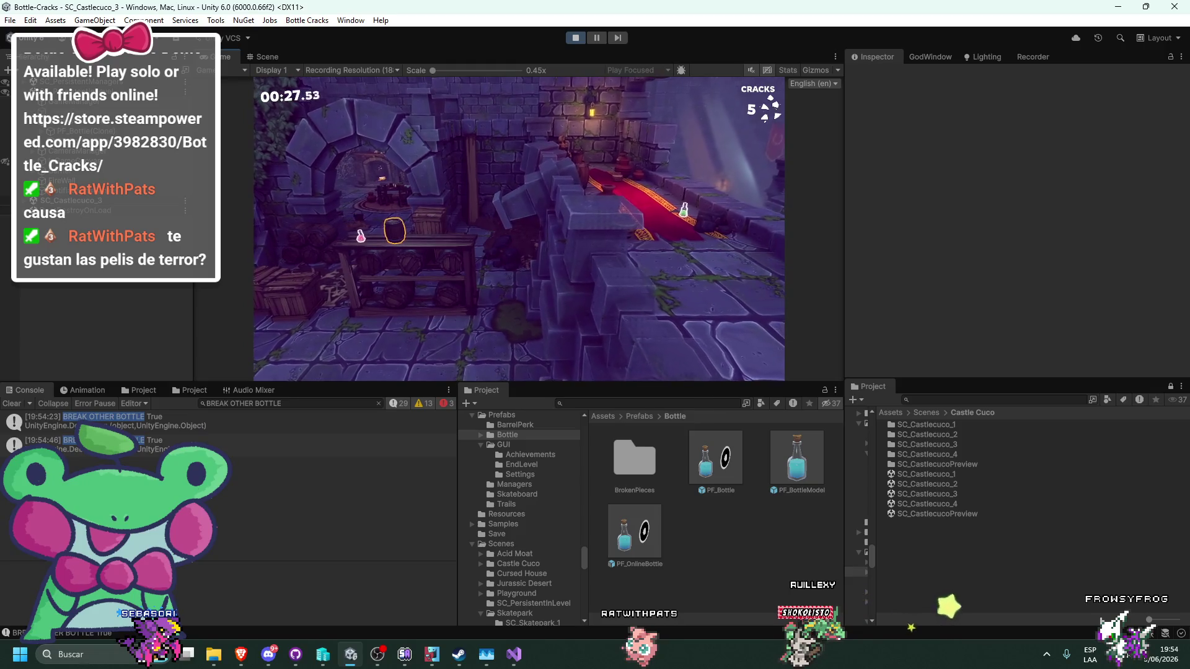
# Keep playtesting Castle Cuco with brief pauses until reaching 15 cracks.
pyautogui.press('Escape')
pyautogui.press('Escape')
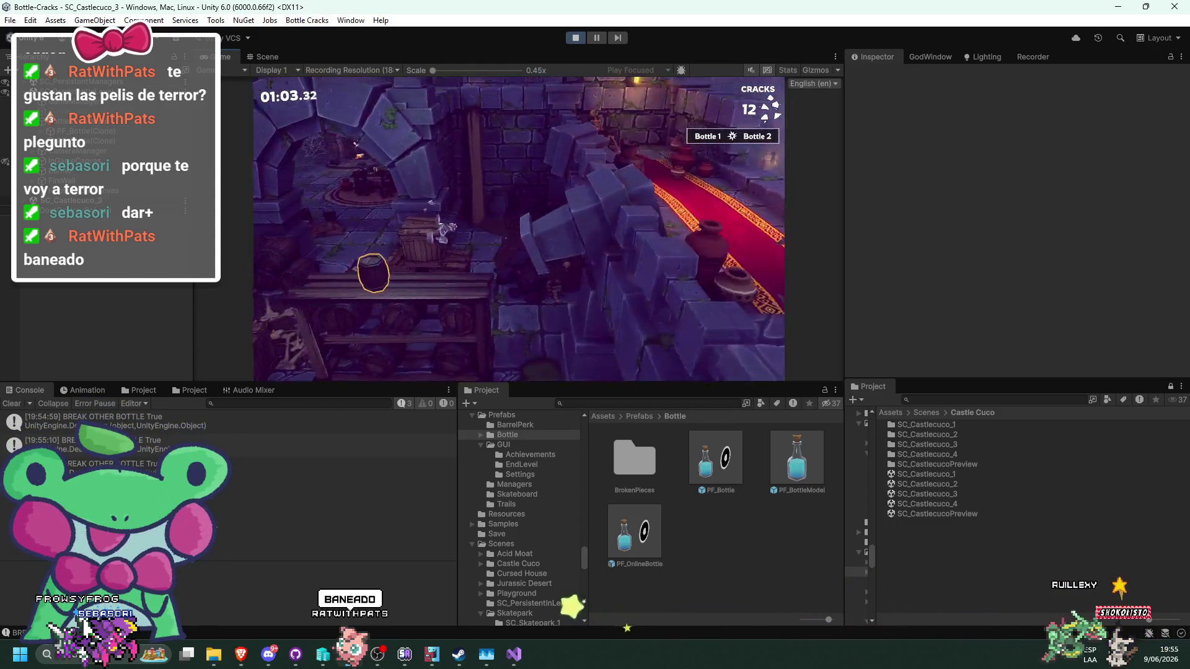
pyautogui.press('Escape')
pyautogui.press('Escape')
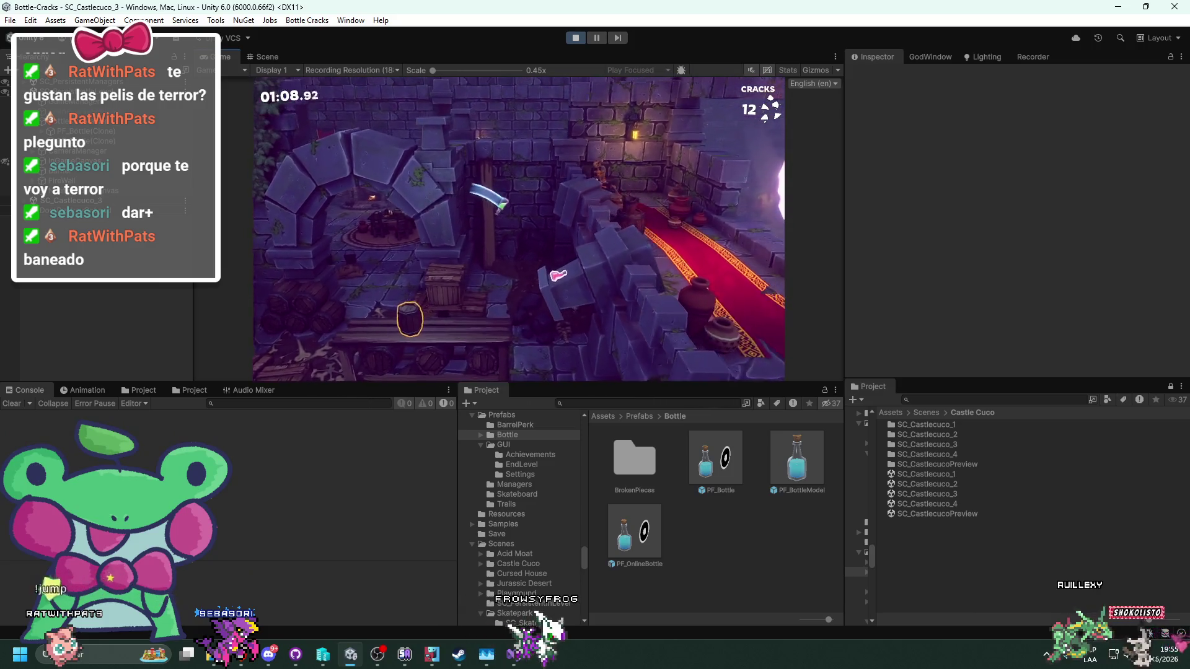
pyautogui.press('Escape')
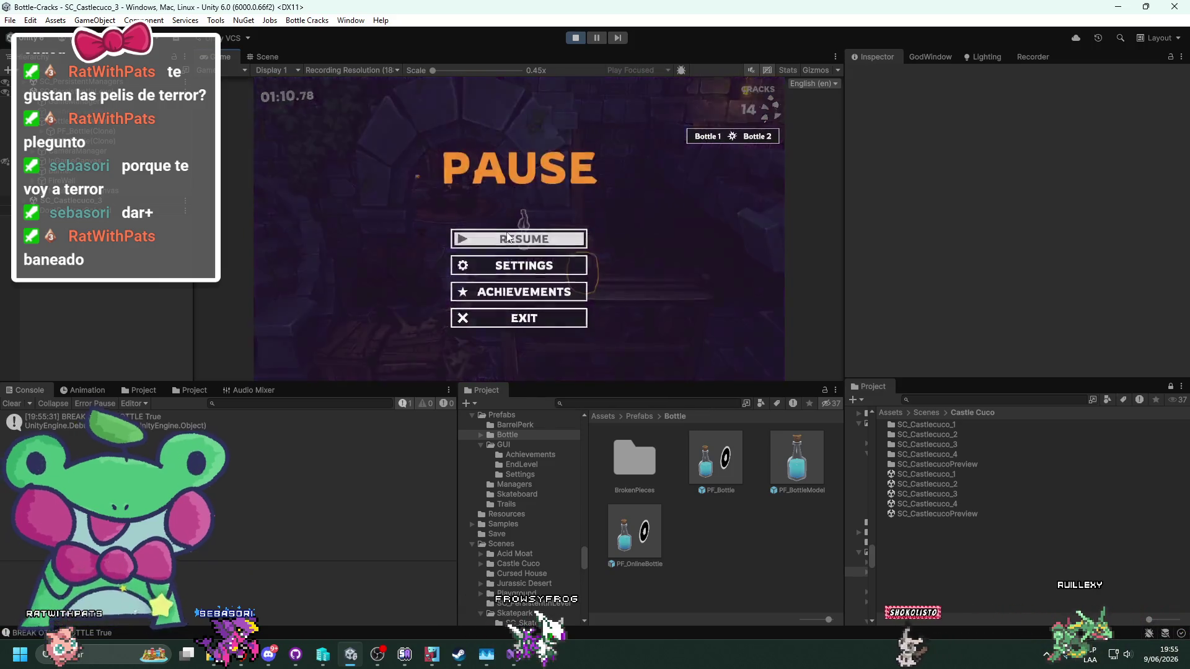
pyautogui.click(507, 235)
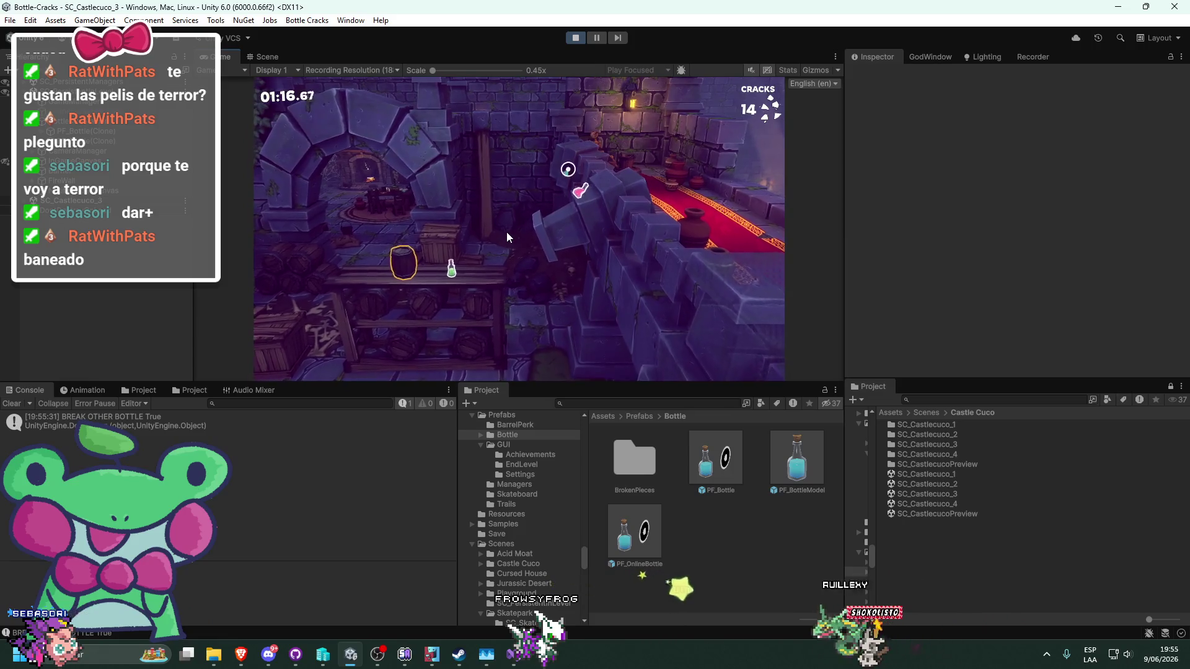
pyautogui.press('Escape')
pyautogui.click(507, 232)
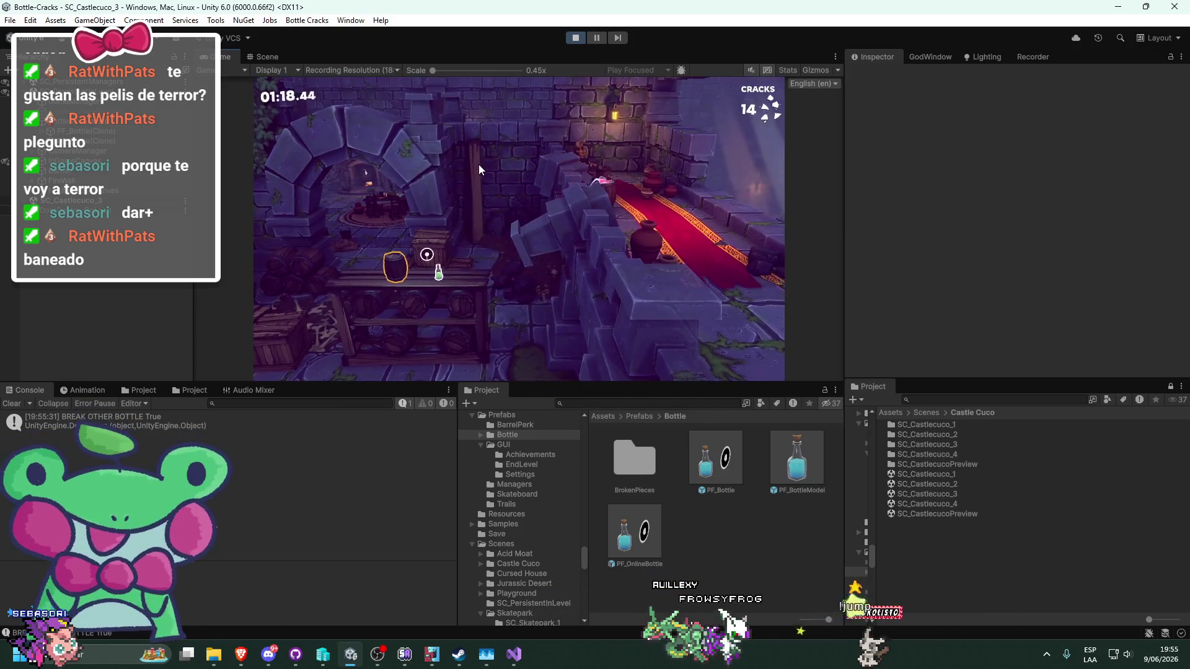
# Stop play mode and bring the BottleCollision.cs script up in Visual Studio.
pyautogui.press('Escape')
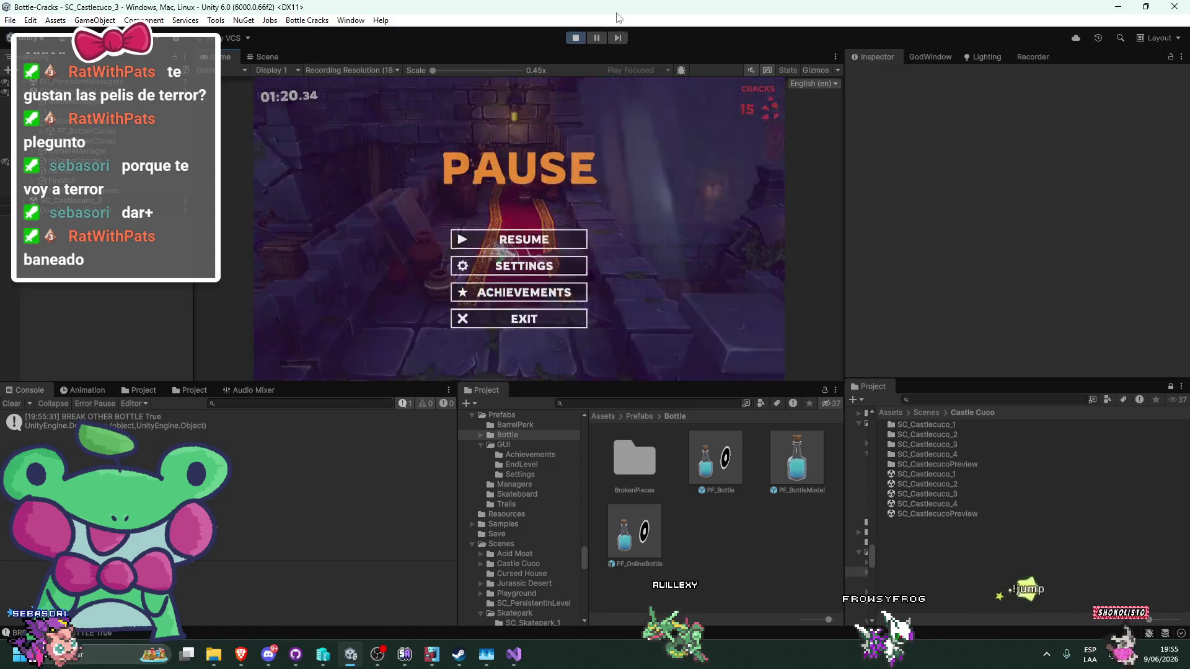
pyautogui.click(579, 36)
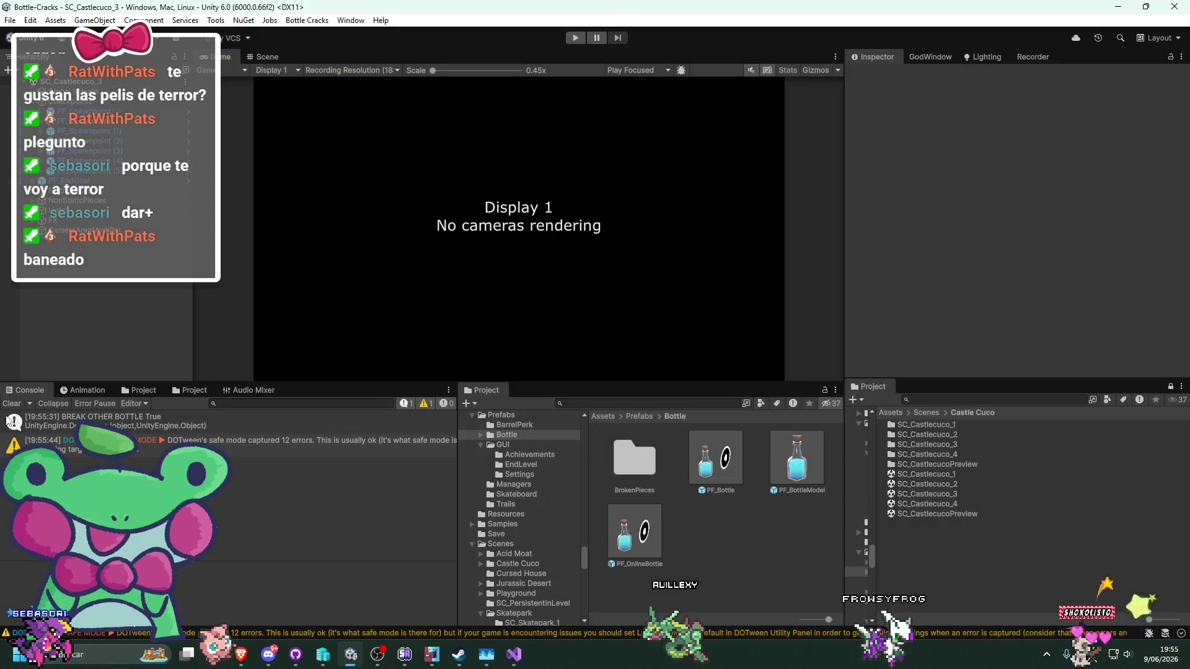
pyautogui.click(515, 660)
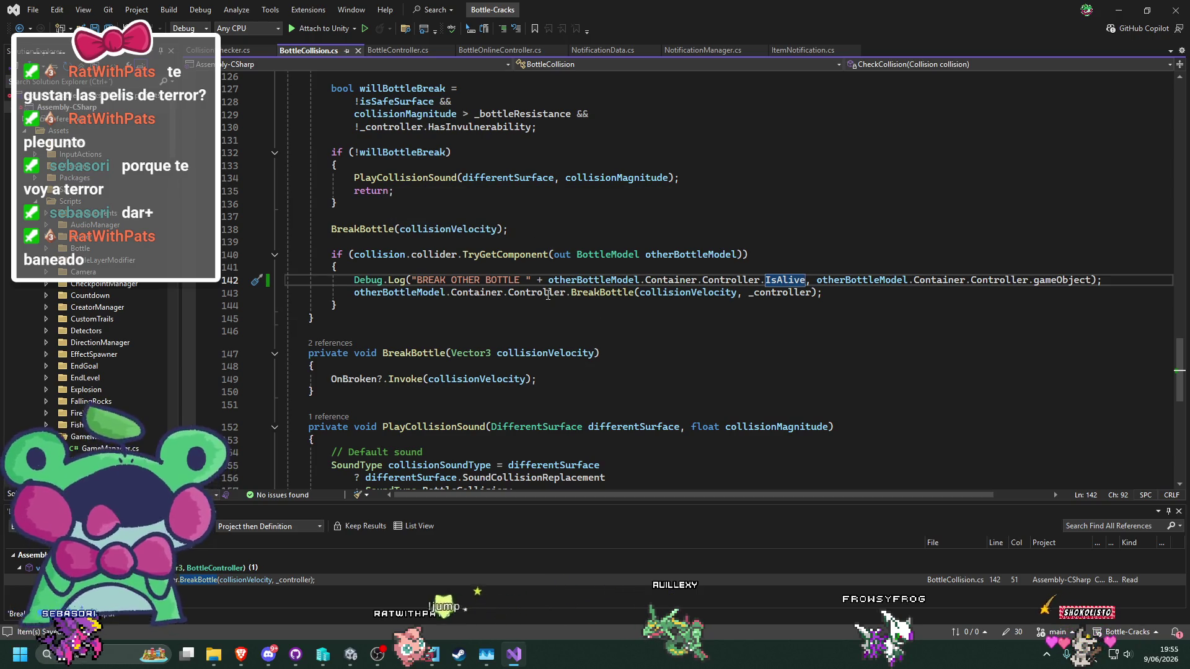
# Delete the BREAK OTHER BOTTLE Debug.Log line 142 in BottleCollision.
pyautogui.tripleClick(474, 284)
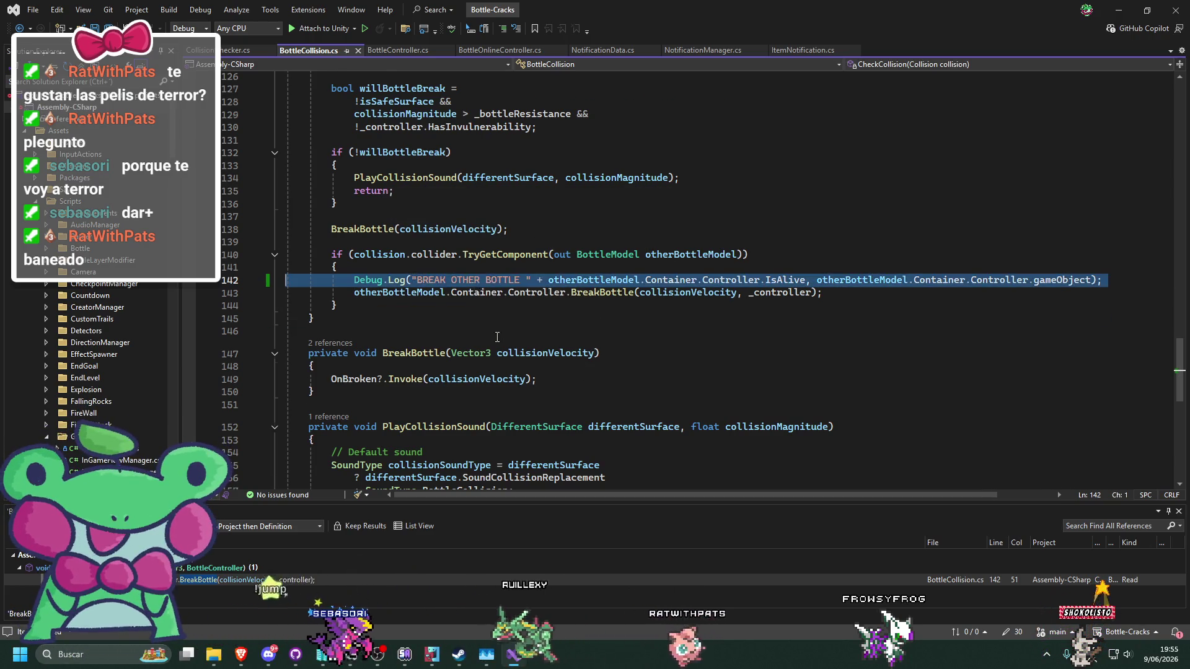
pyautogui.scroll(2, 554, 407)
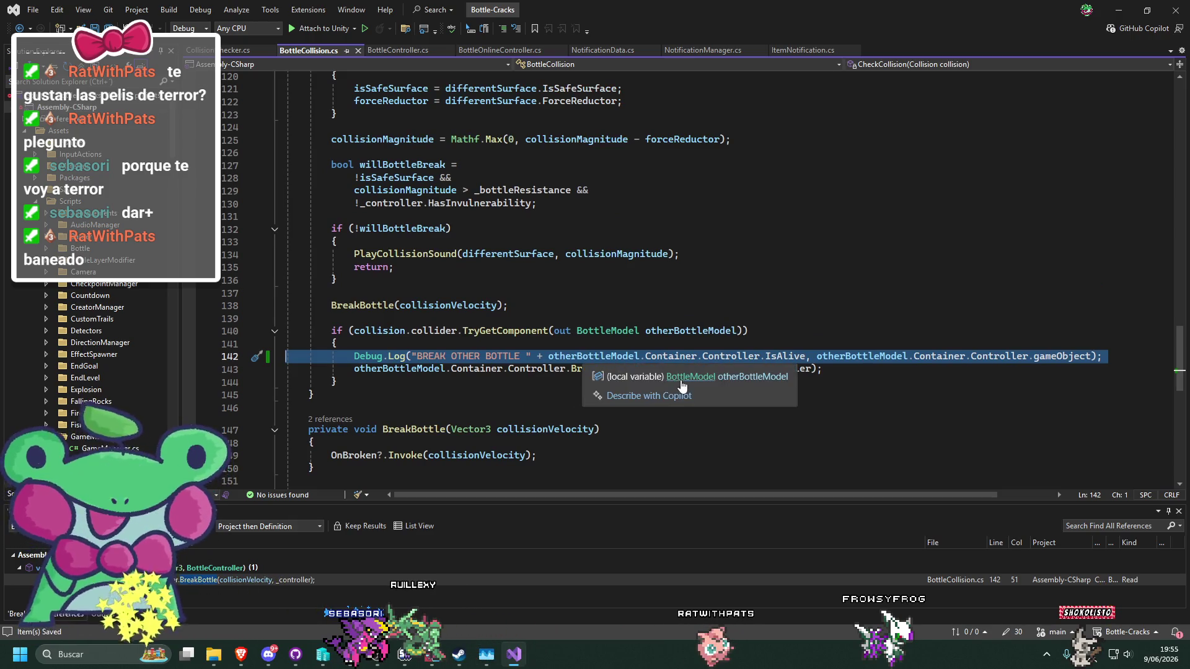
pyautogui.press('Delete')
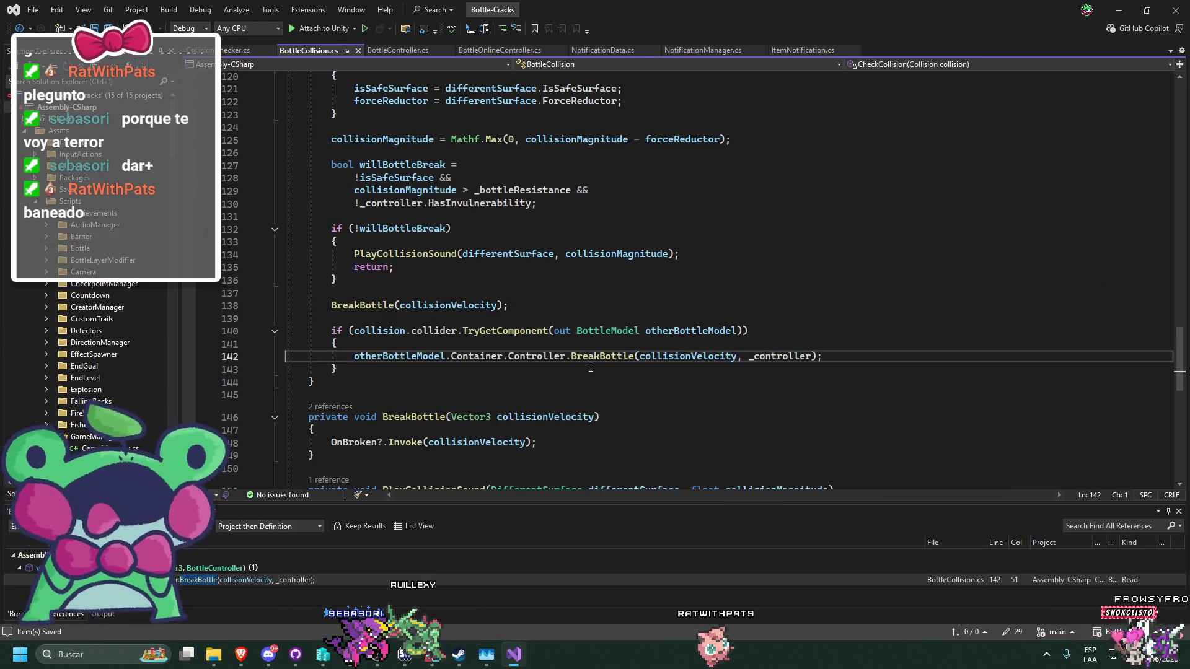
# Remove the if (!GameConfig.IsOnline && !IsAlive) notify block from BottleController's BreakBottle.
pyautogui.keyDown('ctrl'); pyautogui.click(585, 356); pyautogui.keyUp('ctrl')
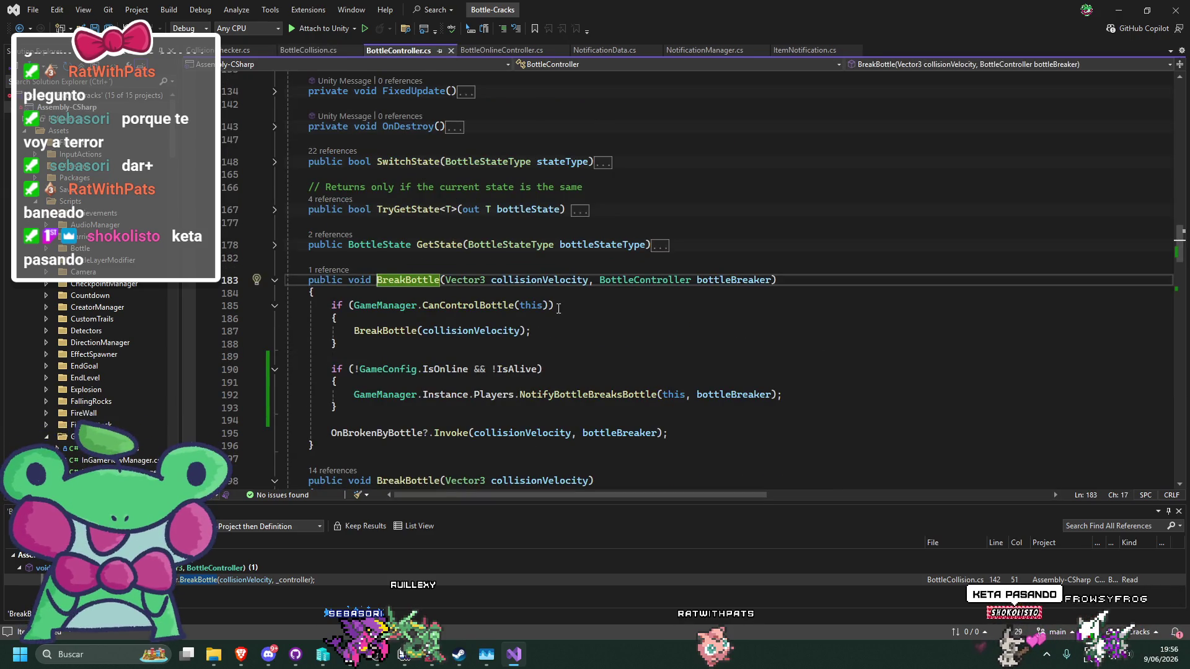
pyautogui.scroll(-1, 558, 308)
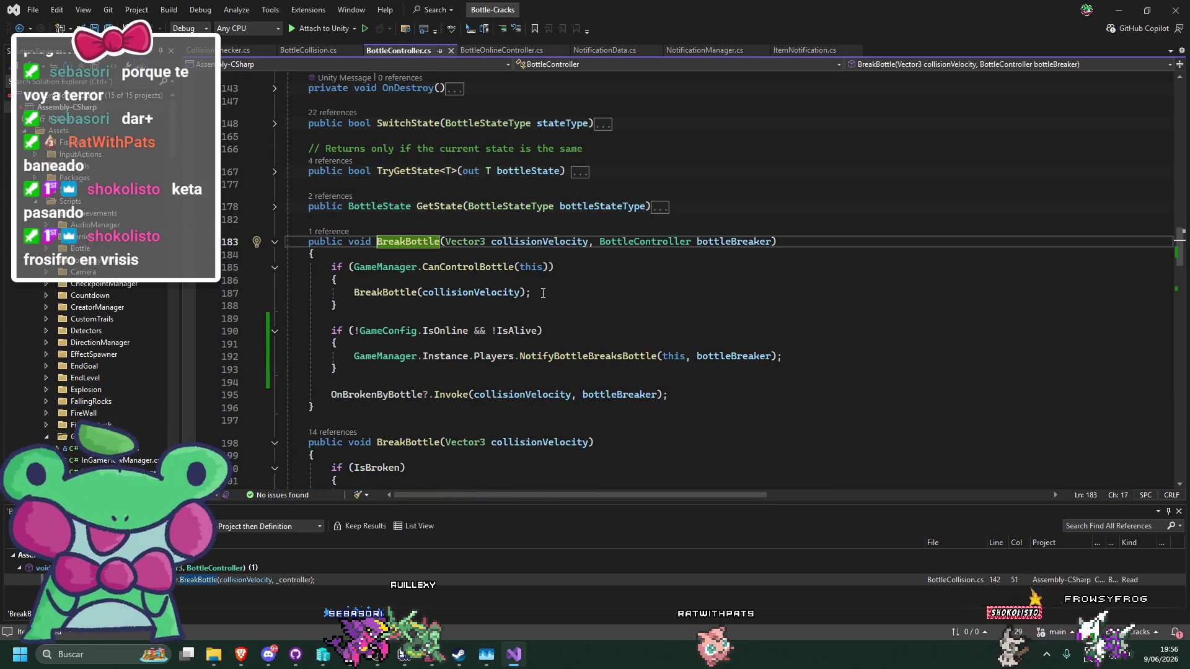
pyautogui.moveTo(370, 369); pyautogui.dragTo(173, 332)
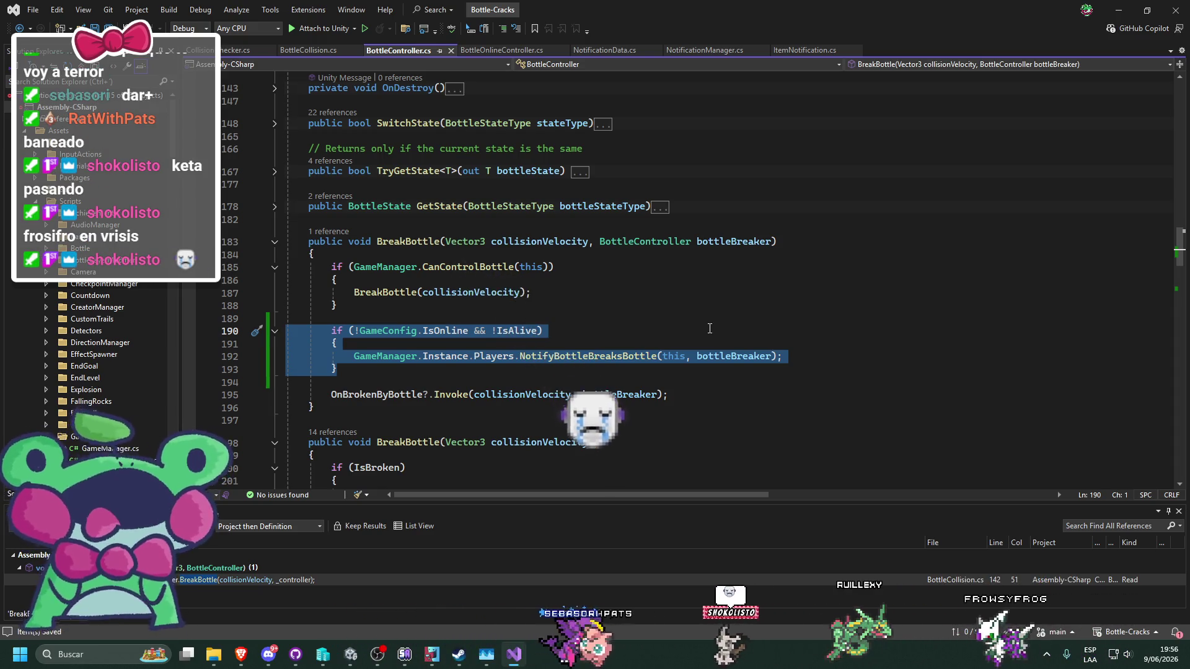
pyautogui.press('Delete')
pyautogui.press('BackSpace')
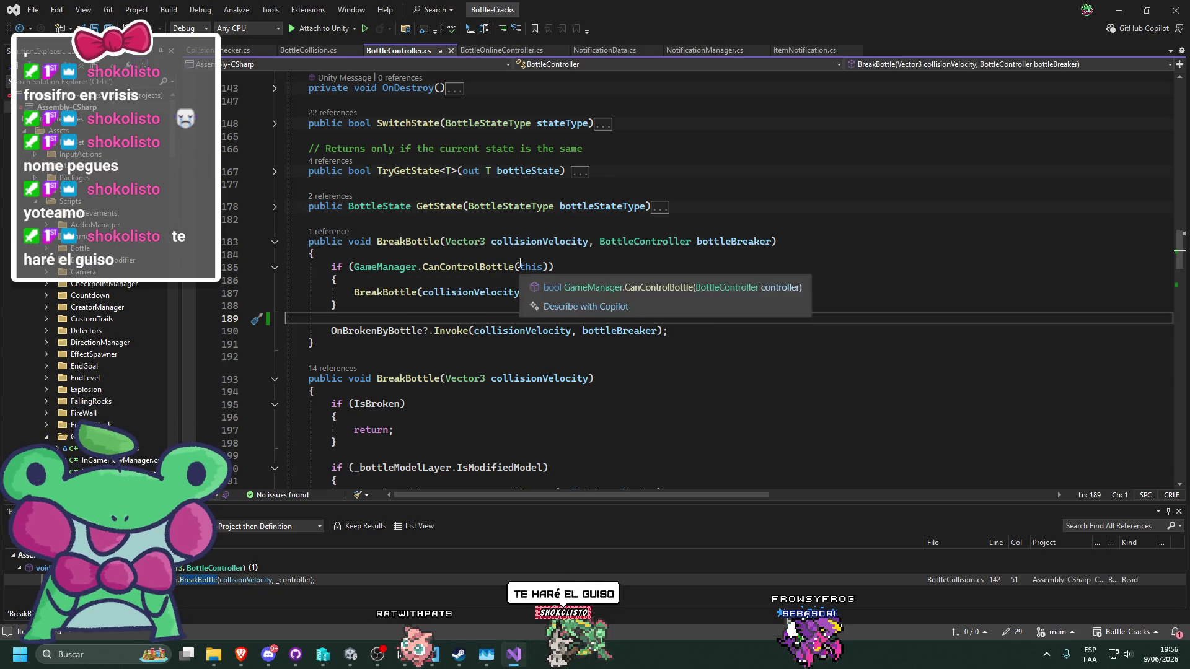
pyautogui.click(494, 50)
# Review the notify if block at lines 757–760 in BottleOnlineController.
pyautogui.scroll(-15, 648, 270)
pyautogui.click(651, 264)
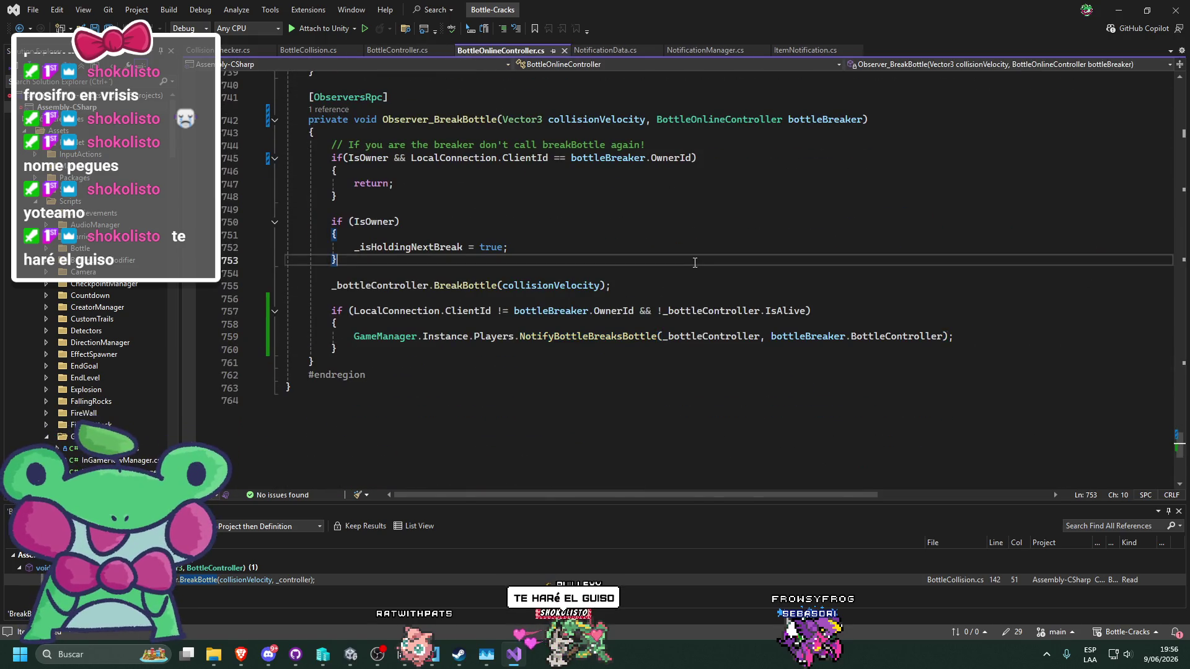
pyautogui.scroll(1, 693, 263)
pyautogui.moveTo(338, 388)
pyautogui.mouseDown()
pyautogui.moveTo(434, 378)
pyautogui.moveTo(125, 345)
pyautogui.mouseUp()
pyautogui.click(529, 374)
pyautogui.doubleClick(384, 374)
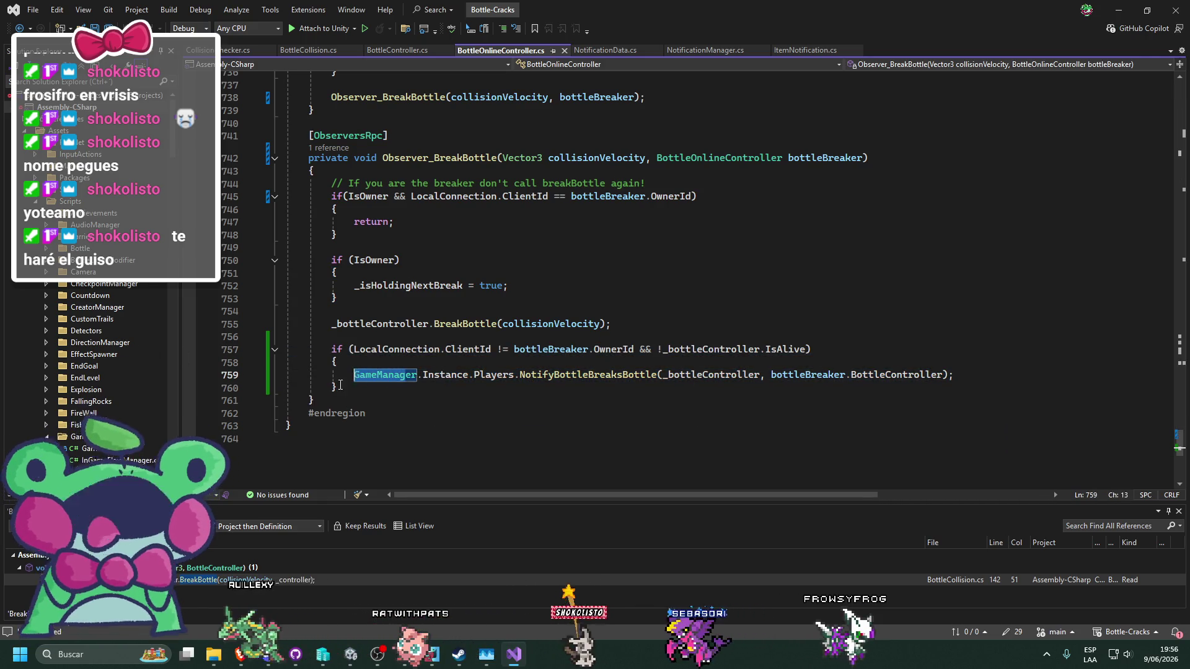
pyautogui.moveTo(337, 388); pyautogui.dragTo(259, 354)
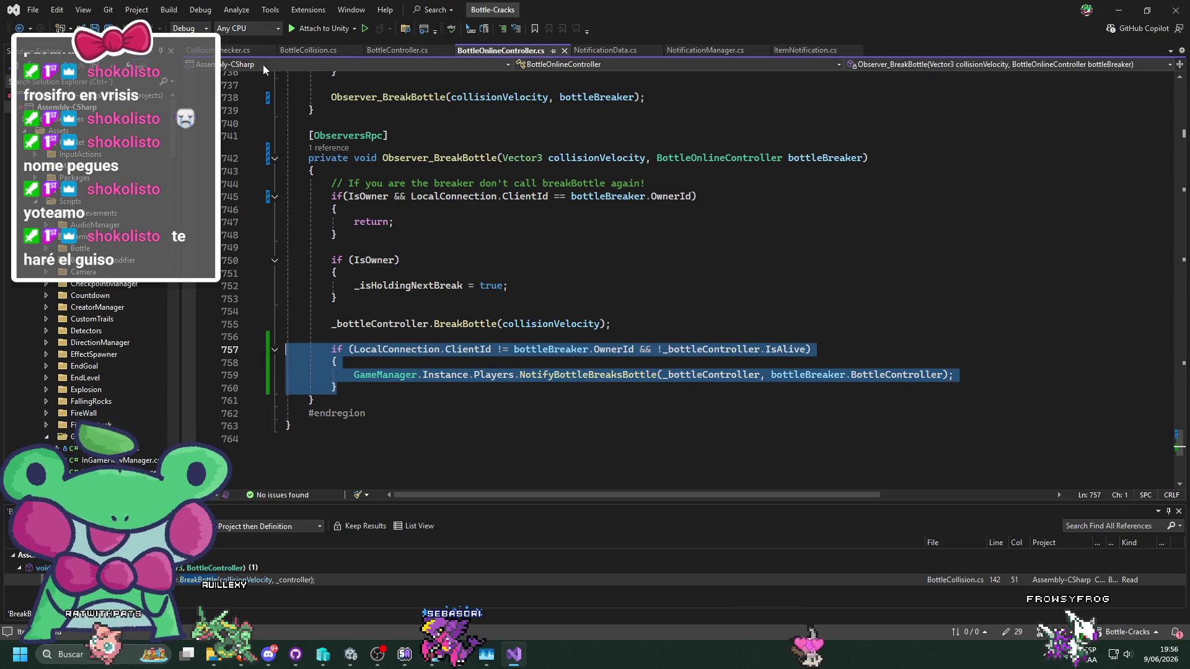
# In NotificationManager, jump to where the bottle-breaks-bottle handler is subscribed.
pyautogui.click(700, 50)
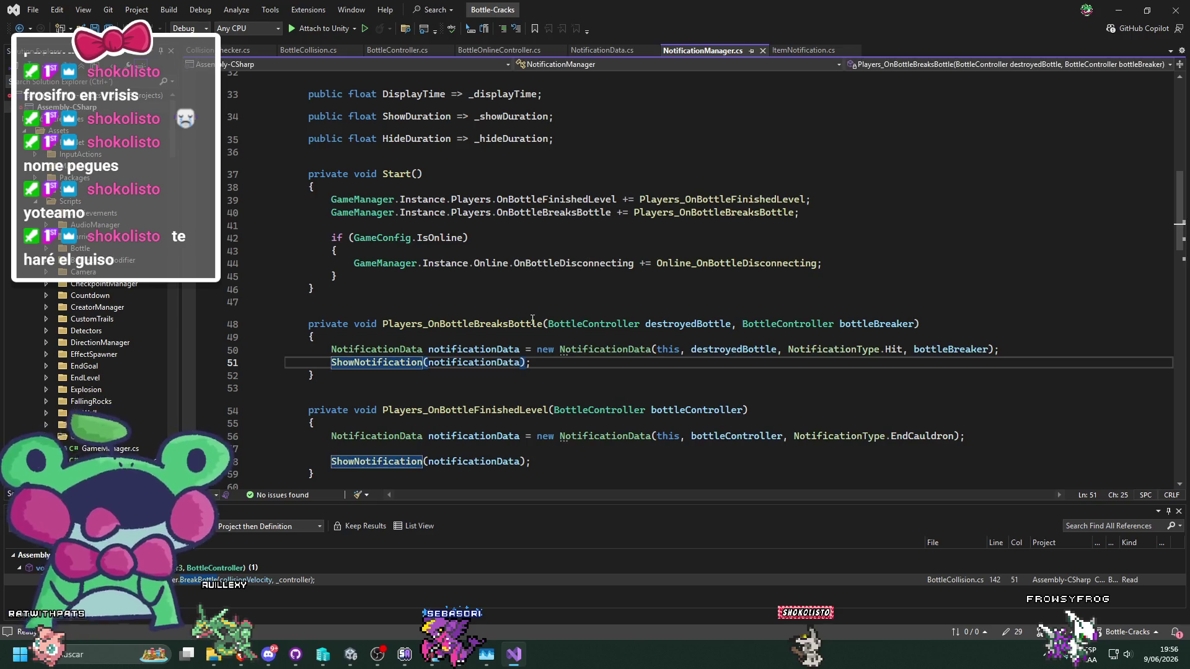
pyautogui.click(535, 316)
pyautogui.hotkey('ctrl', 'shift', 'Up')
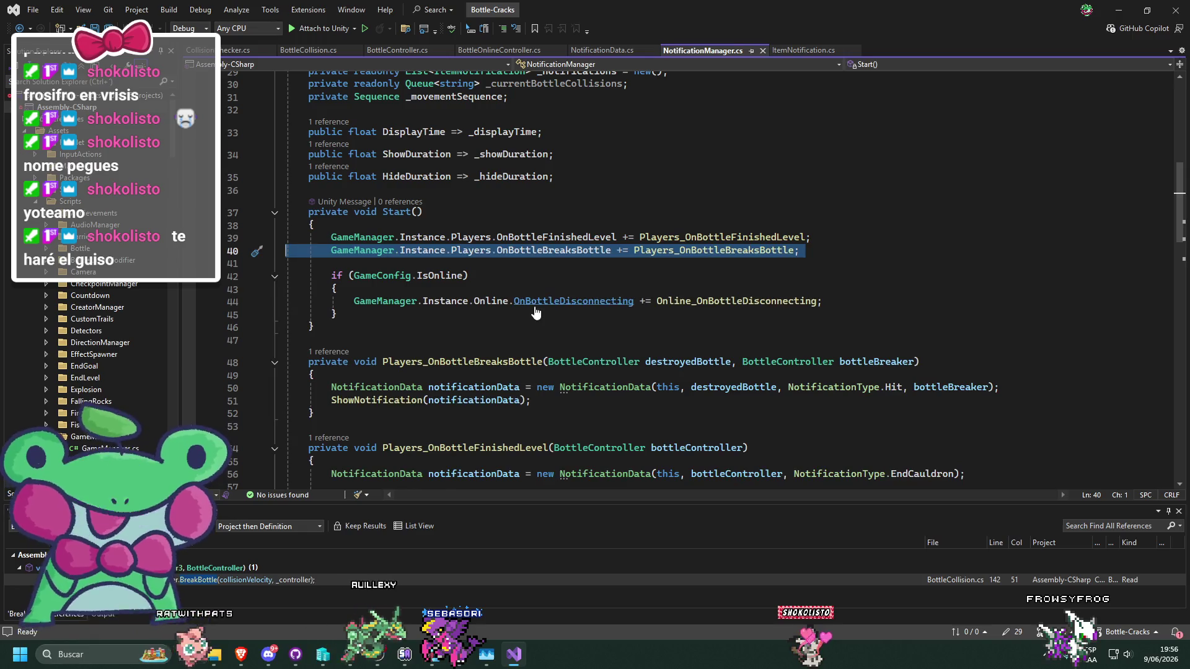
# Move the OnBottleBreaksBottle subscription line into the online-only block in Start().
pyautogui.hotkey('ctrl', 'x')
pyautogui.click(558, 275)
pyautogui.hotkey('ctrl', 'v')
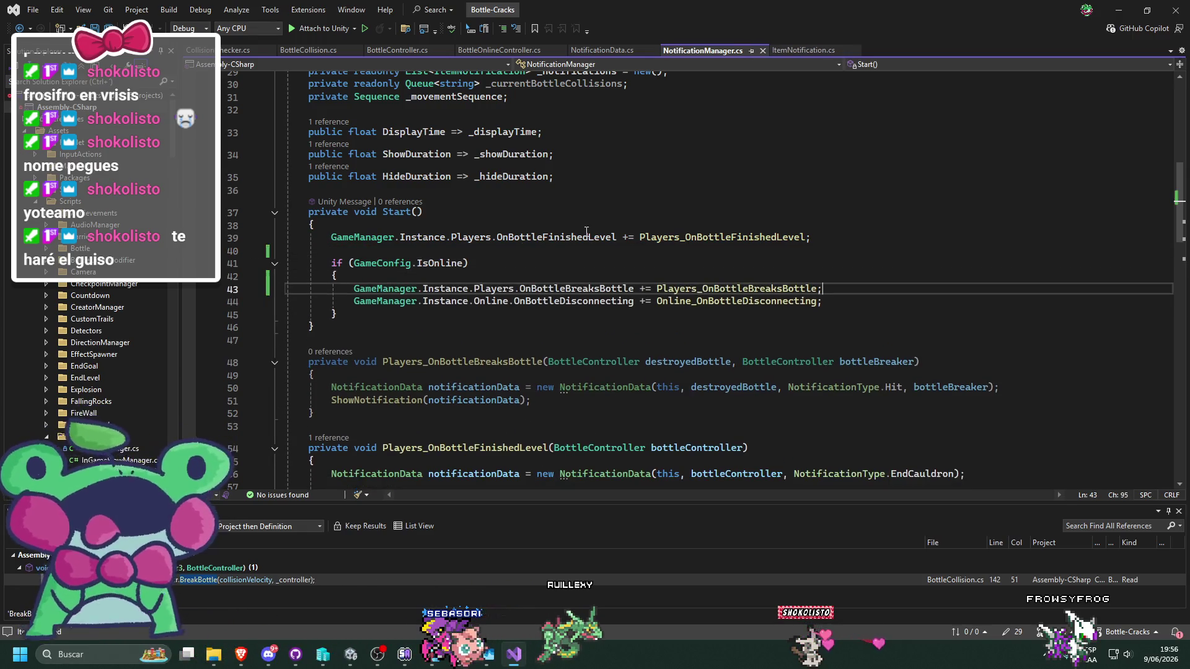
pyautogui.doubleClick(554, 289)
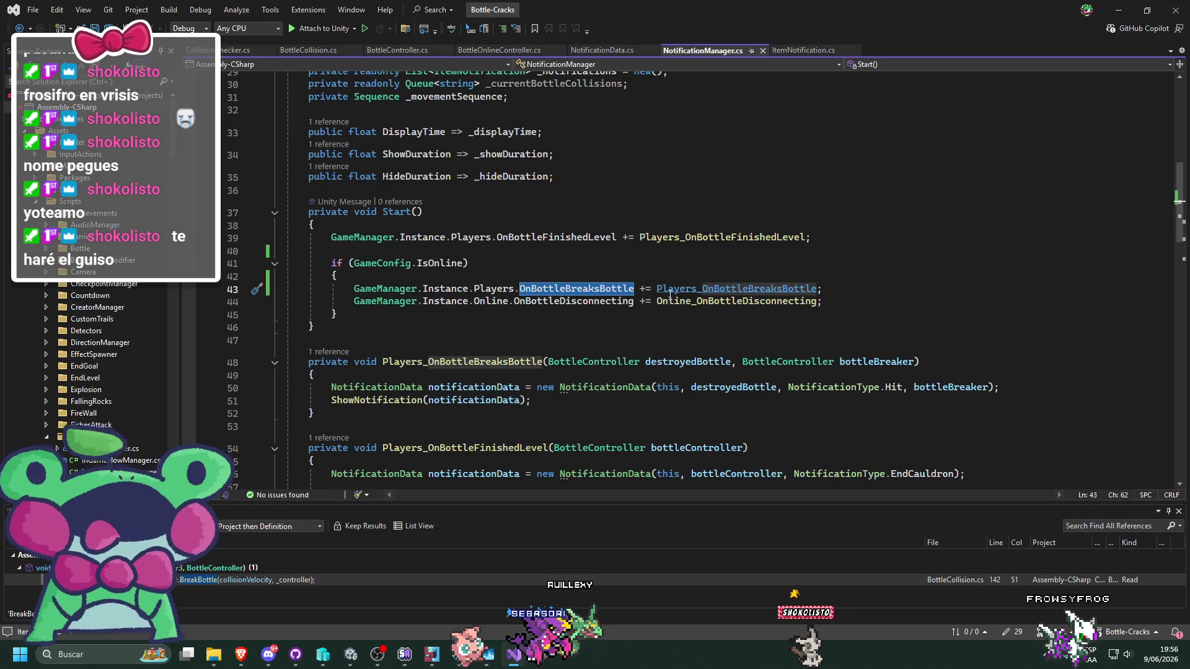
pyautogui.doubleClick(577, 289)
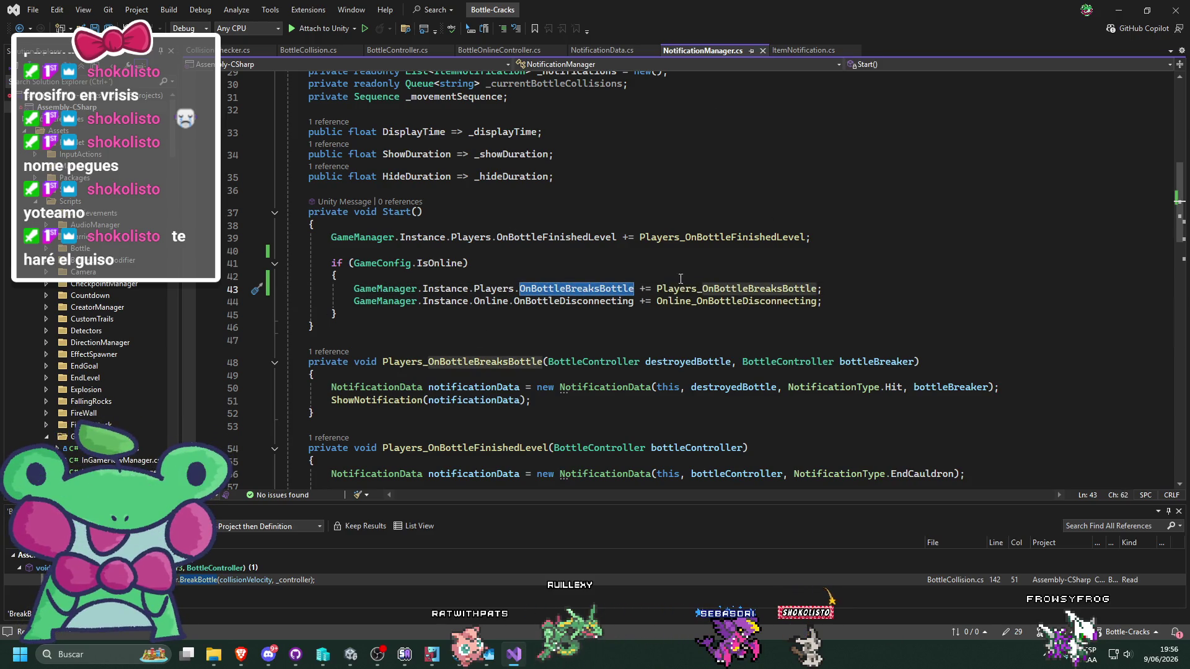
pyautogui.click(442, 328)
pyautogui.moveTo(313, 327); pyautogui.dragTo(261, 254)
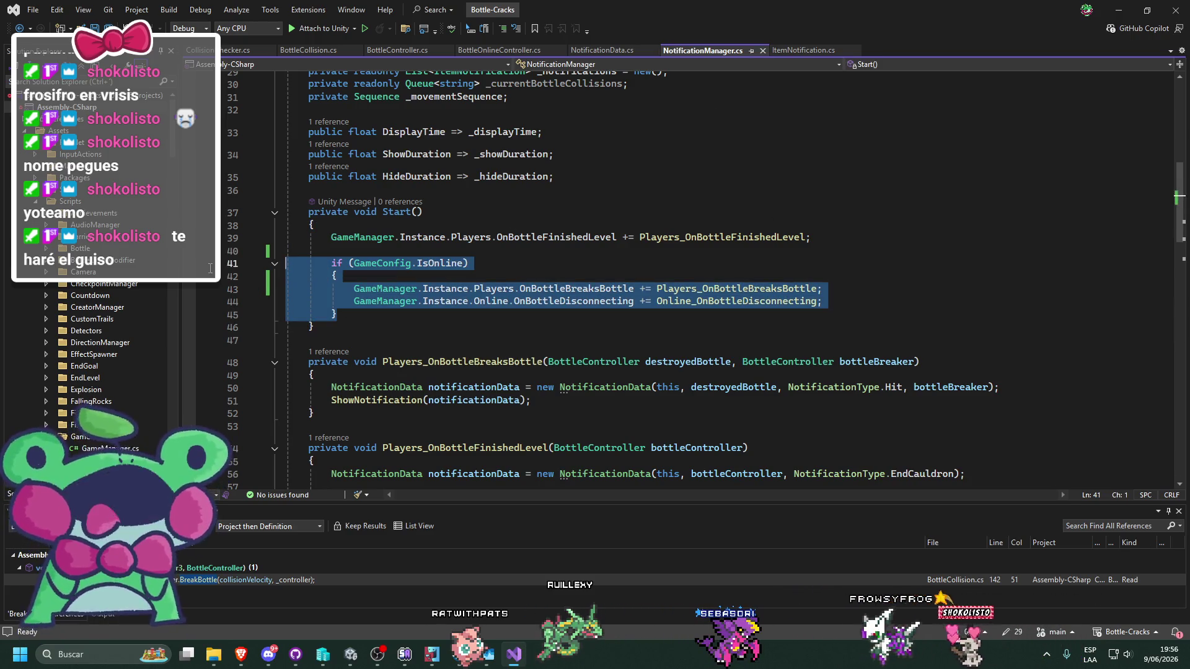
pyautogui.click(539, 316)
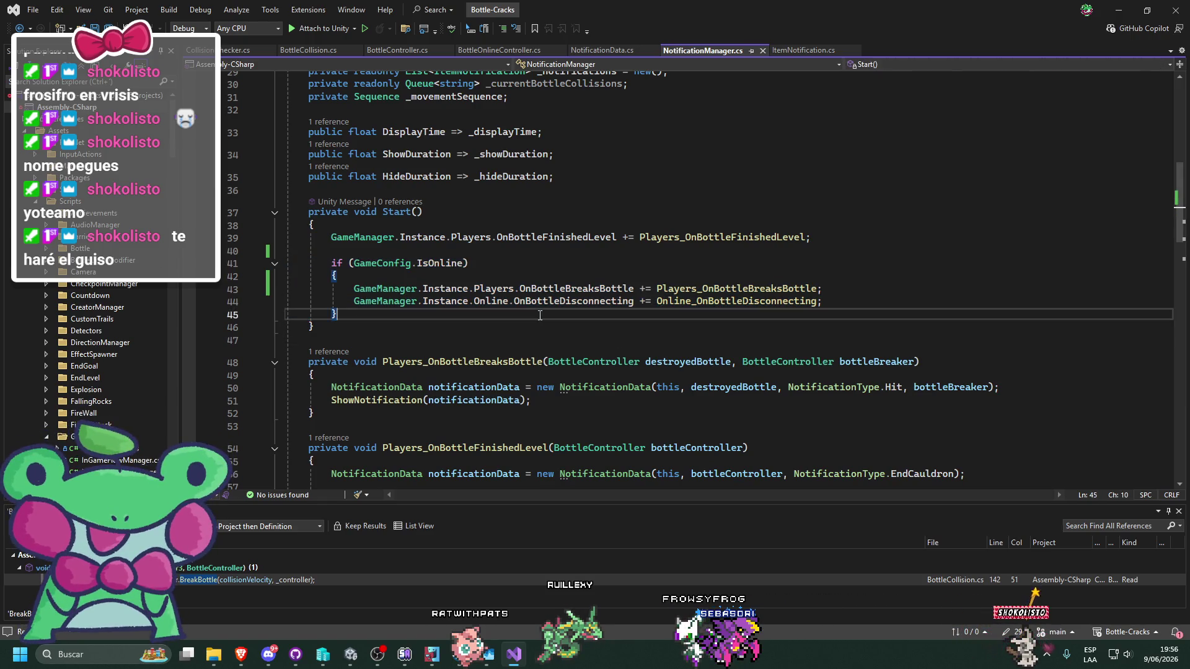
pyautogui.click(585, 248)
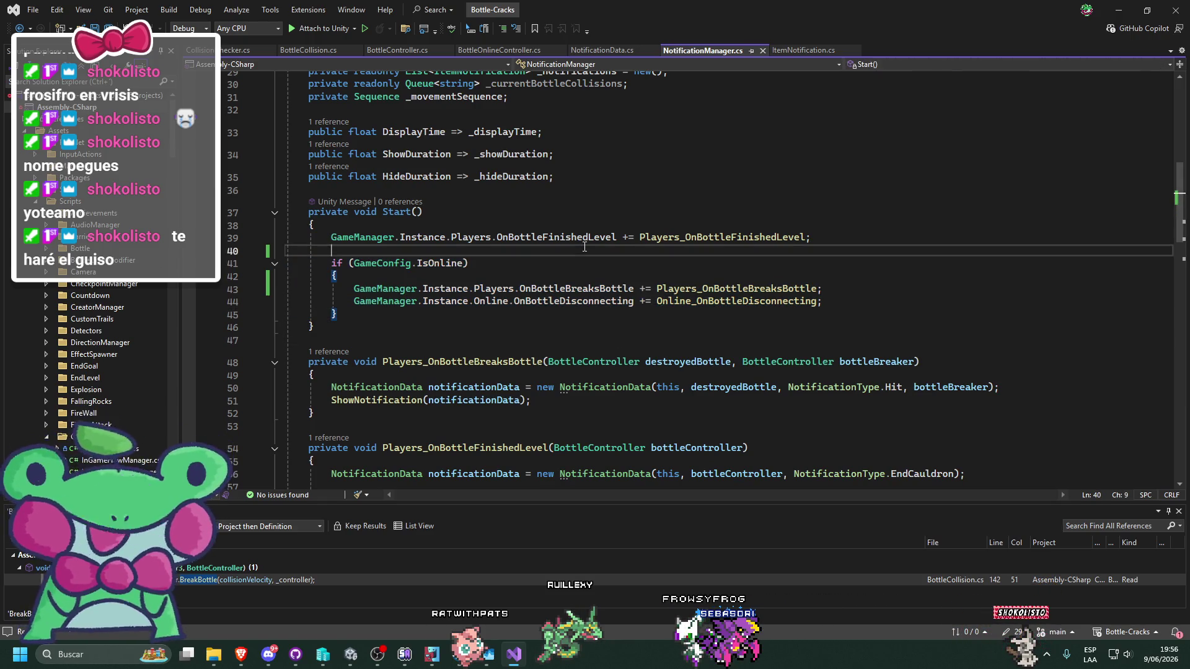
# Place the three GameManager event subscriptions after the if block's closing brace.
pyautogui.tripleClick(590, 240)
pyautogui.press('Delete')
pyautogui.click(496, 261)
pyautogui.press('Return')
pyautogui.hotkey('ctrl', 'v')
pyautogui.press('Delete')
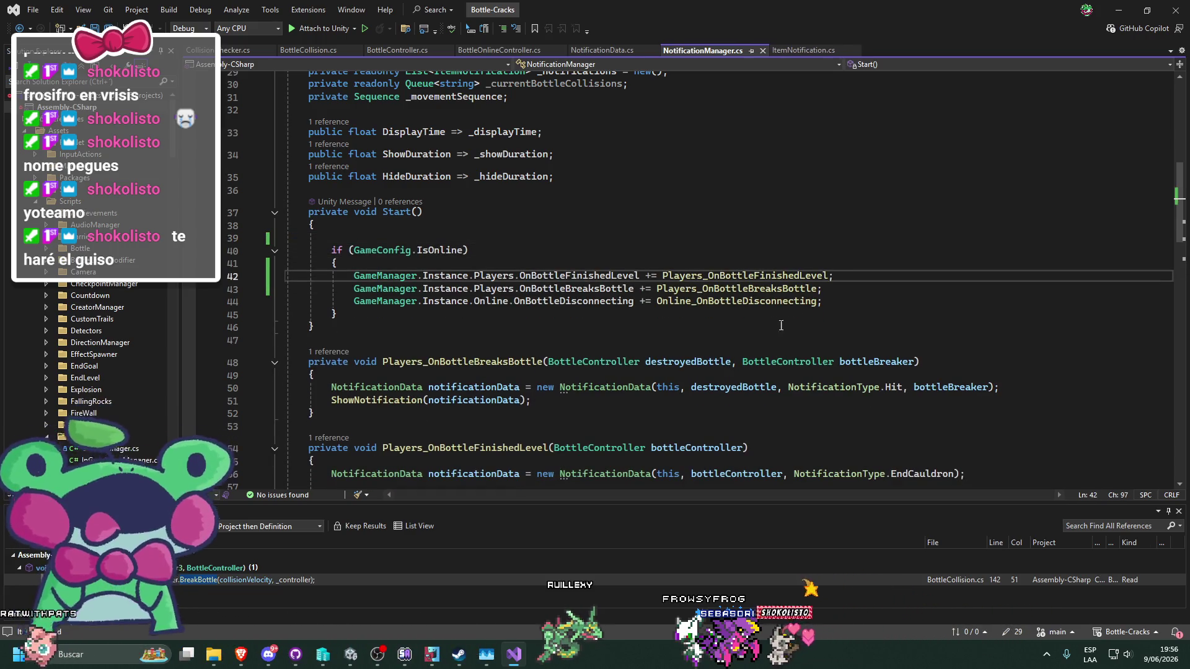
pyautogui.click(833, 307)
pyautogui.moveTo(832, 307); pyautogui.dragTo(302, 270)
pyautogui.press('Delete')
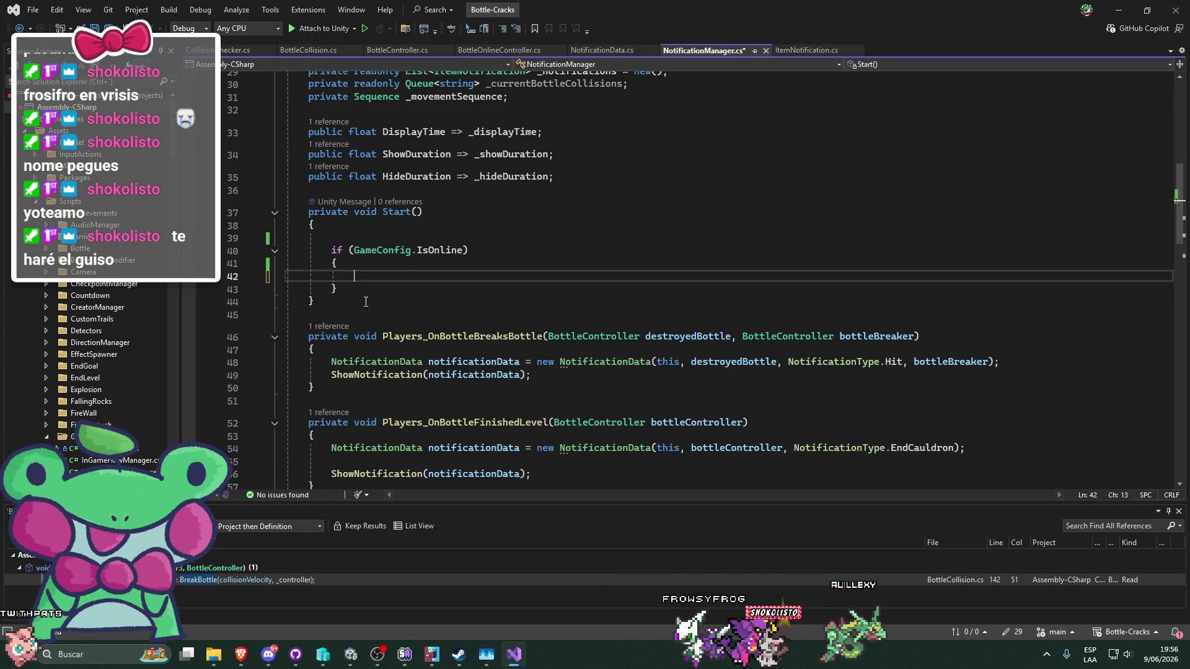
pyautogui.click(354, 290)
pyautogui.press('Return')
pyautogui.press('Return')
pyautogui.hotkey('ctrl', 'v')
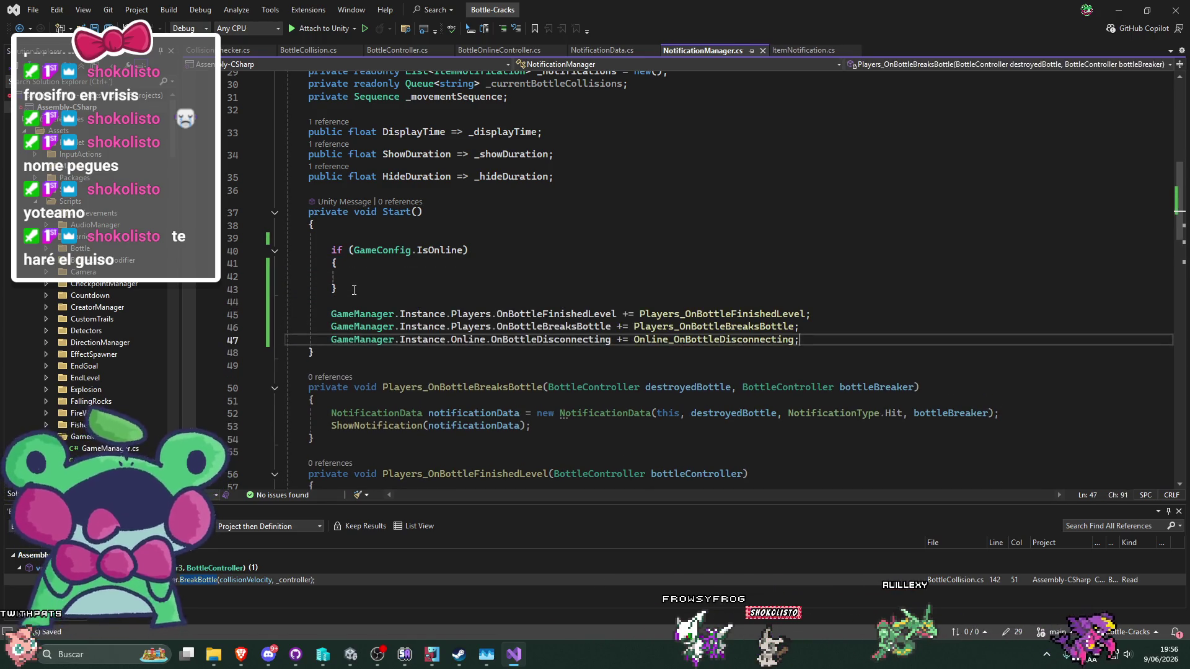
# Change the condition to if (!GameConfig.IsOnline) with Destroy(gameObject); inside, then let Unity recompile.
pyautogui.click(352, 250)
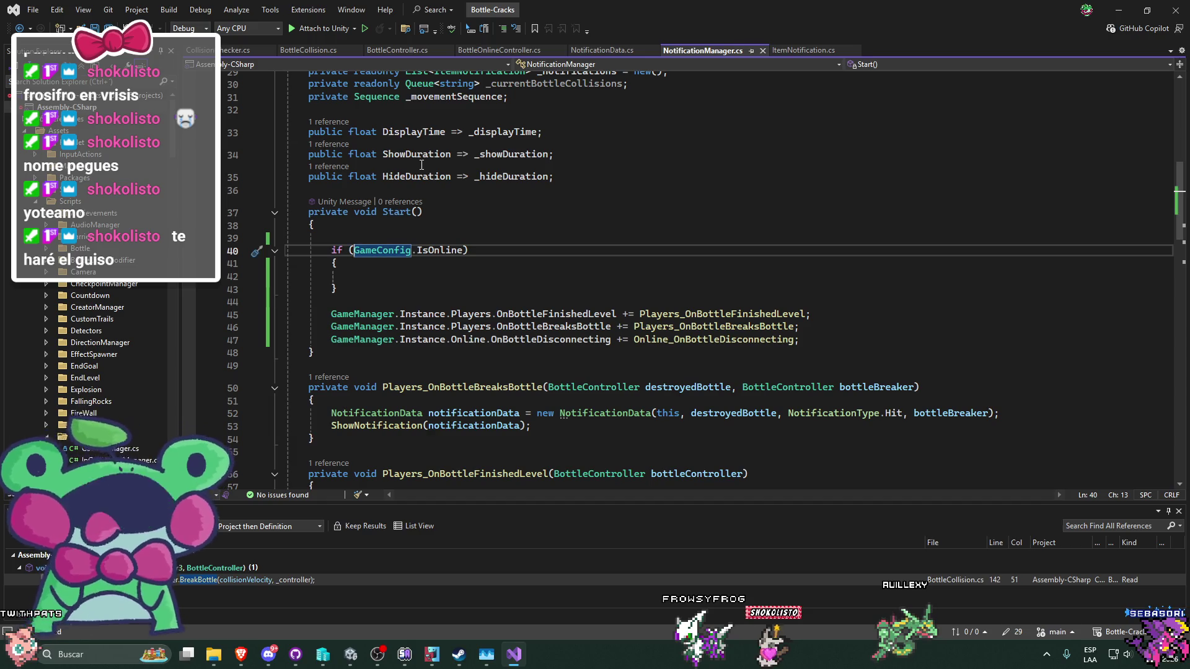
pyautogui.write('!')
pyautogui.press('Down')
pyautogui.press('Down')
pyautogui.write('Des')
pyautogui.press('Escape')
pyautogui.press('Down')
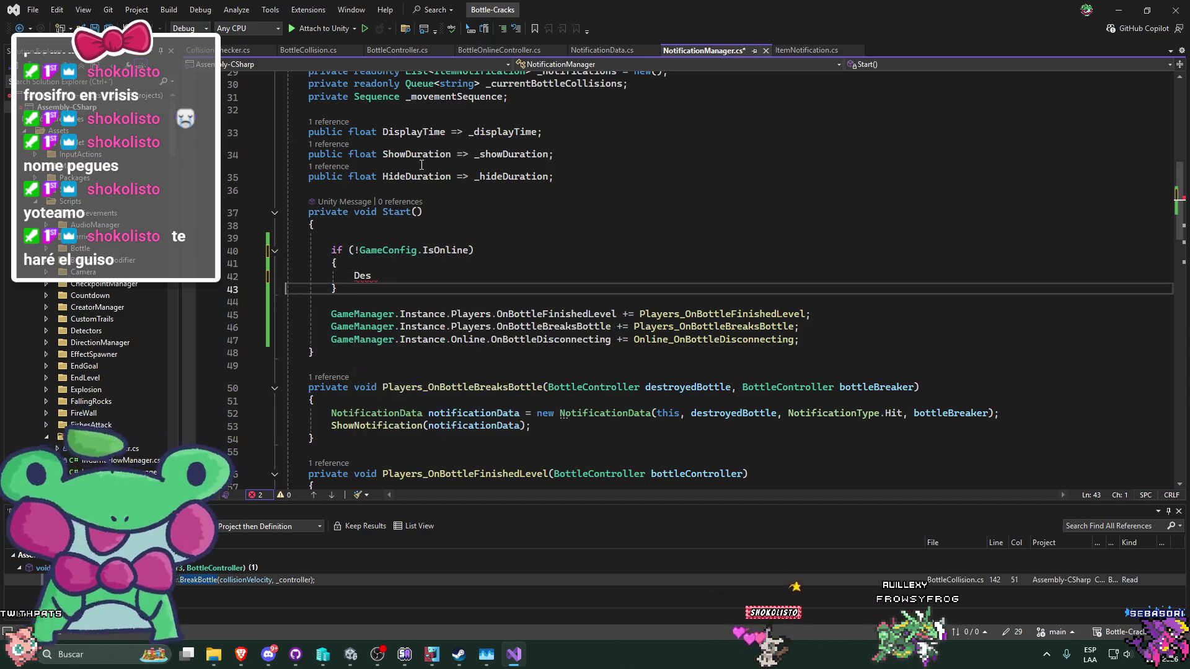
pyautogui.press('Up')
pyautogui.press('End')
pyautogui.write('troy/(')
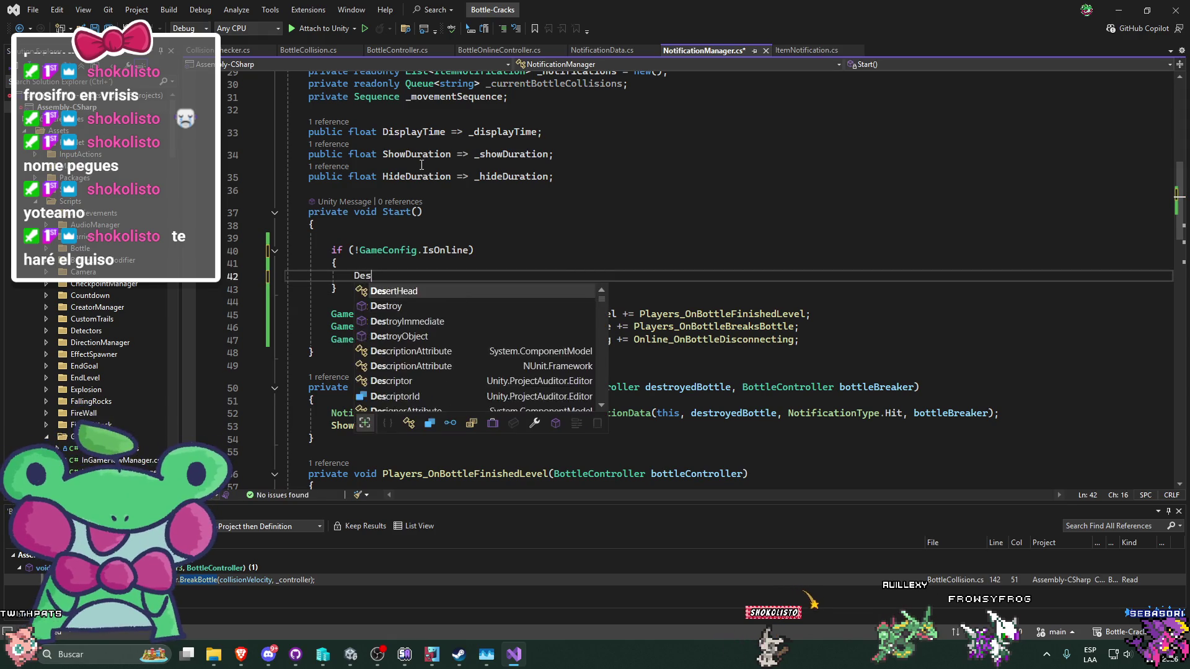
pyautogui.write('(gameObject);')
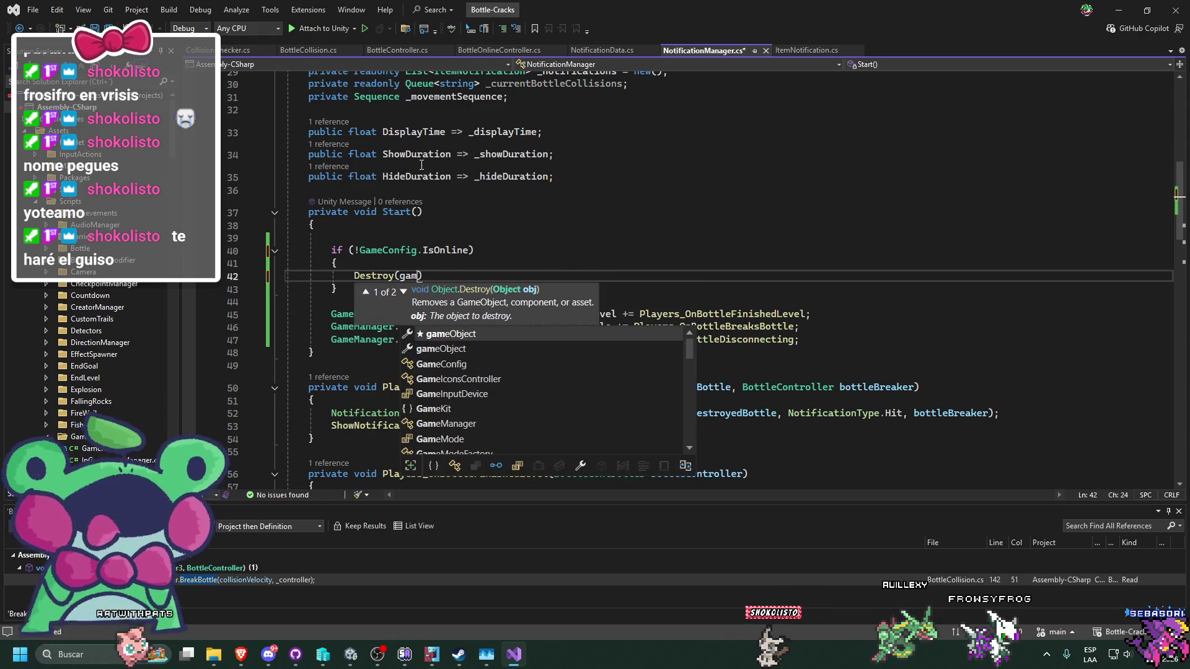
pyautogui.hotkey('alt', 'Tab')
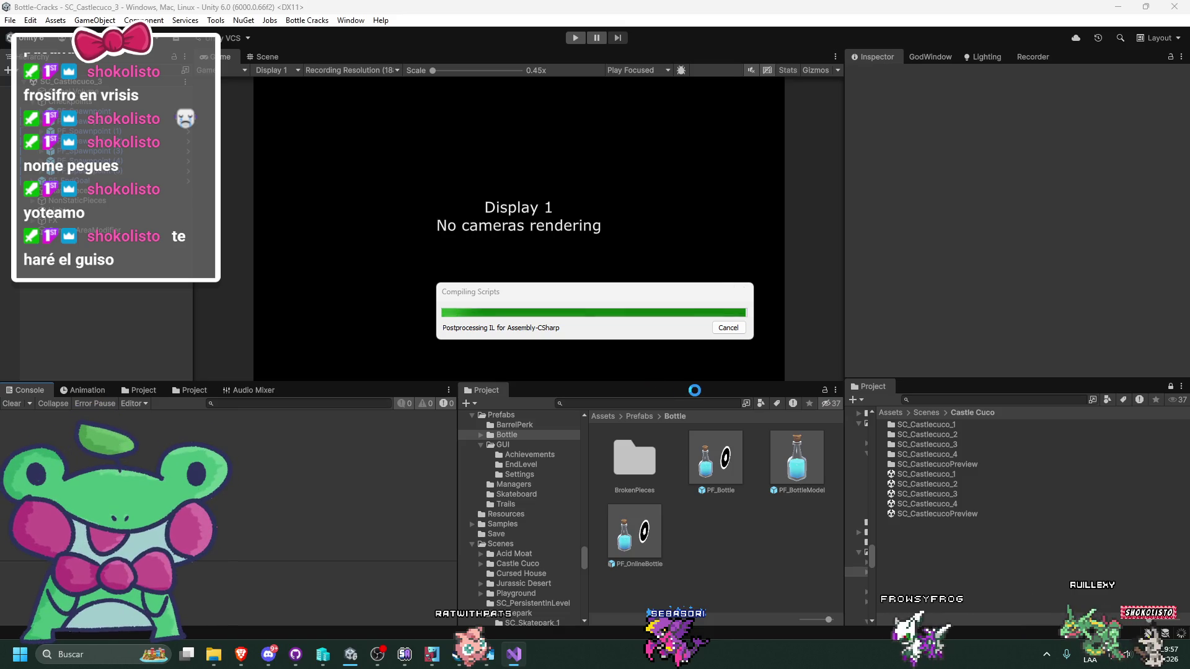
# Hide the browser to bring the Unity editor back to the front.
pyautogui.click(241, 654)
pyautogui.click(245, 651)
pyautogui.click(248, 646)
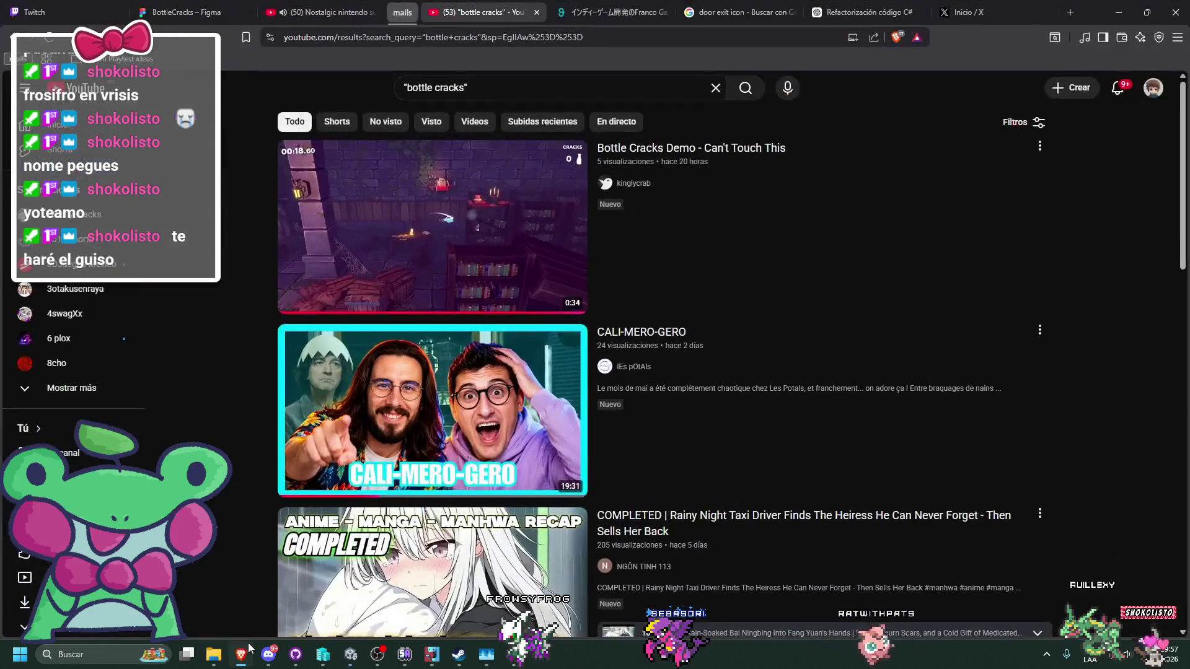
pyautogui.click(248, 646)
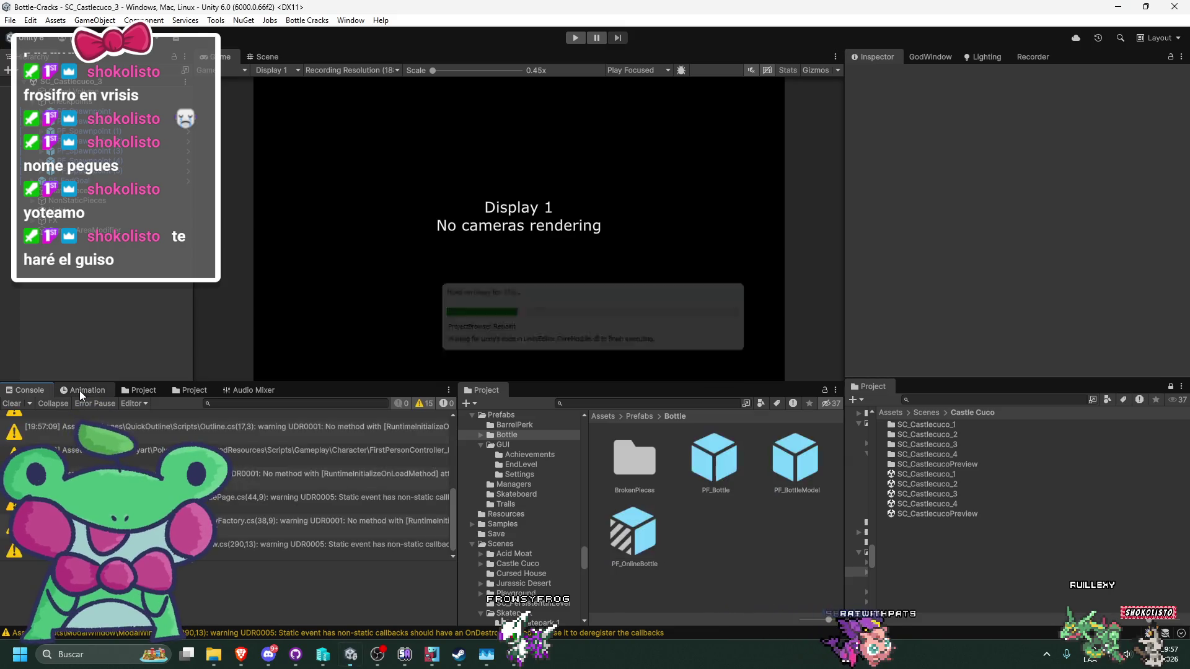
# Open PF_ItemNotification from Assets > Prefabs > GUI in the Project window.
pyautogui.click(130, 392)
pyautogui.click(135, 416)
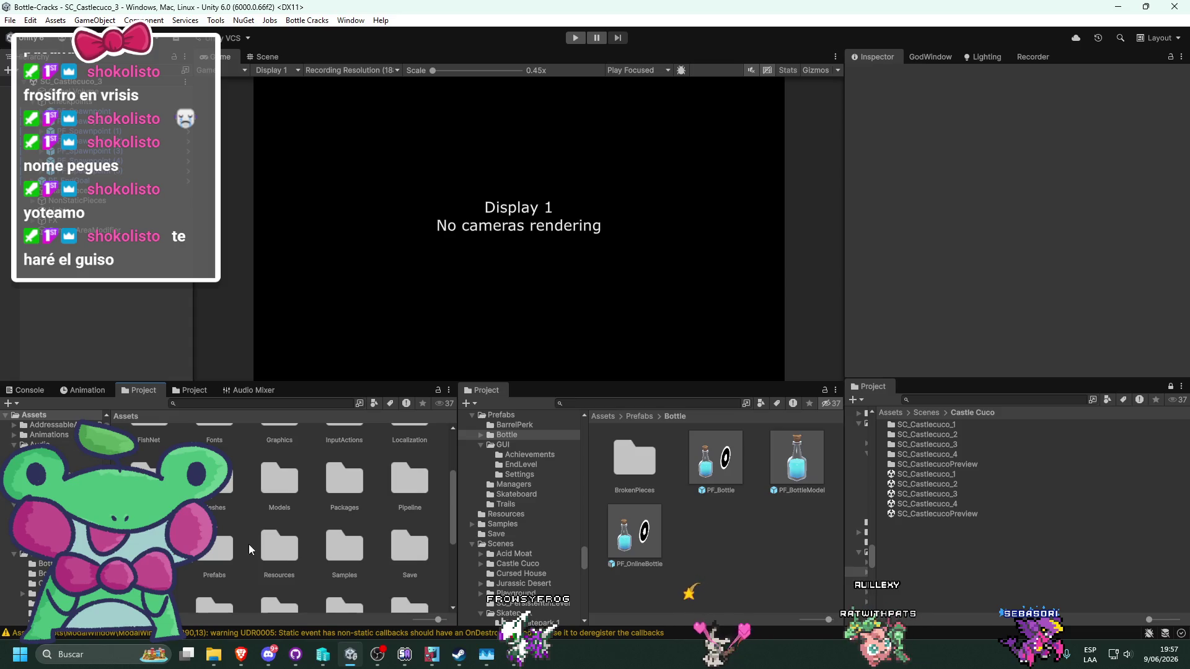
pyautogui.doubleClick(217, 534)
pyautogui.scroll(2, 242, 475)
pyautogui.doubleClick(279, 456)
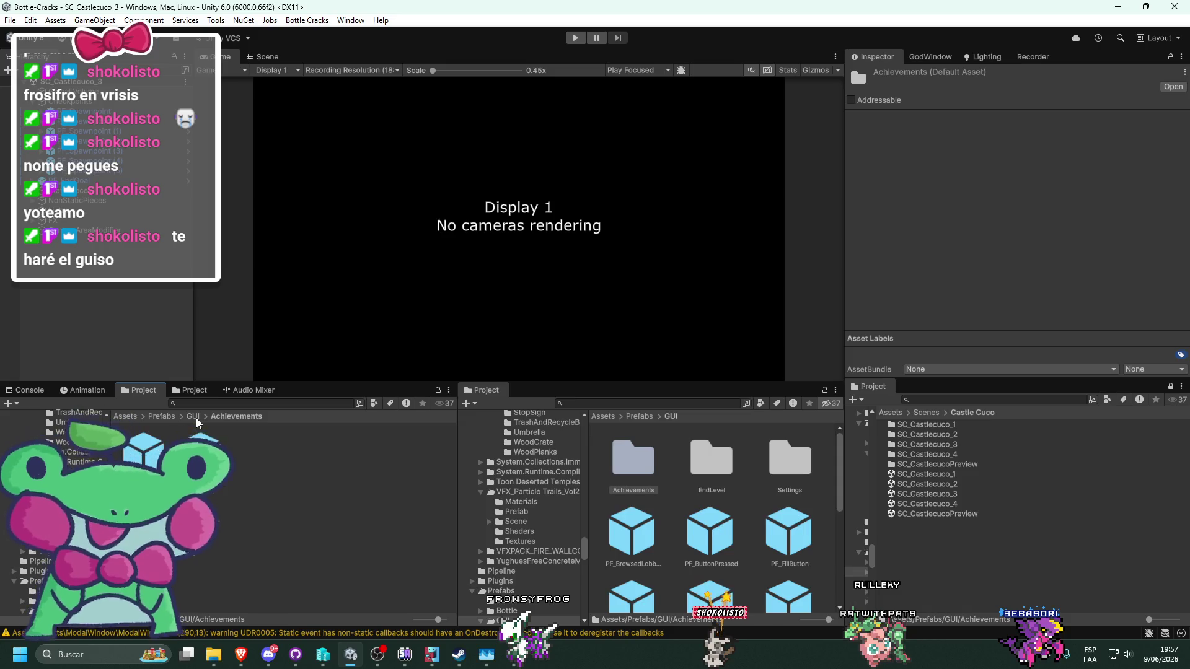
pyautogui.click(407, 458)
pyautogui.doubleClick(341, 524)
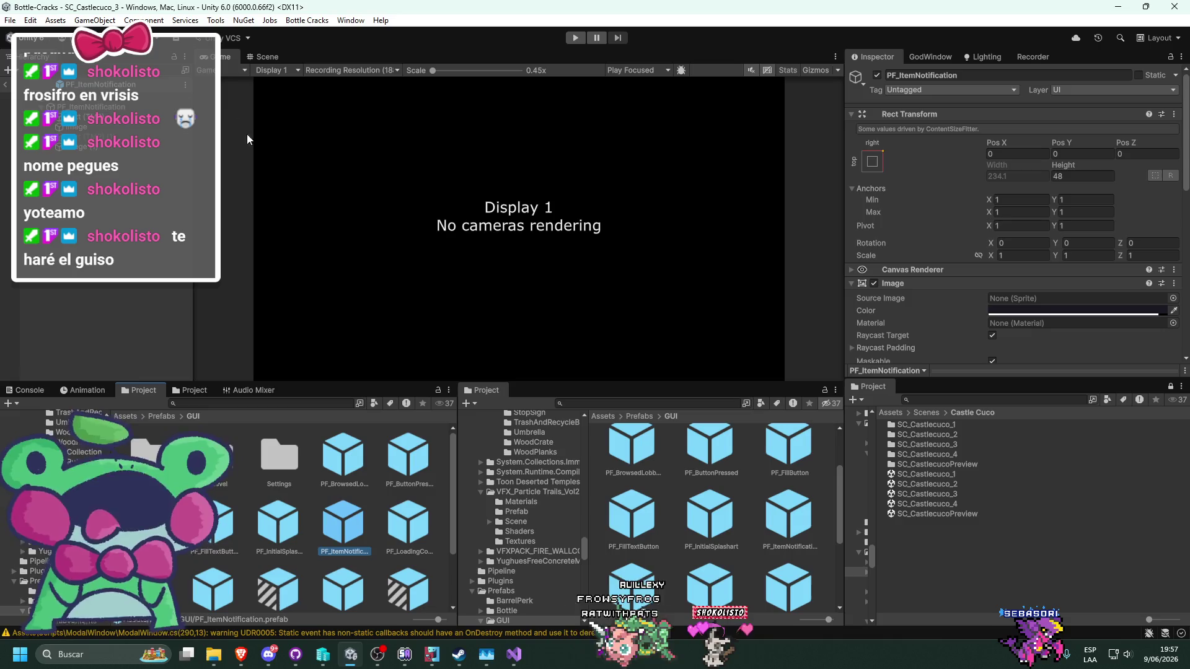
# Show the Scene view and reopen the PF_ItemNotification prefab for editing.
pyautogui.click(264, 57)
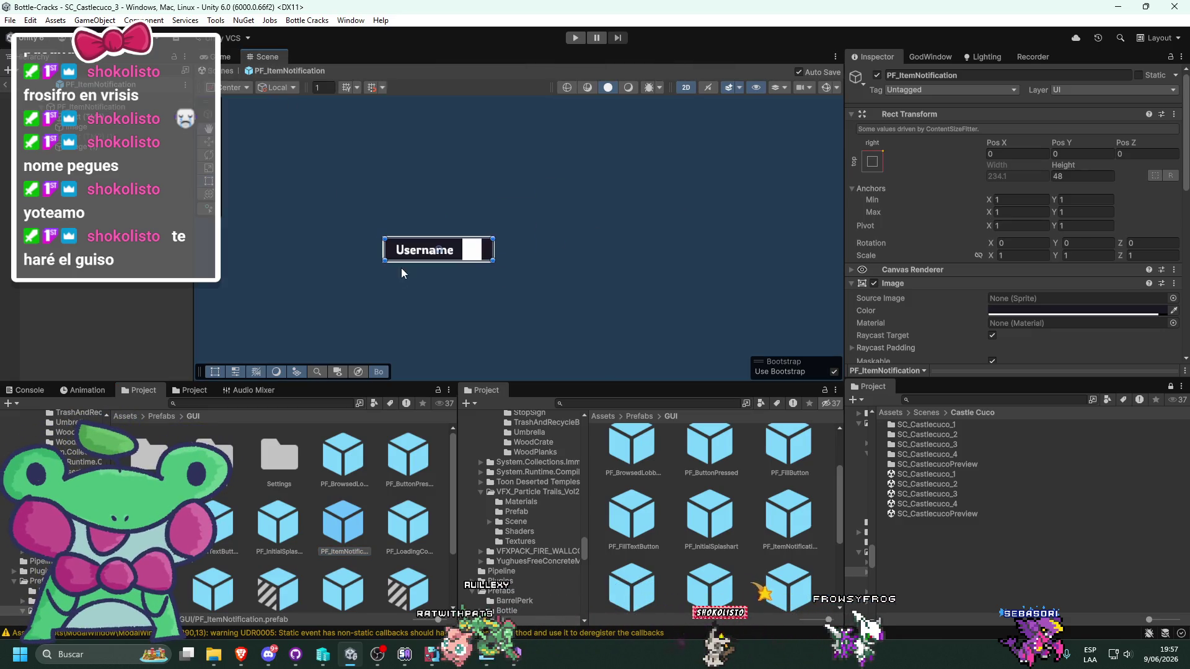
pyautogui.click(400, 267)
pyautogui.scroll(3, 462, 290)
pyautogui.scroll(-2, 589, 257)
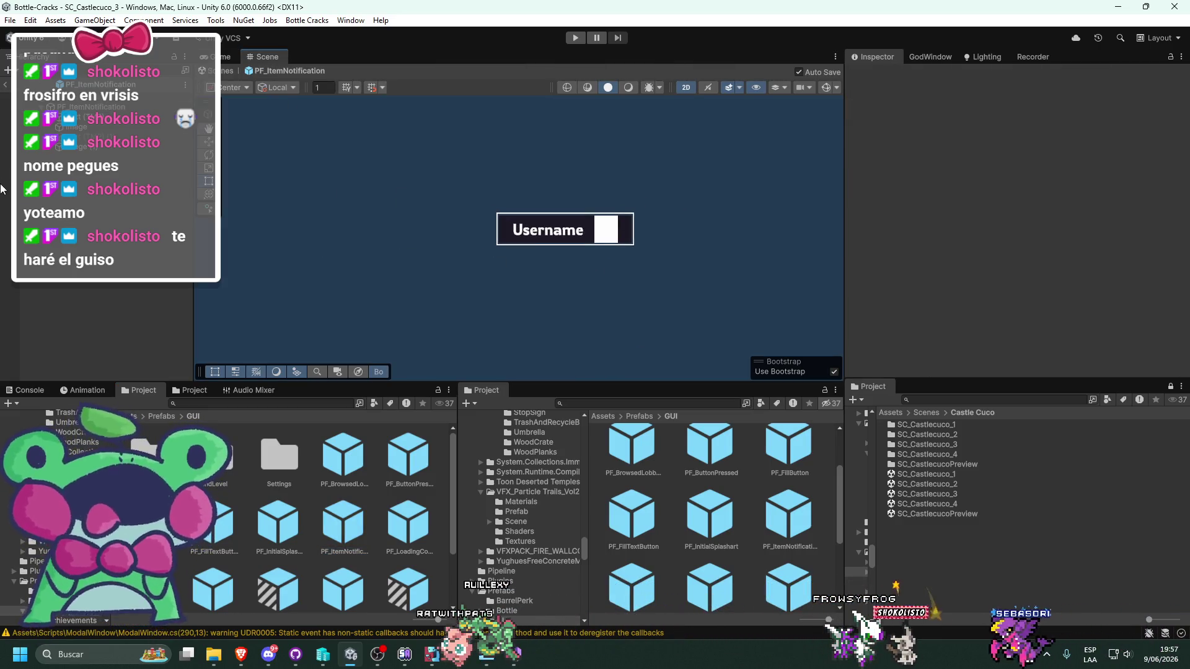
pyautogui.click(5, 84)
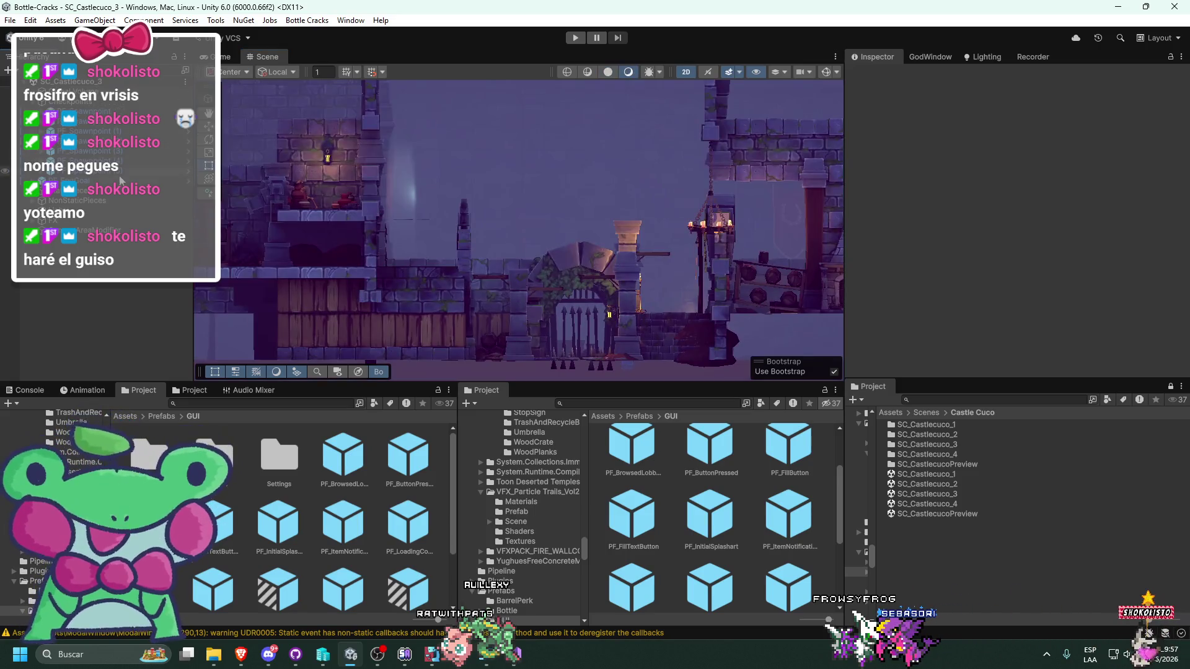
pyautogui.doubleClick(278, 520)
pyautogui.doubleClick(329, 516)
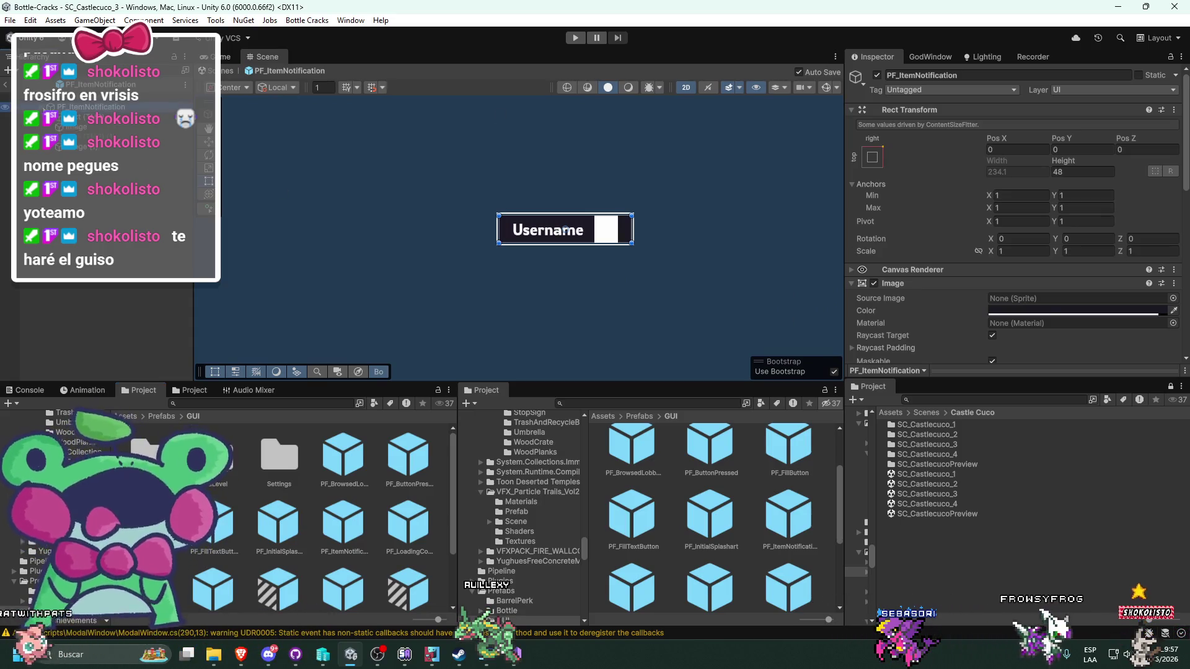
# Center the Username box and select its outline image Image (1).
pyautogui.click(93, 147)
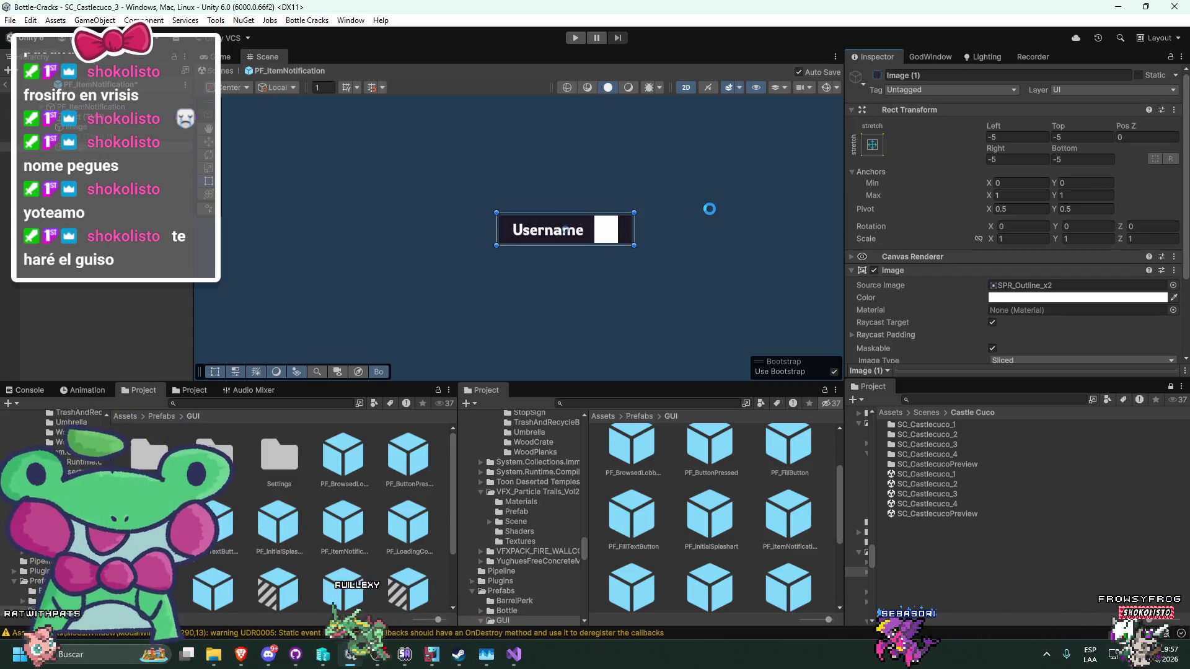
pyautogui.scroll(2, 678, 219)
pyautogui.scroll(-5, 653, 261)
pyautogui.scroll(4, 656, 258)
pyautogui.click(109, 147)
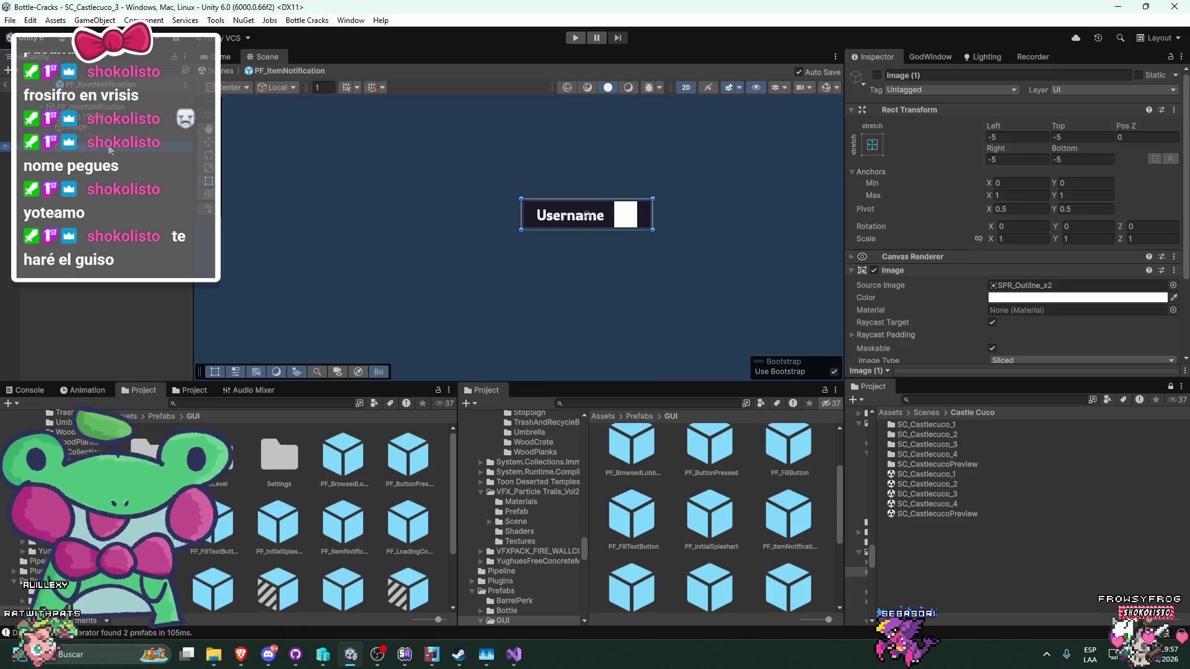
pyautogui.click(877, 76)
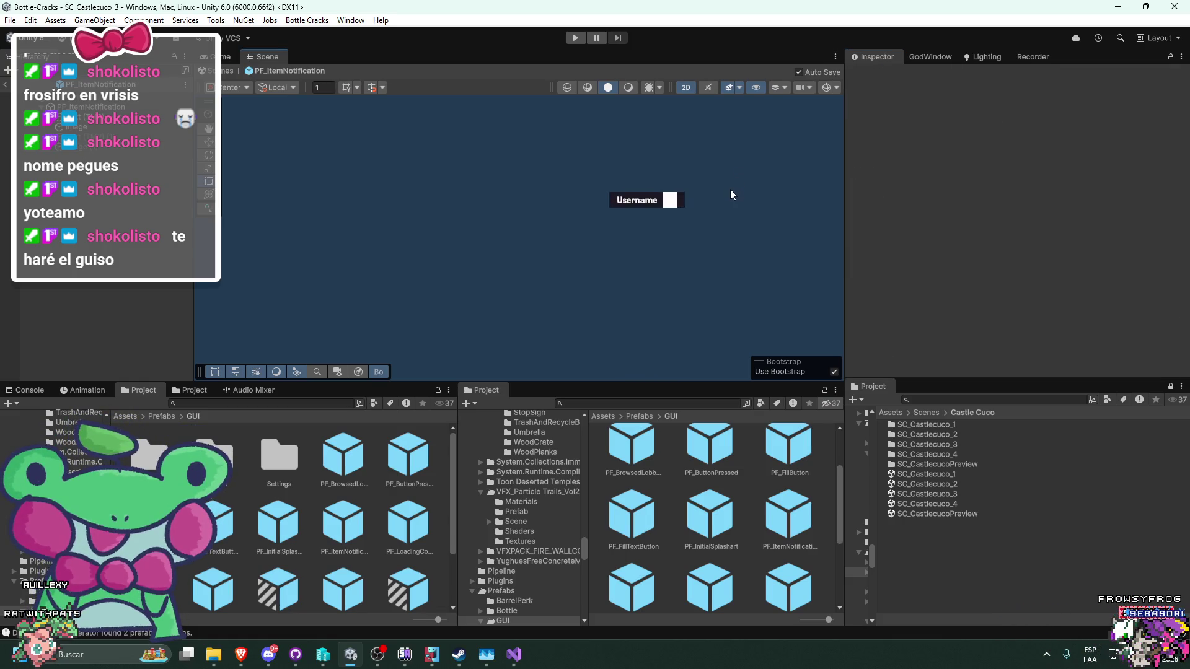
pyautogui.scroll(3, 715, 211)
pyautogui.scroll(3, 529, 254)
pyautogui.moveTo(533, 194); pyautogui.dragTo(561, 288)
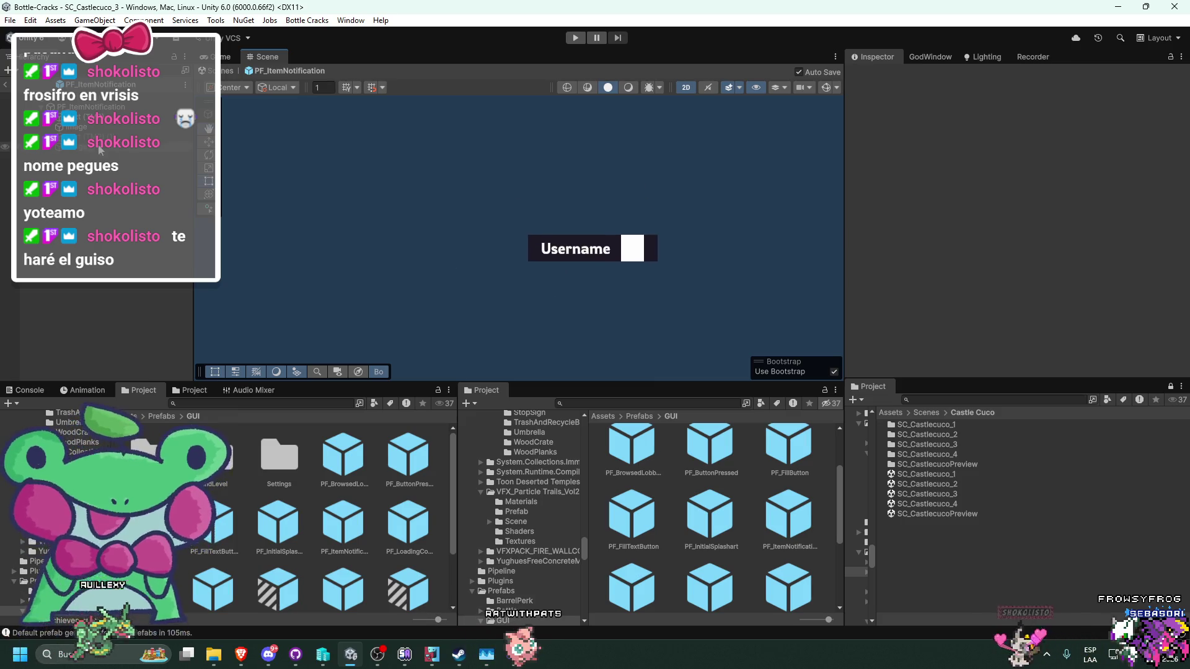
pyautogui.click(104, 149)
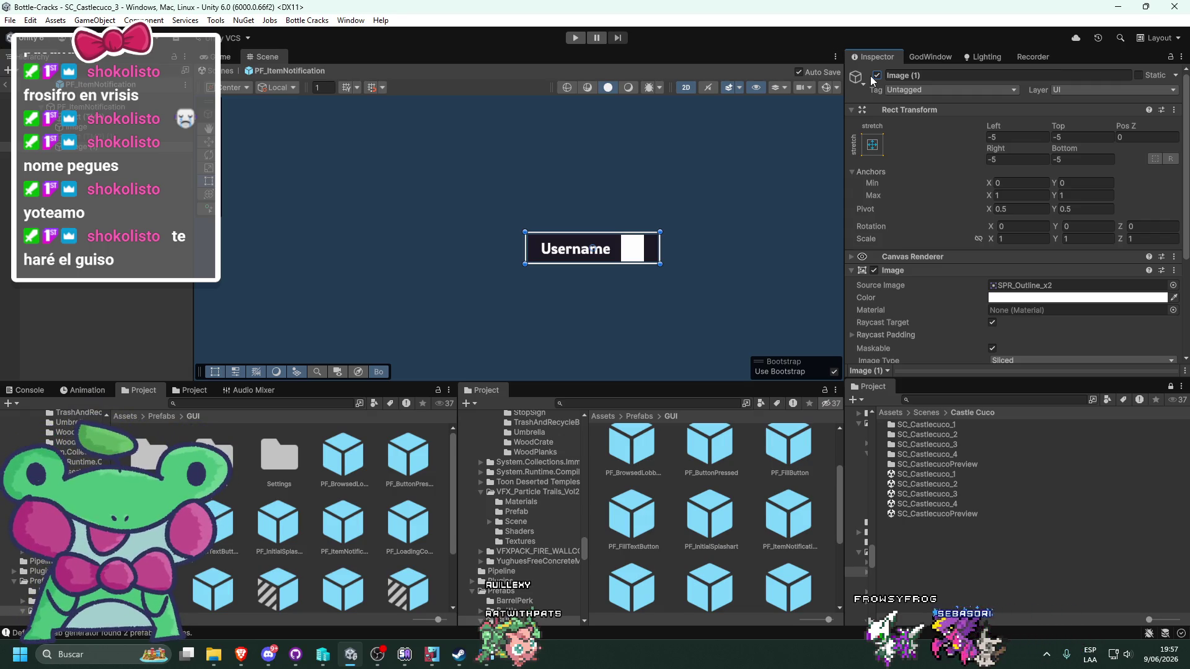
pyautogui.click(691, 228)
pyautogui.scroll(5, 689, 229)
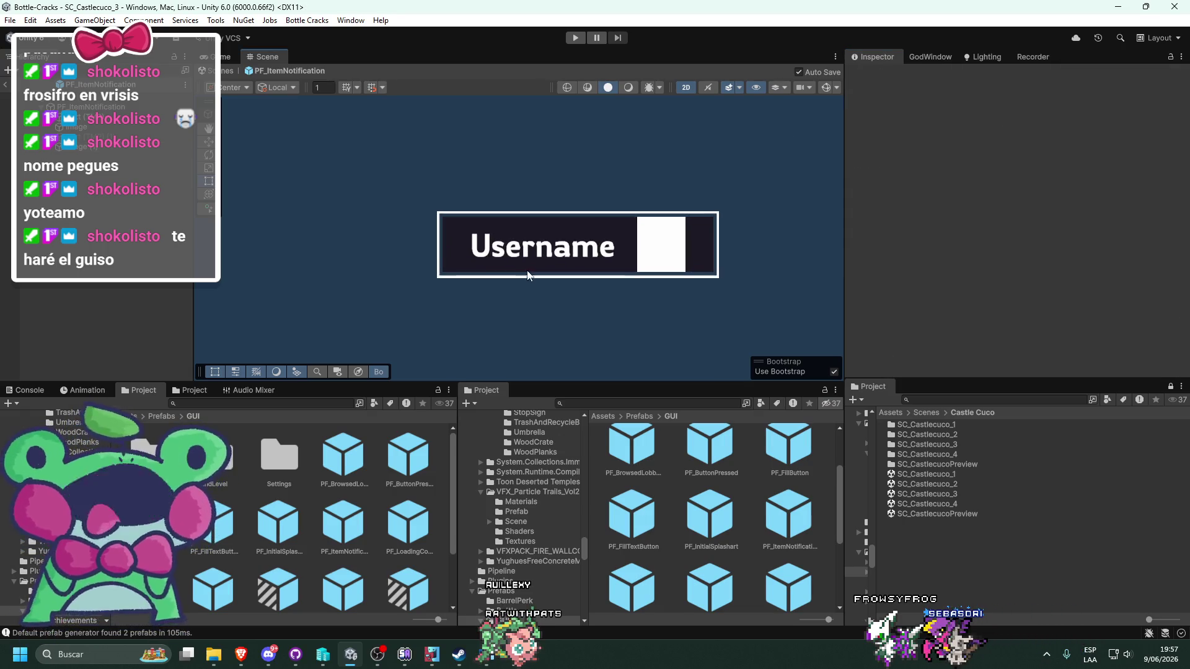
pyautogui.click(689, 229)
pyautogui.scroll(-5, 908, 287)
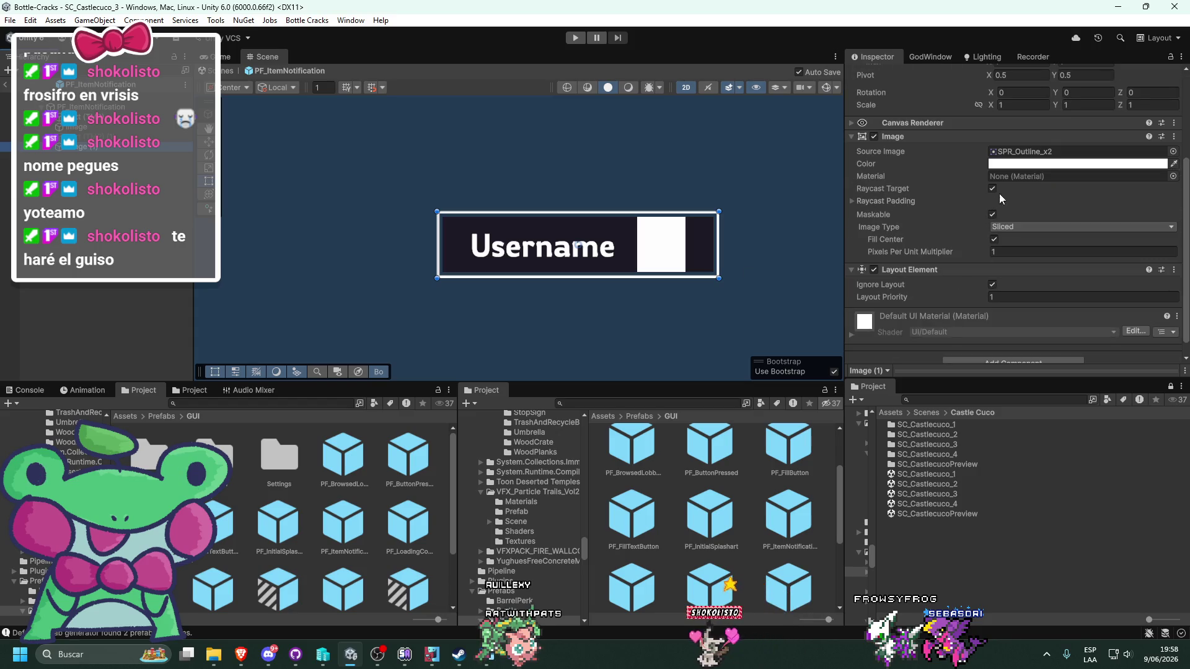
pyautogui.click(135, 163)
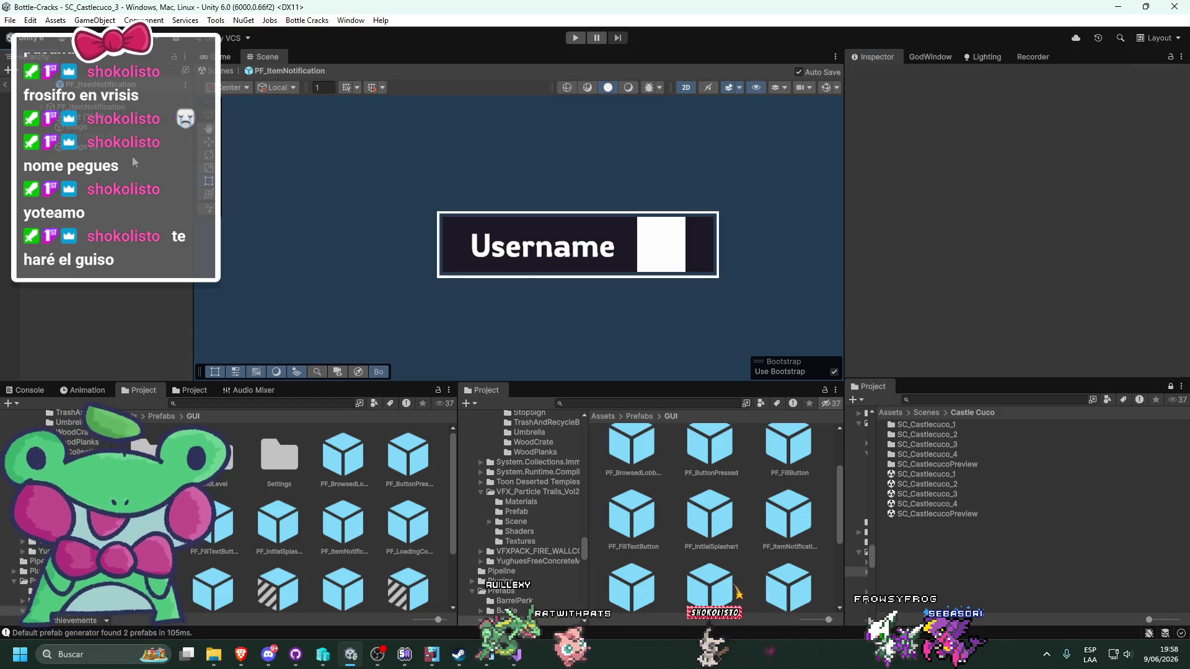
pyautogui.click(135, 147)
# Try SPR_RadialBurst as the outline's Source Image, then undo back to SPR_Outline_x2.
pyautogui.click(1078, 285)
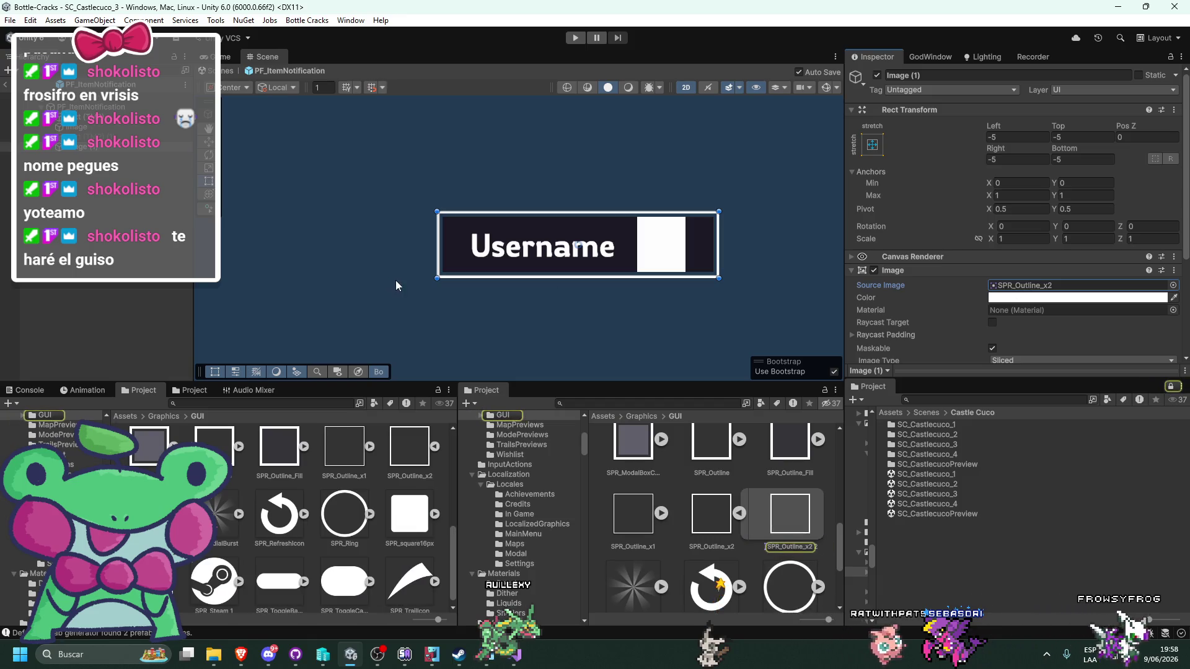
pyautogui.moveTo(217, 514)
pyautogui.mouseDown()
pyautogui.moveTo(1016, 272)
pyautogui.moveTo(1020, 292)
pyautogui.mouseUp()
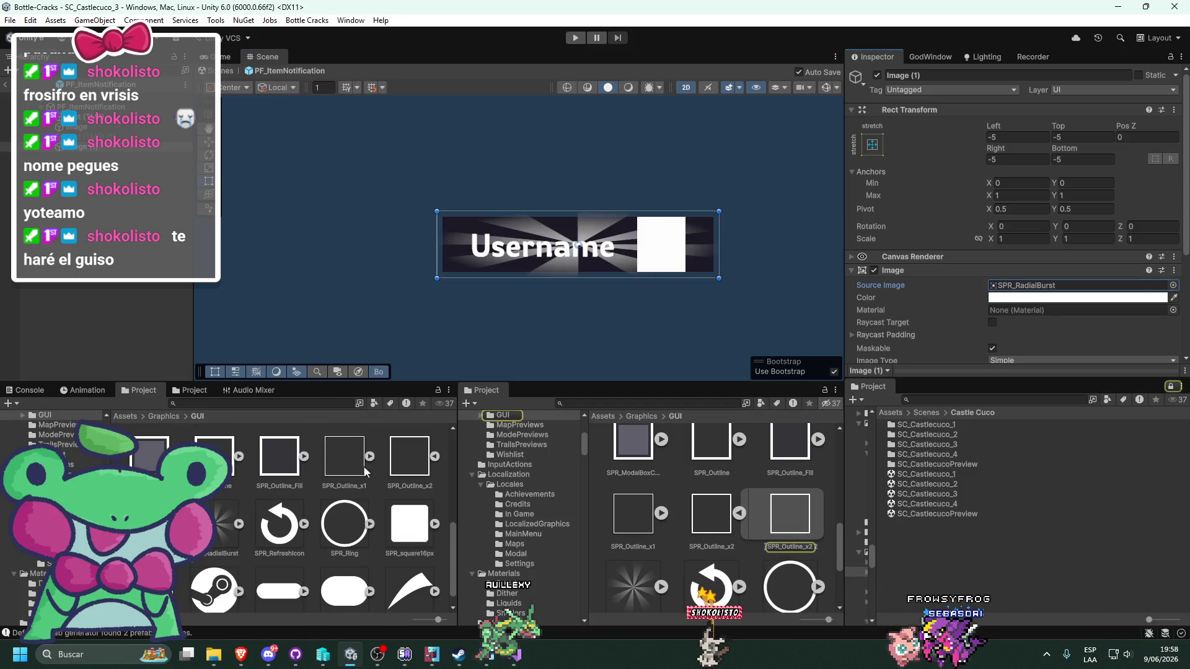
pyautogui.scroll(-3, 1016, 248)
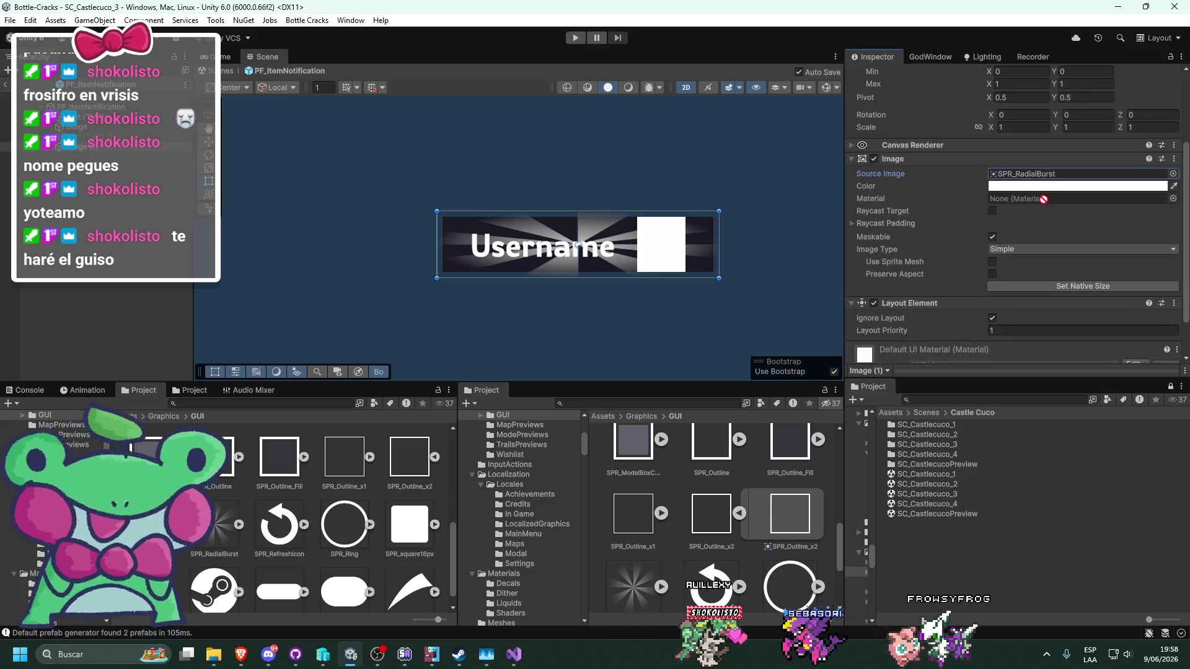
pyautogui.hotkey('ctrl', 'z')
pyautogui.click(788, 289)
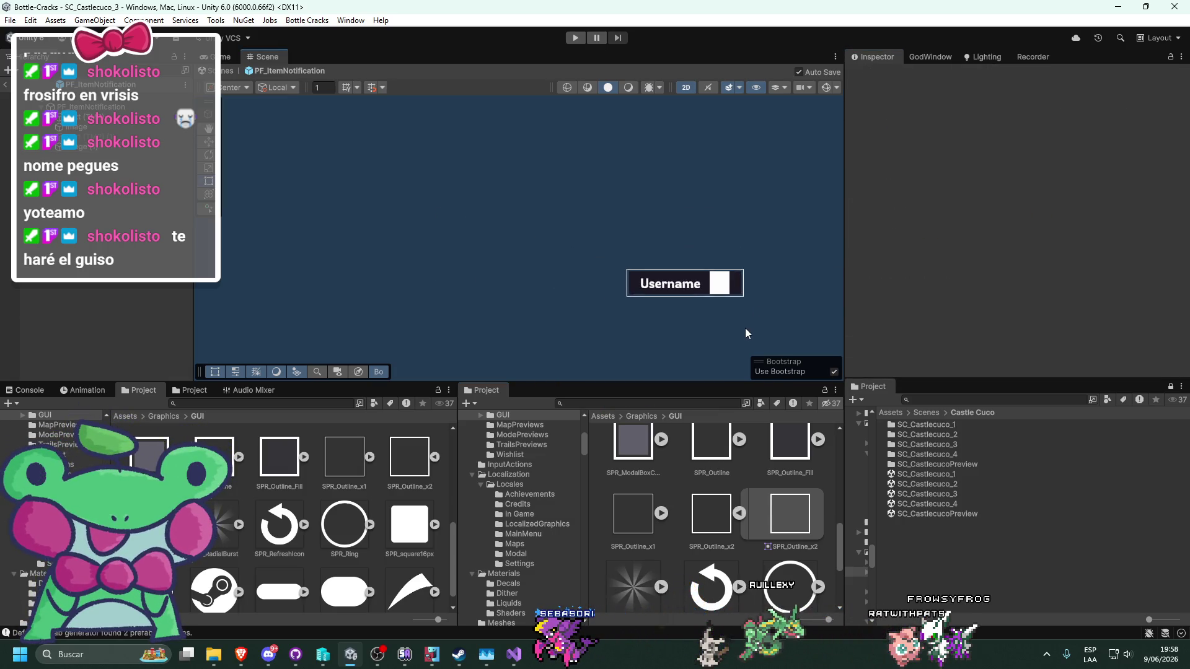
pyautogui.hotkey('ctrl', 'y')
pyautogui.hotkey('ctrl', 'y')
pyautogui.hotkey('ctrl', 'z')
pyautogui.hotkey('ctrl', 'z')
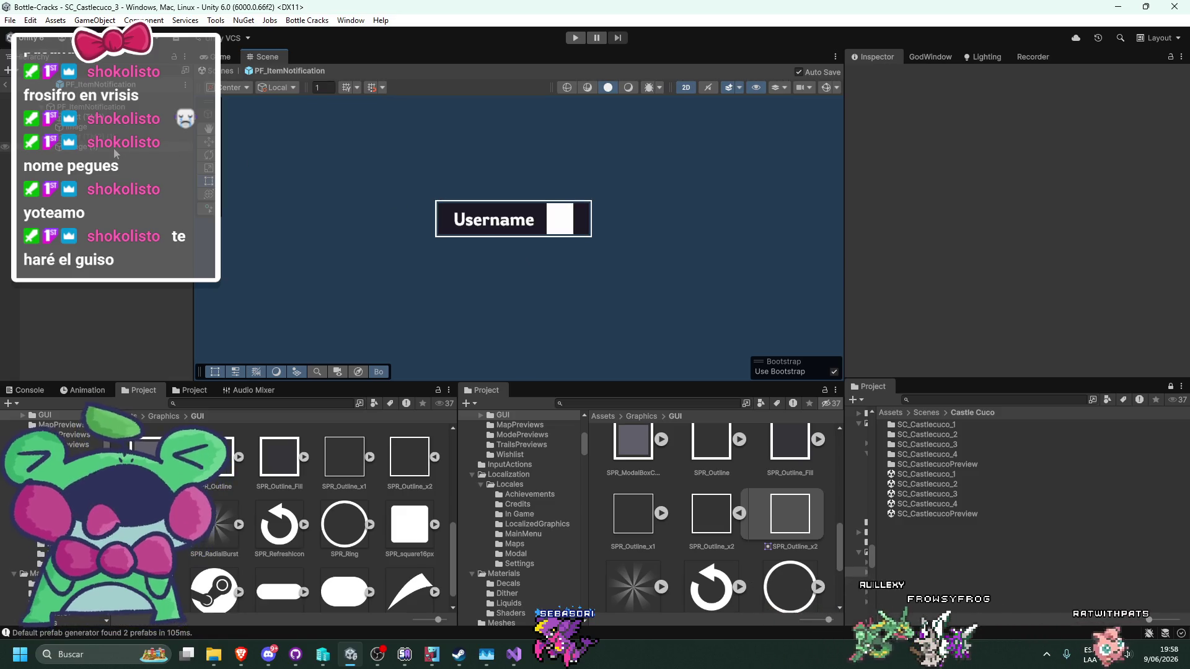
# Reselect the notification's outline image Image (1).
pyautogui.click(148, 147)
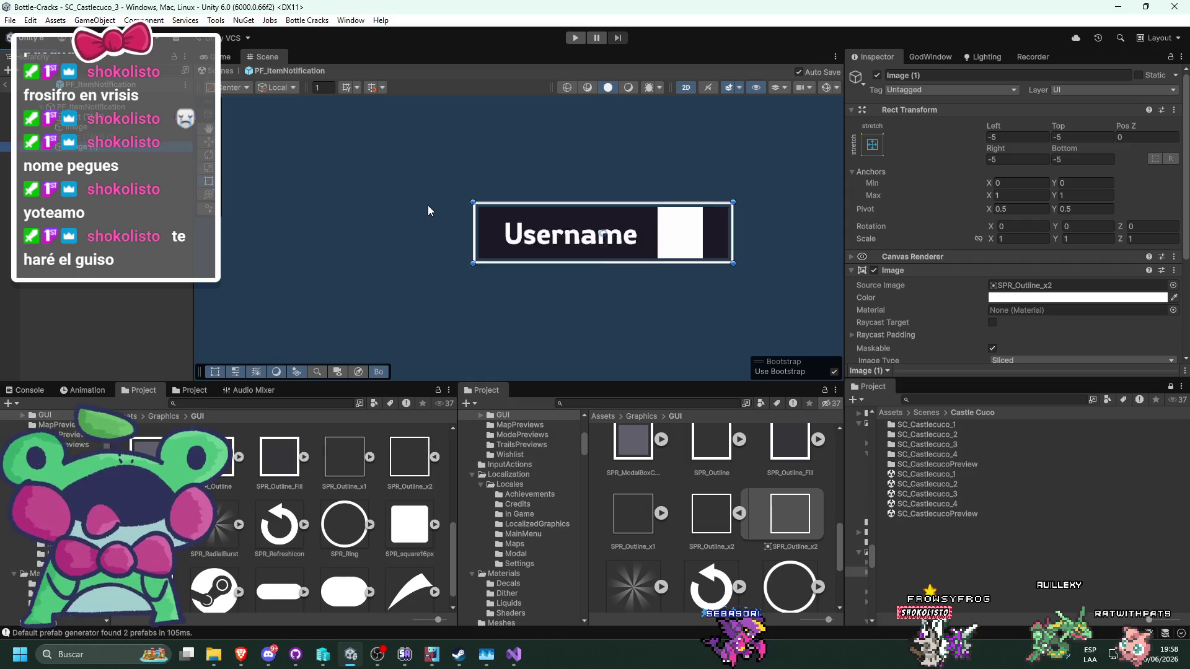
pyautogui.scroll(5, 349, 446)
pyautogui.scroll(2, 349, 427)
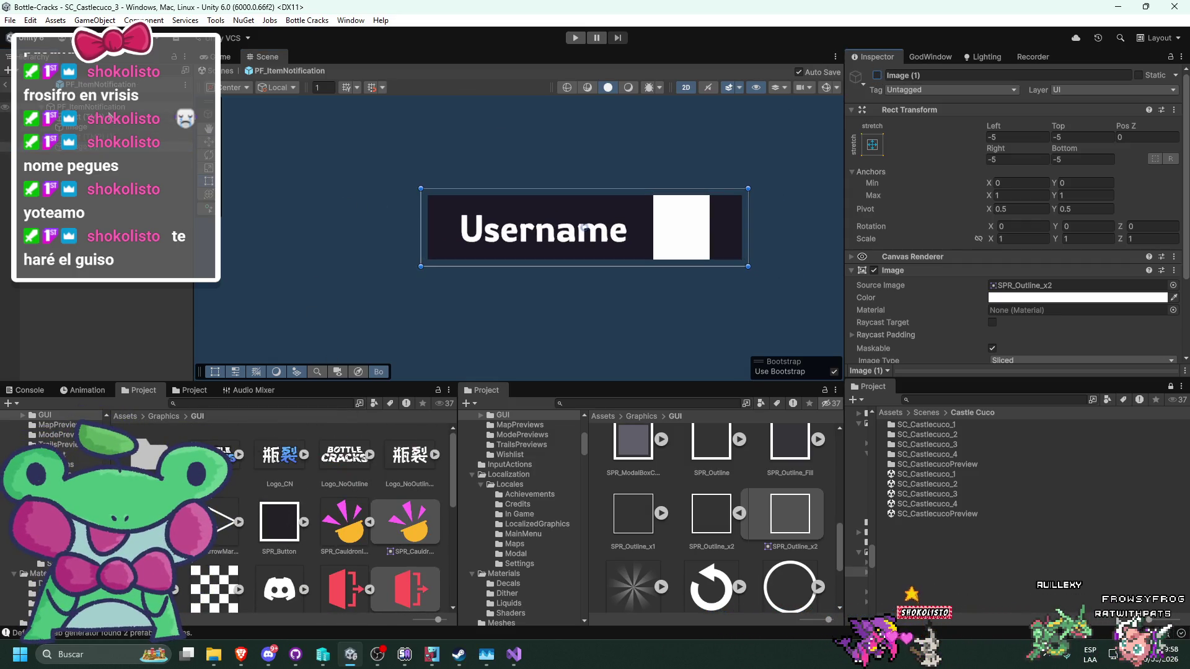
# Assign the SPR_Button sprite to the item notification's root background image.
pyautogui.click(1033, 224)
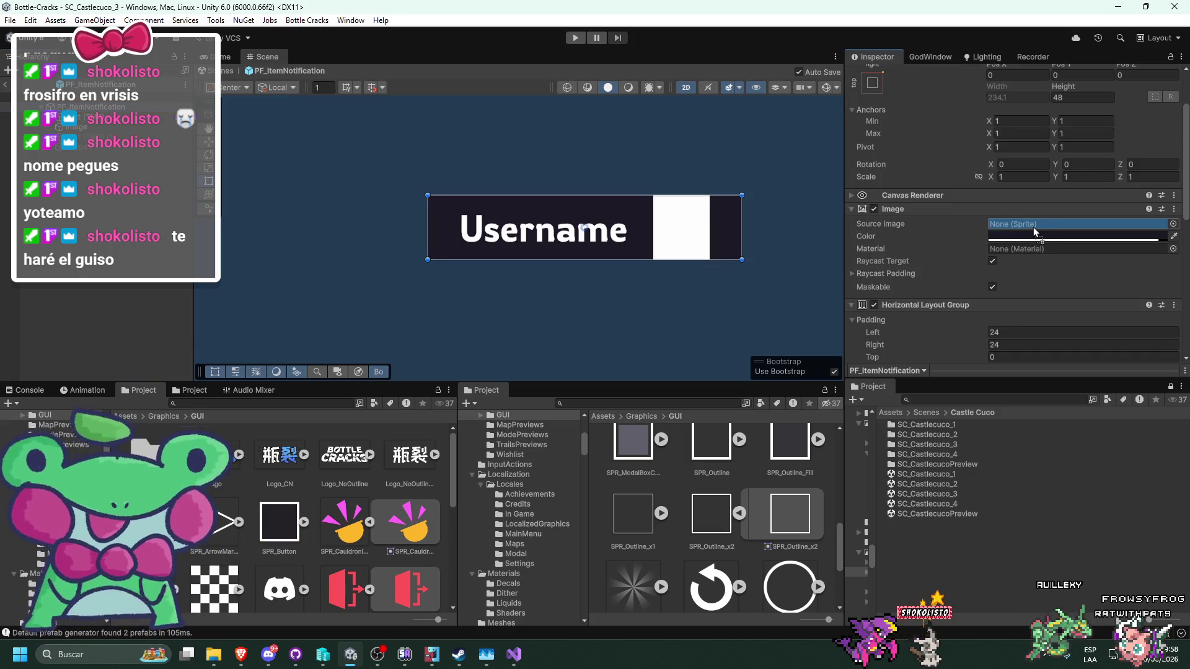
pyautogui.moveTo(1032, 227); pyautogui.dragTo(1032, 227)
pyautogui.click(1035, 236)
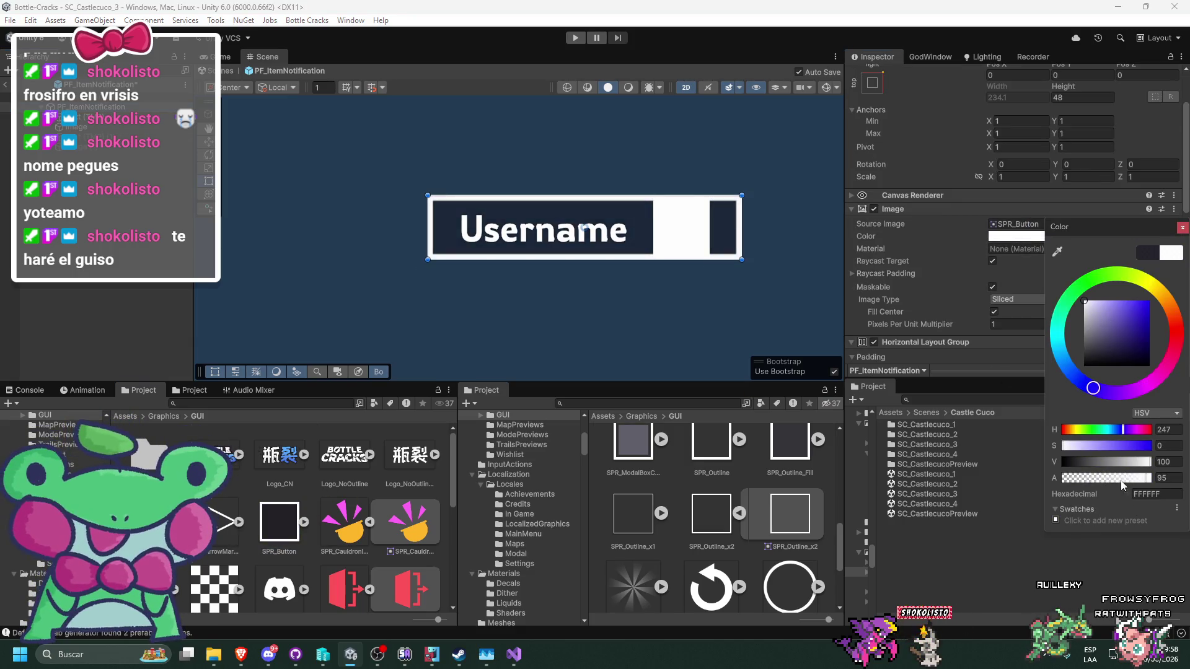
pyautogui.click(697, 280)
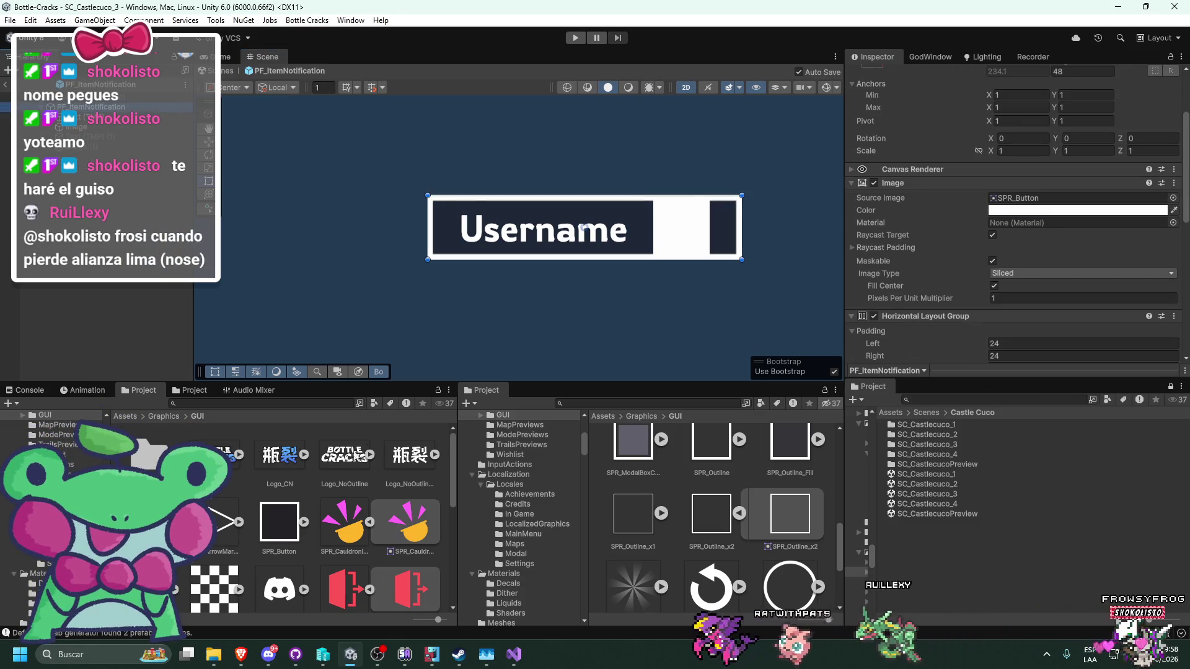
pyautogui.click(303, 522)
pyautogui.click(304, 522)
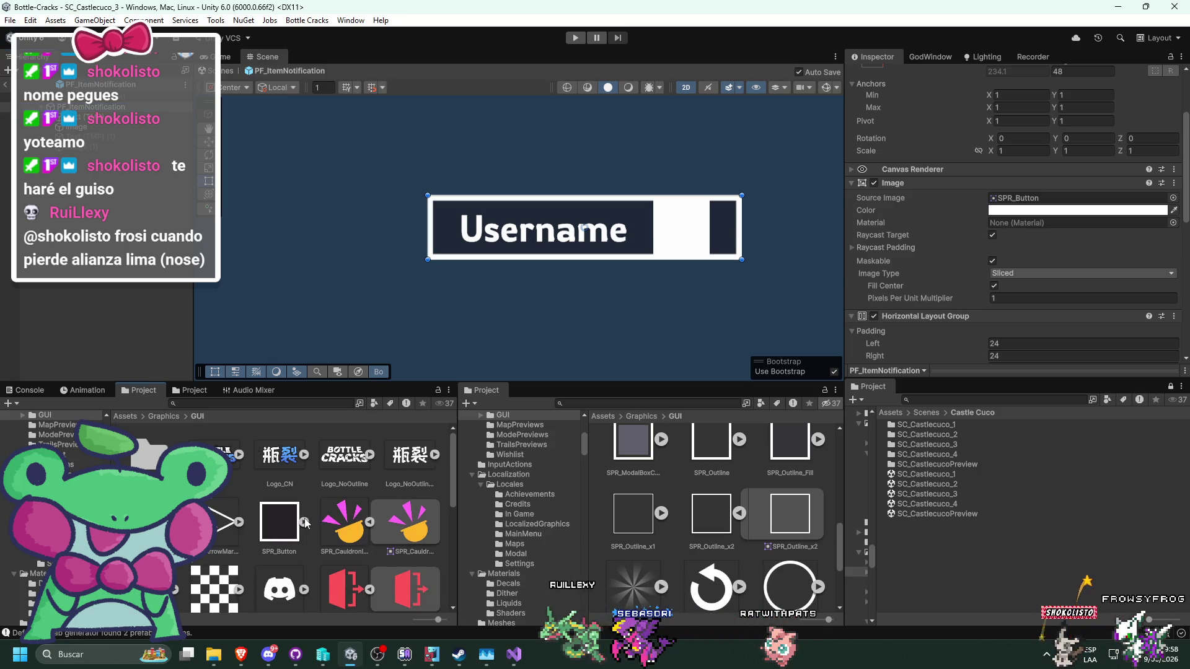
pyautogui.scroll(-3, 304, 519)
pyautogui.scroll(3, 304, 514)
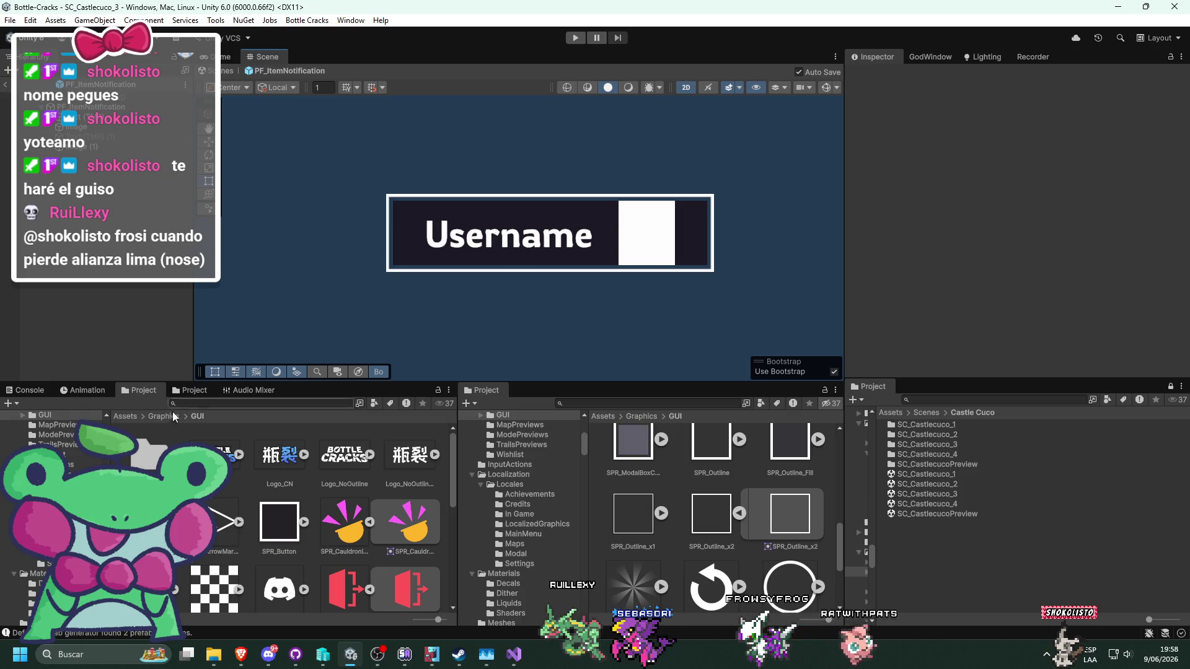
# Open the SC_PersistentInLevel scene from the Scenes folder.
pyautogui.click(926, 413)
pyautogui.click(946, 544)
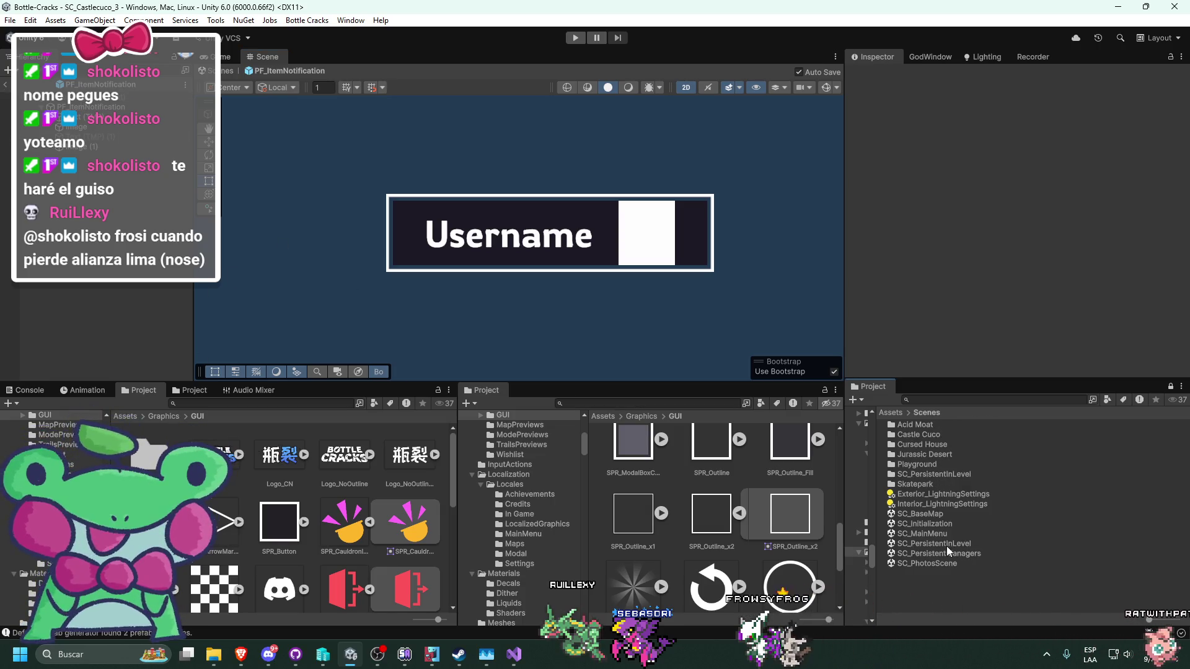
pyautogui.doubleClick(945, 544)
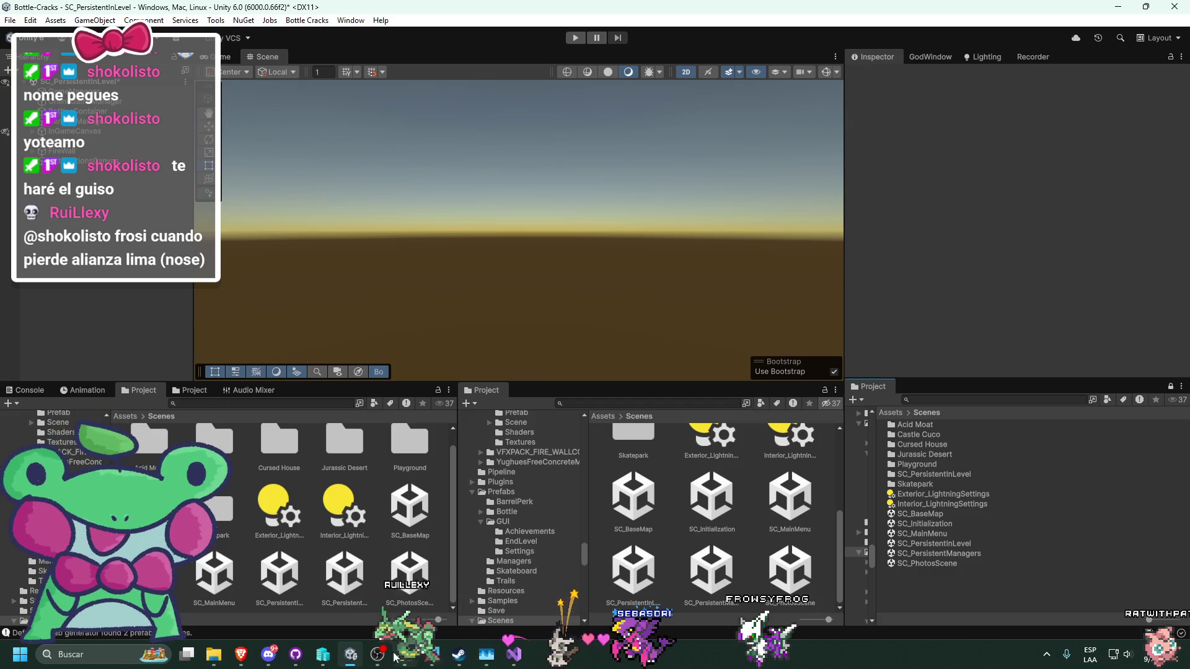
# In GitHub Desktop, discard changes to SC_Castlecuco_3.unity and the adjacent changed file.
pyautogui.click(295, 655)
pyautogui.press('Up')
pyautogui.keyDown('ctrl'); pyautogui.click(161, 201); pyautogui.keyUp('ctrl')
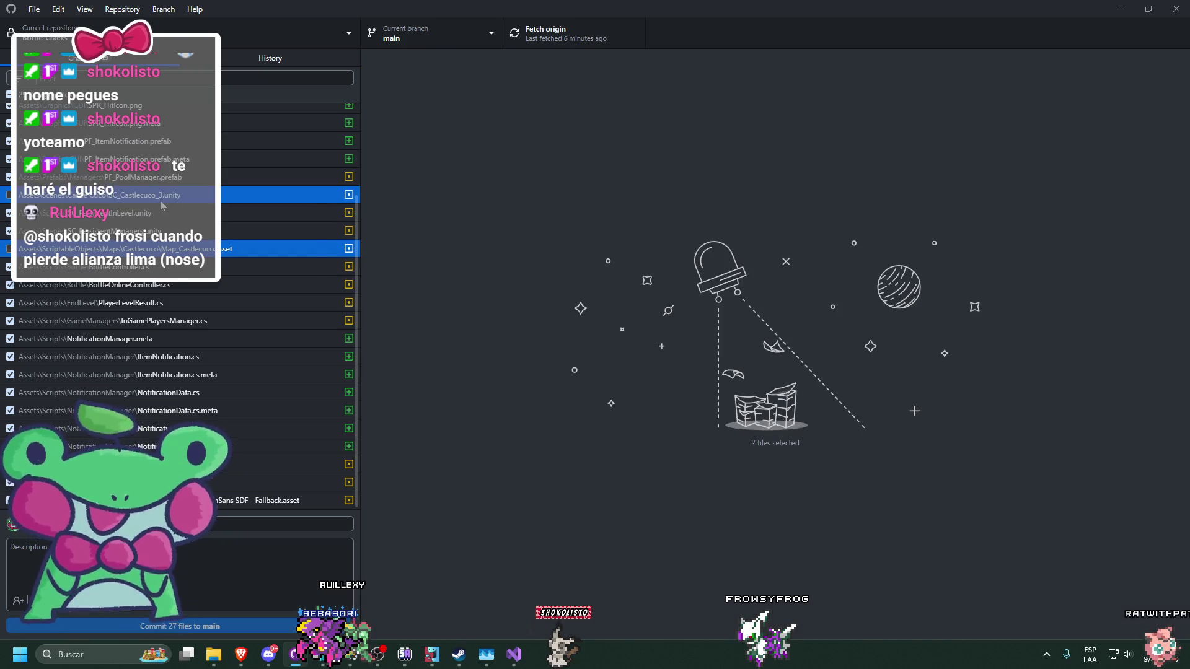
pyautogui.rightClick(161, 206)
pyautogui.click(198, 213)
pyautogui.click(619, 379)
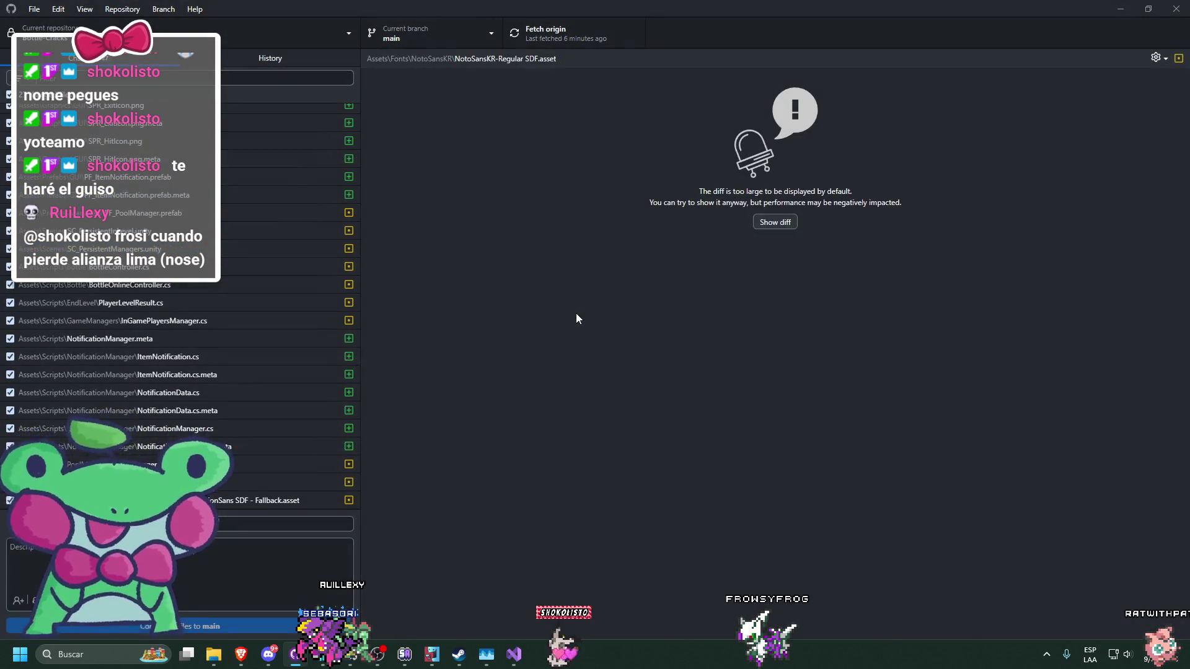
pyautogui.click(1119, 8)
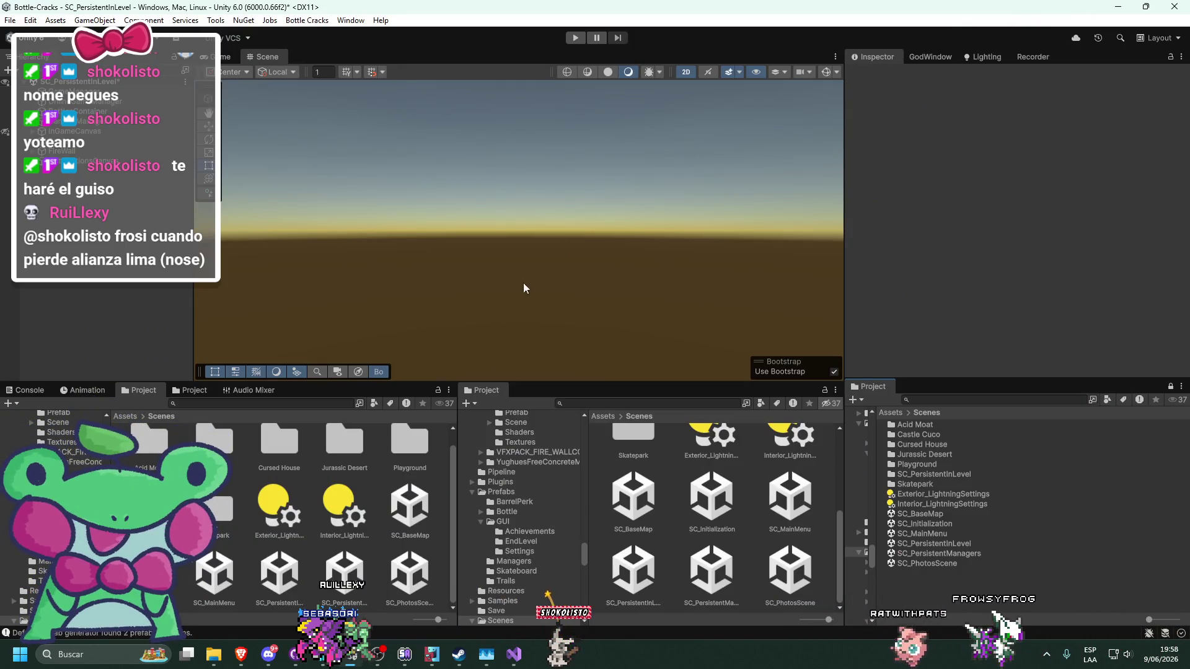
# Lower NotificationsCanvas's Movement Duration from 0.5 to 0.38 and open the NotificationManager script.
pyautogui.click(87, 161)
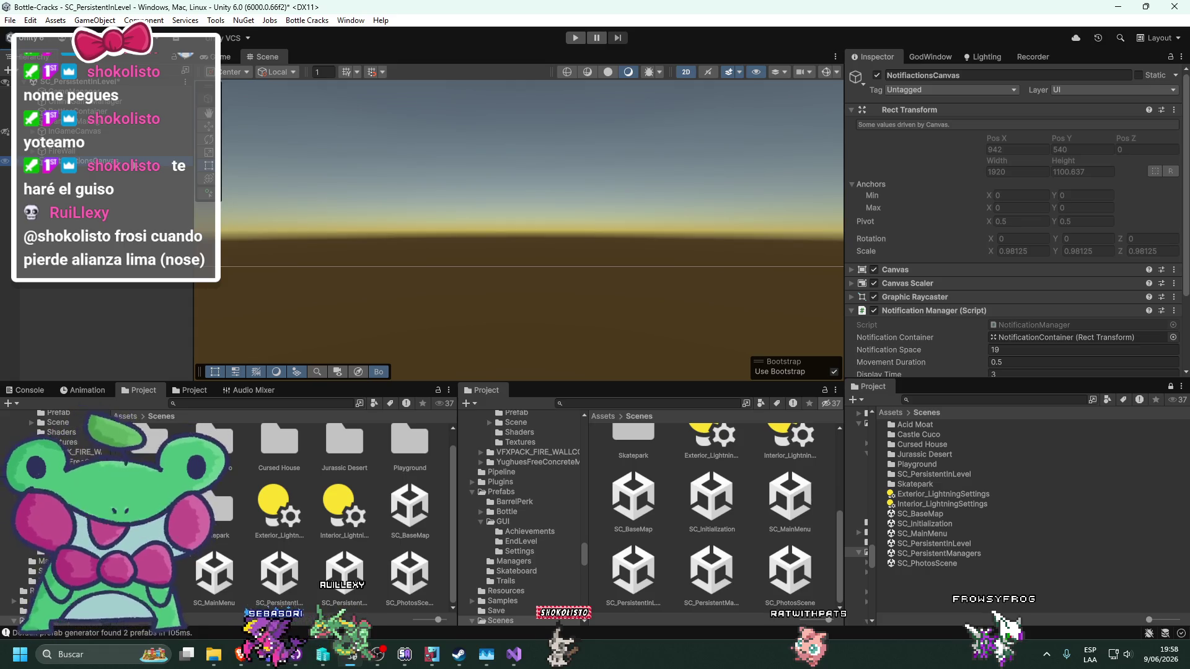
pyautogui.scroll(-3, 874, 311)
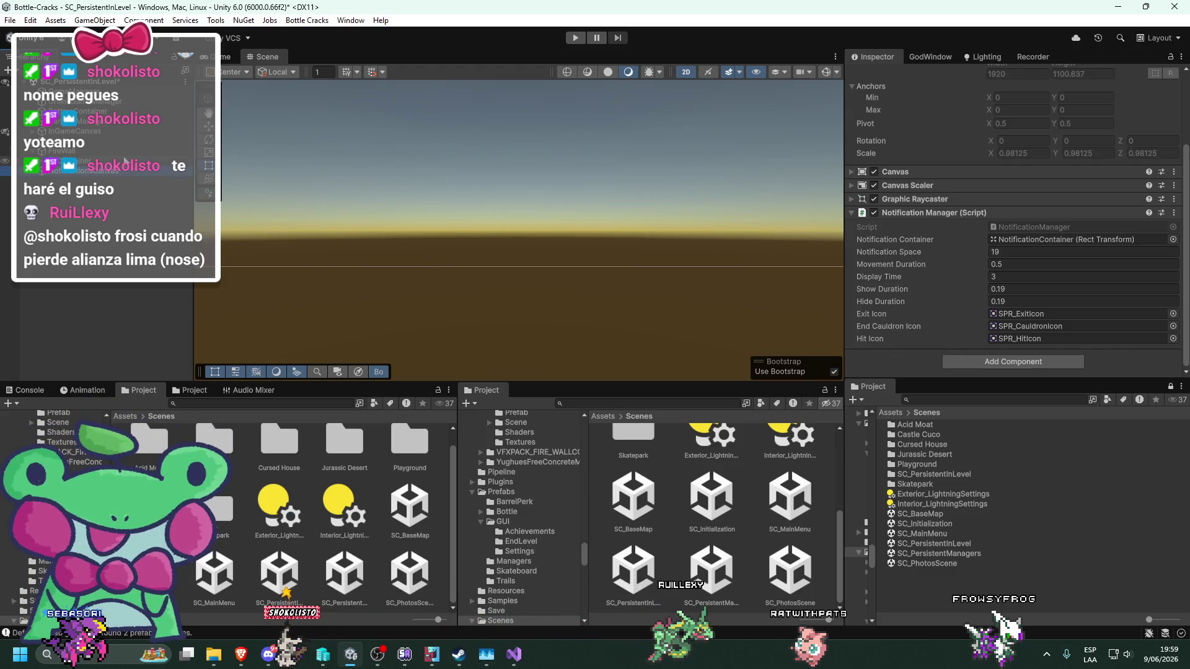
pyautogui.click(83, 155)
pyautogui.click(106, 172)
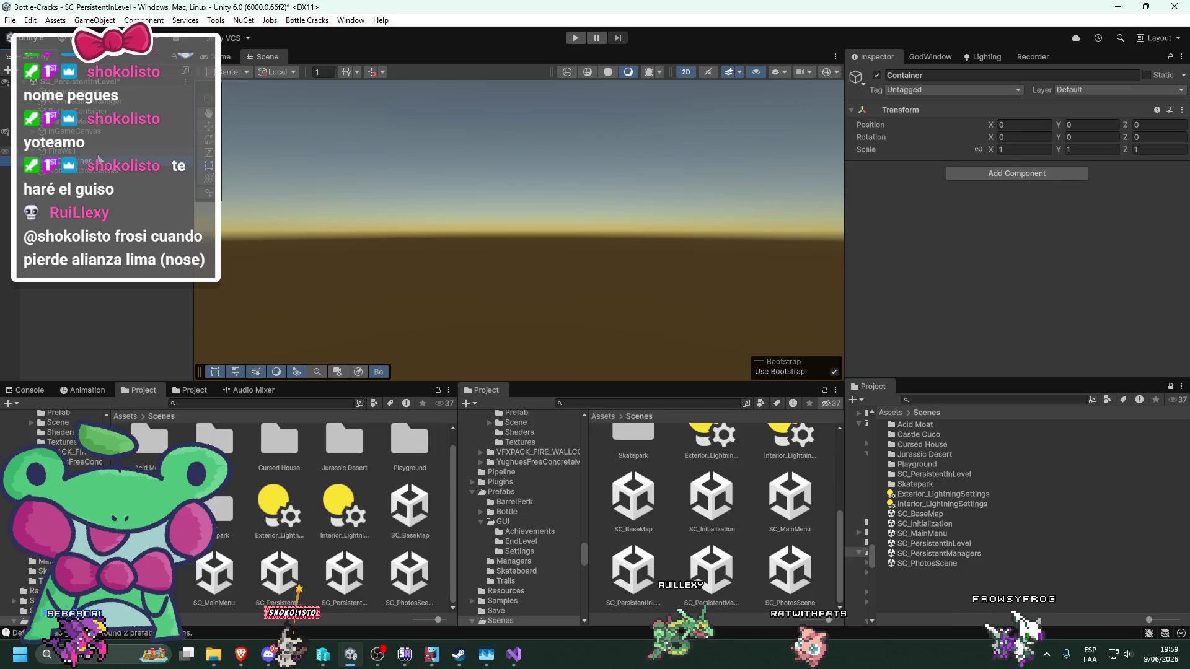
pyautogui.scroll(-3, 890, 344)
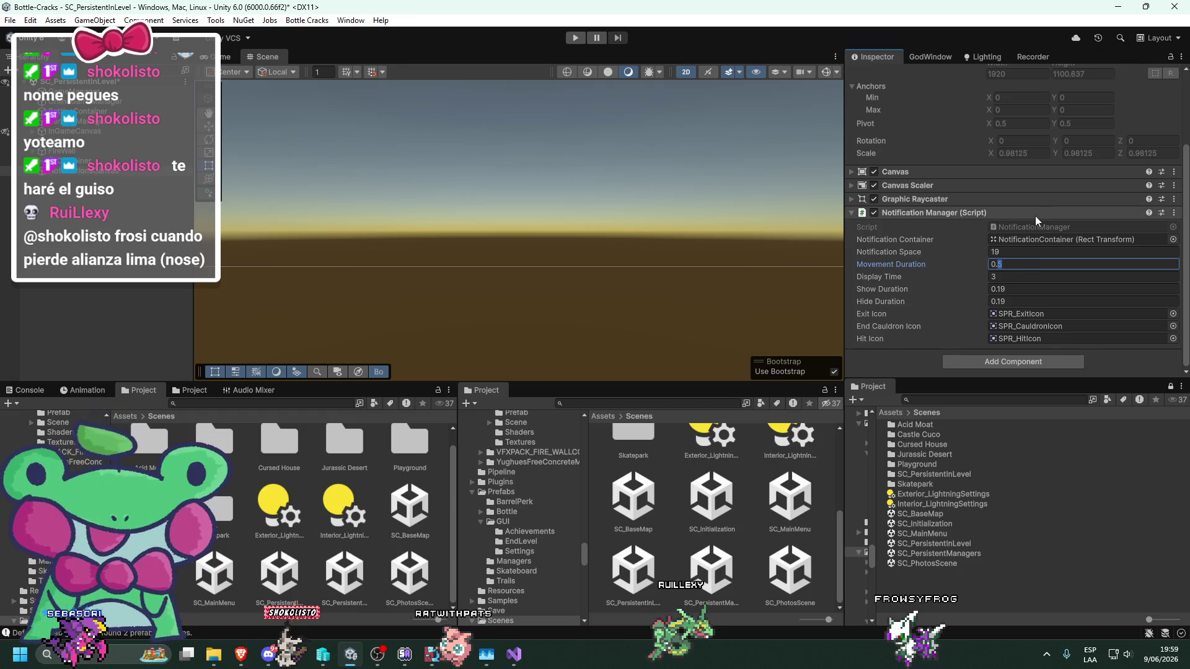
pyautogui.write('38')
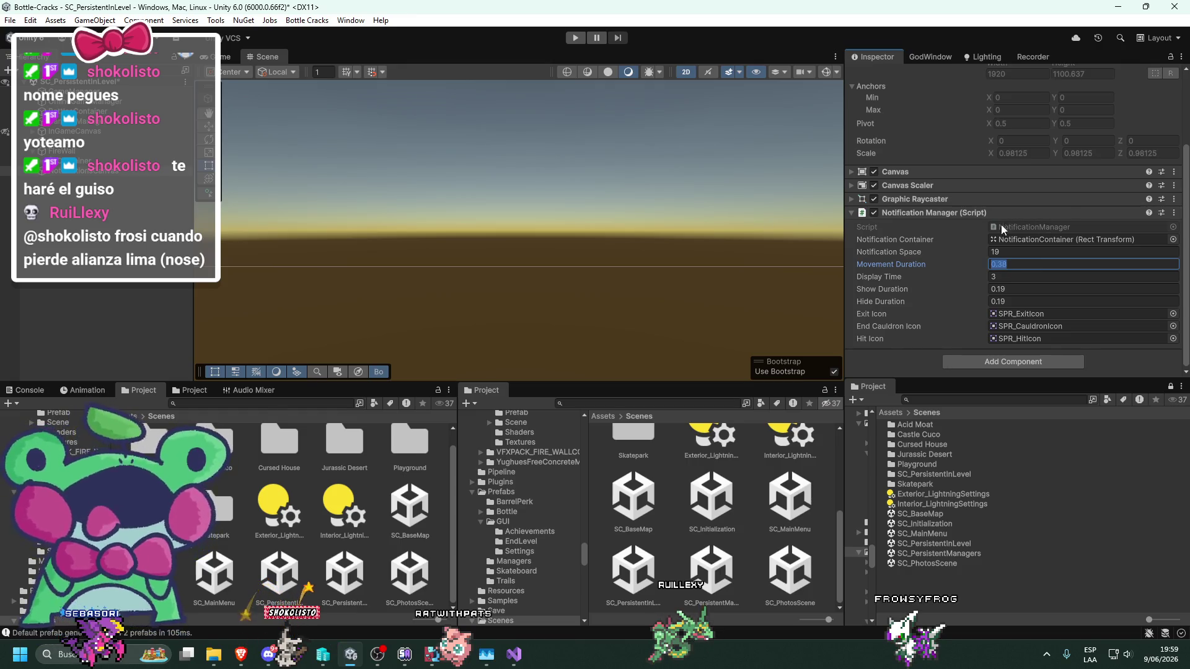
pyautogui.doubleClick(999, 225)
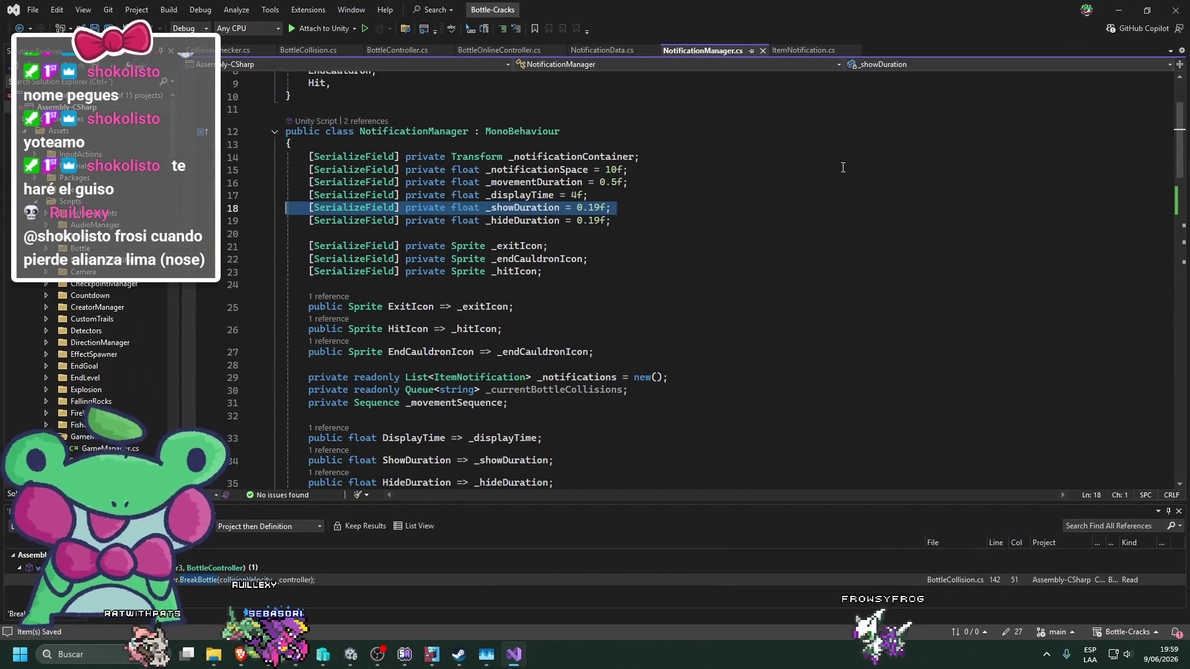
# Delete the _movementDuration field, time the DOAnchorPosY tween with _showDuration, and save NotificationManager.cs.
pyautogui.press('Up')
pyautogui.press('Up')
pyautogui.hotkey('ctrl', 'x')
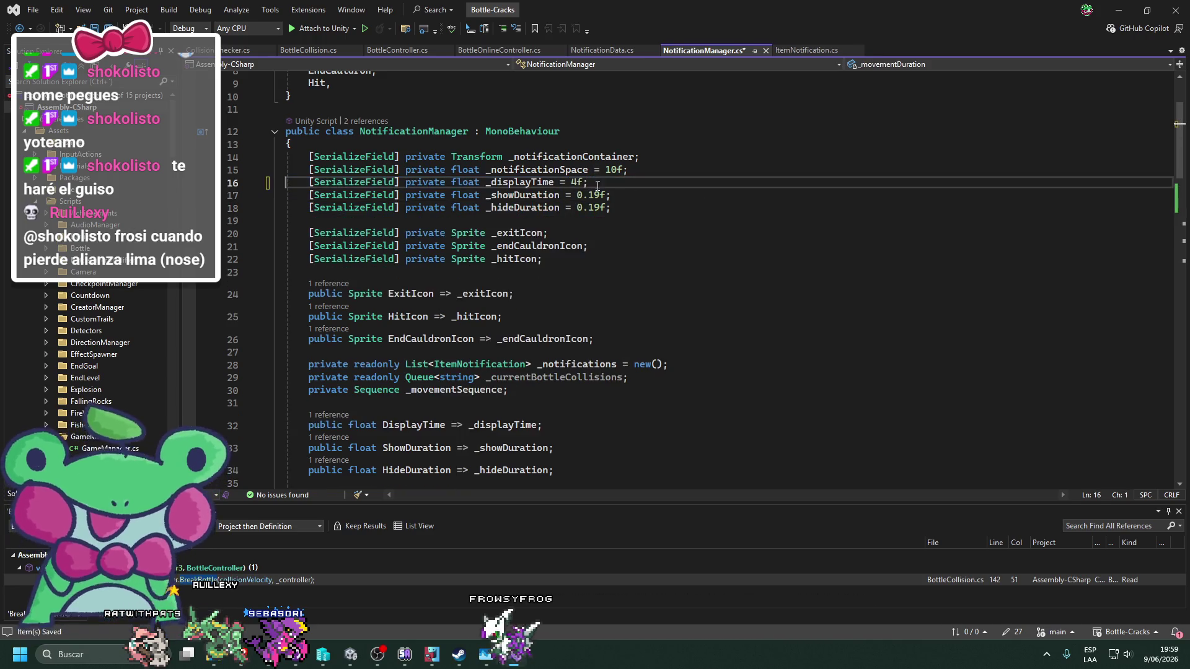
pyautogui.scroll(-20, 638, 191)
pyautogui.scroll(8, 649, 285)
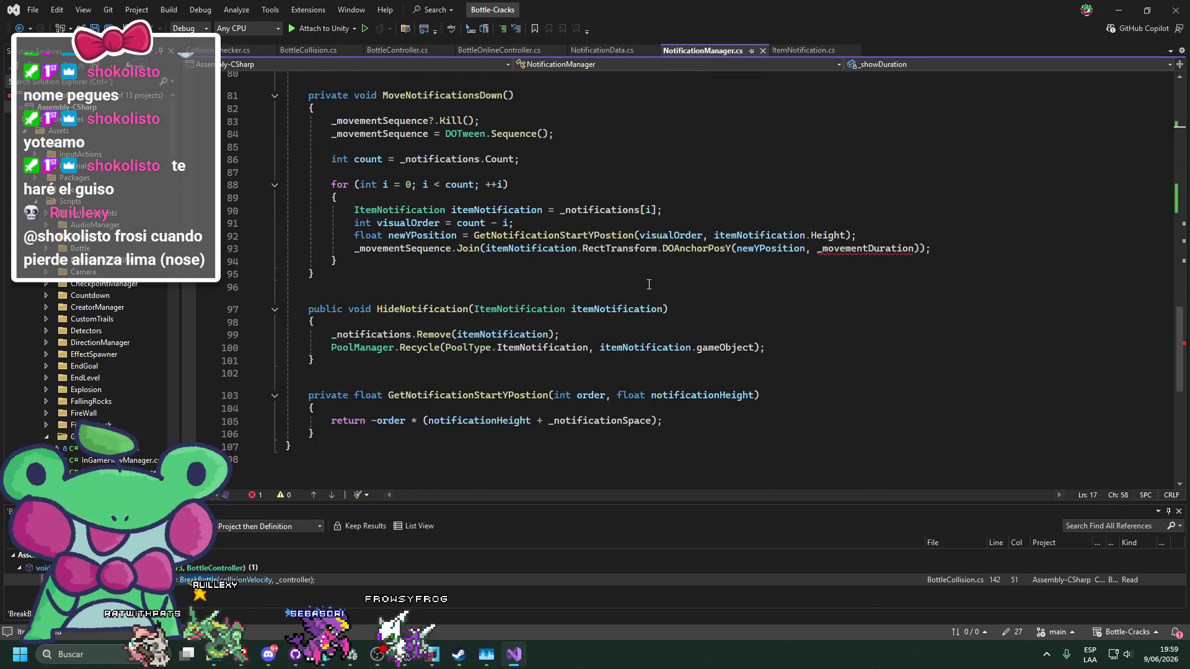
pyautogui.hotkey('ctrl', 'Delete')
pyautogui.write('shpow')
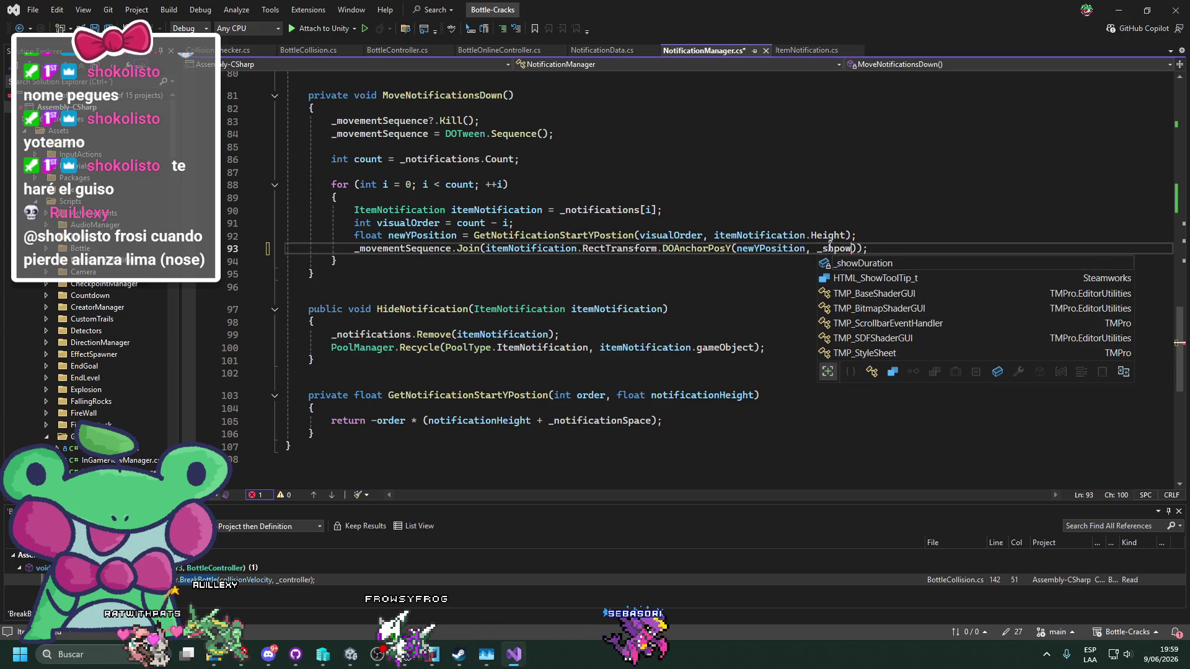
pyautogui.press('Tab')
pyautogui.hotkey('ctrl', 's')
pyautogui.click(1117, 7)
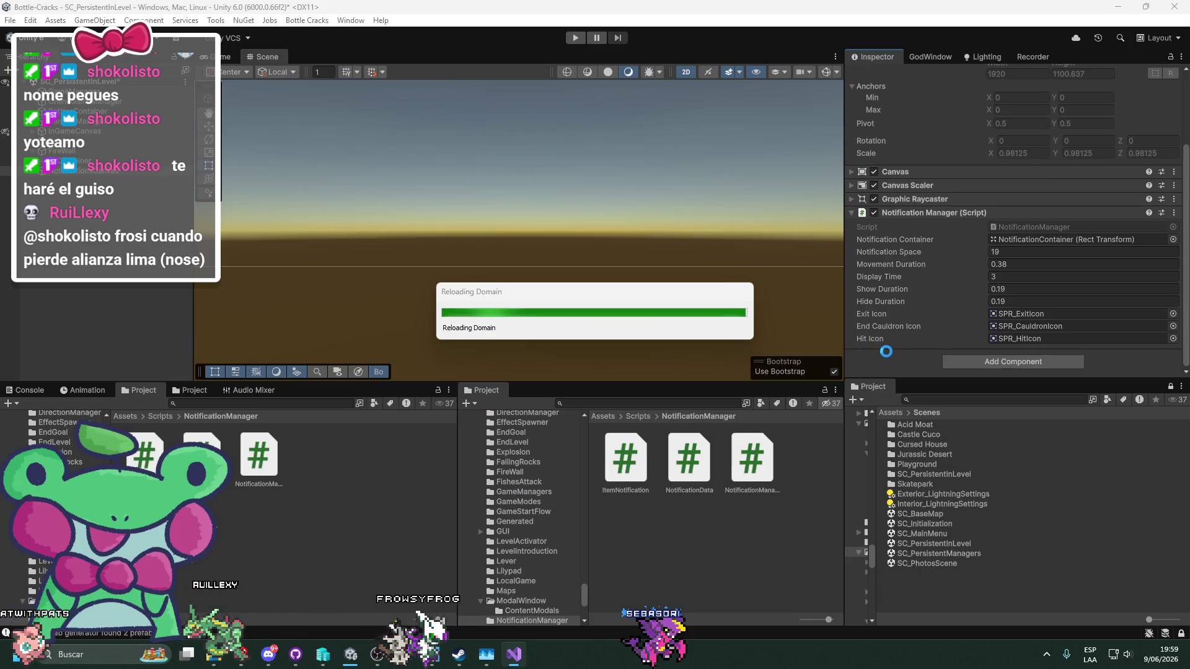
pyautogui.click(243, 658)
# Play the Super Battle Golf video from YouTube watch history, skip ahead and pause it.
pyautogui.click(326, 12)
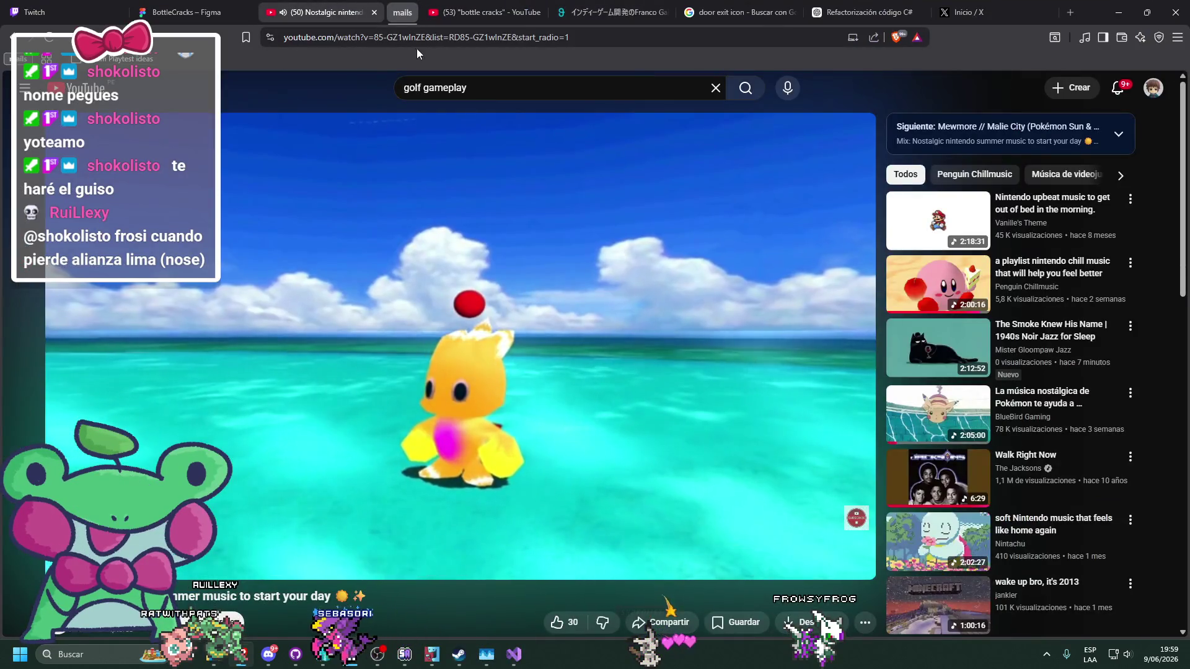
pyautogui.click(24, 88)
pyautogui.click(56, 477)
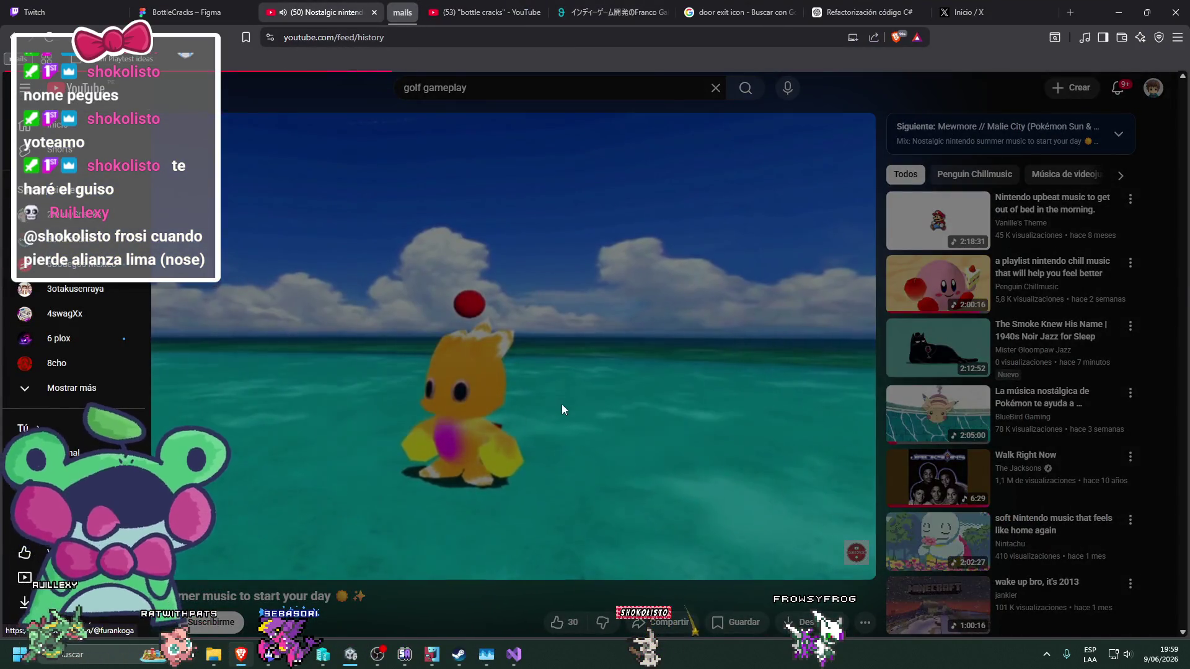
pyautogui.scroll(-5, 367, 286)
pyautogui.scroll(2, 368, 287)
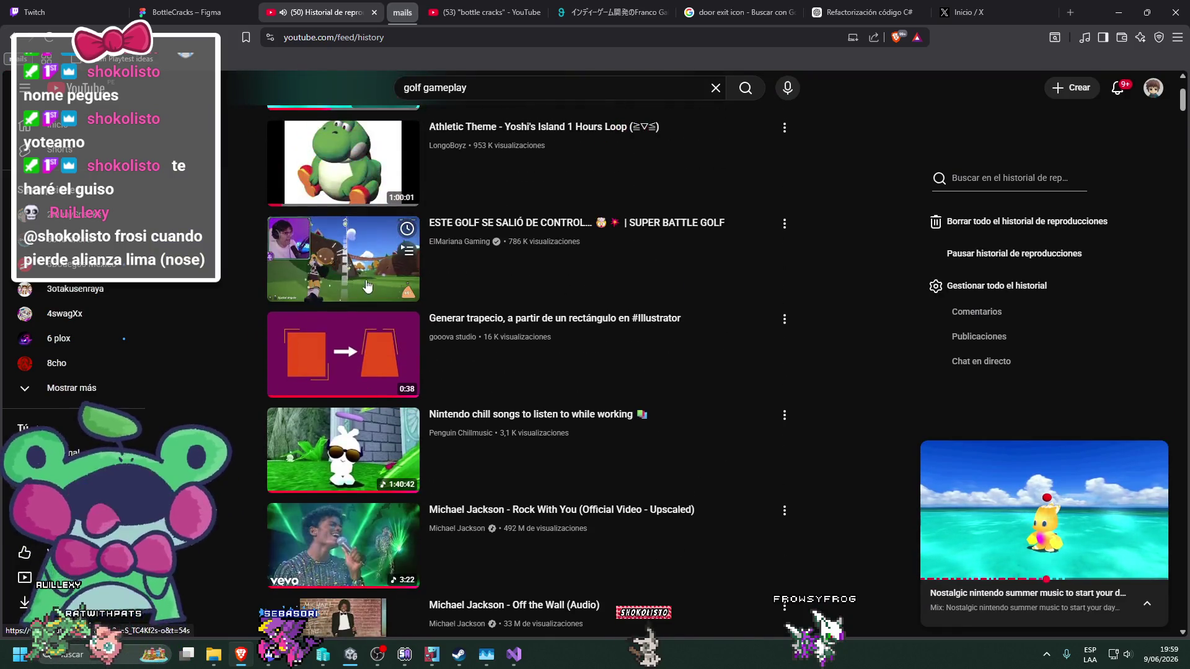
pyautogui.click(367, 286)
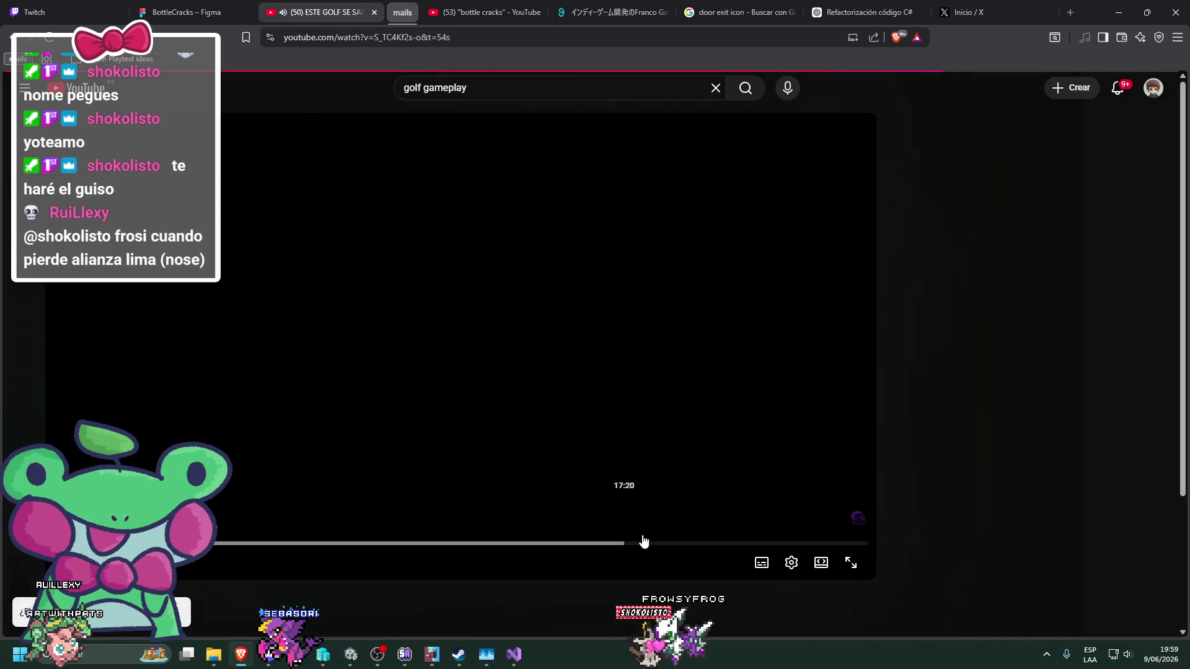
pyautogui.click(254, 545)
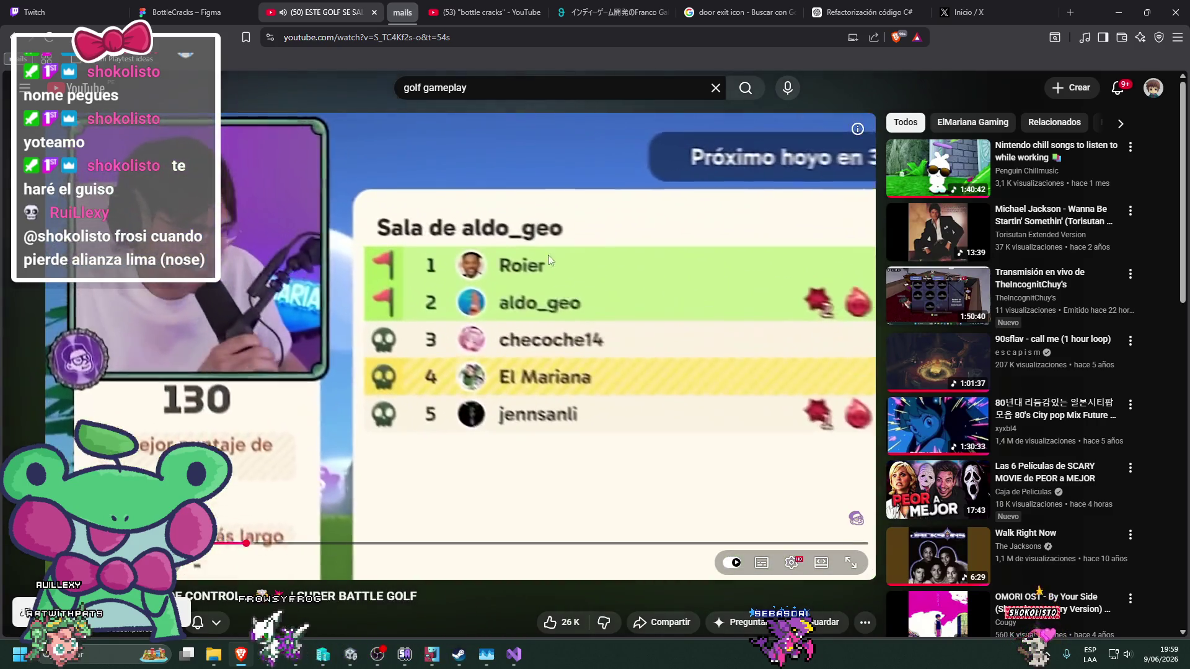
pyautogui.click(548, 255)
# Browse the golf gameplay search results and preview the Silviogamer golf video.
pyautogui.click(745, 90)
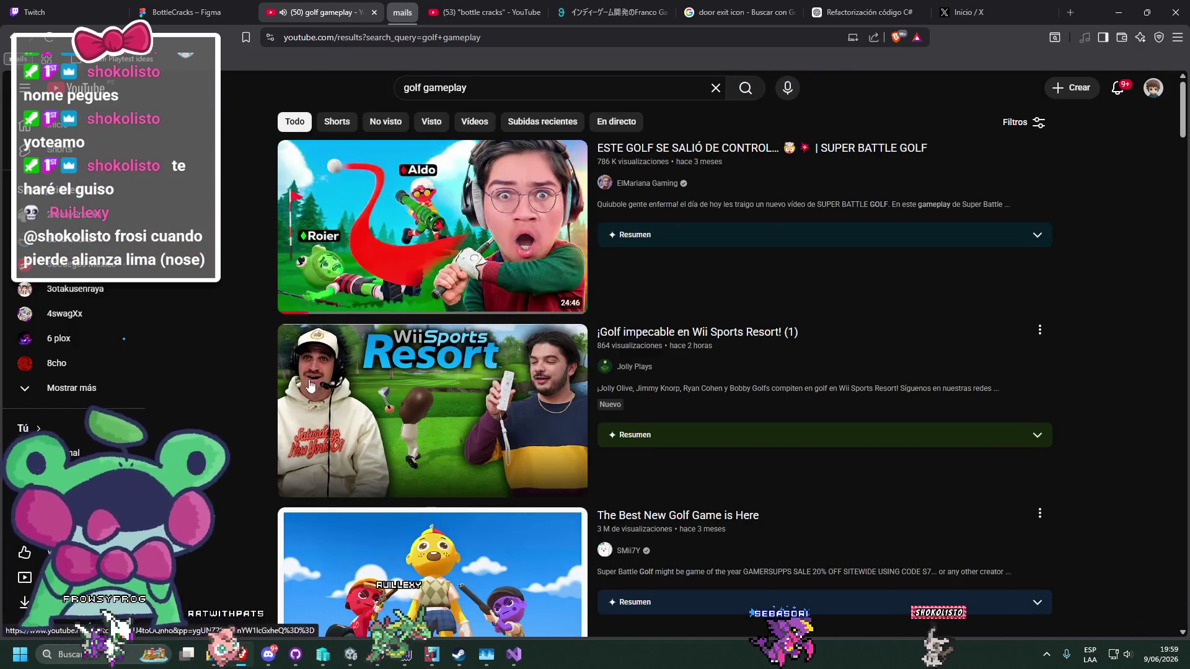
pyautogui.scroll(-3, 321, 381)
pyautogui.scroll(-2, 270, 383)
pyautogui.scroll(-4, 271, 386)
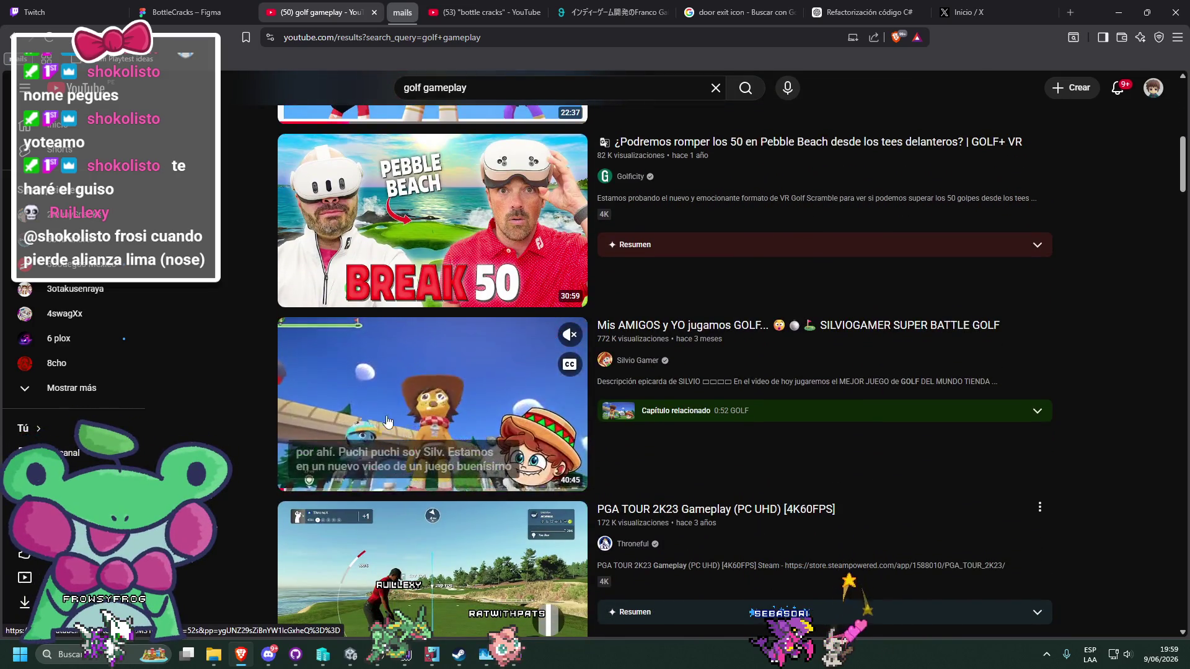
pyautogui.click(384, 423)
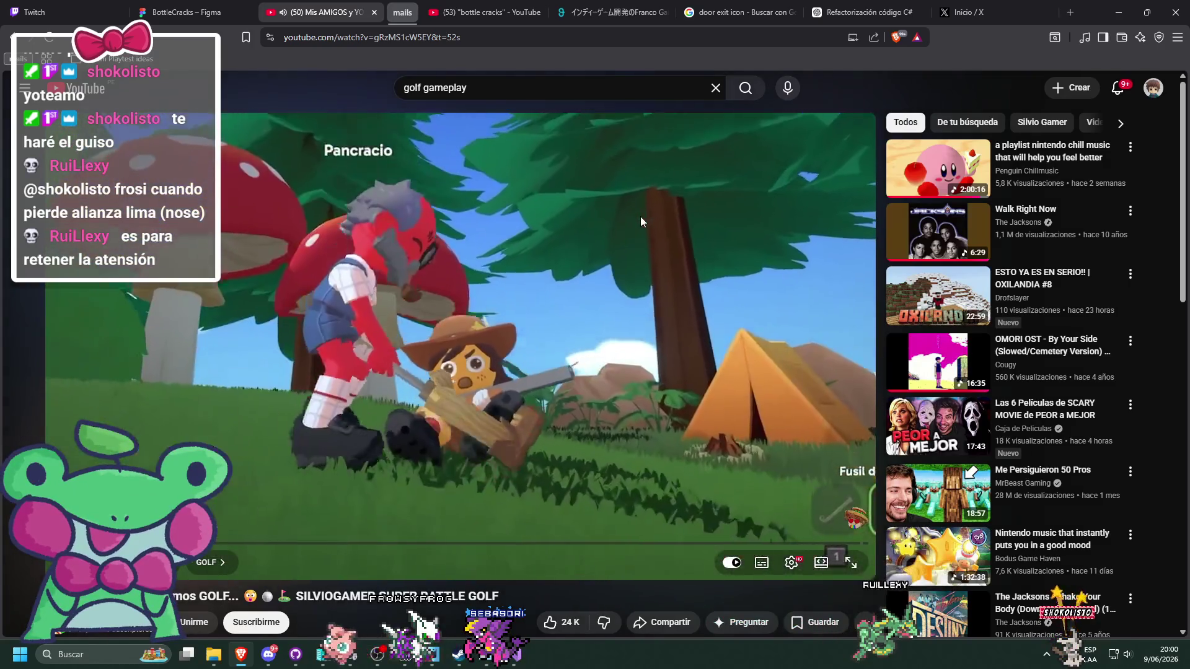
pyautogui.hotkey('alt', 'Left')
pyautogui.scroll(-10, 422, 389)
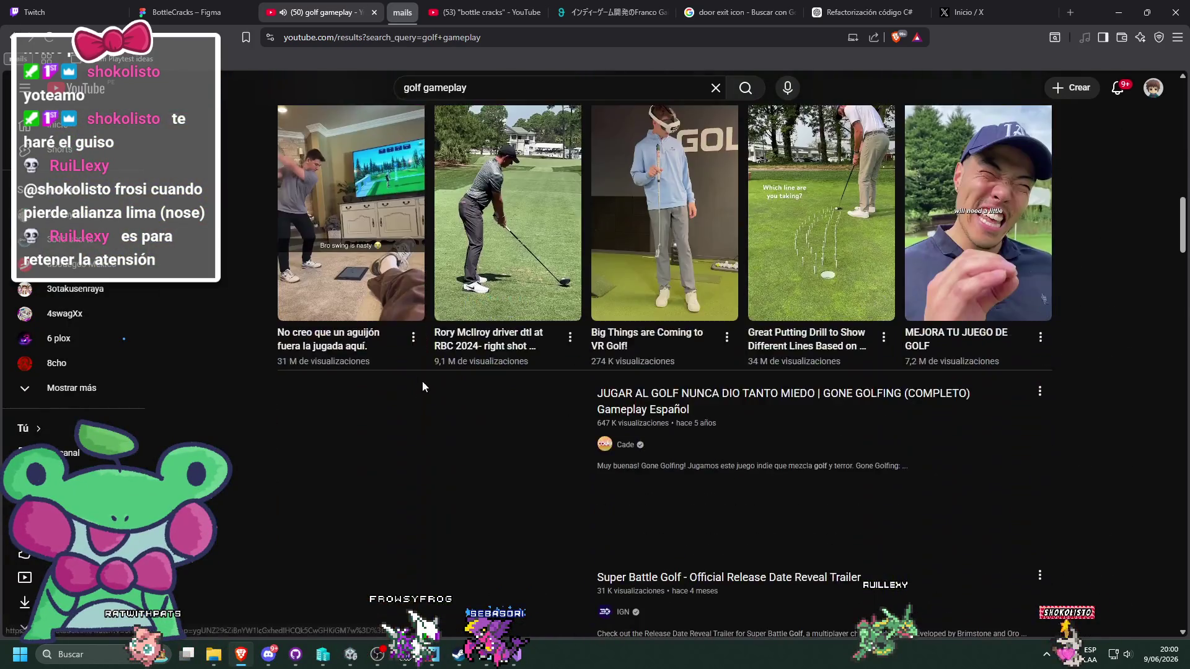
# Search 'golf gameplay live', watch the Super Battle Golf full stream, then pause it.
pyautogui.click(545, 89)
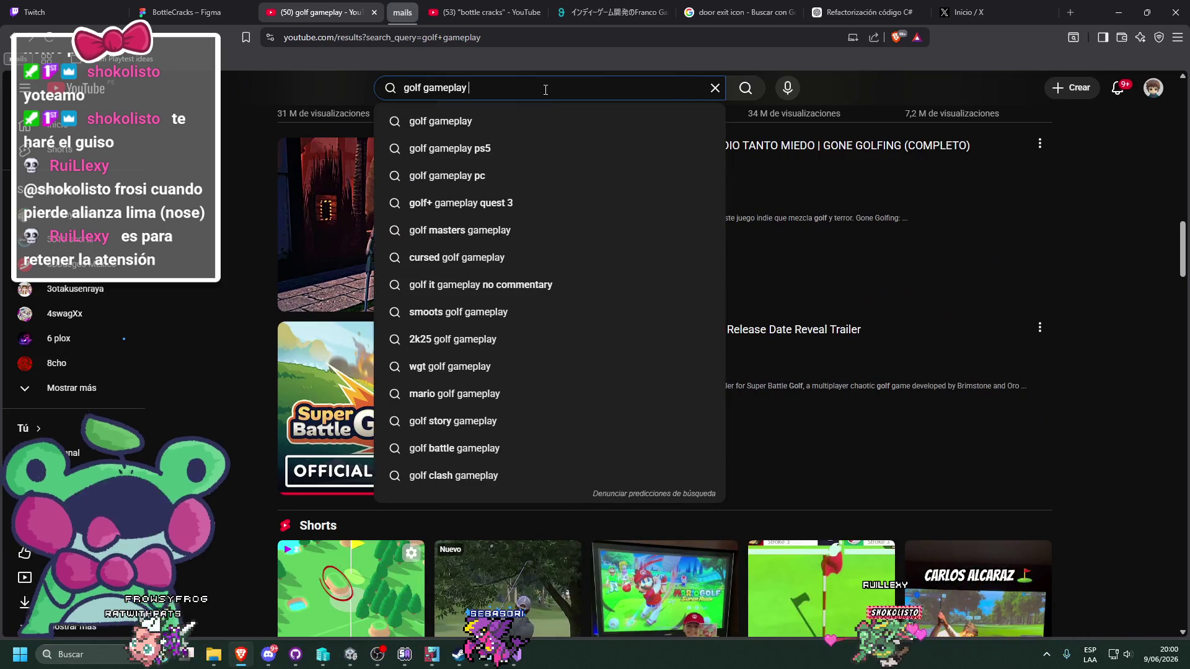
pyautogui.write('live')
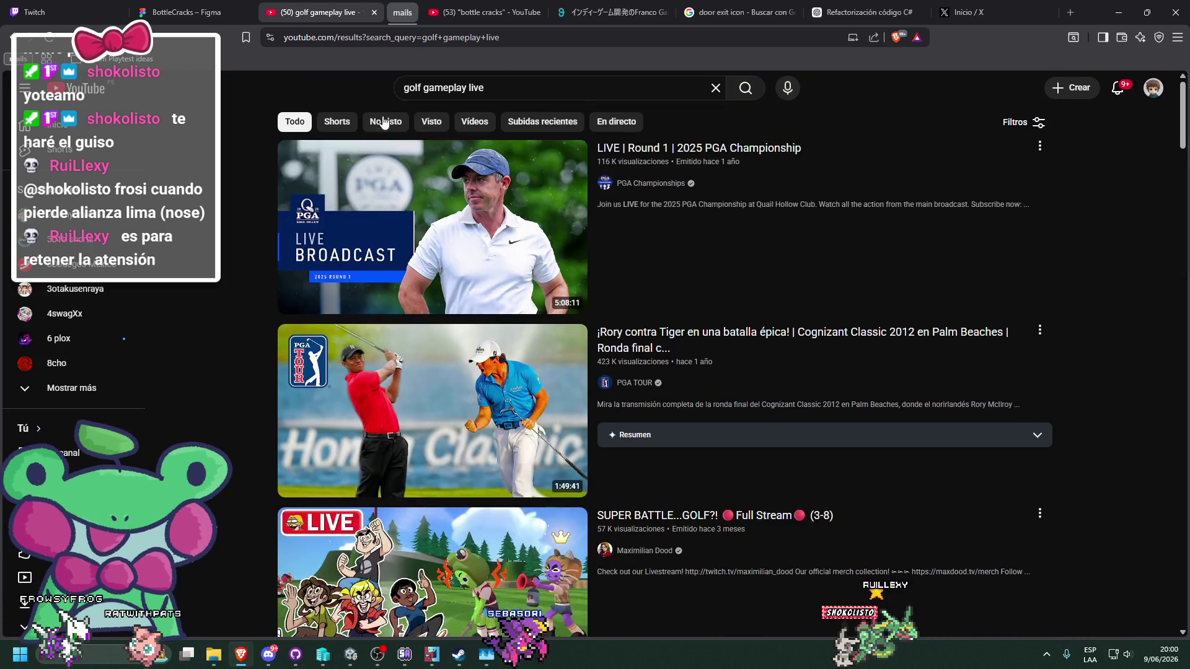
pyautogui.scroll(-4, 390, 336)
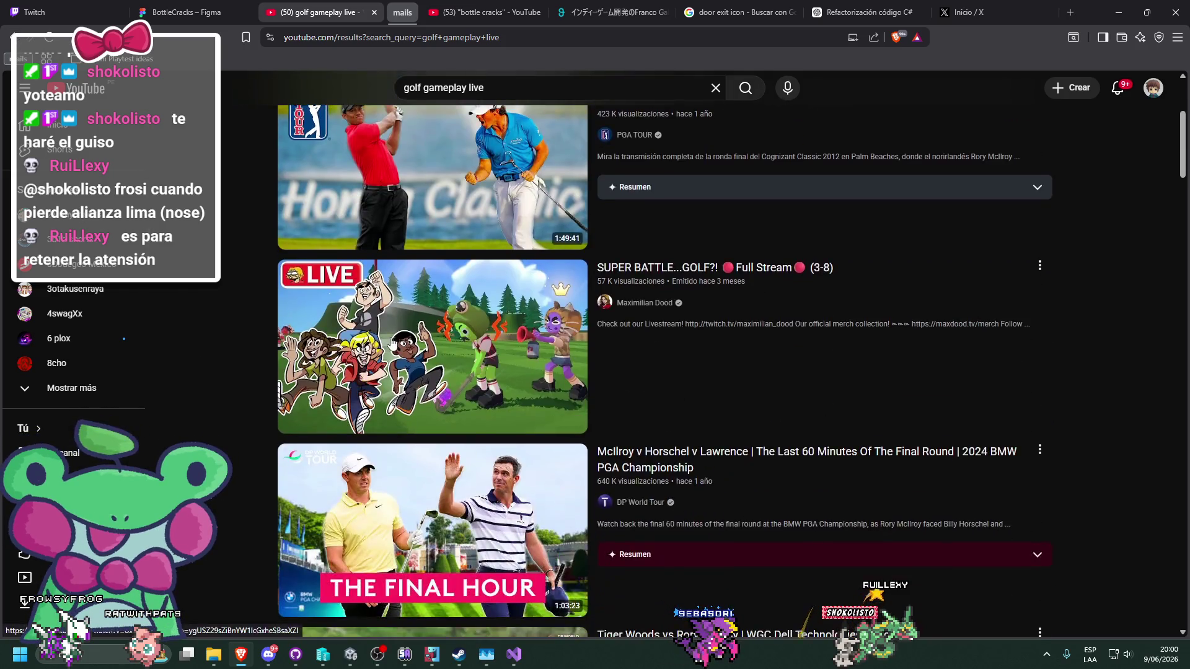
pyautogui.click(391, 336)
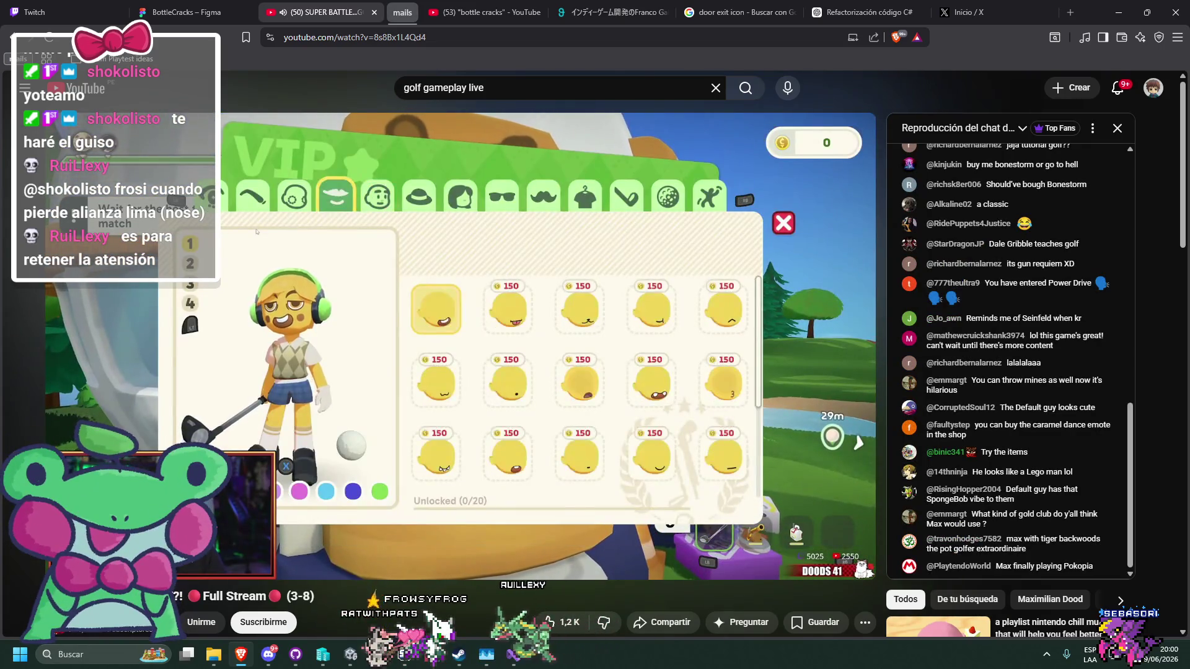
pyautogui.click(371, 571)
pyautogui.click(1147, 11)
pyautogui.click(1126, 6)
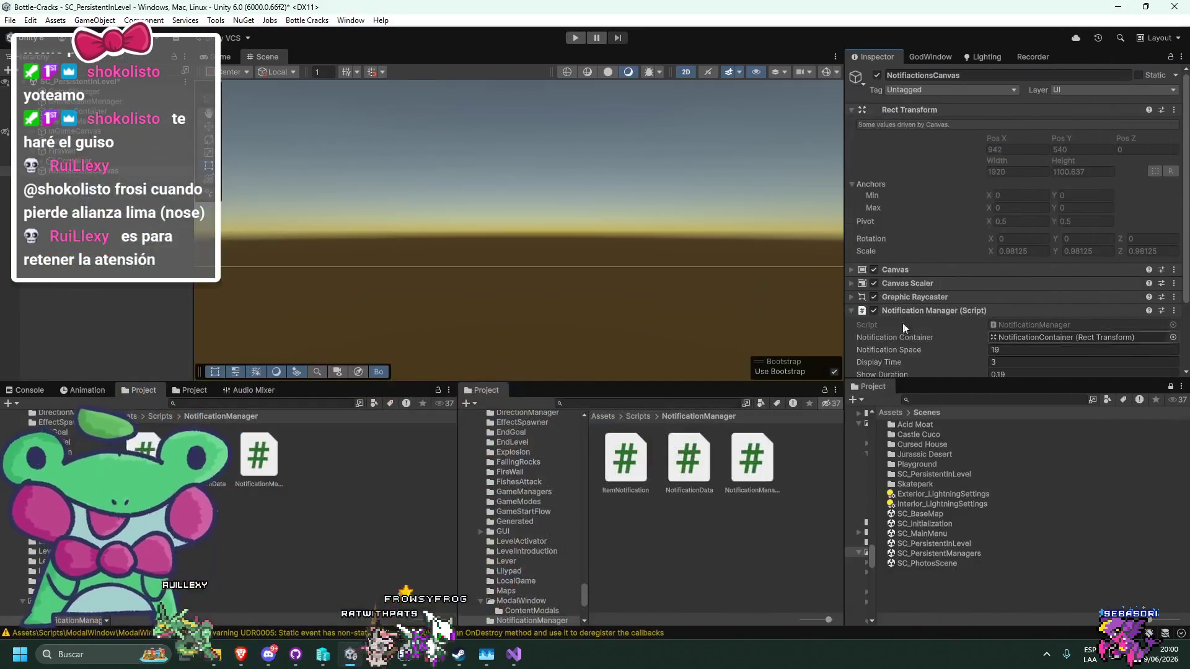
# Enter Display Time 4, Show Duration 0.38 and Hide Duration 1, then review the Console.
pyautogui.write('4')
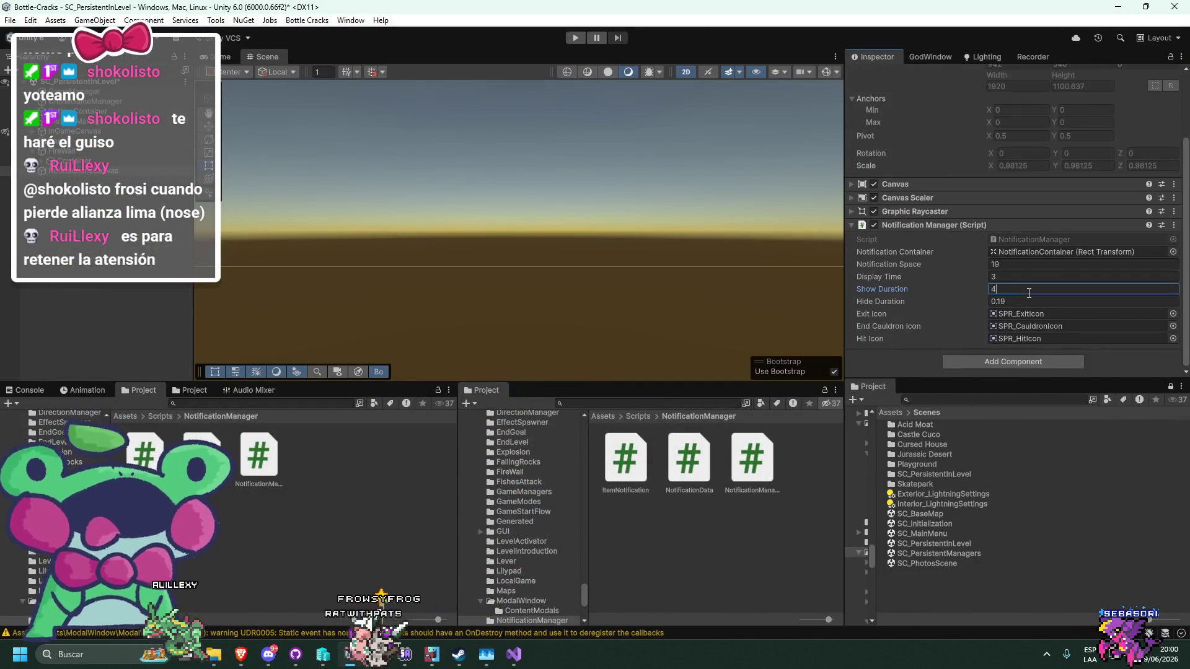
pyautogui.write('4')
pyautogui.click(1023, 301)
pyautogui.write('0.1')
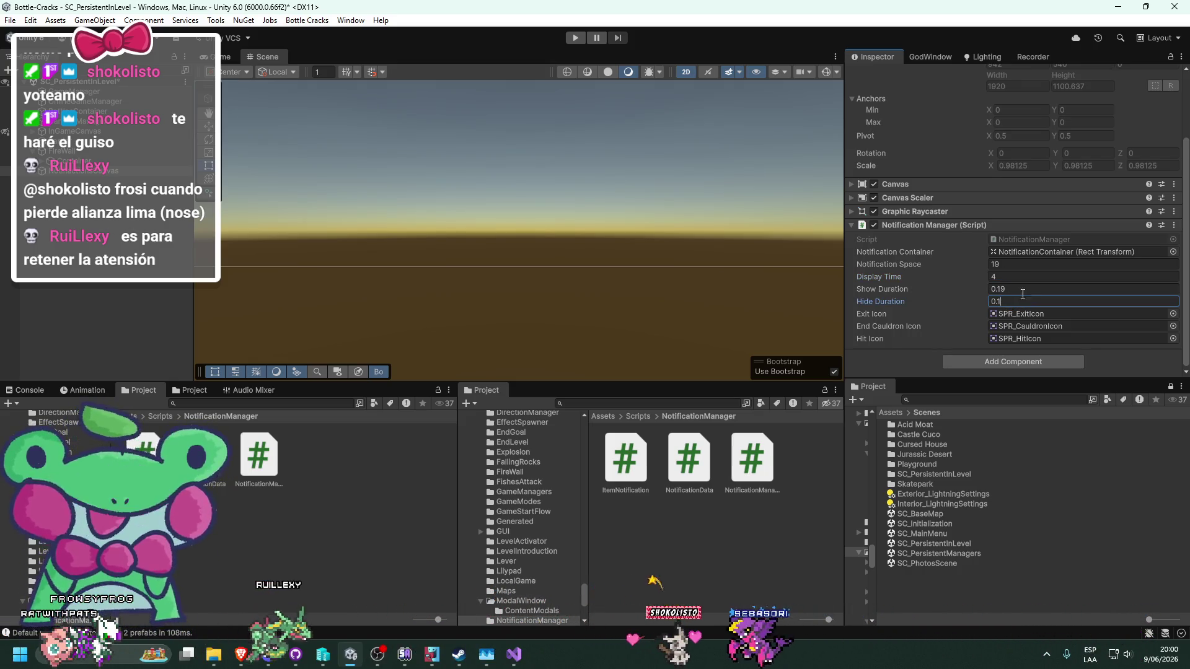
pyautogui.moveTo(1022, 299); pyautogui.dragTo(995, 303)
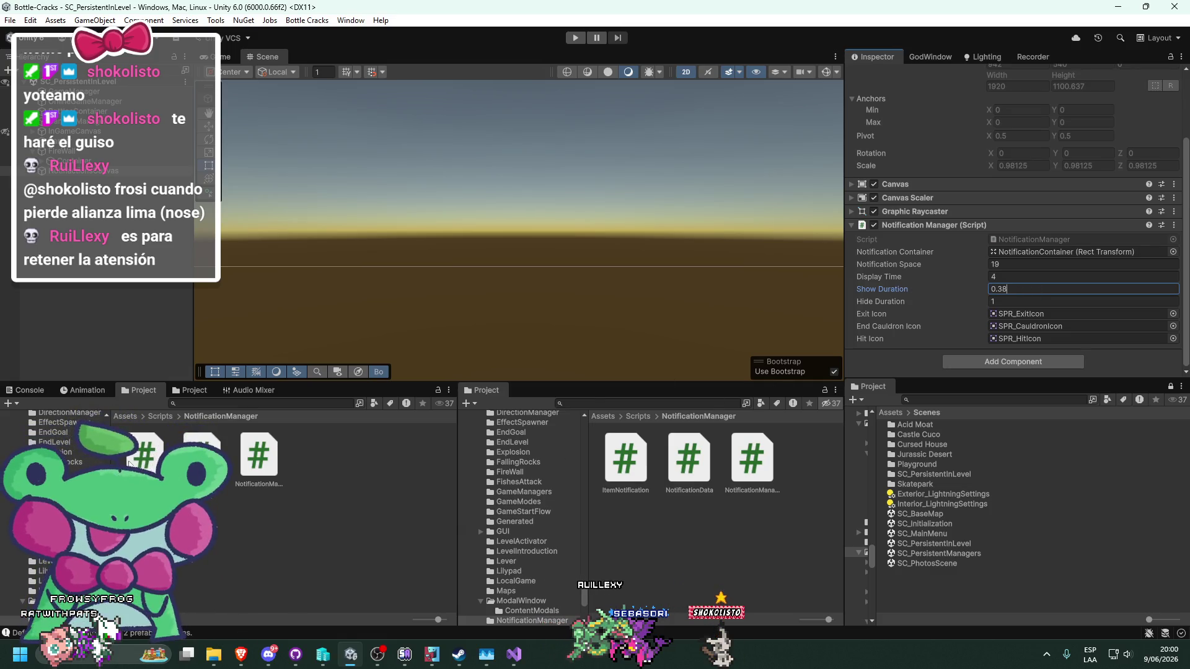
pyautogui.click(25, 389)
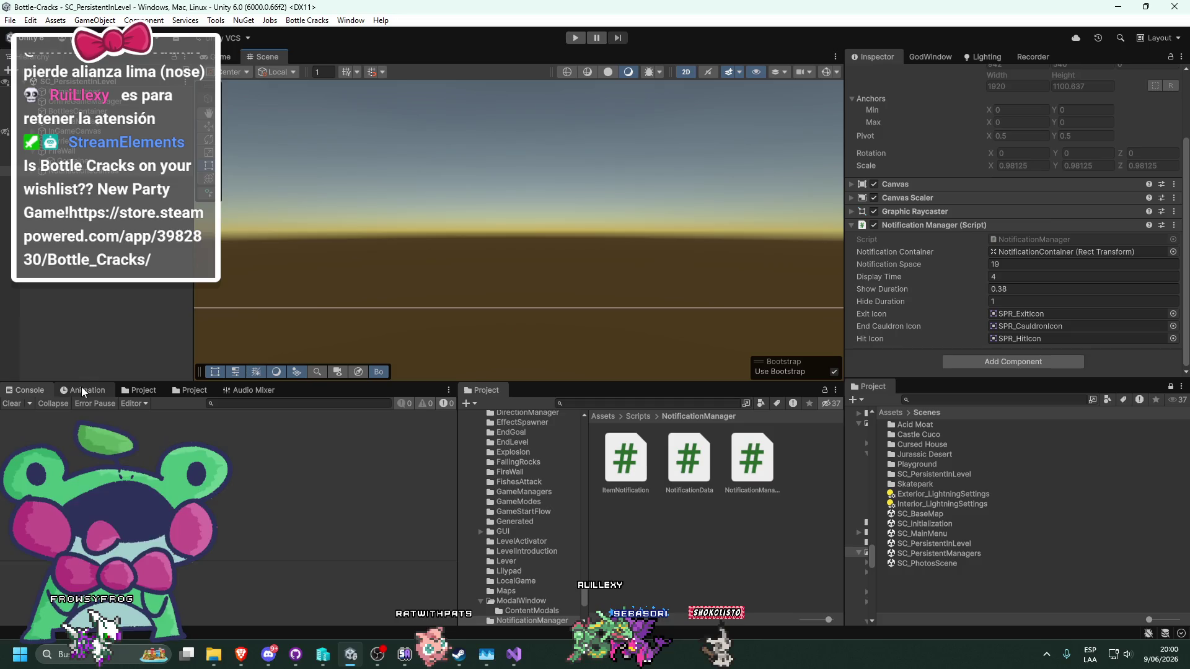
pyautogui.click(154, 391)
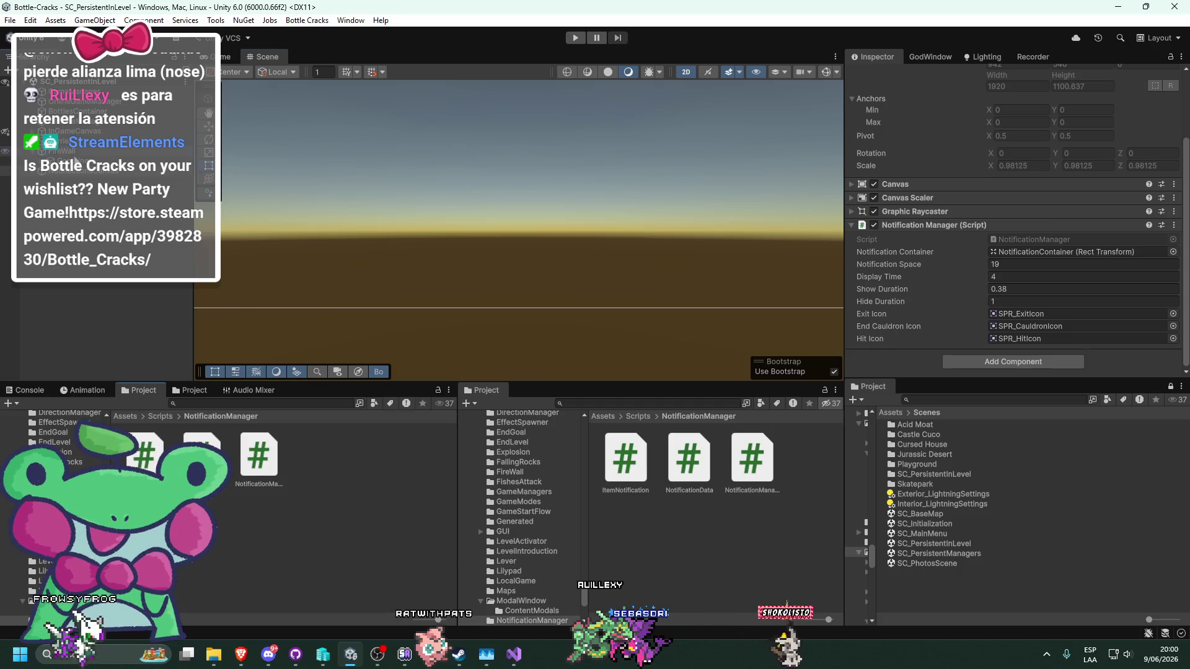
pyautogui.hotkey('alt', 'Tab')
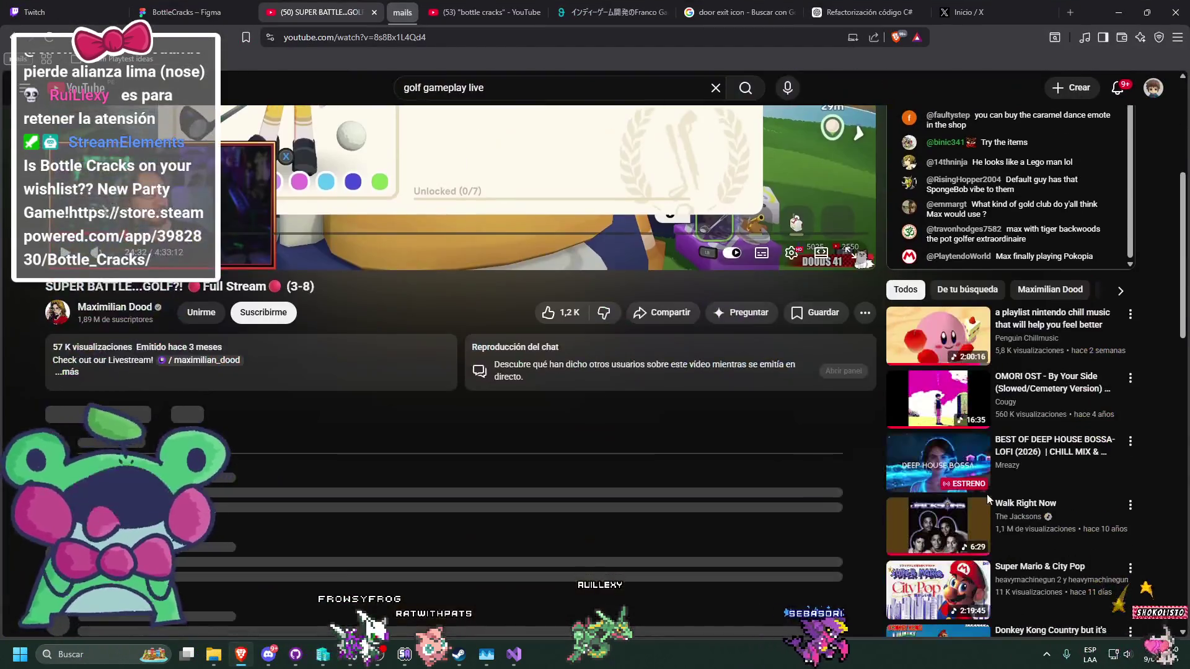
pyautogui.click(1119, 12)
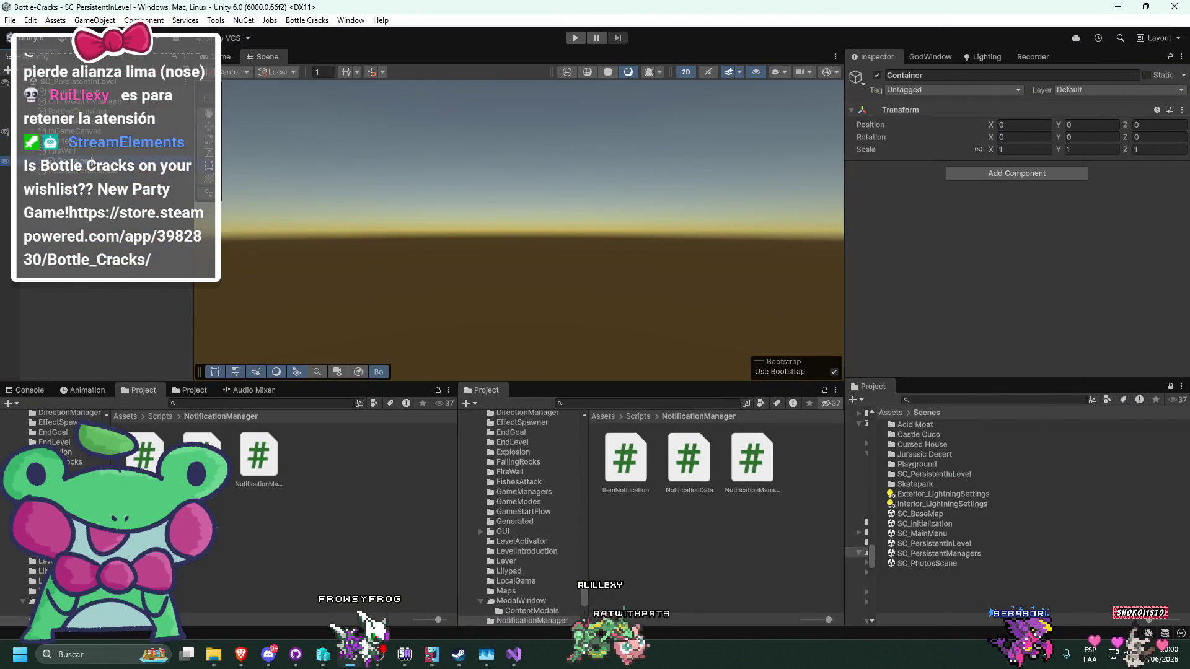
# Frame InGameCanvas, expand it and hide its other child panels in the scene.
pyautogui.click(74, 140)
pyautogui.doubleClick(75, 130)
pyautogui.press('Right')
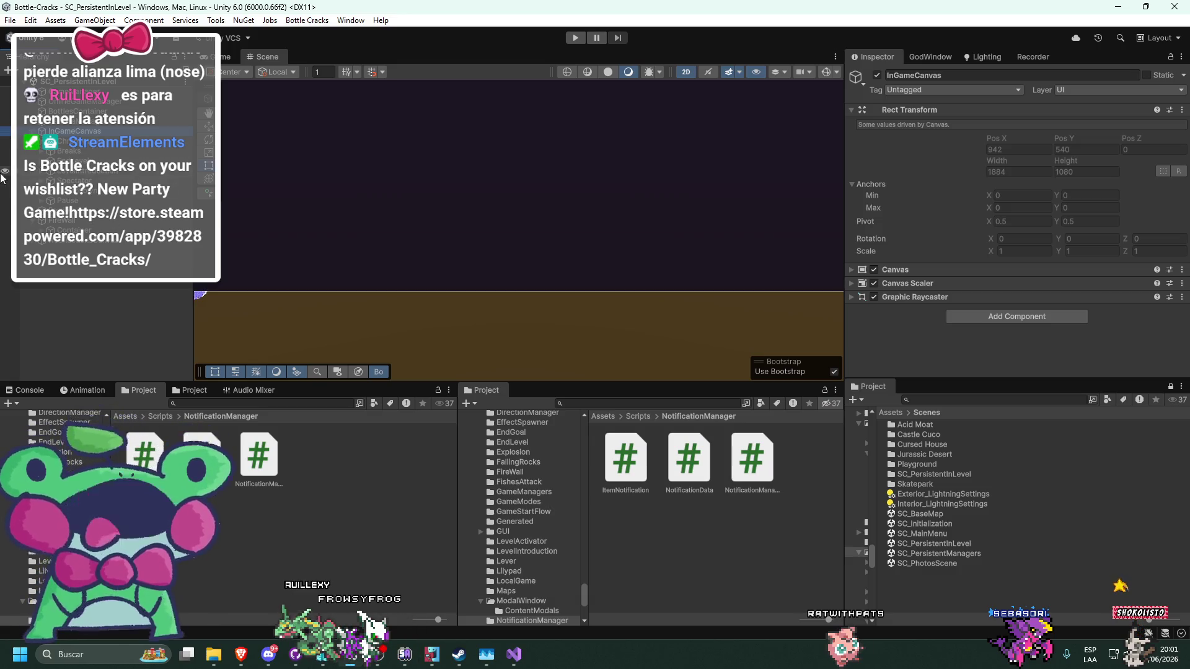
pyautogui.click(4, 170)
pyautogui.click(4, 191)
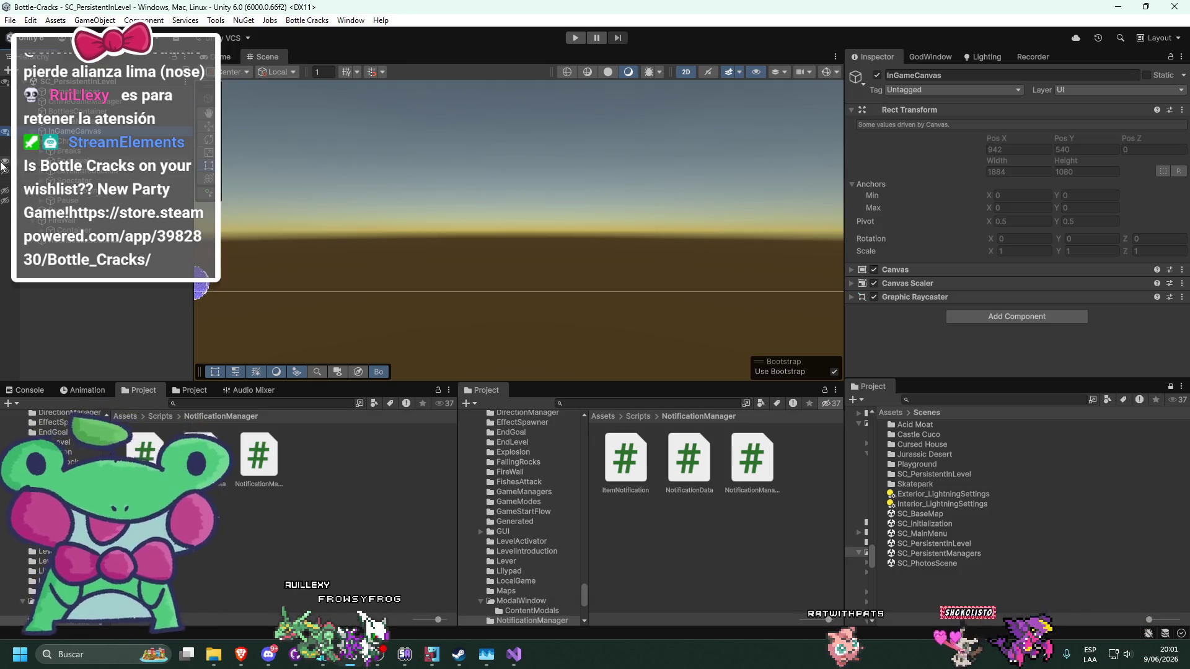
# Drill through Spectator, SpectatingContainer and PlayerData to the name box's Container and Border.
pyautogui.click(62, 180)
pyautogui.scroll(10, 483, 279)
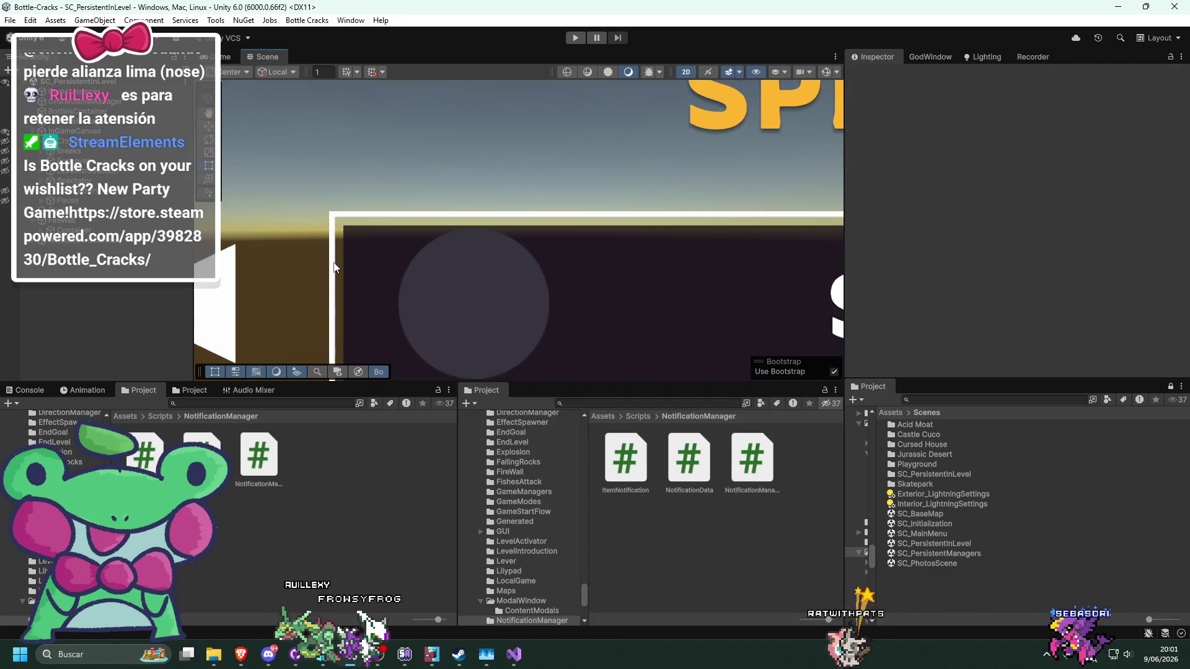
pyautogui.click(96, 183)
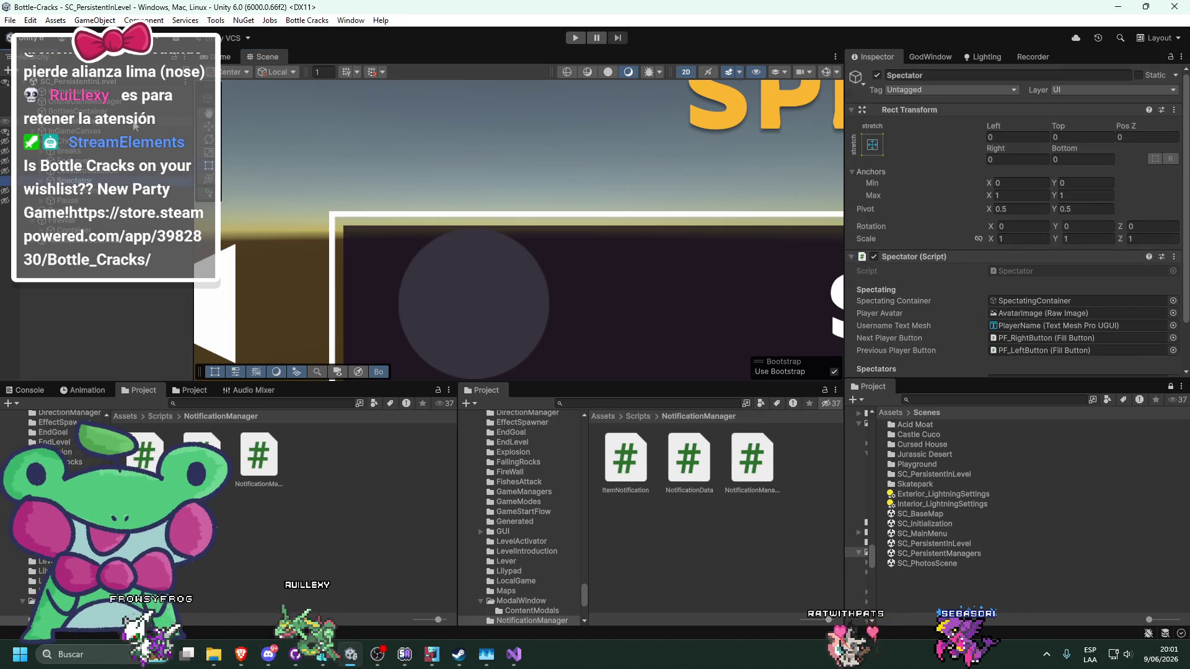
pyautogui.doubleClick(1034, 300)
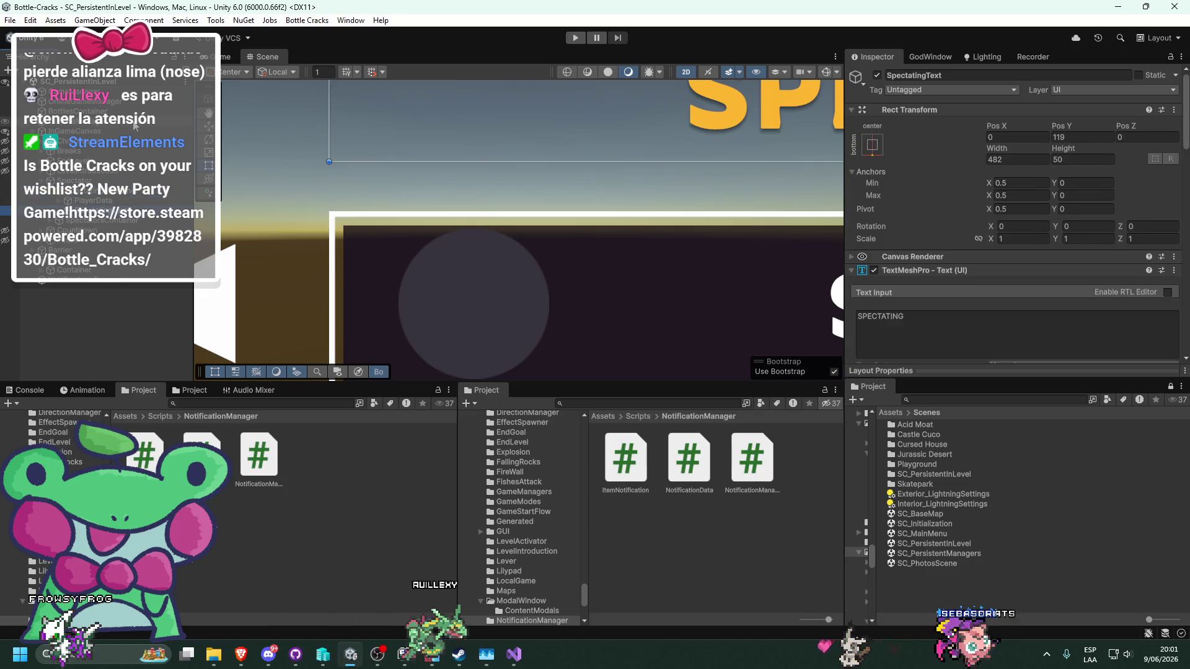
pyautogui.doubleClick(106, 192)
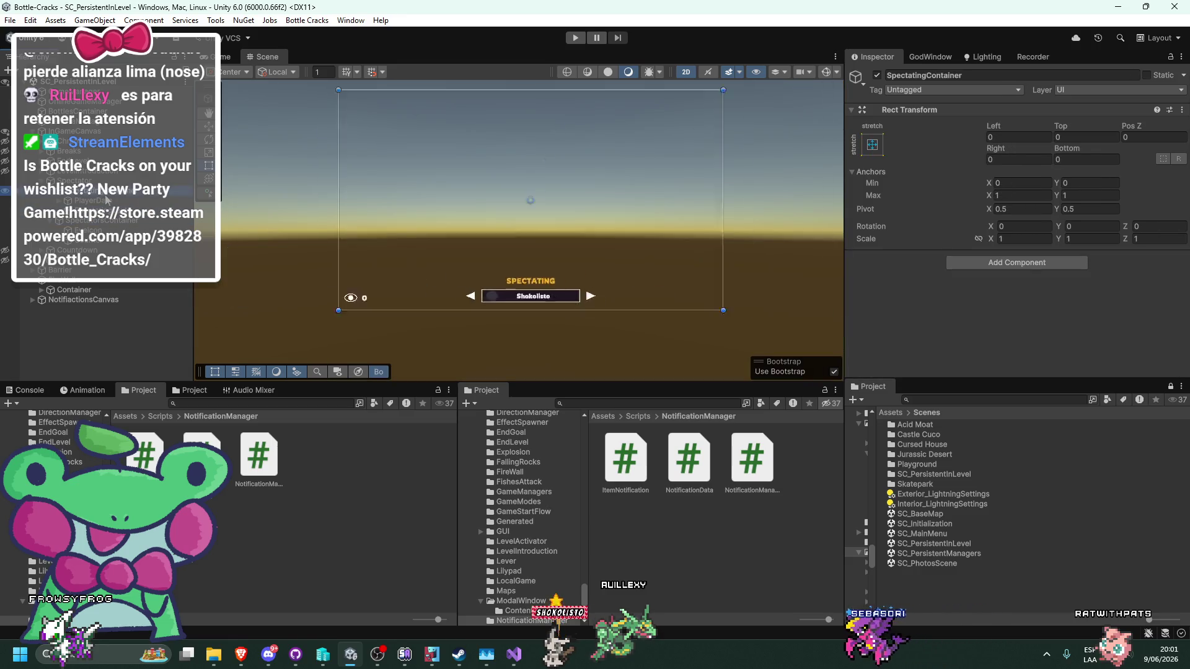
pyautogui.doubleClick(98, 203)
pyautogui.click(93, 220)
pyautogui.click(87, 230)
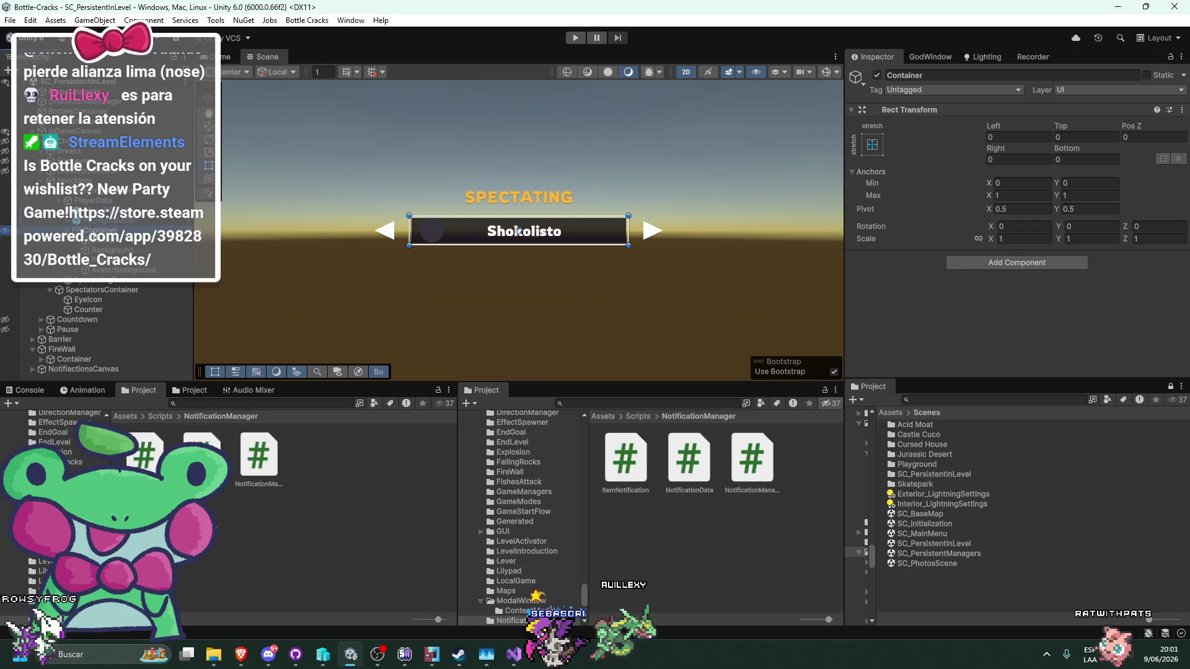
pyautogui.click(113, 246)
# Ping the Border's SPR_Outline source sprite and inspect the name box Background.
pyautogui.click(1072, 287)
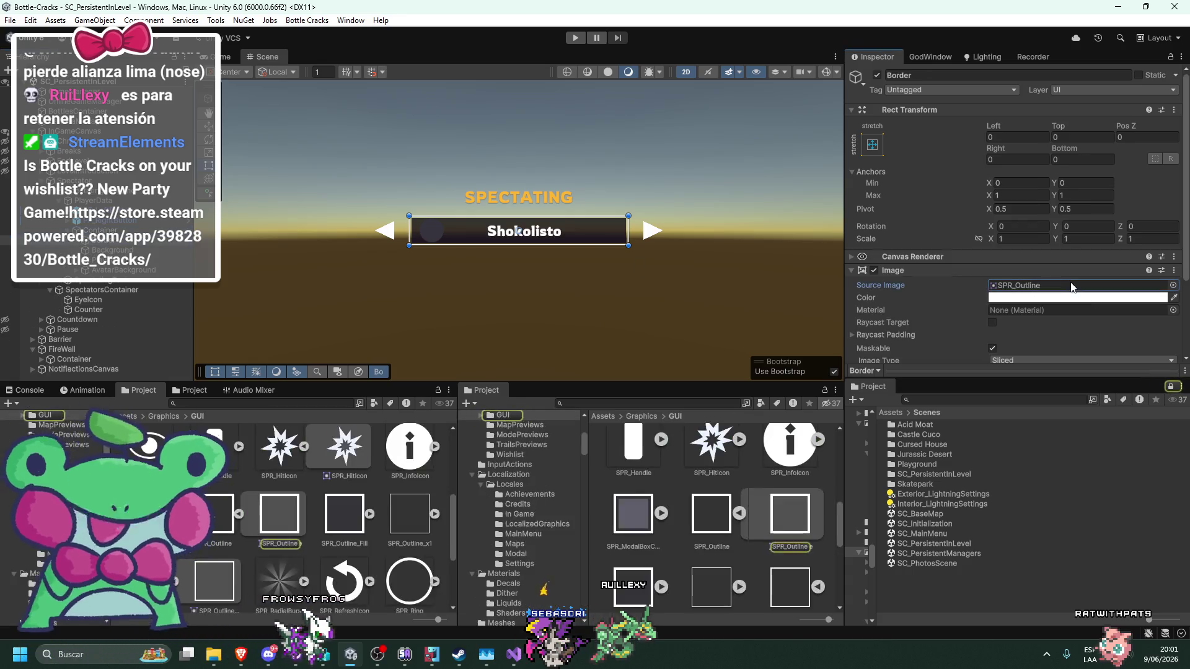
pyautogui.scroll(-1, 366, 464)
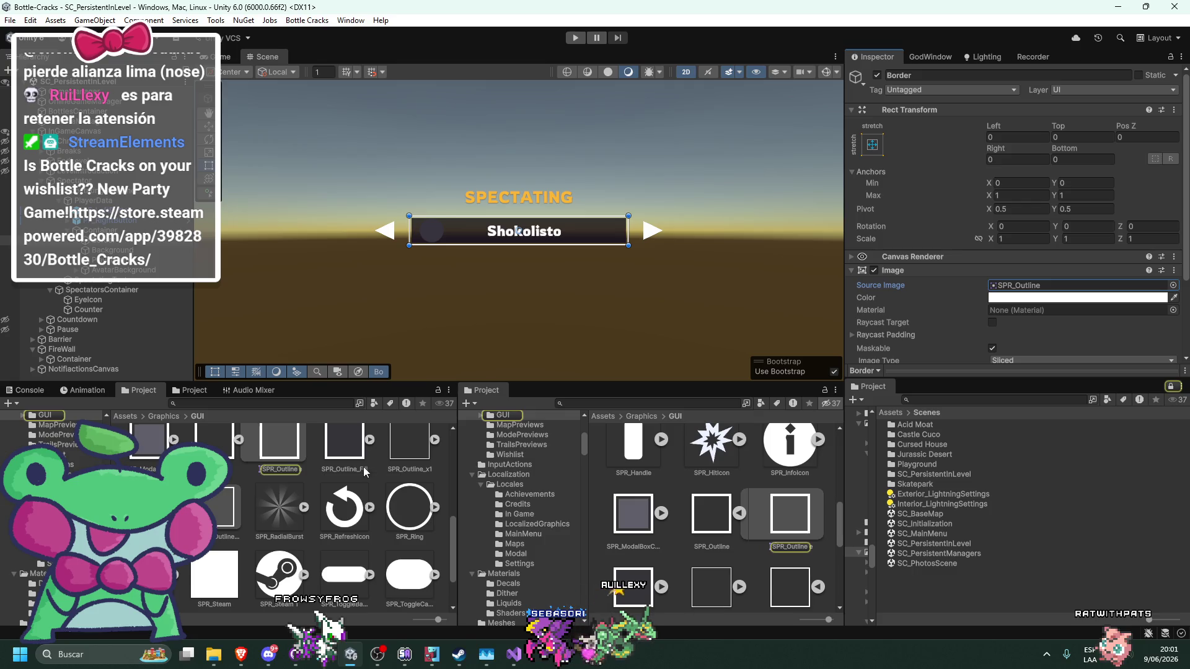
pyautogui.scroll(5, 478, 265)
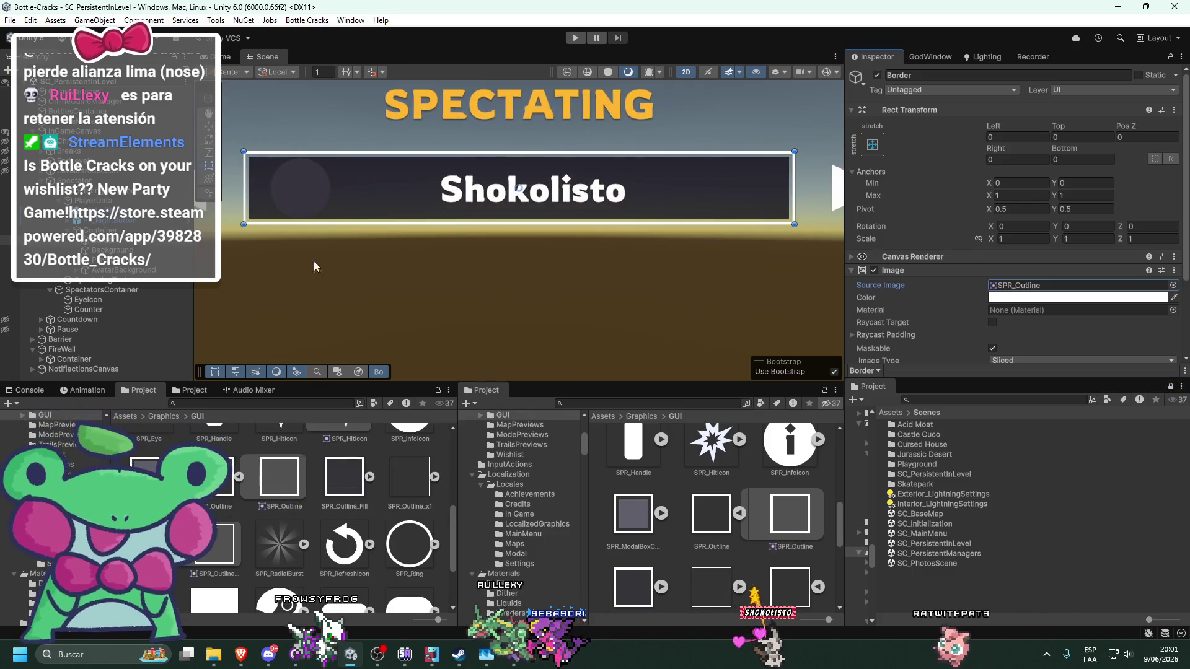
pyautogui.click(168, 247)
pyautogui.scroll(-3, 571, 274)
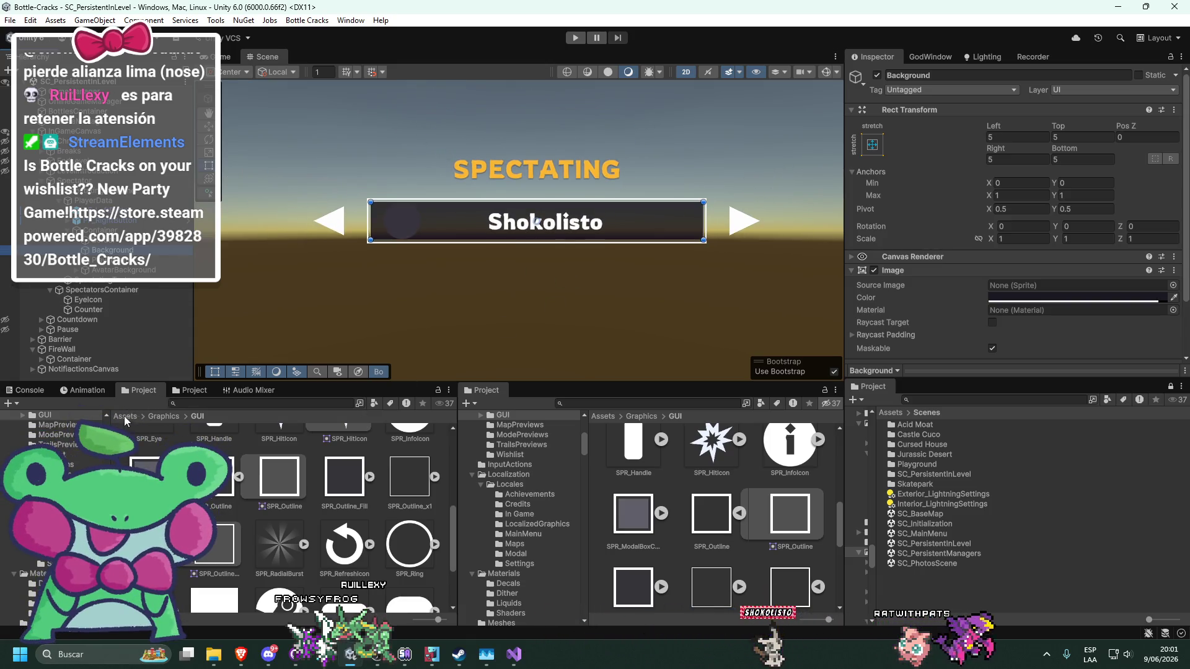
# Clear the bottlecontroller search in the second project browser and open Assets/Prefabs/GUI.
pyautogui.click(186, 390)
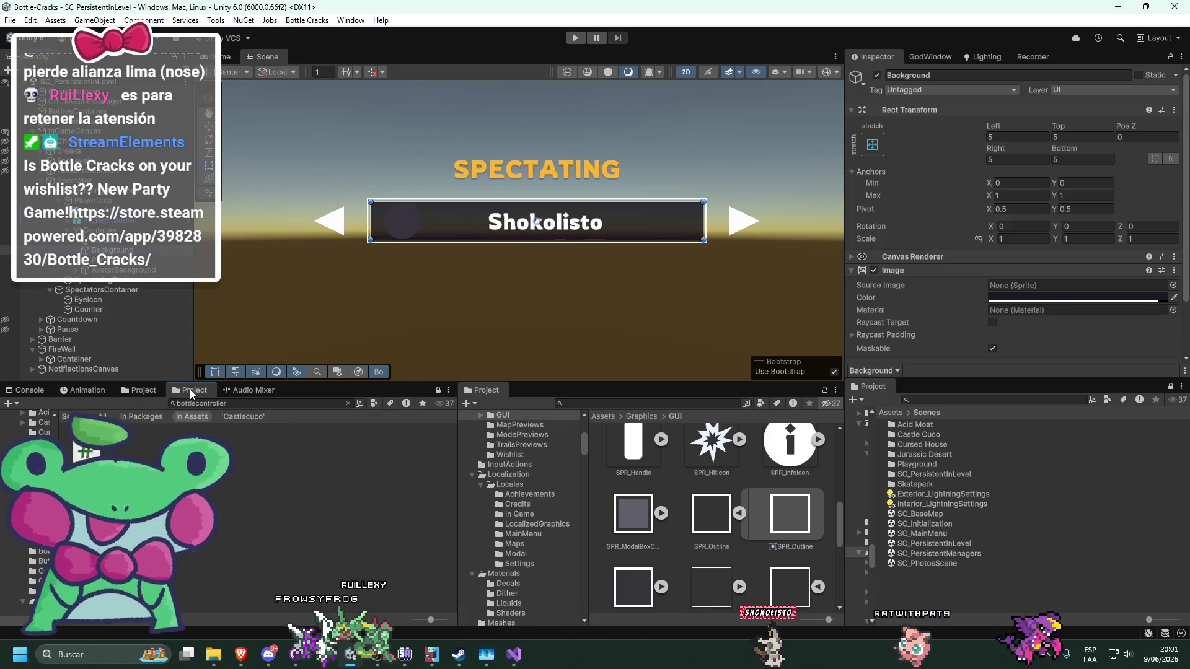
pyautogui.click(348, 404)
pyautogui.click(84, 417)
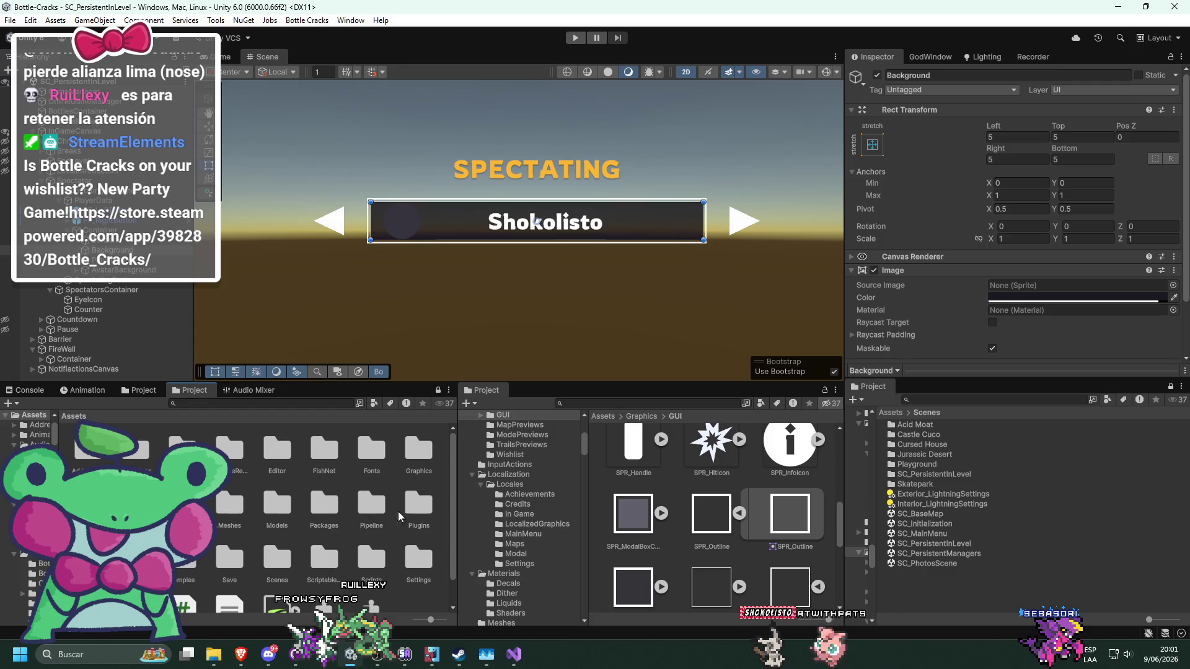
pyautogui.doubleClick(87, 557)
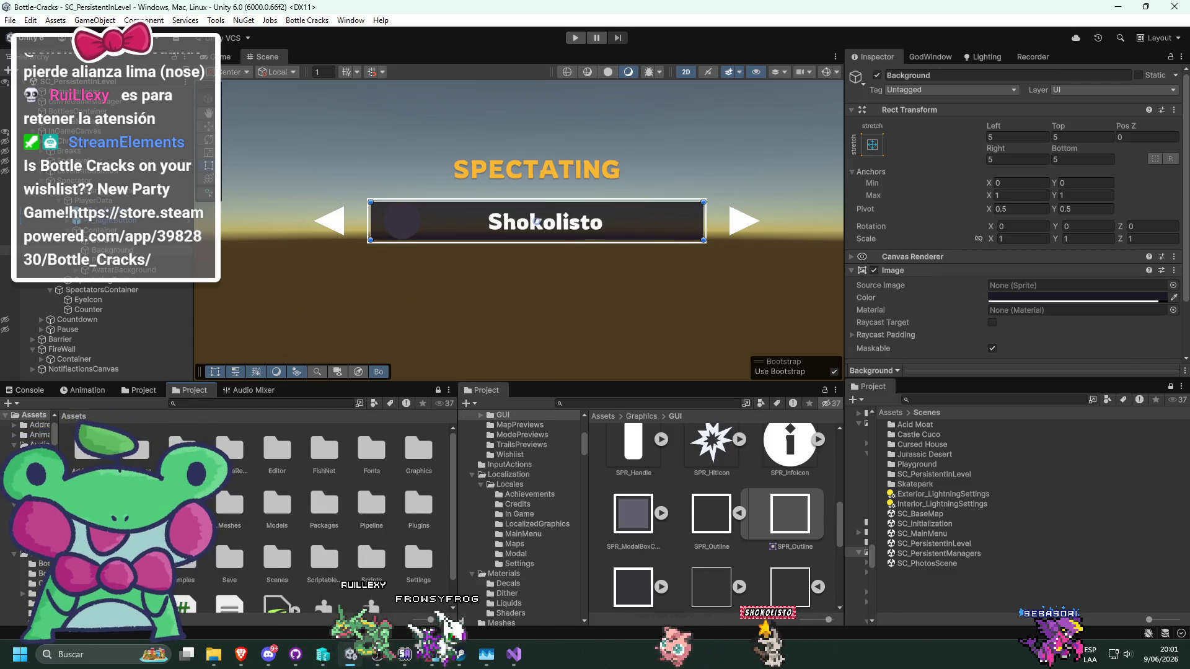
pyautogui.doubleClick(154, 465)
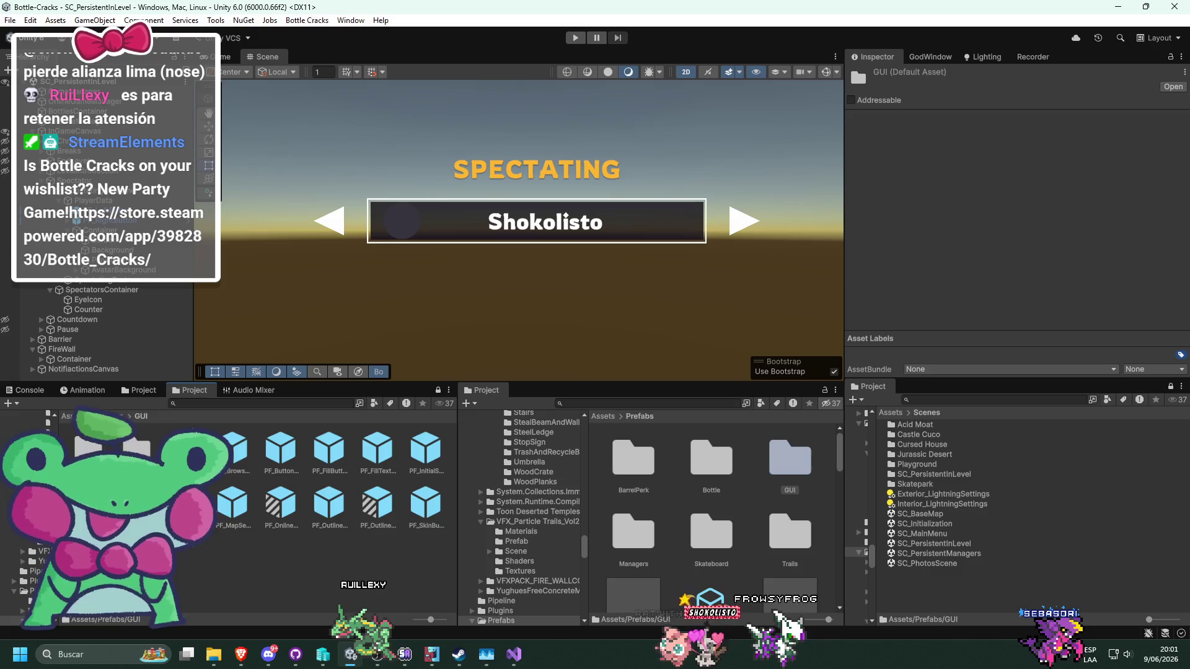
pyautogui.click(377, 449)
pyautogui.click(631, 582)
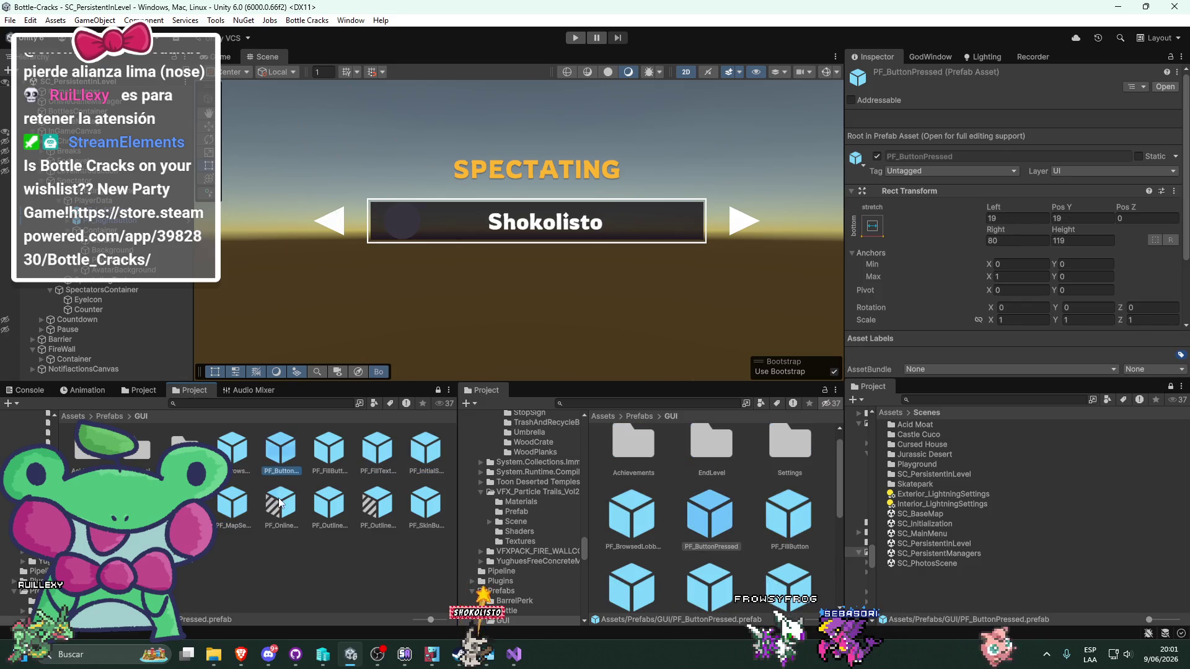
pyautogui.click(323, 499)
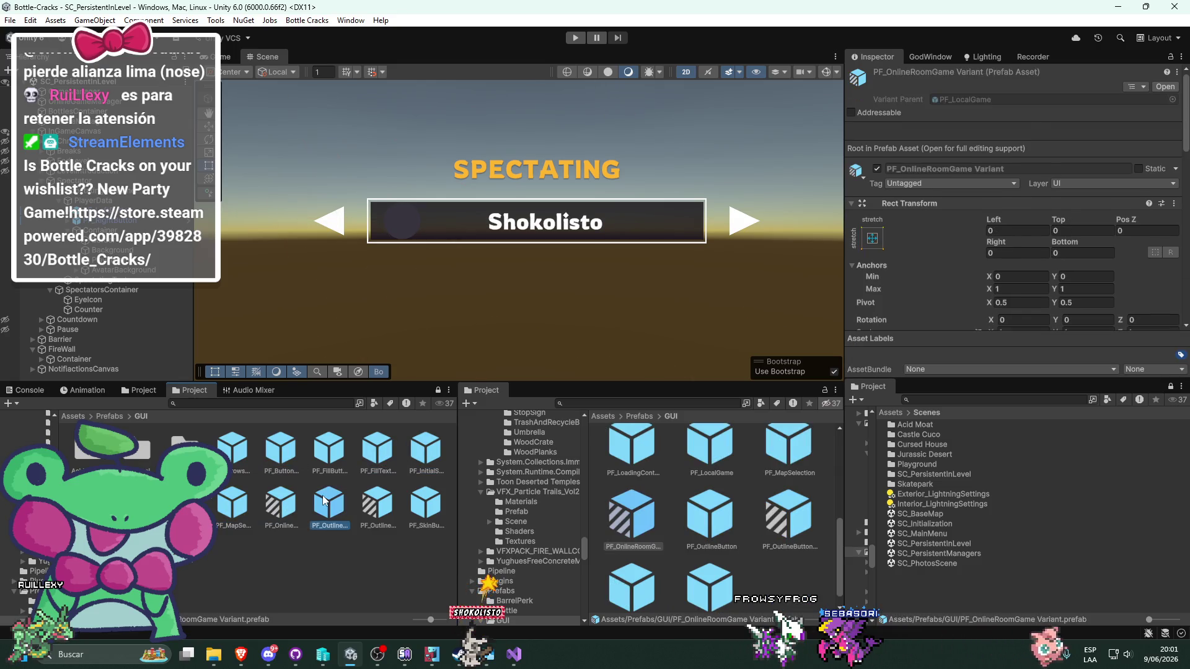
pyautogui.click(252, 466)
pyautogui.doubleClick(86, 502)
pyautogui.click(112, 127)
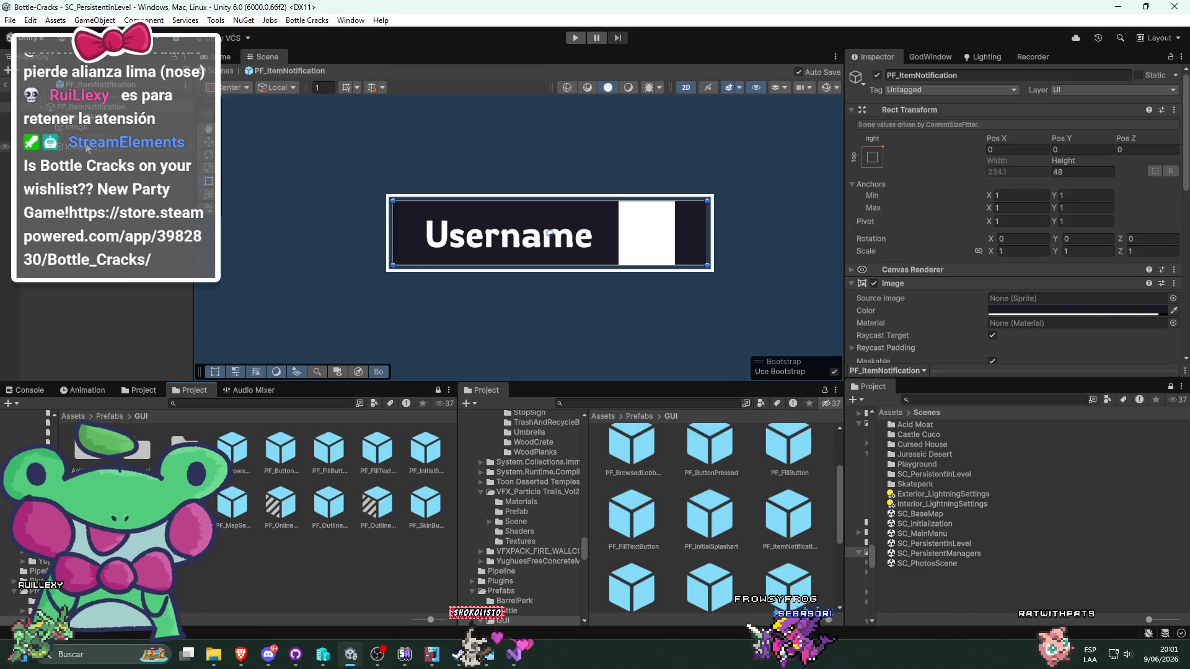
pyautogui.click(102, 106)
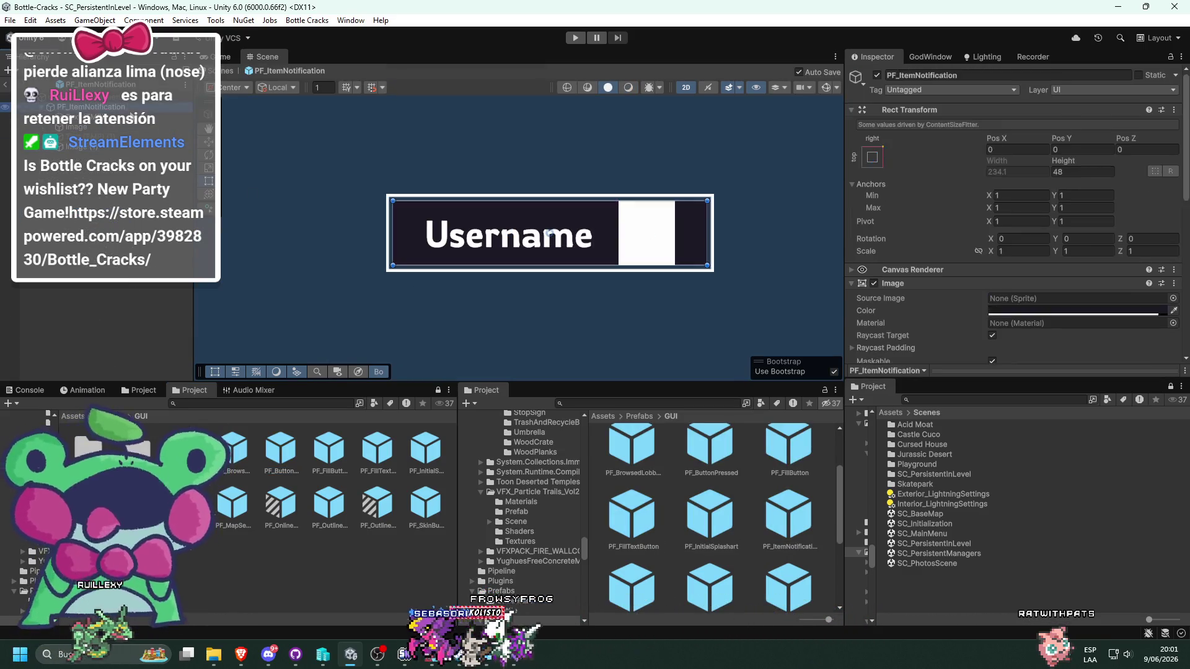
pyautogui.click(426, 189)
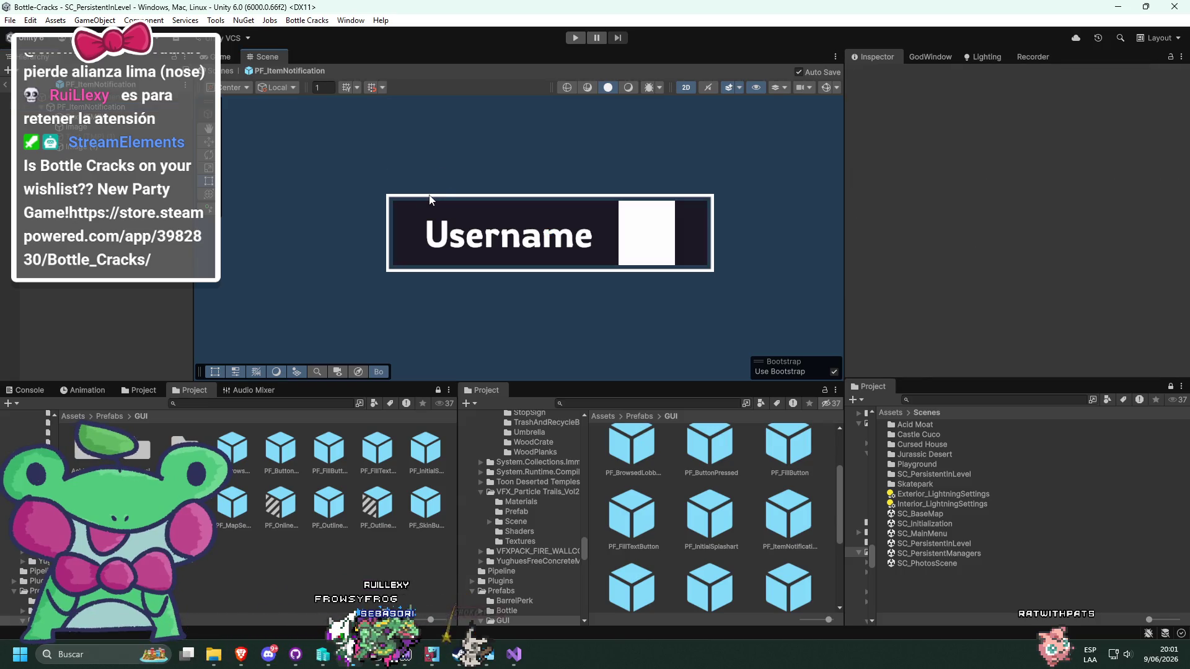
pyautogui.click(83, 149)
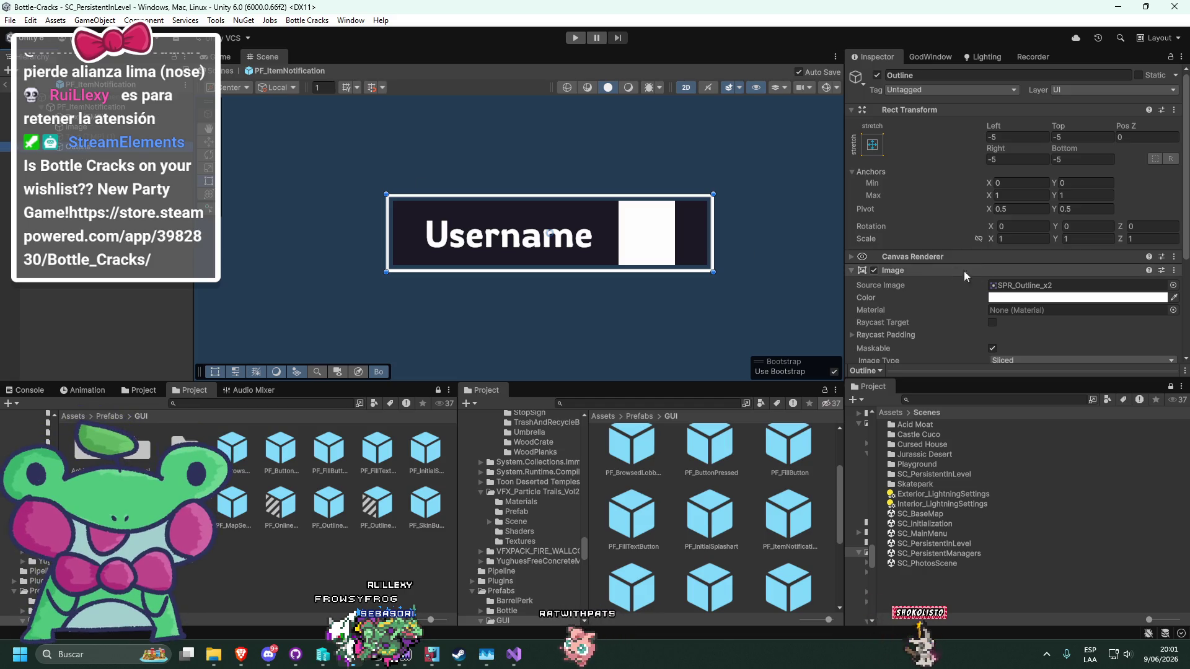
pyautogui.click(1014, 285)
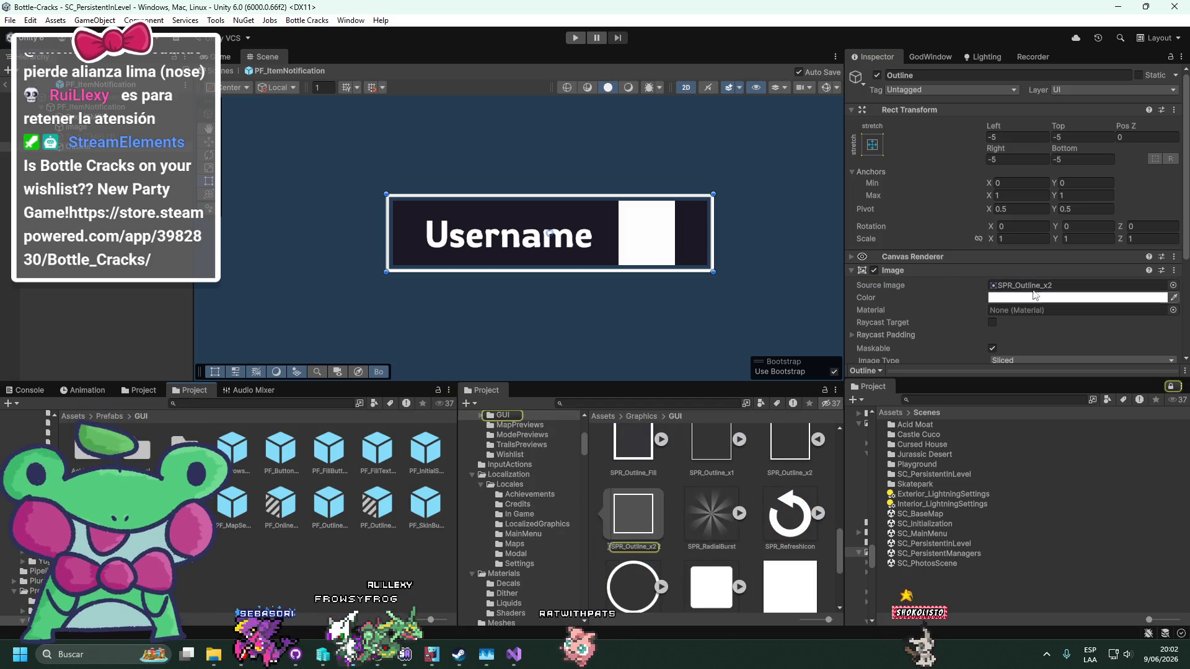
pyautogui.click(1017, 287)
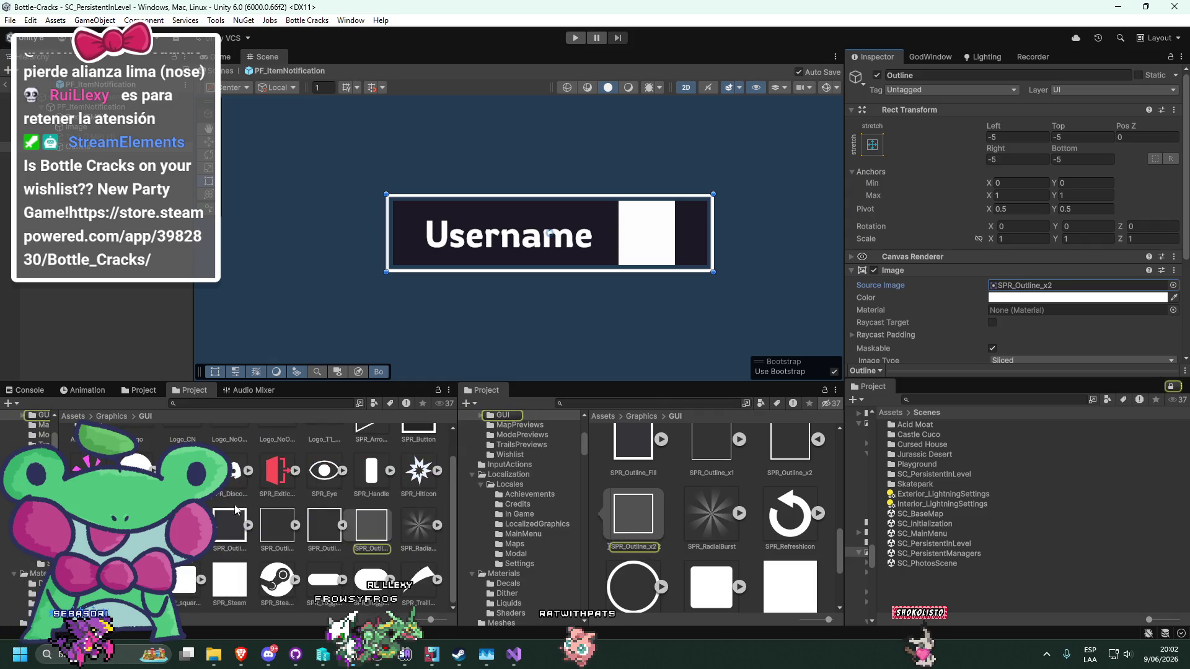
pyautogui.scroll(-3, 1036, 175)
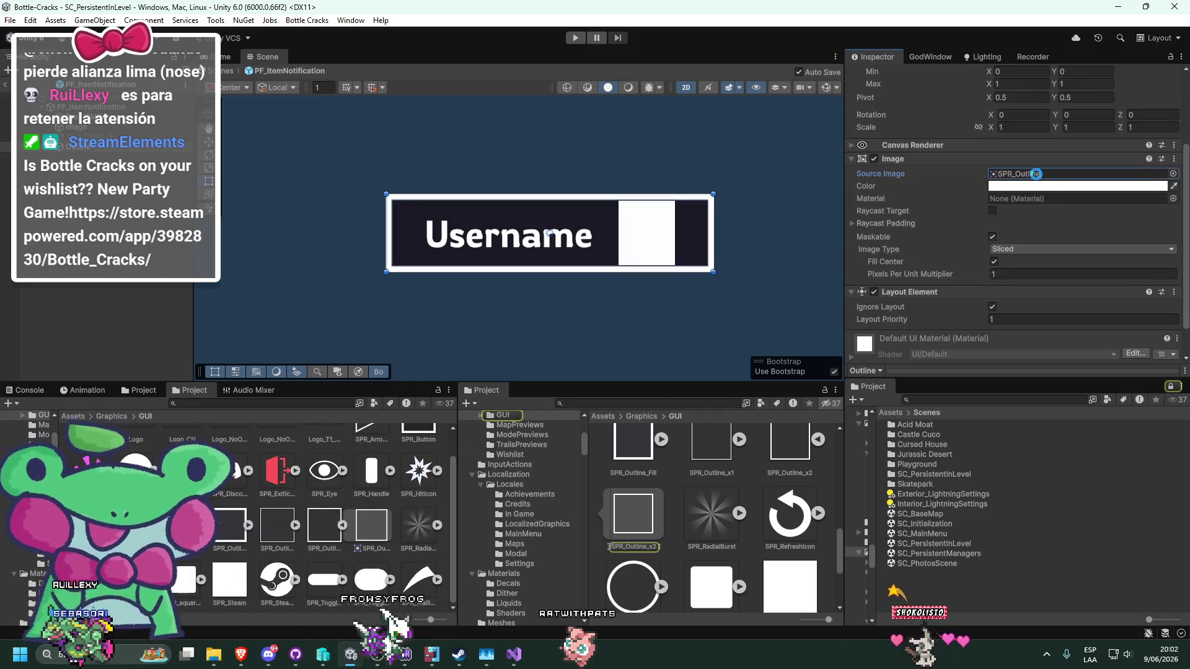
pyautogui.scroll(3, 1035, 174)
pyautogui.click(779, 206)
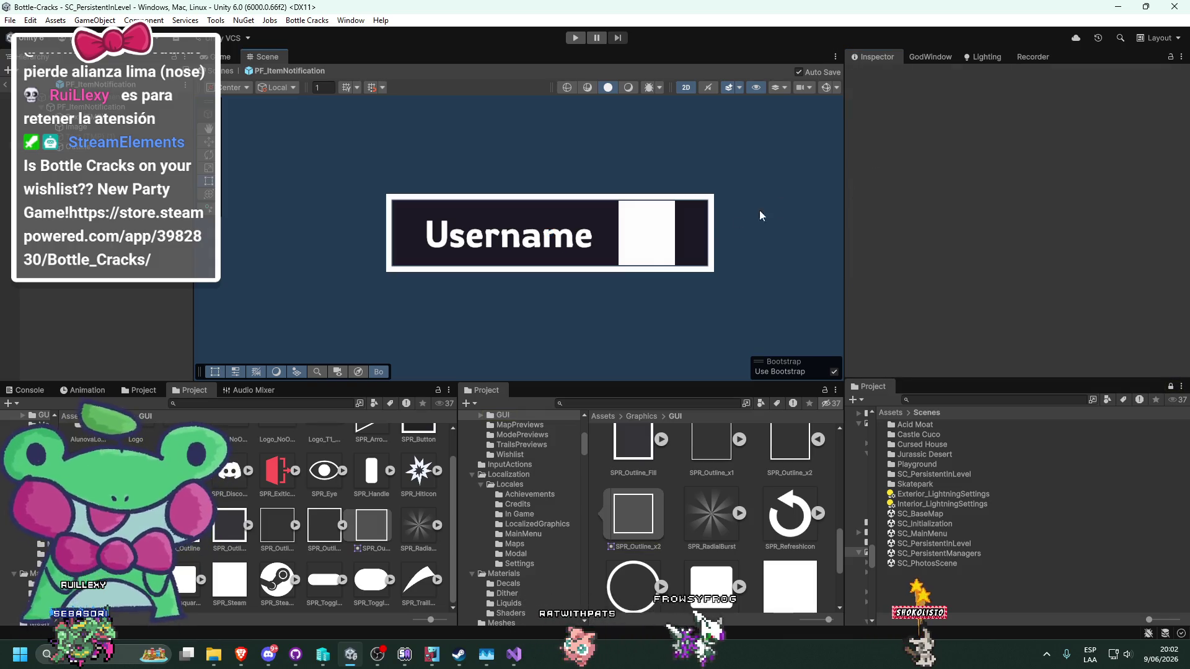
pyautogui.scroll(-1, 632, 273)
pyautogui.scroll(4, 599, 288)
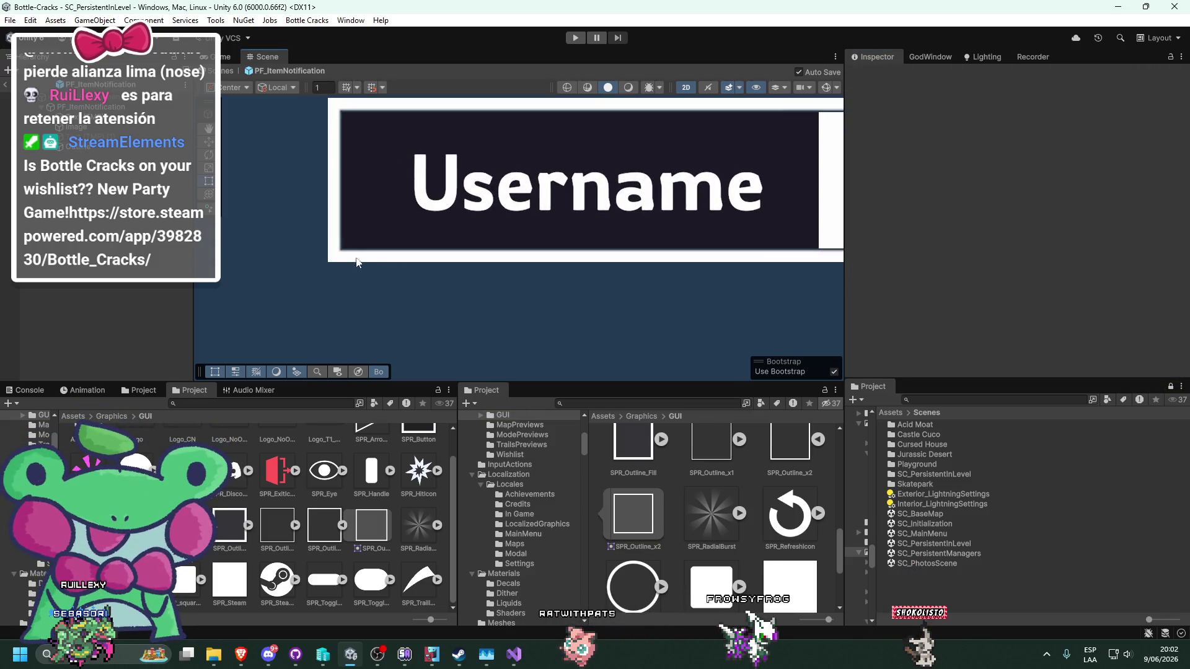
pyautogui.click(79, 146)
pyautogui.press('f')
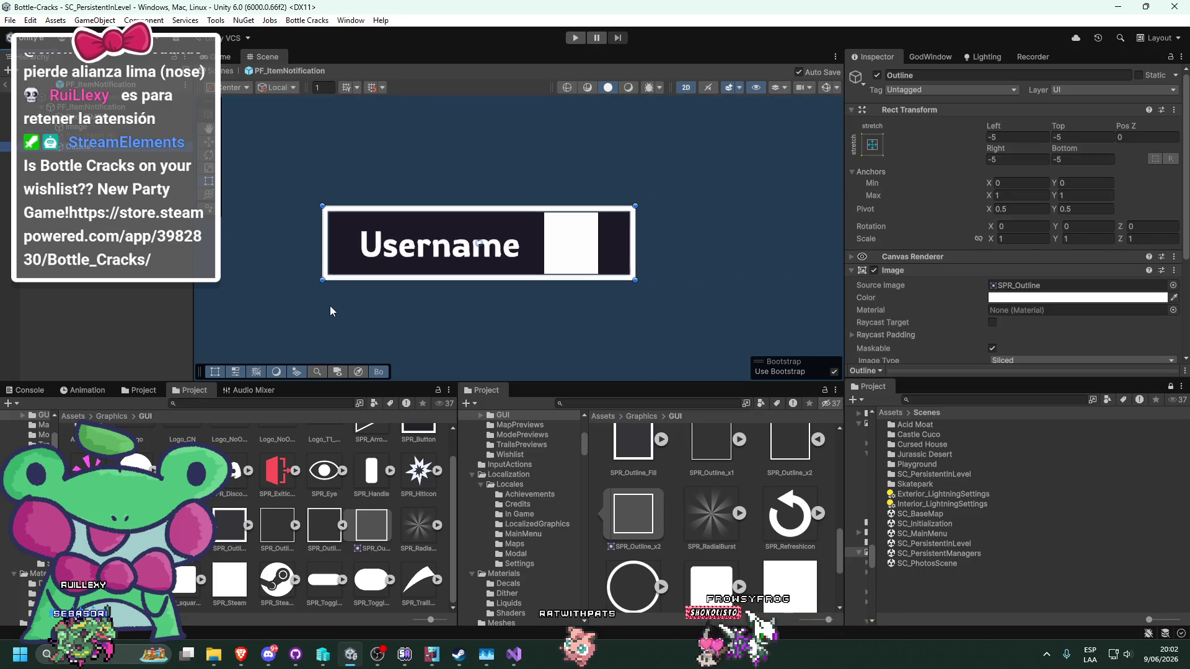
pyautogui.click(388, 304)
pyautogui.scroll(3, 244, 254)
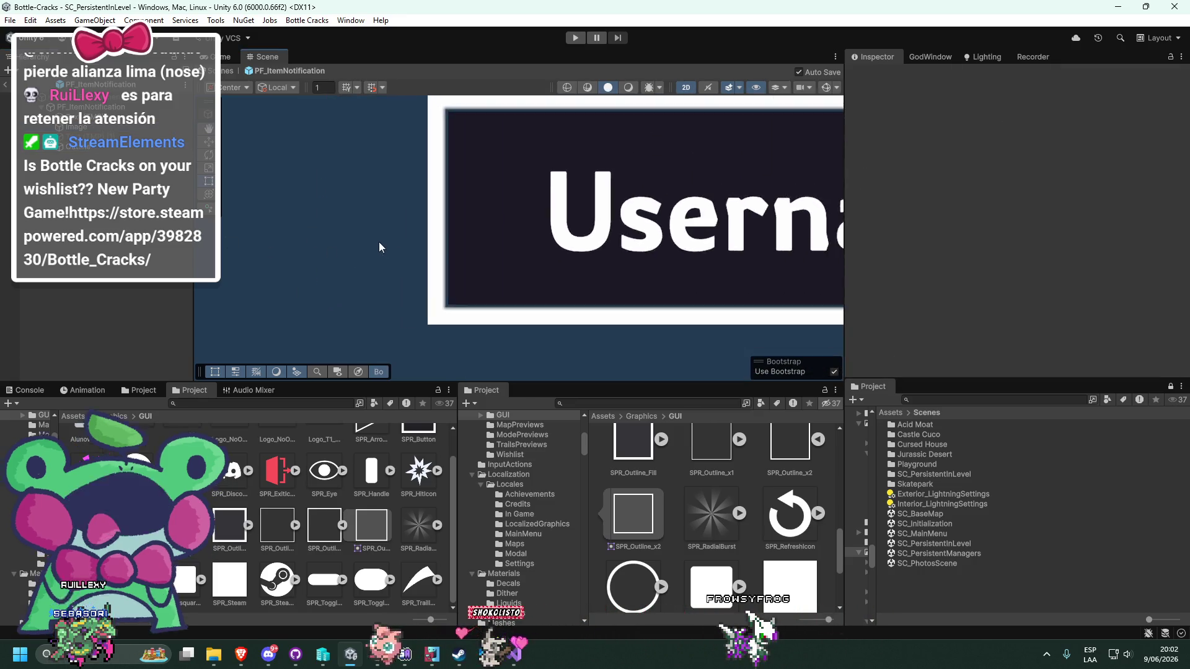
pyautogui.click(224, 71)
pyautogui.scroll(4, 359, 212)
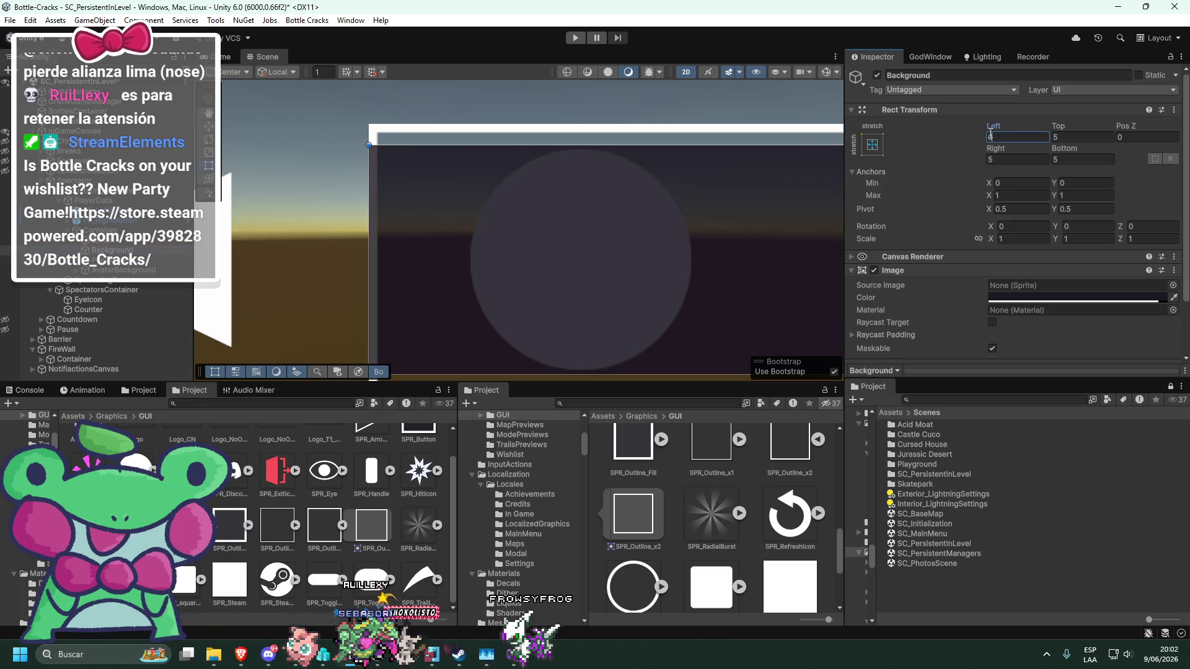
# Set the Background's Left offset to 5 and the Border's Pixels Per Unit Multiplier to 2.
pyautogui.write('5')
pyautogui.click(99, 243)
pyautogui.scroll(-3, 939, 330)
pyautogui.moveTo(969, 283)
pyautogui.mouseDown()
pyautogui.moveTo(988, 284)
pyautogui.moveTo(935, 292)
pyautogui.moveTo(964, 284)
pyautogui.mouseUp()
pyautogui.scroll(-1, 441, 337)
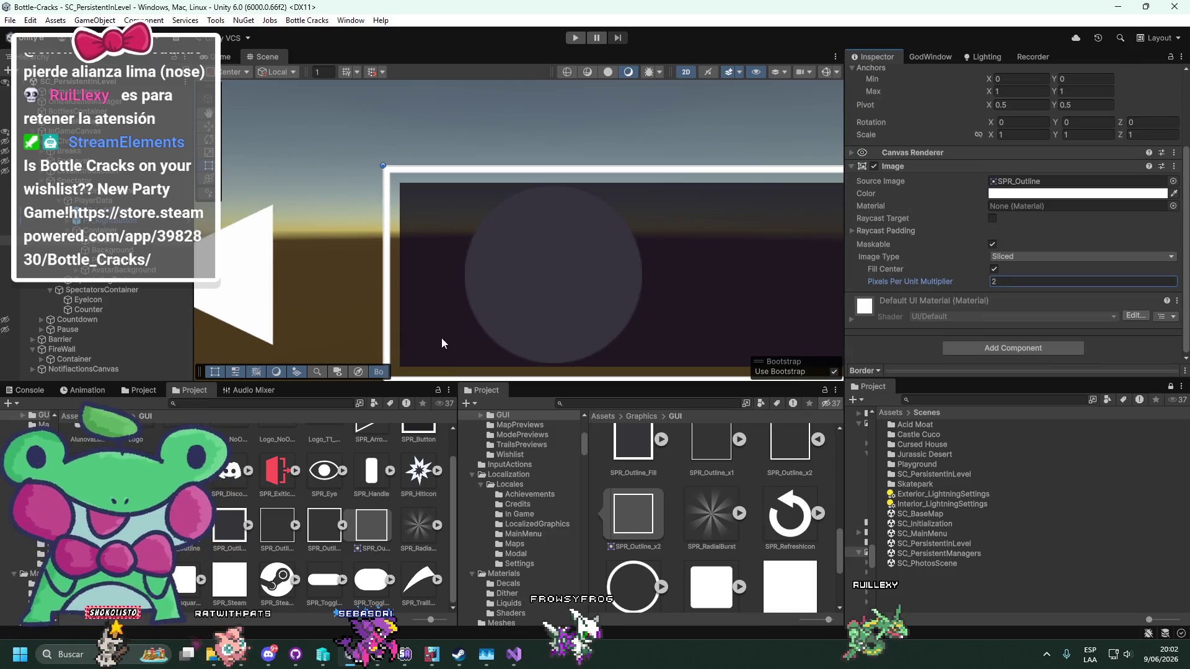
pyautogui.scroll(-1, 441, 337)
pyautogui.scroll(-2, 352, 320)
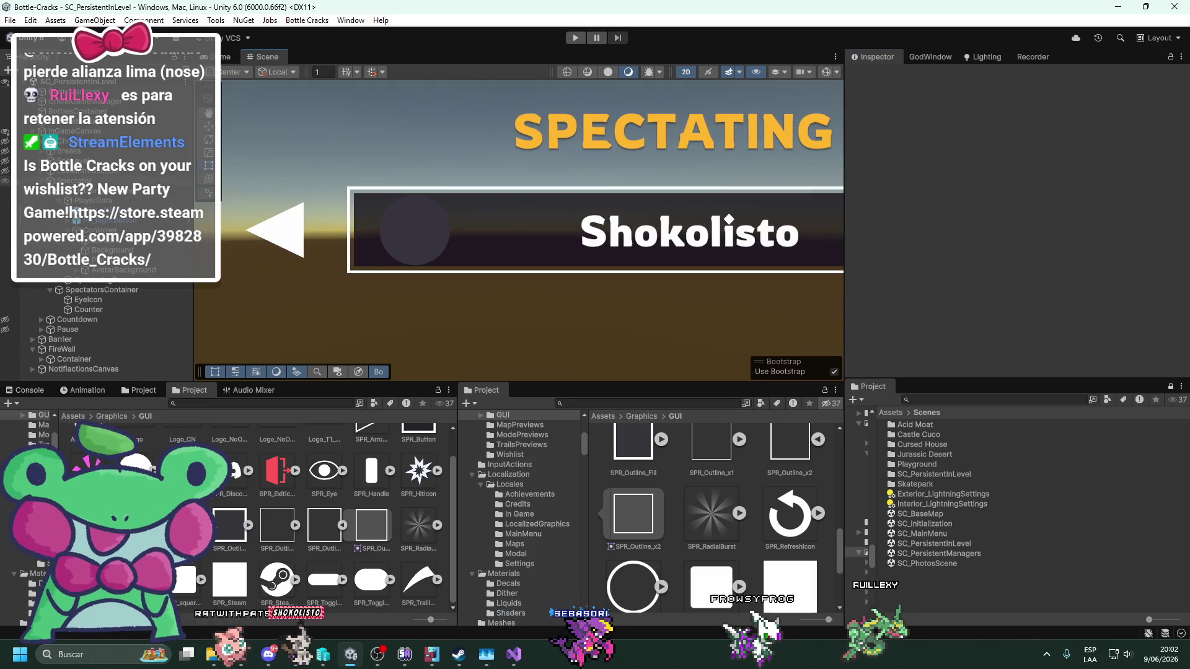
# Select NotificationsCanvas and ping its NotificationManager script in the project.
pyautogui.click(75, 180)
pyautogui.click(79, 244)
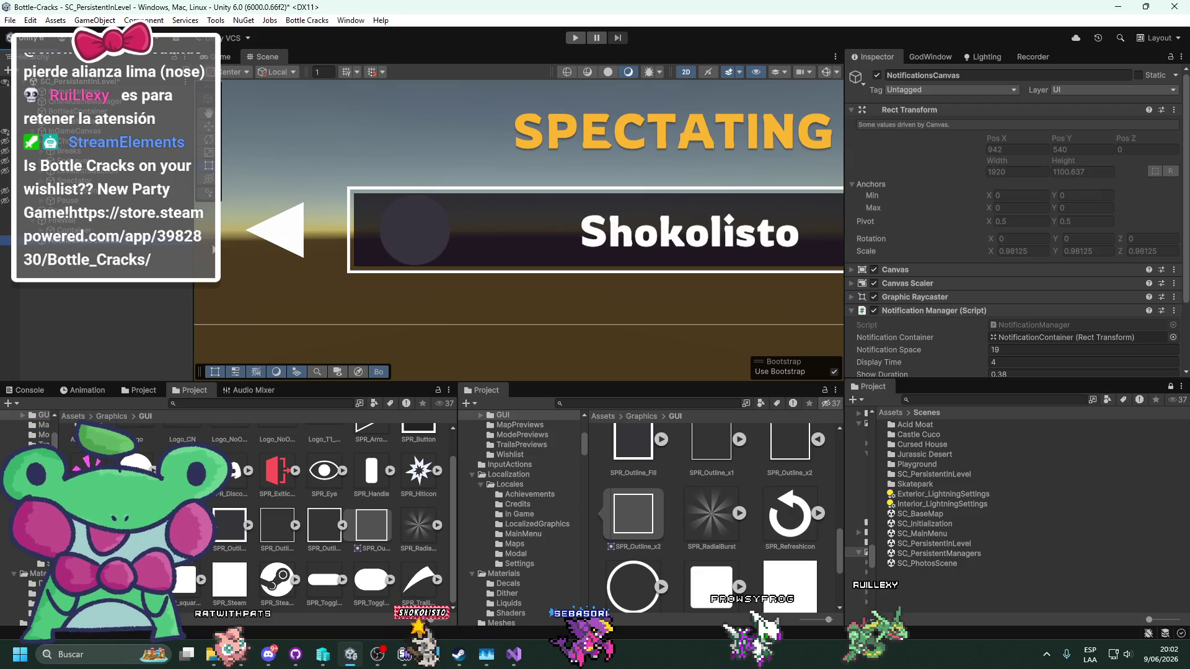
pyautogui.click(1021, 325)
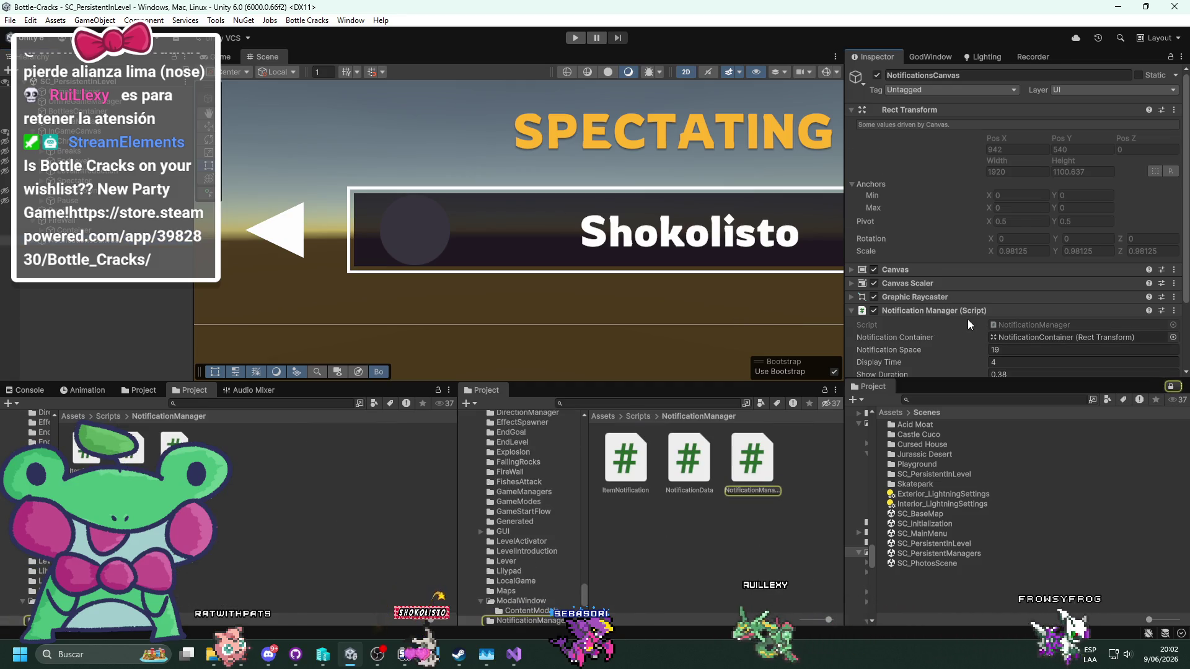
# Navigate the first project browser to Assets/Prefabs/GUI and open the PF_ItemNotification prefab.
pyautogui.scroll(-3, 993, 327)
pyautogui.click(141, 390)
pyautogui.click(124, 416)
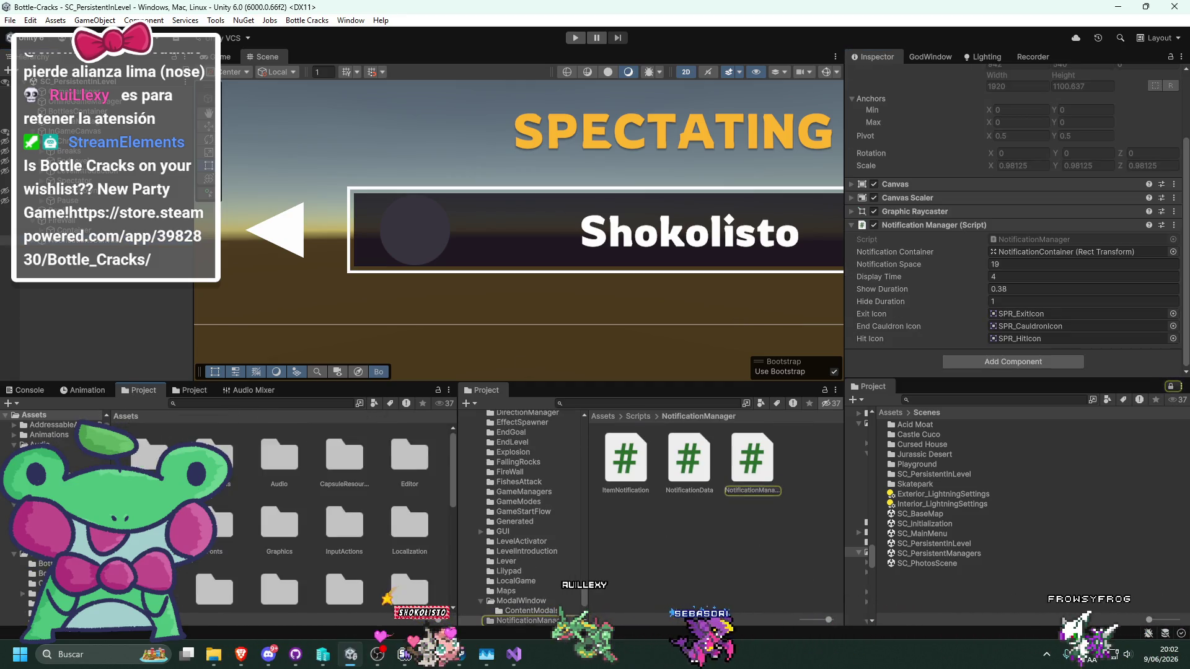
pyautogui.click(229, 528)
pyautogui.doubleClick(228, 529)
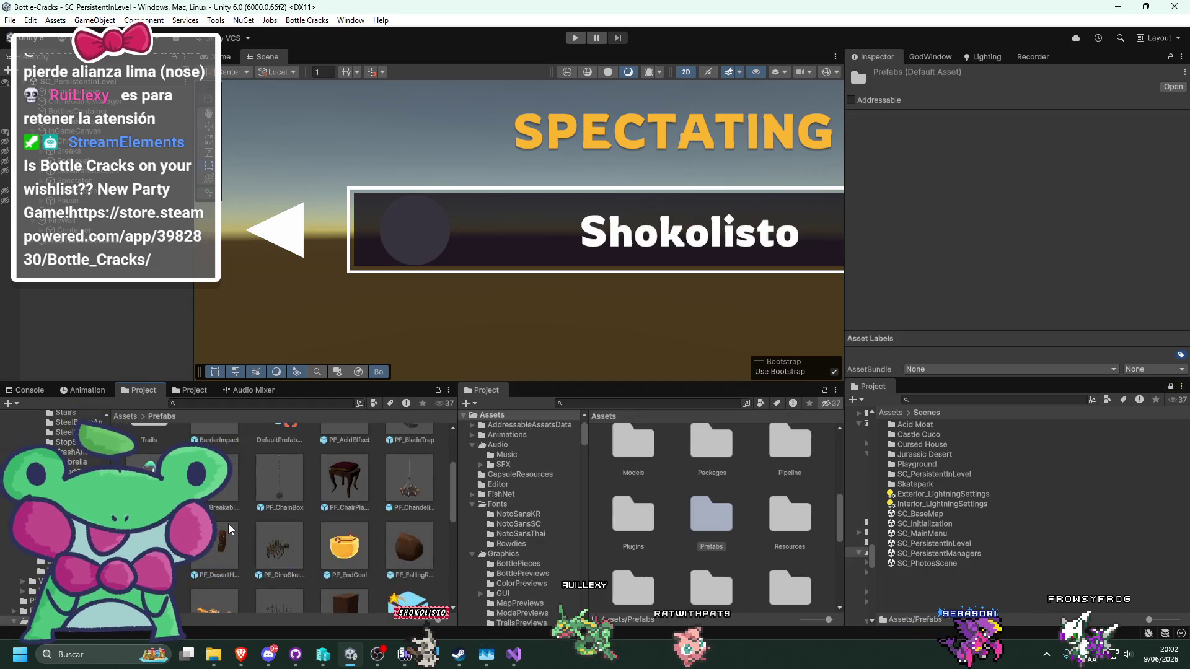
pyautogui.doubleClick(342, 471)
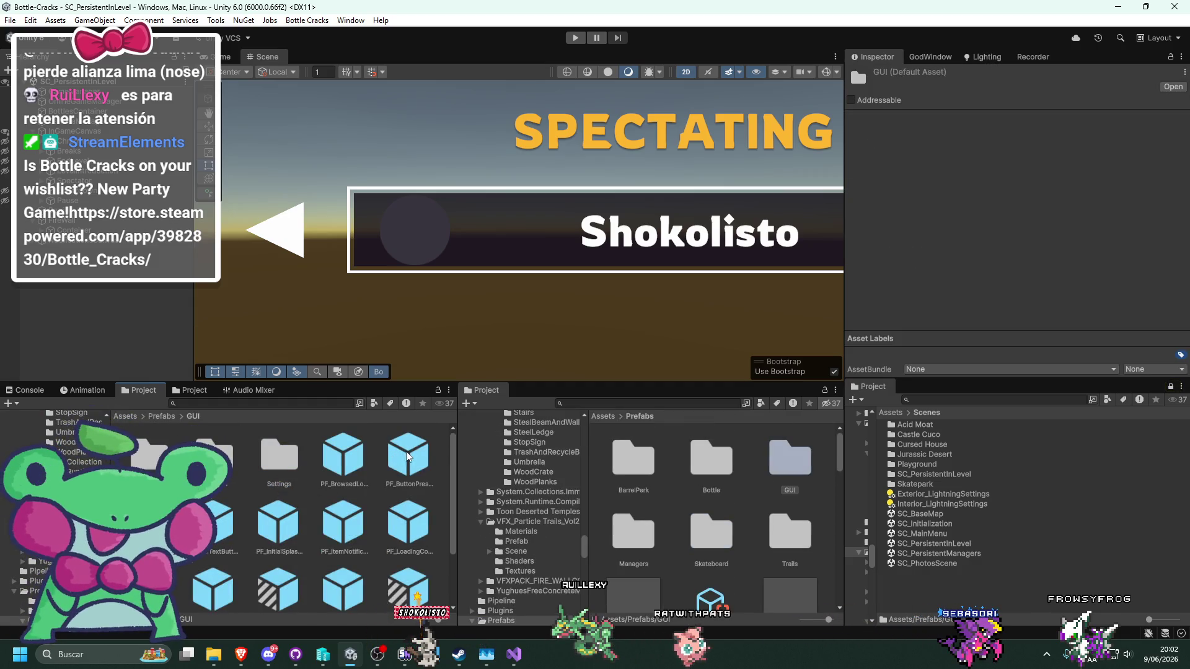
pyautogui.doubleClick(330, 525)
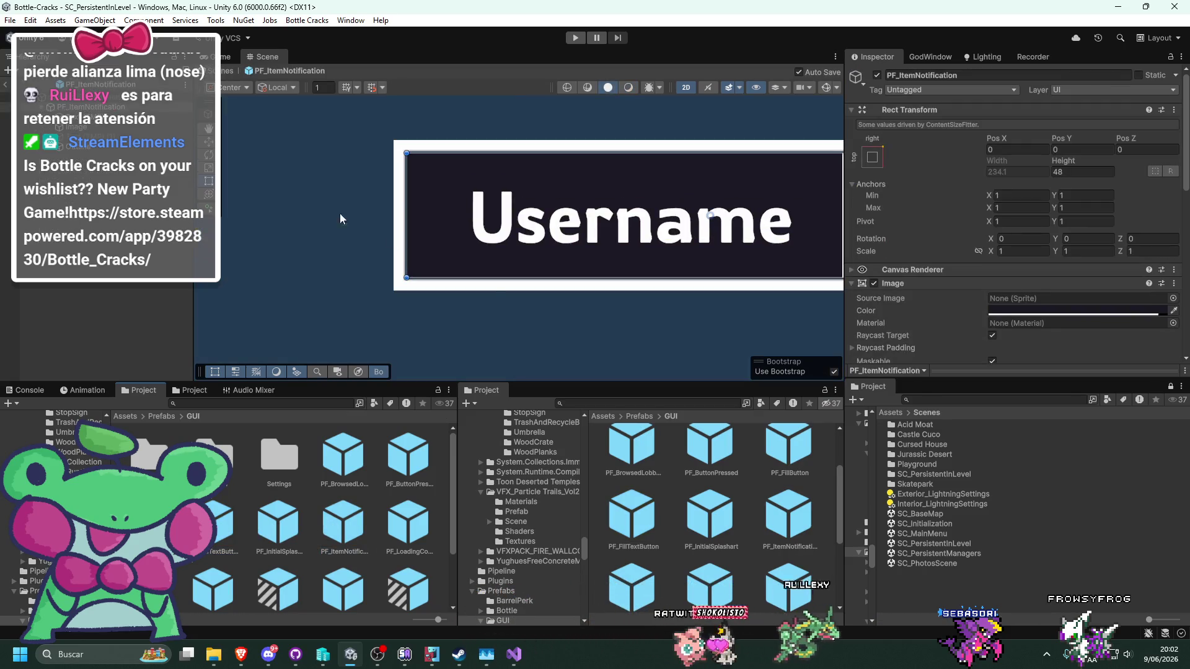
# Set the Outline's Pixels Per Unit Multiplier to 2, exit prefab mode and show the Console.
pyautogui.click(93, 152)
pyautogui.scroll(-3, 1010, 345)
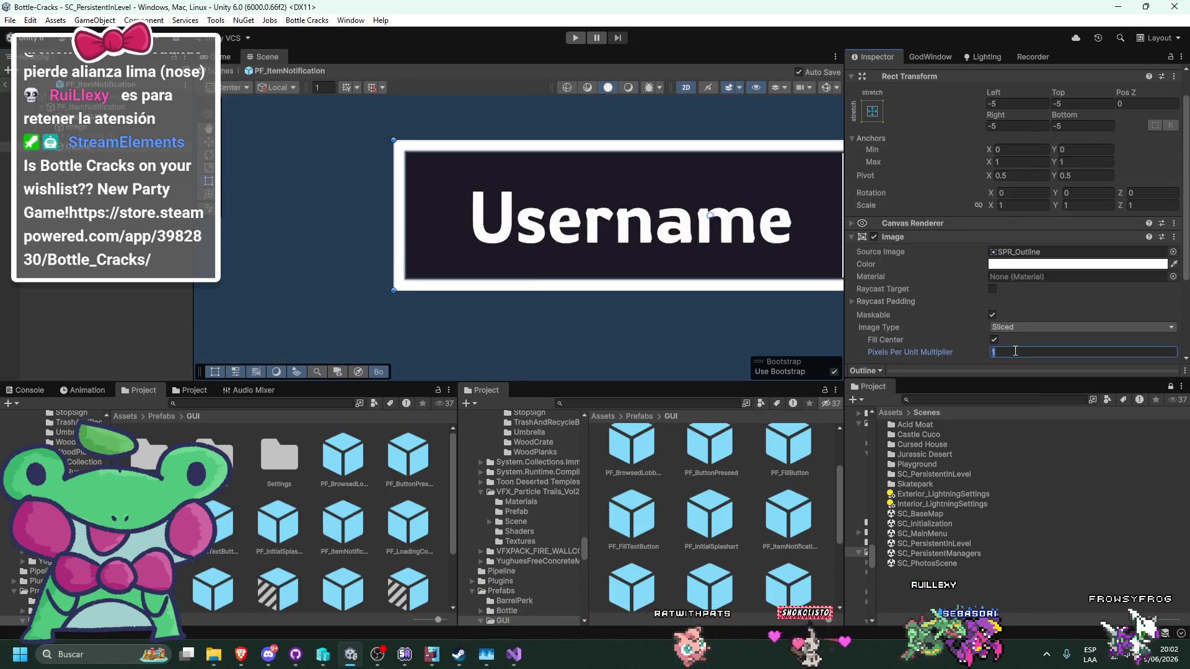
pyautogui.write('2')
pyautogui.click(814, 307)
pyautogui.scroll(-3, 517, 247)
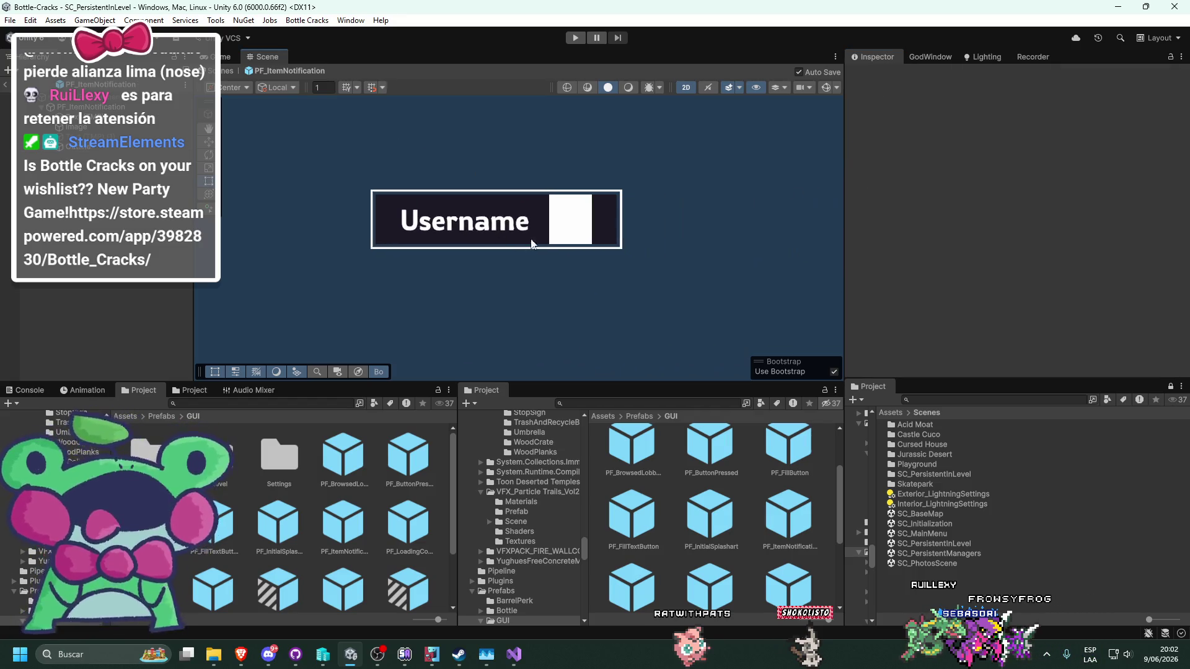
pyautogui.scroll(2, 656, 244)
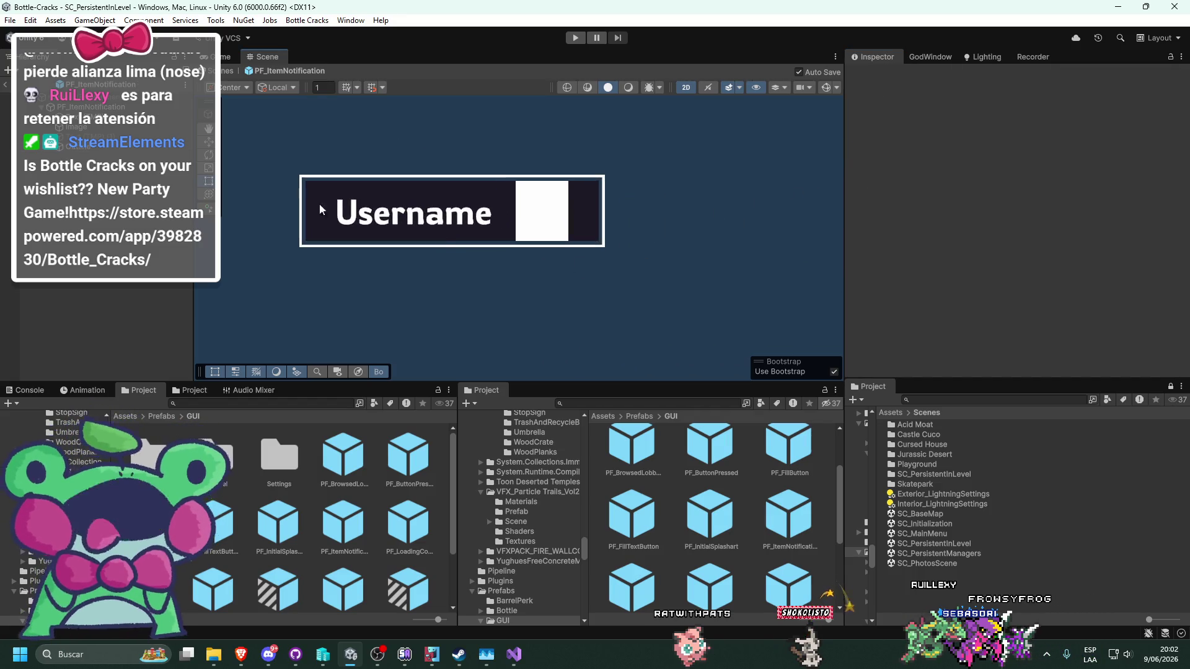
pyautogui.click(5, 84)
pyautogui.click(25, 391)
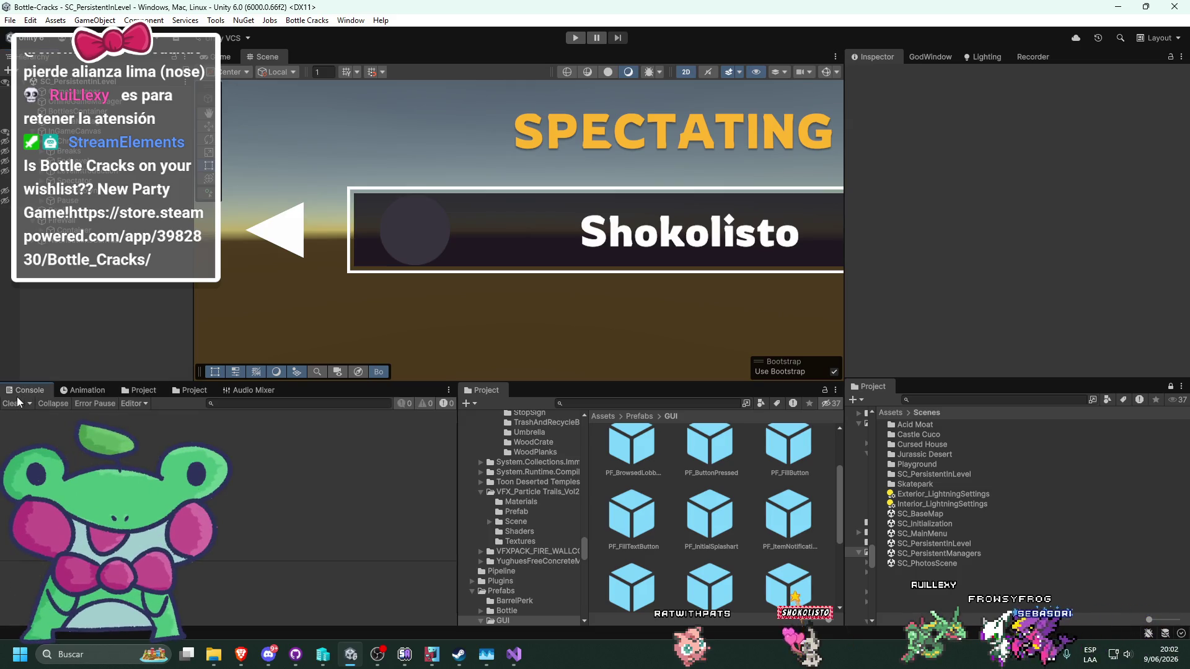
# Open and close Project Settings from the Edit menu, then inspect FireWall.
pyautogui.scroll(-5, 325, 315)
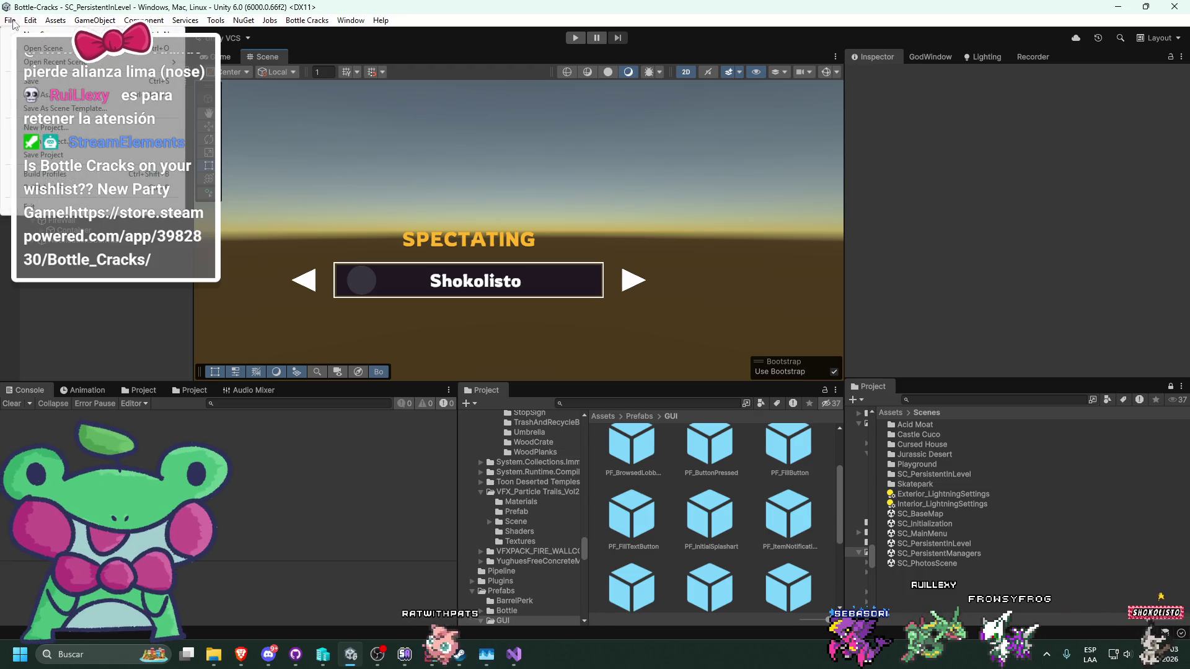
pyautogui.click(29, 20)
pyautogui.click(71, 381)
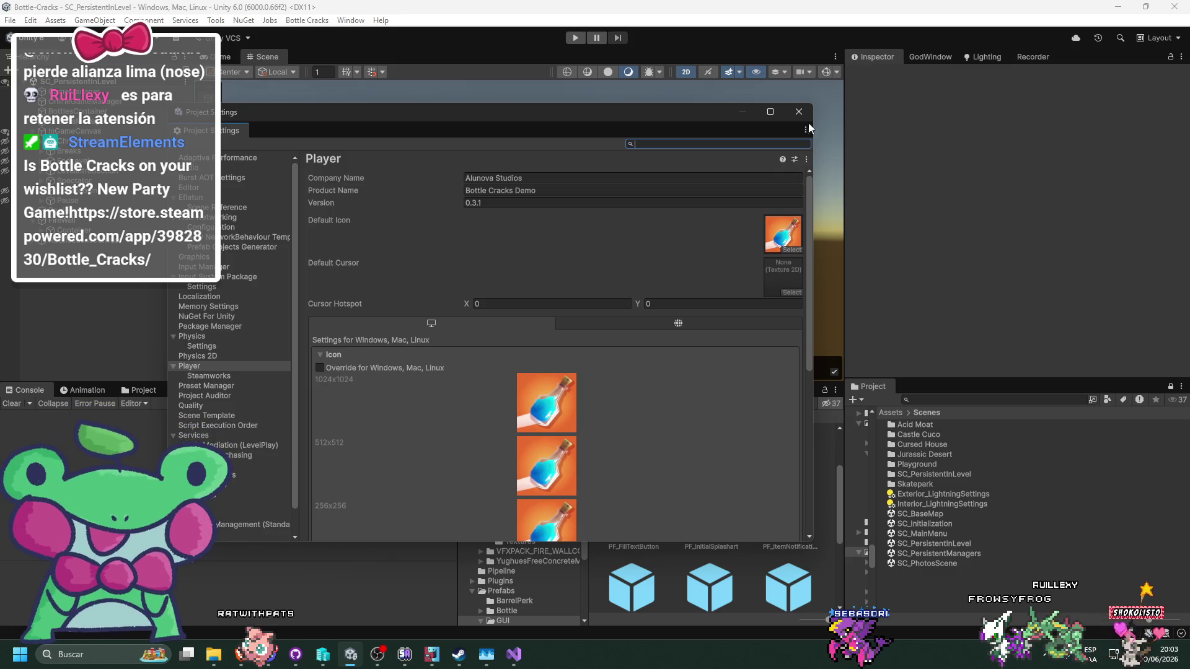
pyautogui.click(798, 112)
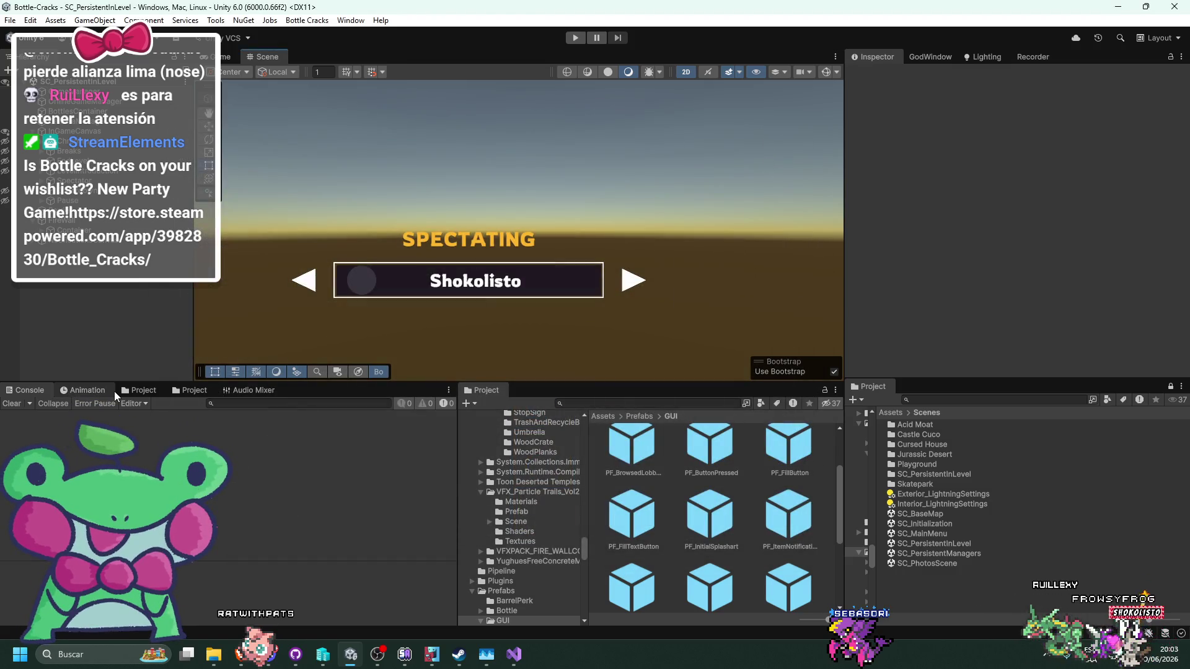
pyautogui.click(78, 150)
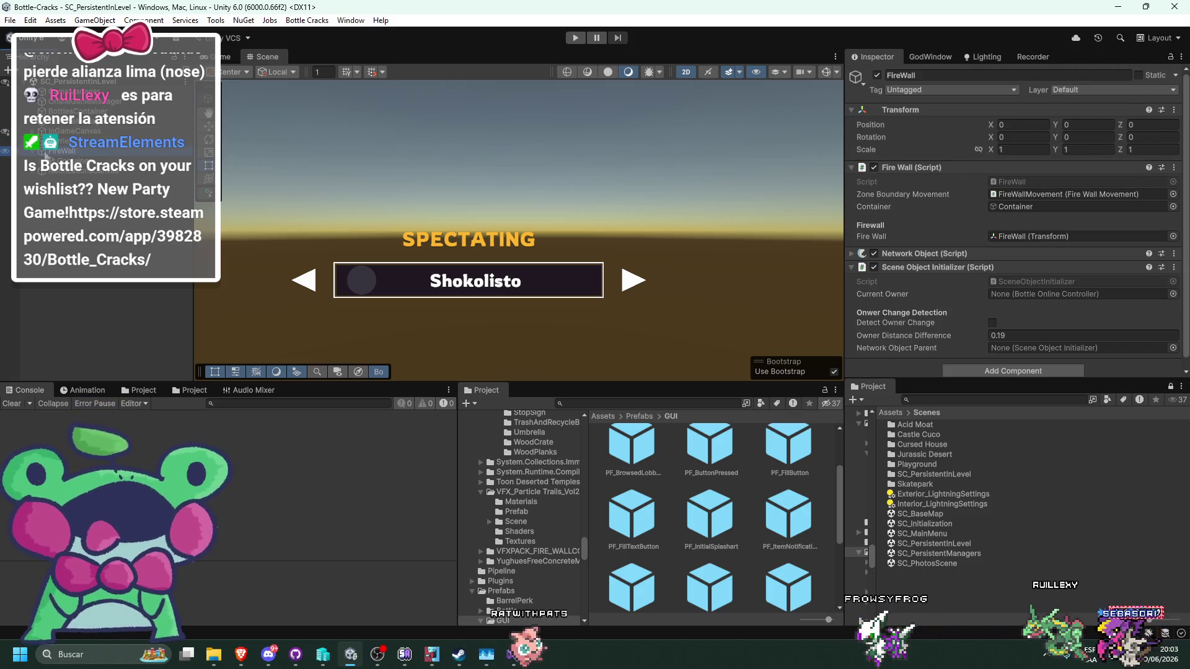
# Open the SC_PersistentManagers scene, inspect CreatorManager's KickGradient asset, then switch to GitHub Desktop.
pyautogui.click(942, 553)
pyautogui.doubleClick(942, 553)
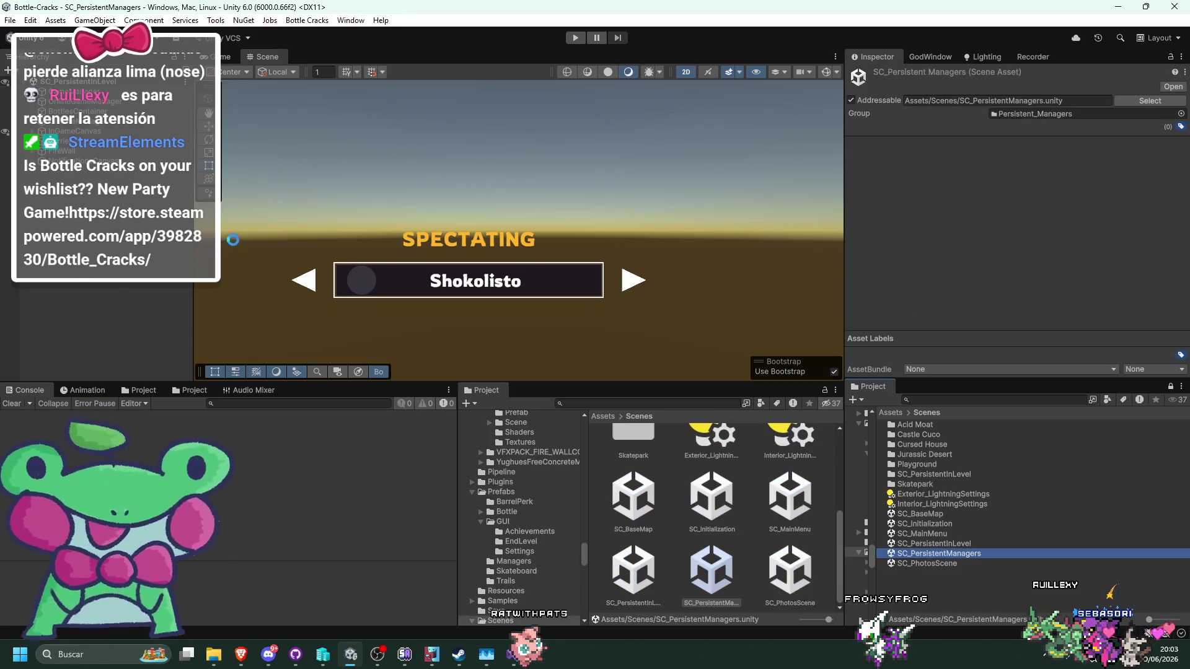
pyautogui.click(62, 319)
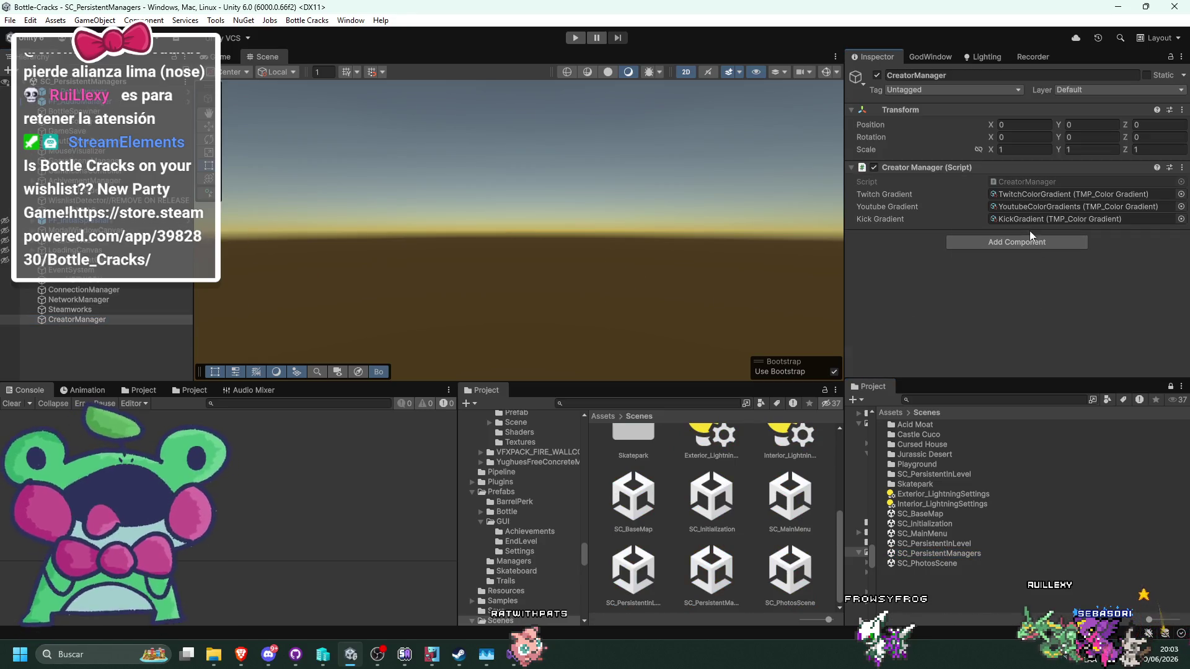
pyautogui.click(1053, 218)
pyautogui.click(803, 468)
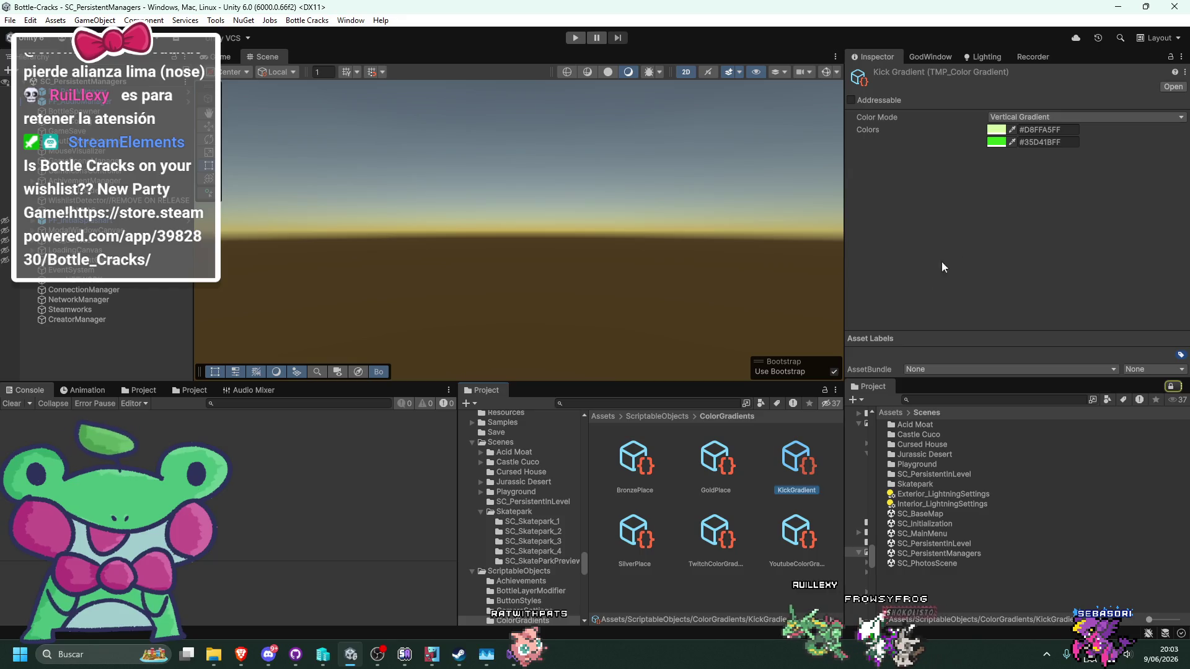
pyautogui.click(685, 229)
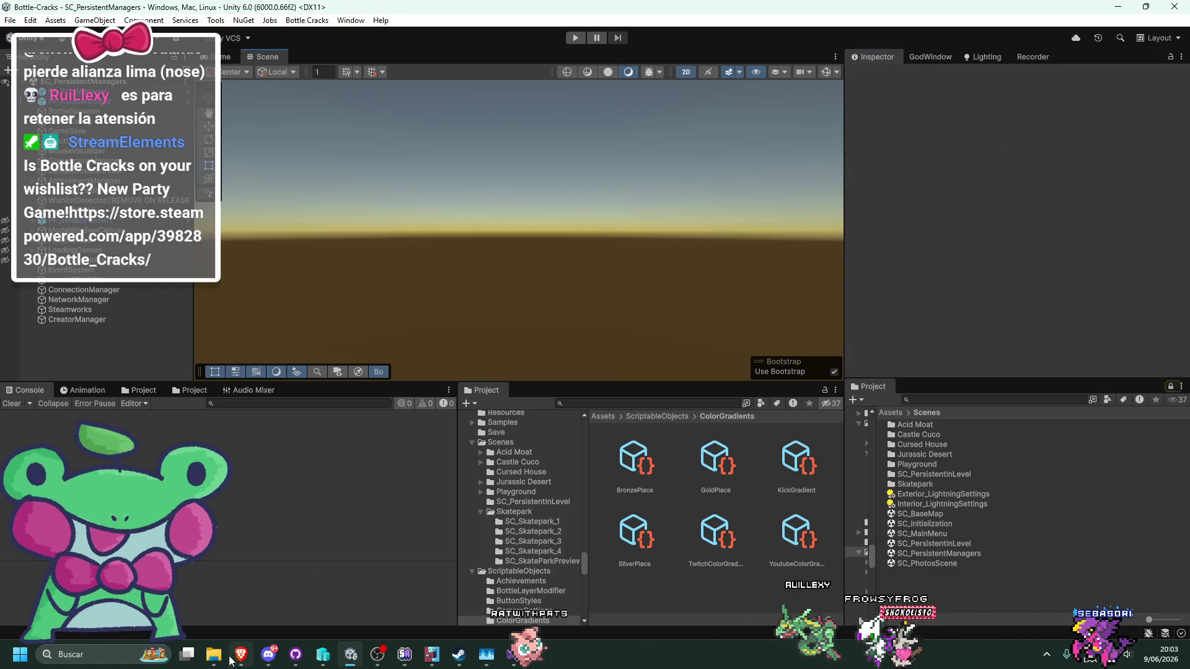
pyautogui.click(206, 57)
pyautogui.hotkey('alt', 'Tab')
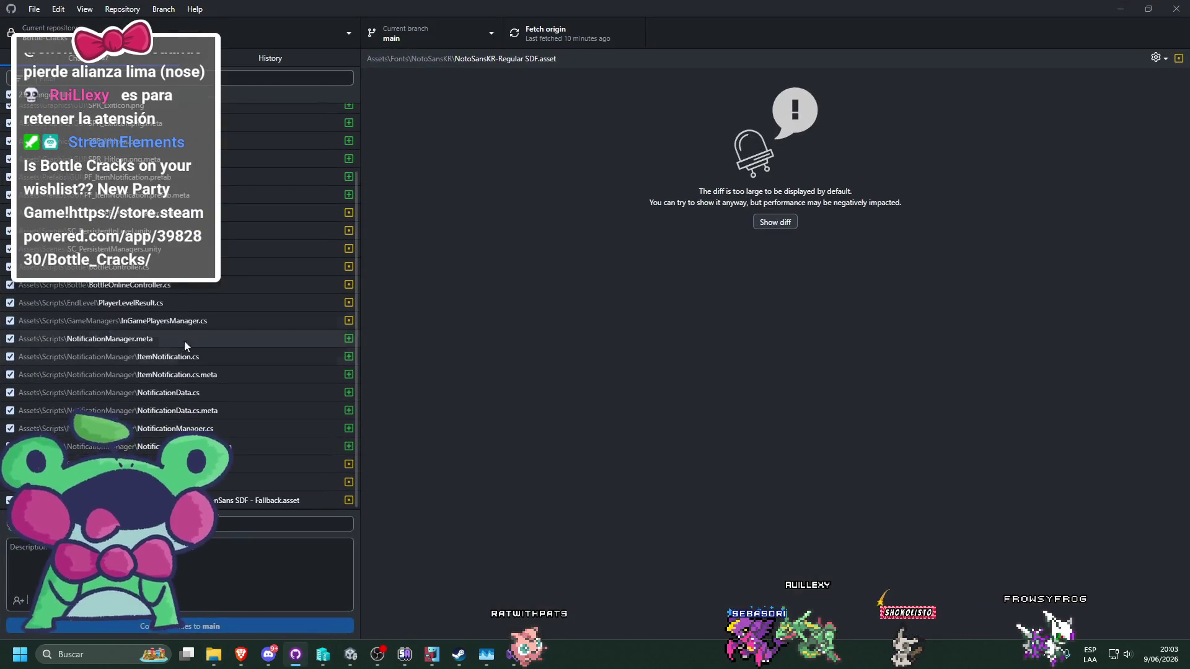
# Review the diffs for PlayerLevelResult.cs, BottleOnlineController.cs and BottleController.cs.
pyautogui.click(215, 303)
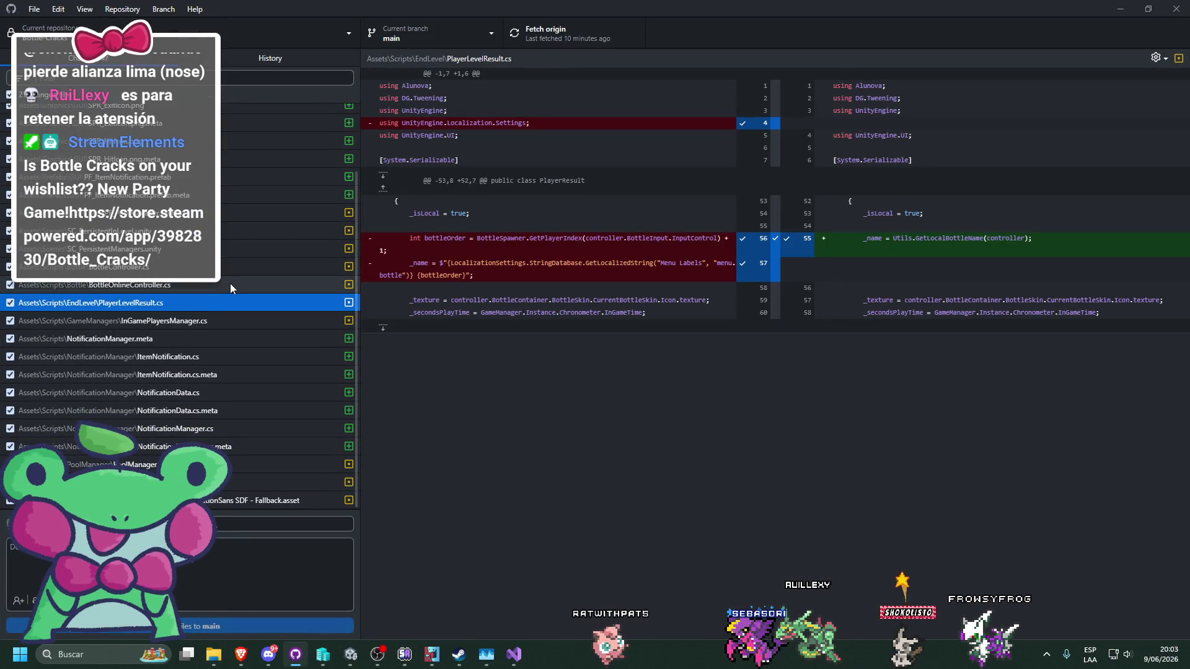
pyautogui.click(245, 284)
pyautogui.click(214, 266)
pyautogui.scroll(2, 192, 248)
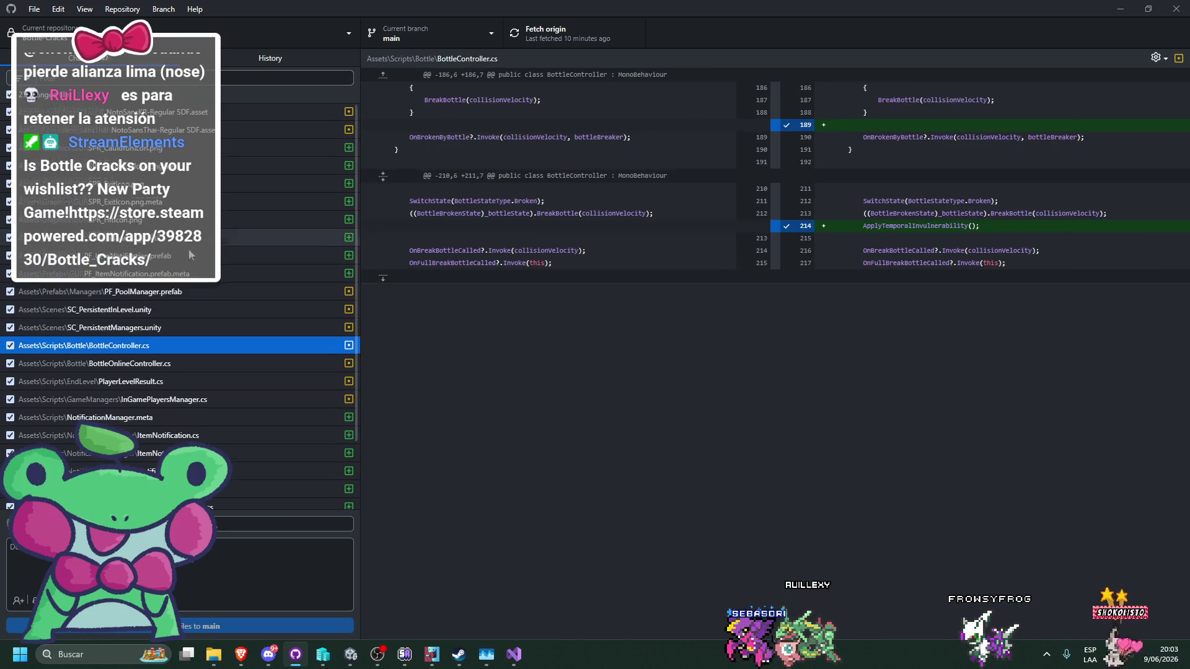
pyautogui.scroll(-2, 192, 245)
# Enter a summary and commit all 27 changed files to main, then bring up Visual Studio.
pyautogui.click(124, 524)
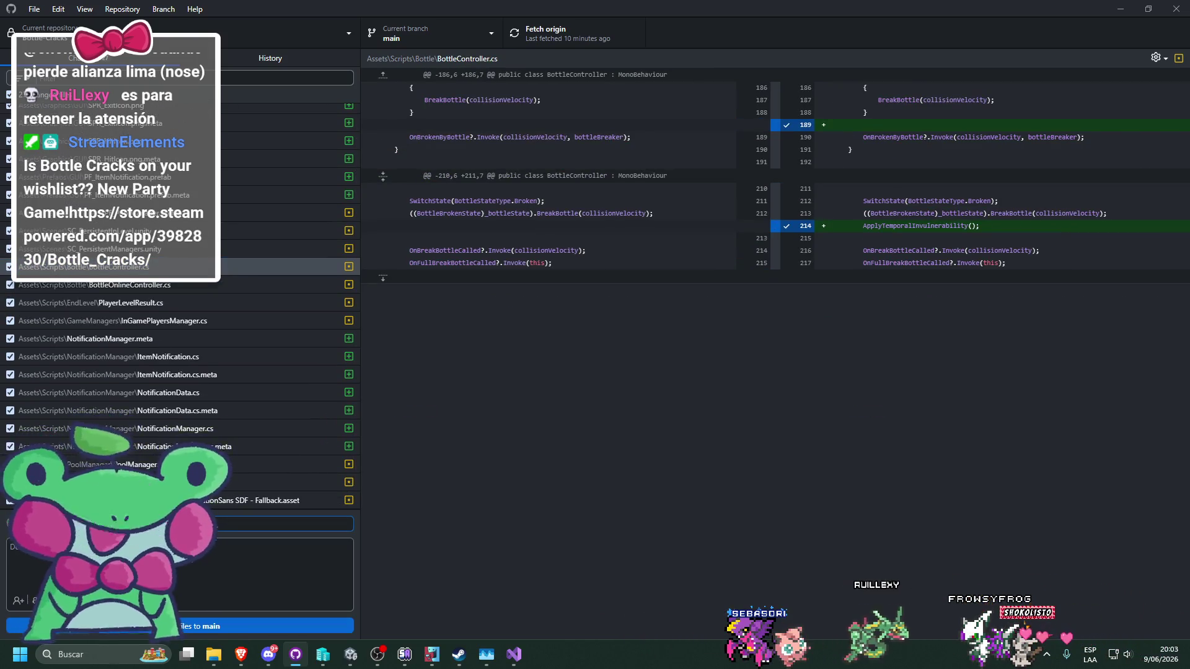
pyautogui.click(183, 626)
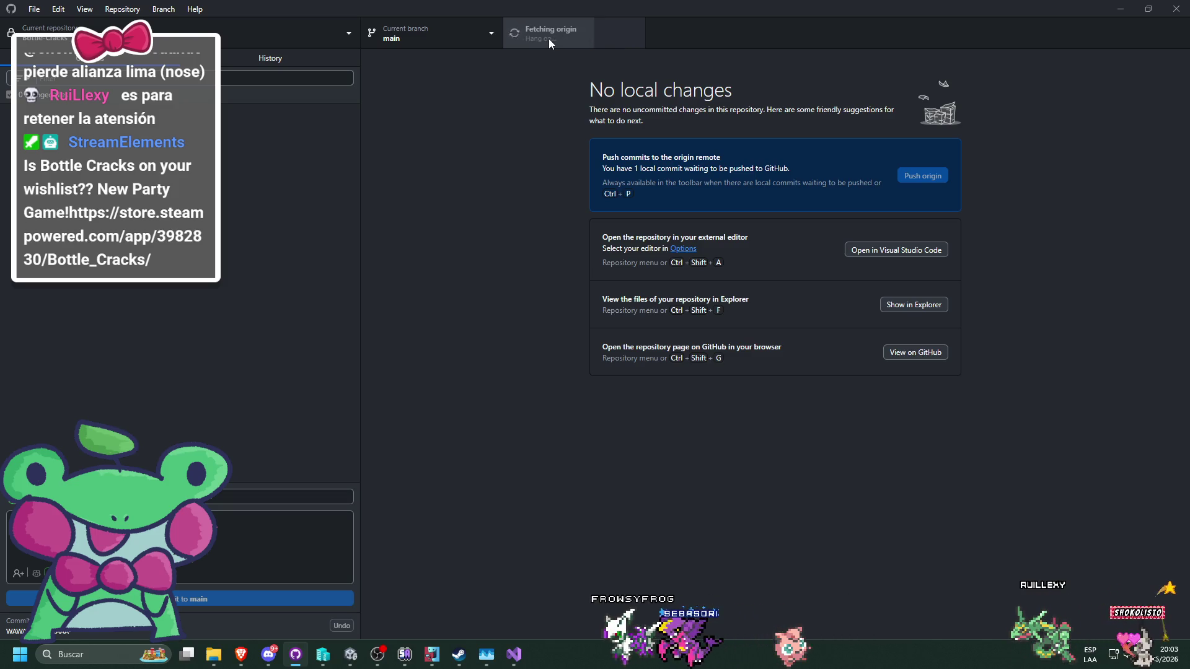
pyautogui.click(514, 654)
pyautogui.scroll(20, 439, 343)
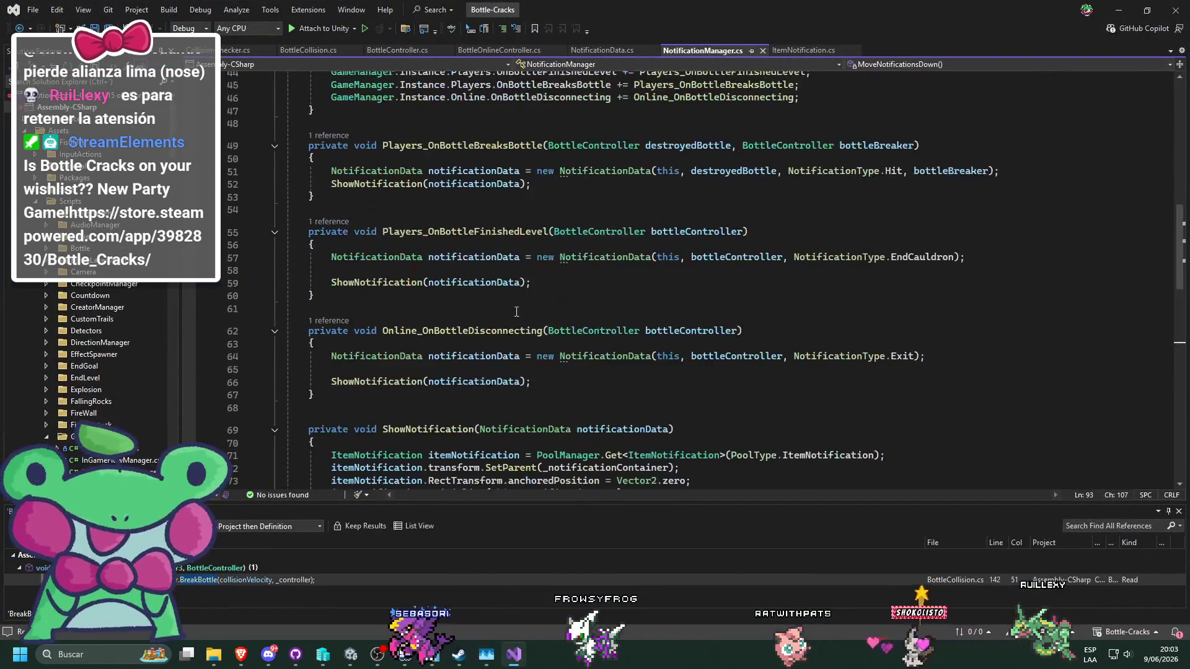
# Add 'return;' after Destroy(gameObject) inside the IsOnline check in NotificationManager.cs.
pyautogui.scroll(-8, 439, 343)
pyautogui.click(547, 330)
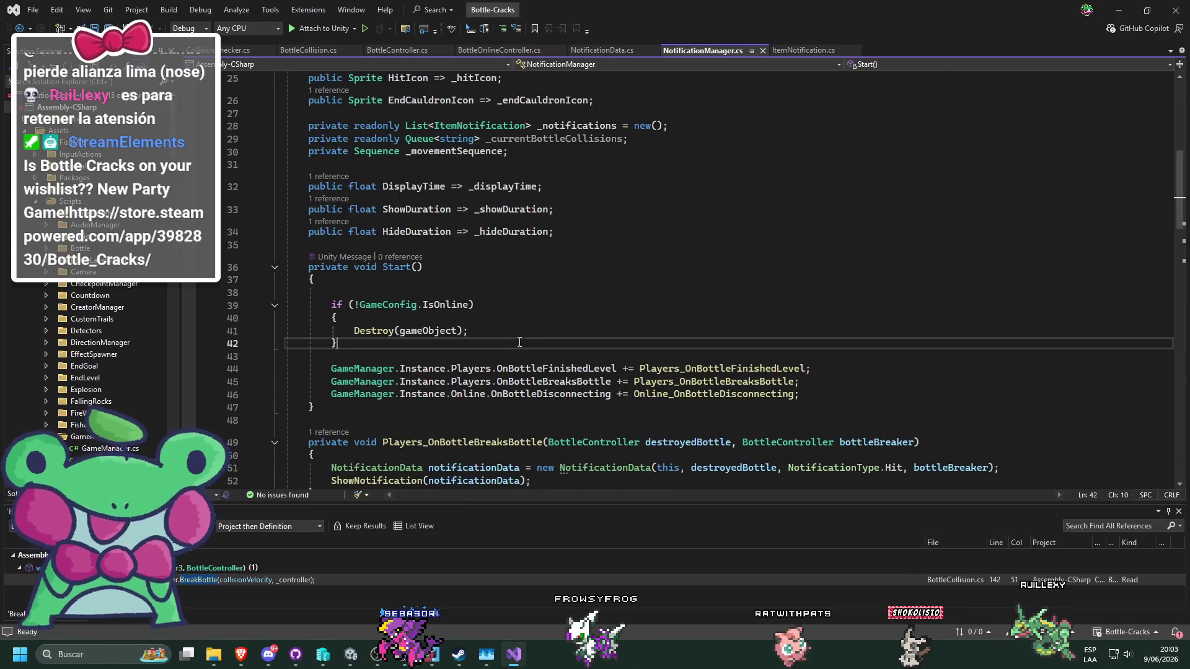
pyautogui.press('Return')
pyautogui.write('return;')
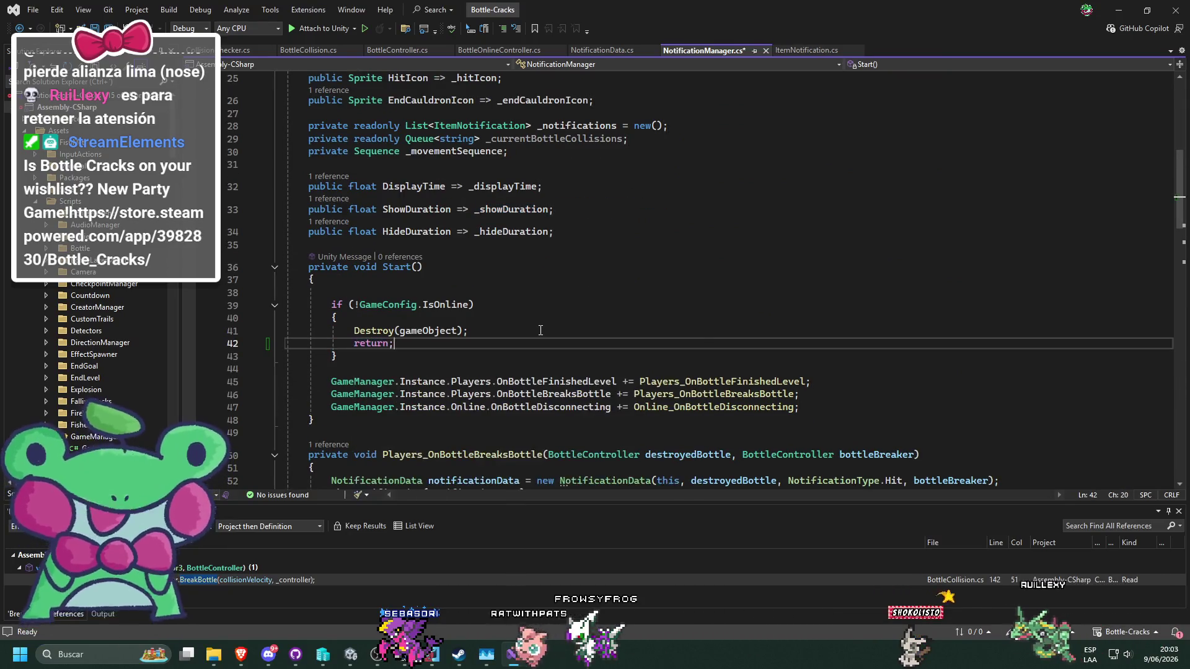
# Delete the blank line under Start()'s opening brace and return to GitHub Desktop.
pyautogui.click(520, 281)
pyautogui.click(518, 288)
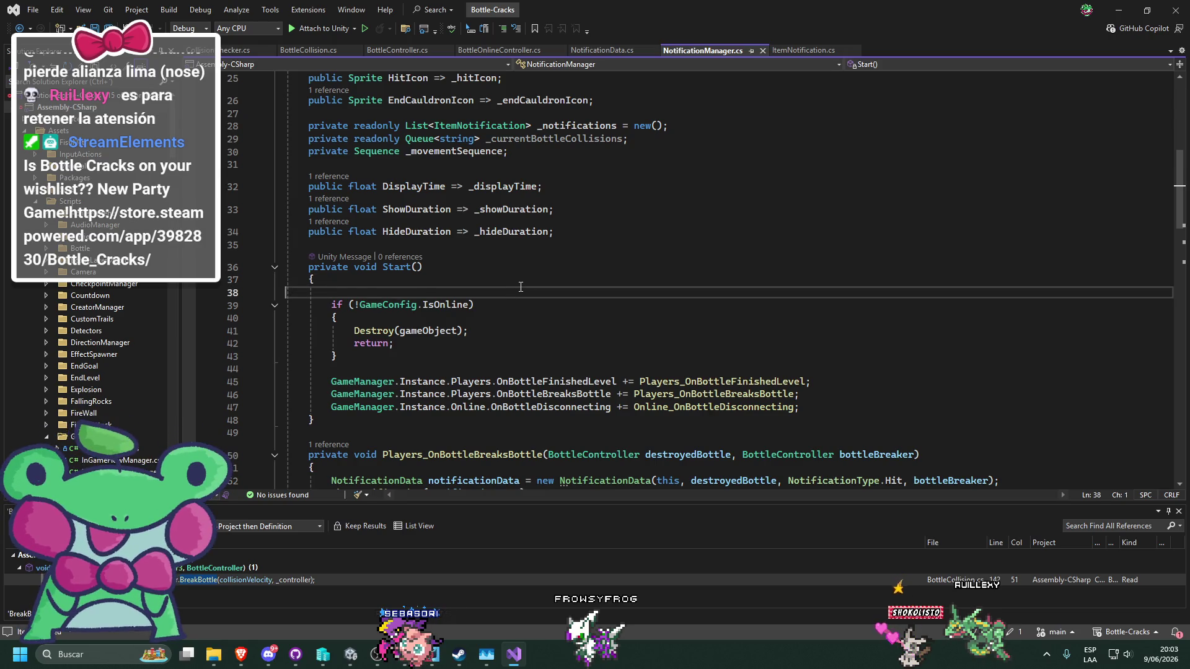
pyautogui.press('BackSpace')
pyautogui.click(294, 653)
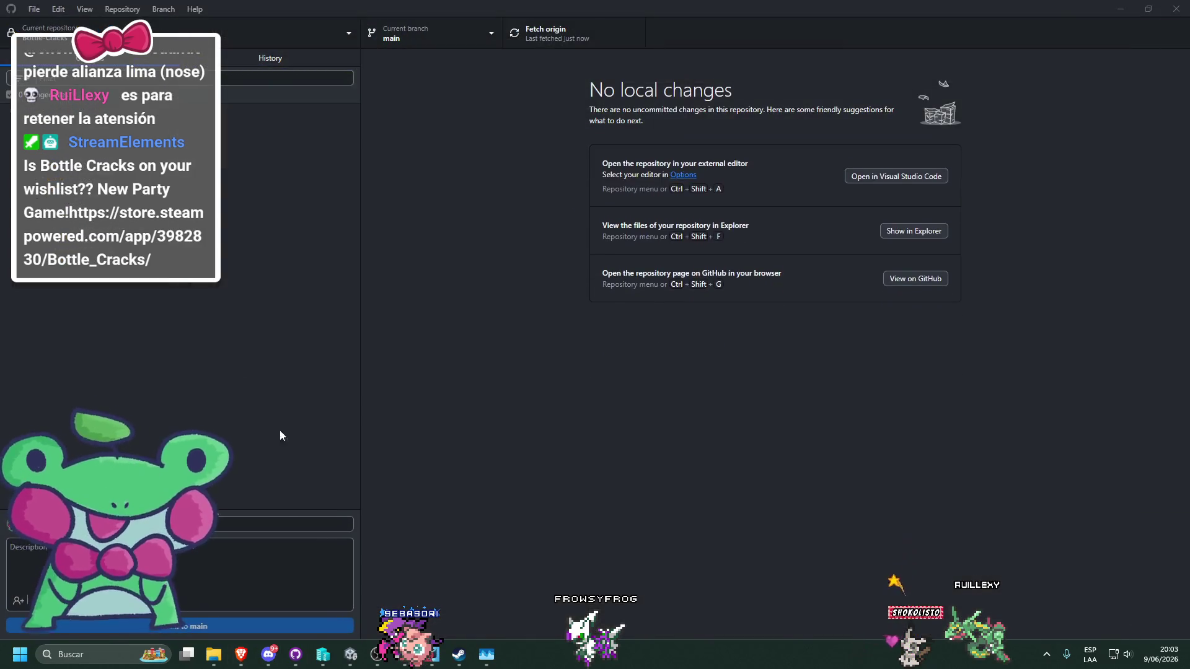
# Commit the NotificationManager.cs fix to main, push to origin, and close GitHub Desktop.
pyautogui.click(101, 627)
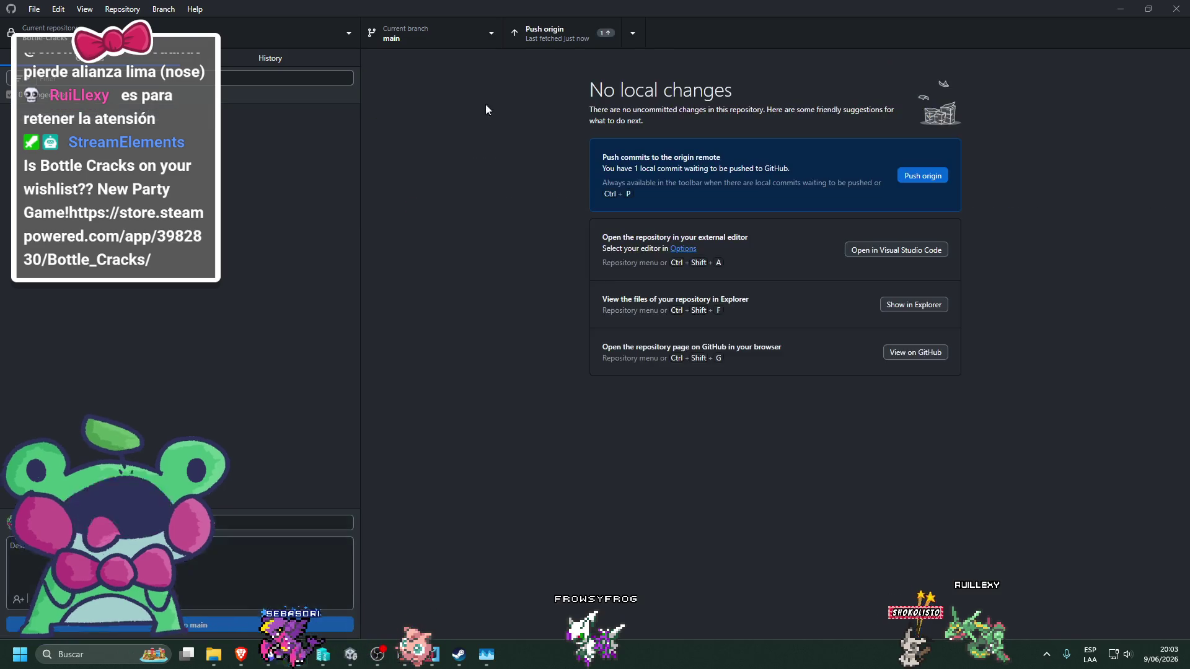
pyautogui.click(545, 32)
pyautogui.click(1169, 6)
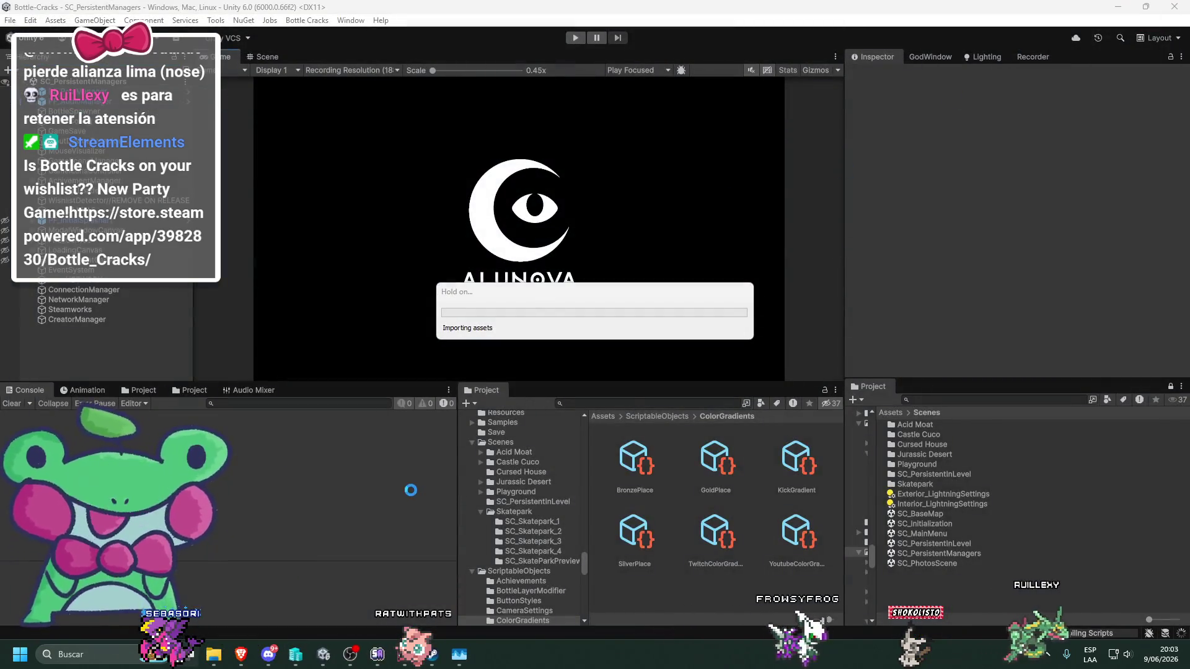
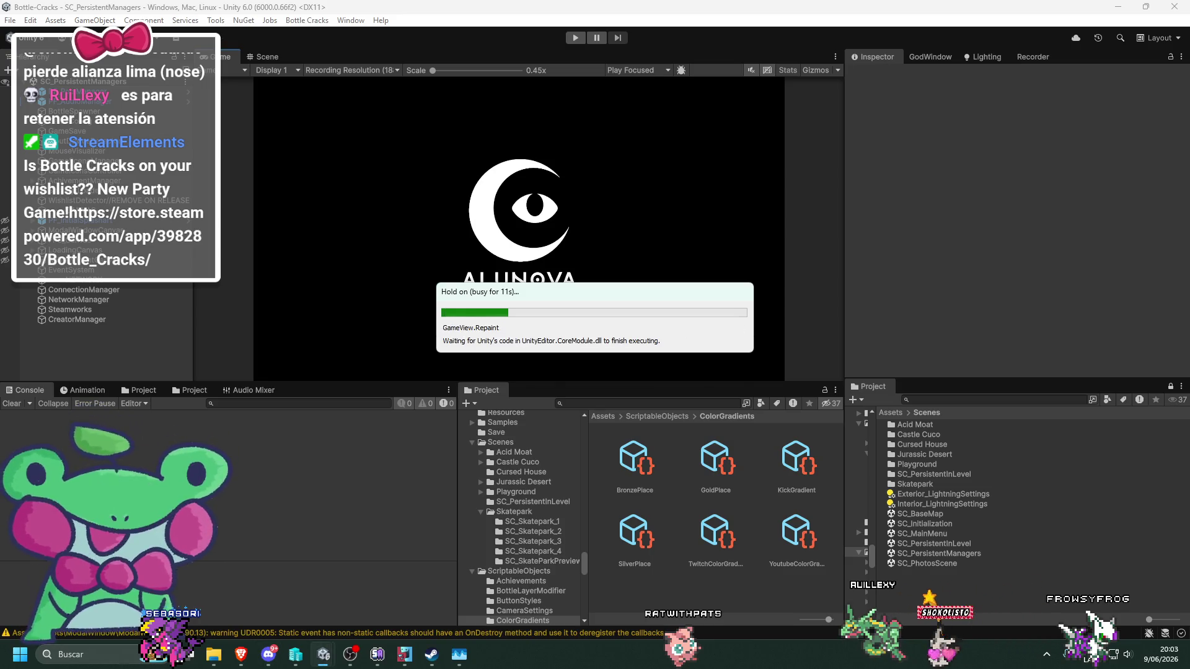
# Clear the Console and check the project version in Player Settings from Build Profiles.
pyautogui.click(19, 405)
pyautogui.click(10, 21)
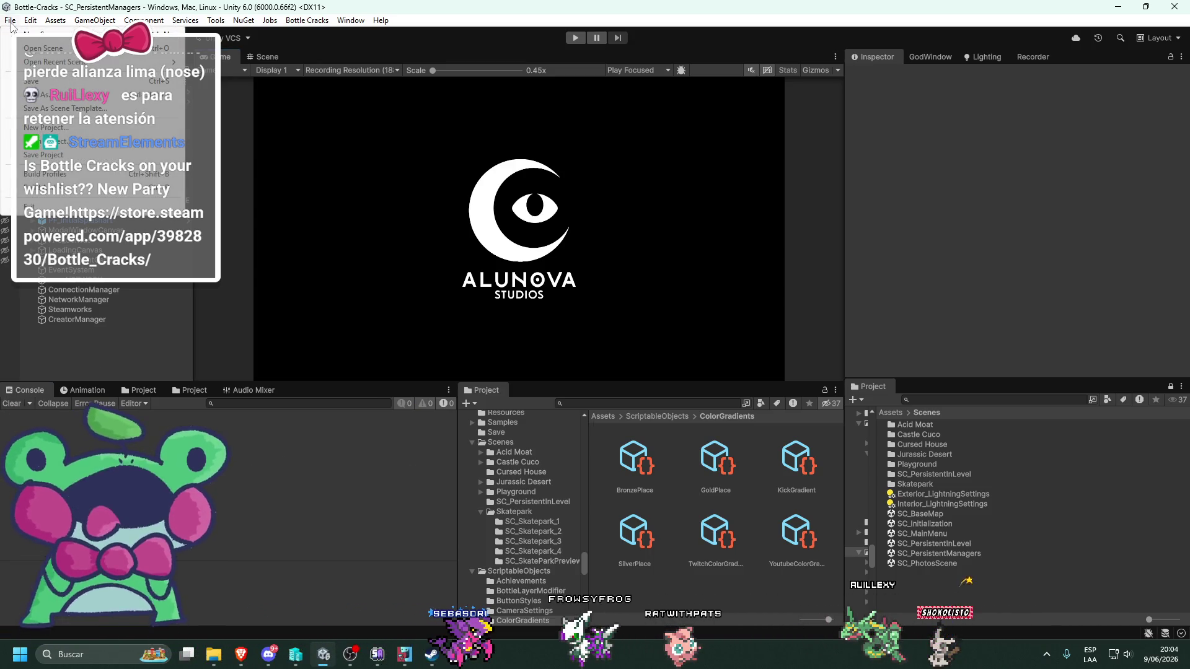
pyautogui.click(40, 175)
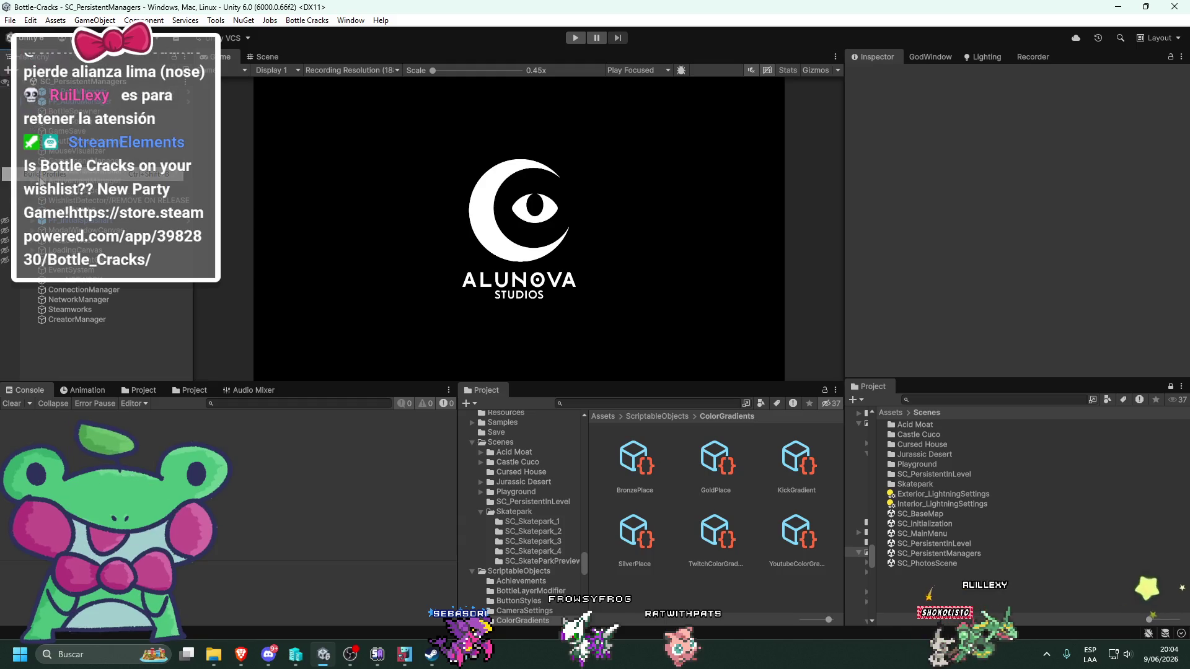
pyautogui.click(460, 144)
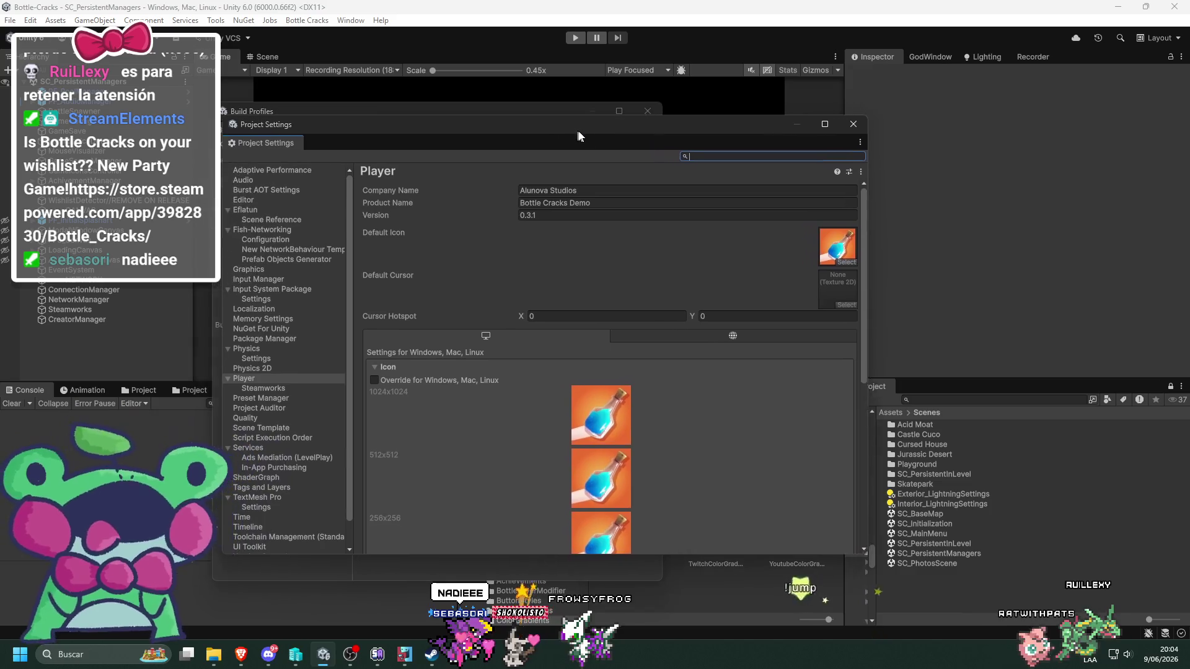
pyautogui.click(865, 127)
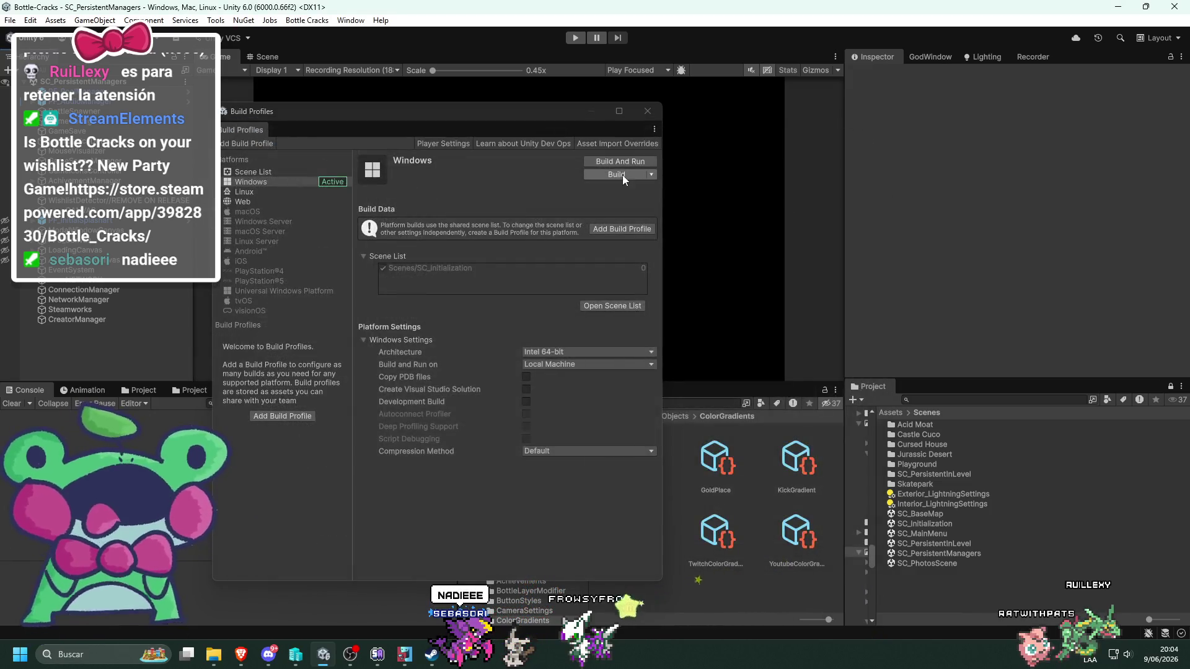
# Start the Windows build and open its TestBuildDemo output folder in File Explorer.
pyautogui.click(613, 175)
pyautogui.click(345, 320)
pyautogui.doubleClick(311, 338)
pyautogui.click(469, 156)
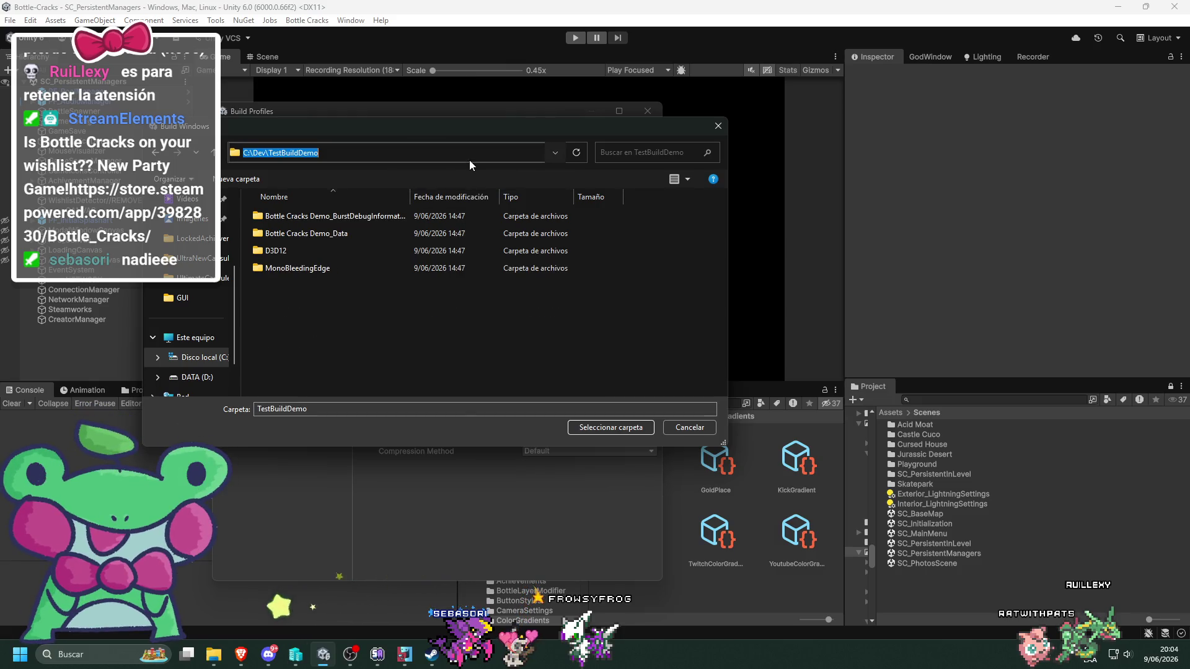
pyautogui.press('super')
pyautogui.hotkey('ctrl', 'v')
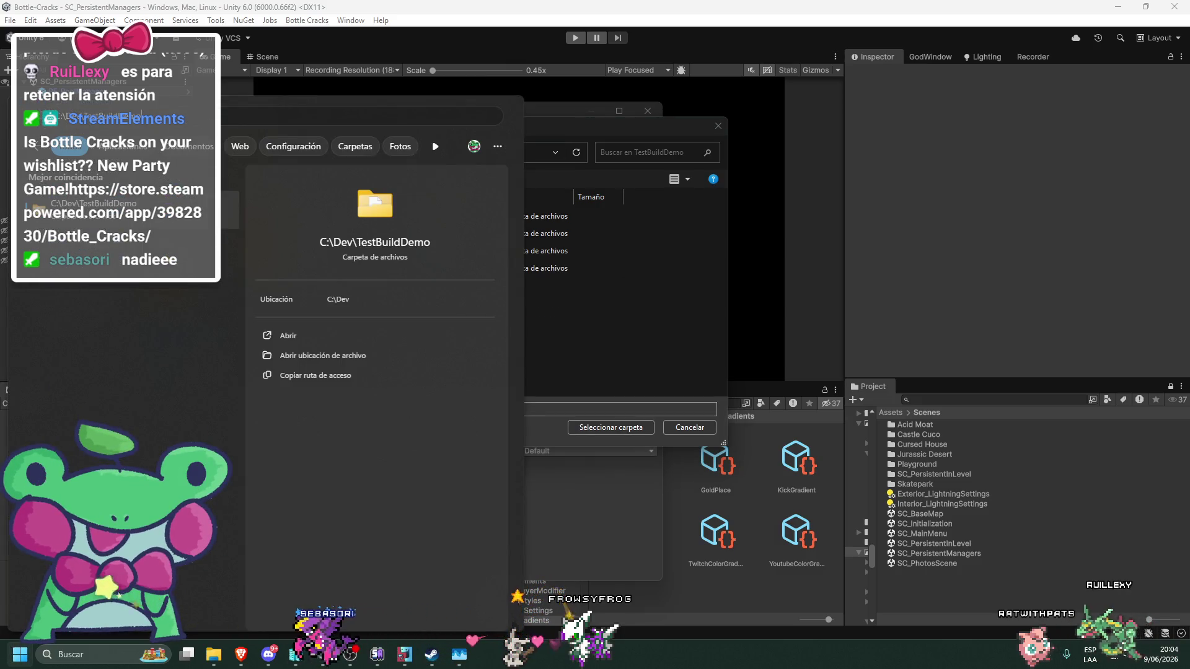
pyautogui.press('Return')
# Delete the old build files from C:\Dev\TestBuildDemo and confirm it as the build folder.
pyautogui.moveTo(1053, 15); pyautogui.dragTo(1030, 236)
pyautogui.moveTo(396, 231); pyautogui.dragTo(395, 212)
pyautogui.click(311, 474)
pyautogui.moveTo(311, 474); pyautogui.dragTo(544, 242)
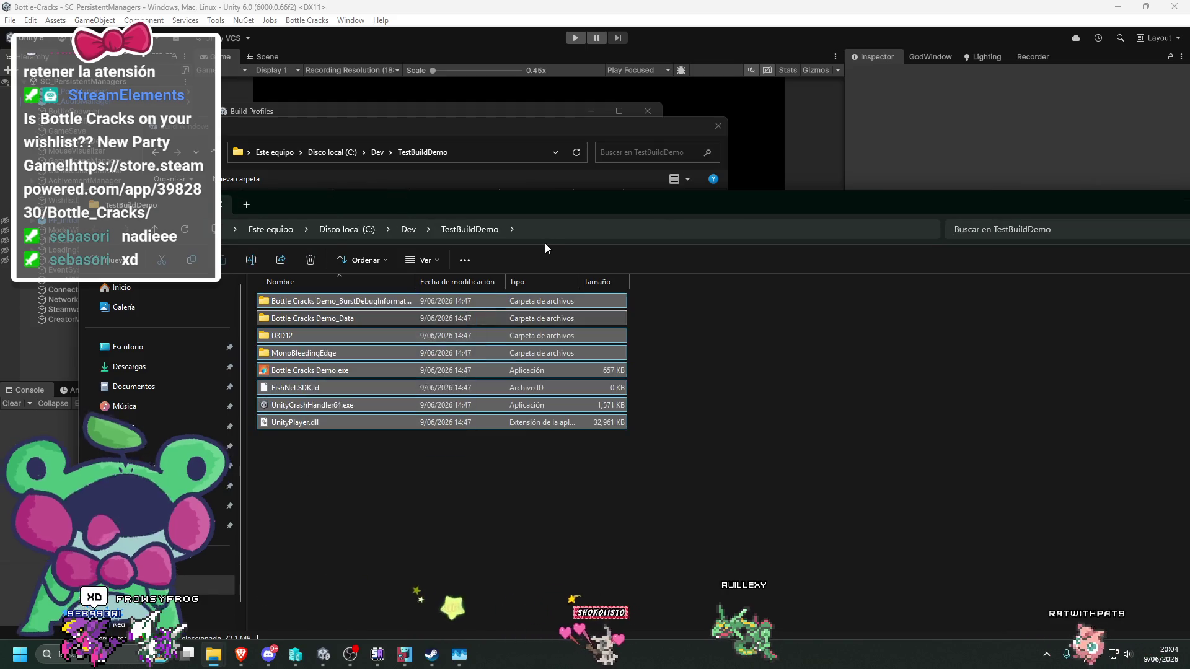
pyautogui.press('Delete')
pyautogui.click(529, 129)
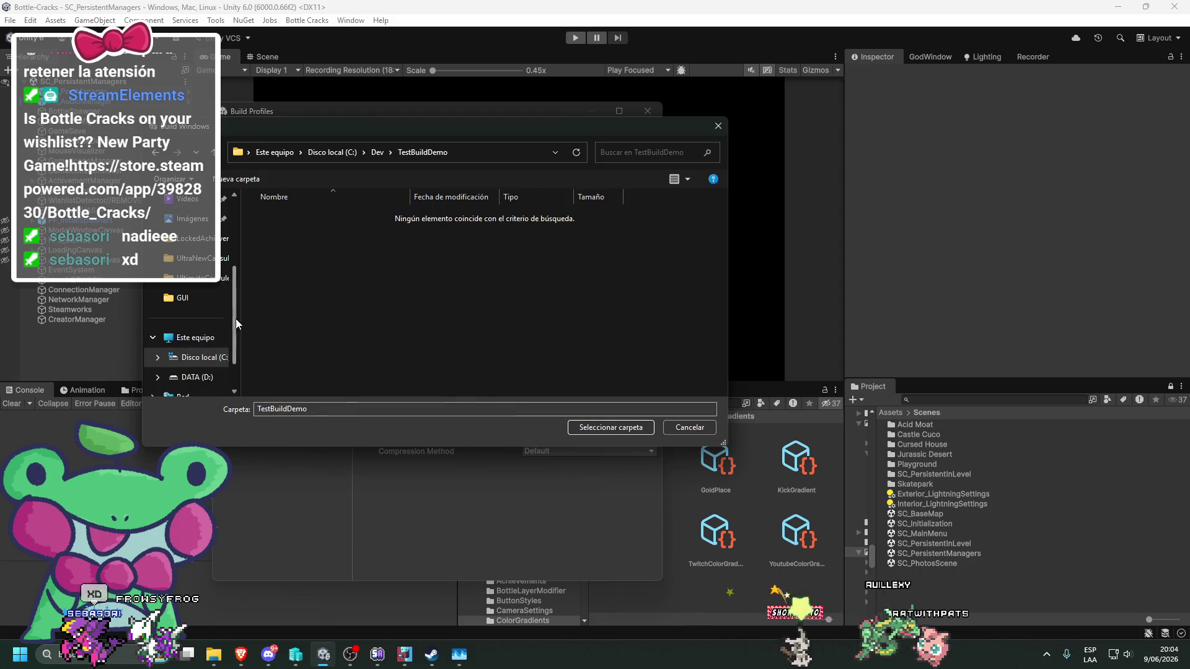
pyautogui.click(611, 428)
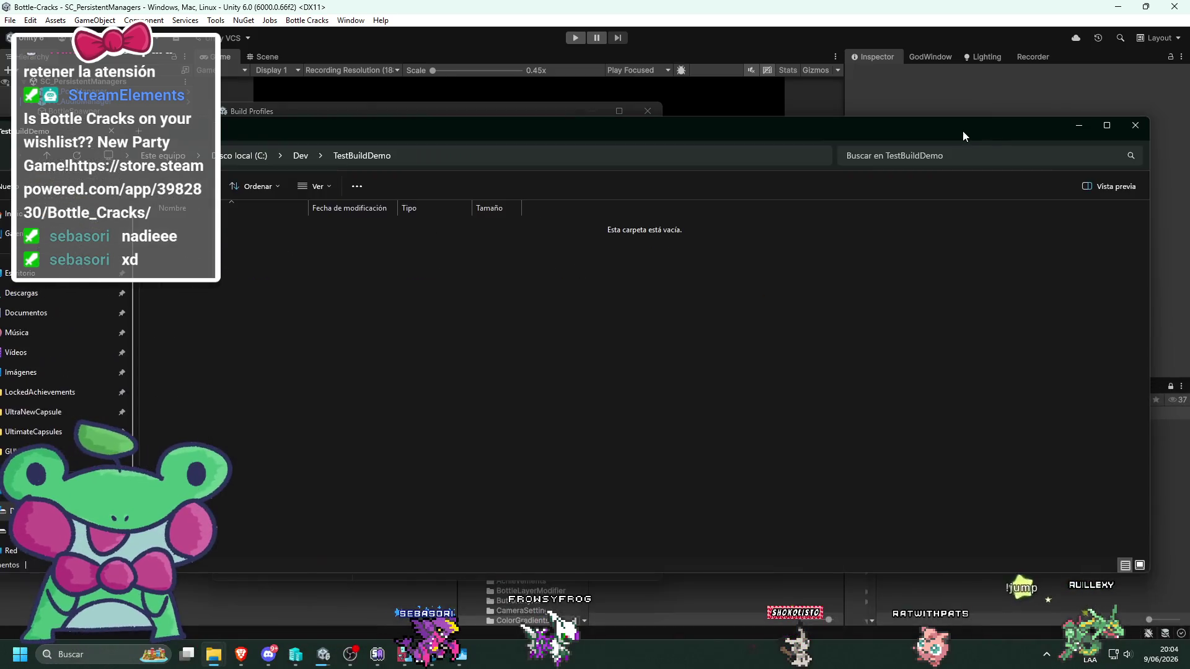
# In File Explorer, go to the Escritorio folder on the DATA (D:) drive.
pyautogui.moveTo(1140, 127)
pyautogui.mouseDown()
pyautogui.moveTo(537, 143)
pyautogui.moveTo(663, 139)
pyautogui.moveTo(977, 165)
pyautogui.moveTo(664, 362)
pyautogui.moveTo(737, 120)
pyautogui.mouseUp()
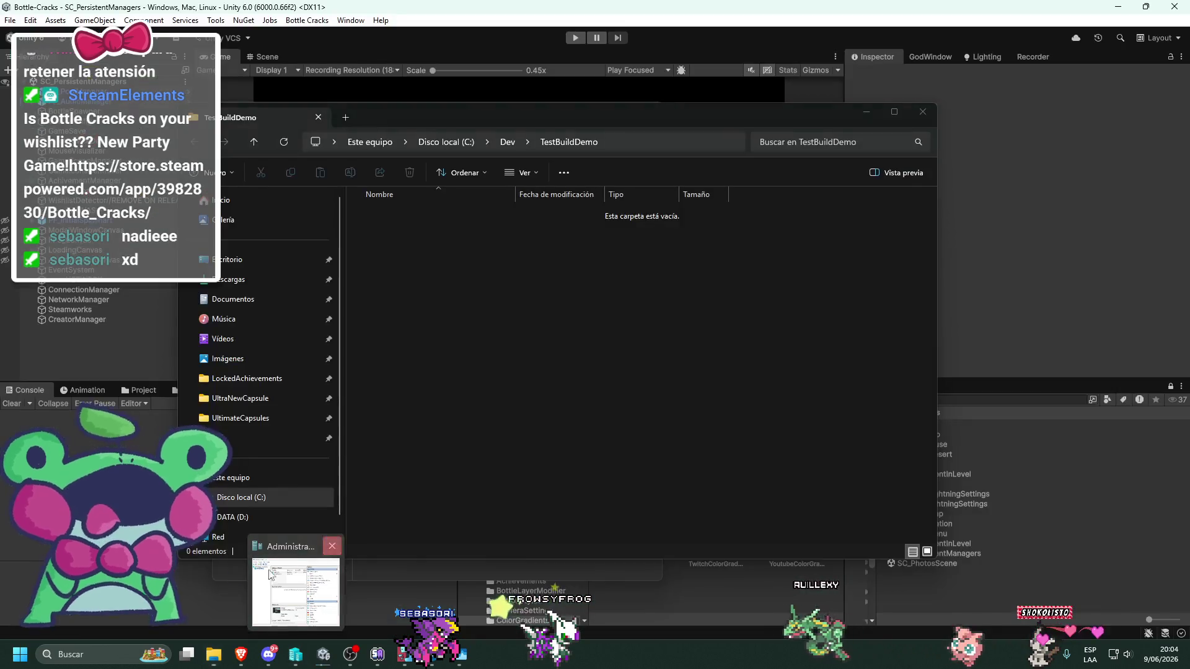
pyautogui.click(20, 654)
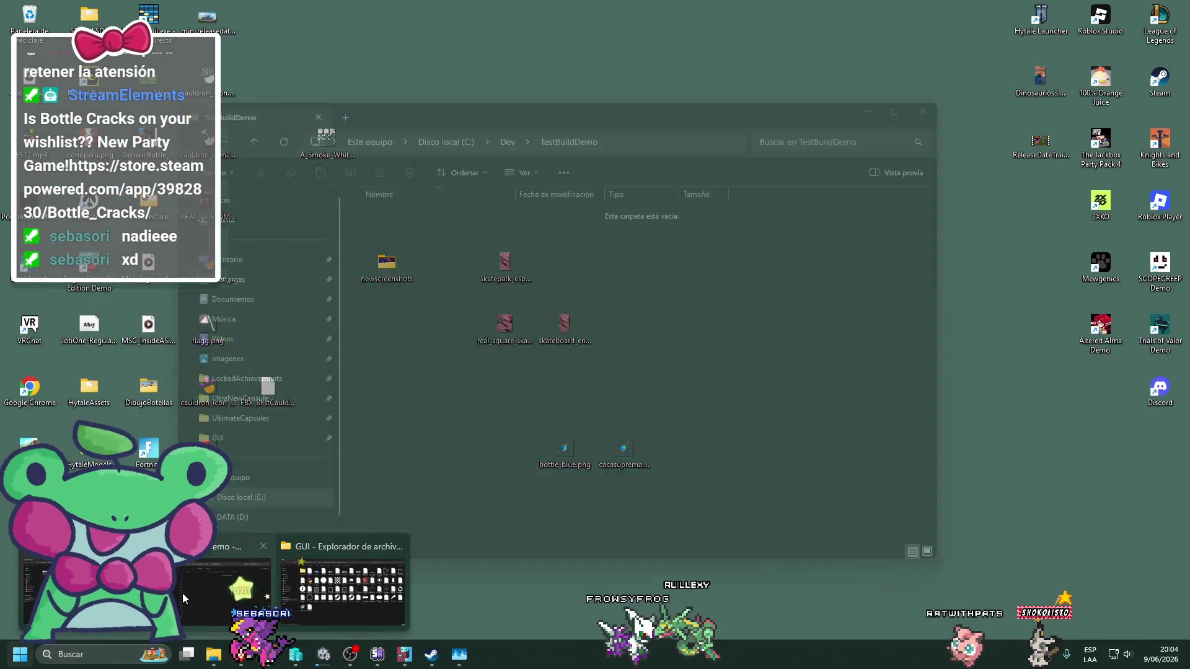
pyautogui.click(184, 593)
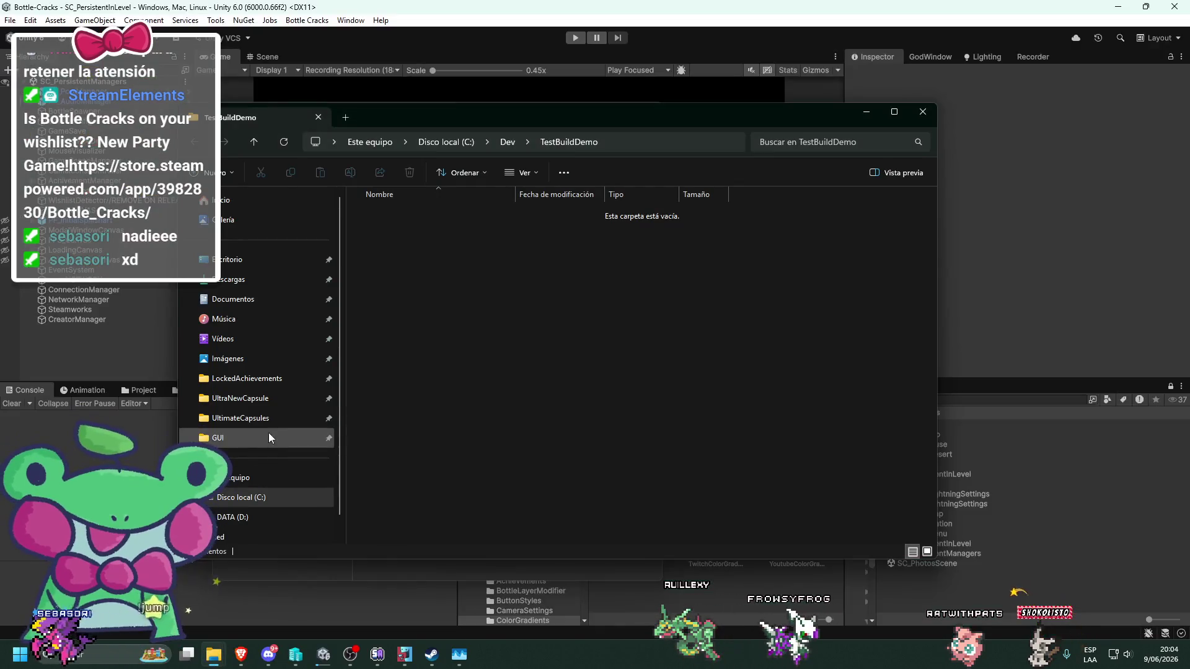
pyautogui.click(236, 517)
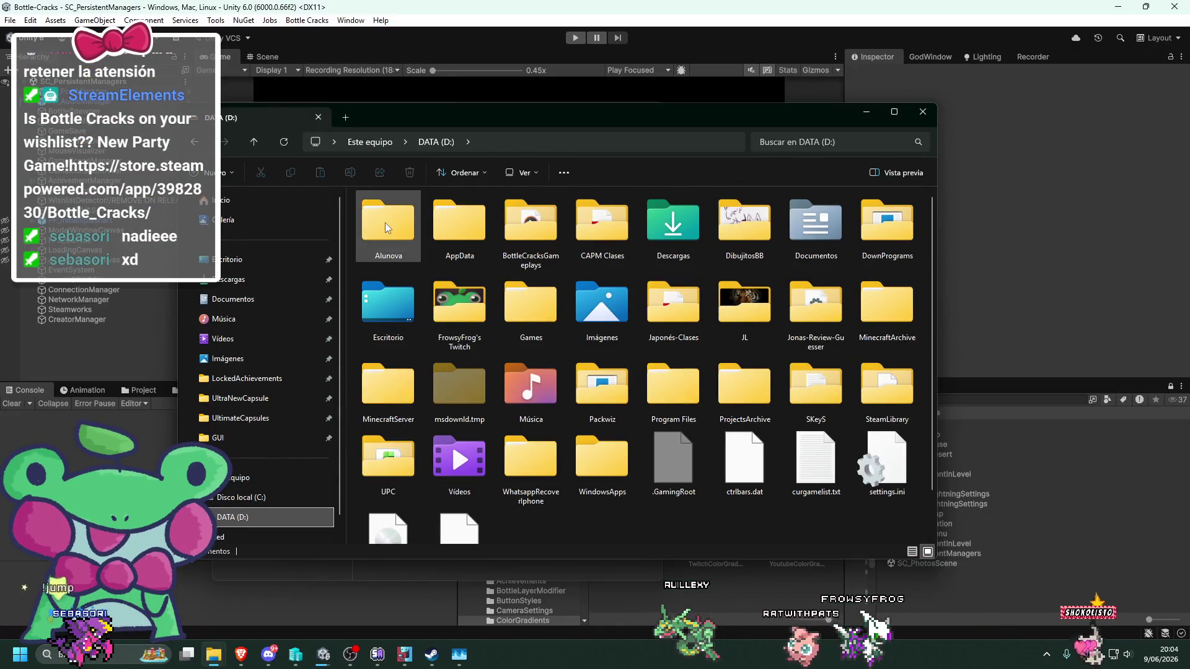
pyautogui.click(247, 259)
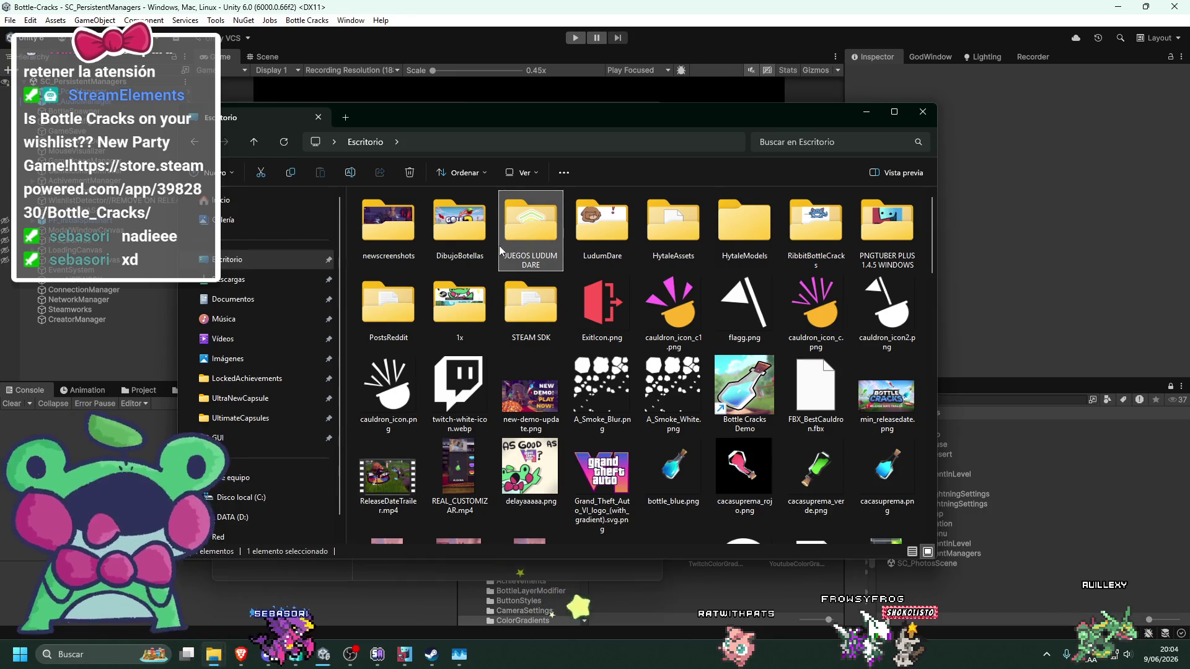
# Open STEAM SDK > tools and launch SteamPipeGUI.exe.
pyautogui.click(536, 324)
pyautogui.doubleClick(534, 324)
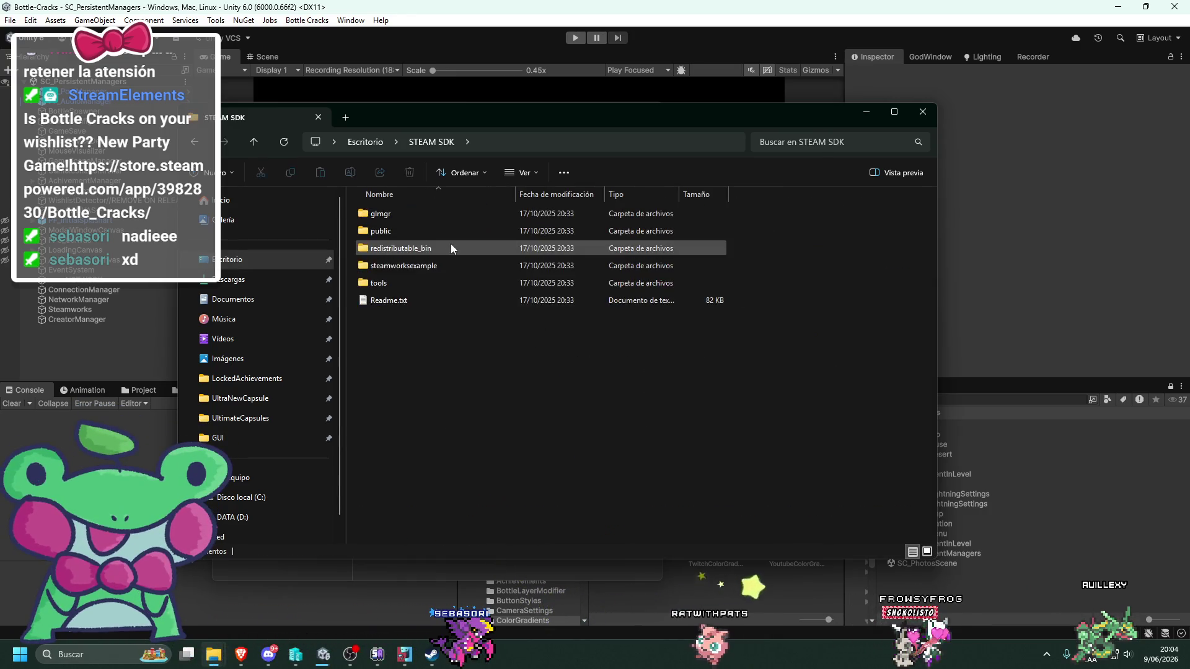
pyautogui.doubleClick(394, 281)
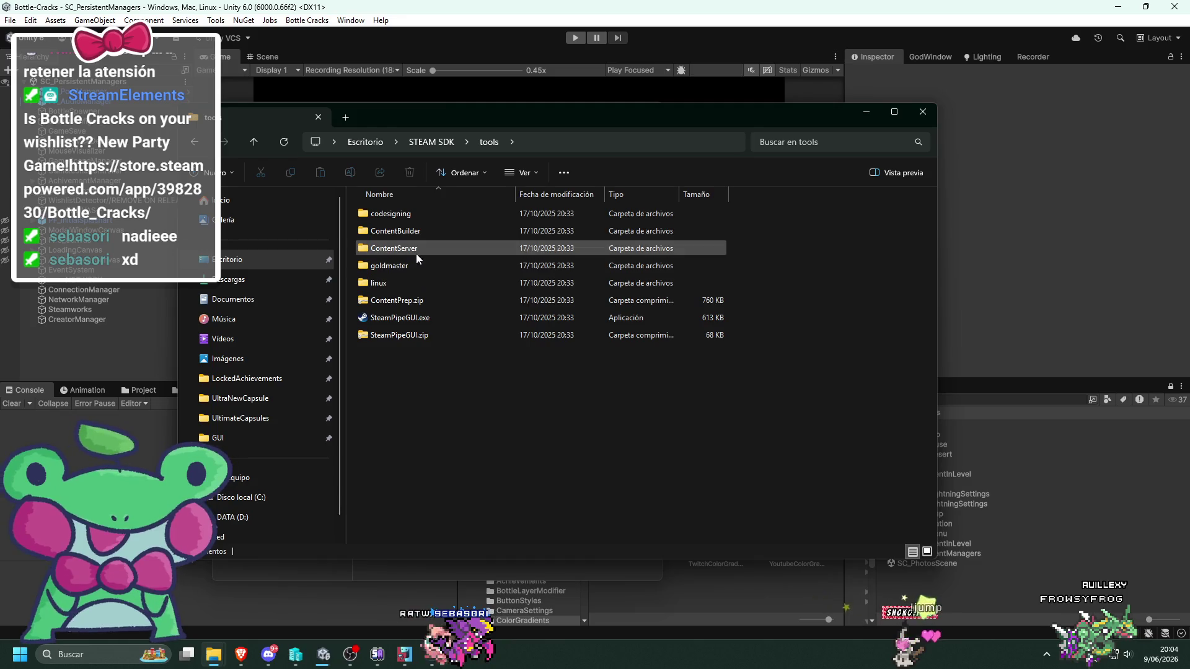
pyautogui.doubleClick(445, 233)
pyautogui.click(411, 299)
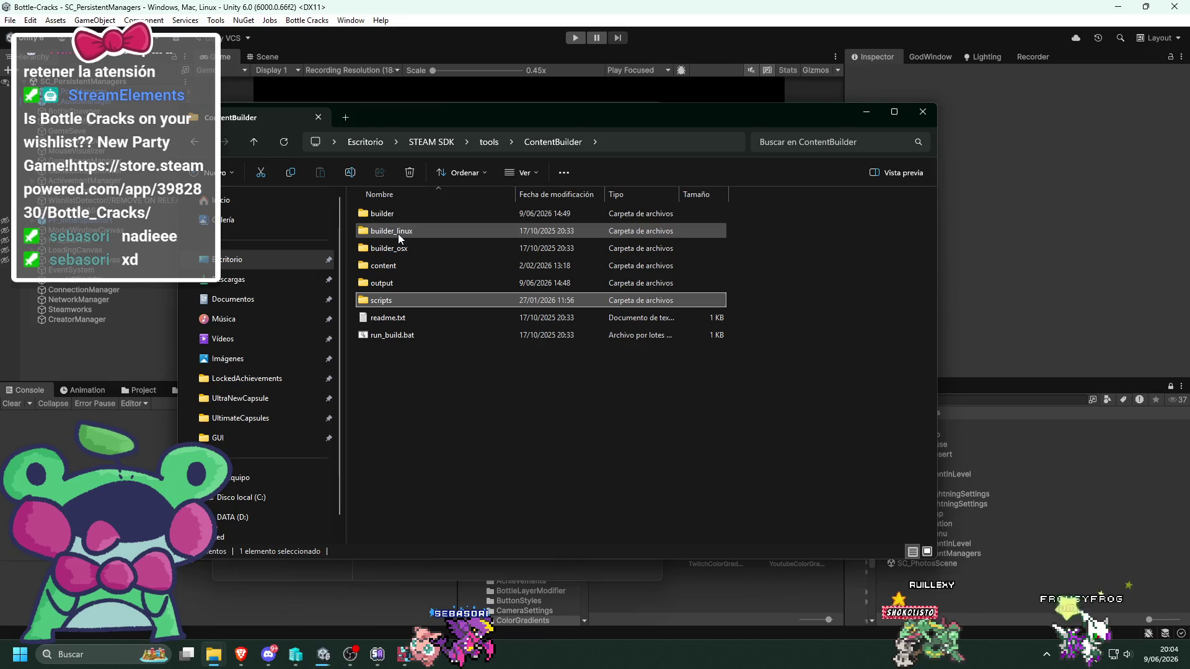
pyautogui.click(487, 141)
pyautogui.doubleClick(436, 317)
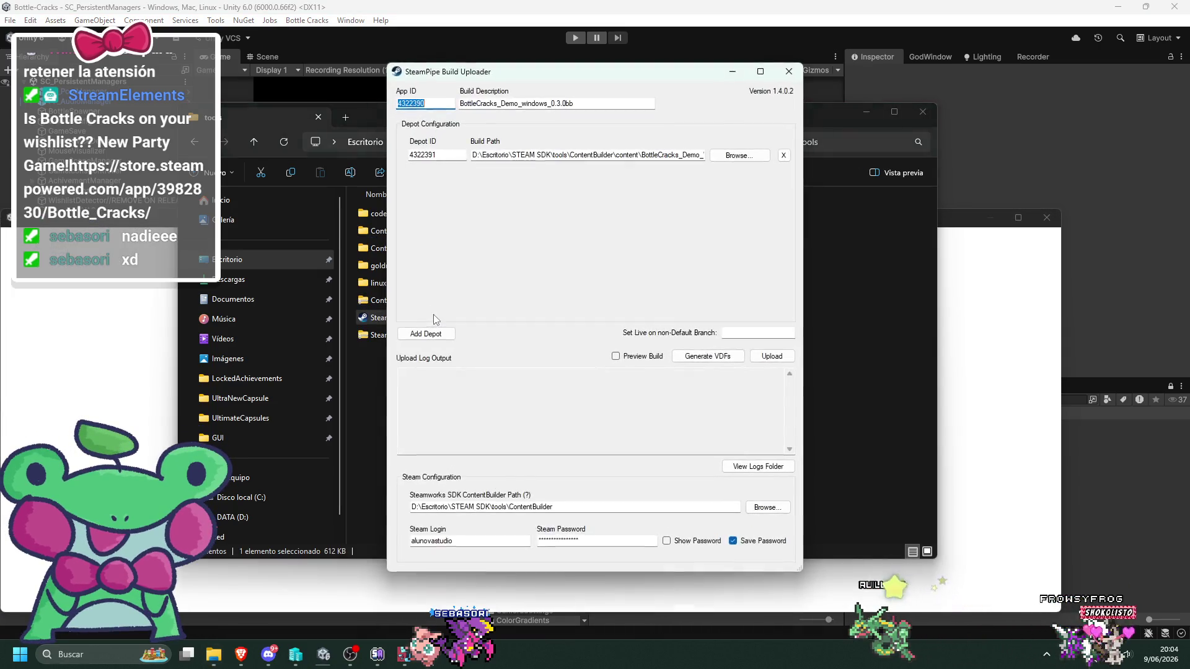
# Change the SteamPipe build description's version suffix, then return to the running Unity build.
pyautogui.click(613, 103)
pyautogui.write('1')
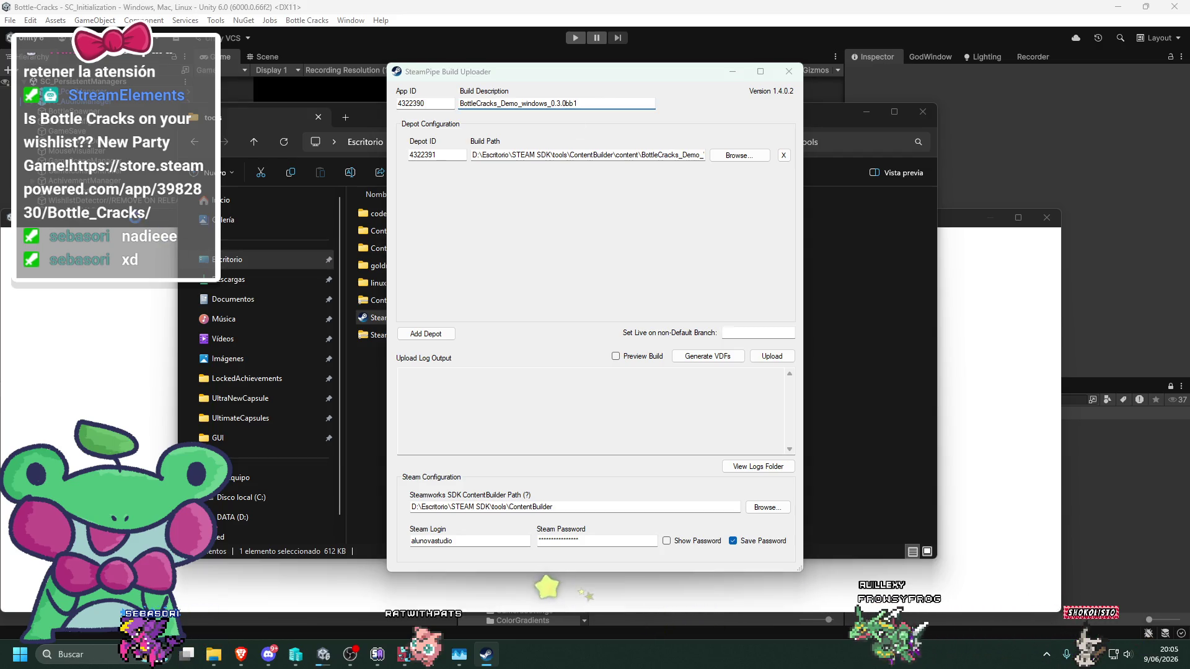
pyautogui.click(866, 110)
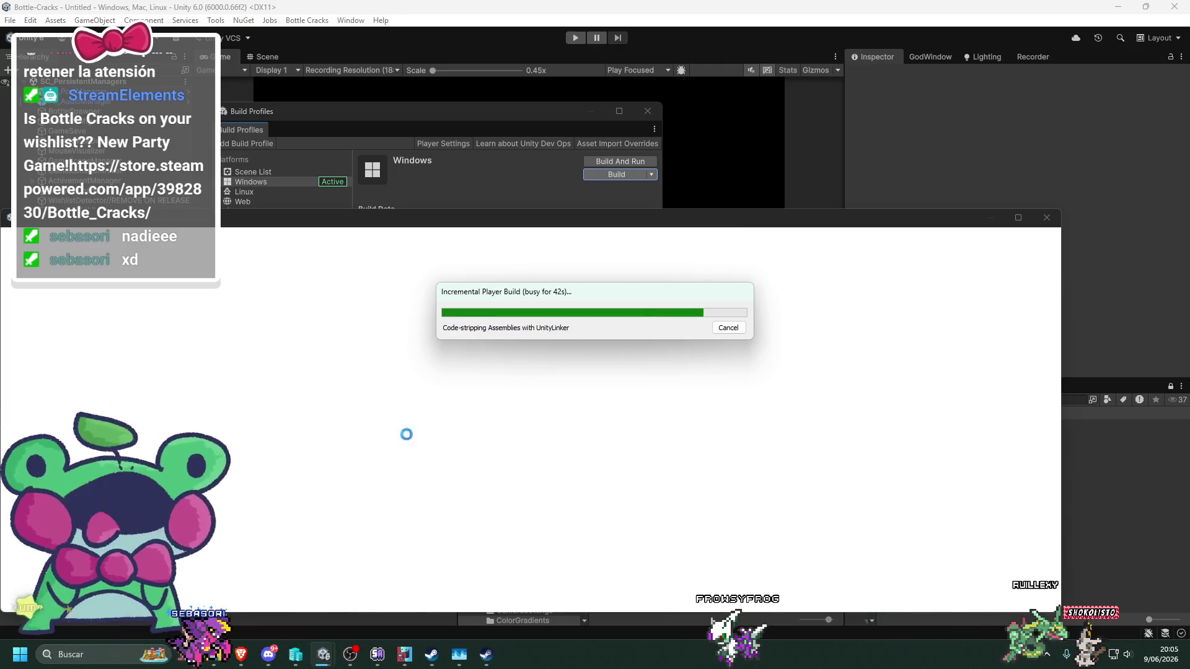
# Let the Windows build succeed, review duplicated assets in the build report, and close Build Profiles.
pyautogui.rightClick(296, 652)
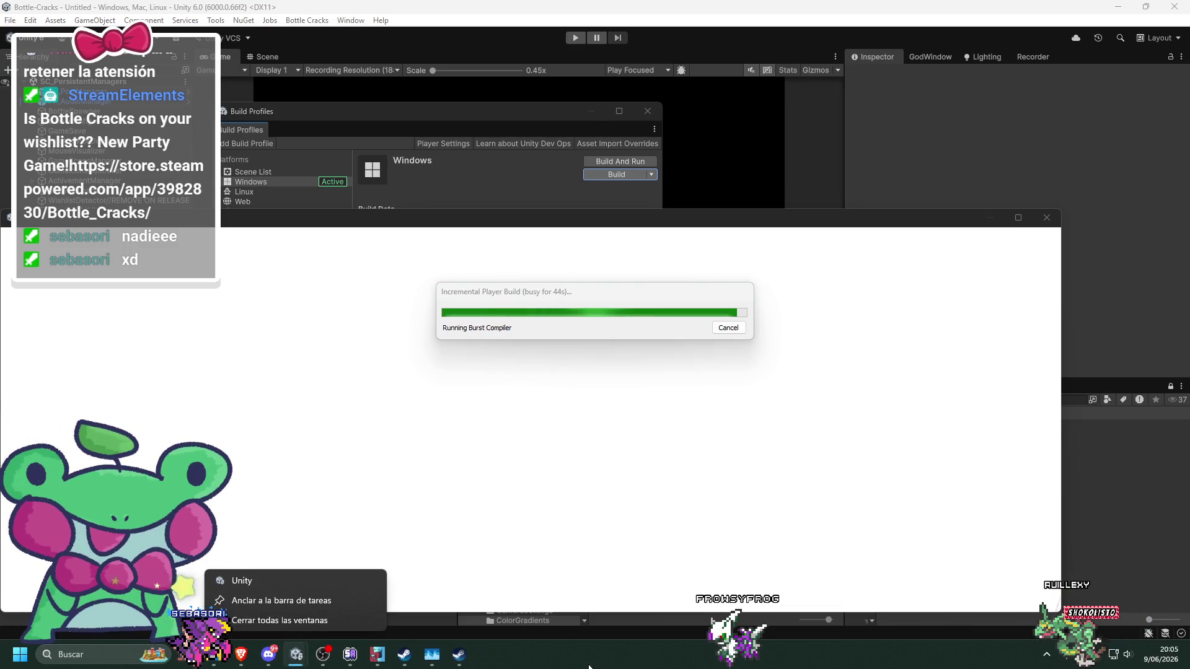
pyautogui.click(566, 651)
pyautogui.click(430, 654)
pyautogui.click(897, 205)
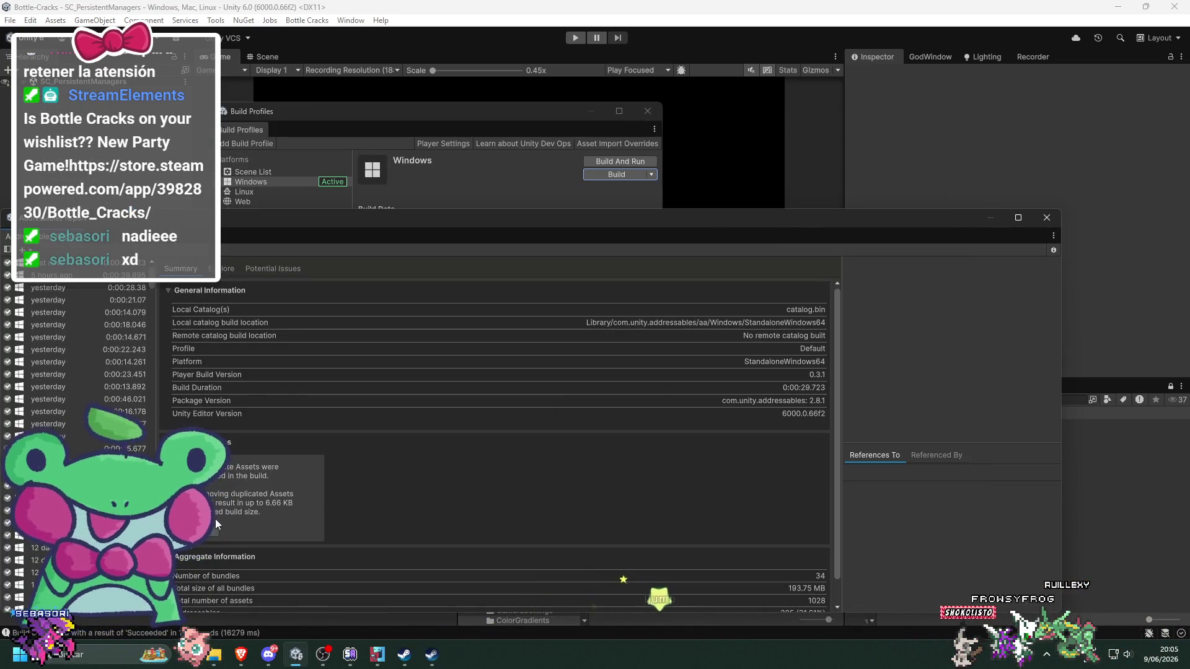
pyautogui.click(273, 268)
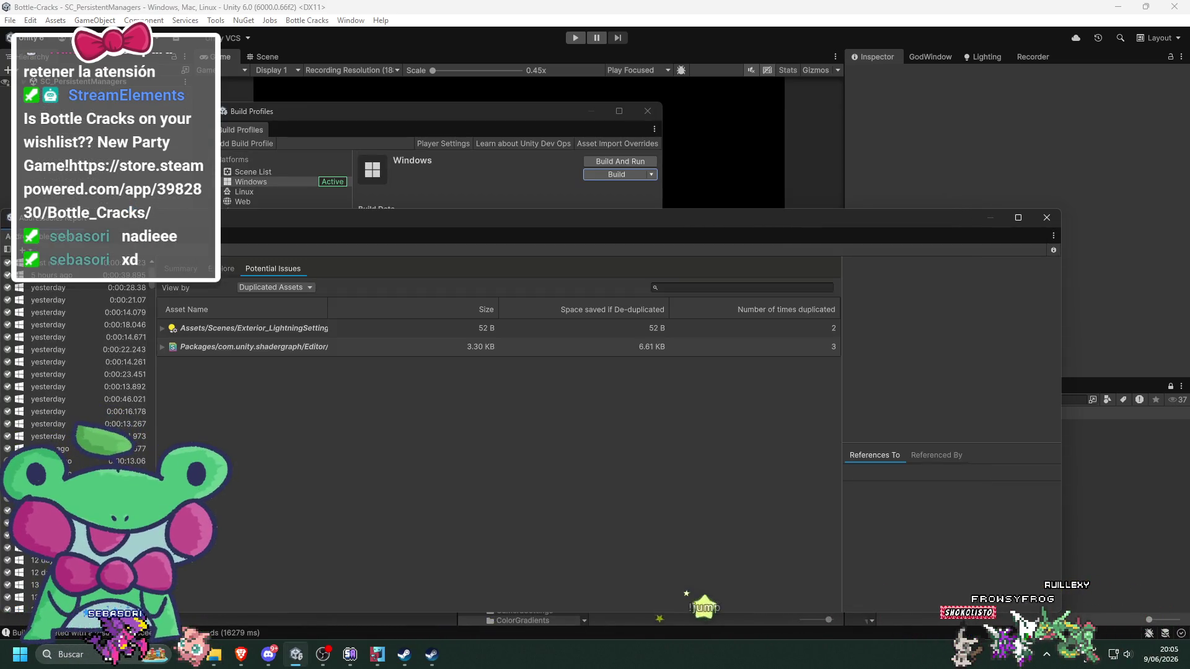
pyautogui.moveTo(961, 243)
pyautogui.mouseDown()
pyautogui.moveTo(885, 257)
pyautogui.moveTo(388, 209)
pyautogui.mouseUp()
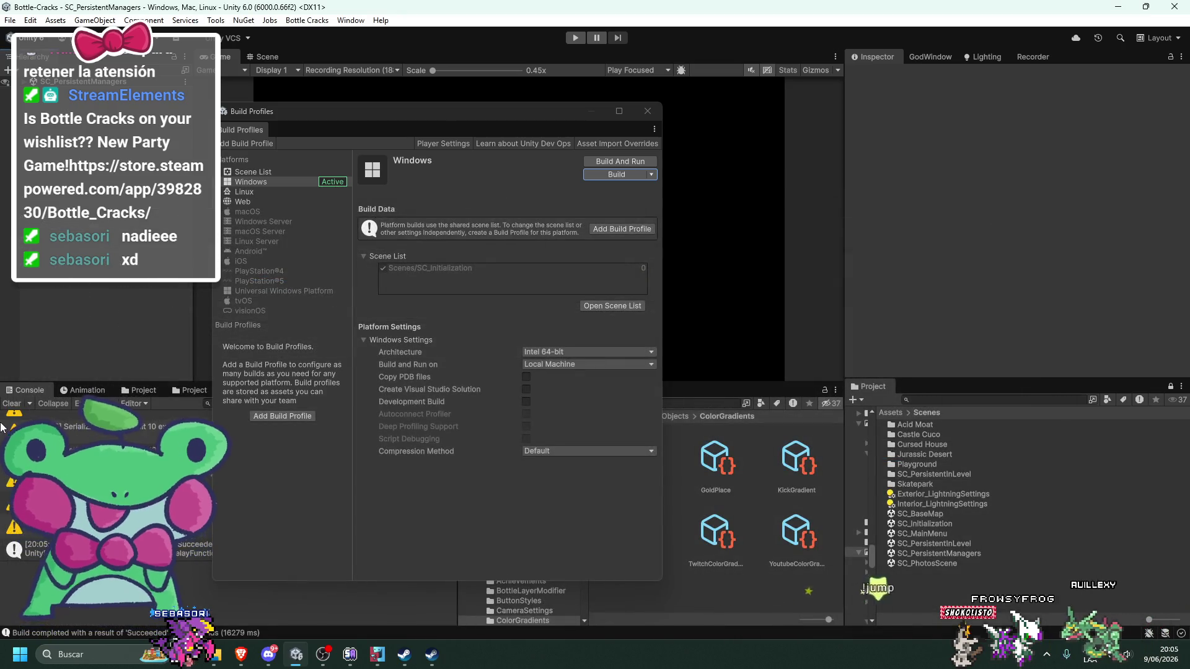
pyautogui.click(644, 115)
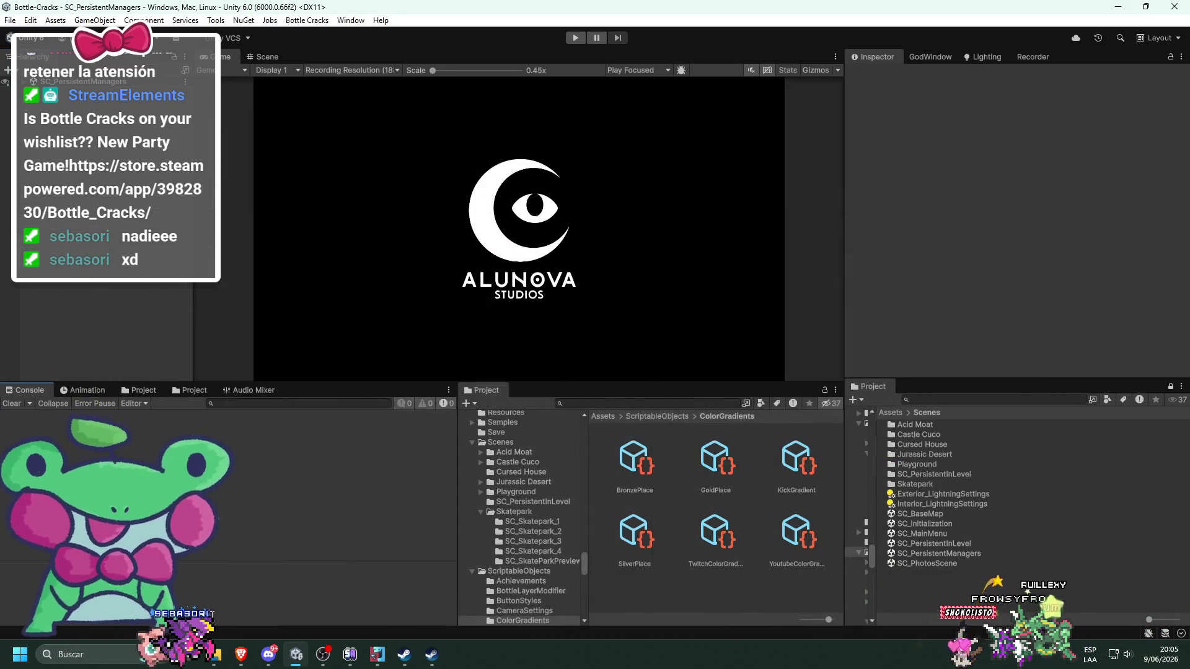
pyautogui.moveTo(214, 654)
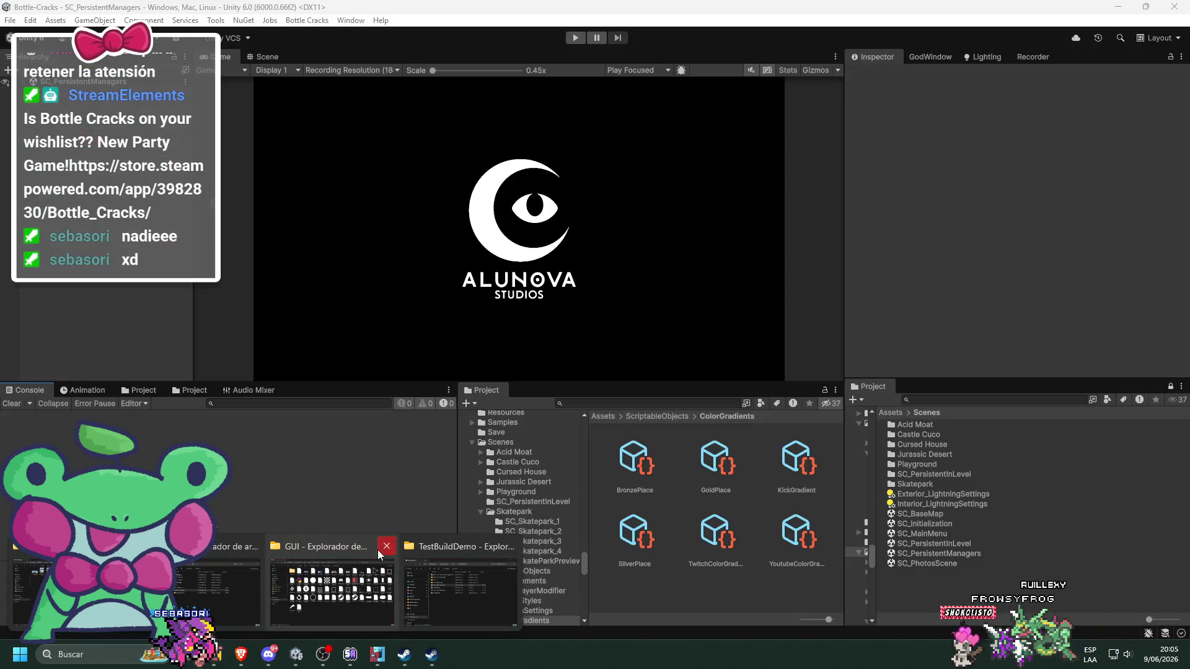
pyautogui.click(385, 545)
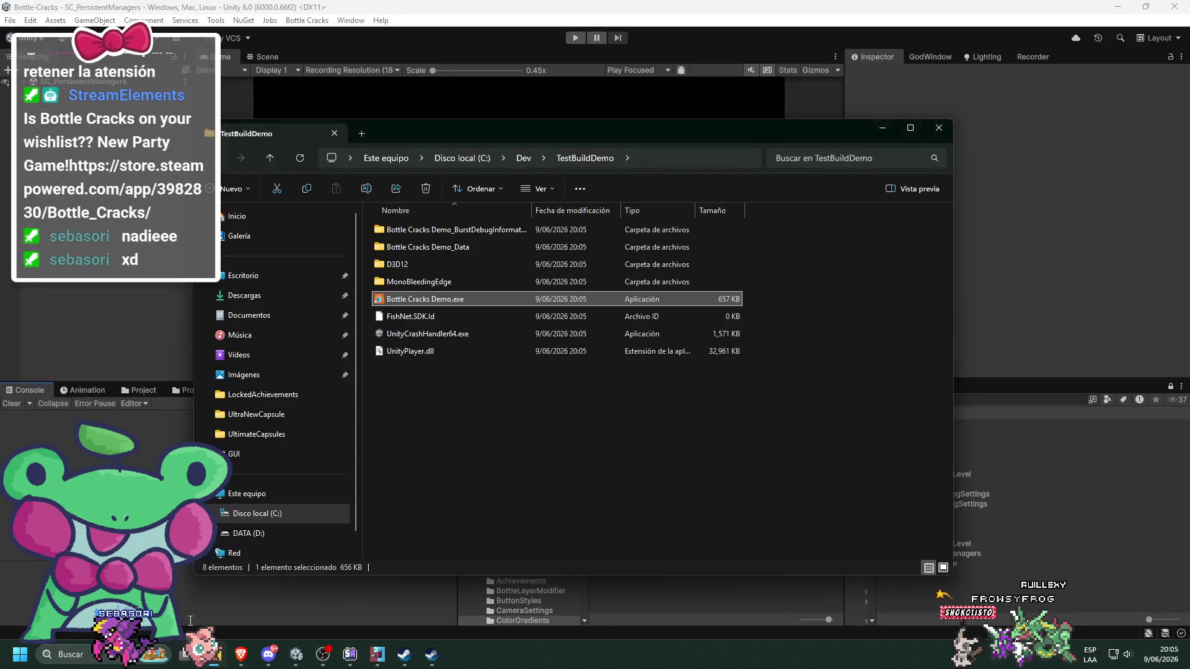
# Open ContentBuilder > content > BottleCracks_Demo_Windows in a tab beside TestBuildDemo.
pyautogui.click(242, 588)
pyautogui.moveTo(416, 135)
pyautogui.mouseDown()
pyautogui.moveTo(401, 222)
pyautogui.moveTo(482, 139)
pyautogui.moveTo(470, 133)
pyautogui.mouseUp()
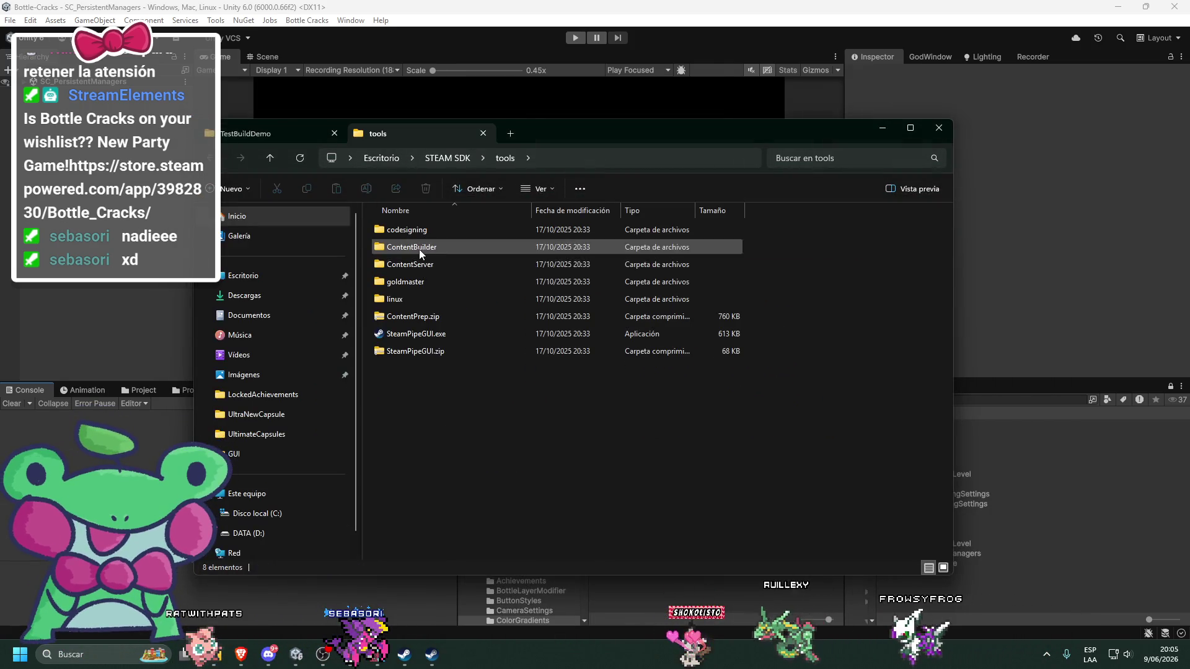
pyautogui.doubleClick(419, 248)
pyautogui.doubleClick(404, 277)
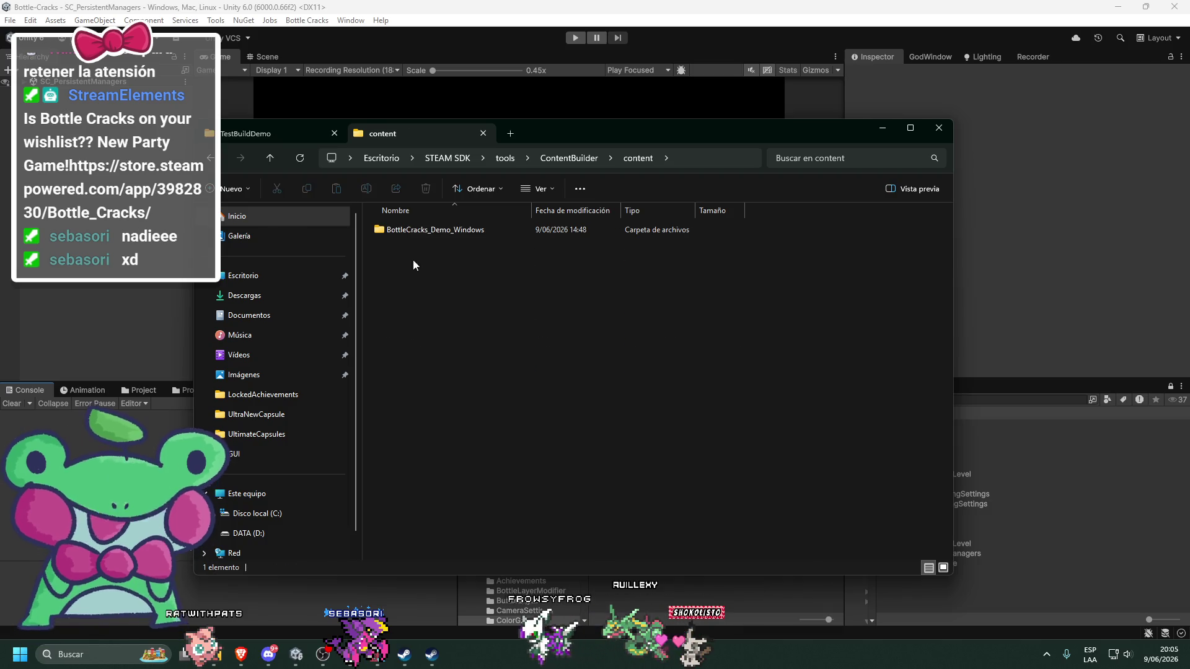
pyautogui.doubleClick(432, 231)
# Copy the six build files from TestBuildDemo, leaving out the burst debug folder and SDK id file.
pyautogui.click(264, 136)
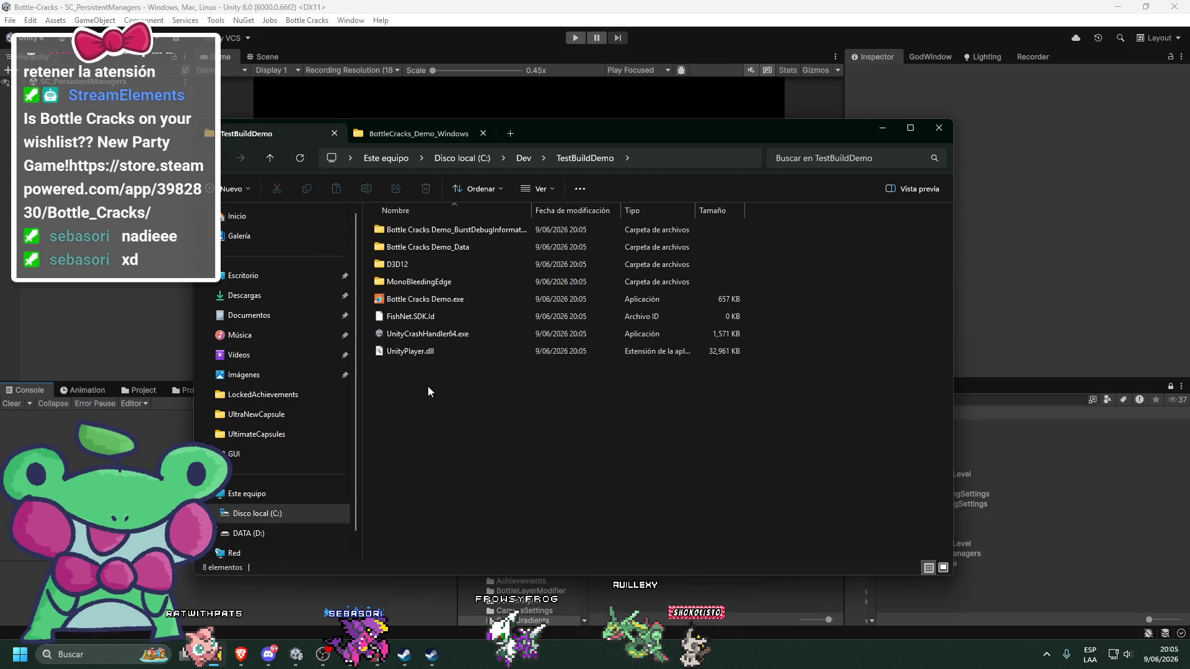
pyautogui.moveTo(418, 383); pyautogui.dragTo(466, 195)
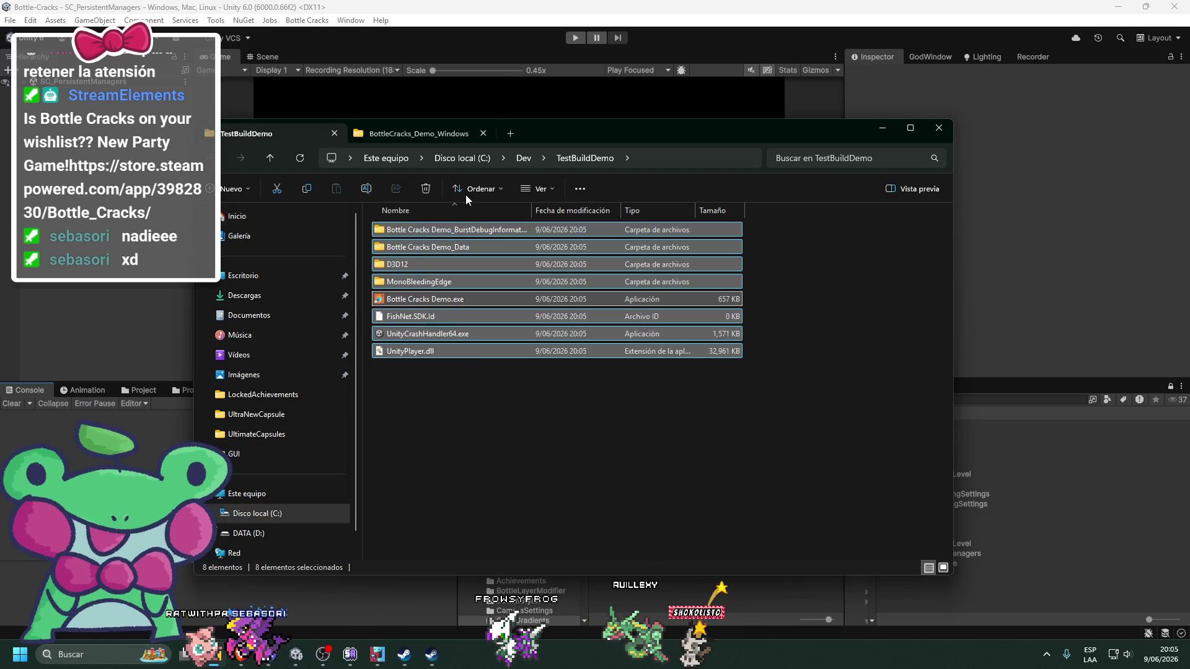
pyautogui.keyDown('ctrl'); pyautogui.click(442, 231); pyautogui.keyUp('ctrl')
pyautogui.keyDown('ctrl'); pyautogui.click(443, 316); pyautogui.keyUp('ctrl')
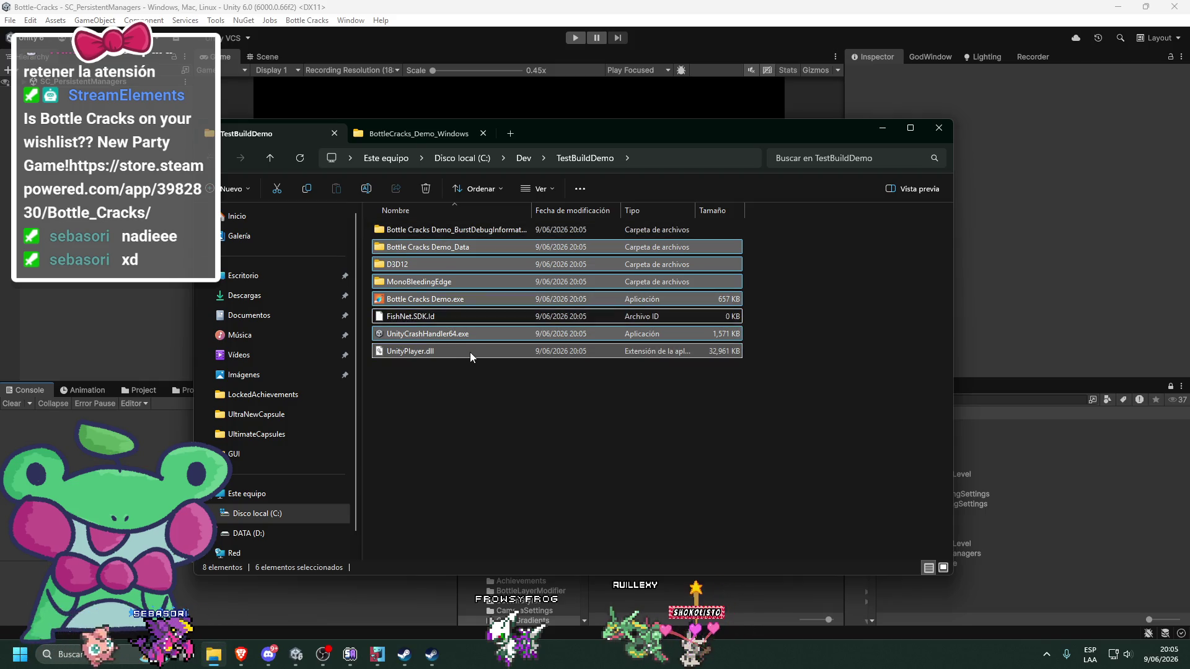
pyautogui.rightClick(465, 351)
pyautogui.click(499, 473)
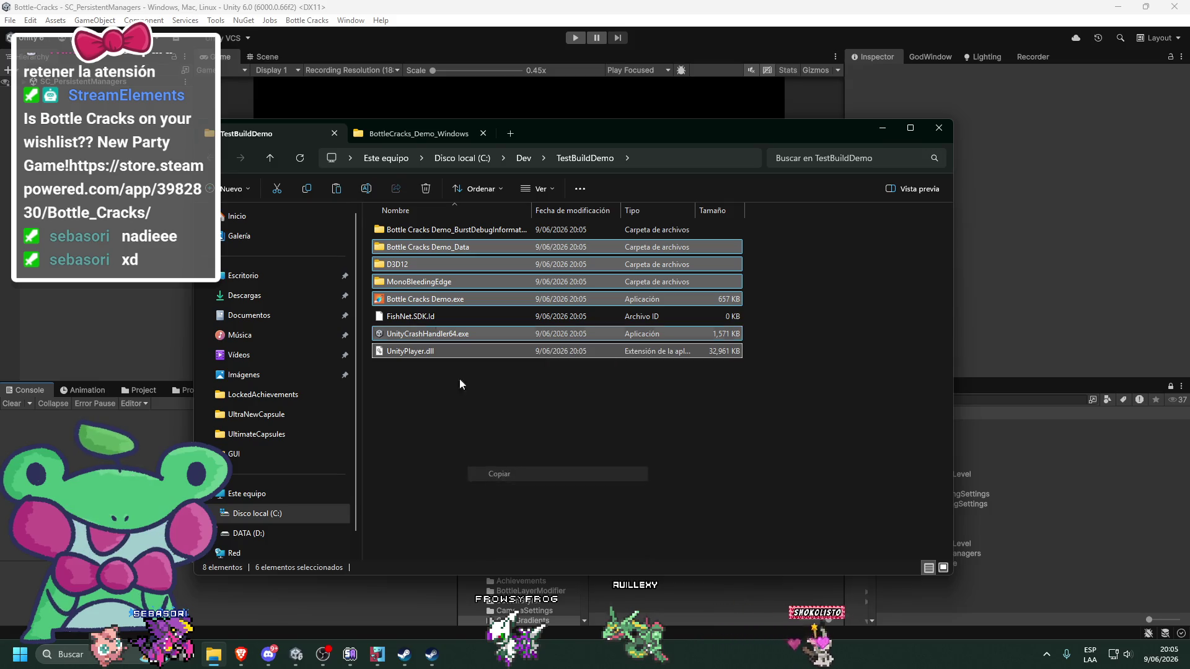
# Permanently delete all old files in the BottleCracks_Demo_Windows folder.
pyautogui.click(403, 133)
pyautogui.moveTo(440, 322); pyautogui.dragTo(539, 214)
pyautogui.press('Delete')
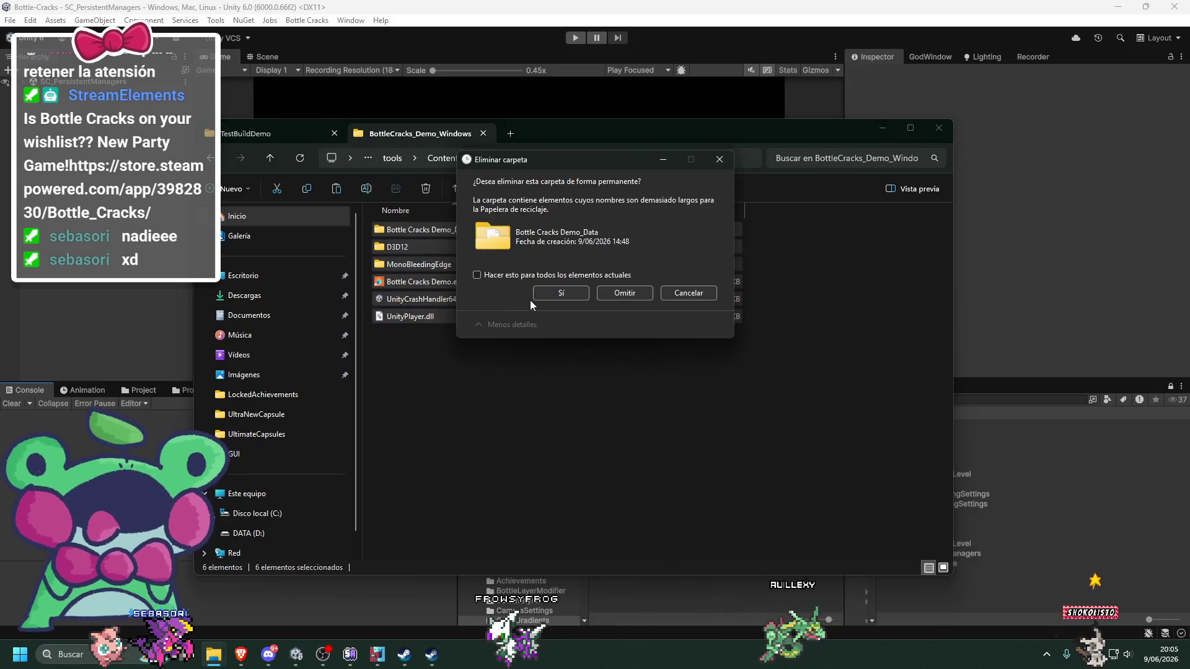
pyautogui.click(476, 342)
pyautogui.click(567, 363)
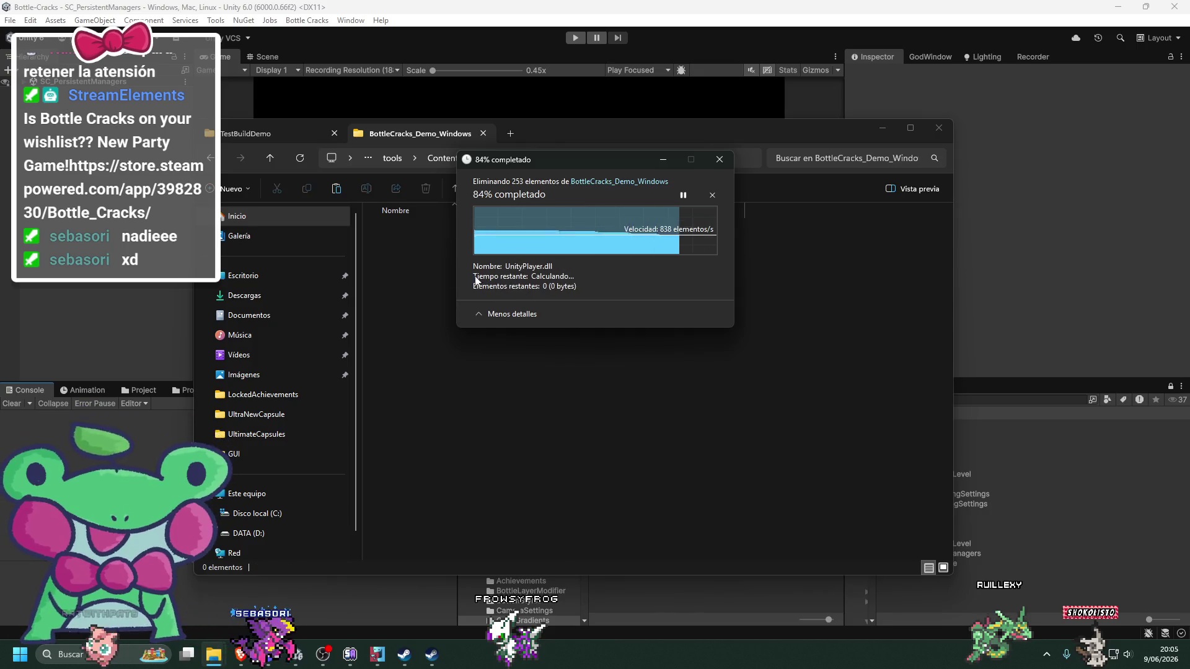
# Paste the six new build files into BottleCracks_Demo_Windows and bring up SteamPipe GUI.
pyautogui.rightClick(412, 271)
pyautogui.click(444, 365)
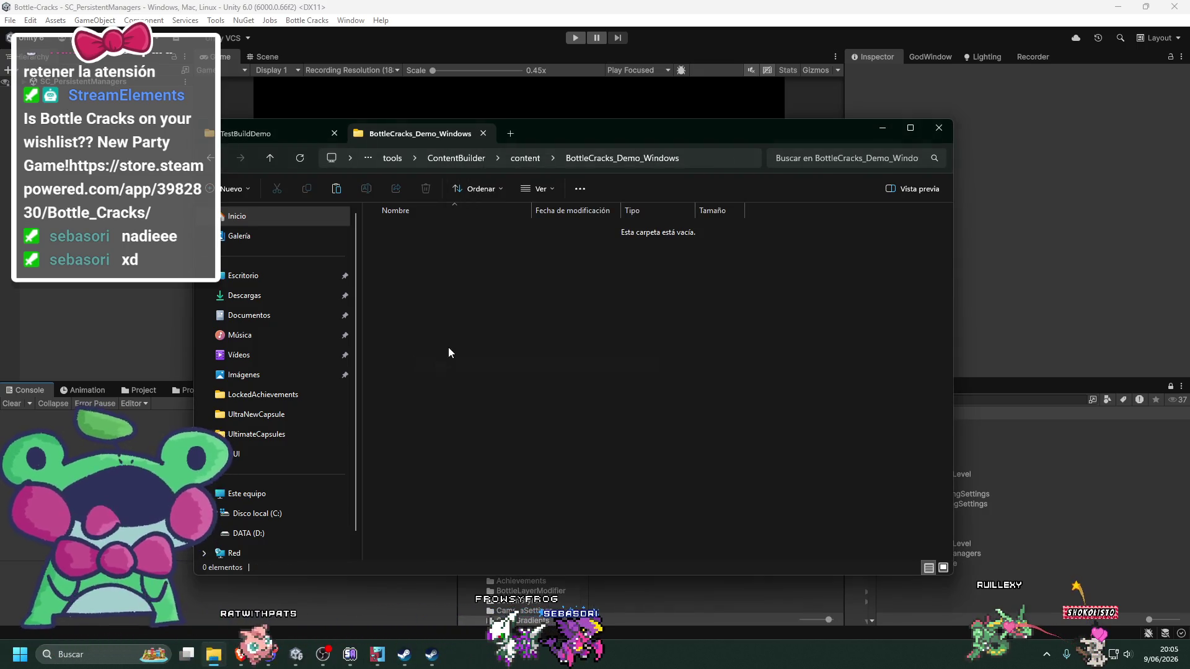
pyautogui.click(452, 323)
pyautogui.hotkey('ctrl', 'a')
pyautogui.click(552, 354)
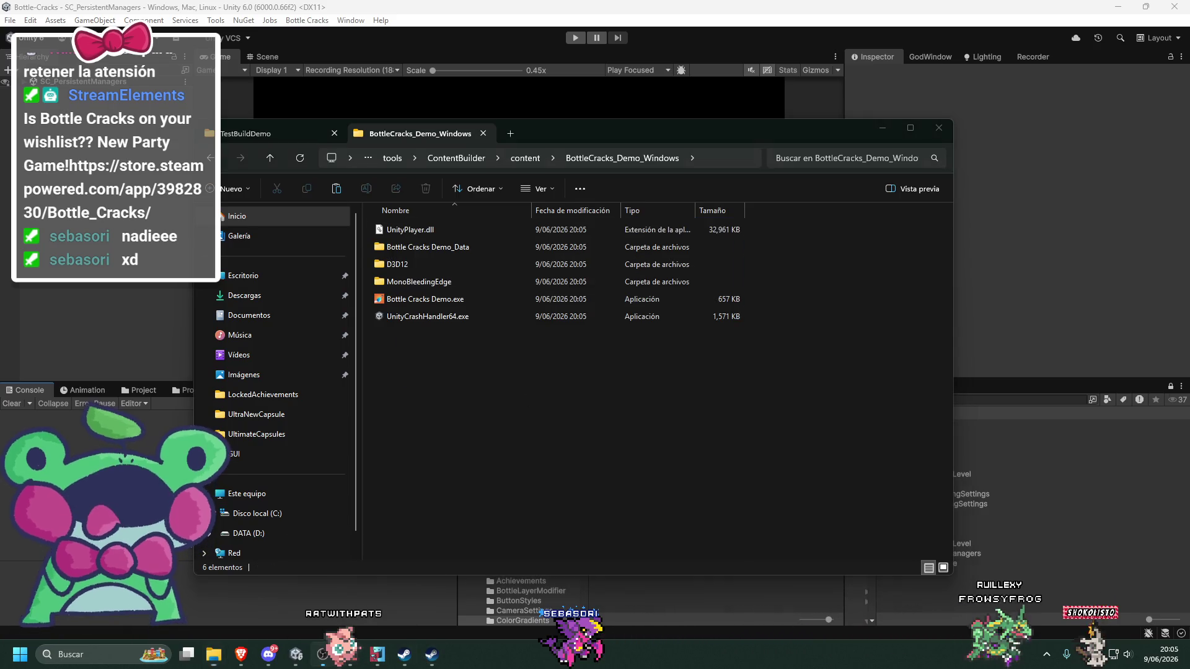
pyautogui.click(423, 658)
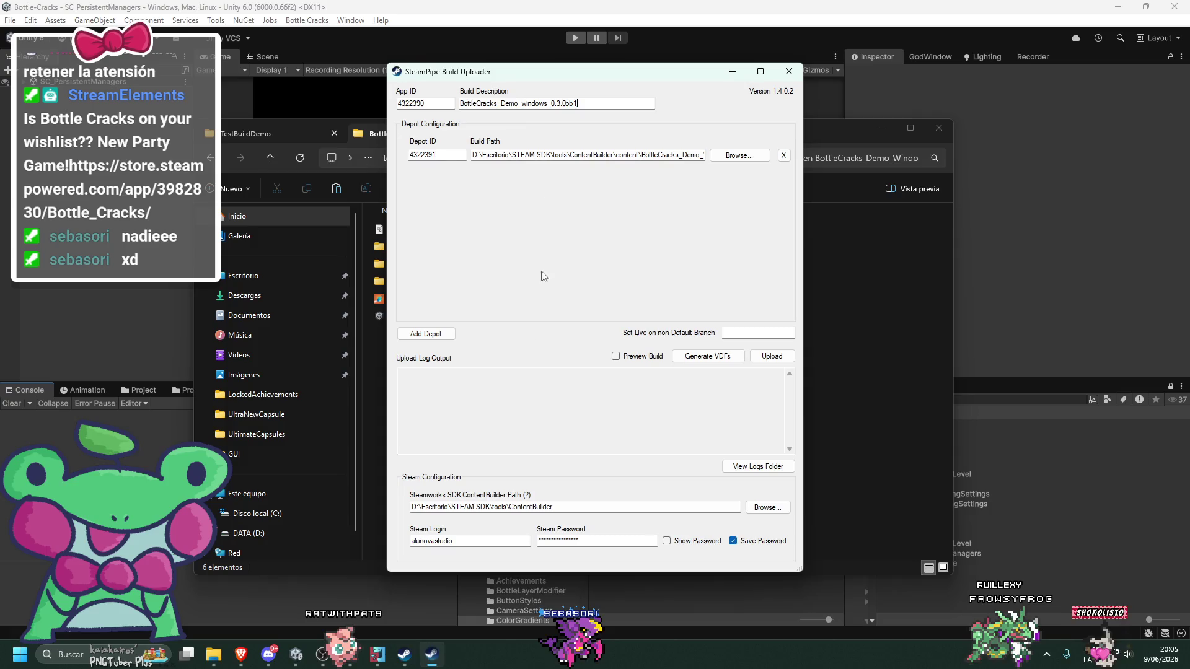
# Upload BottleCracks_Demo_windows_0.3.0bb1 to depot 4322391, then switch to the Brave browser.
pyautogui.click(764, 355)
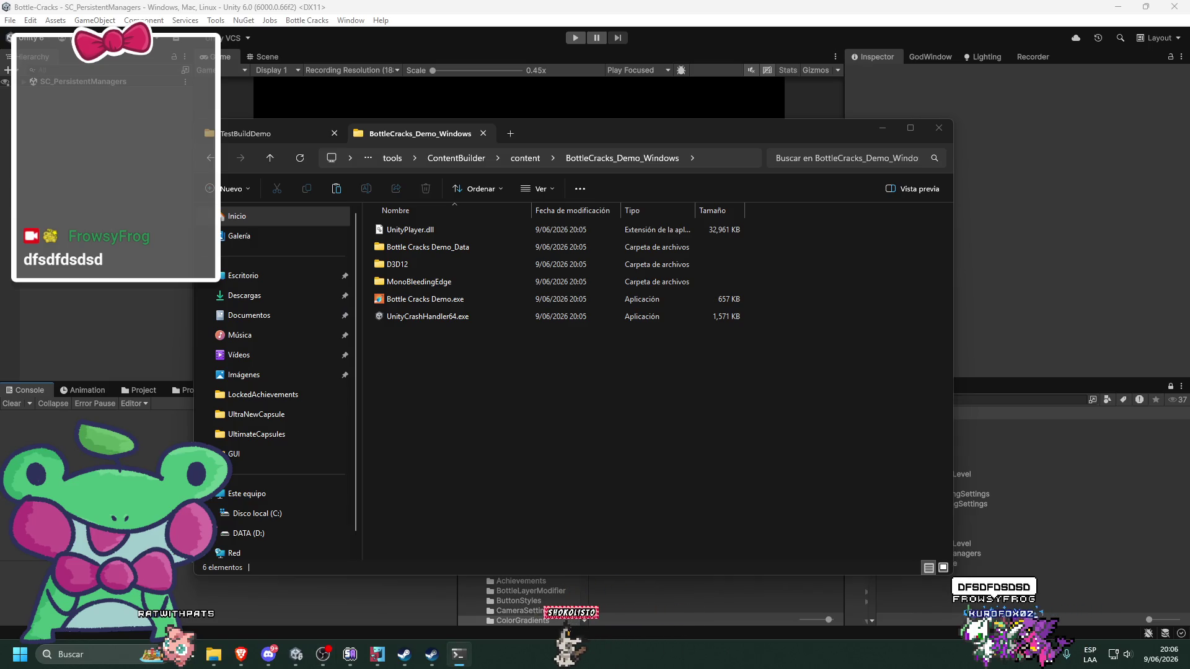
pyautogui.click(241, 655)
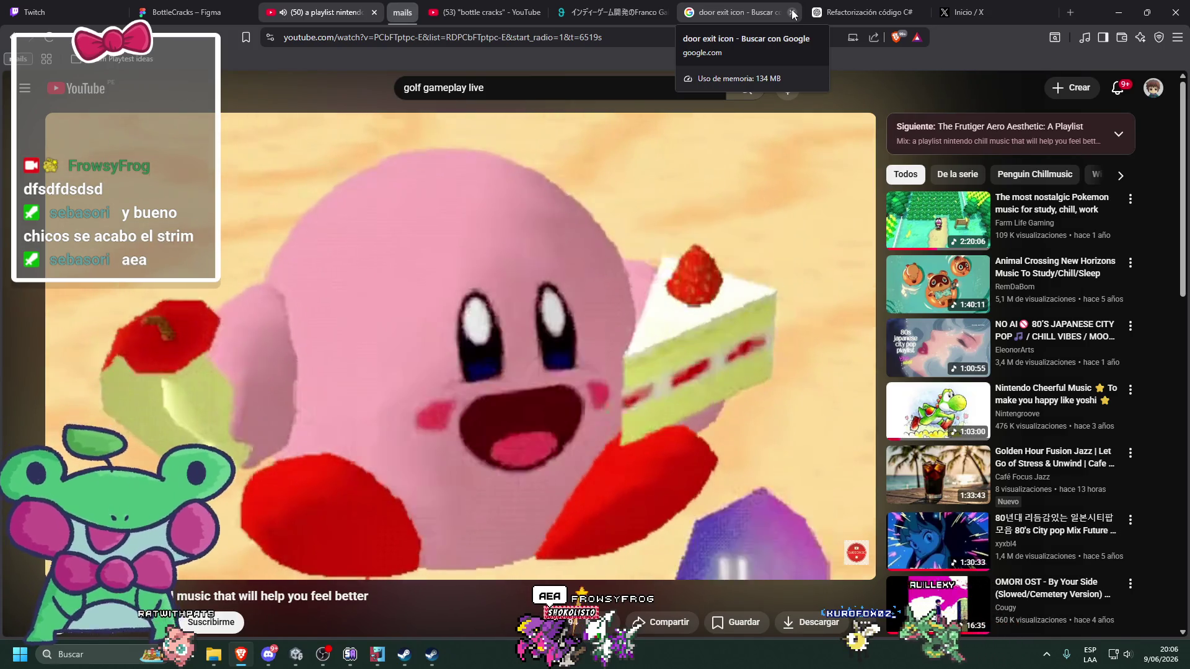
# Open the Steamworks partner dashboard and the Bottle Cracks Demo app page.
pyautogui.click(792, 12)
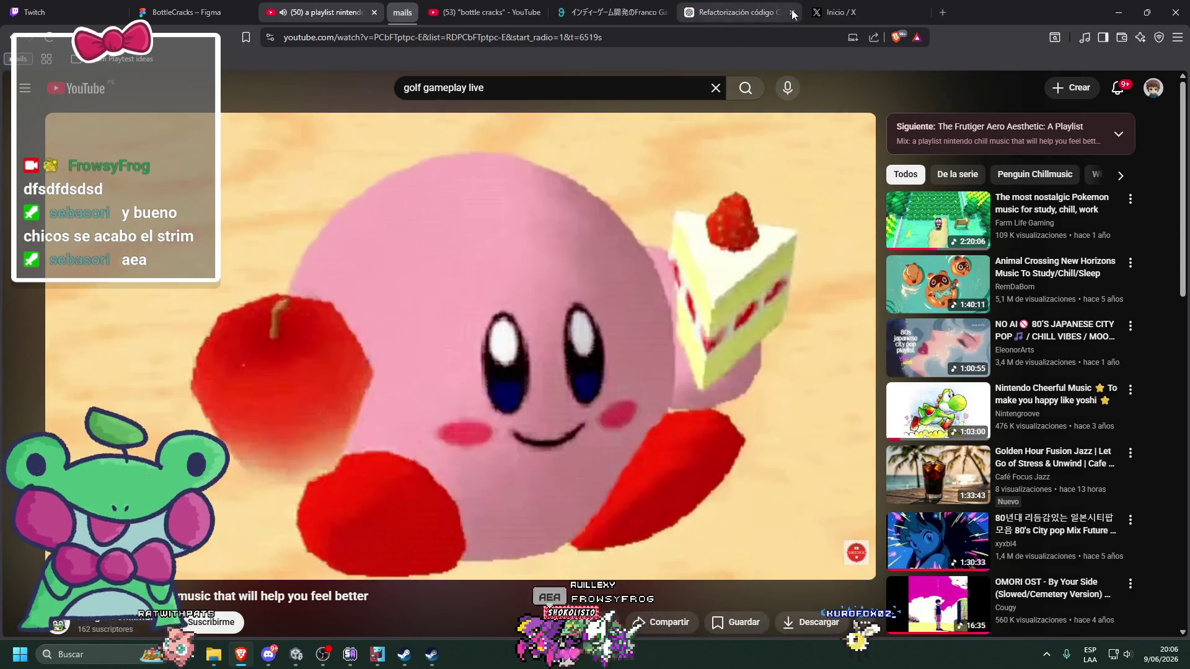
pyautogui.click(943, 12)
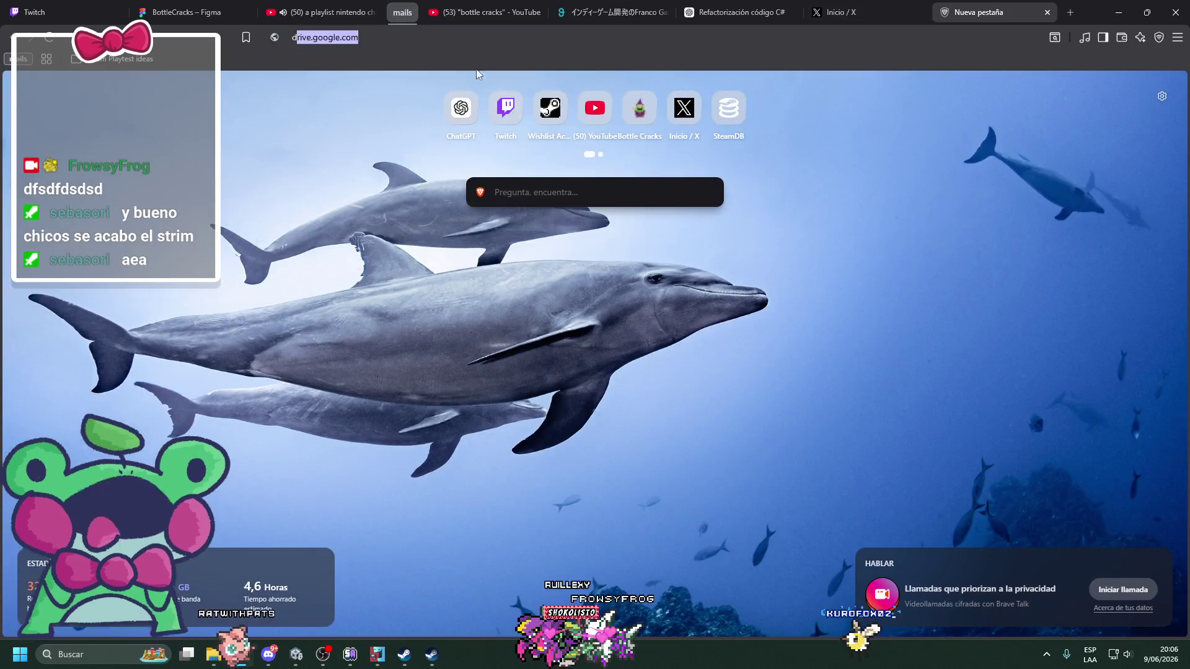
pyautogui.write('dashboard')
pyautogui.press('Return')
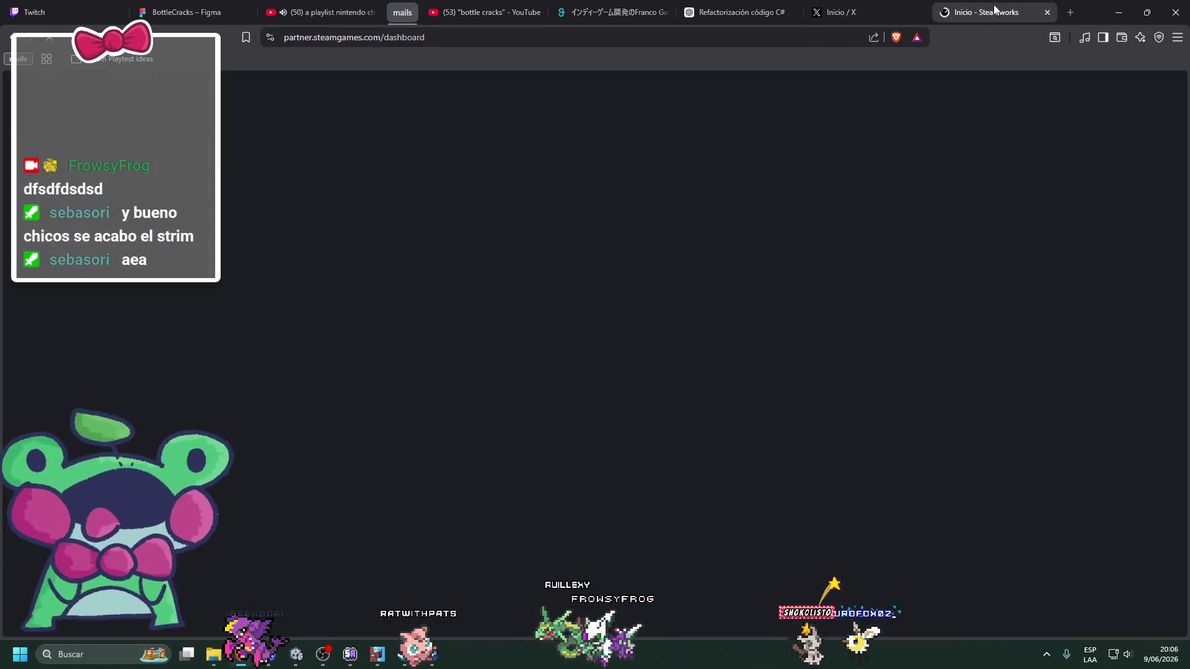
pyautogui.moveTo(992, 12); pyautogui.dragTo(865, 12)
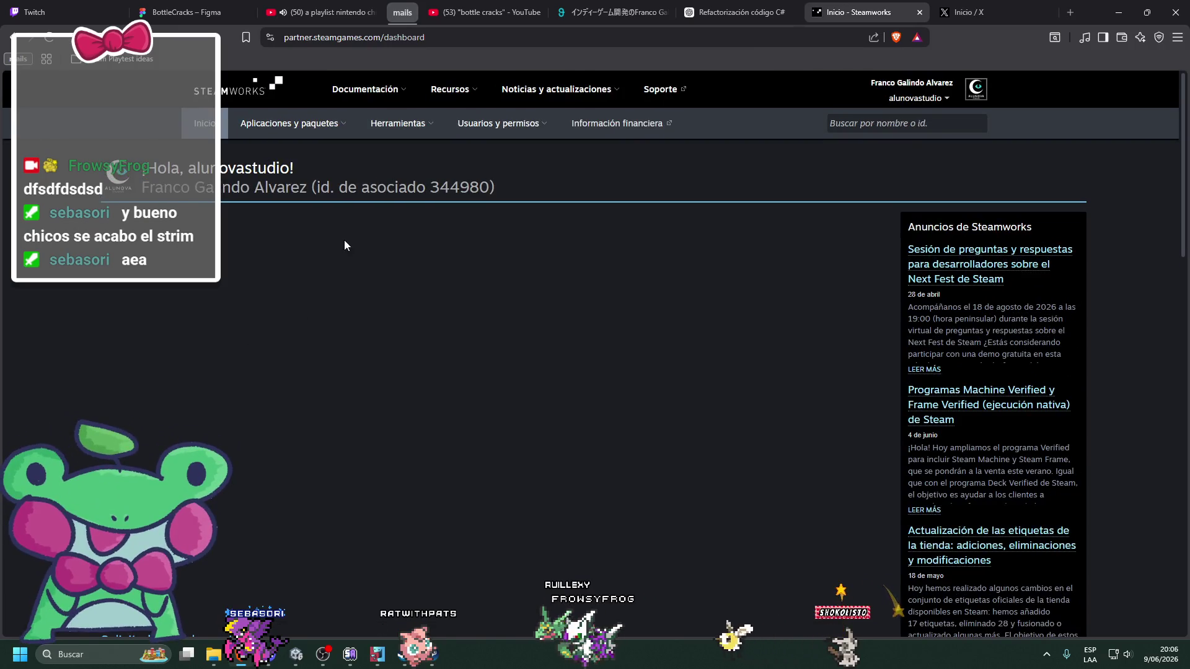
pyautogui.scroll(-5, 203, 374)
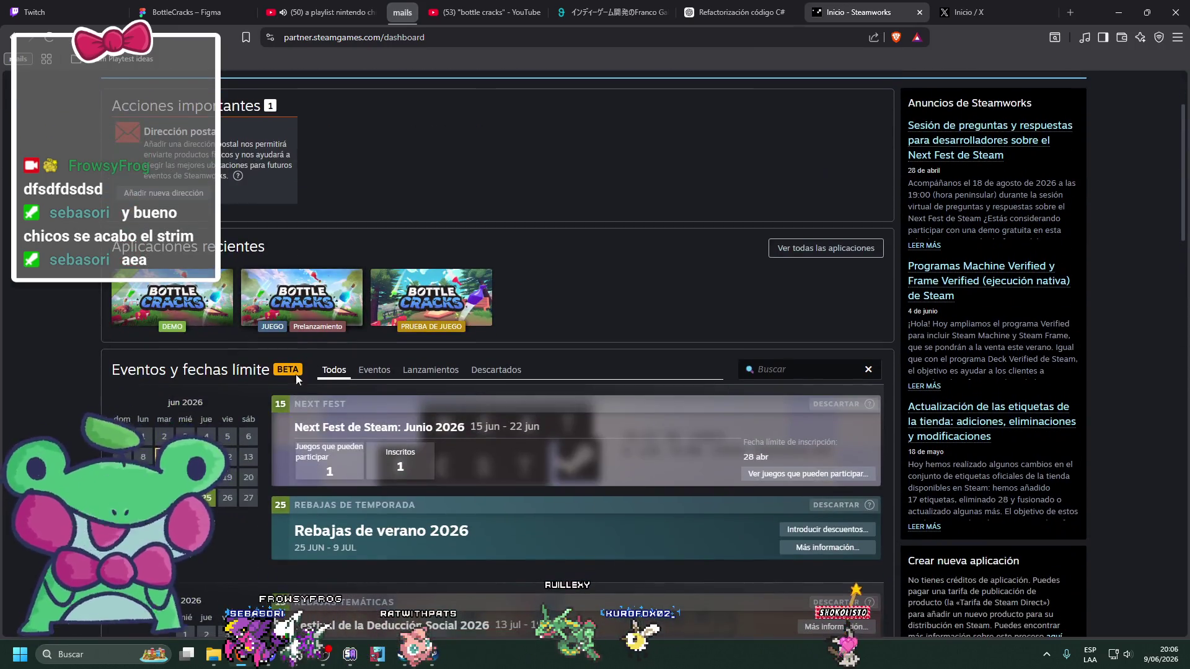
pyautogui.click(181, 300)
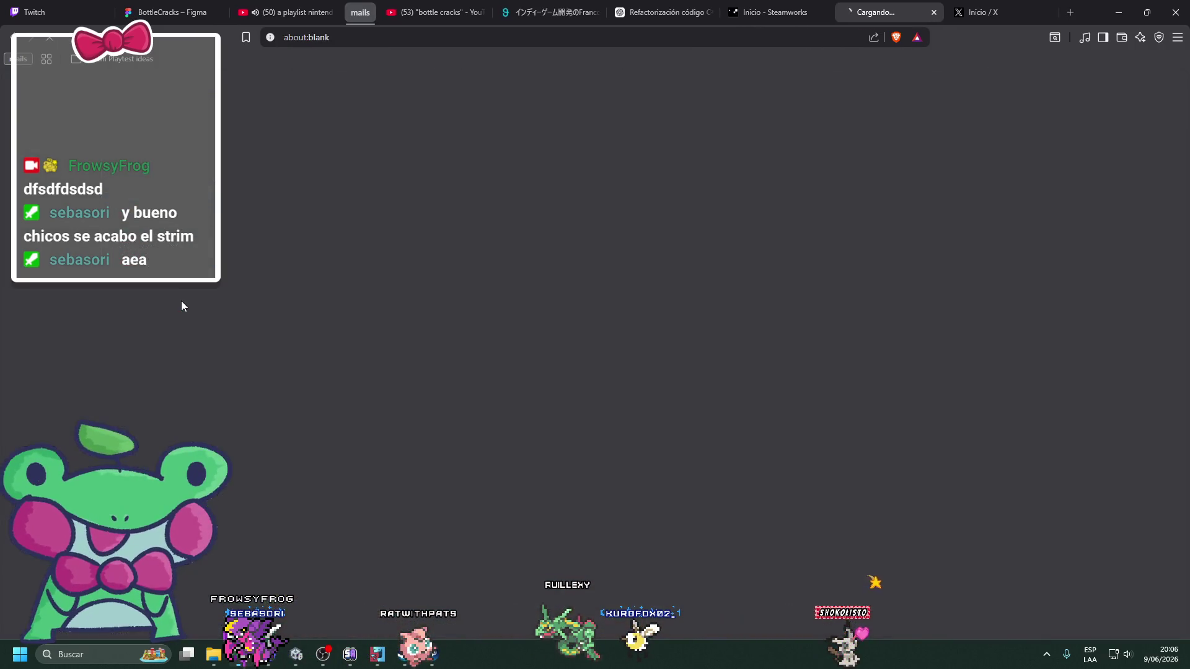
# Close the extra tabs and open the demo's SteamPipe Builds list.
pyautogui.click(821, 12)
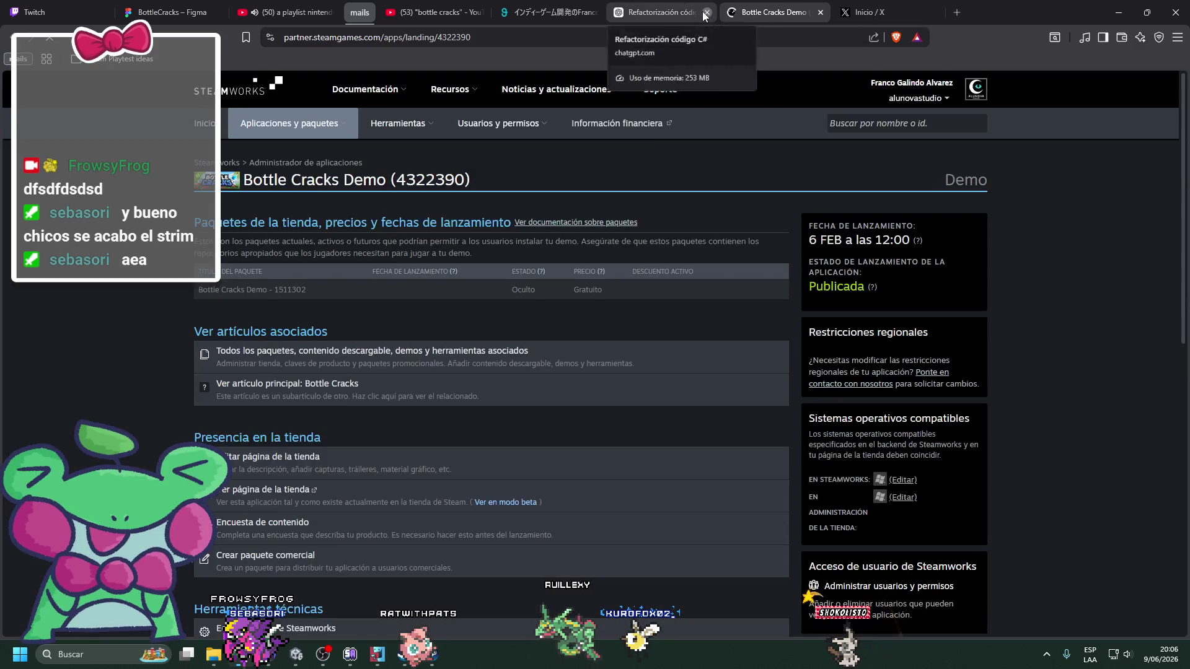
pyautogui.click(706, 13)
pyautogui.scroll(-3, 186, 411)
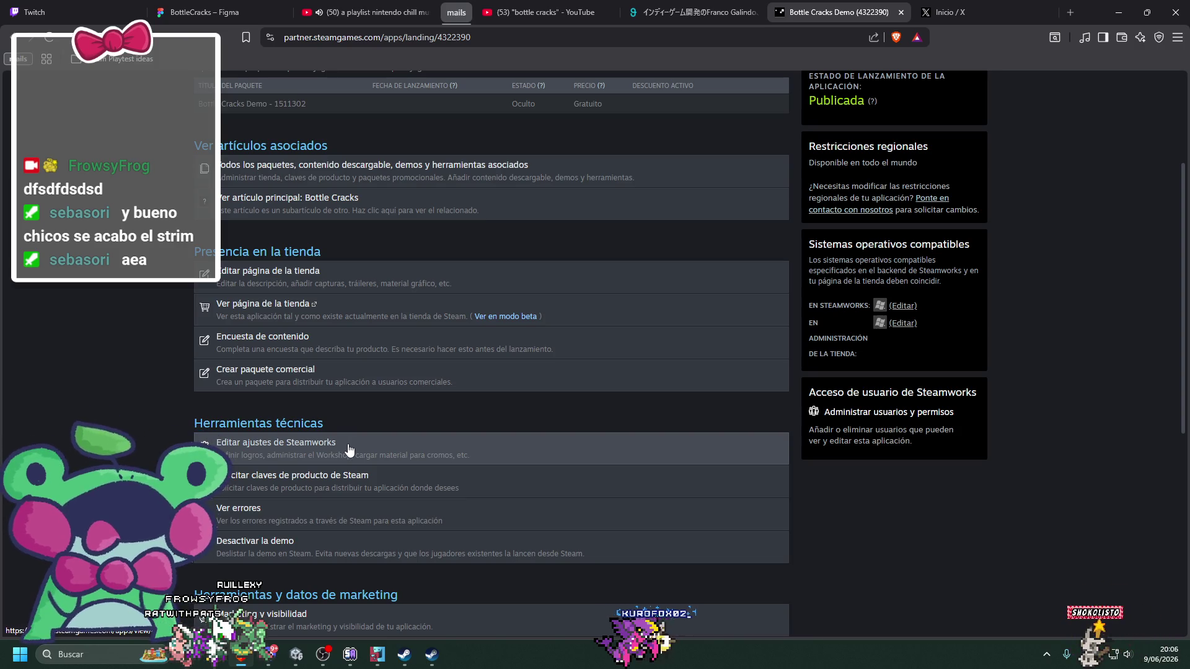
pyautogui.scroll(-2, 348, 450)
pyautogui.click(314, 394)
pyautogui.moveTo(288, 251)
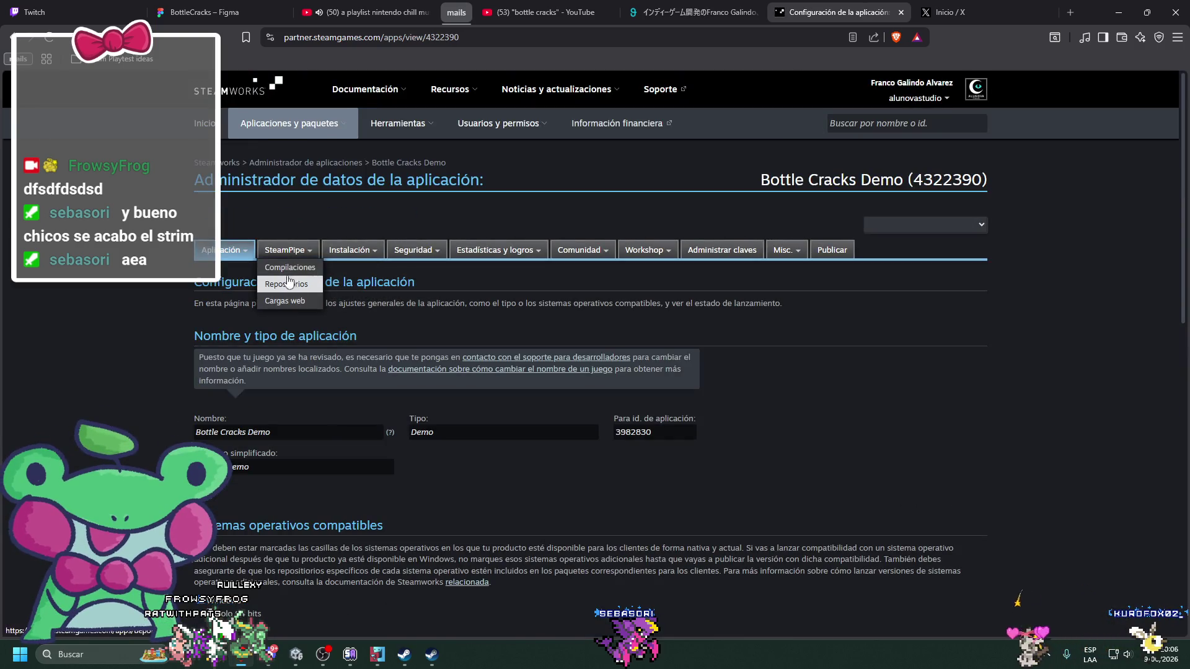
pyautogui.click(260, 285)
# Set build 23652036 to the beta branch, preview, publish it now and accept.
pyautogui.scroll(-2, 310, 343)
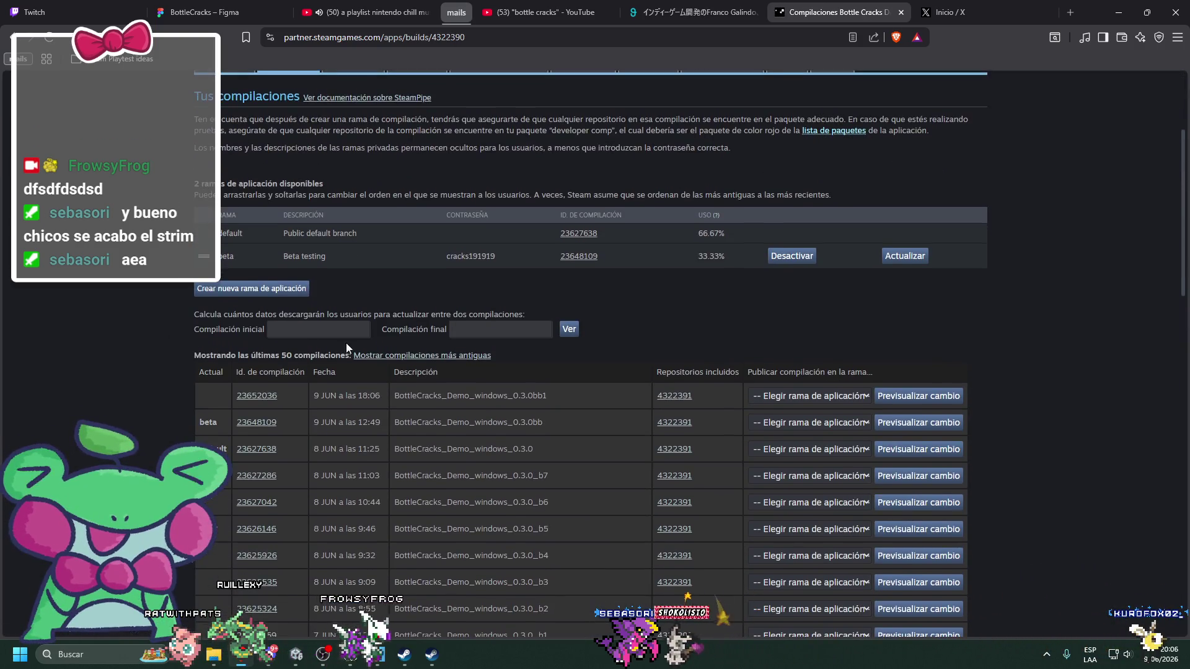
pyautogui.click(783, 397)
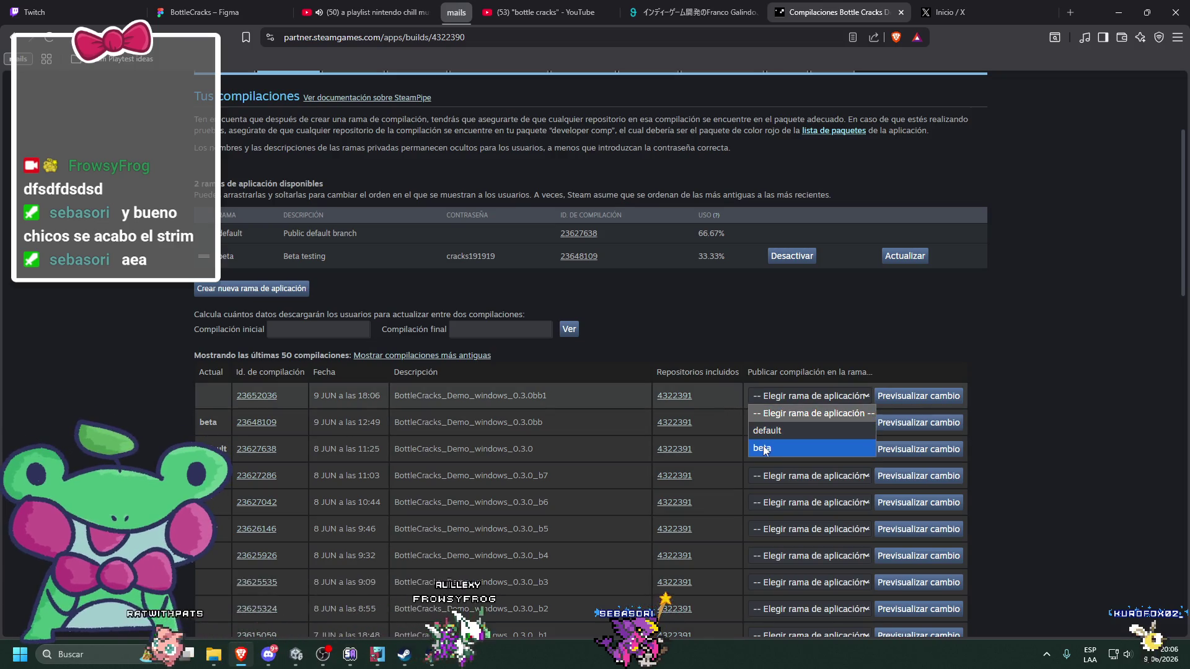
pyautogui.click(782, 447)
pyautogui.click(905, 399)
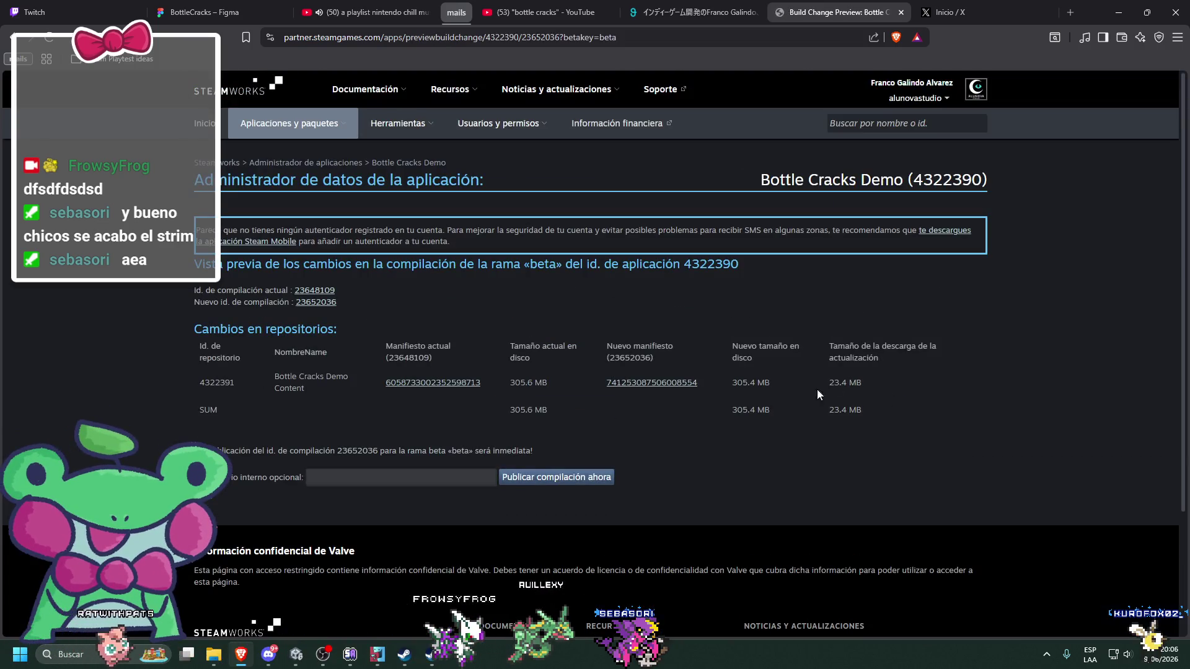
pyautogui.click(571, 473)
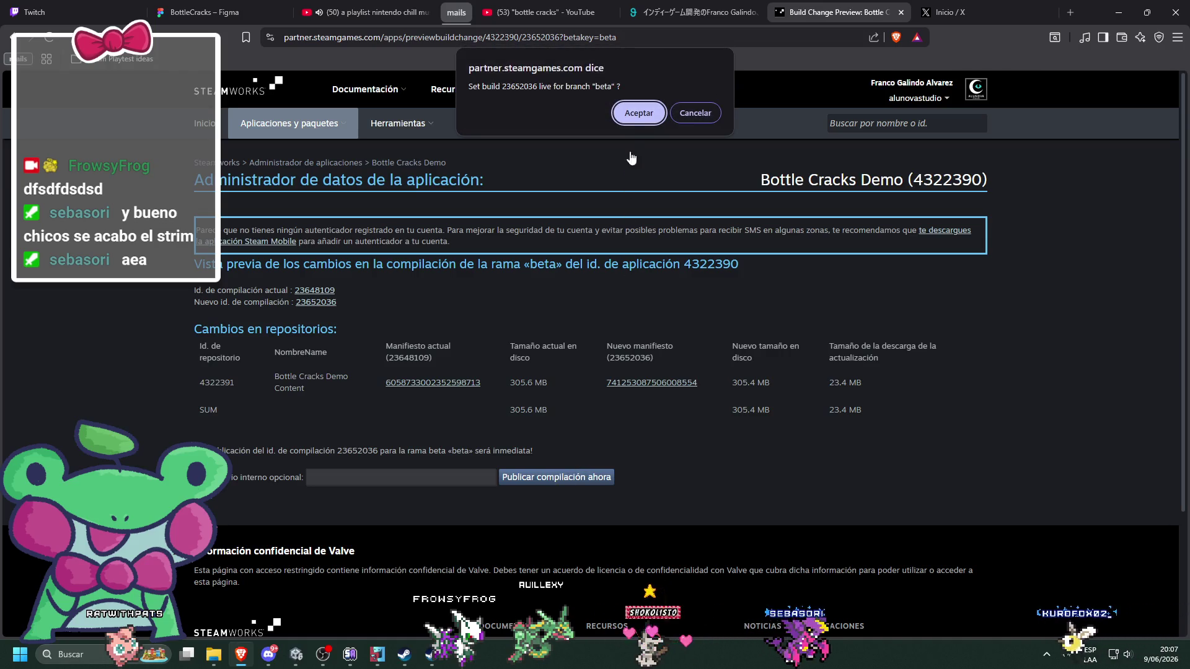
pyautogui.click(636, 111)
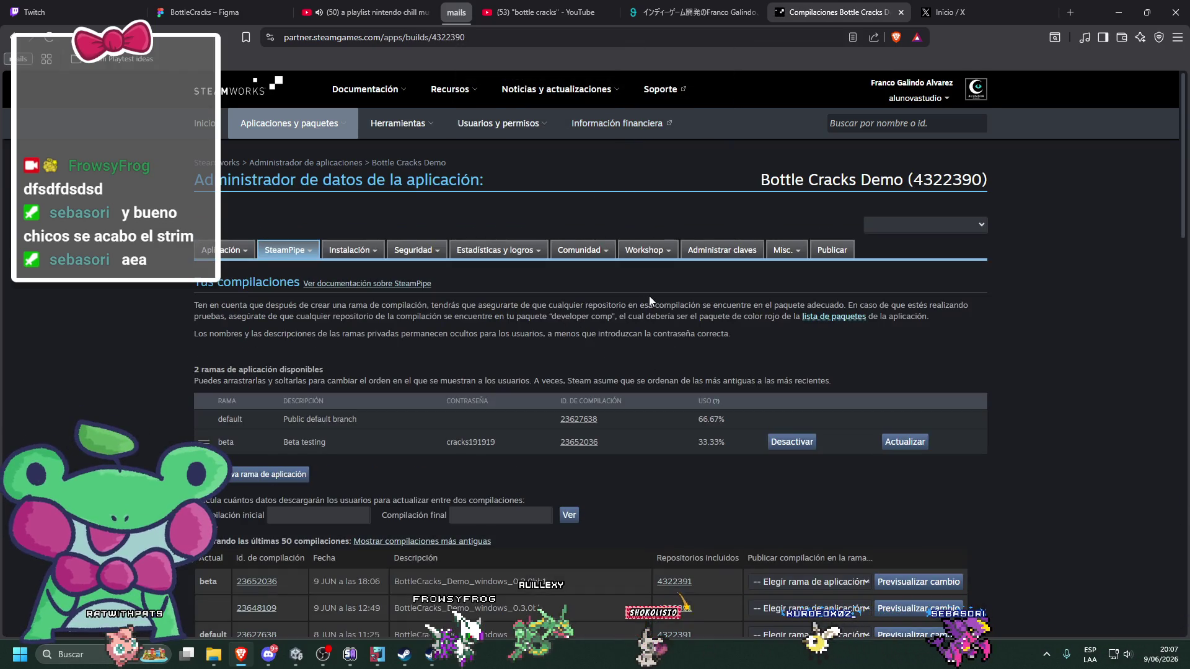
# Prepare and publish the Bottle Cracks Demo changes to Steam, confirming with the required code.
pyautogui.click(825, 251)
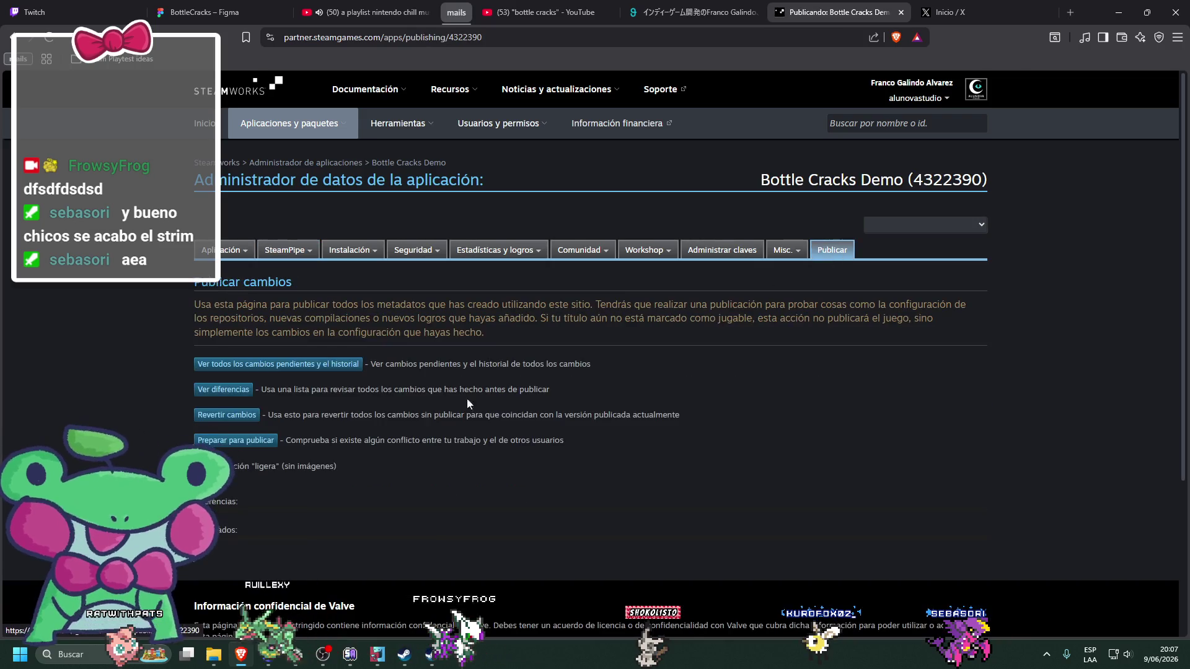
pyautogui.click(217, 441)
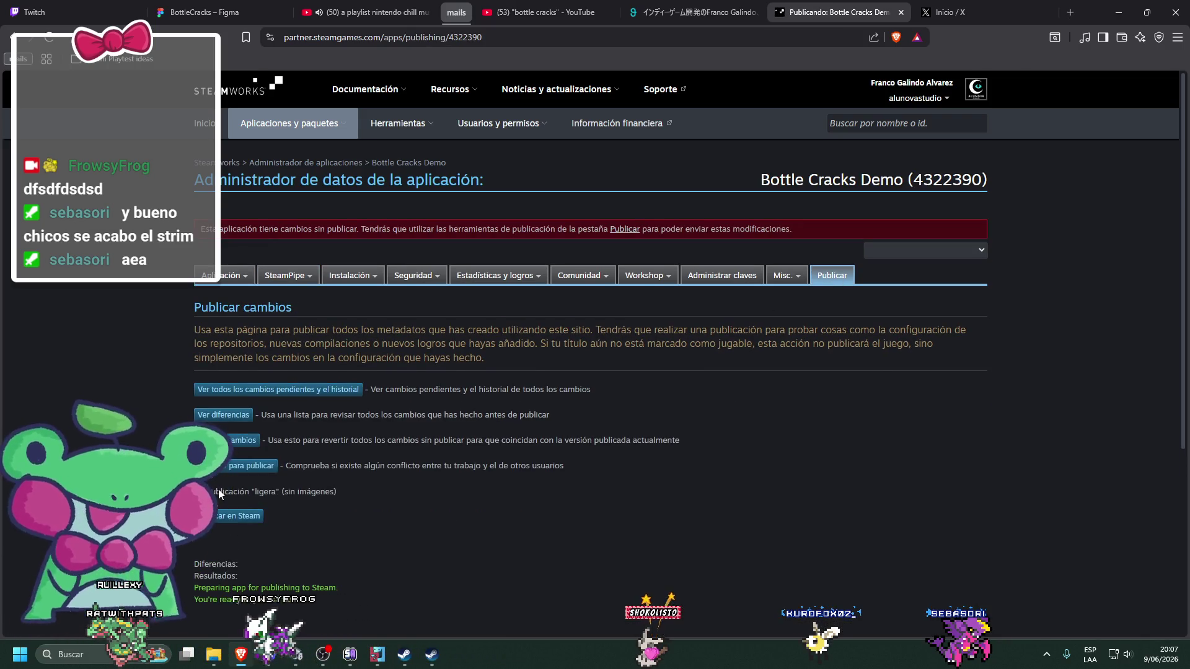
pyautogui.click(214, 515)
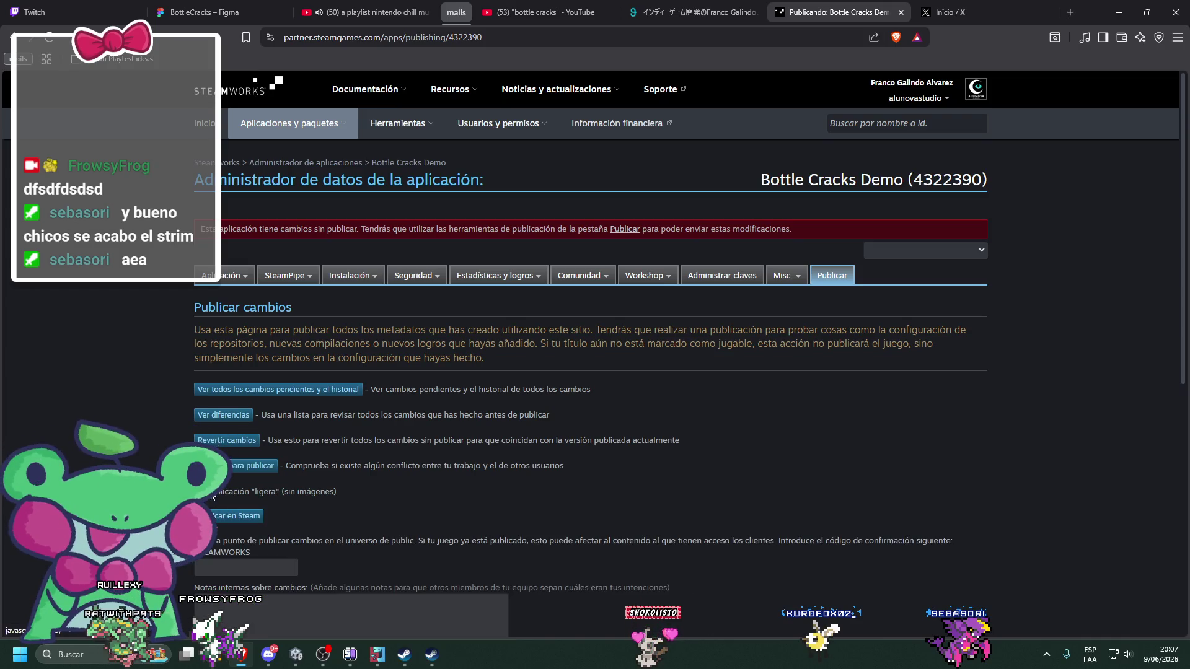
pyautogui.click(266, 596)
pyautogui.scroll(-4, 266, 496)
pyautogui.write('STEAMWORKS')
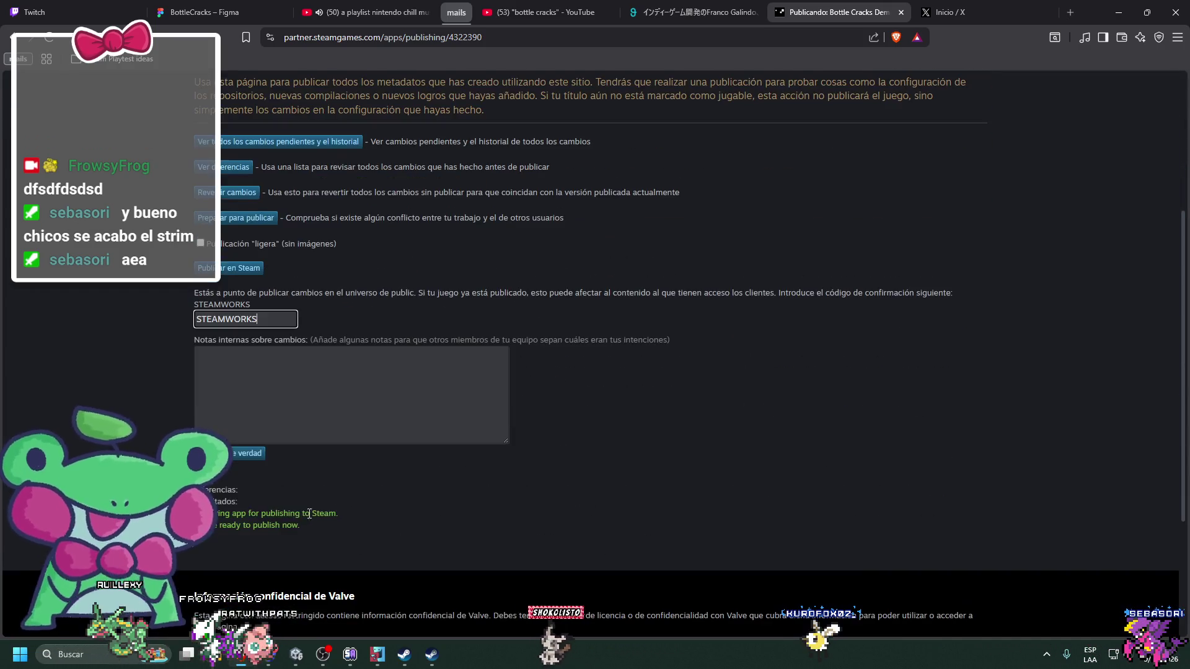
pyautogui.click(235, 453)
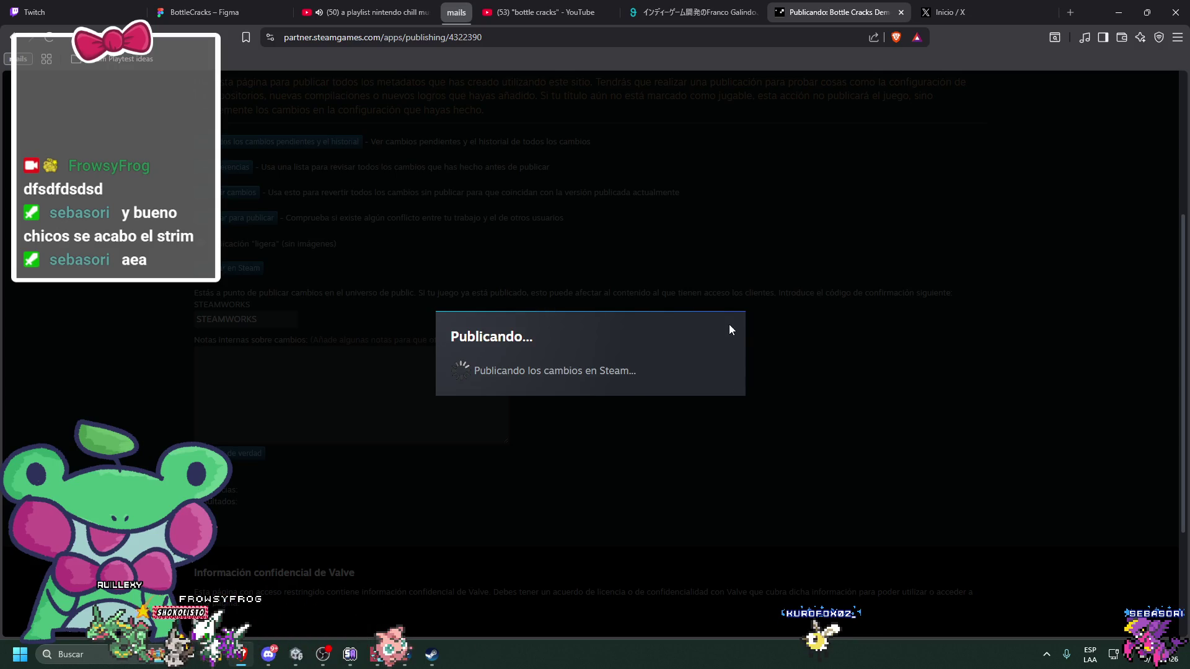
pyautogui.scroll(3, 747, 415)
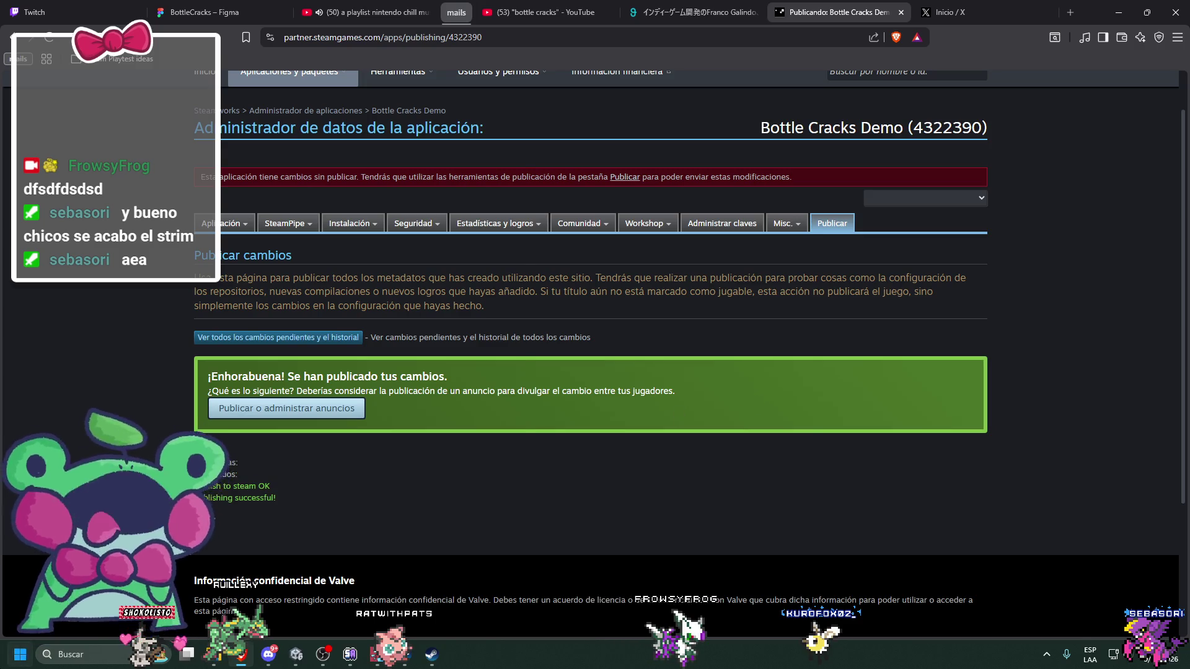
pyautogui.press('super')
pyautogui.press('super')
pyautogui.press('super')
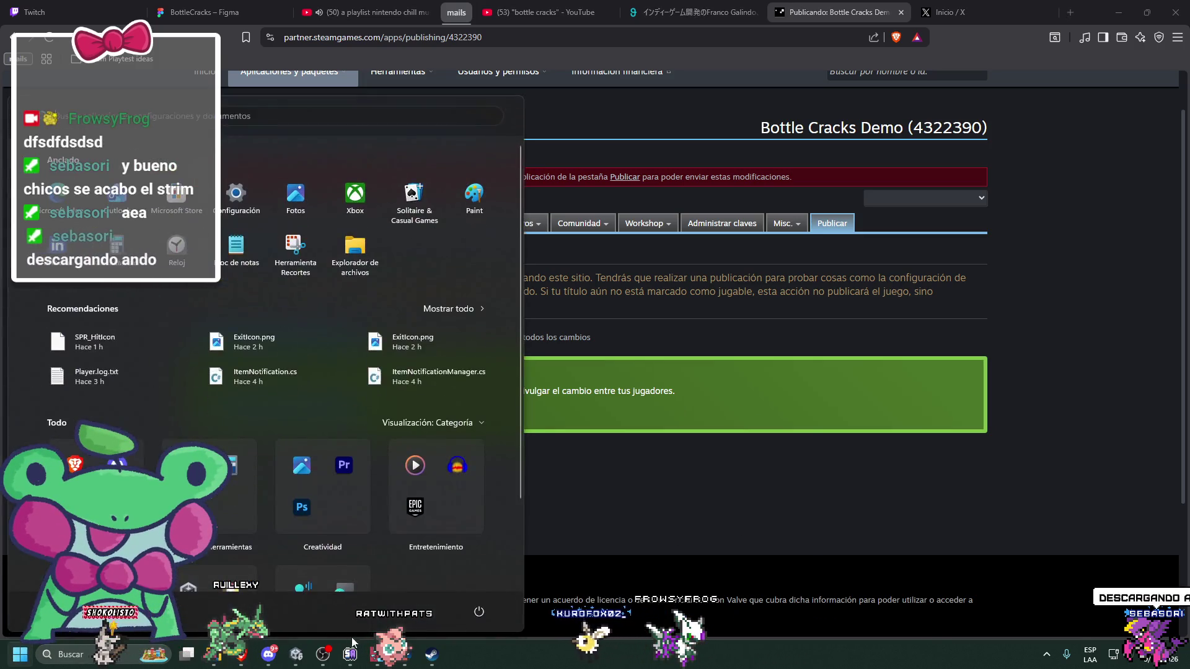
# Enter the private-version access code under the game's Game Versions & Betas properties.
pyautogui.click(296, 655)
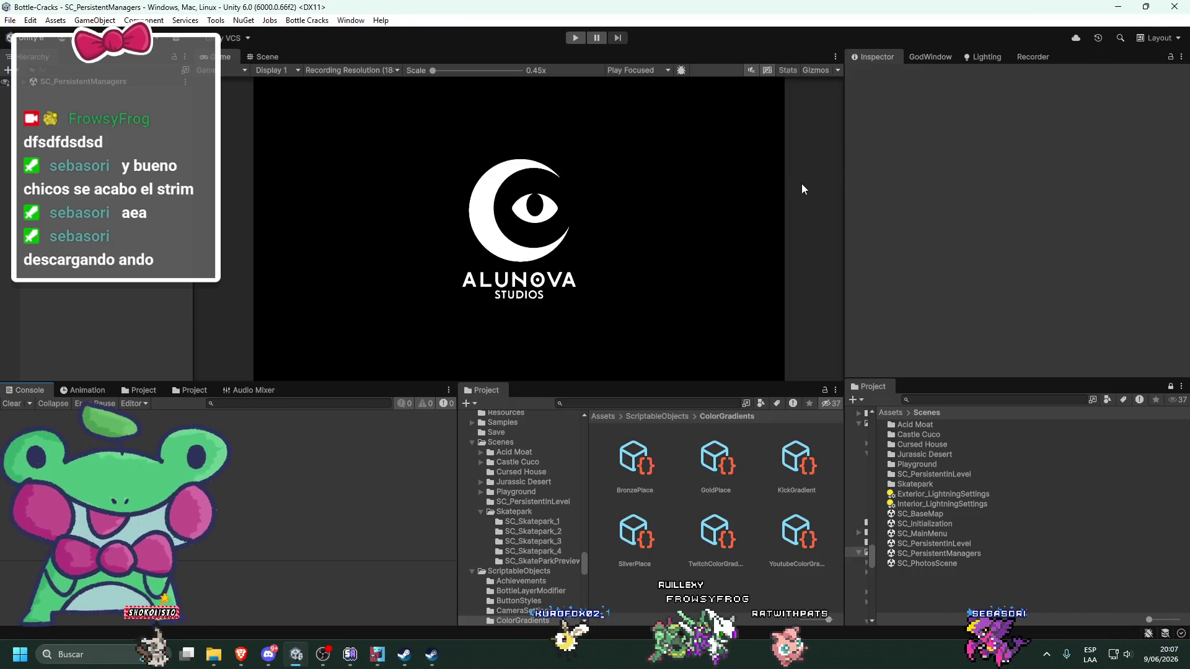
pyautogui.hotkey('alt', 'Tab')
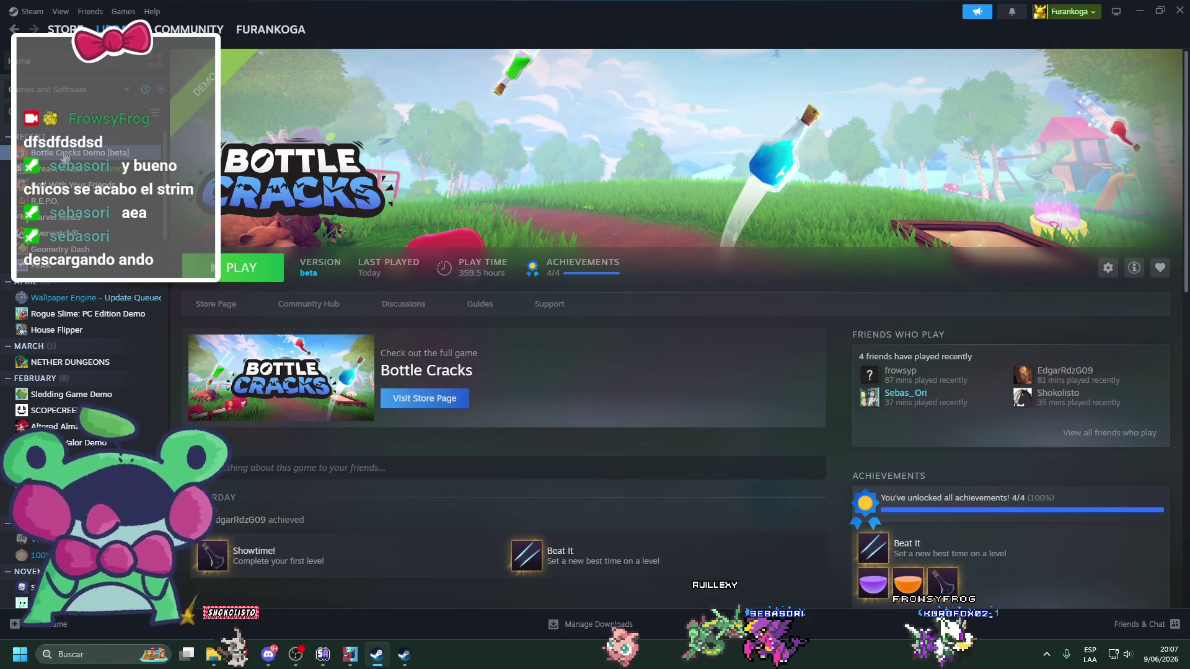
pyautogui.click(112, 250)
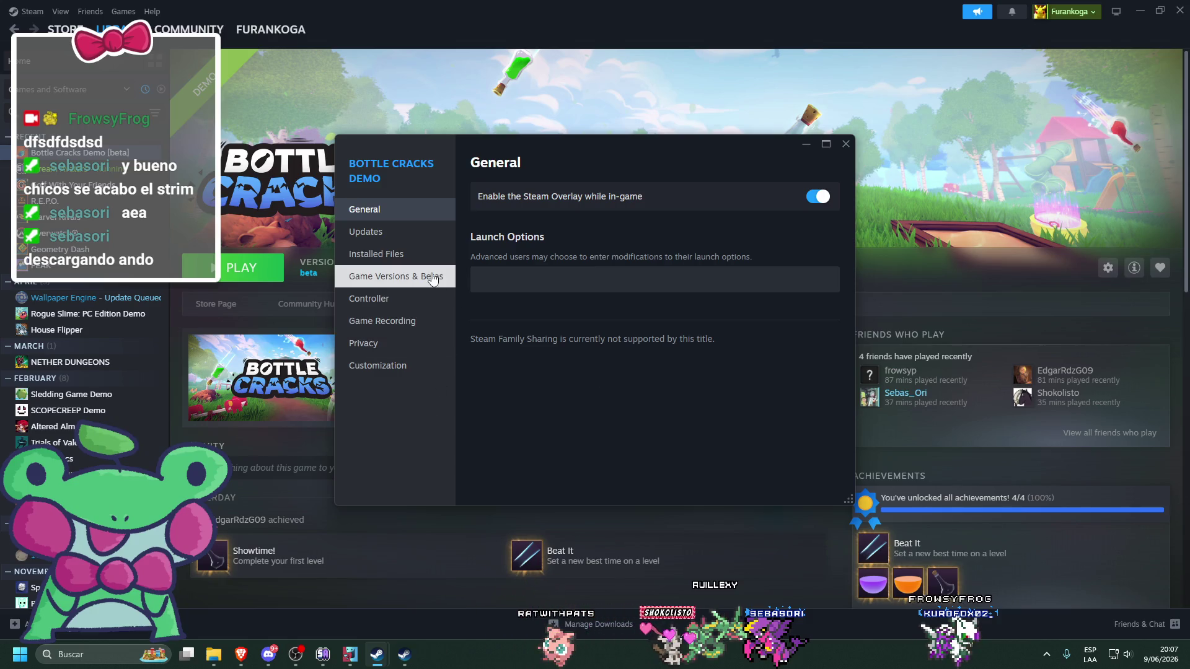
pyautogui.click(434, 279)
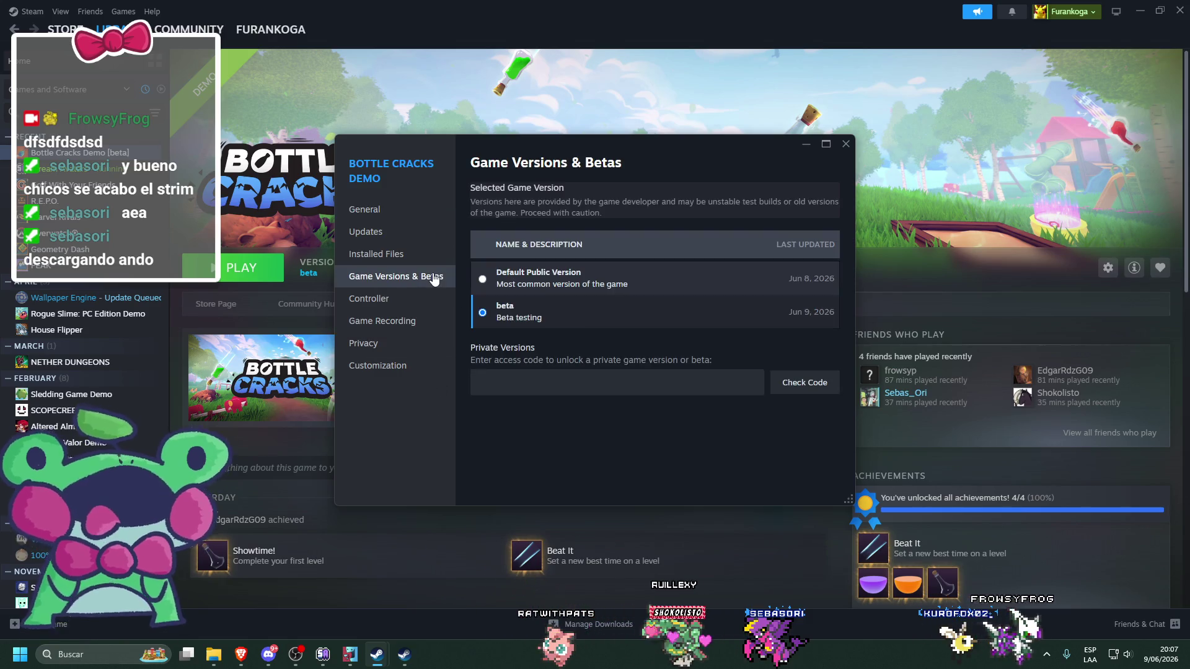
pyautogui.click(538, 377)
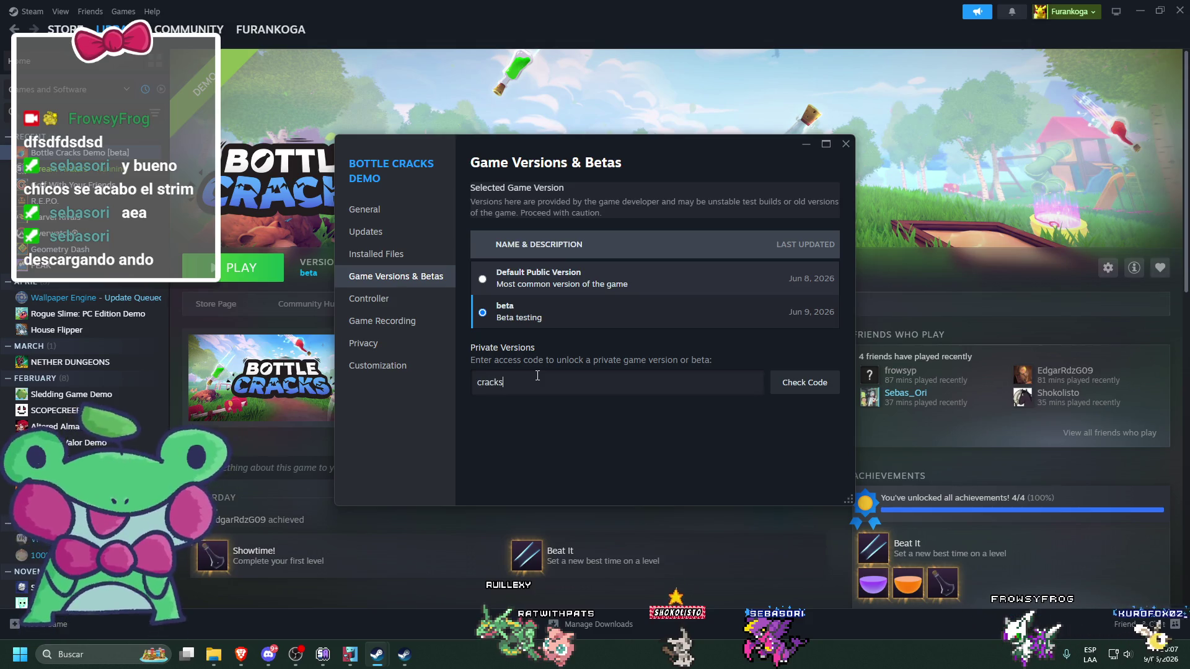
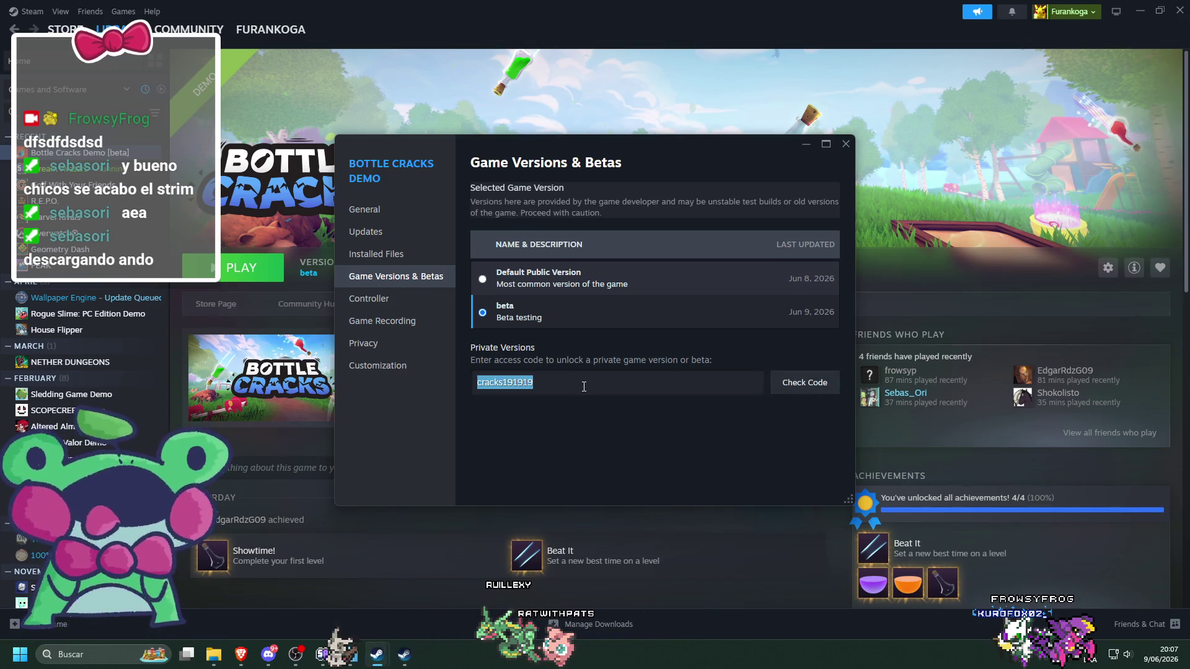
pyautogui.click(844, 147)
# Choose Exit Steam from the tray, then cancel quitting.
pyautogui.rightClick(992, 622)
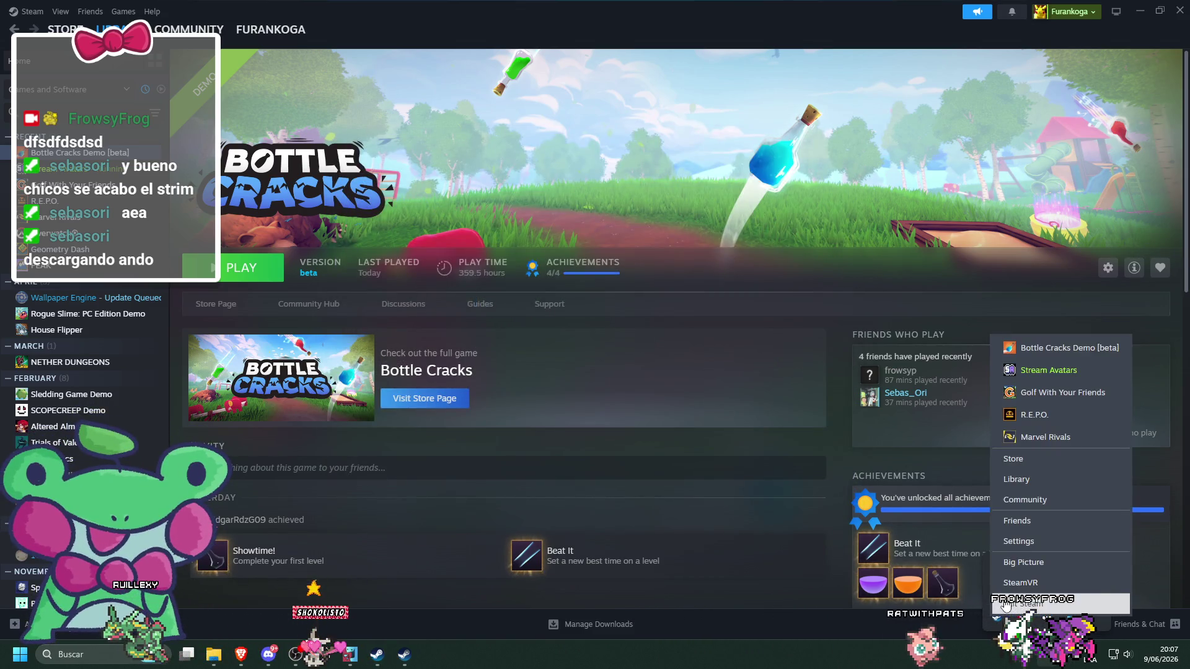
pyautogui.click(1017, 599)
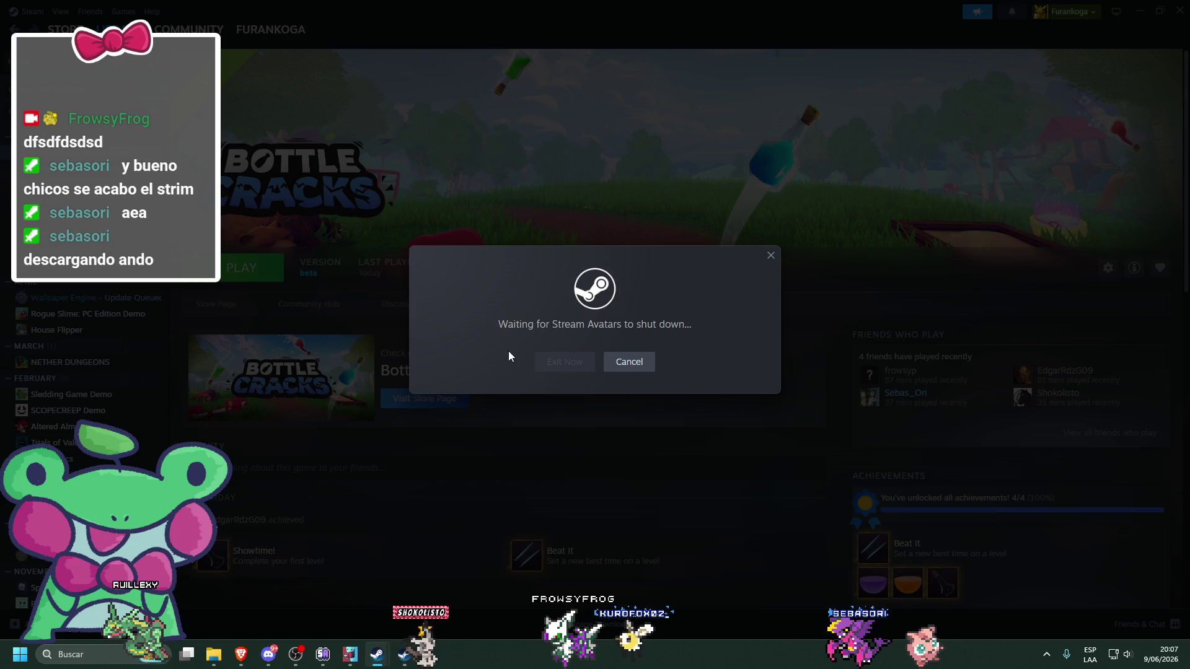
pyautogui.click(632, 361)
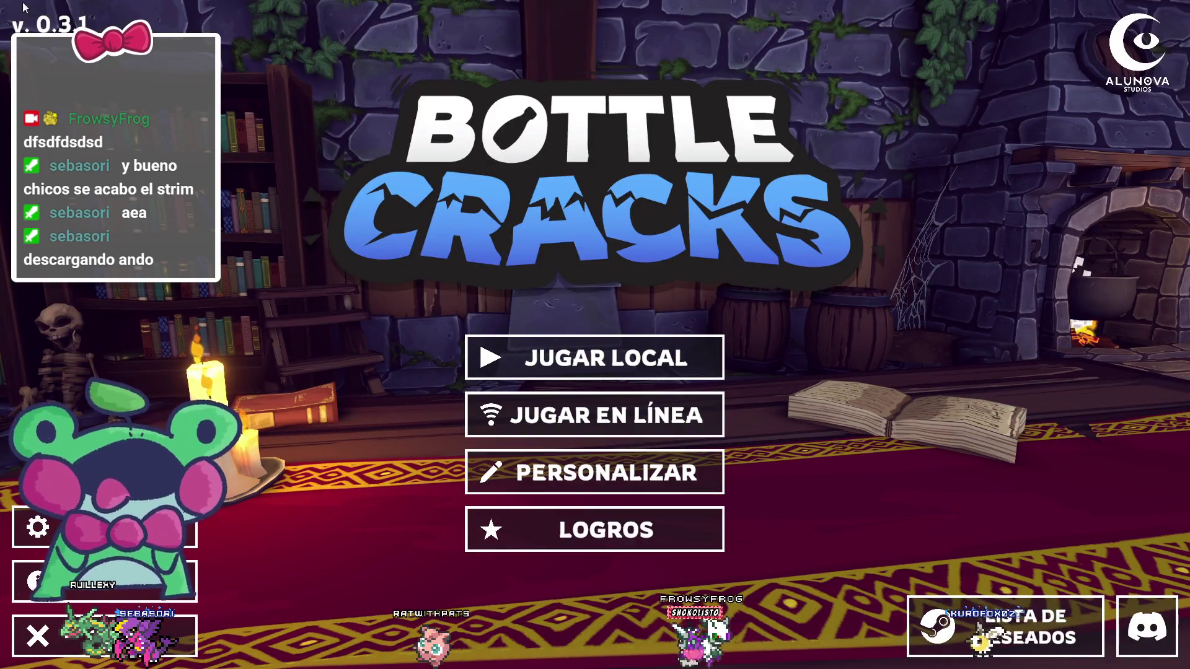
# Create a public Modo carrera online room for 12 players and enter its lobby.
pyautogui.click(492, 411)
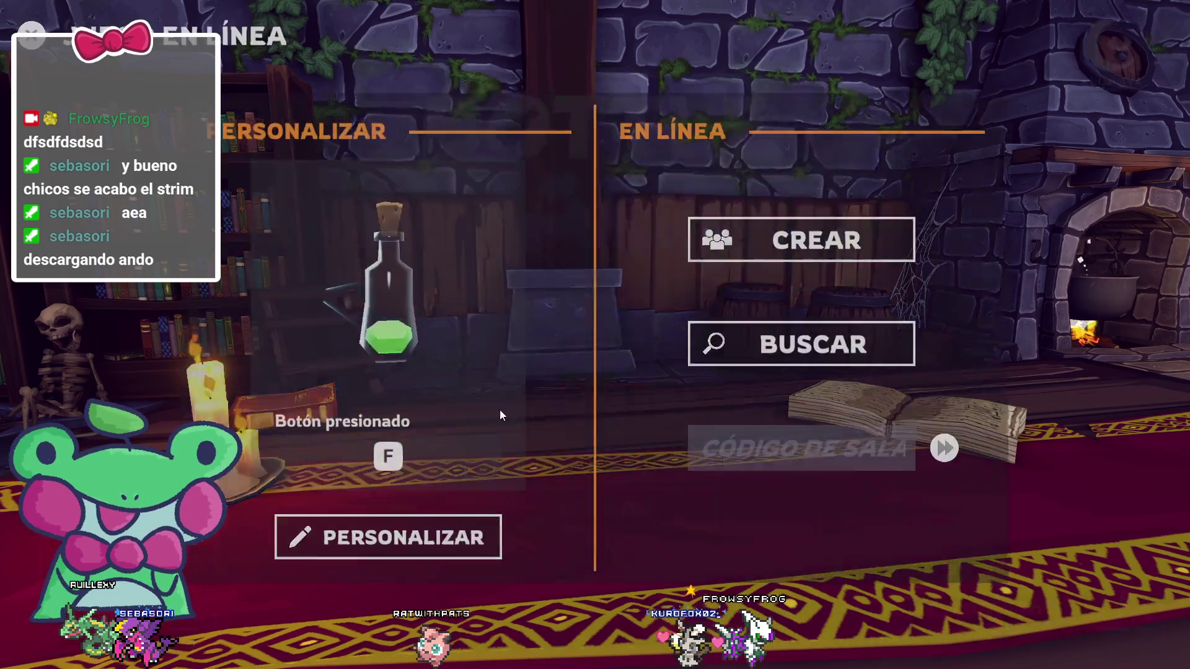
pyautogui.click(781, 239)
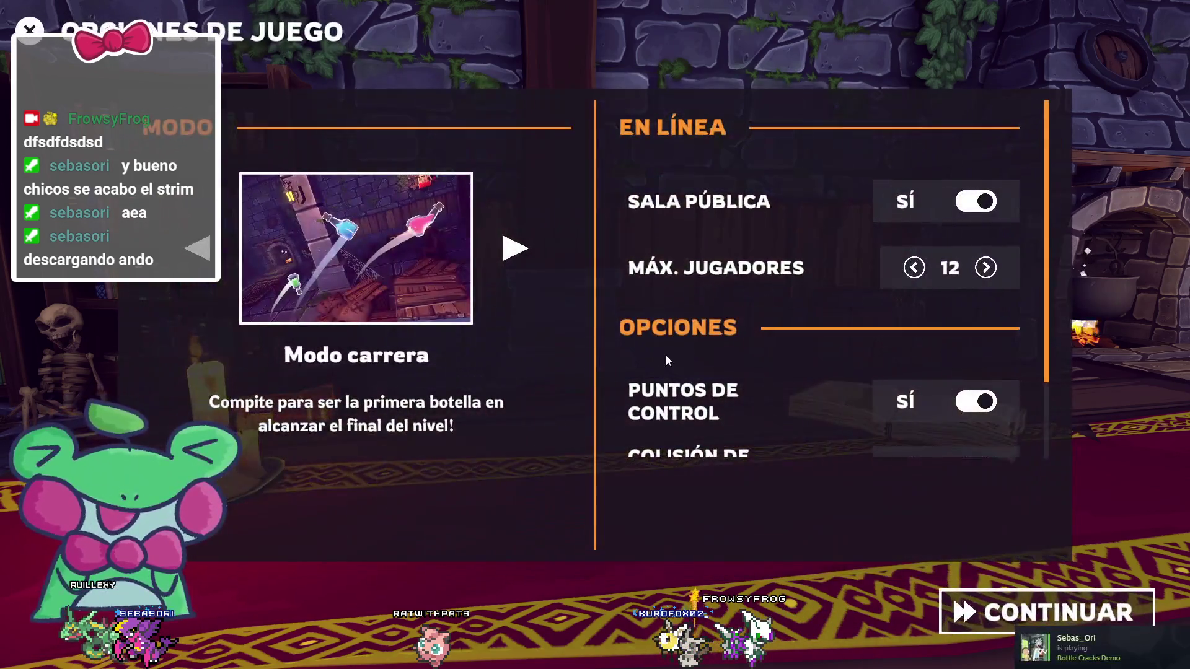
pyautogui.click(962, 596)
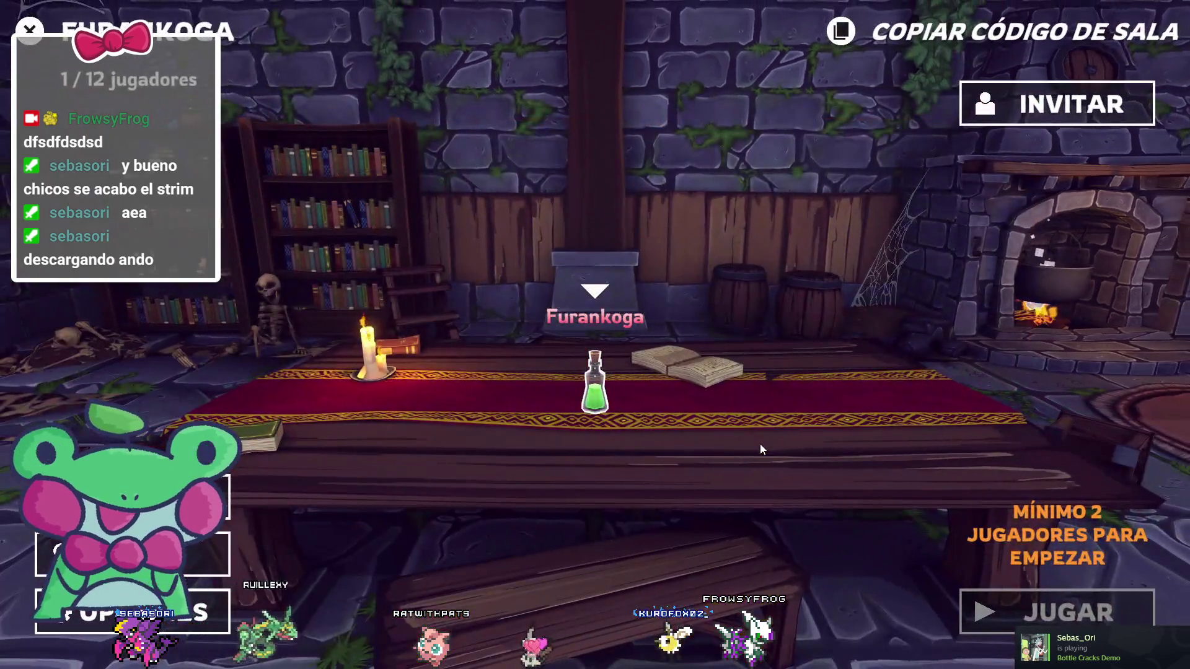
# Glance at the friend invite list, then hop the green potion around the lobby table.
pyautogui.click(1057, 104)
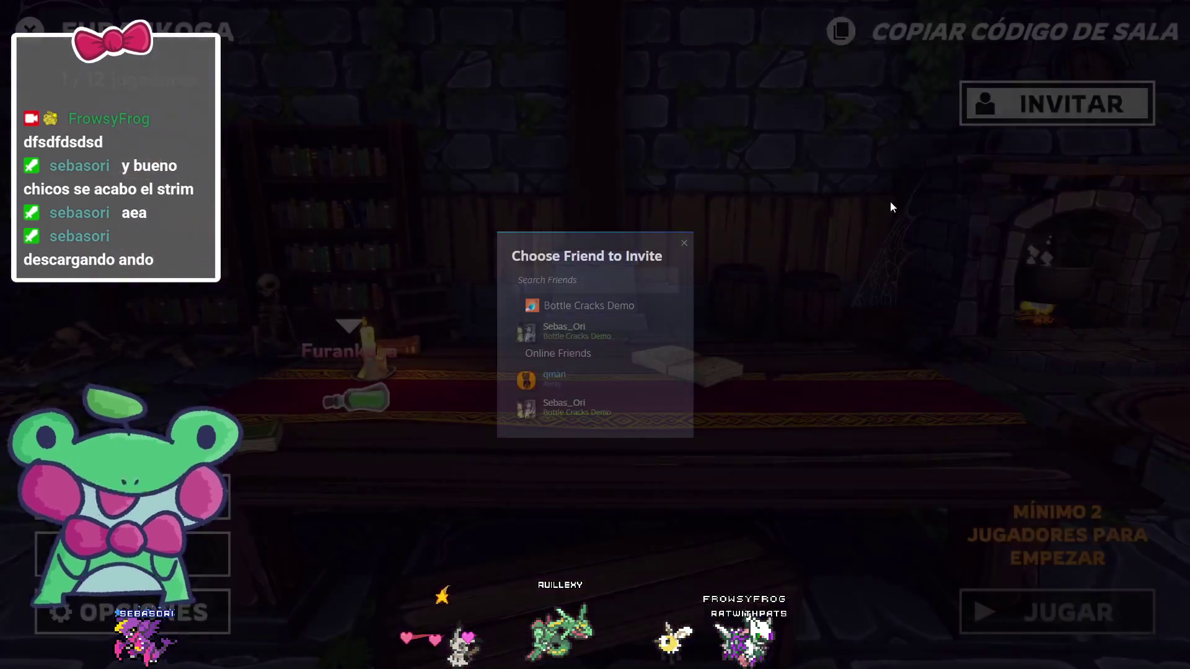
pyautogui.click(624, 328)
pyautogui.press('w')
pyautogui.press('d')
pyautogui.press('a')
pyautogui.press('a')
pyautogui.press('w')
pyautogui.press('d')
pyautogui.press('w')
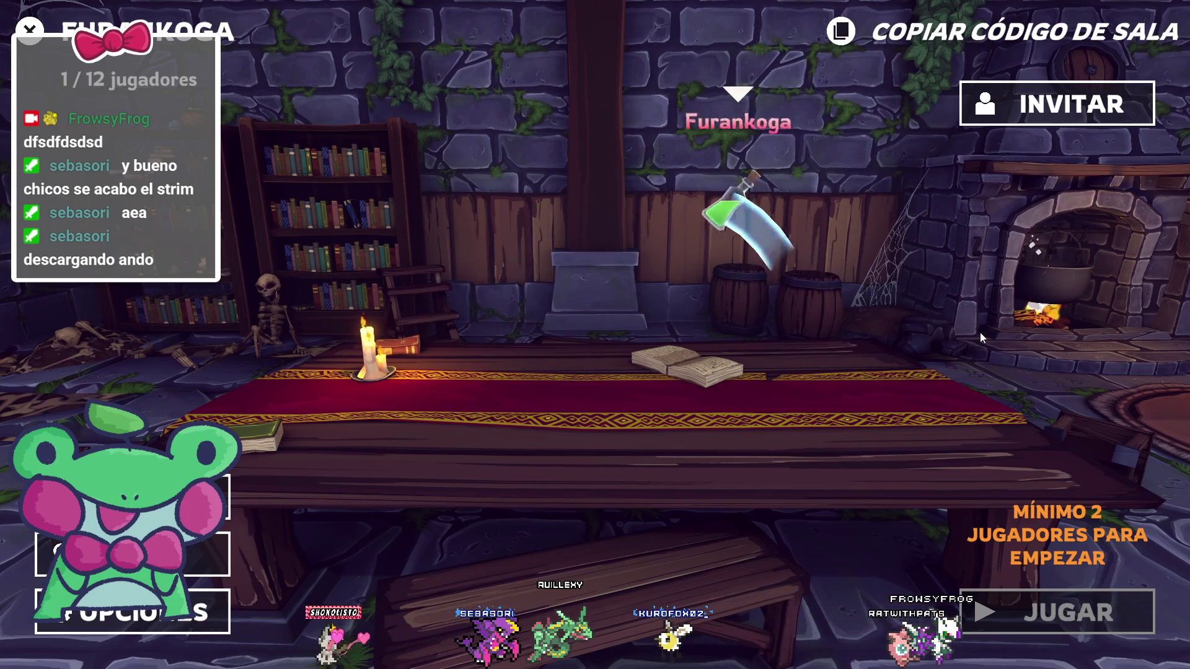
pyautogui.press('a')
# Pick the pink swatch in the potion's COLOR tab, view ESTELA, and close customization.
pyautogui.press('e')
pyautogui.click(711, 98)
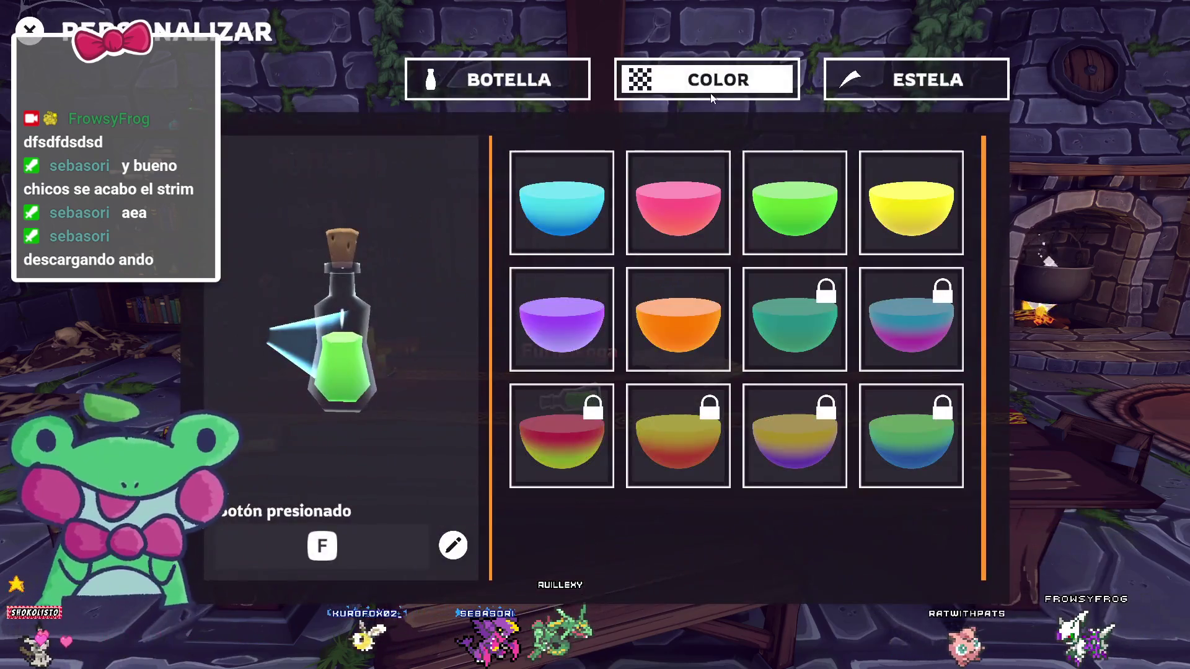
pyautogui.click(677, 205)
pyautogui.click(916, 98)
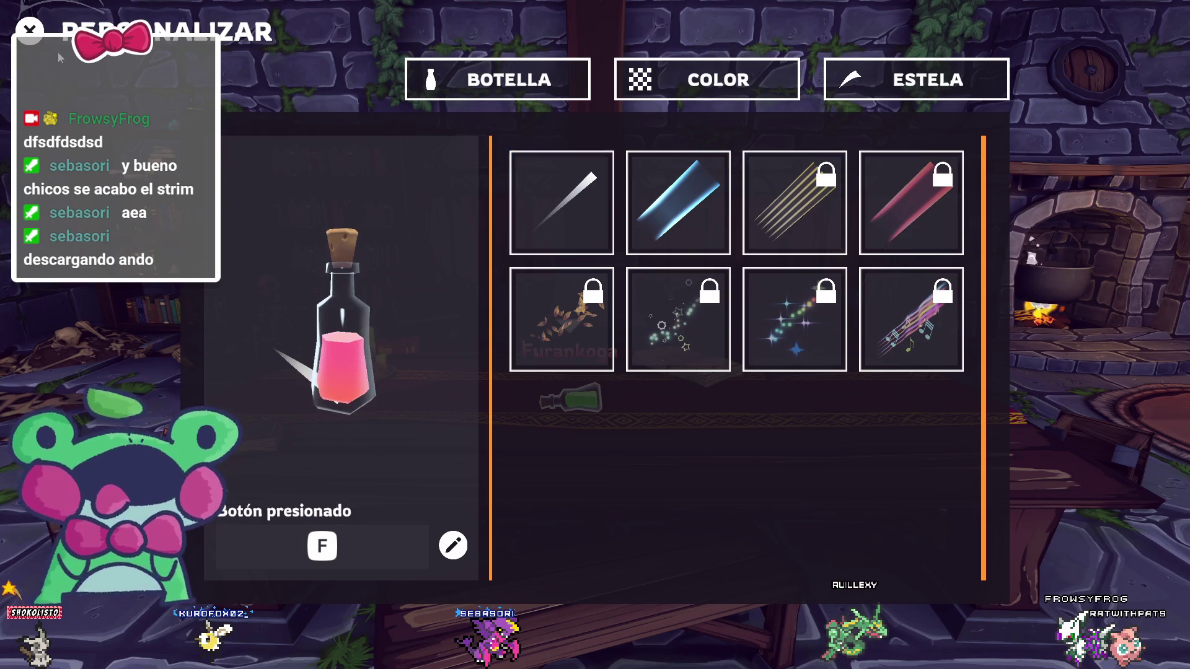
pyautogui.click(30, 30)
# Move and jump the now-pink potion around the lobby table.
pyautogui.press('a')
pyautogui.press('d')
pyautogui.press('w')
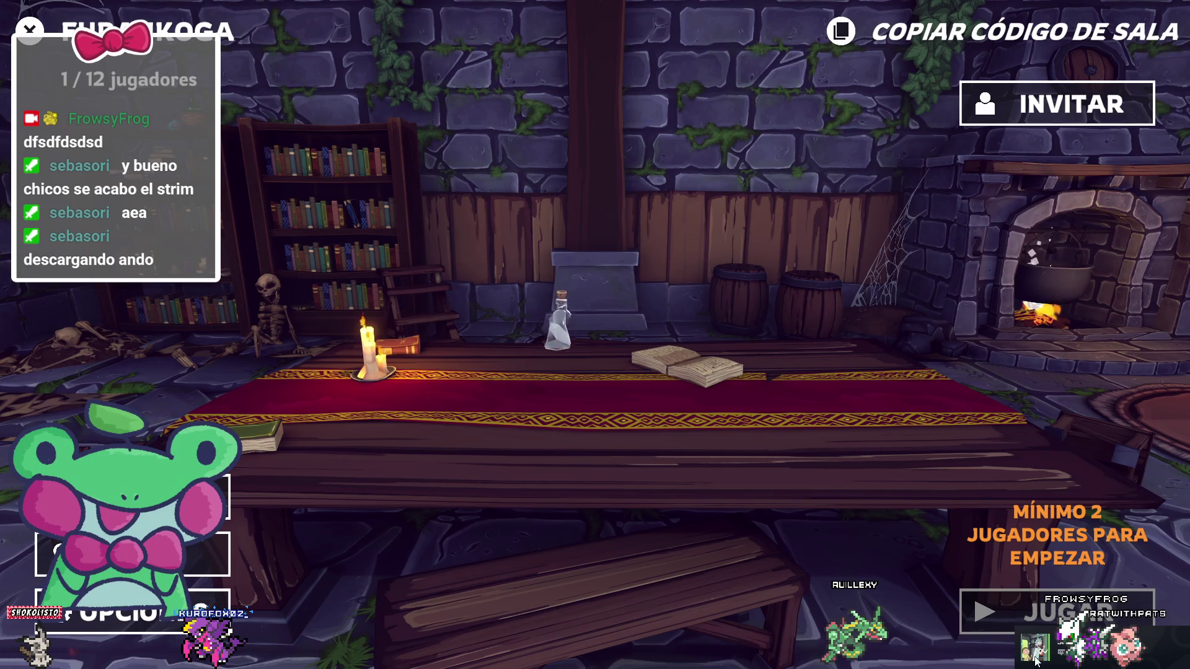
pyautogui.press('a')
pyautogui.press('space')
# Invite a friend to the room from the Steam overlay invite list.
pyautogui.press('d')
pyautogui.press('a')
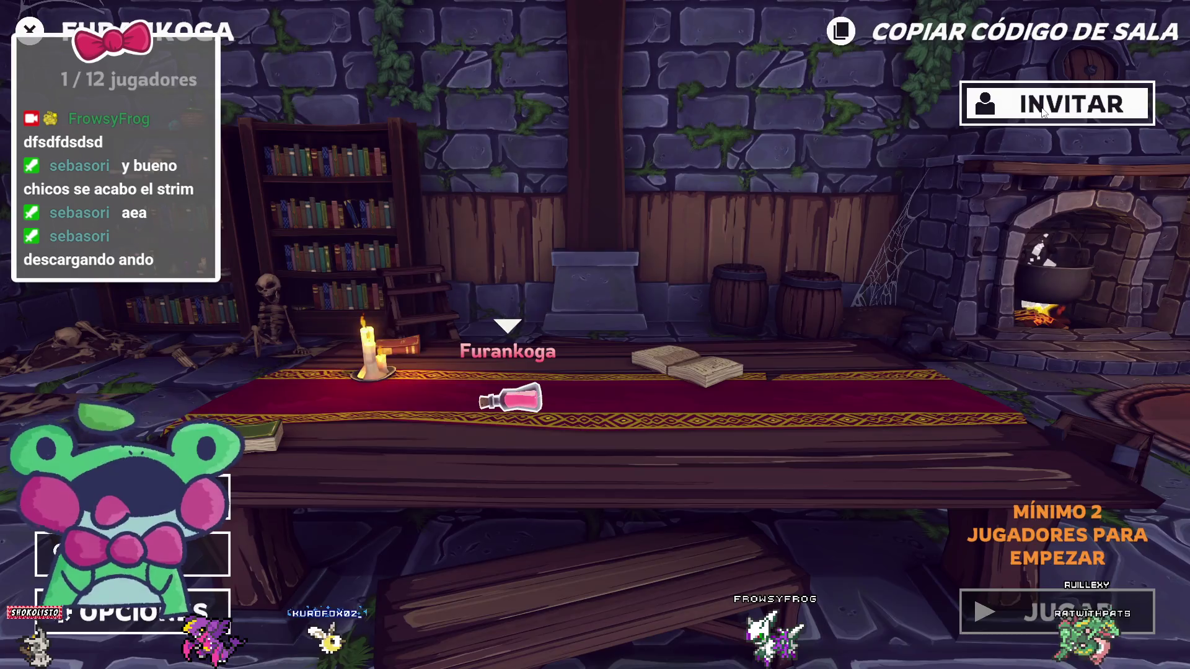
pyautogui.click(1042, 112)
pyautogui.press('Escape')
pyautogui.press('Escape')
pyautogui.press('space')
pyautogui.press('d')
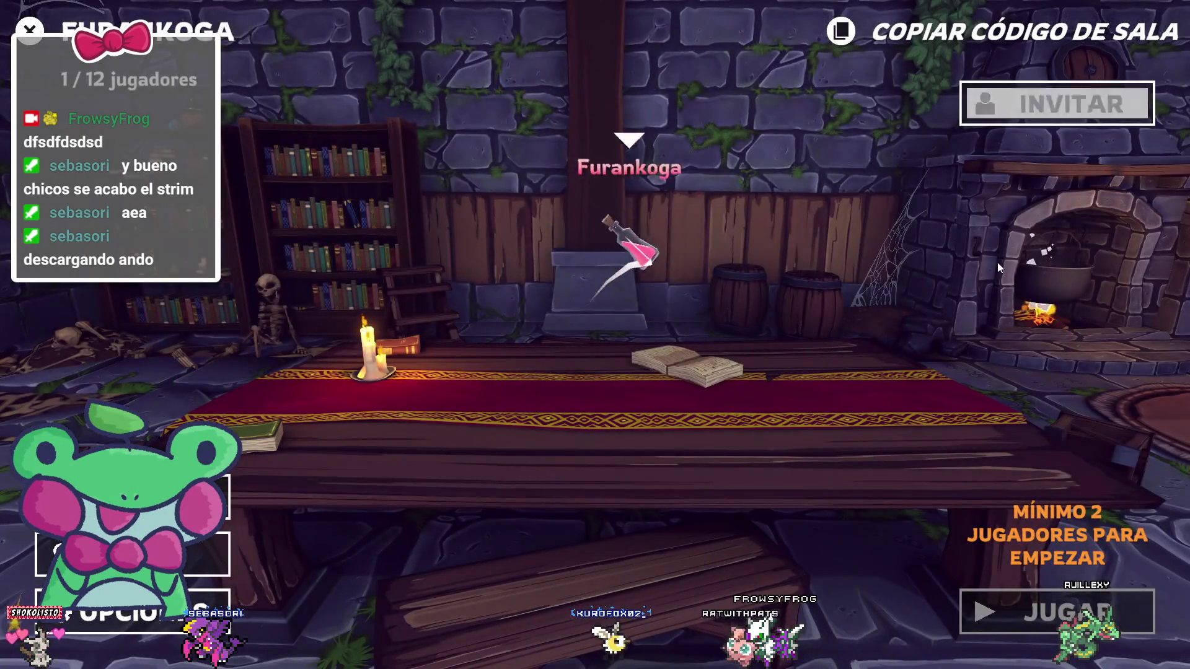
# Hop the potion around the room while waiting for the friend to join.
pyautogui.press('a')
pyautogui.press('space')
pyautogui.press('d')
pyautogui.press('space')
pyautogui.press('a')
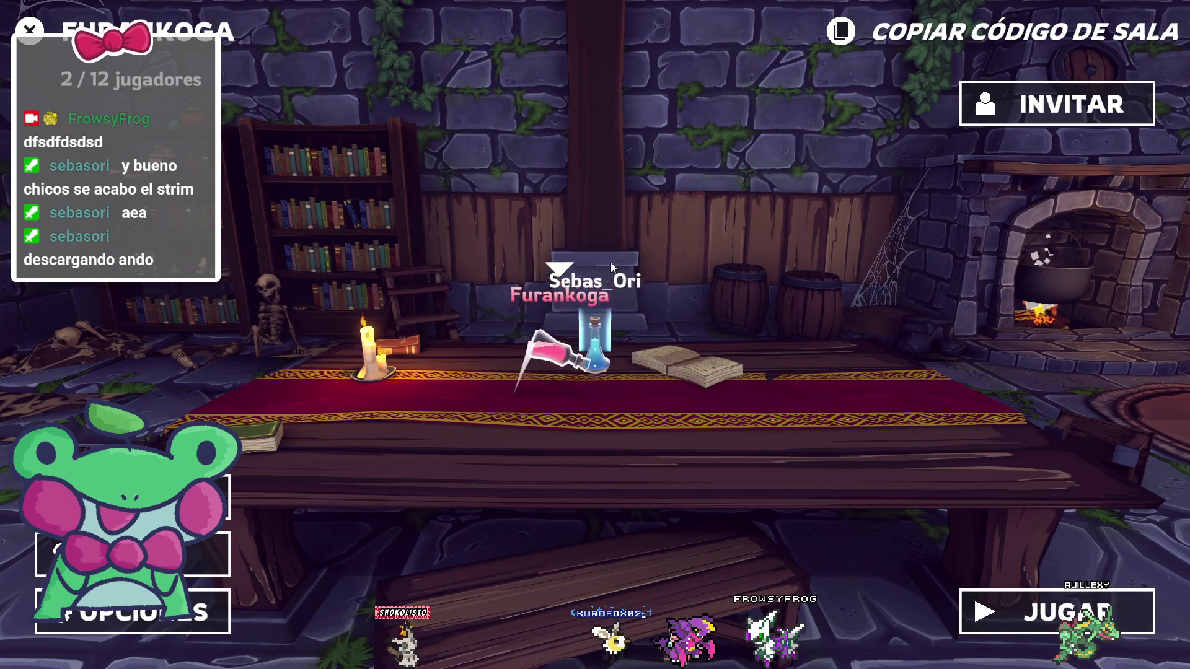
pyautogui.press('d')
pyautogui.press('space')
pyautogui.press('a')
pyautogui.press('space')
pyautogui.press('space')
pyautogui.press('d')
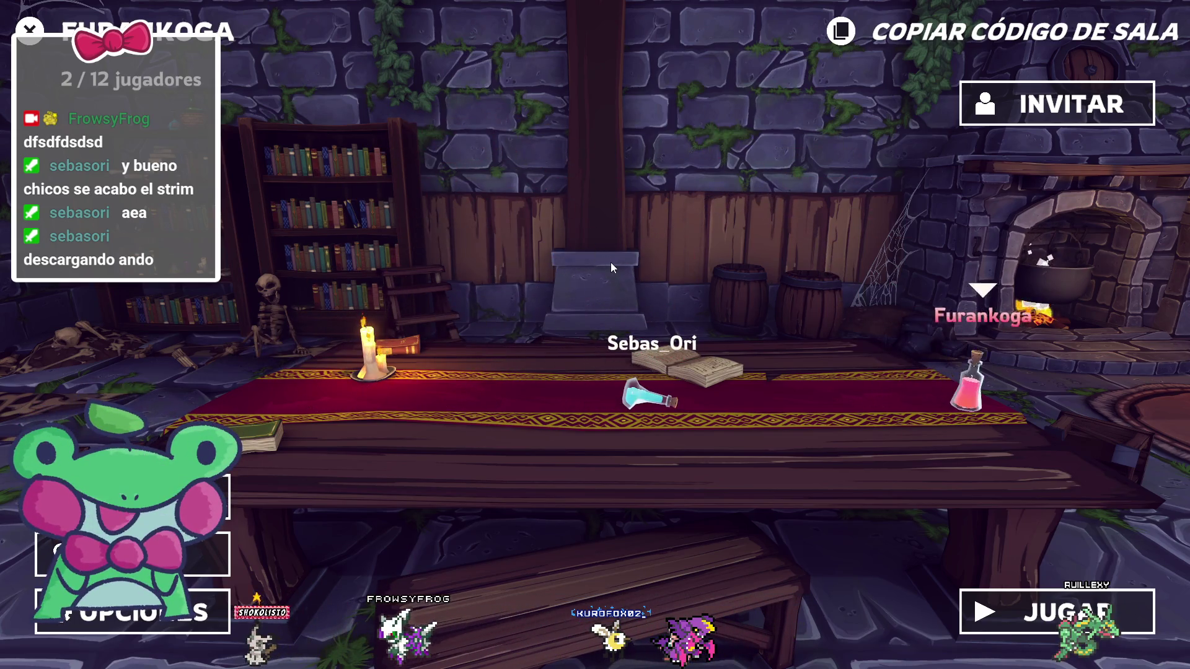
pyautogui.press('space')
pyautogui.press('a')
# Jump around beside the joined second player, then start the match with JUGAR.
pyautogui.press('space')
pyautogui.press('d')
pyautogui.press('space')
pyautogui.press('a')
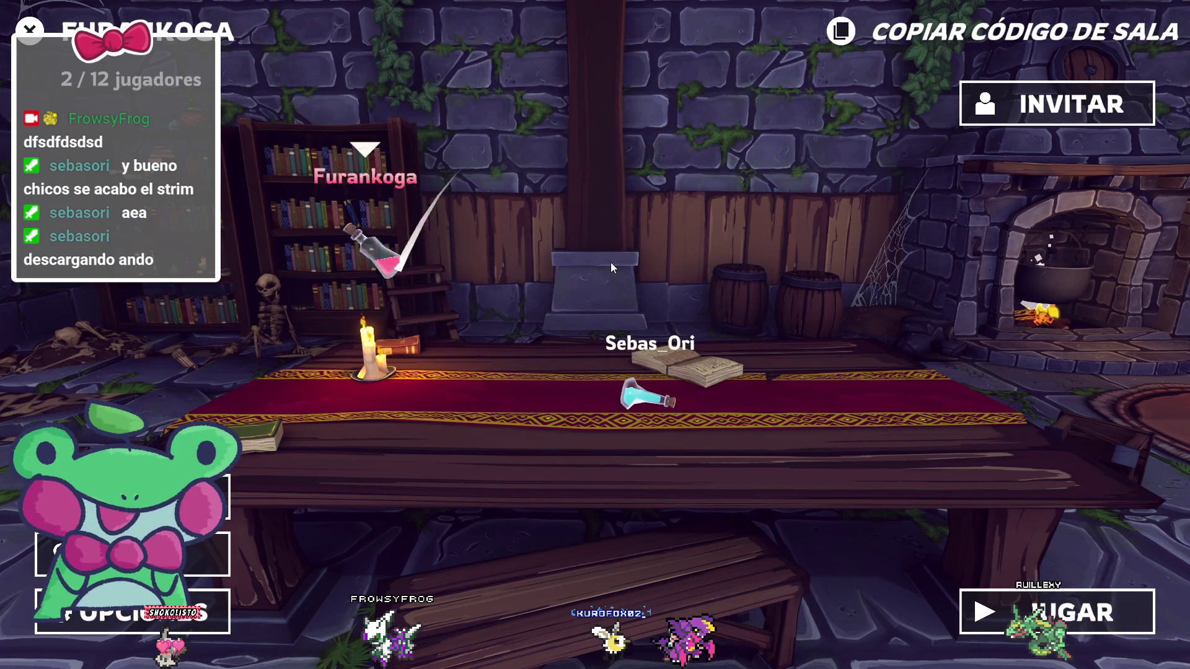
pyautogui.press('space')
pyautogui.press('d')
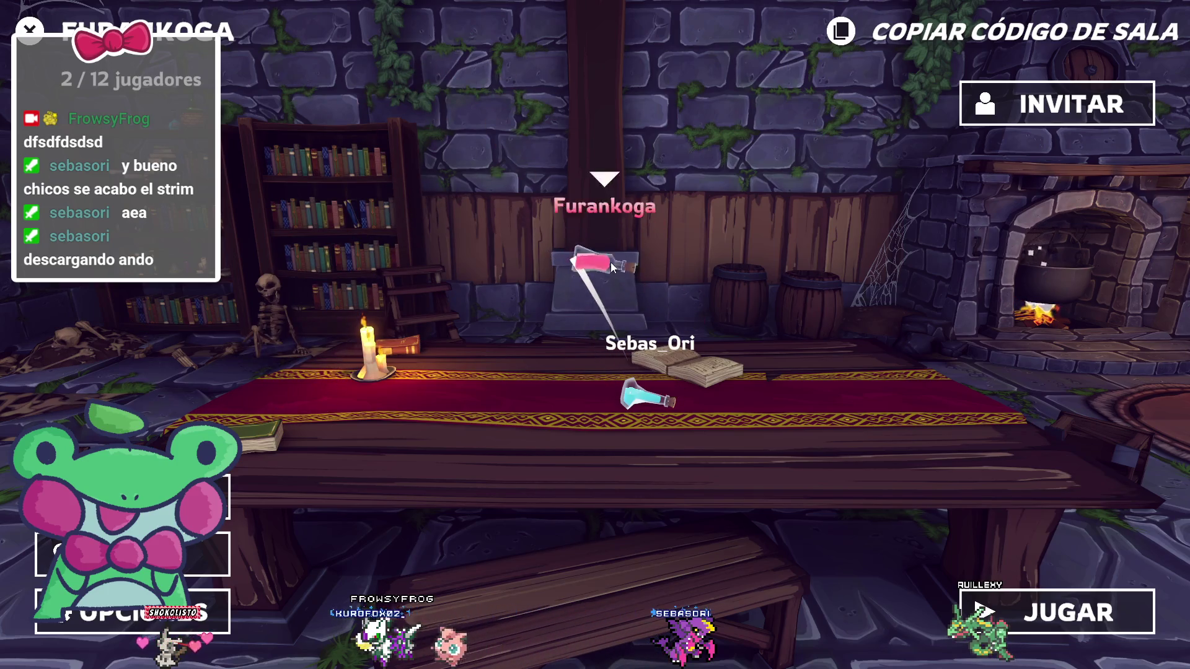
pyautogui.press('a')
pyautogui.press('space')
pyautogui.press('d')
pyautogui.press('space')
pyautogui.press('a')
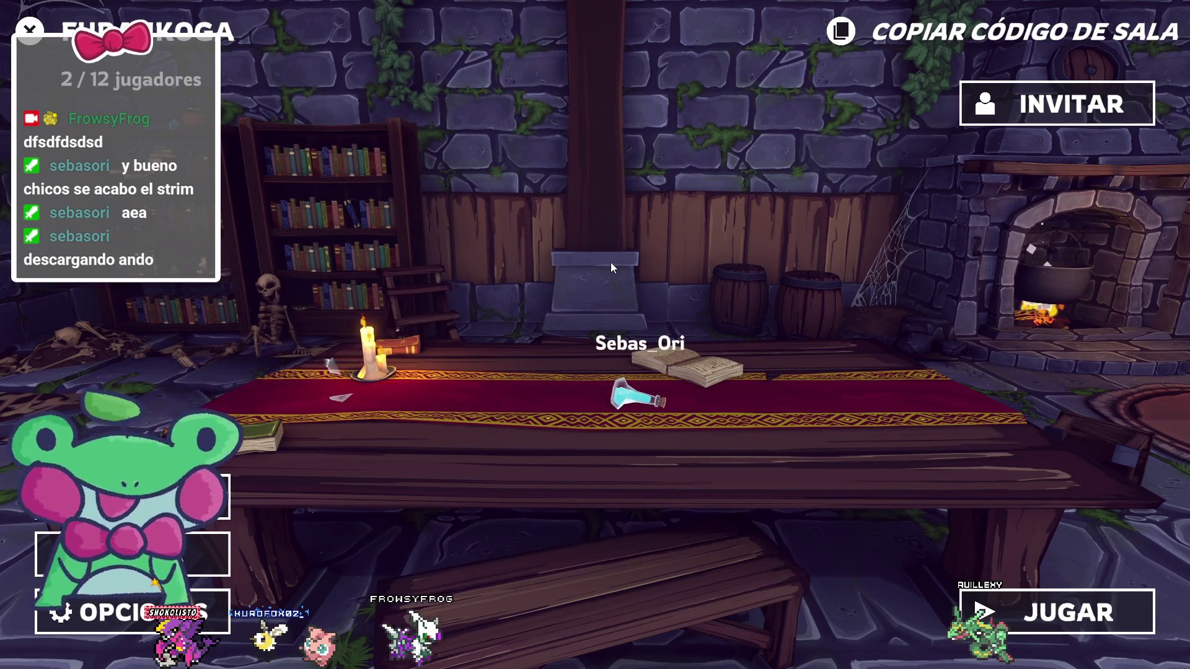
pyautogui.press('space')
pyautogui.press('a')
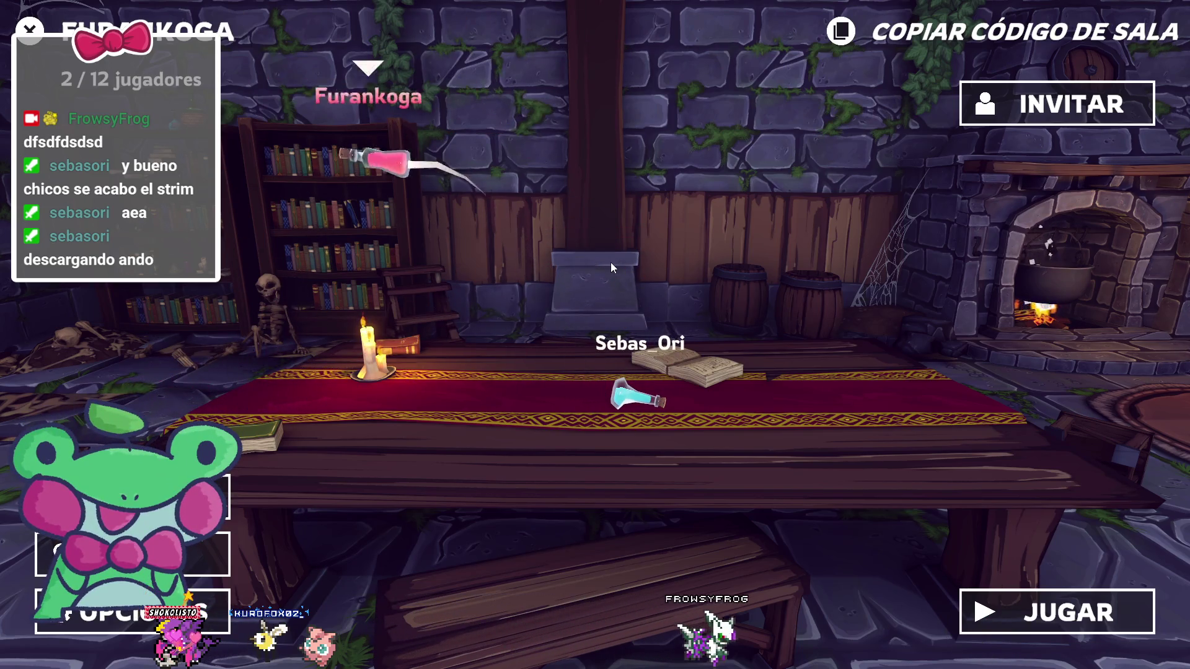
pyautogui.press('d')
pyautogui.press('space')
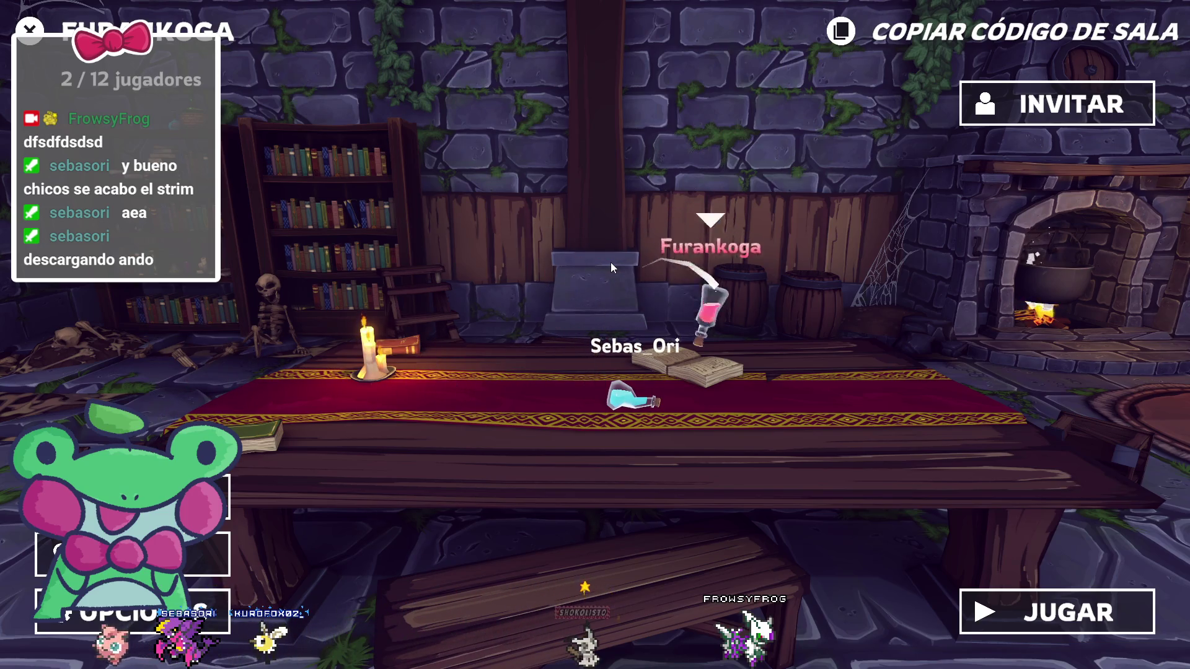
pyautogui.press('a')
pyautogui.press('space')
pyautogui.press('d')
pyautogui.press('space')
pyautogui.press('a')
pyautogui.press('space')
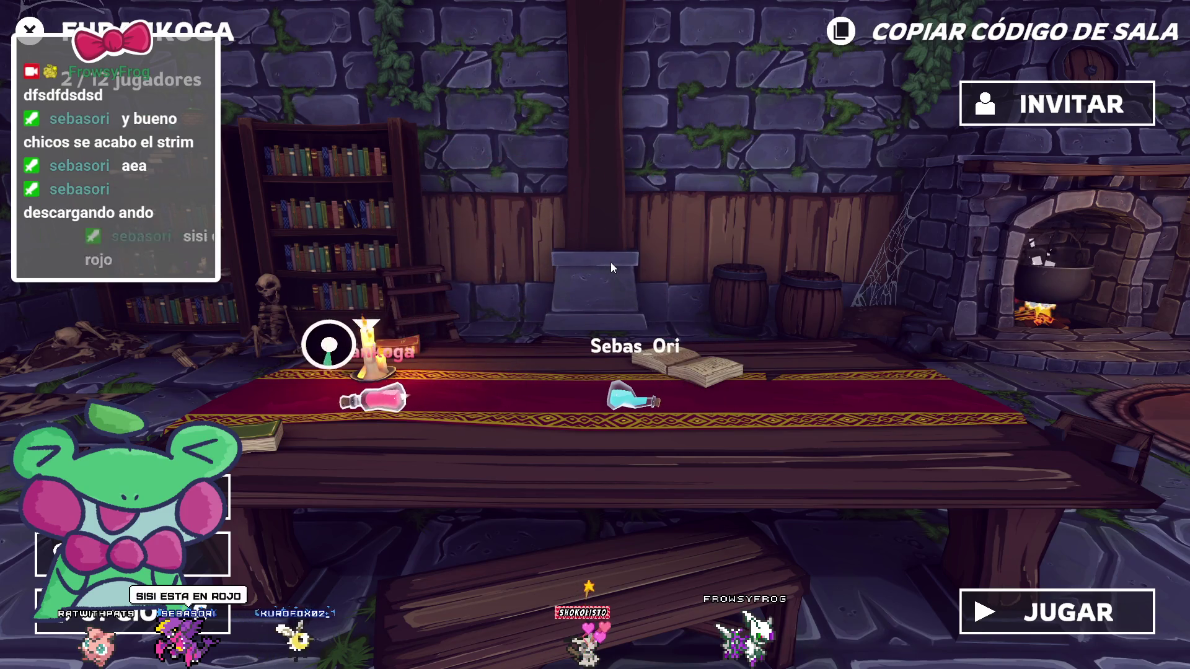
pyautogui.press('d')
pyautogui.press('space')
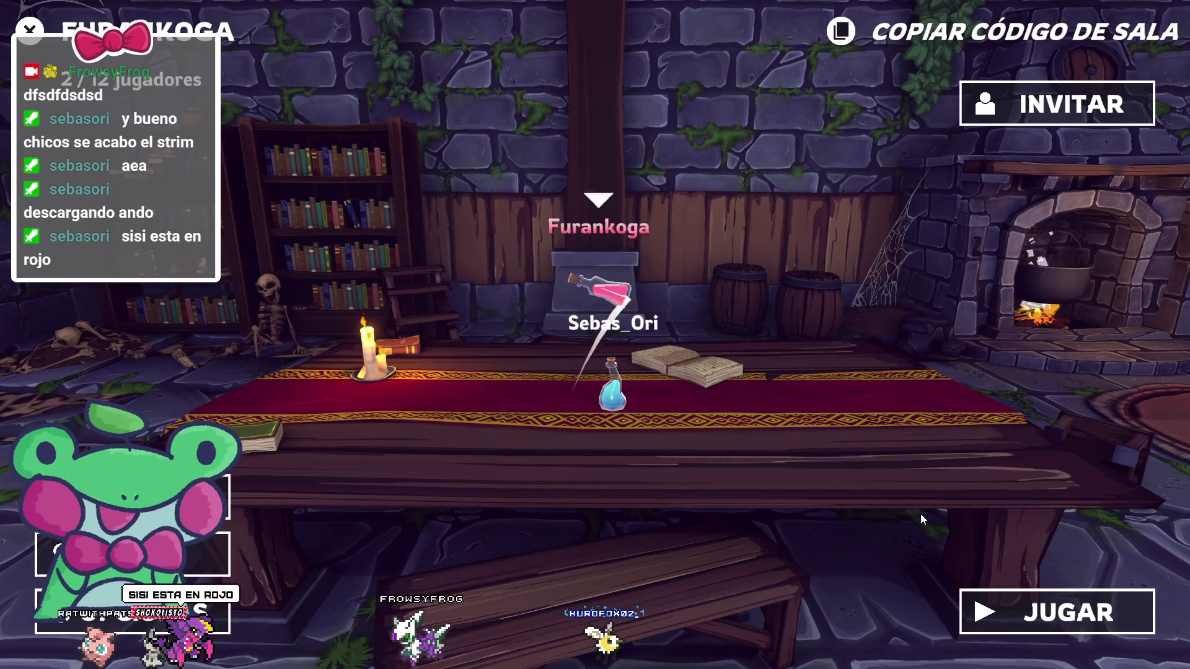
pyautogui.click(1029, 605)
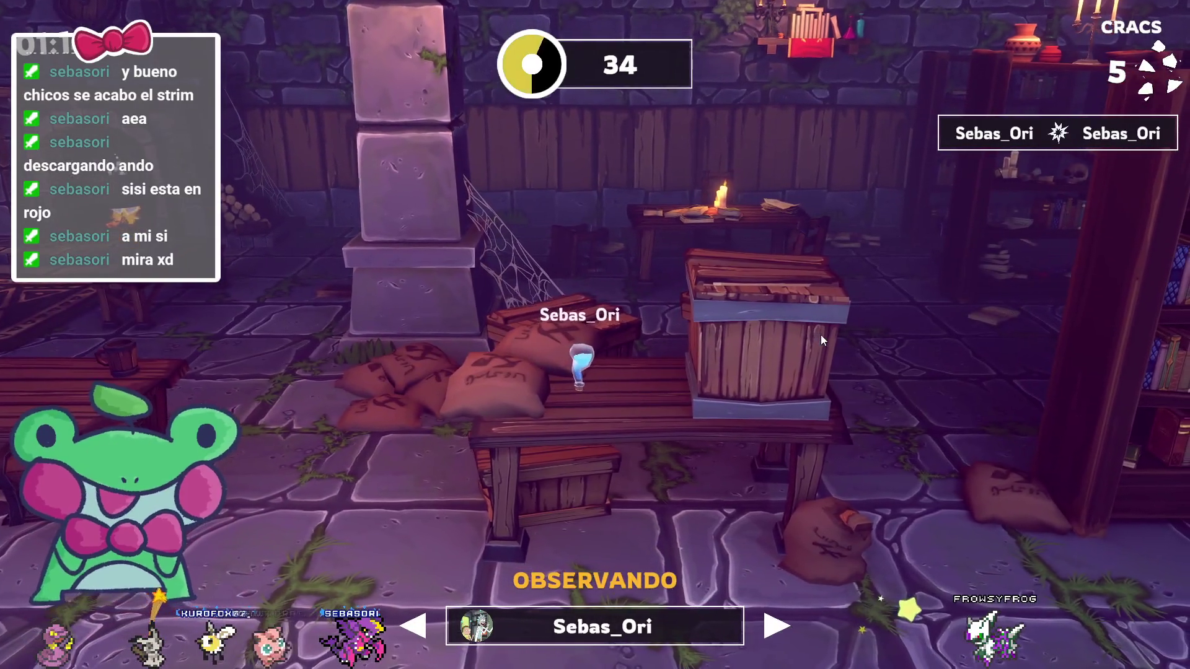
# Pause the match, leave it via SALIR, and confirm quitting Bottle Cracks from the main menu.
pyautogui.press('Escape')
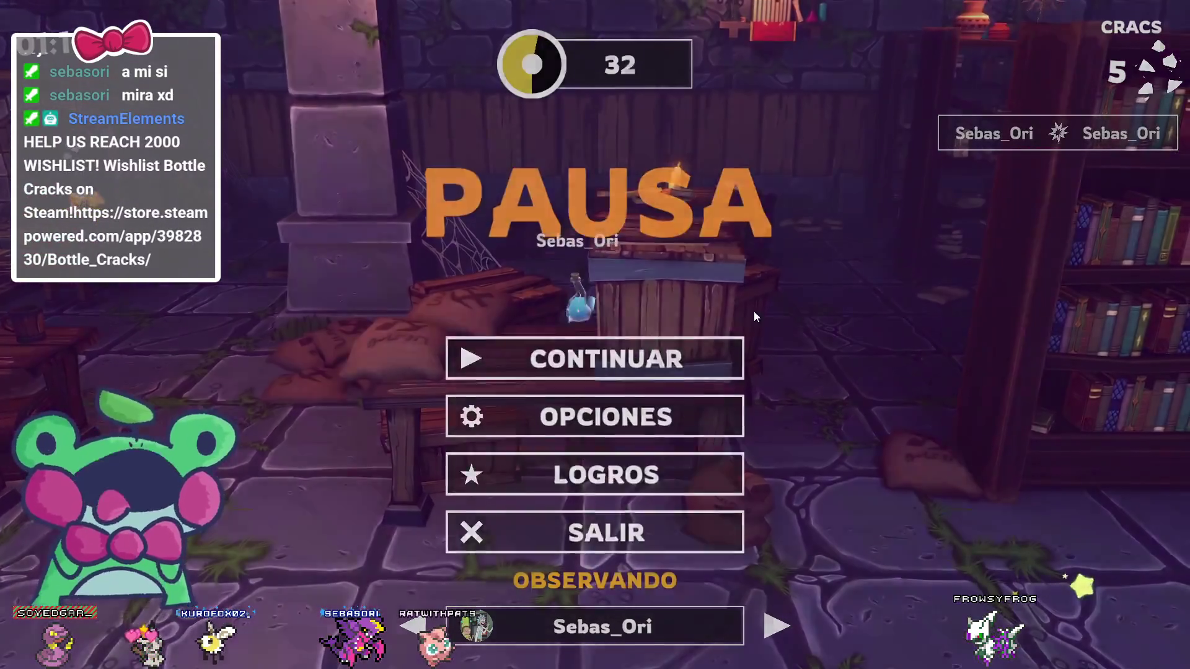
pyautogui.click(595, 529)
pyautogui.press('Escape')
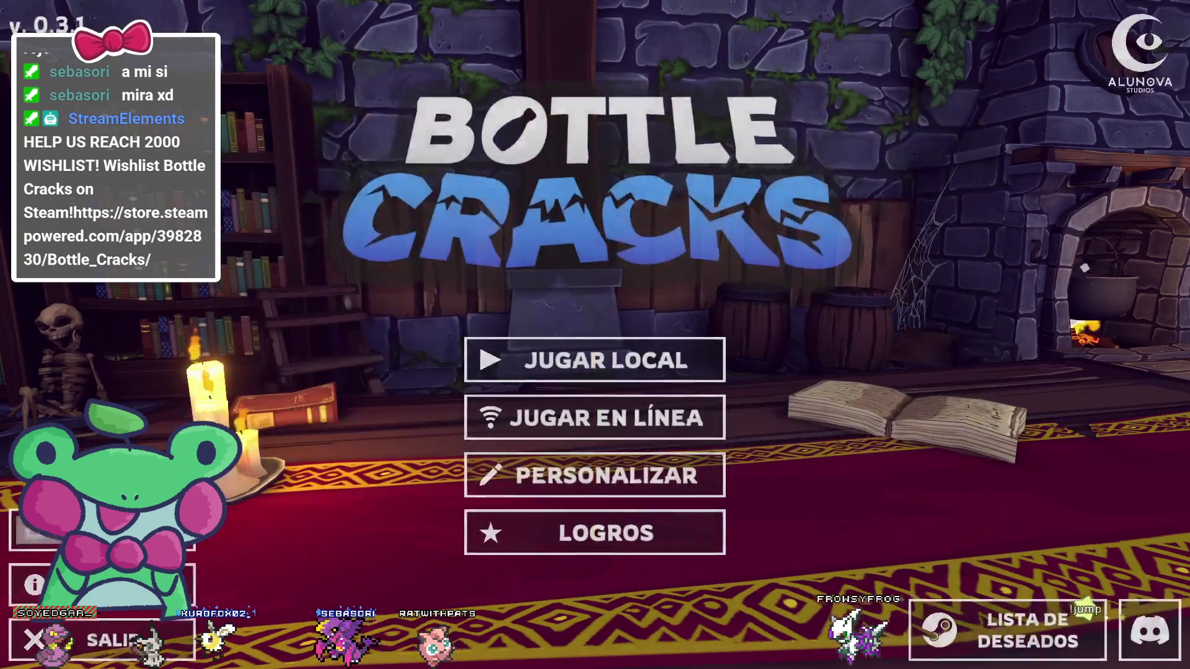
pyautogui.press('Escape')
pyautogui.click(672, 403)
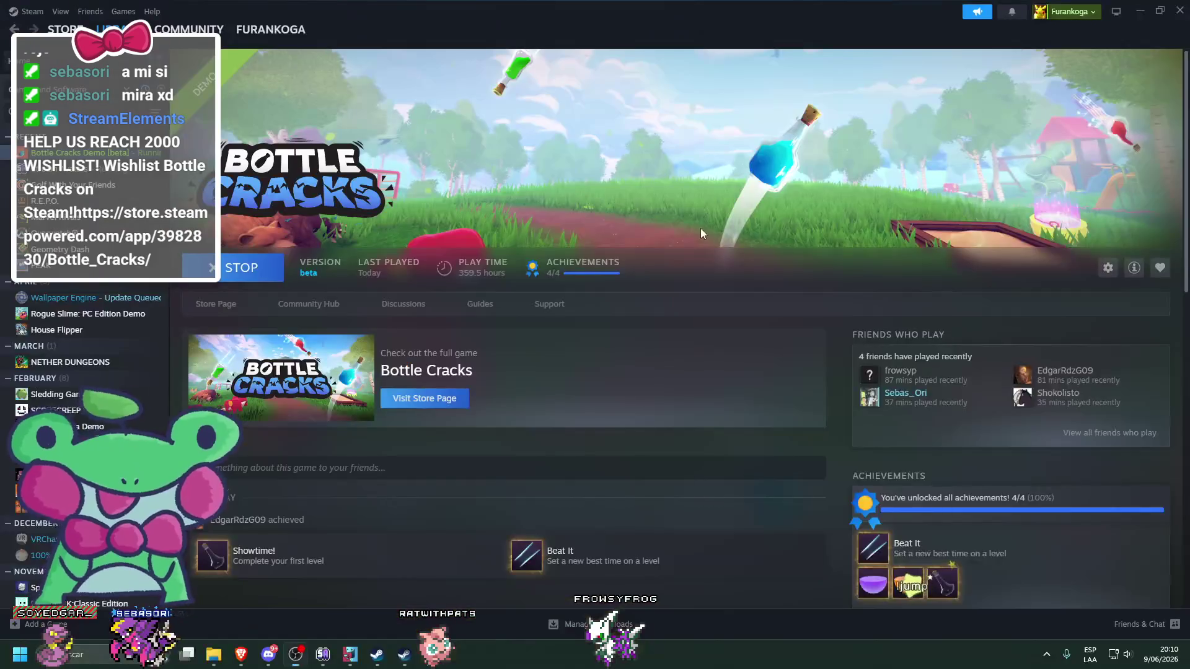
# Minimize Steam and the browser, launch Unity Hub via Start search 'un', and open Bottle-Cracks.
pyautogui.click(1139, 10)
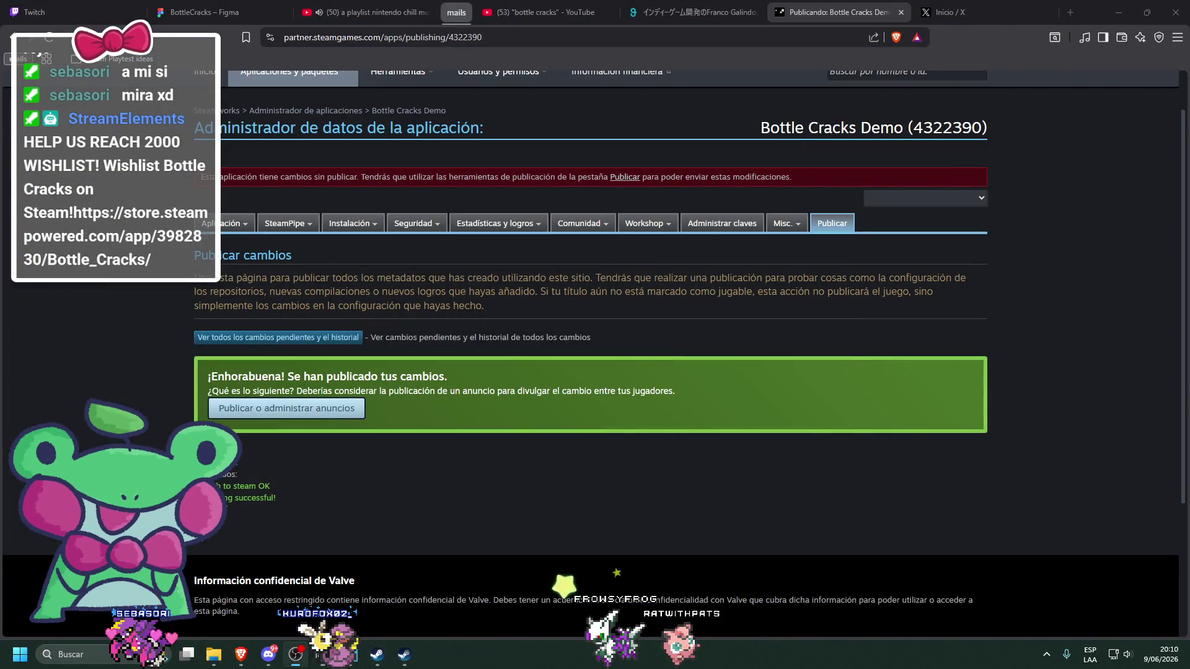
pyautogui.click(1119, 12)
pyautogui.press('super')
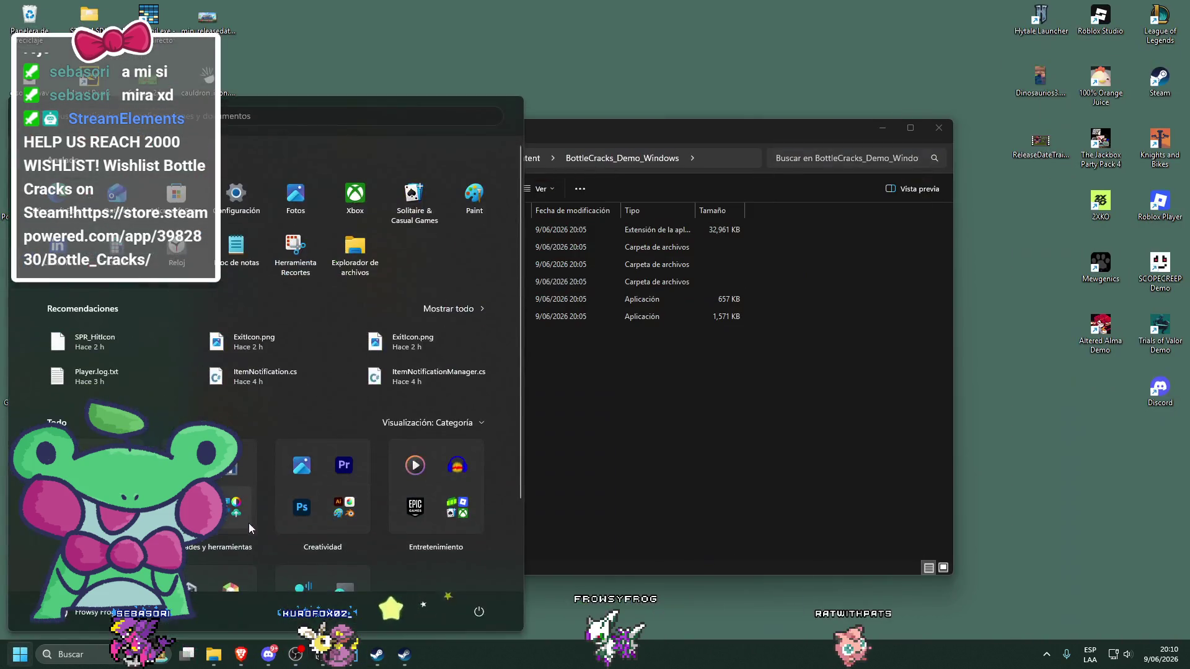
pyautogui.write('un')
pyautogui.doubleClick(735, 301)
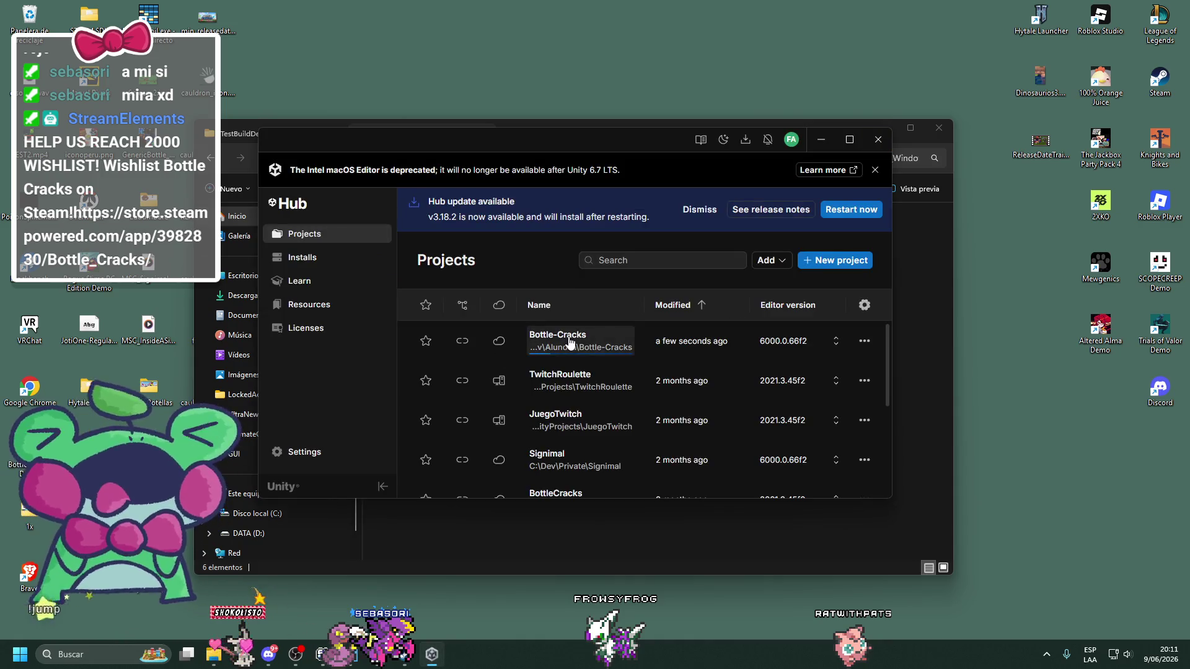
pyautogui.click(568, 340)
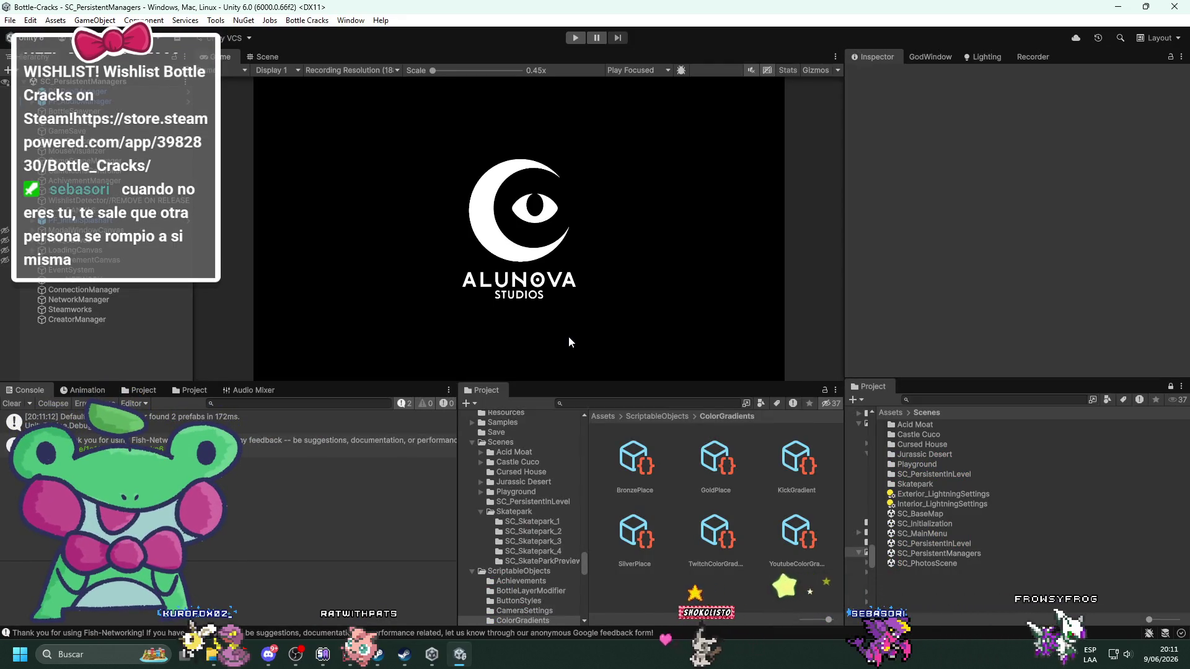
# Clear the console, inspect AchievementCanvas, and open the SC_PersistentInLevel scene in Scene view.
pyautogui.click(15, 404)
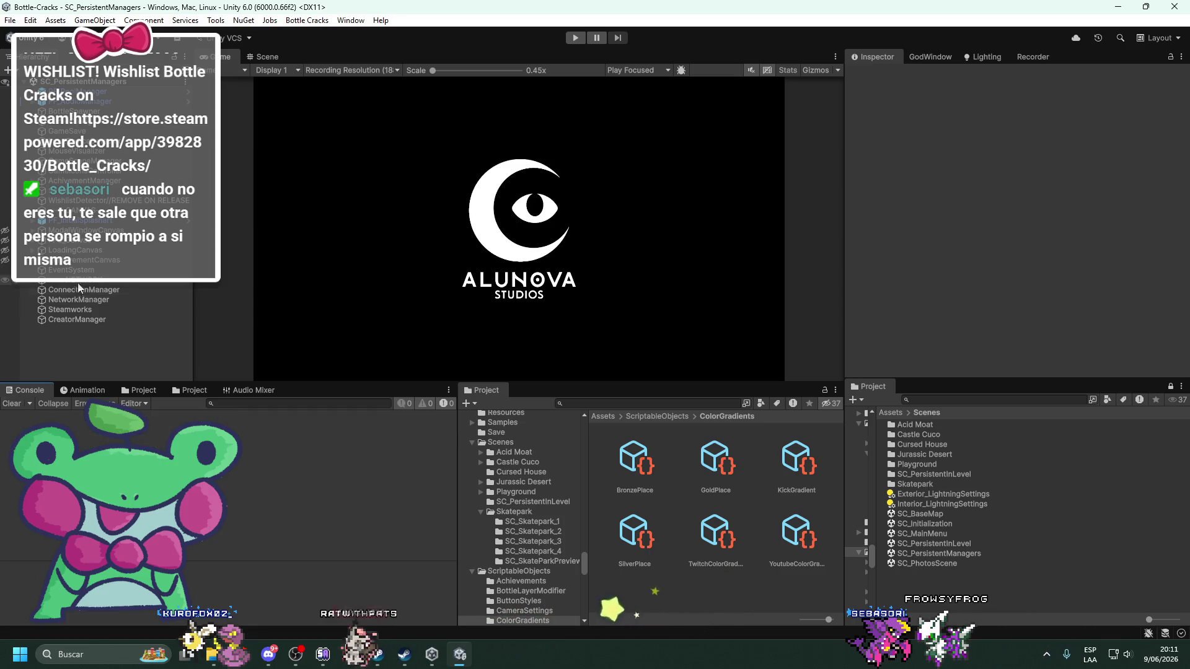
pyautogui.click(109, 261)
pyautogui.scroll(-5, 865, 288)
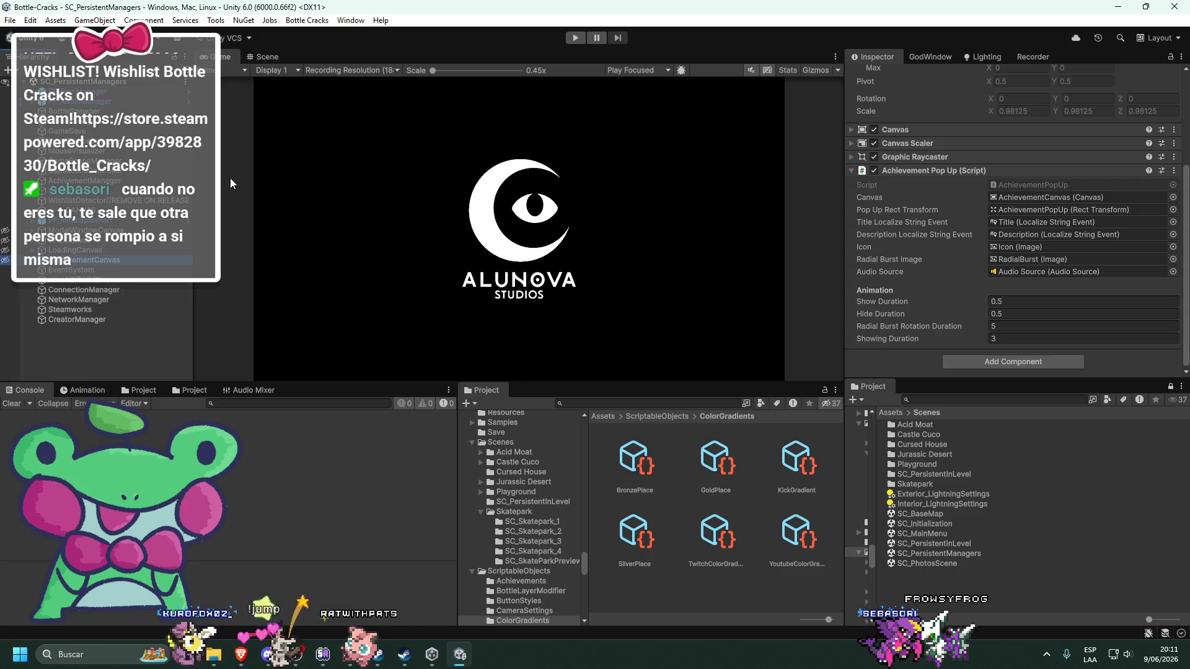
pyautogui.click(268, 57)
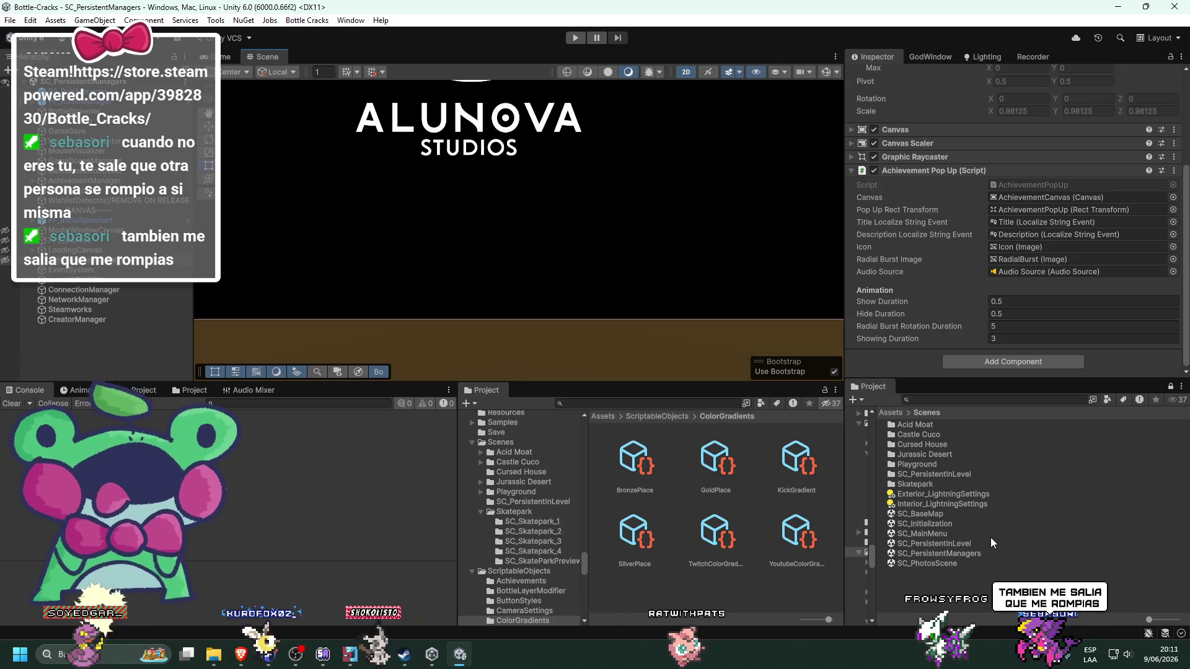
pyautogui.doubleClick(927, 544)
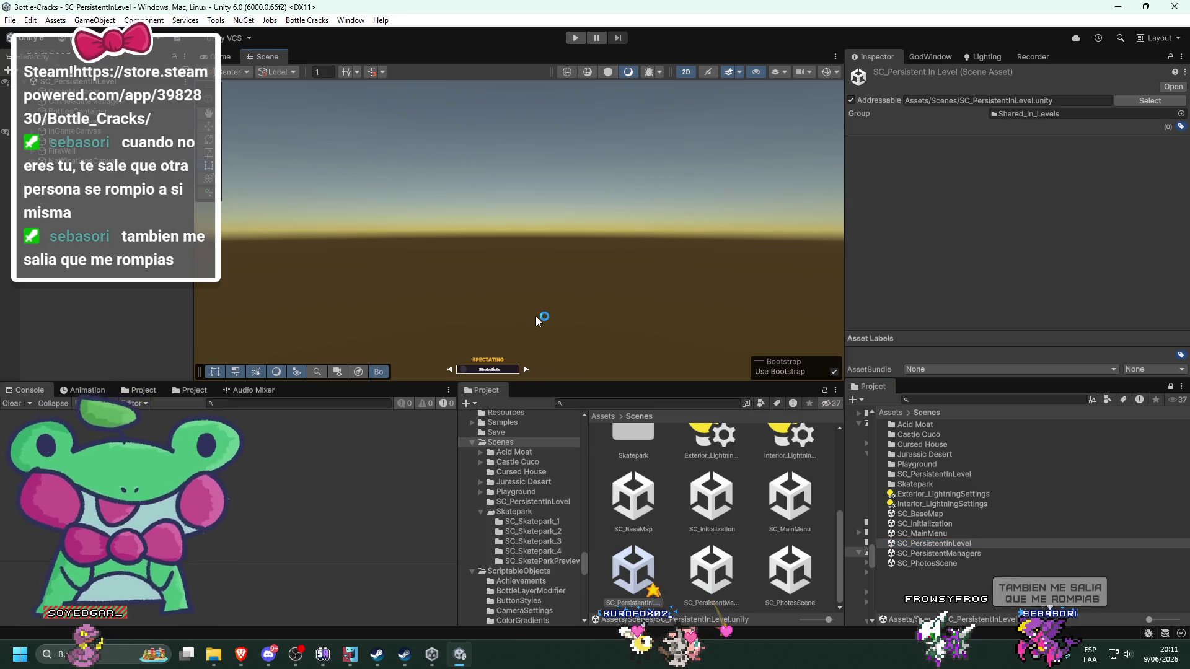
# Set NotificationsCanvas's Canvas Sort Order to -1, then open the NotificationManager script.
pyautogui.click(57, 161)
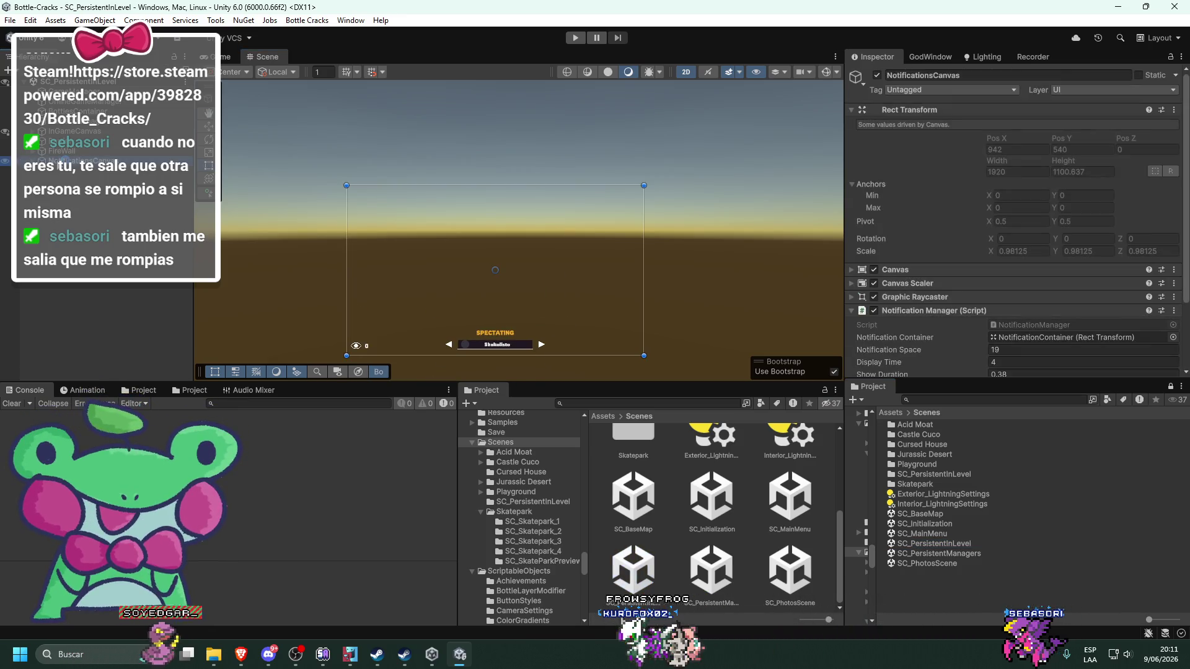
pyautogui.scroll(-3, 999, 288)
pyautogui.click(938, 205)
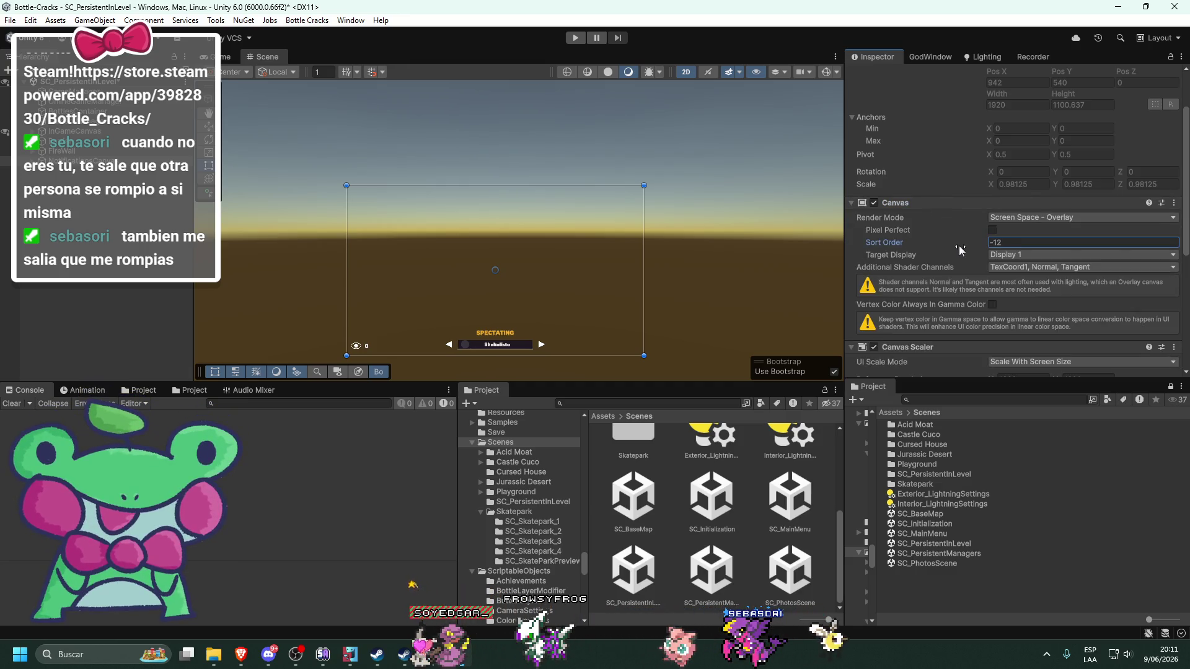
pyautogui.write('-1')
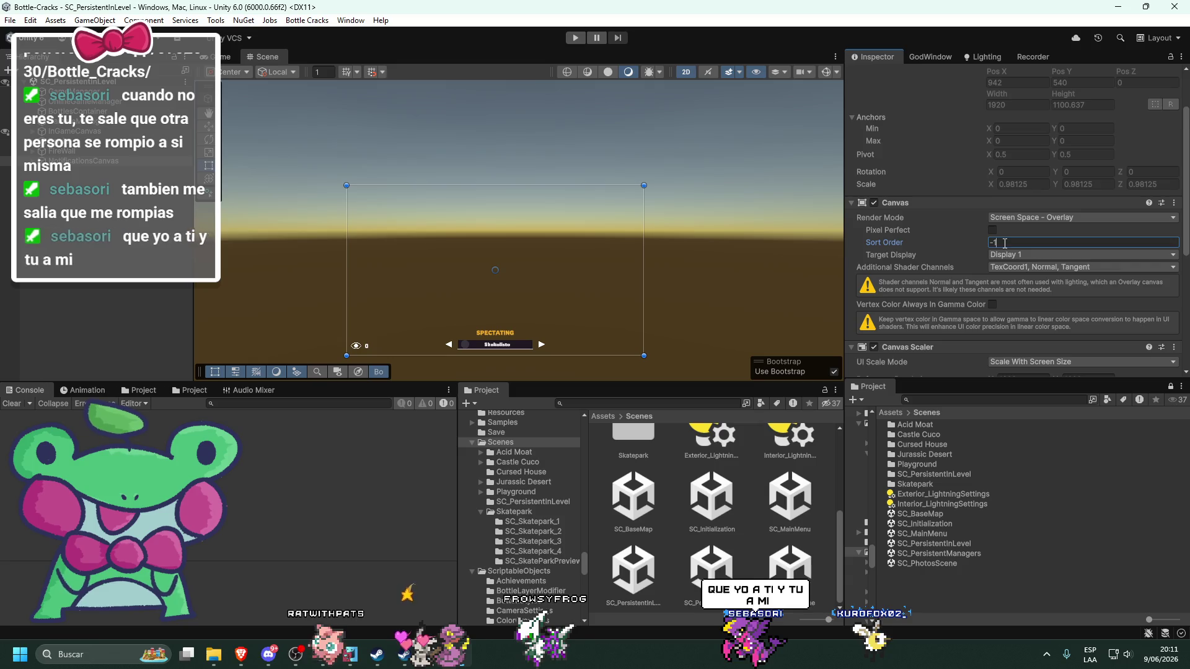
pyautogui.press('Return')
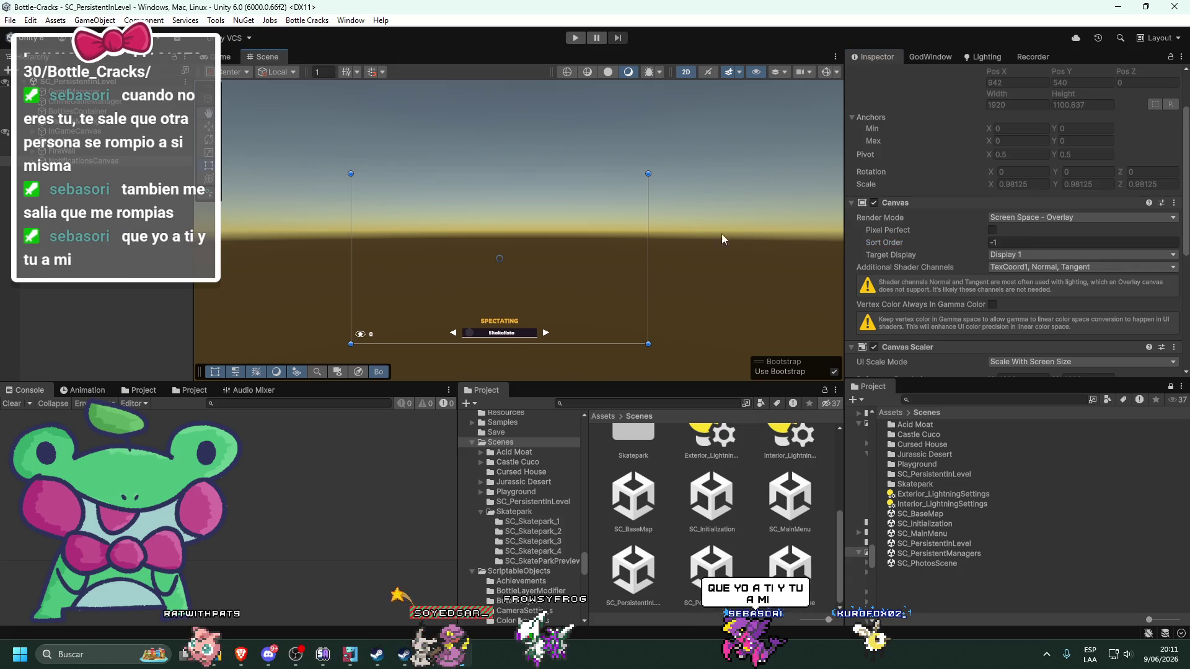
pyautogui.scroll(-5, 1003, 247)
pyautogui.doubleClick(1002, 303)
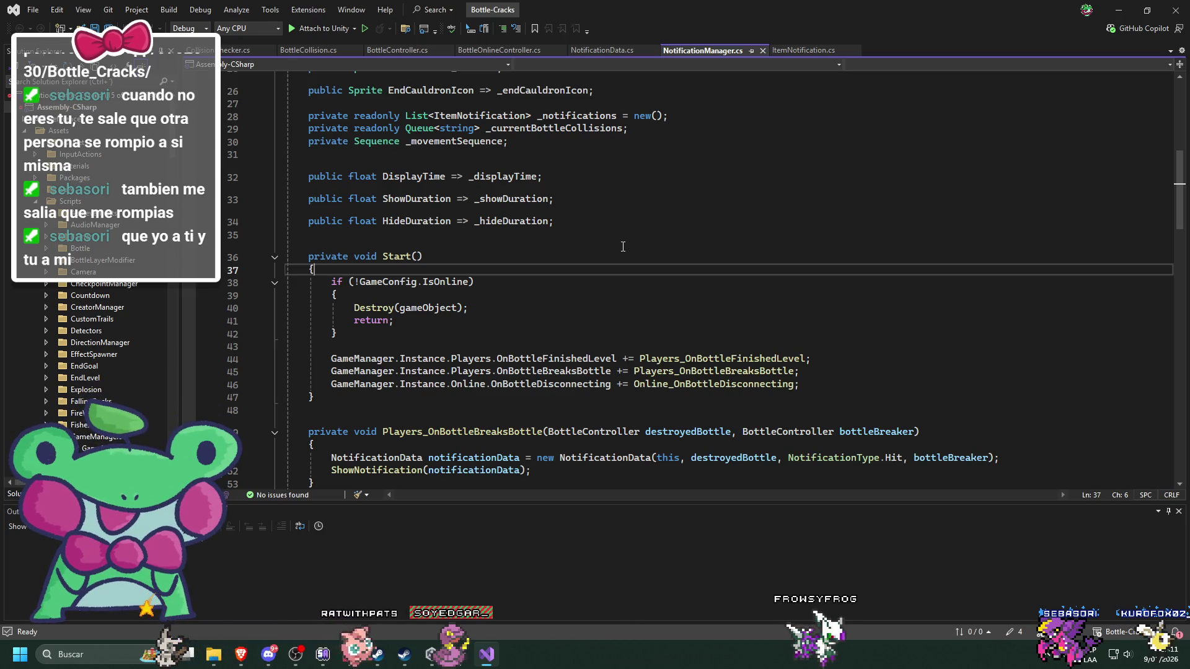
# Detach NotificationManager.cs, close CollisionChecker.cs, and bring BottleOnlineController.cs forward.
pyautogui.moveTo(697, 50)
pyautogui.mouseDown()
pyautogui.moveTo(209, 58)
pyautogui.moveTo(261, 51)
pyautogui.mouseUp()
pyautogui.scroll(-15, 295, 109)
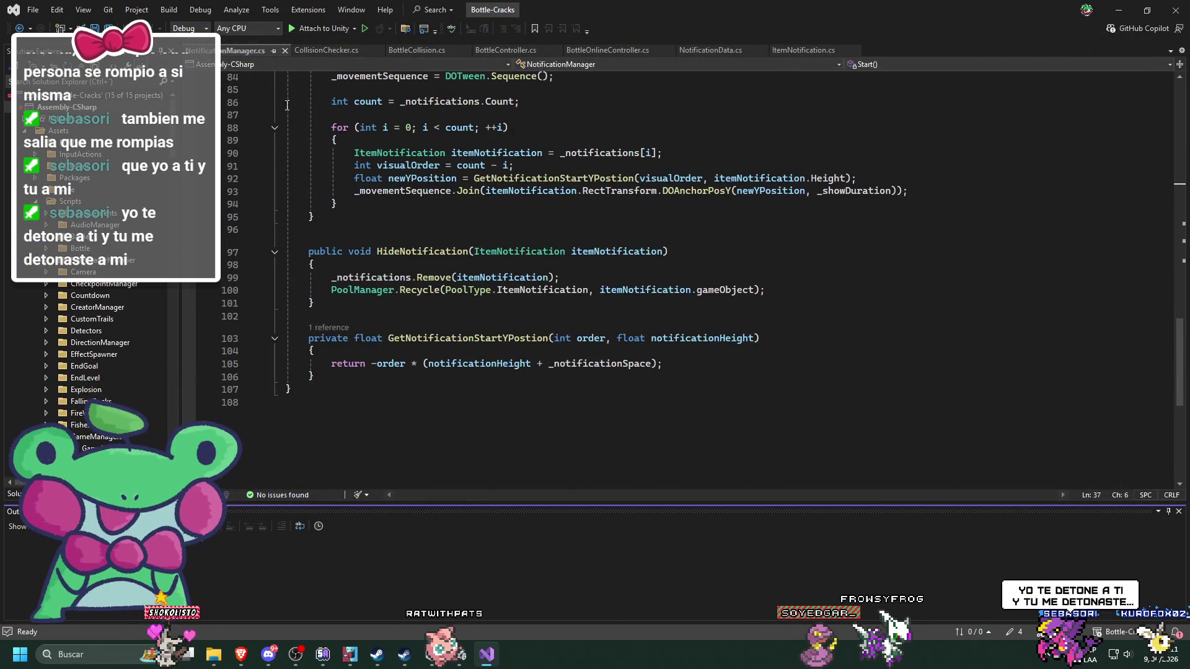
pyautogui.click(378, 51)
pyautogui.click(525, 52)
pyautogui.moveTo(524, 52); pyautogui.dragTo(338, 50)
pyautogui.scroll(-5, 683, 267)
pyautogui.scroll(3, 683, 267)
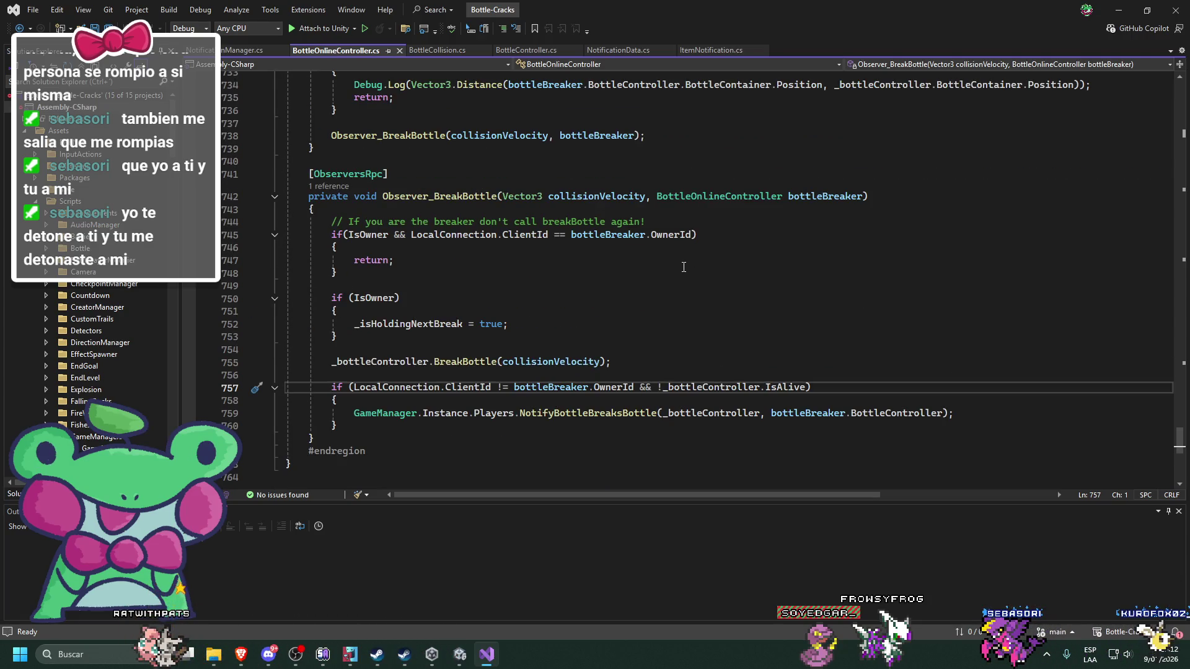
# Highlight LocalConnection and IsOwner usages around Observer_BreakBottle in BottleOnlineController.cs.
pyautogui.moveTo(506, 238)
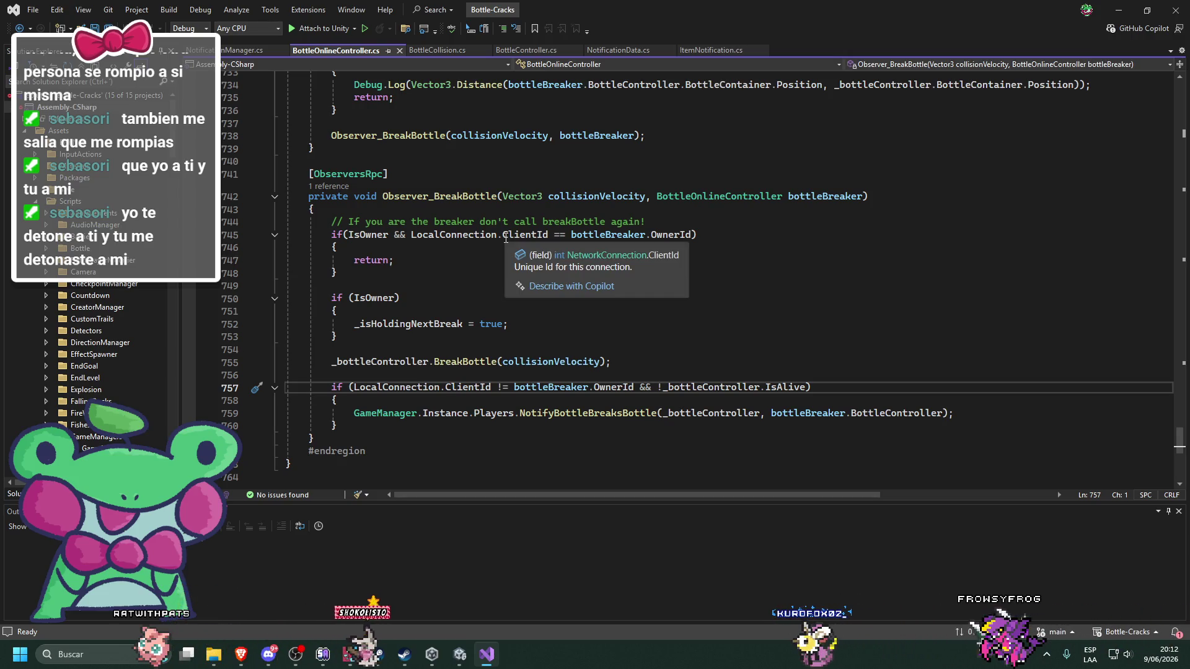
pyautogui.doubleClick(396, 387)
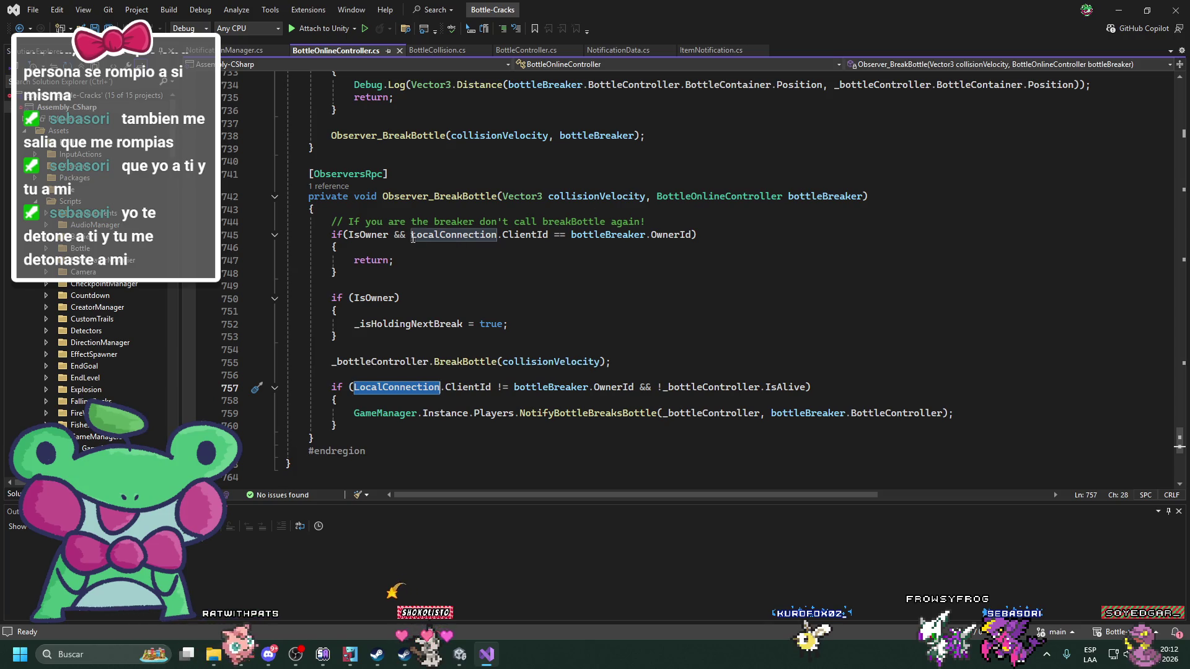
pyautogui.doubleClick(381, 235)
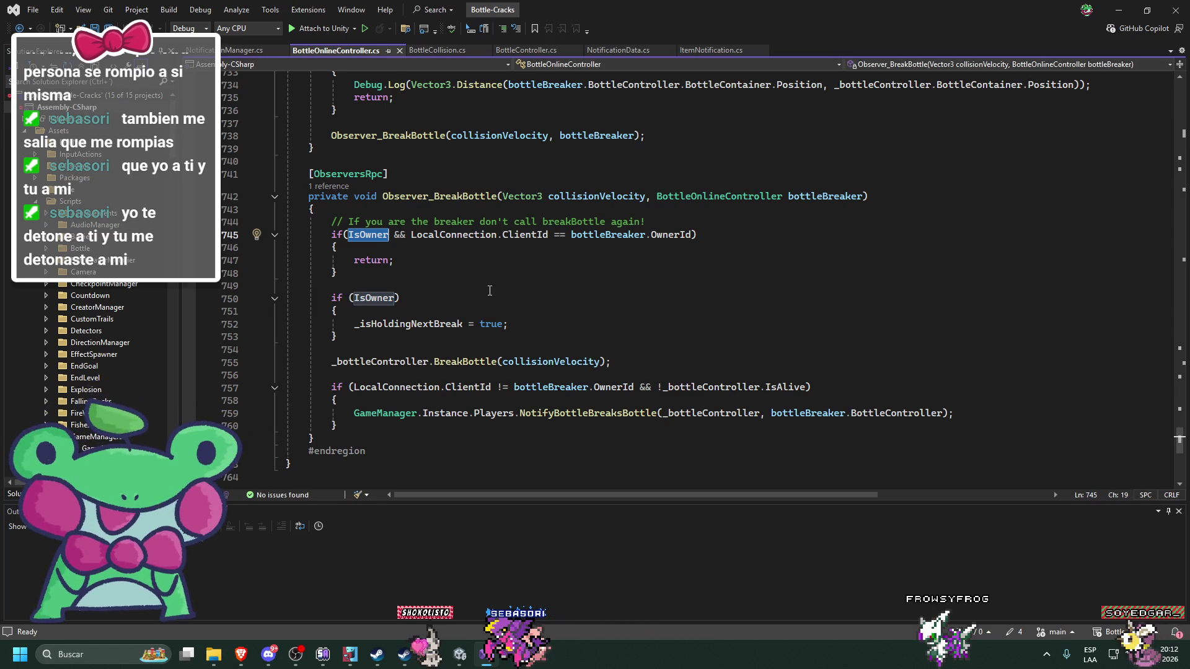
pyautogui.scroll(20, 490, 290)
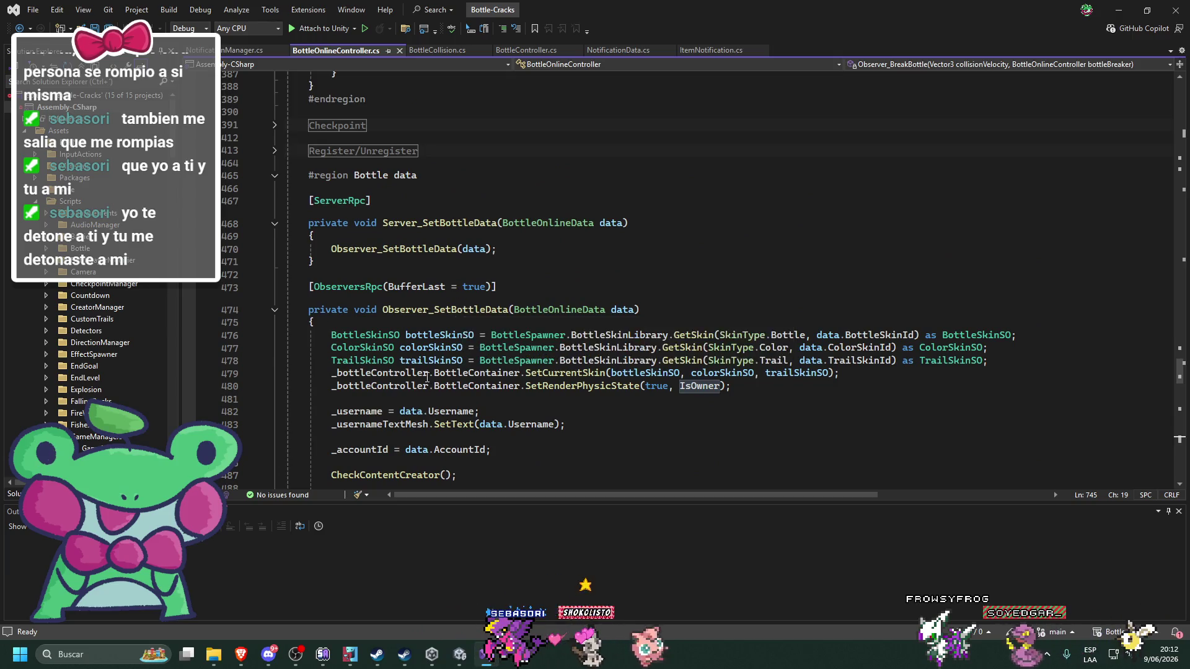
pyautogui.scroll(20, 427, 377)
pyautogui.scroll(-20, 434, 372)
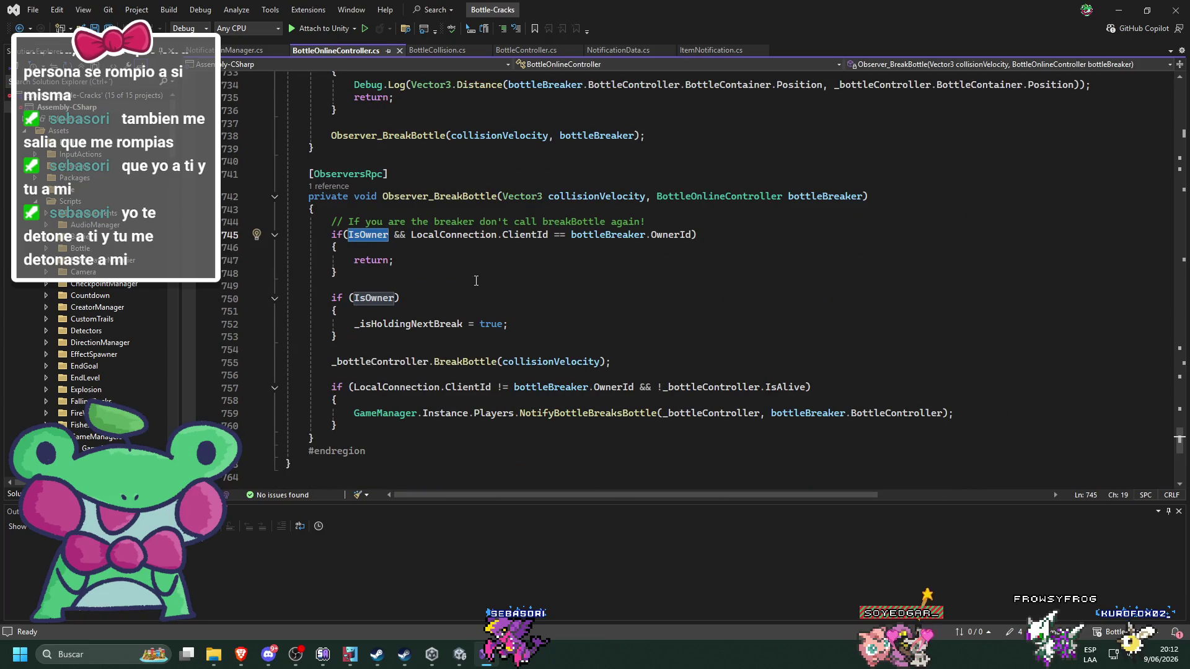
# Examine the line 757 check, highlighting _bottleController and bottleBreaker, and select OwnerId.
pyautogui.click(417, 301)
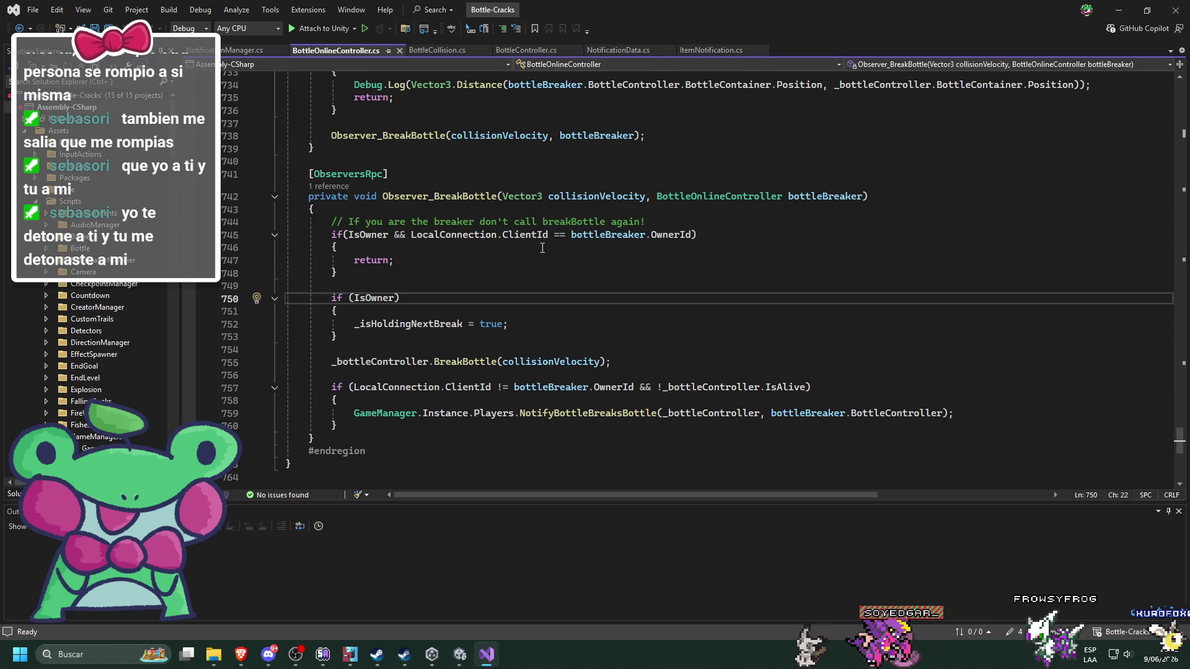
pyautogui.doubleClick(723, 384)
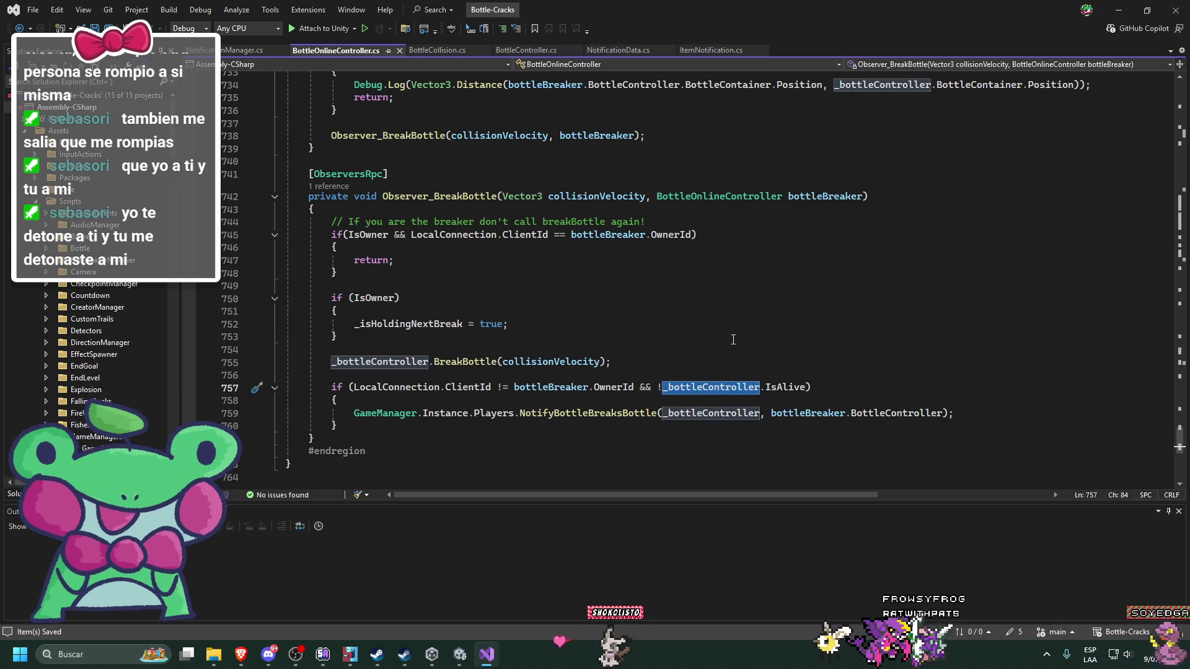
pyautogui.doubleClick(563, 385)
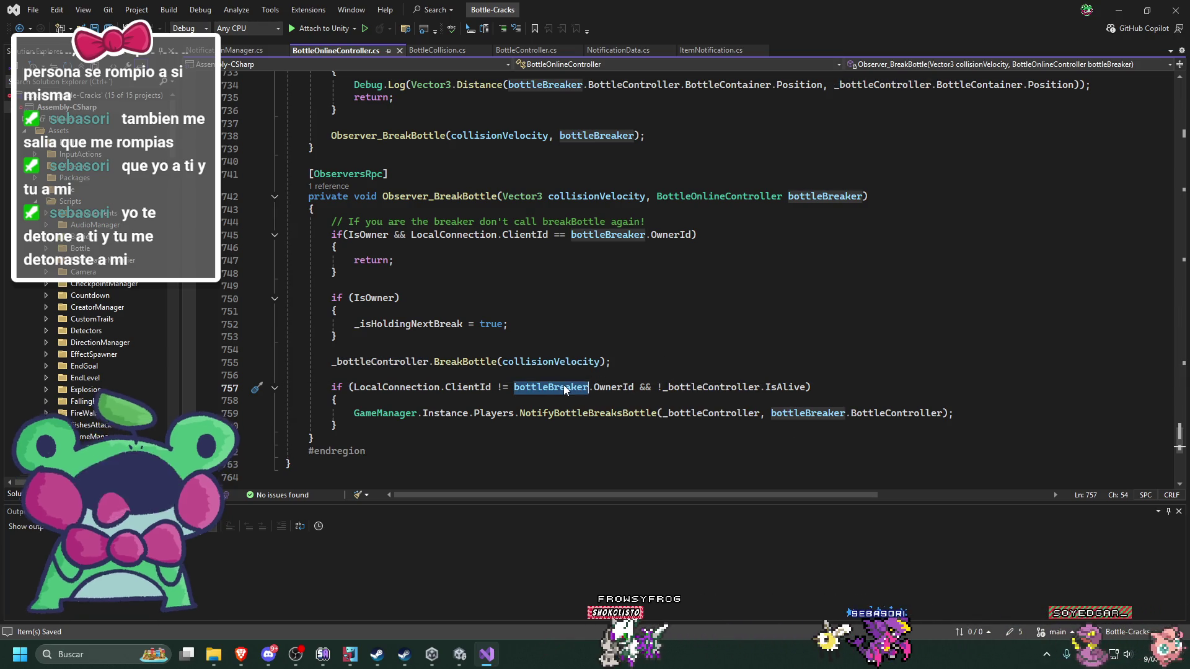
pyautogui.click(531, 388)
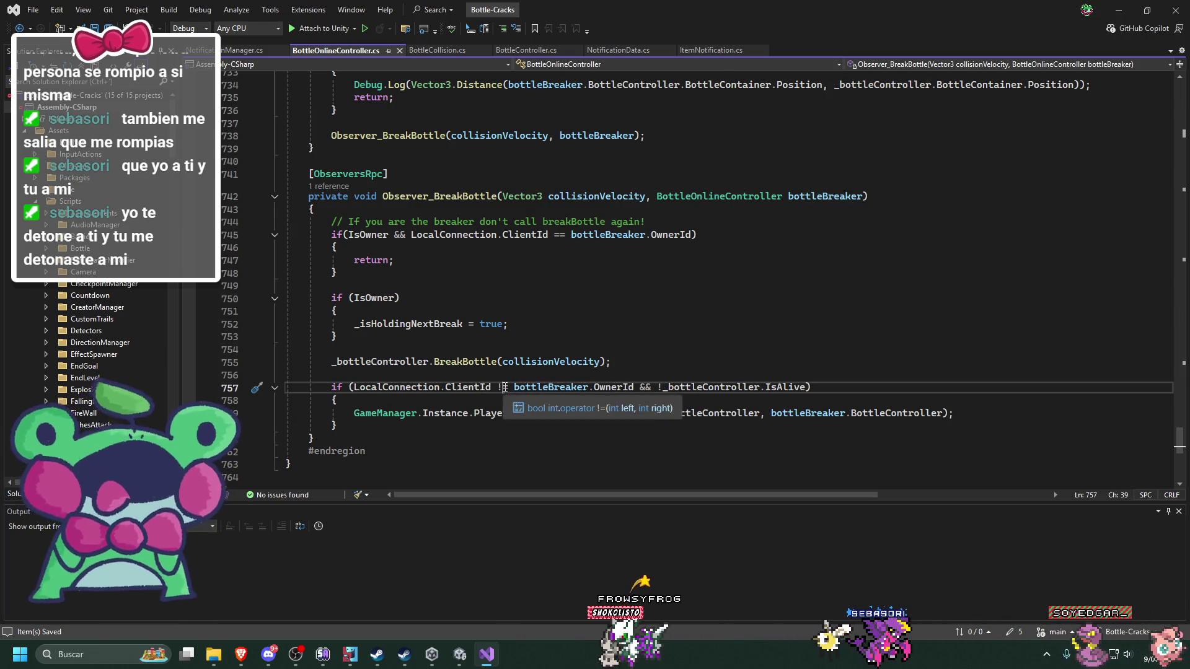
pyautogui.doubleClick(595, 388)
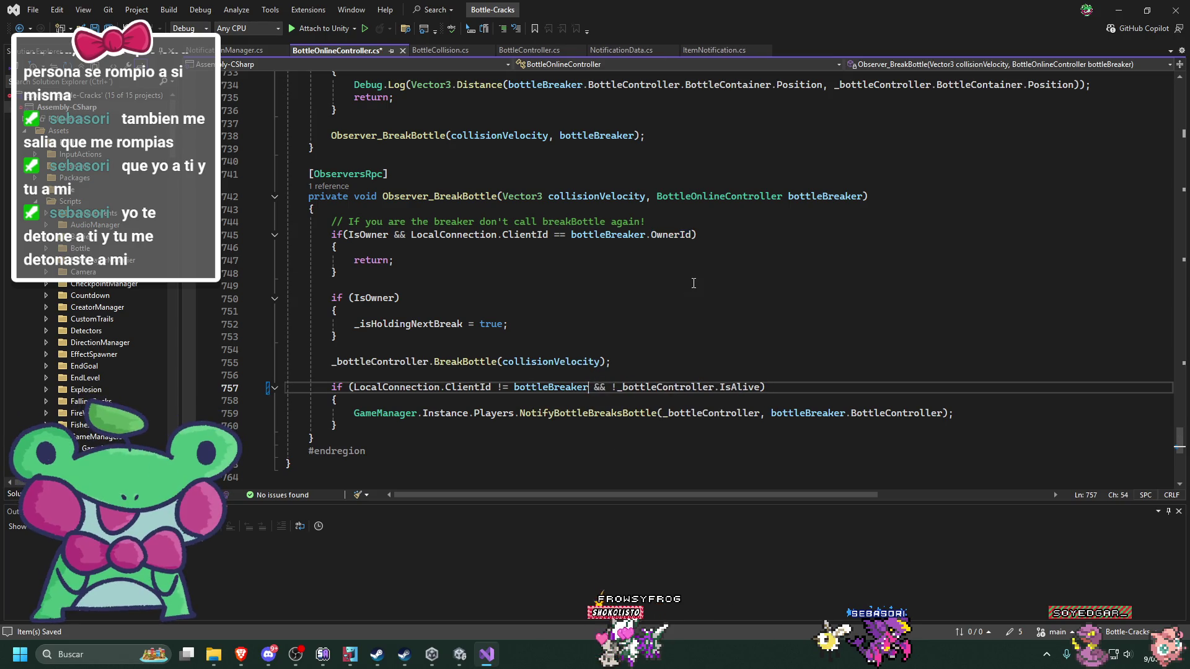
# On line 757, replace LocalConnection.ClientId with 'this', complete bottleBreaker.OwnerId, and save.
pyautogui.moveTo(490, 386); pyautogui.dragTo(355, 388)
pyautogui.write('this')
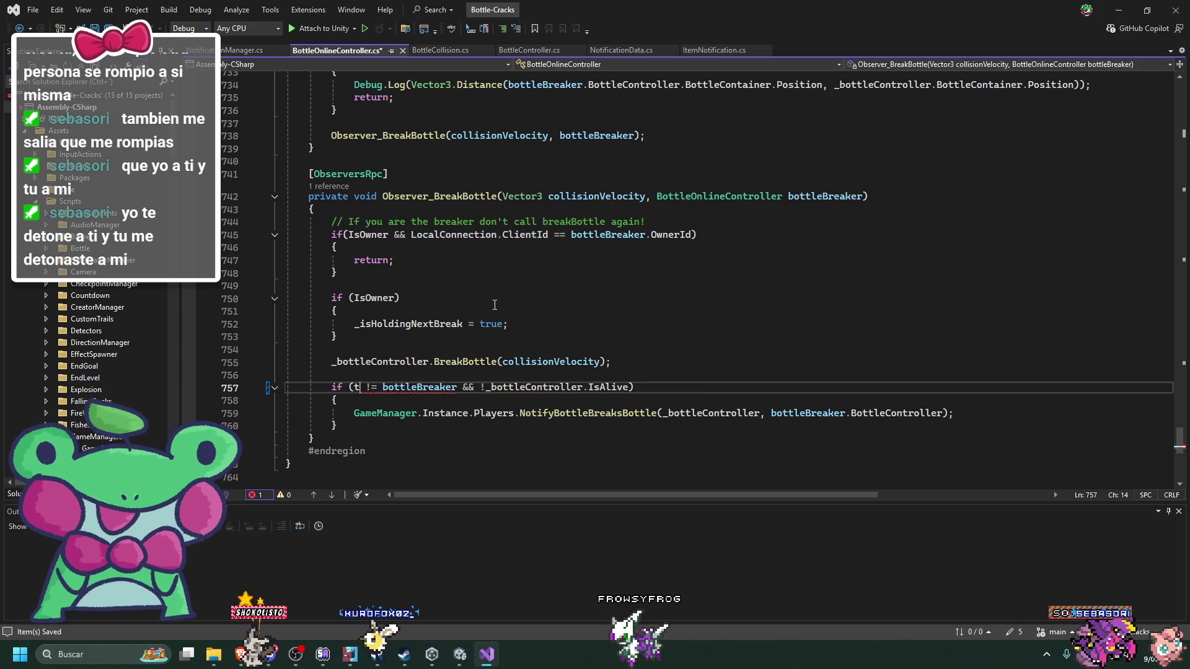
pyautogui.click(496, 286)
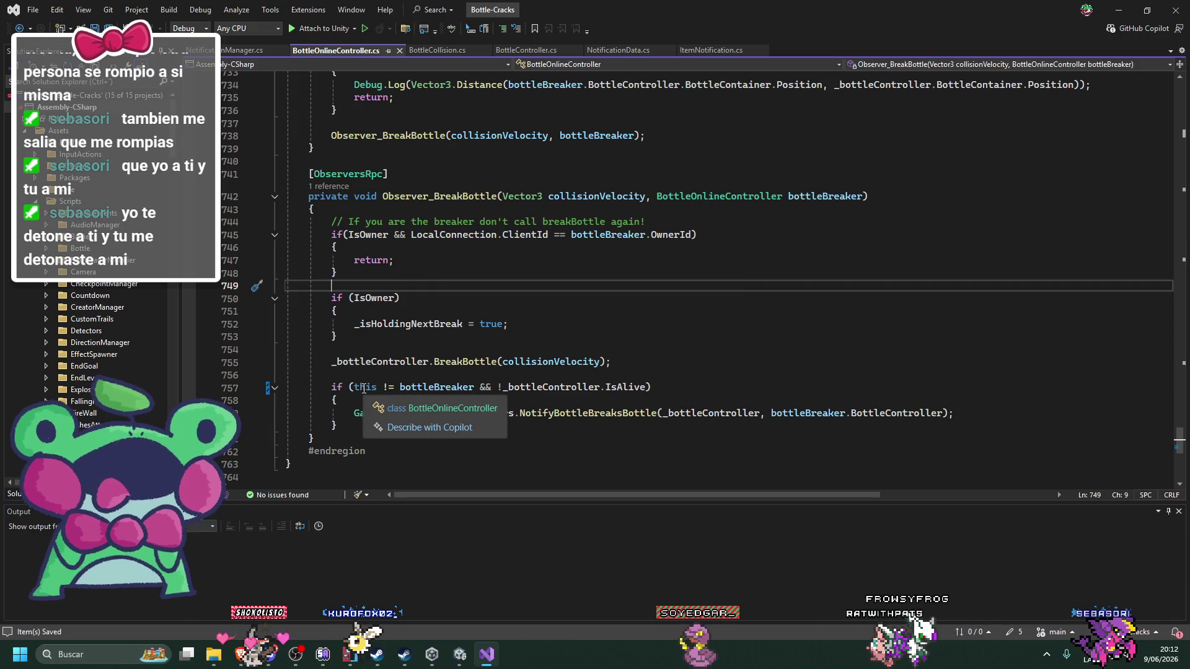
pyautogui.click(451, 388)
pyautogui.write('.conne')
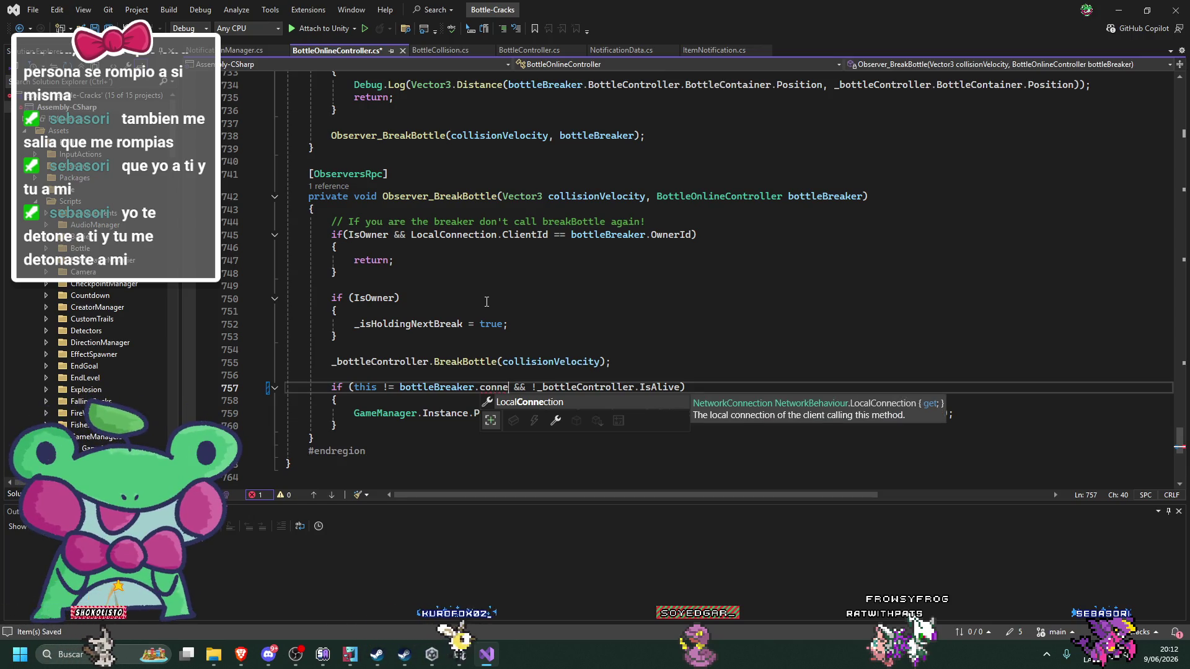
pyautogui.press('BackSpace')
pyautogui.press('BackSpace')
pyautogui.press('BackSpace')
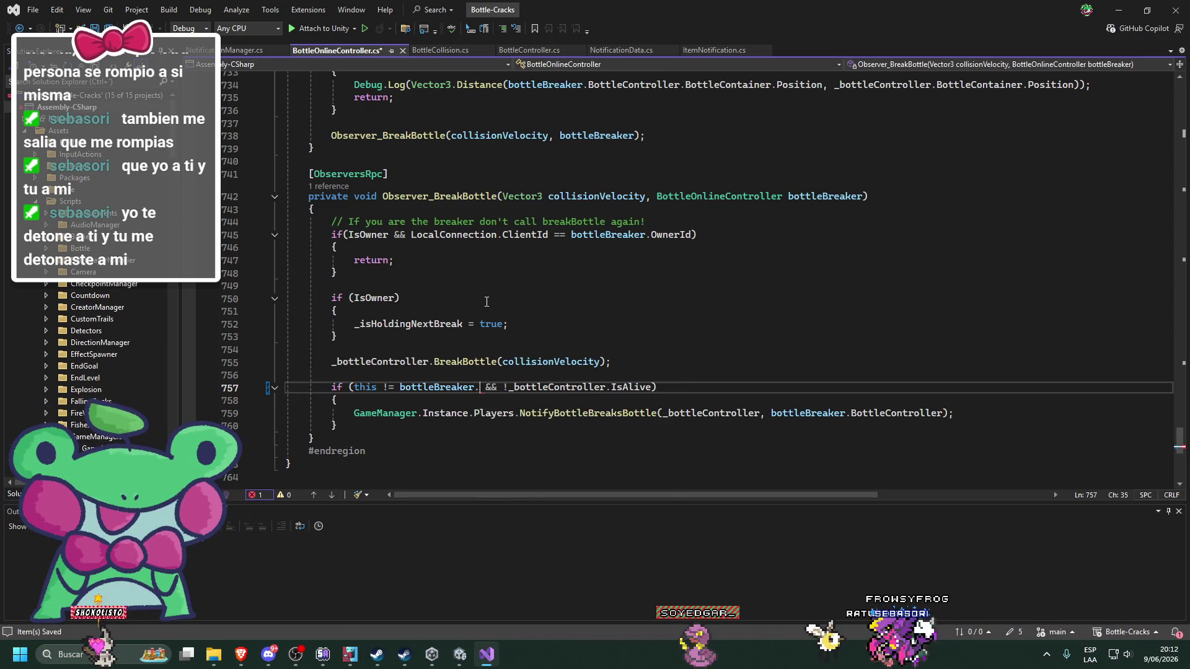
pyautogui.write('id')
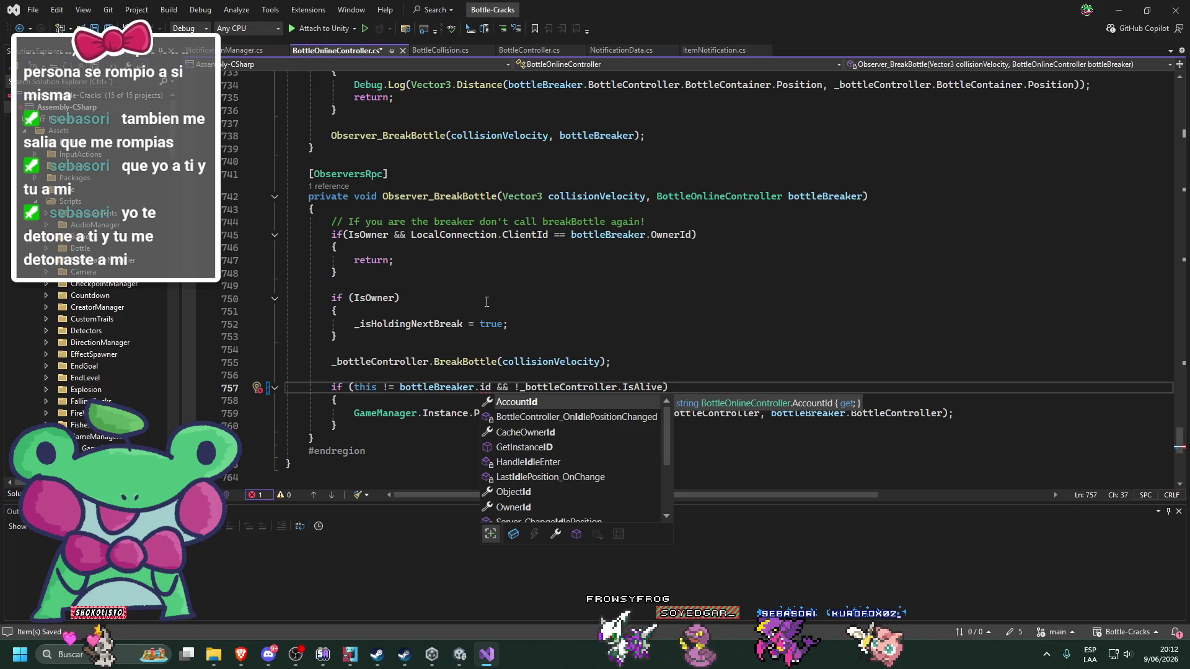
pyautogui.press('Down')
pyautogui.press('Down')
pyautogui.press('Down')
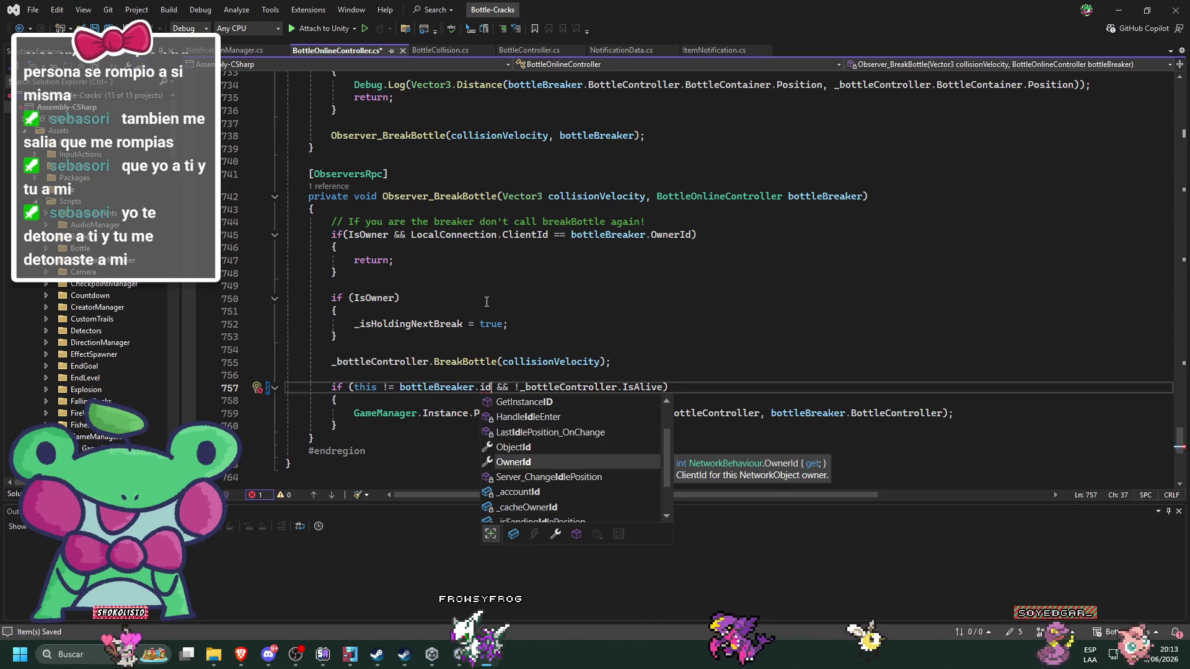
pyautogui.press('Tab')
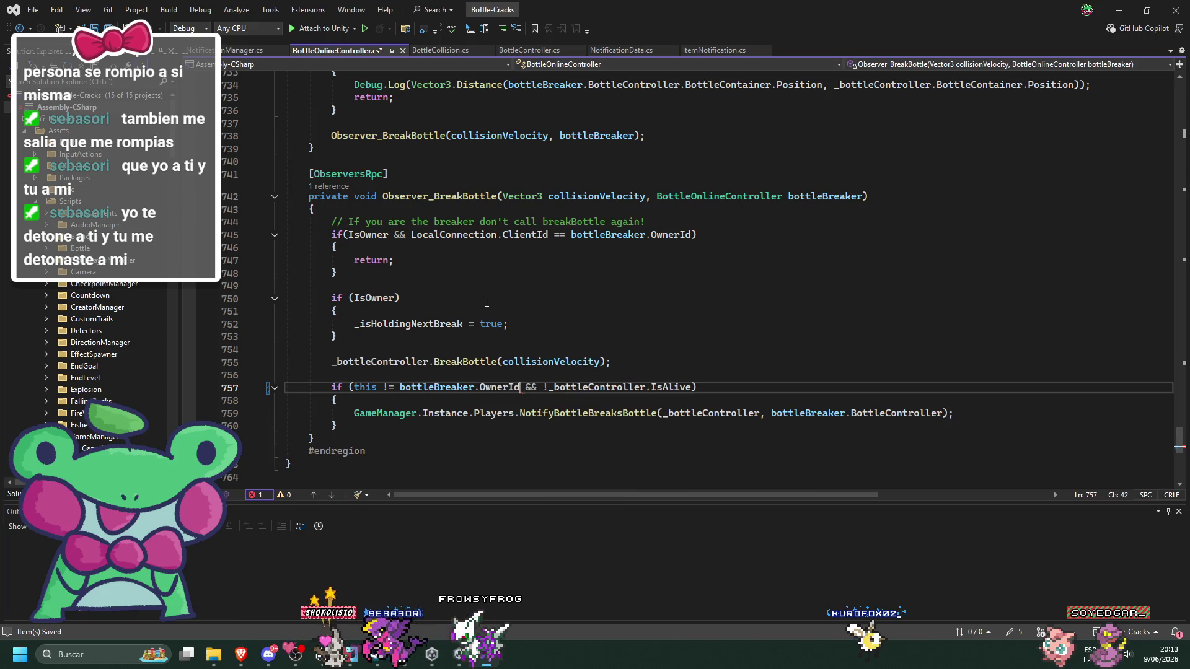
pyautogui.write('.OwnerId')
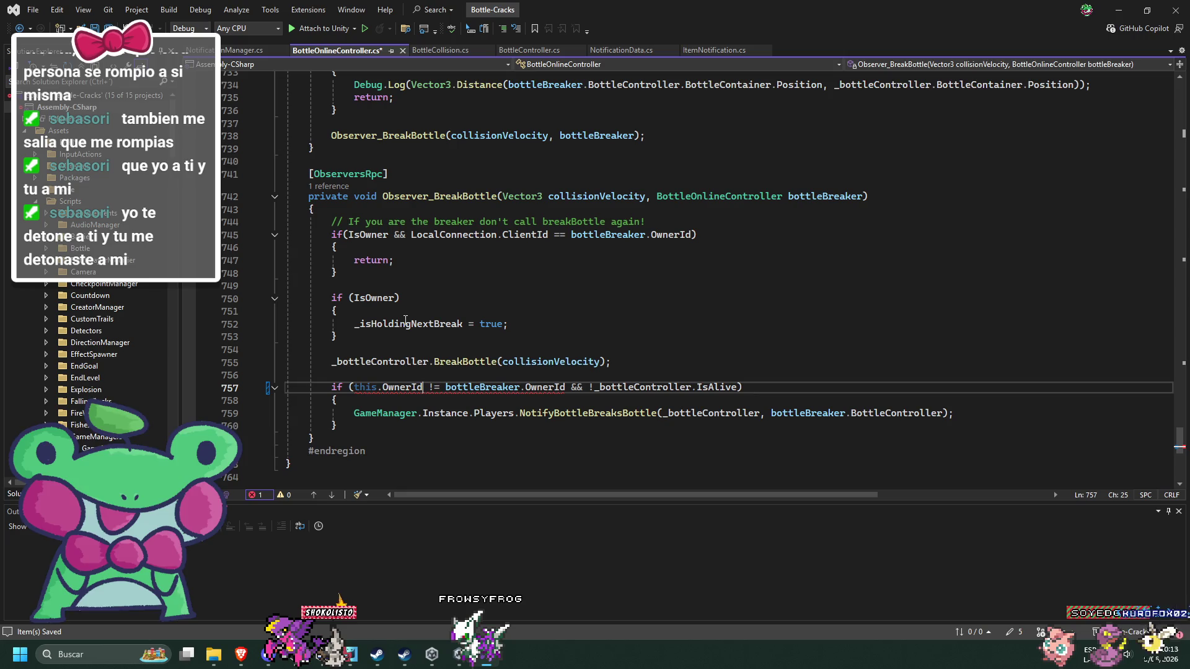
pyautogui.hotkey('ctrl', 's')
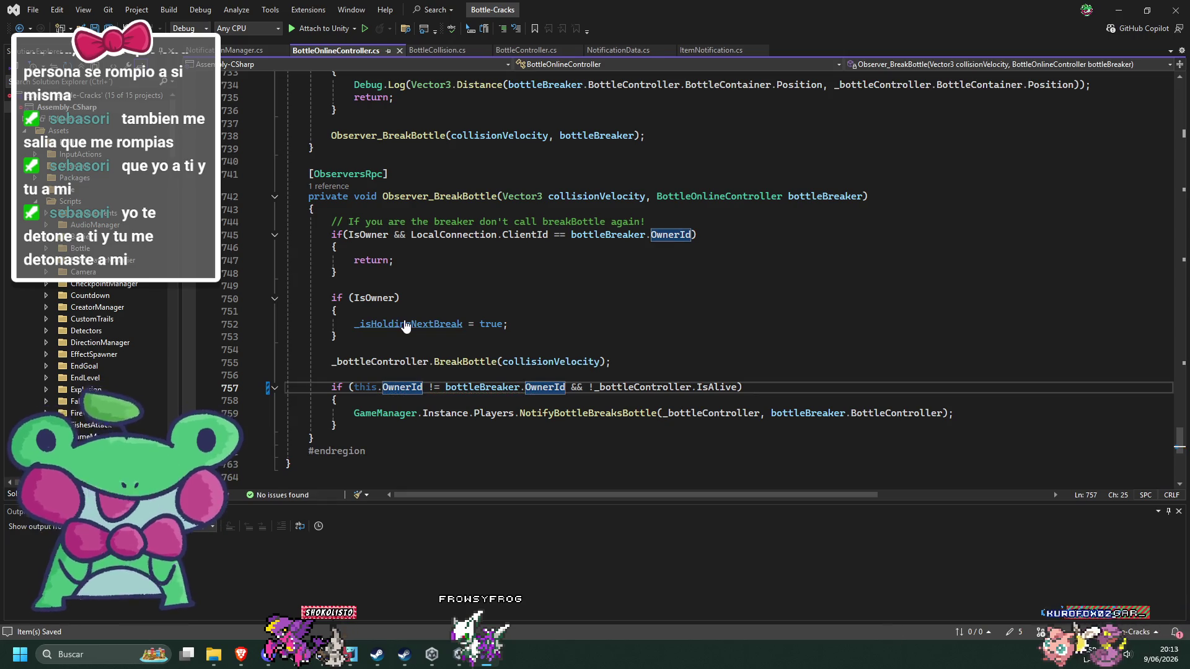
# Delete 'this.' on line 757 so the check compares plain OwnerId.
pyautogui.click(806, 197)
pyautogui.doubleClick(806, 197)
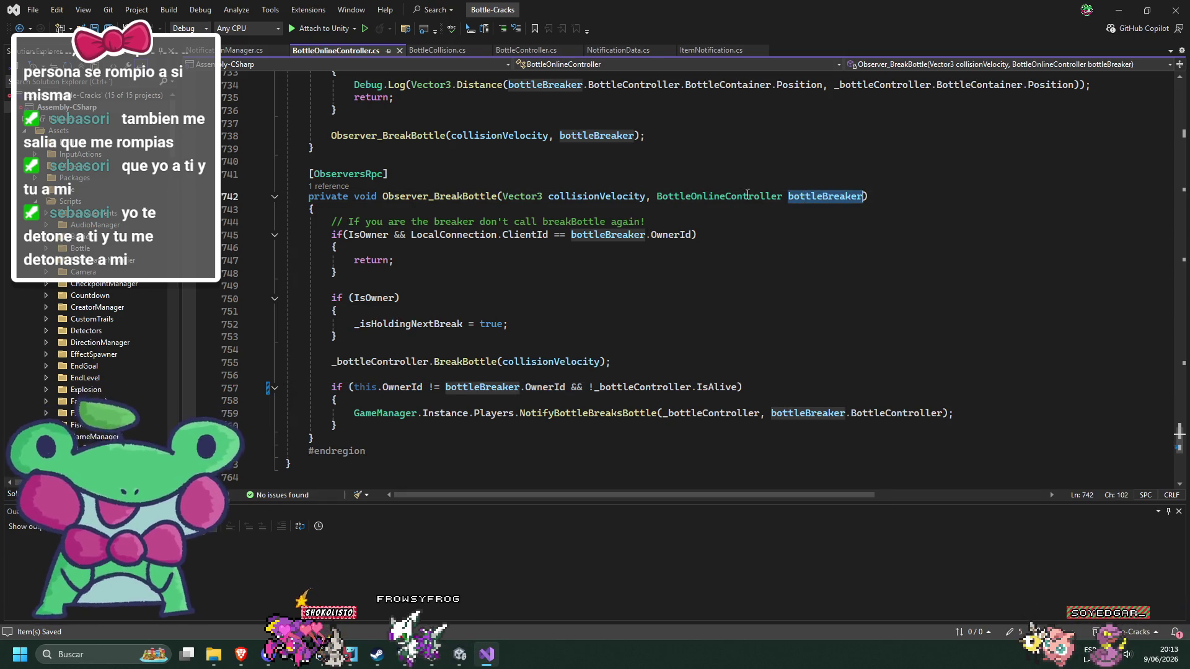
pyautogui.click(351, 384)
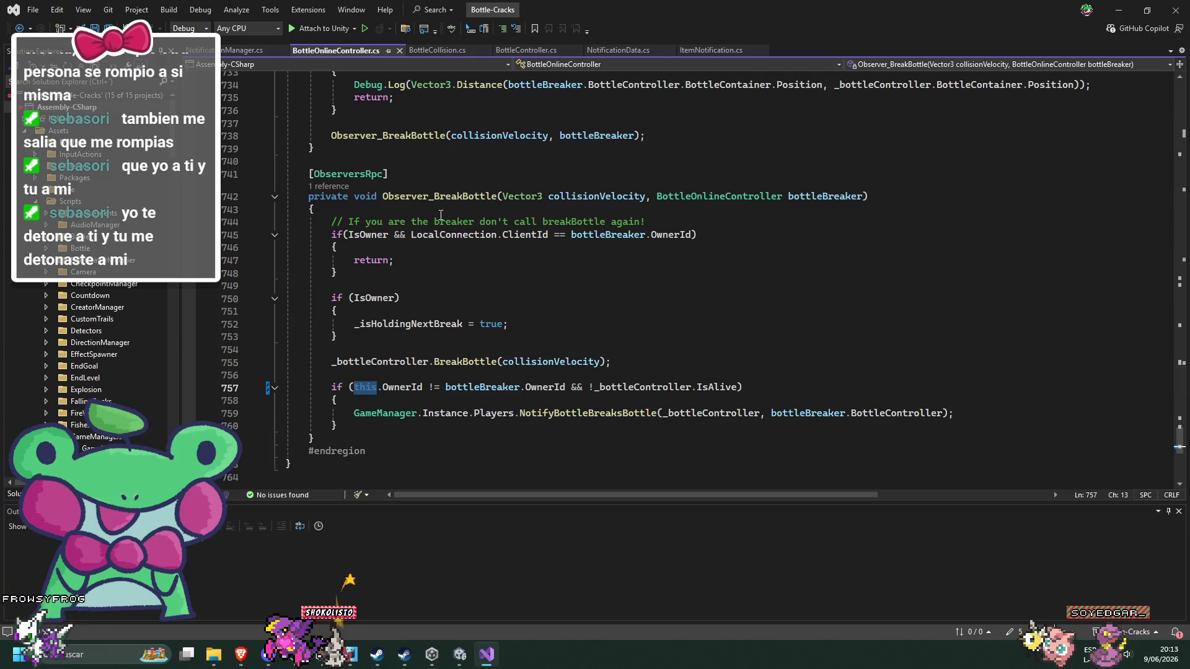
pyautogui.press('Delete')
pyautogui.press('Delete')
pyautogui.press('Delete')
# Review the OwnerId, IsAlive and notify-call logic on lines 755-760, then return to Unity.
pyautogui.moveTo(371, 388)
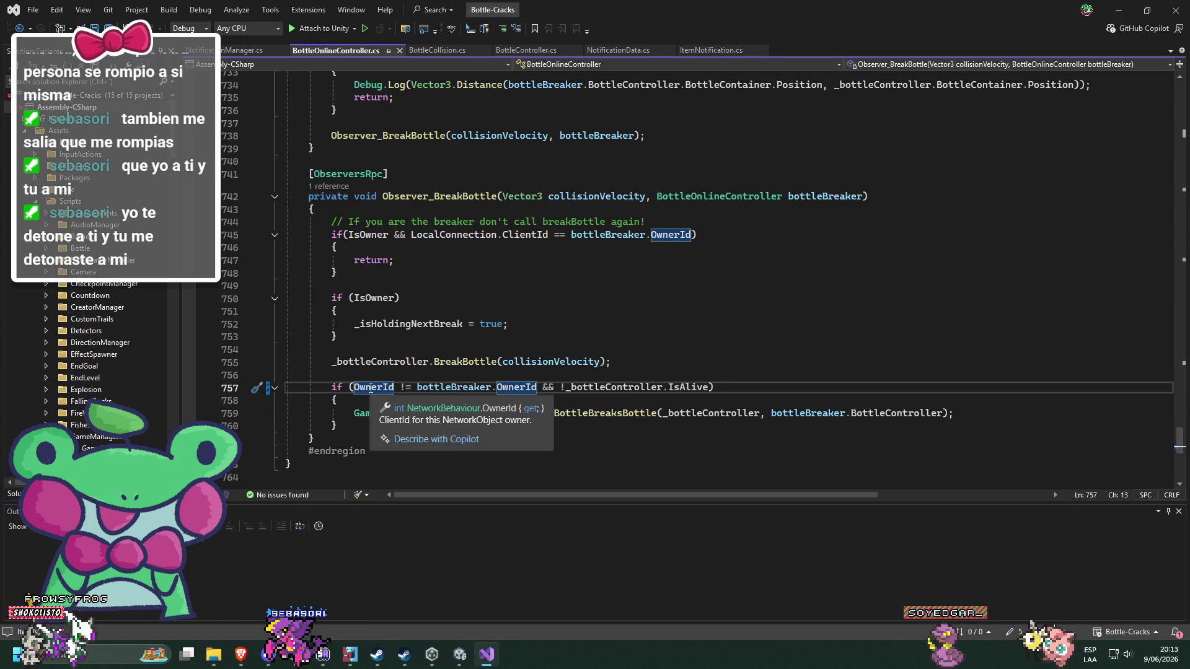
pyautogui.click(446, 386)
pyautogui.click(394, 387)
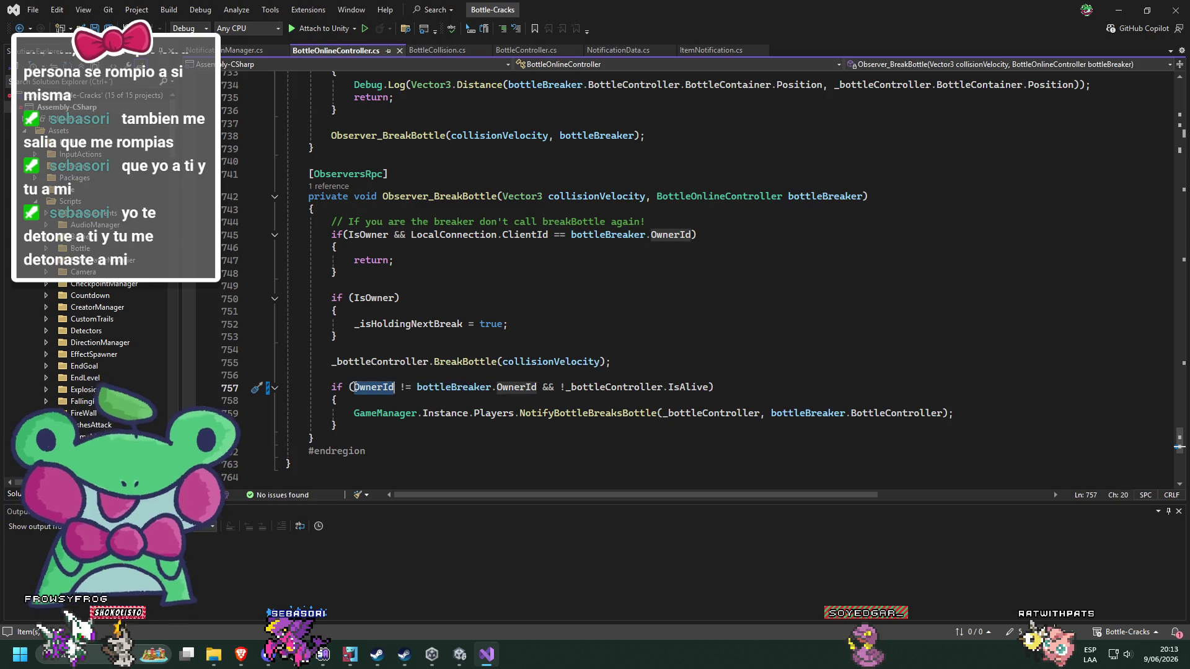
pyautogui.click(478, 388)
pyautogui.click(509, 387)
pyautogui.hotkey('ctrl', 'Right')
pyautogui.hotkey('ctrl', 'Right')
pyautogui.hotkey('ctrl', 'Right')
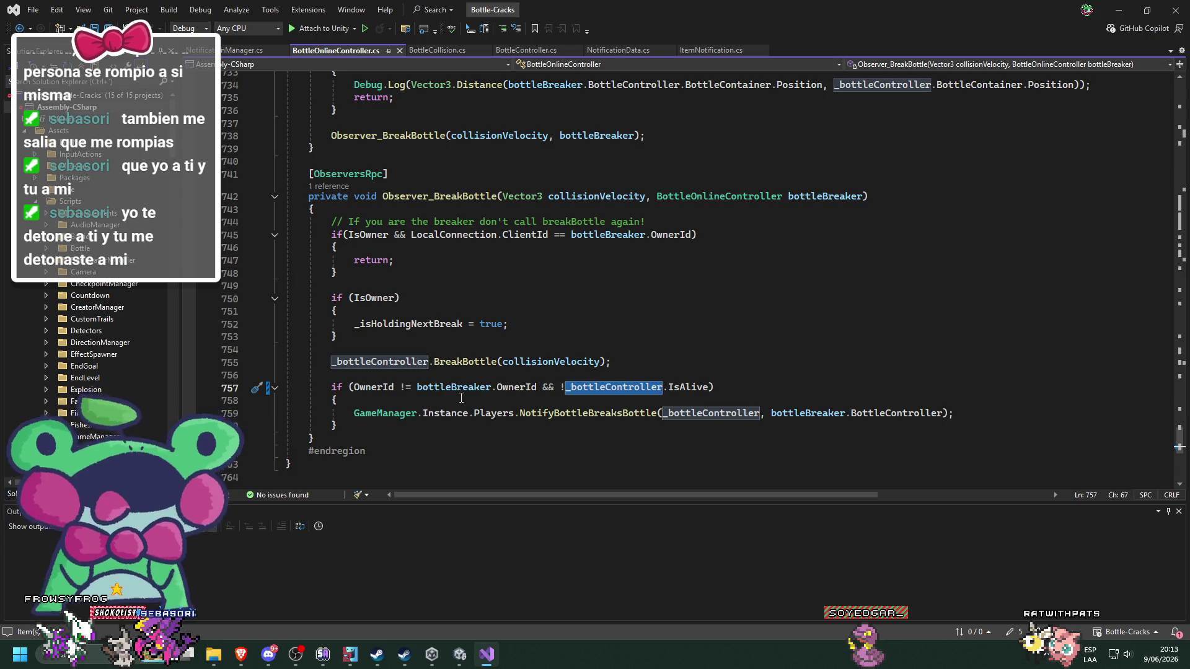
pyautogui.press('Right')
pyautogui.press('Right')
pyautogui.press('Right')
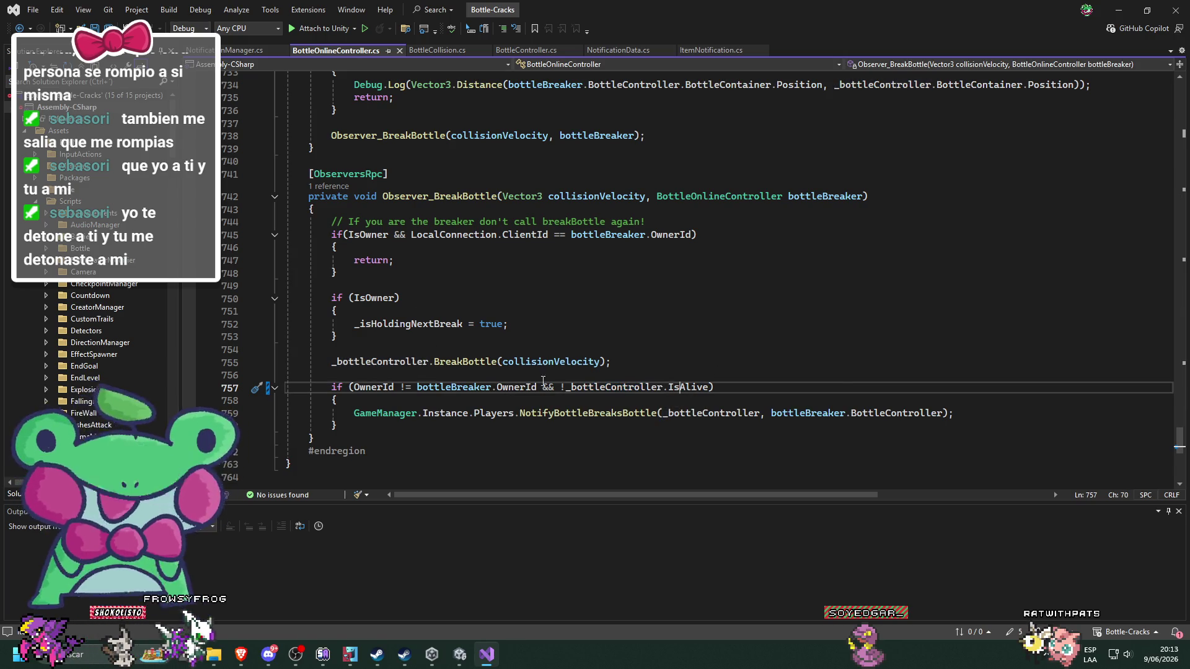
pyautogui.doubleClick(463, 365)
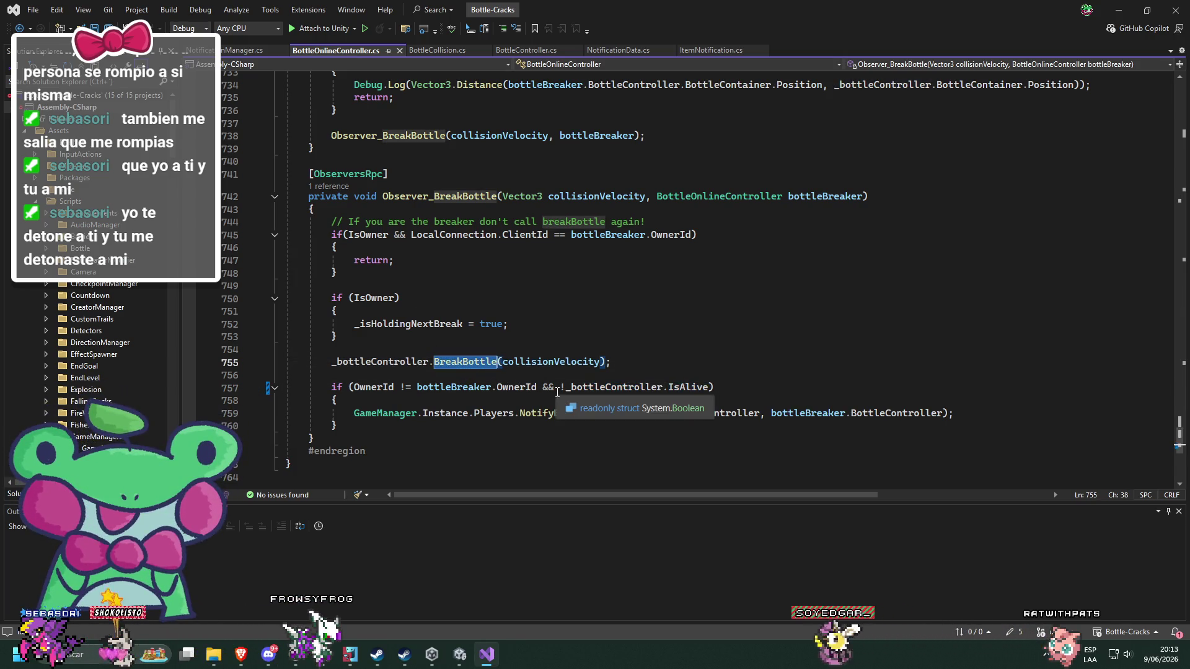
pyautogui.moveTo(565, 387); pyautogui.dragTo(713, 387)
pyautogui.click(596, 425)
pyautogui.moveTo(596, 426)
pyautogui.mouseDown()
pyautogui.moveTo(357, 414)
pyautogui.moveTo(371, 419)
pyautogui.mouseUp()
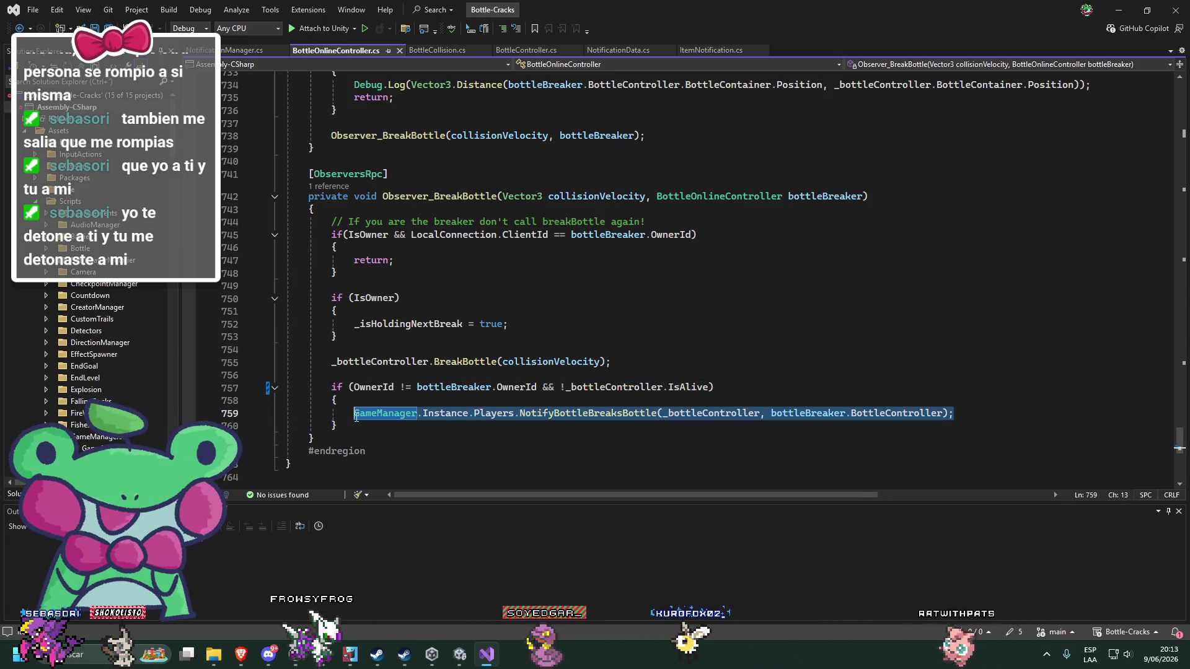
pyautogui.click(359, 425)
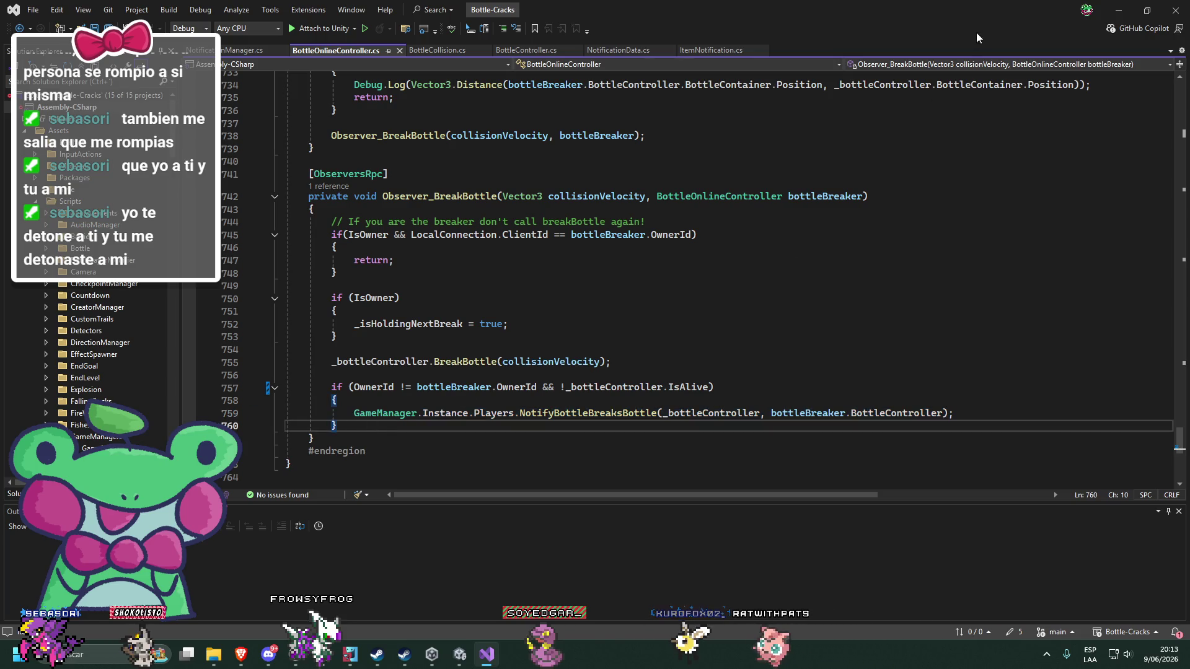
pyautogui.hotkey('alt', 'Tab')
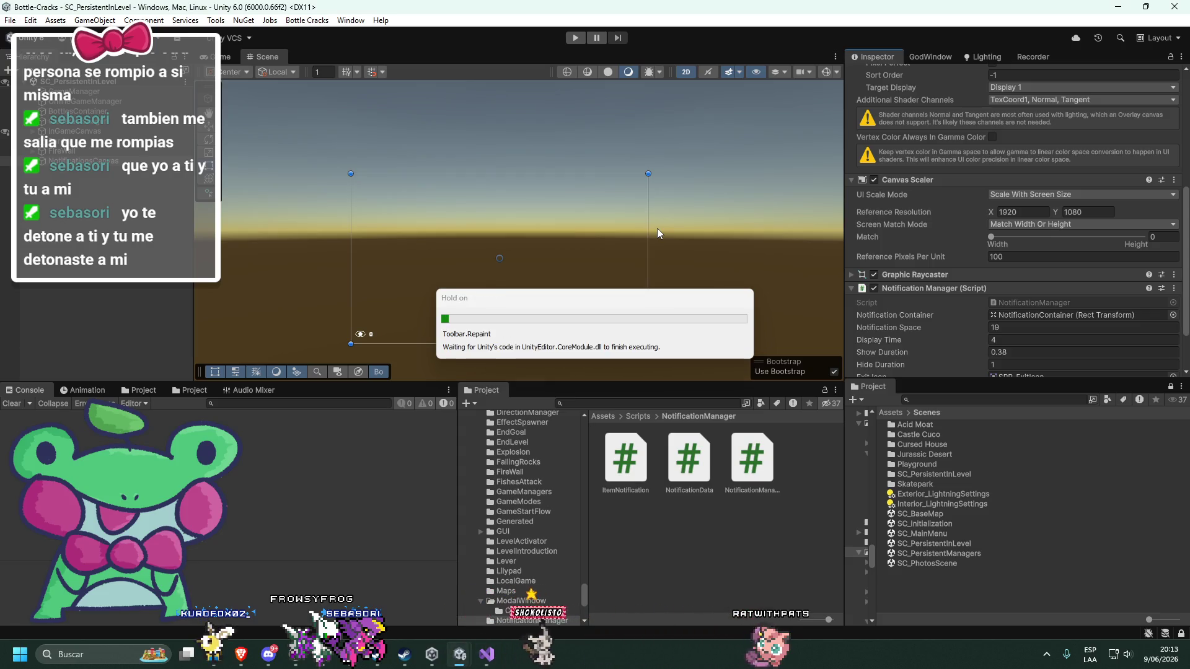
# Clear the post-compile console warnings and select NotificationsCanvas in the Hierarchy.
pyautogui.click(13, 403)
pyautogui.click(132, 170)
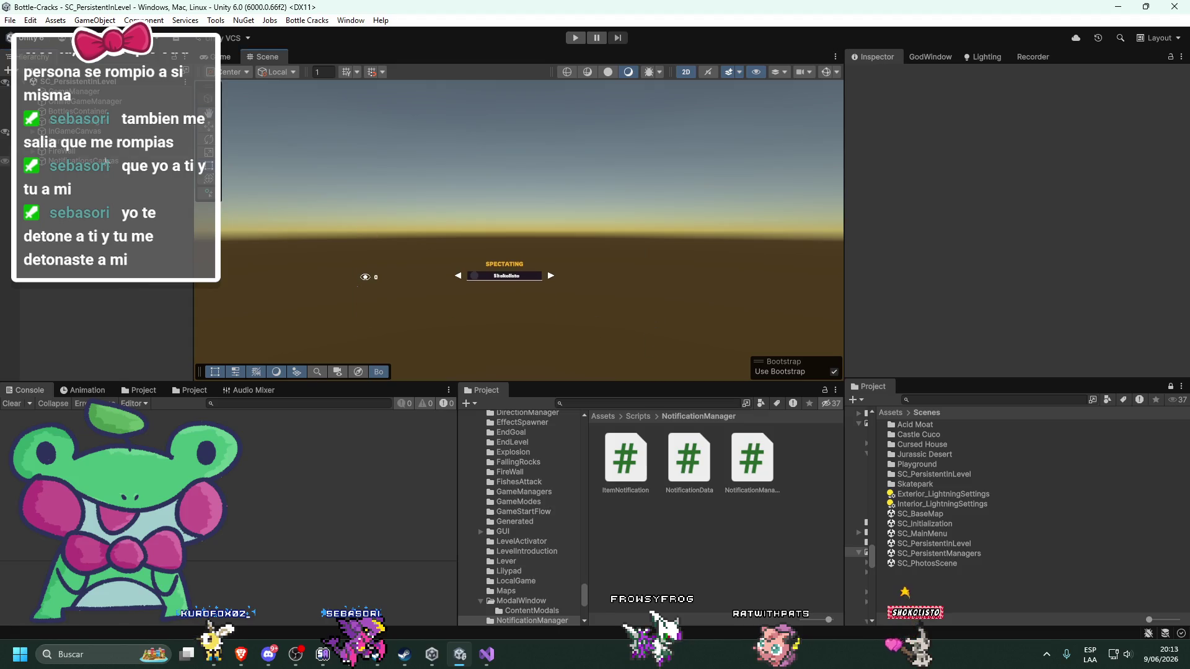
pyautogui.click(132, 162)
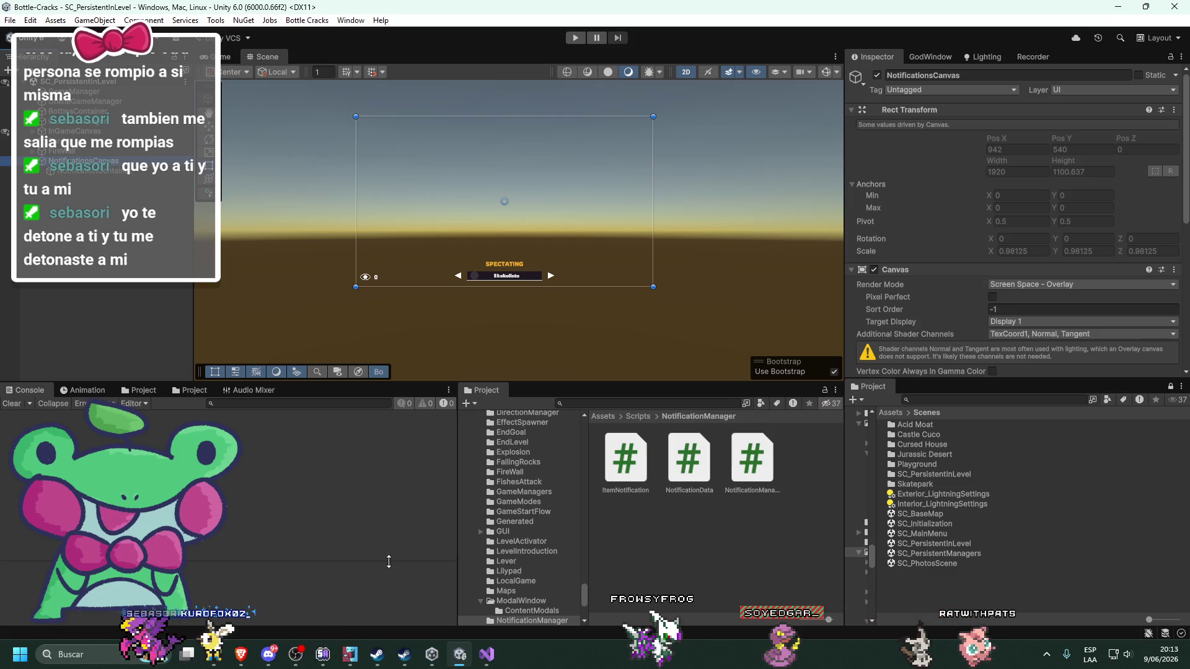
# Set Notification Manager Show Duration 0.19, Hide Duration 0.5 and Display Time 3.
pyautogui.click(487, 654)
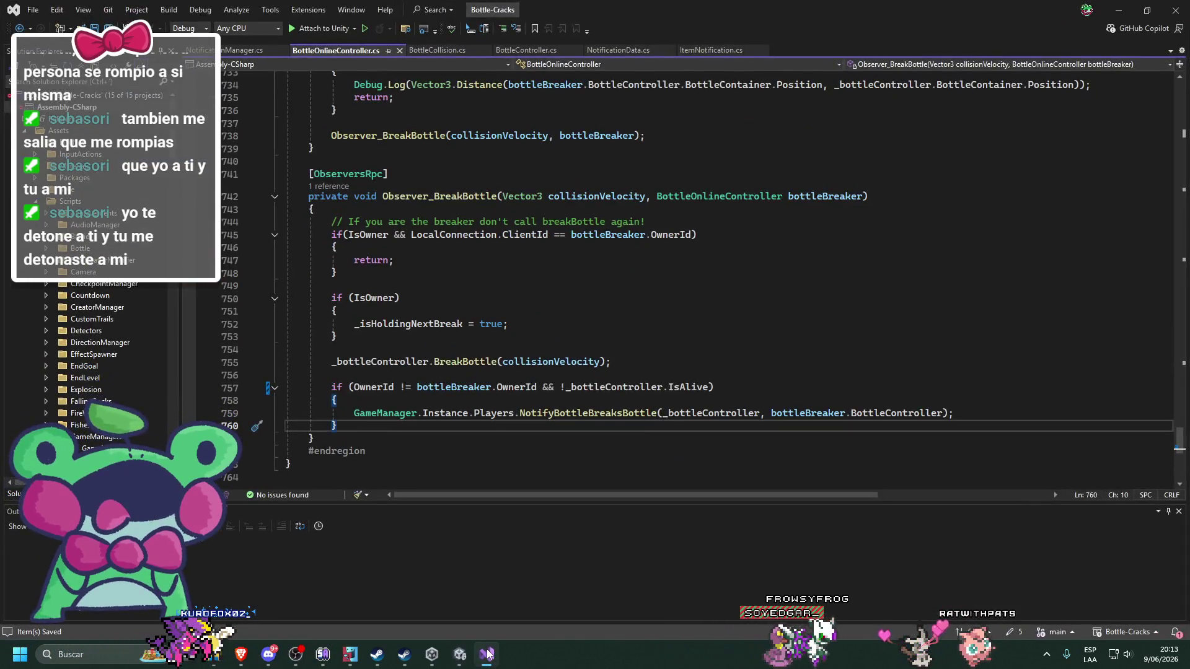
pyautogui.hotkey('alt', 'Tab')
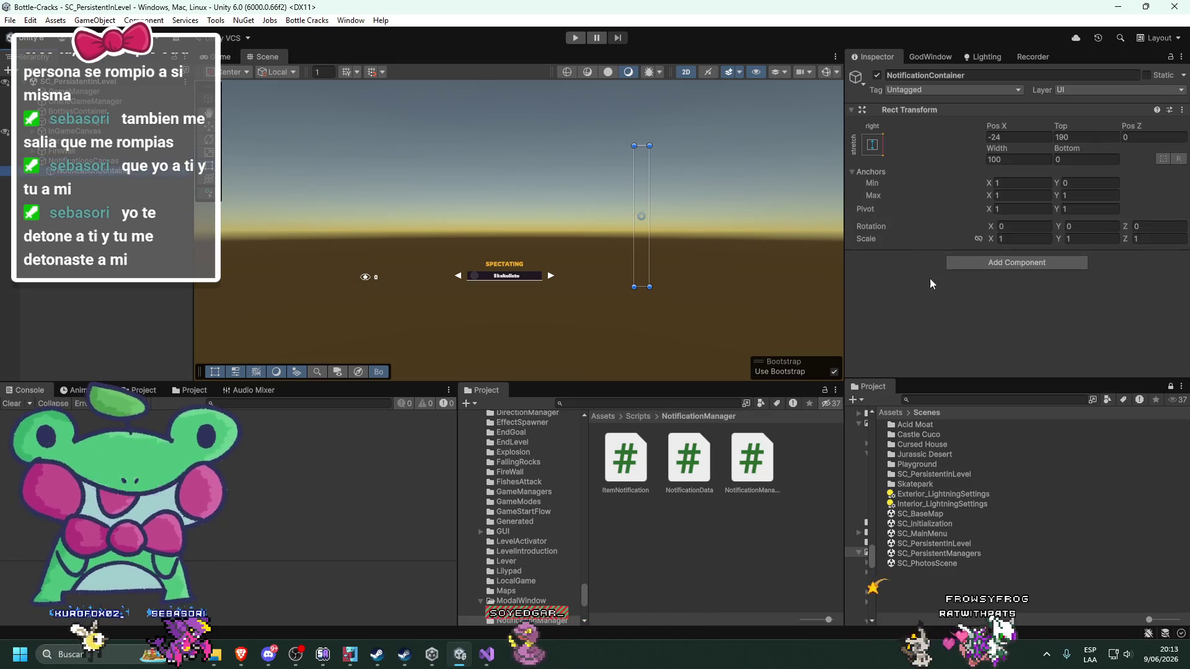
pyautogui.scroll(-5, 971, 341)
pyautogui.scroll(-1, 966, 335)
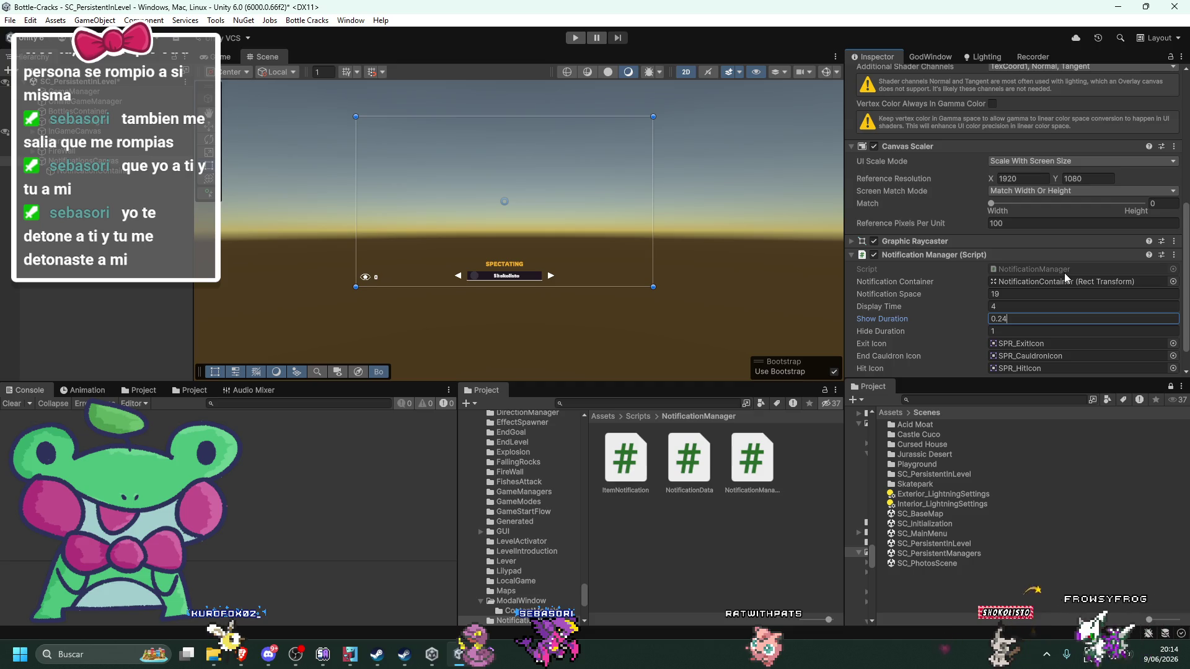
pyautogui.write('19')
pyautogui.click(1004, 332)
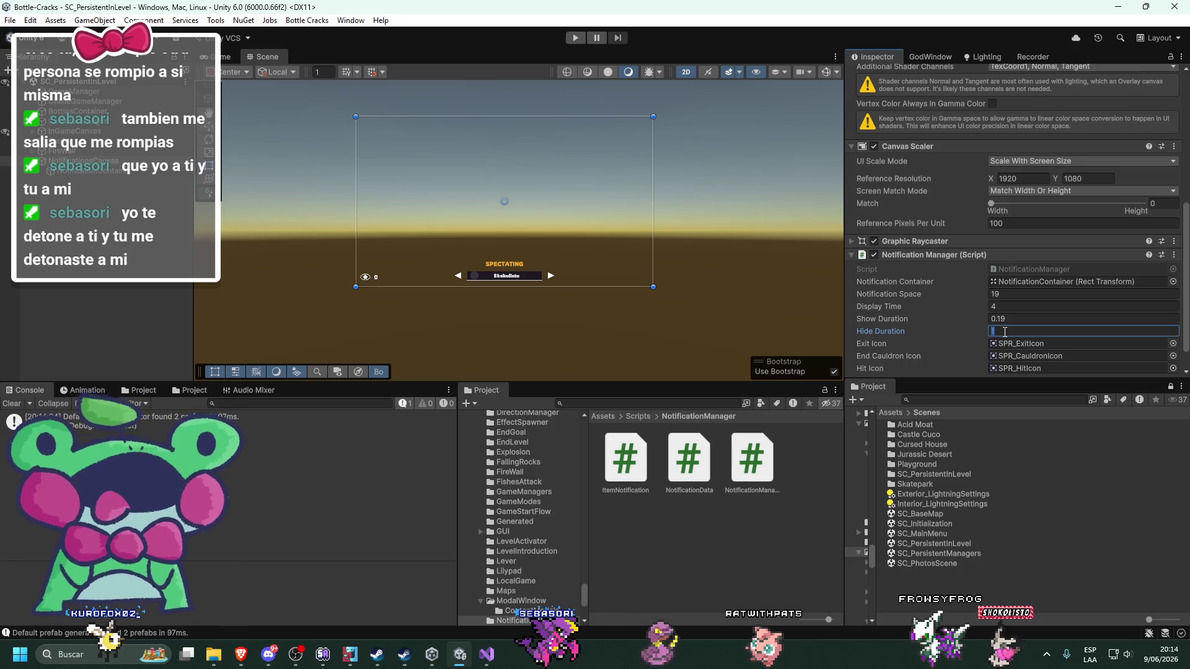
pyautogui.write('0.5')
pyautogui.click(1017, 304)
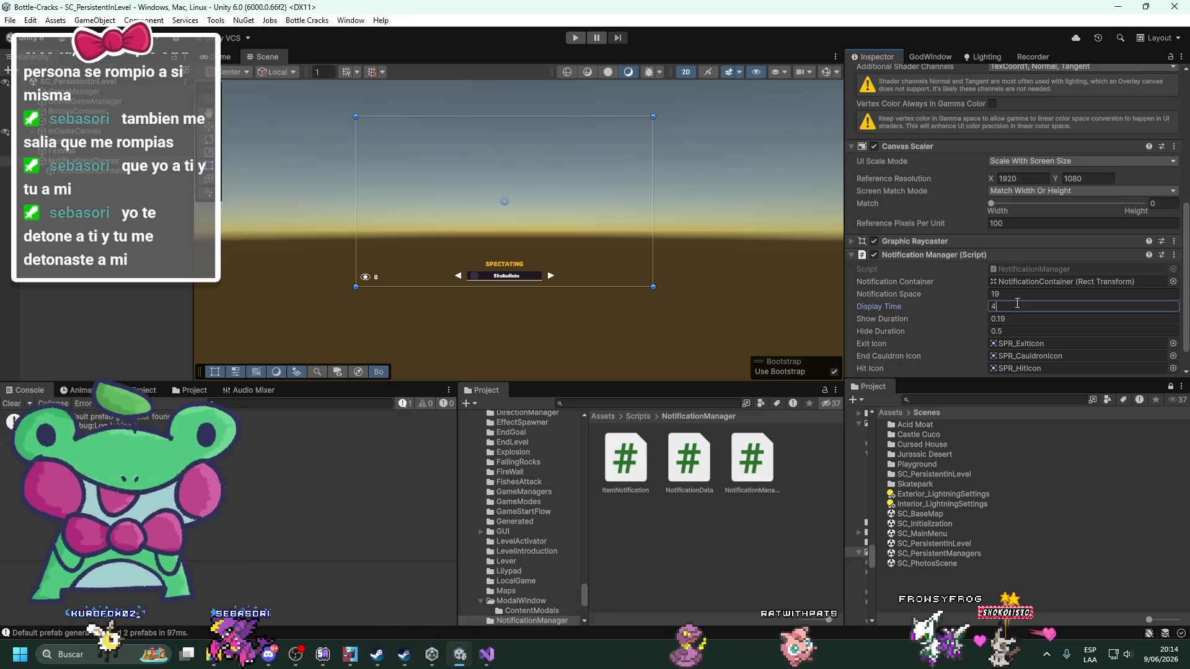
pyautogui.write('3')
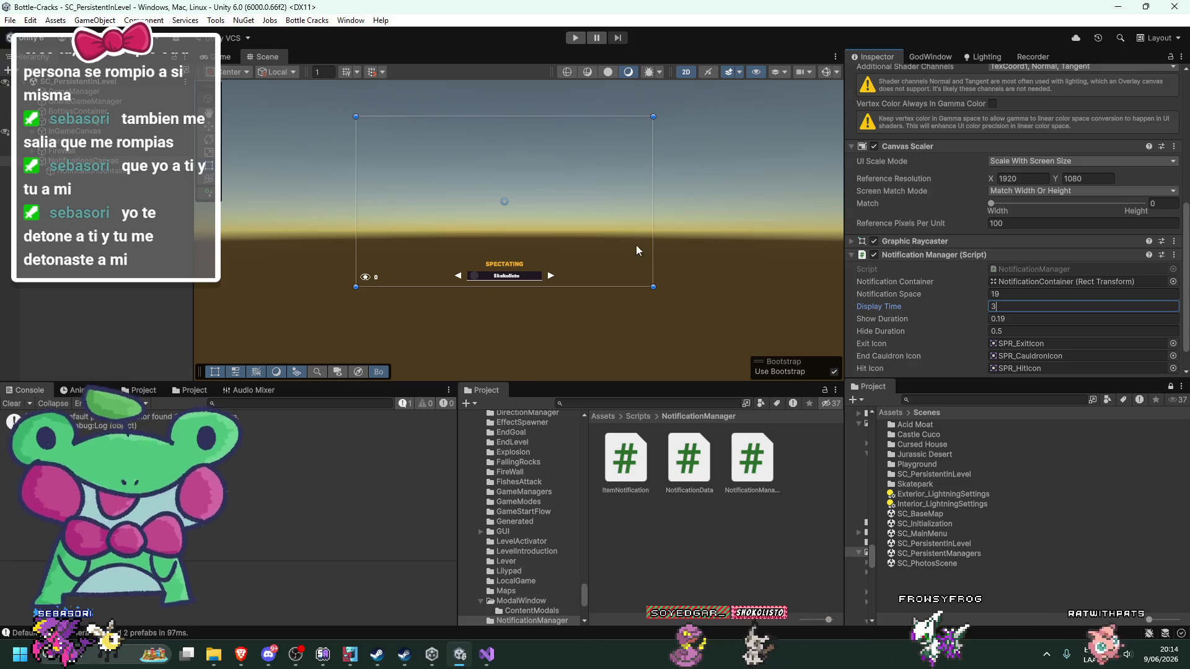
# Frame NotificationsCanvas in the scene and select its NotificationContainer child.
pyautogui.click(124, 172)
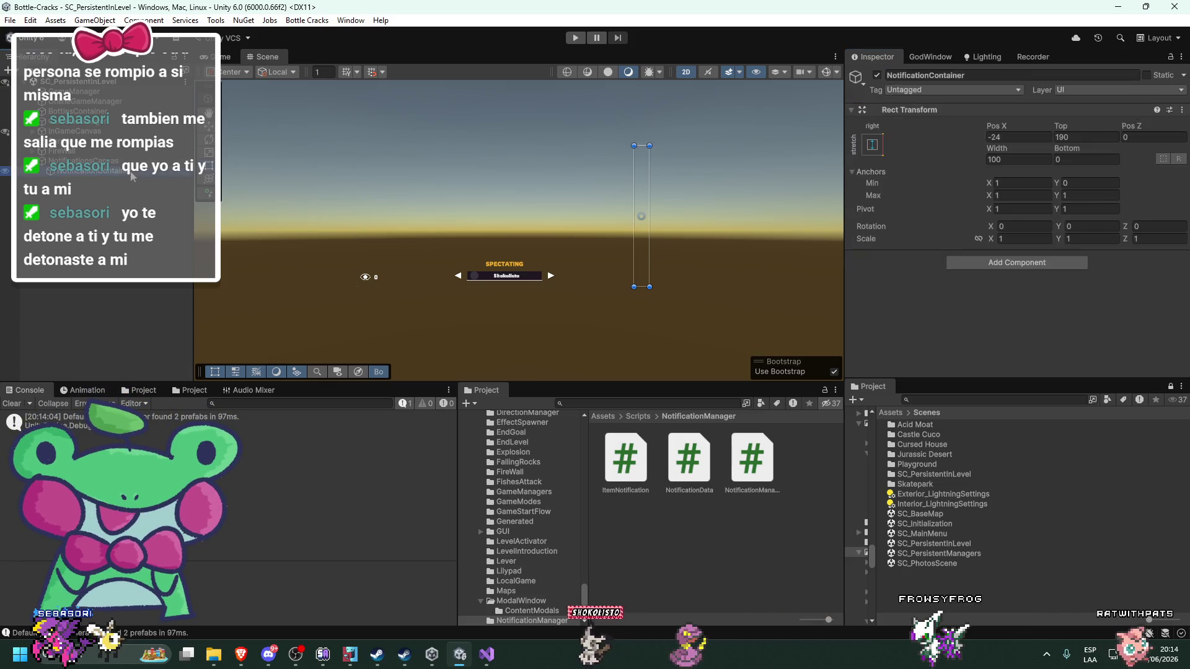
pyautogui.doubleClick(93, 160)
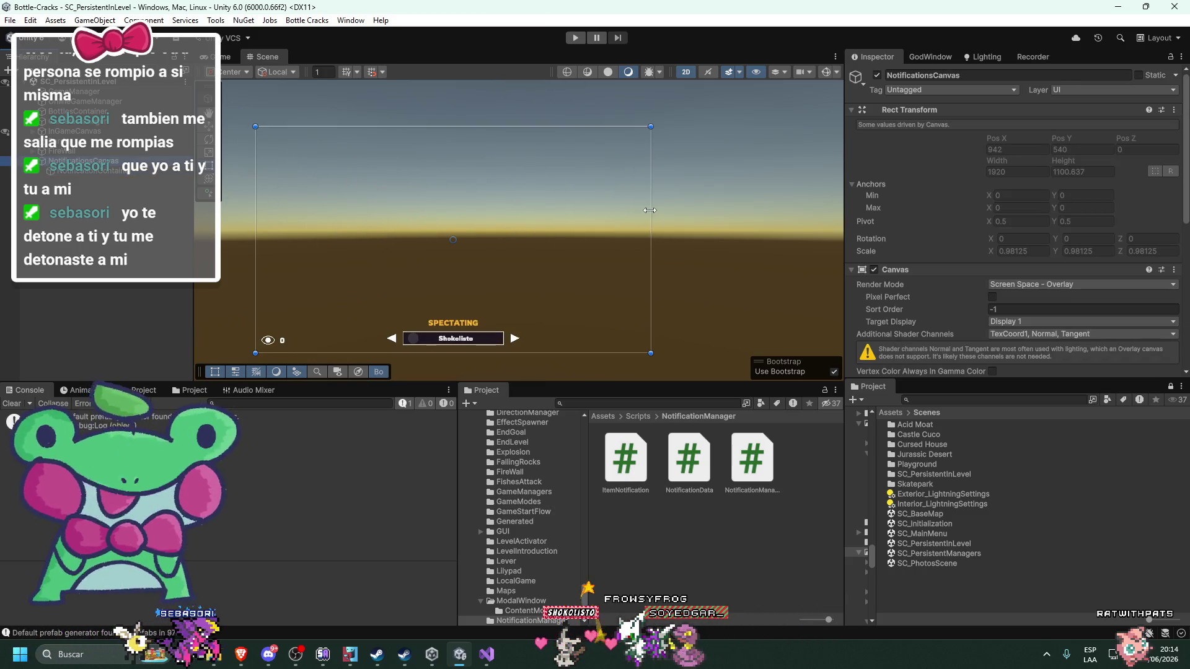
pyautogui.press('Down')
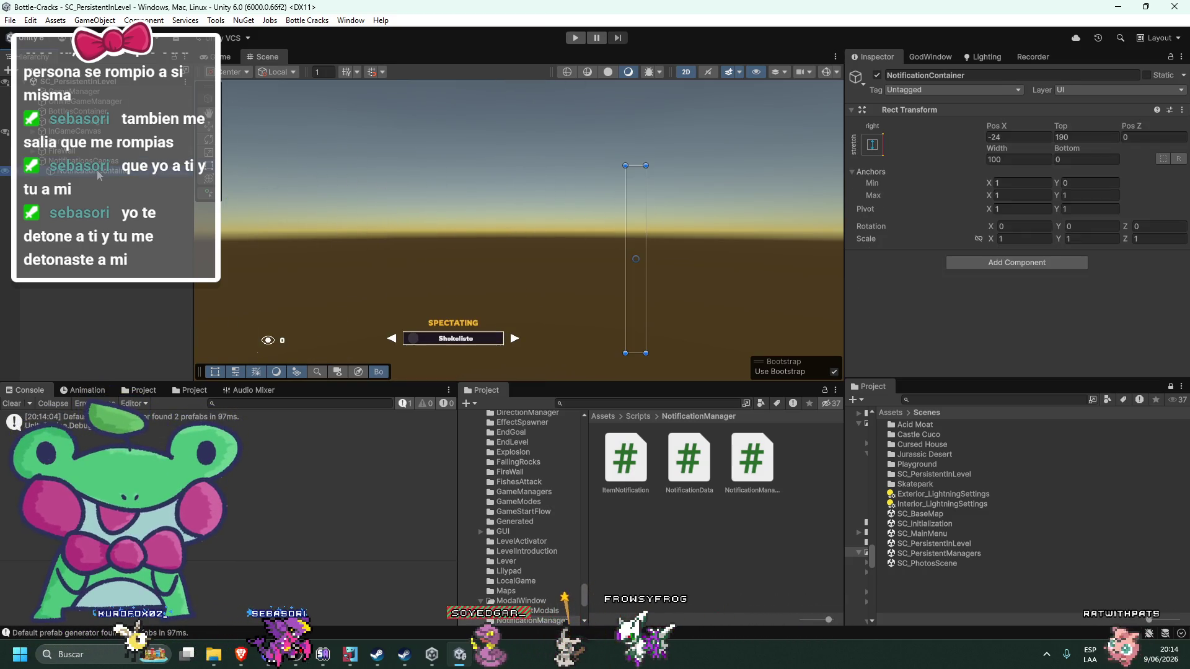
# Browse to the top-level Assets folders in the Project window.
pyautogui.click(195, 390)
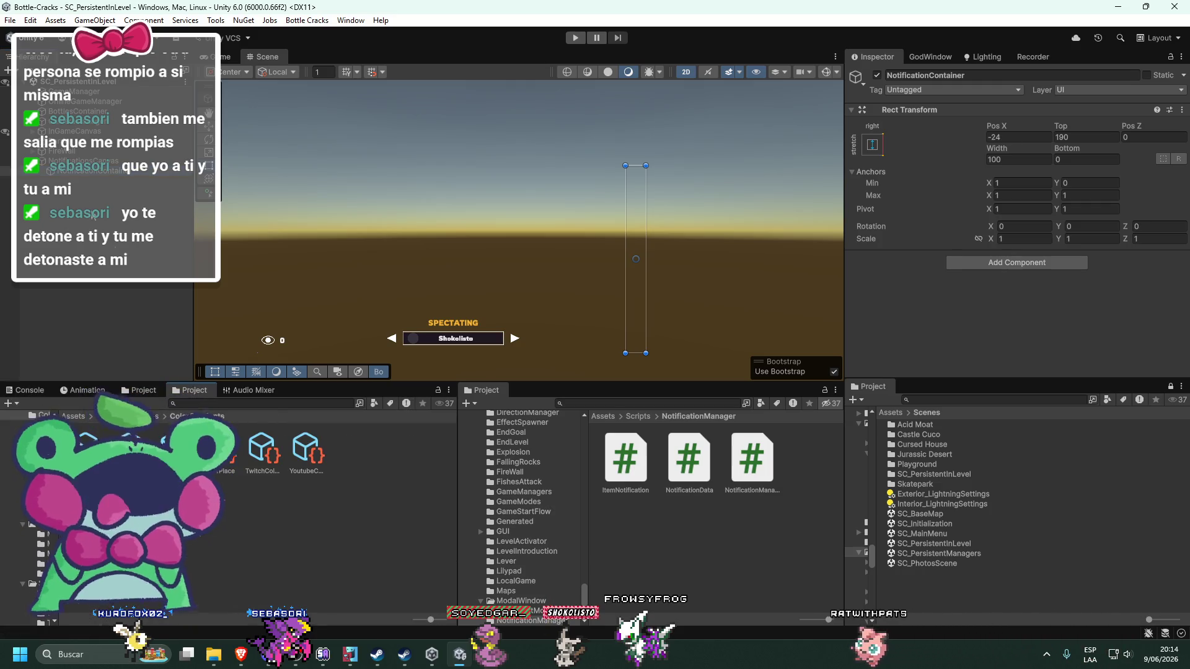
pyautogui.click(623, 250)
pyautogui.scroll(-5, 1016, 248)
pyautogui.click(144, 390)
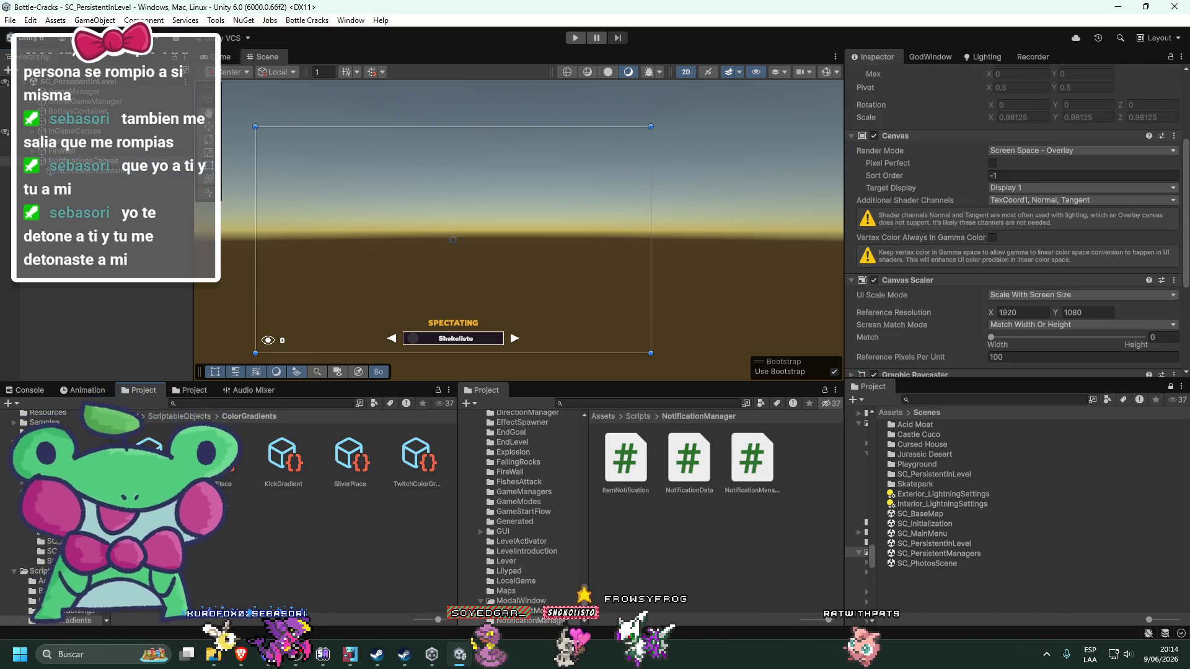
pyautogui.scroll(-3, 261, 484)
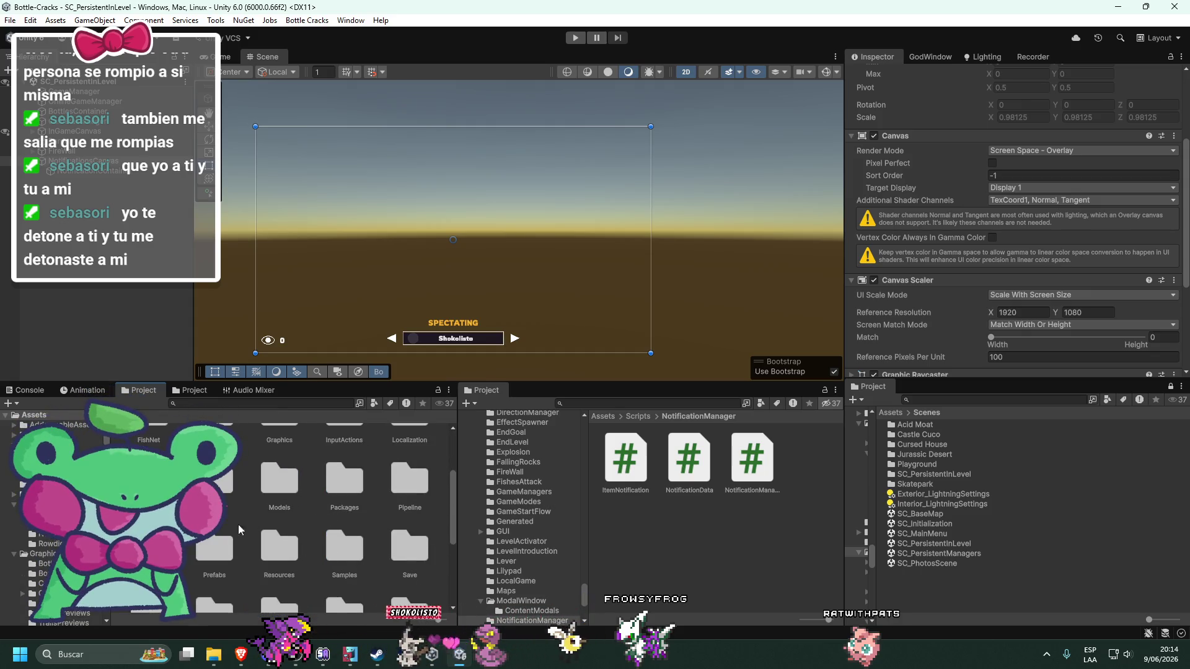
# Open the PF_ItemNotification prefab from the Prefabs GUI folder for editing.
pyautogui.click(215, 548)
pyautogui.doubleClick(214, 548)
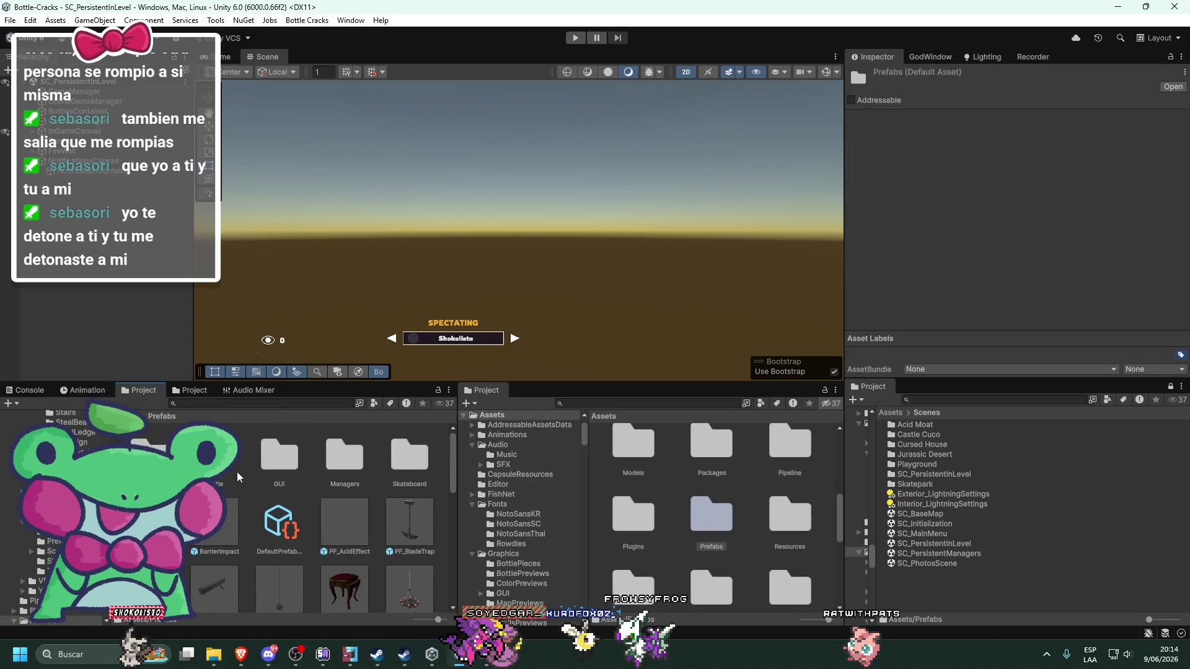
pyautogui.doubleClick(237, 476)
pyautogui.doubleClick(316, 458)
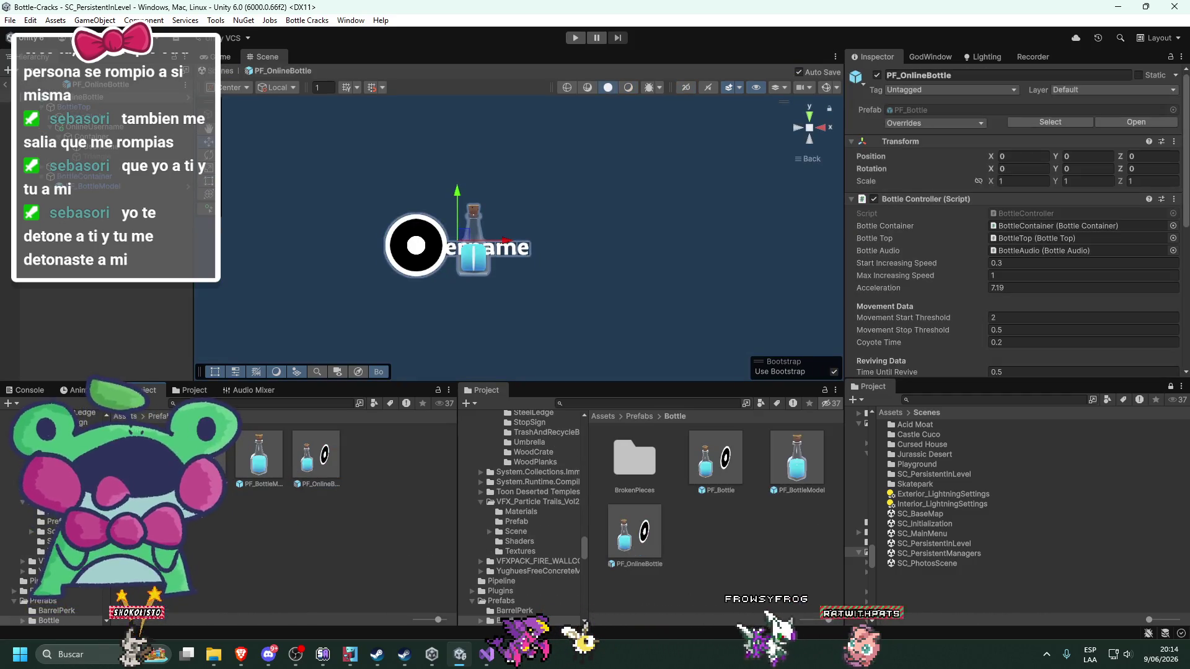
pyautogui.click(158, 416)
pyautogui.doubleClick(298, 459)
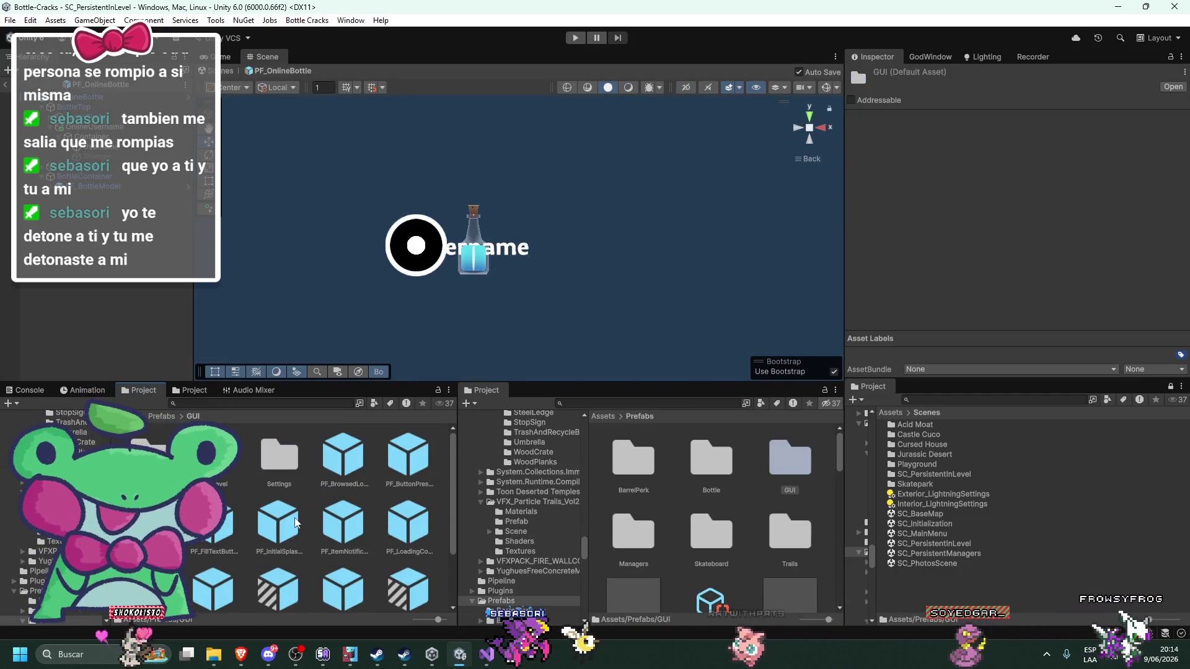
pyautogui.doubleClick(342, 523)
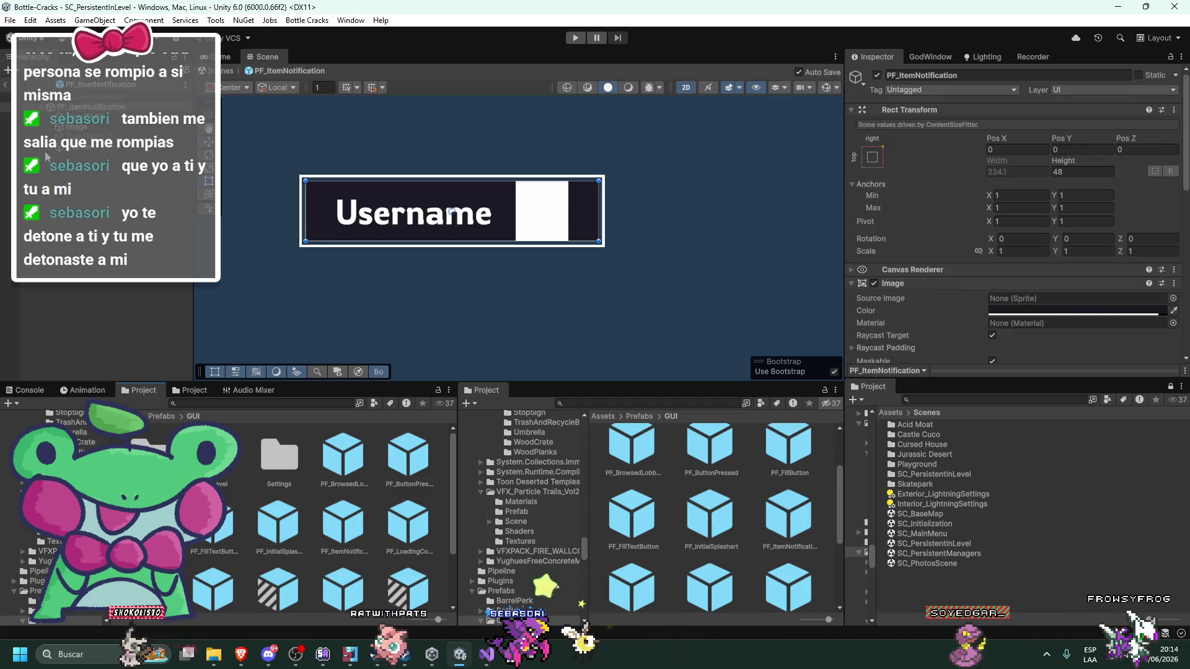
# Set Horizontal Layout Group padding to 38 right and left, after briefly trying left 48.
pyautogui.scroll(-5, 935, 295)
pyautogui.click(1031, 239)
pyautogui.write('38')
pyautogui.press('Tab')
pyautogui.write('38')
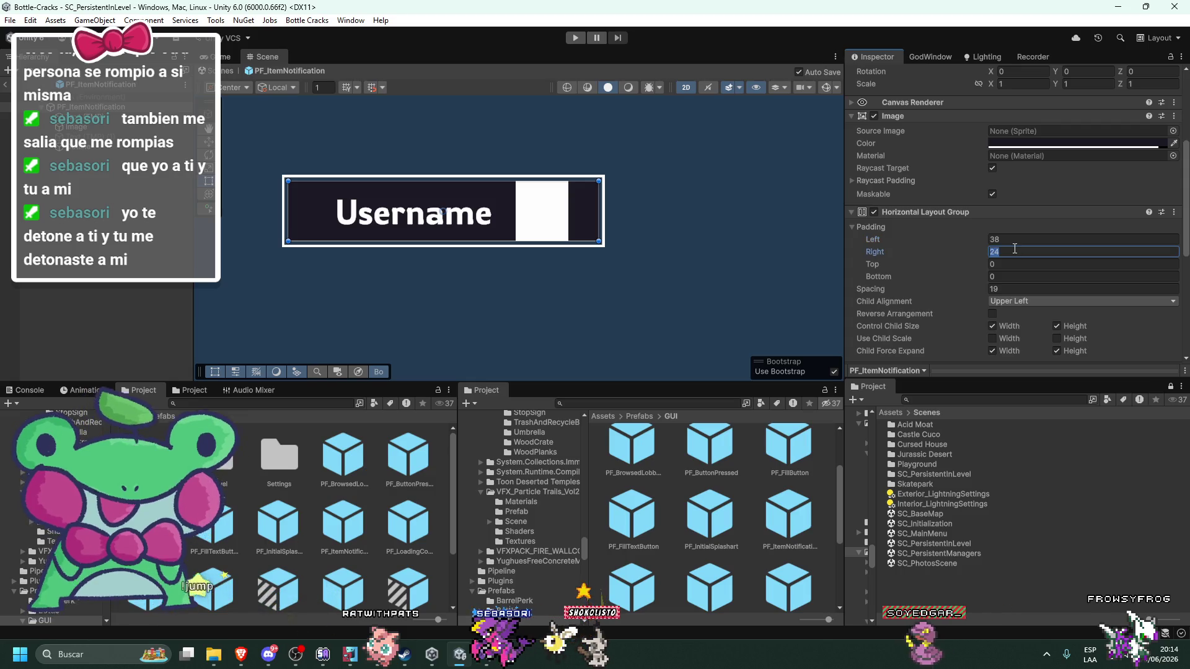
pyautogui.scroll(-5, 653, 242)
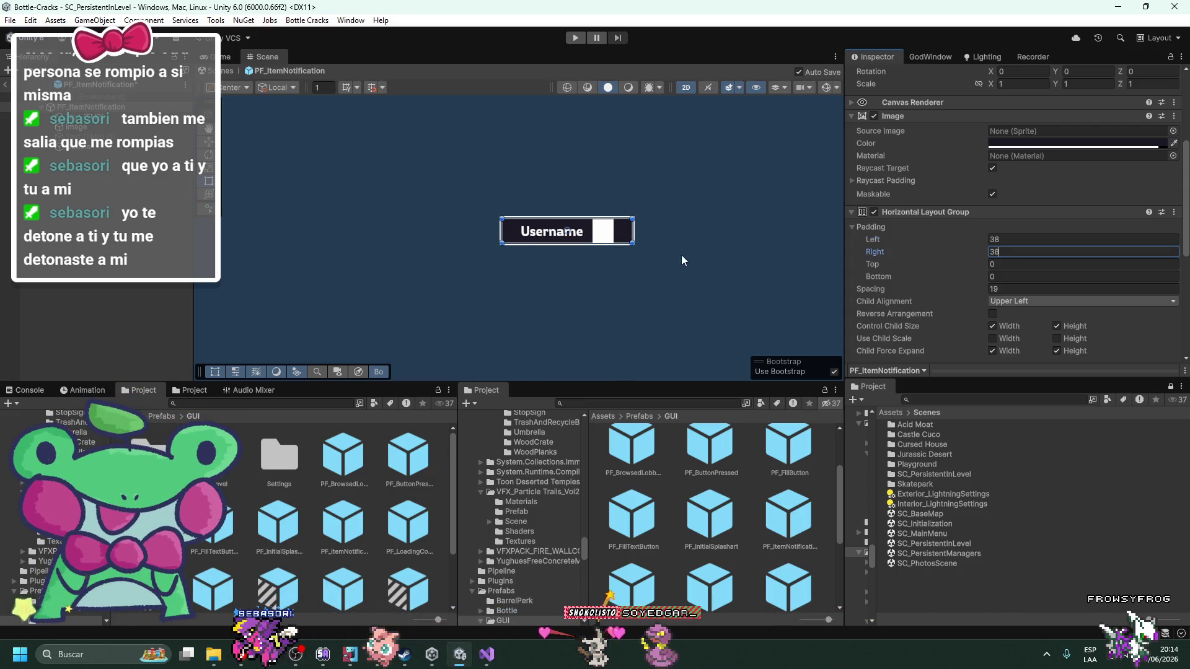
pyautogui.click(878, 233)
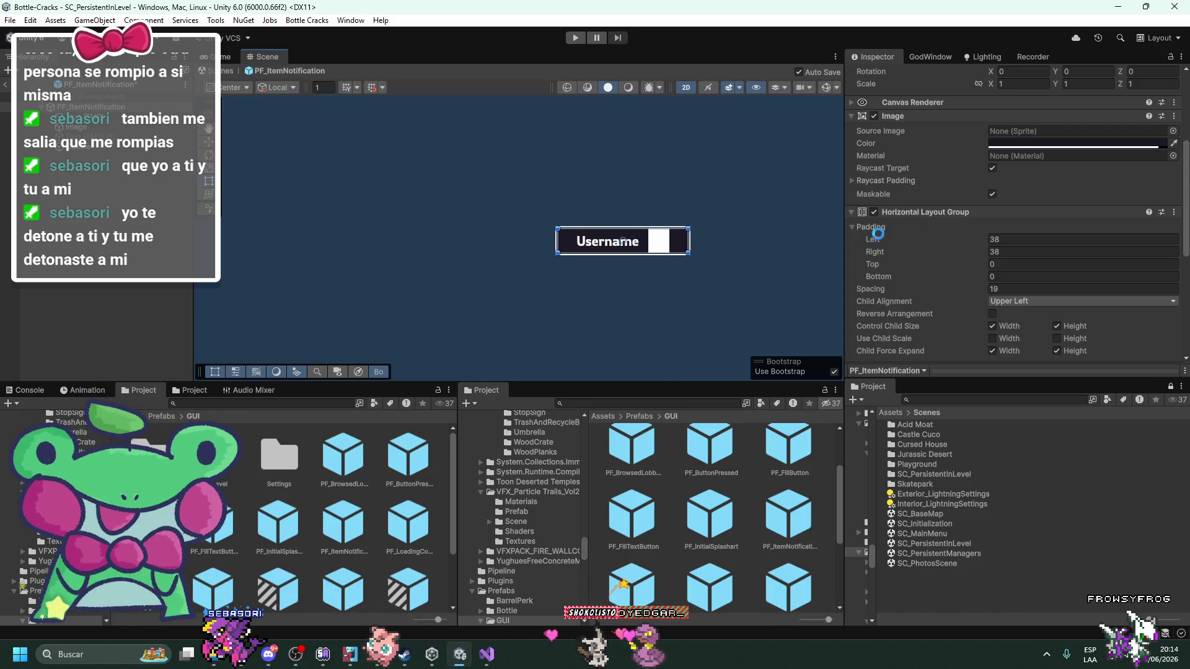
pyautogui.click(1012, 239)
pyautogui.write('48')
pyautogui.press('BackSpace')
pyautogui.press('BackSpace')
pyautogui.write('38')
pyautogui.scroll(-1, 752, 267)
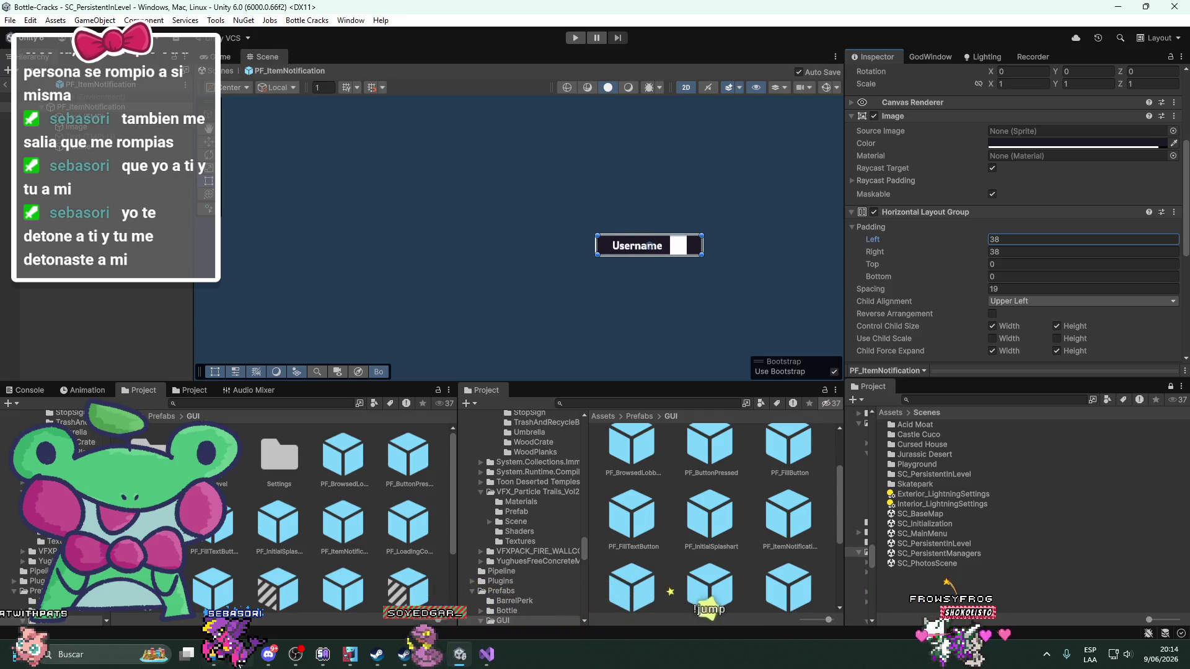
# Look through the browser tabs, then minimise the browser back to Unity.
pyautogui.hotkey('alt', 'Tab')
pyautogui.click(372, 12)
pyautogui.click(524, 12)
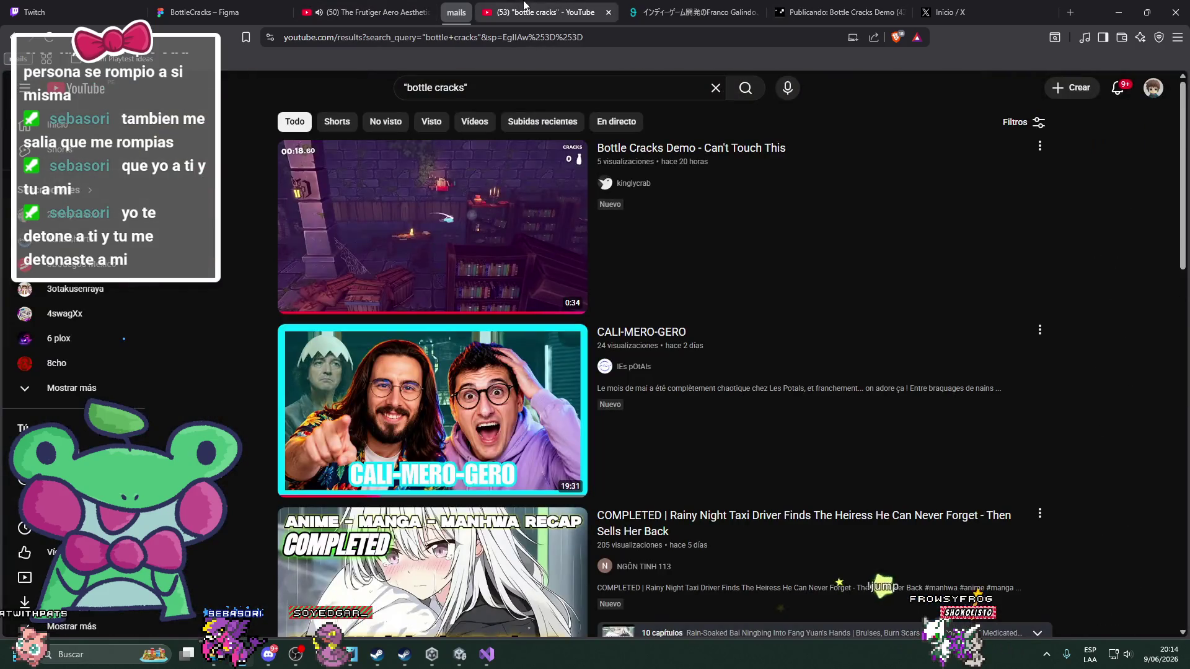
pyautogui.click(365, 12)
pyautogui.click(545, 12)
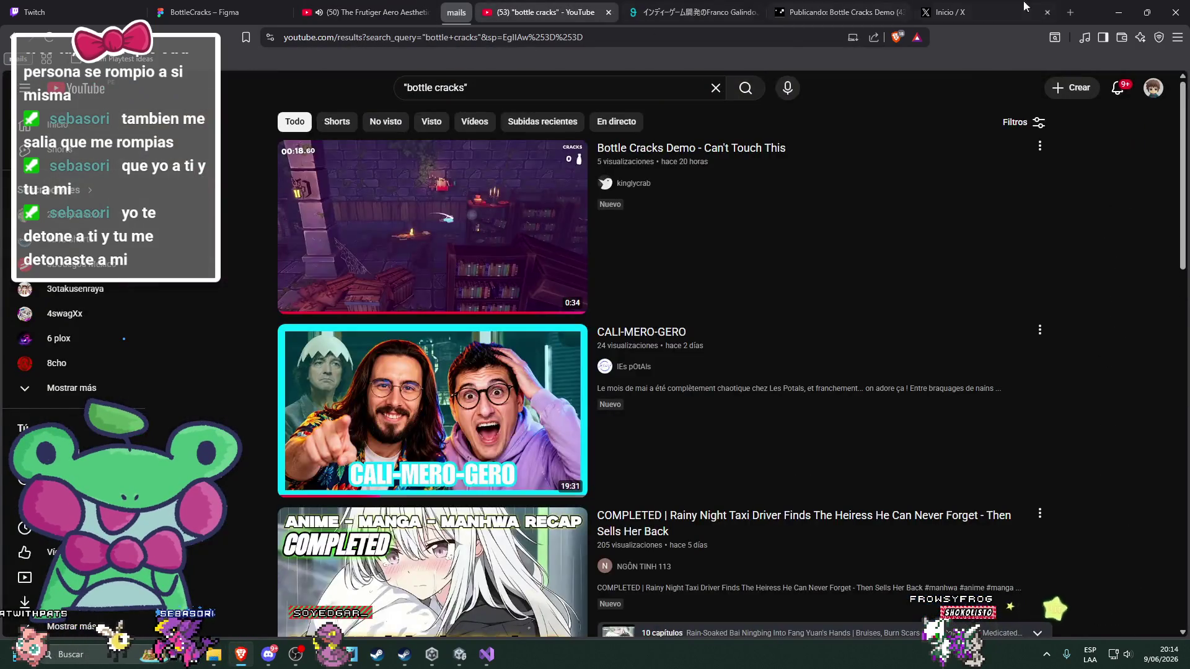
pyautogui.click(1118, 8)
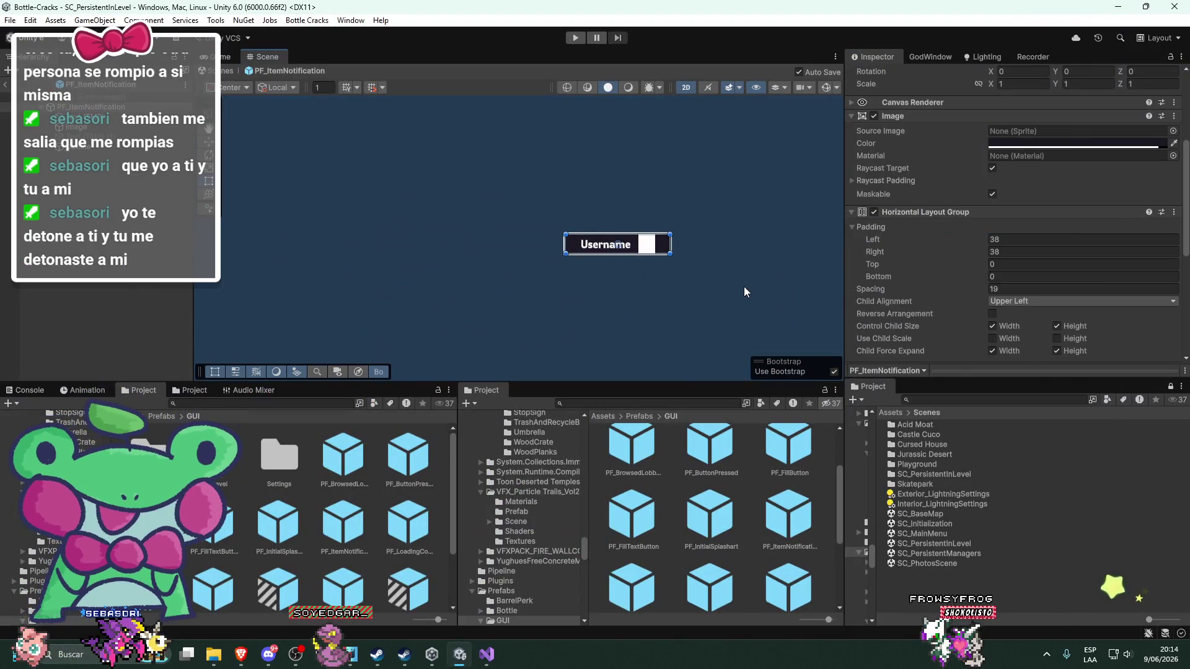
pyautogui.scroll(4, 703, 258)
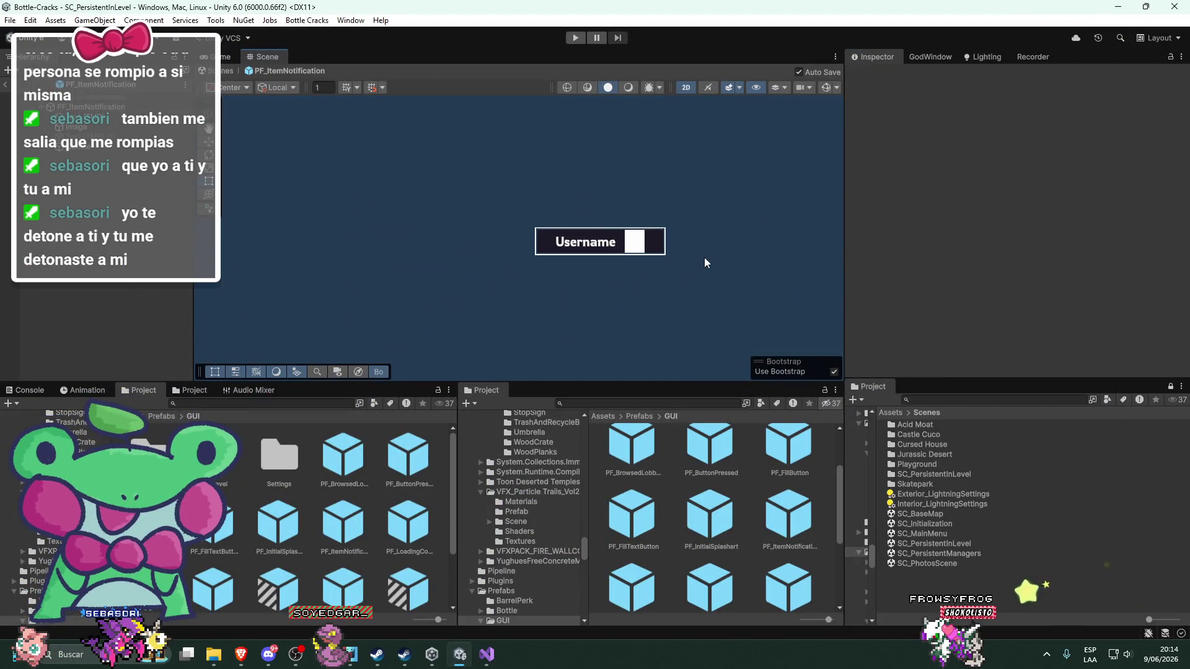
# Try a PF_ItemNotification height of 38, then undo it back to 48.
pyautogui.click(119, 111)
pyautogui.click(1089, 171)
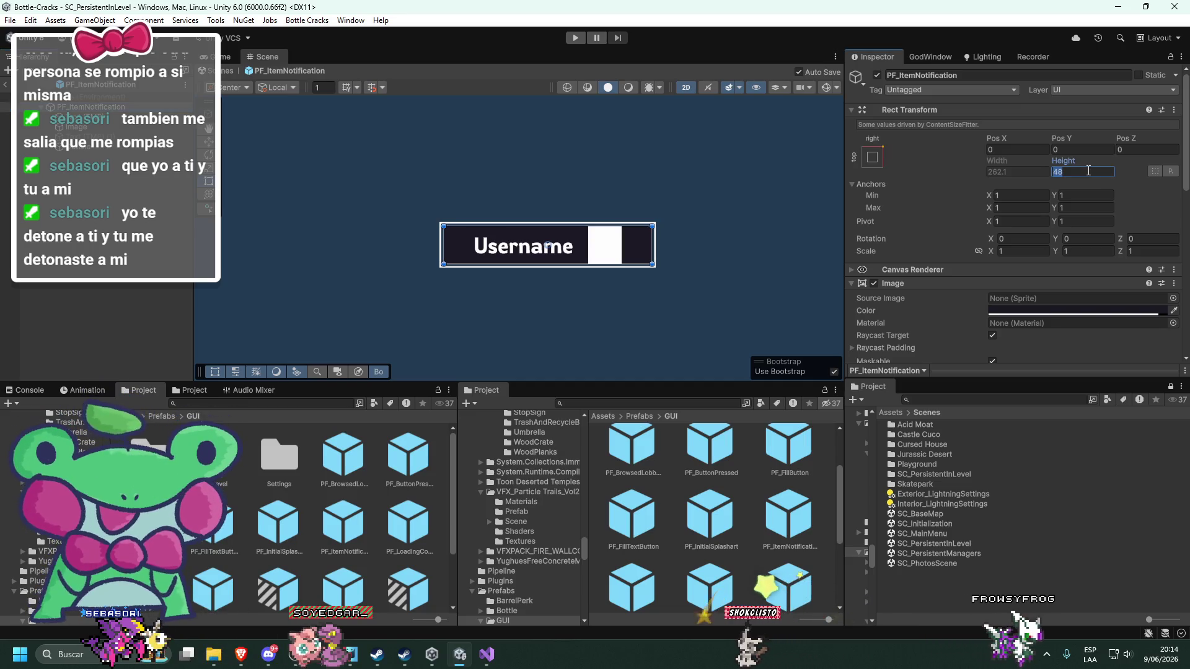
pyautogui.write('38')
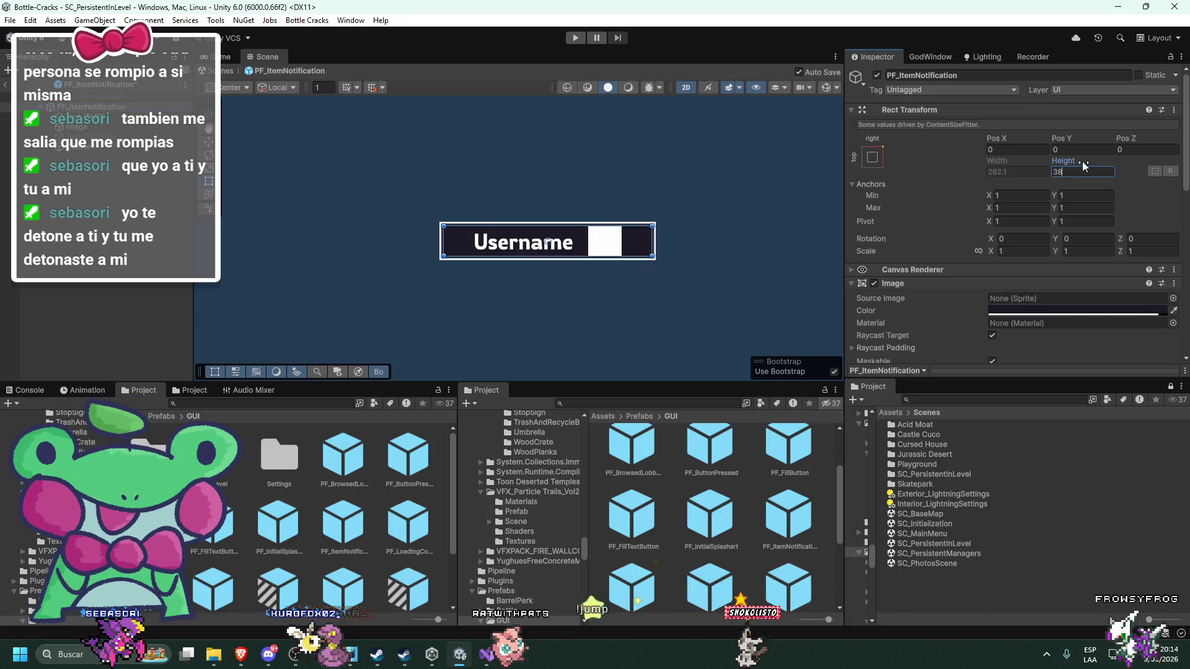
pyautogui.hotkey('ctrl', 'z')
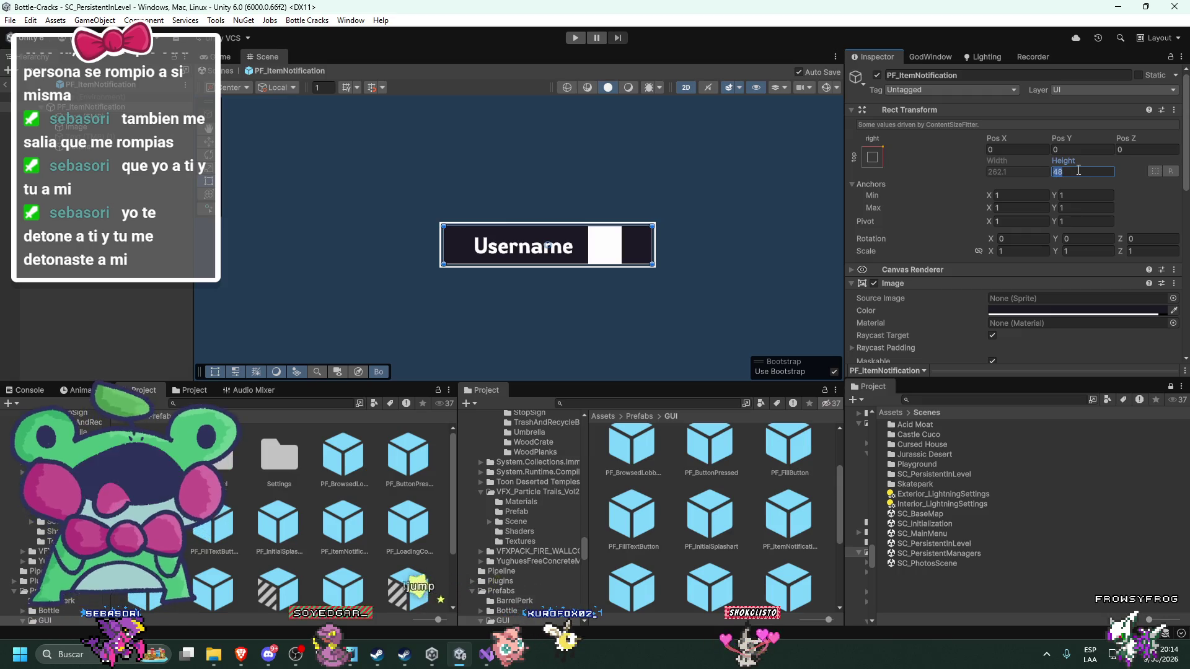
pyautogui.click(777, 250)
pyautogui.scroll(-3, 756, 251)
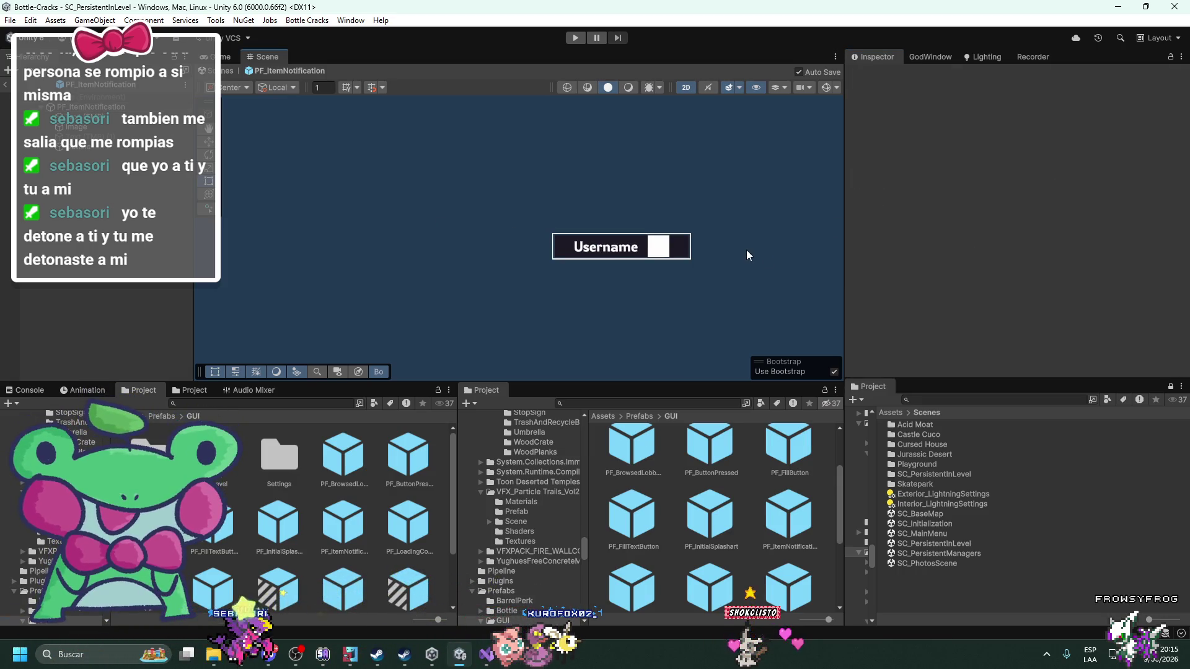
pyautogui.scroll(3, 743, 249)
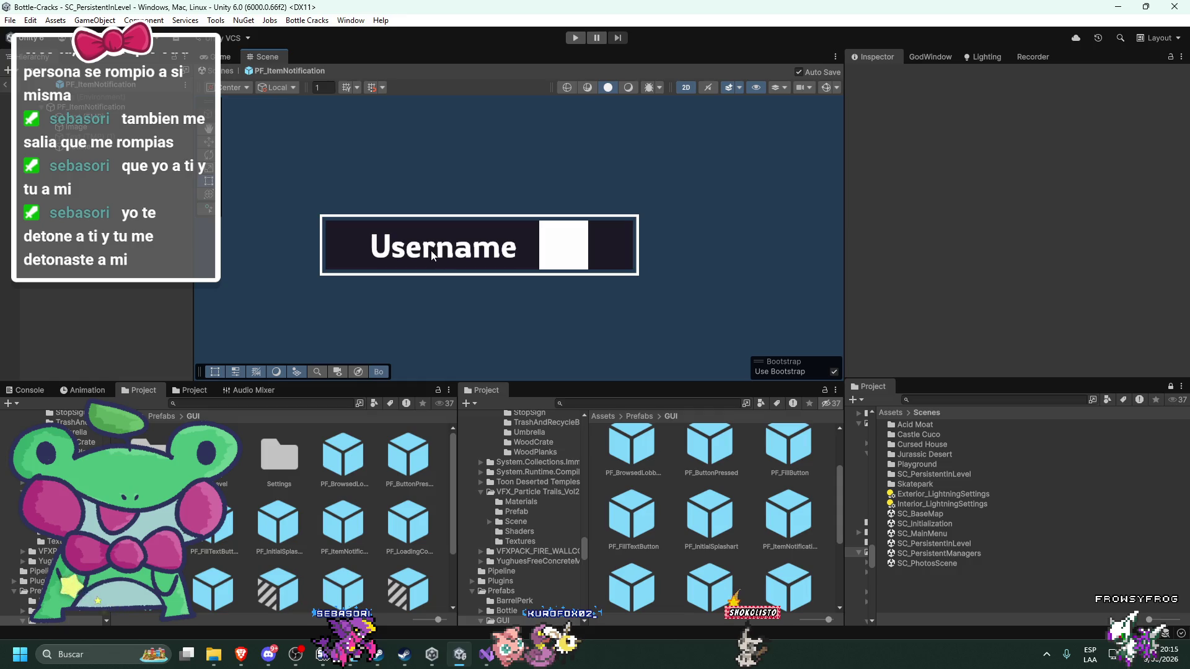
# Inspect the Username text and the 40×40 Image child, then exit Prefab mode to the level scene.
pyautogui.click(88, 129)
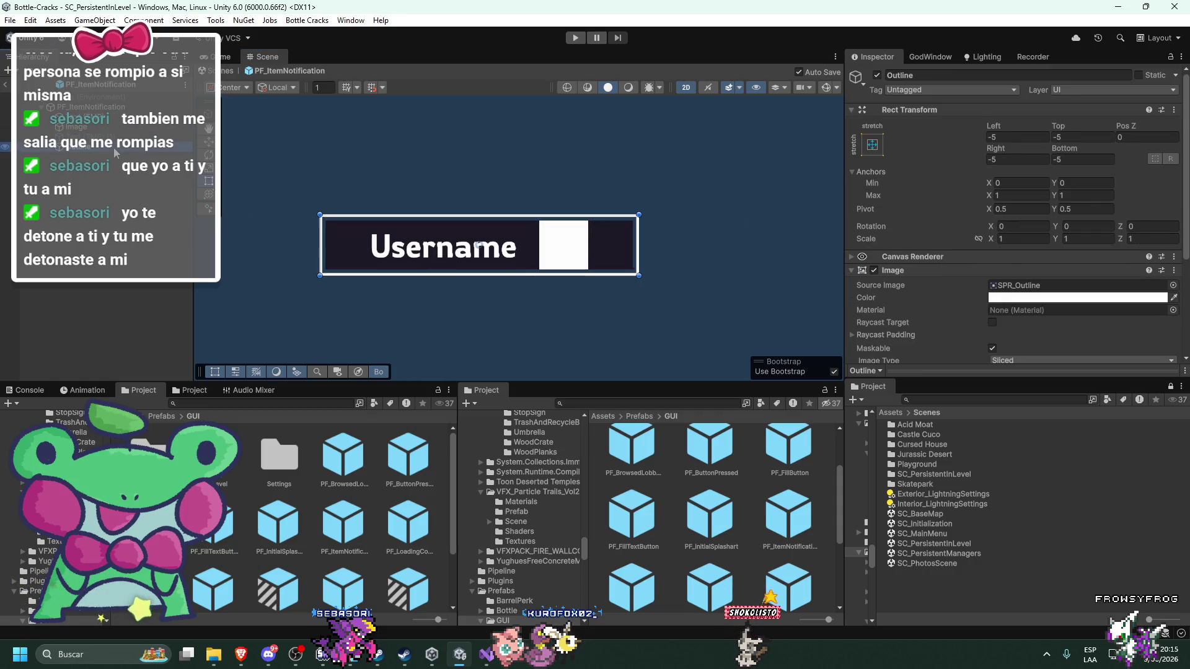
pyautogui.scroll(-5, 1007, 276)
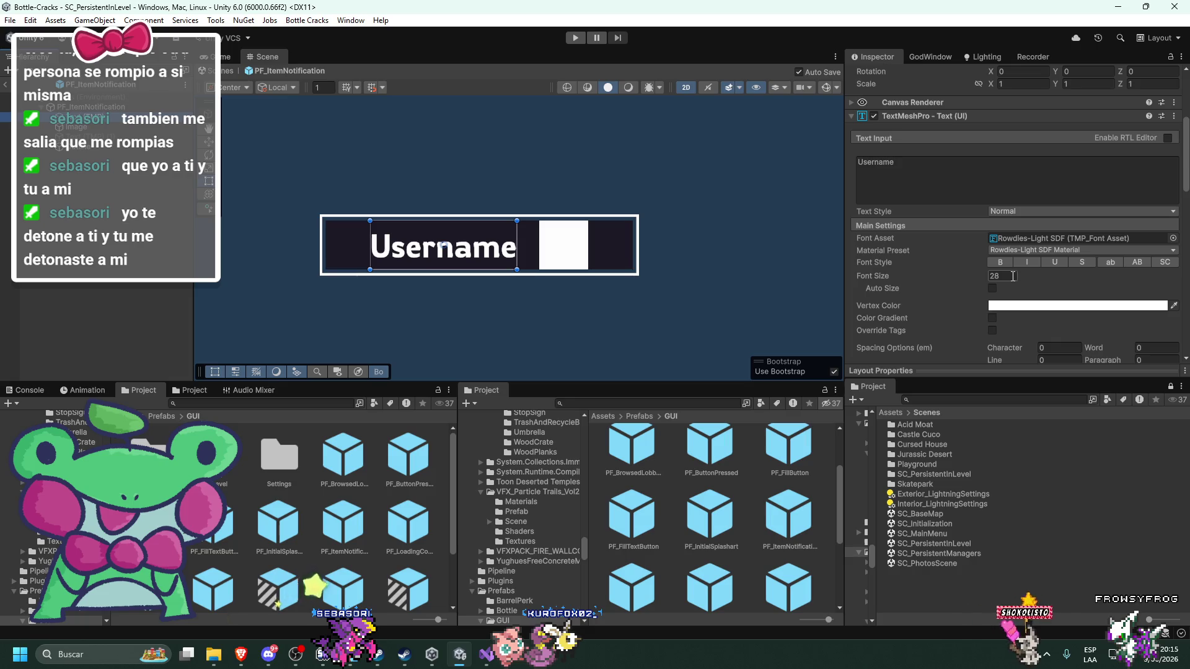
pyautogui.click(782, 243)
pyautogui.scroll(-2, 678, 248)
pyautogui.scroll(-2, 682, 251)
pyautogui.scroll(4, 686, 254)
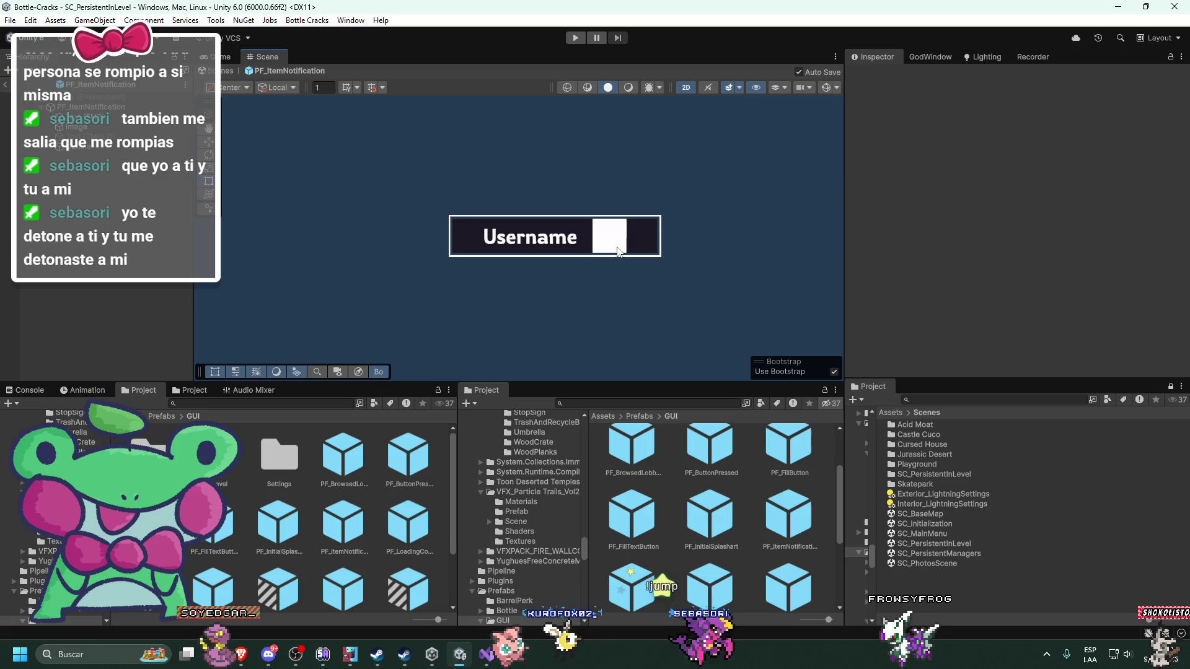
pyautogui.click(103, 126)
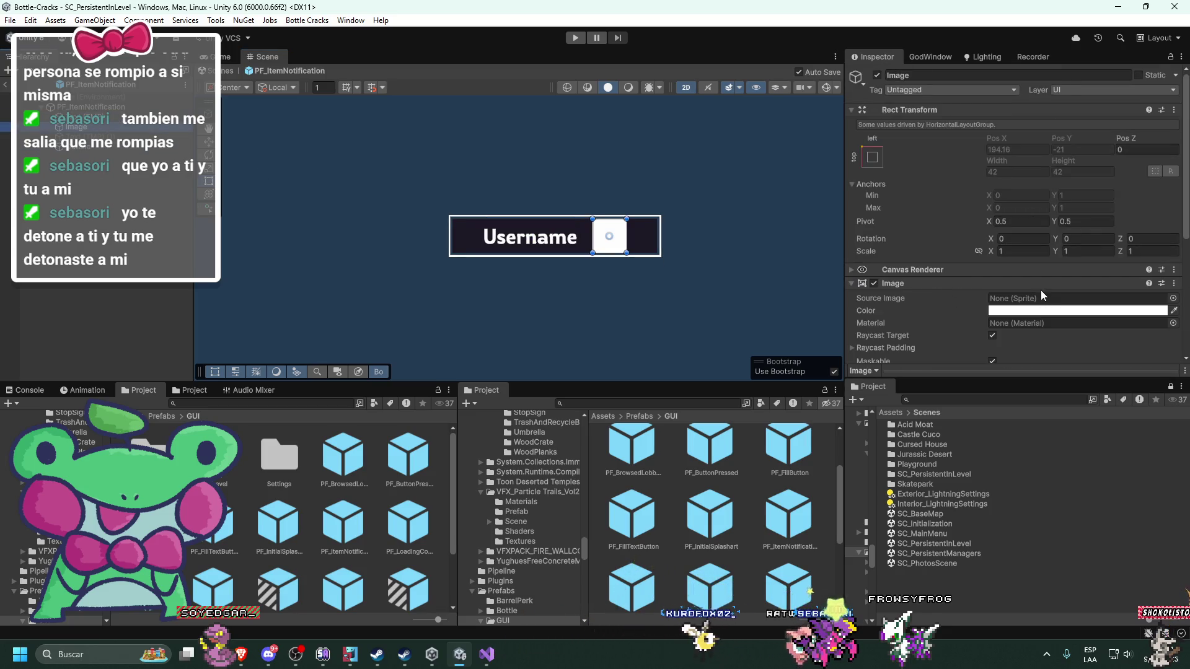
pyautogui.scroll(-5, 968, 288)
pyautogui.click(1022, 233)
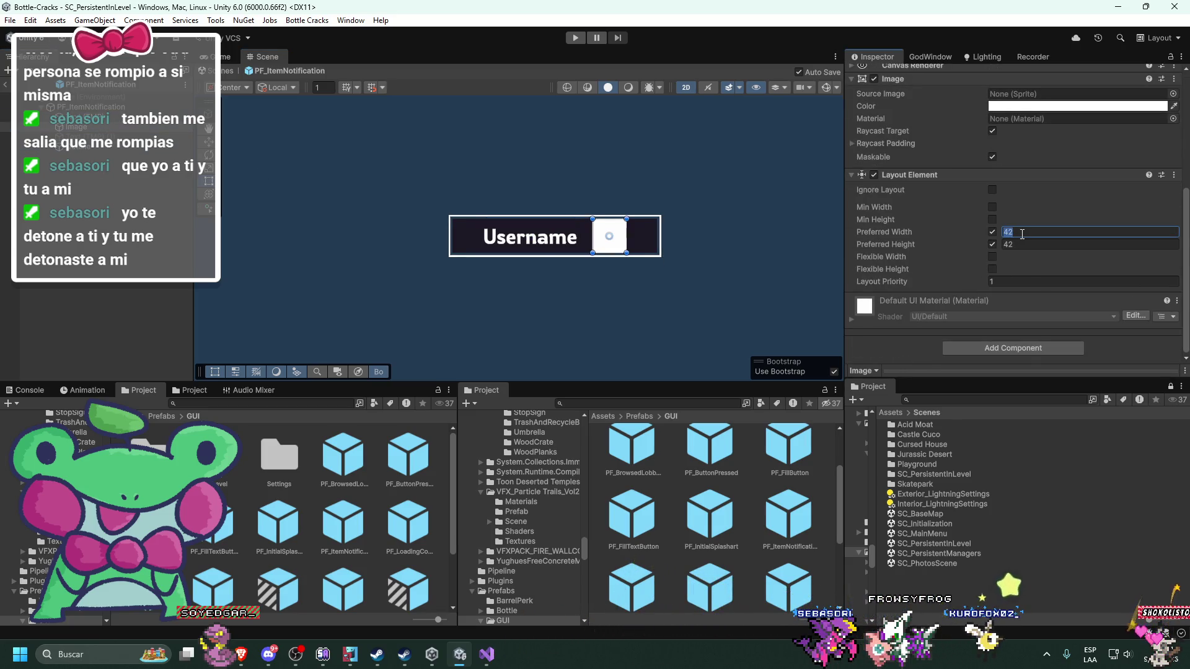
pyautogui.click(762, 267)
pyautogui.scroll(-5, 762, 272)
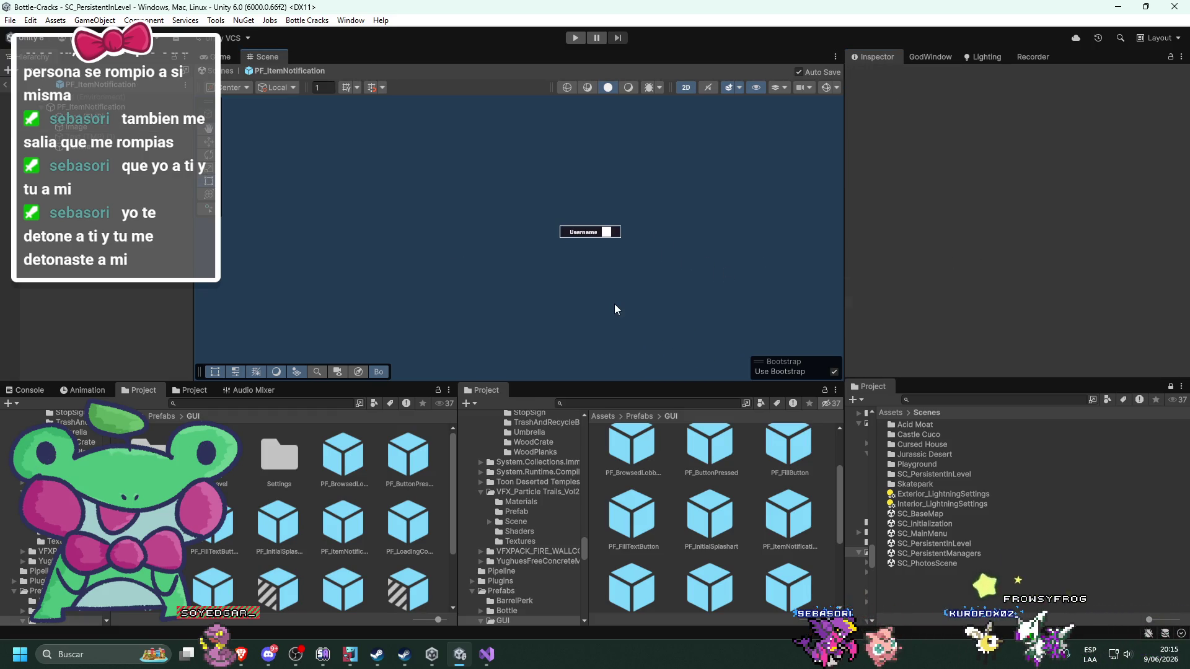
pyautogui.click(6, 85)
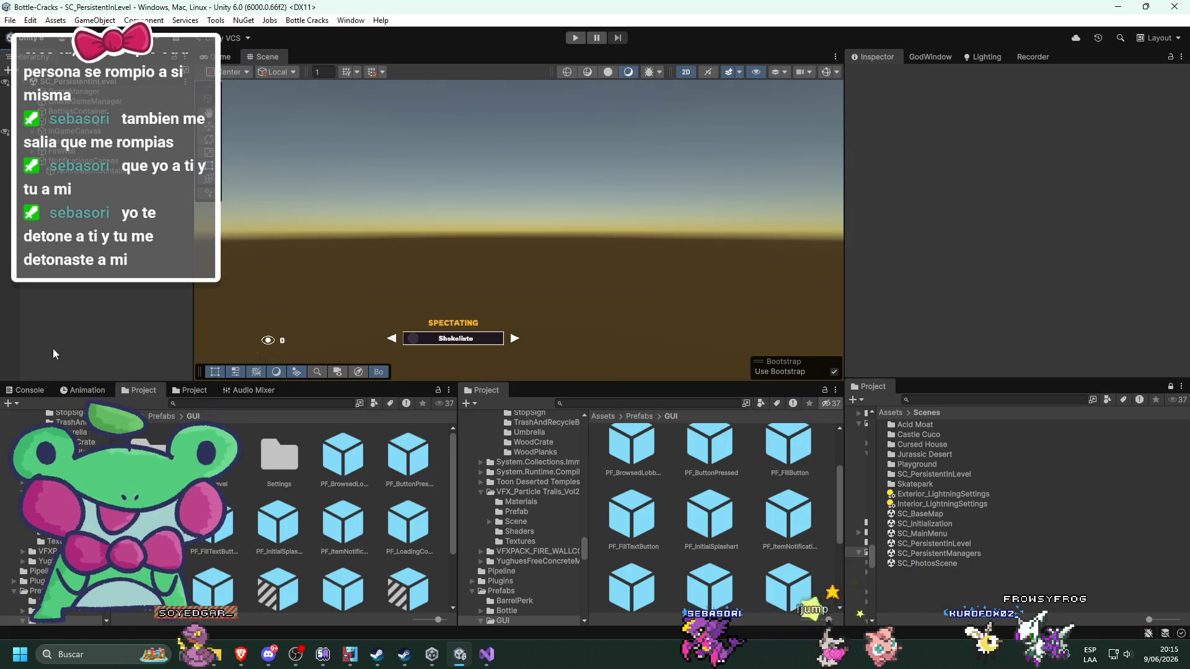
# Open Build Profiles with Ctrl+Shift+B and start the Windows build, bringing up its output-folder chooser.
pyautogui.click(25, 389)
pyautogui.moveTo(546, 289); pyautogui.dragTo(634, 236)
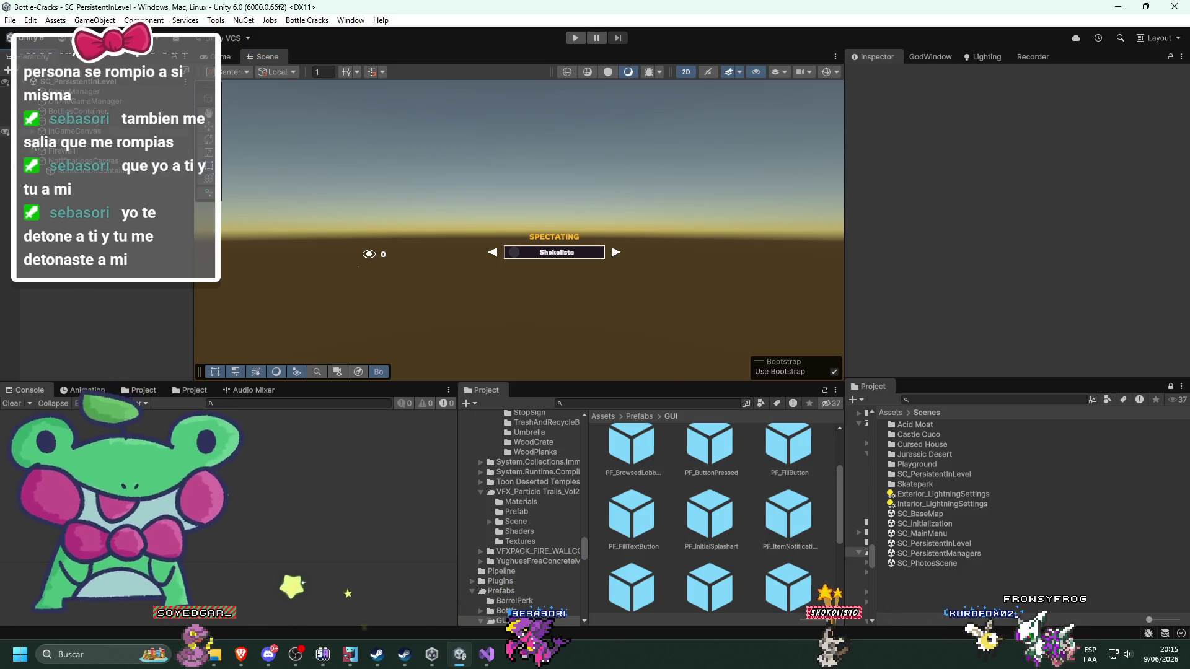
pyautogui.hotkey('ctrl', 'shift', 'b')
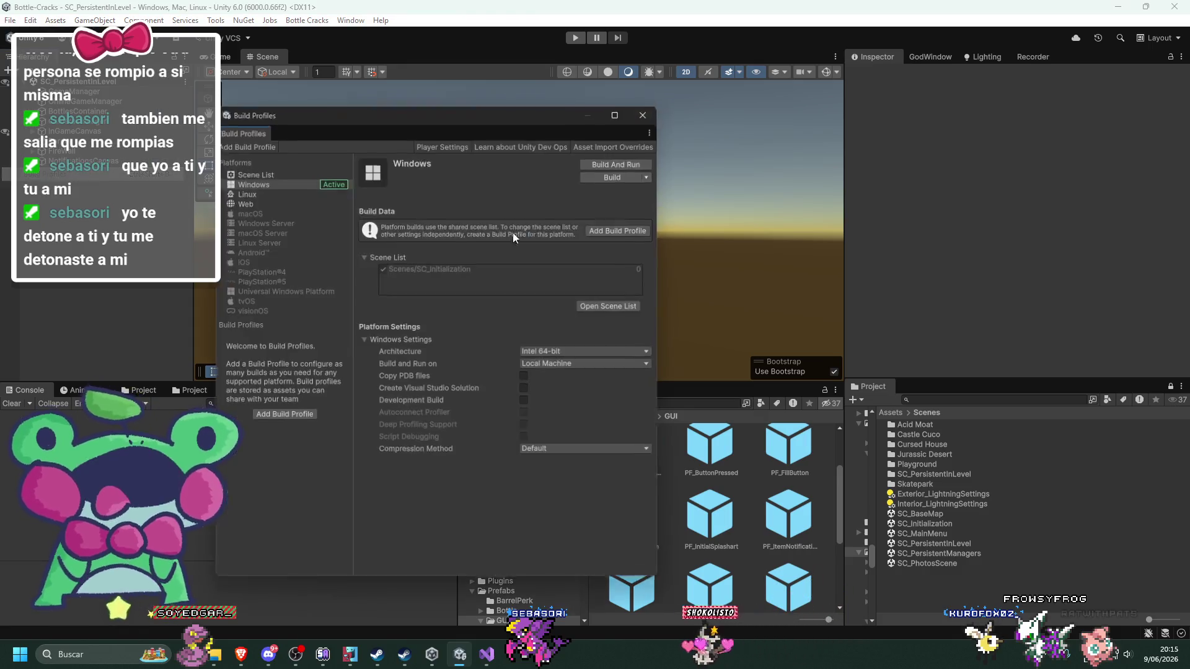
pyautogui.click(617, 175)
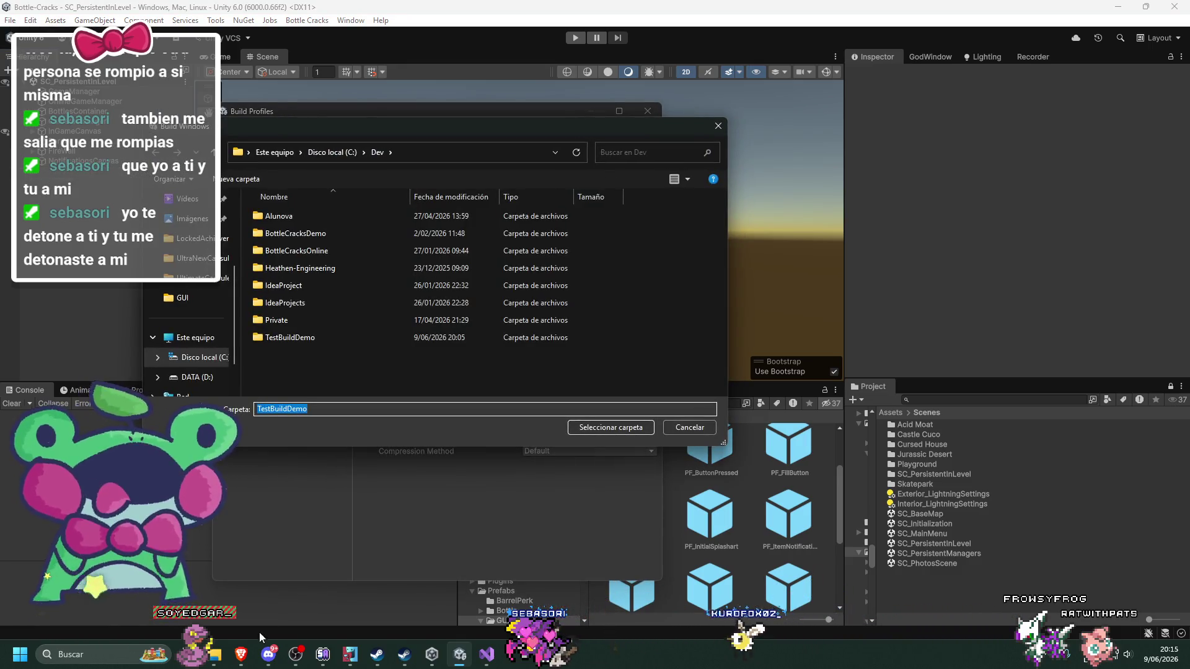
pyautogui.click(605, 422)
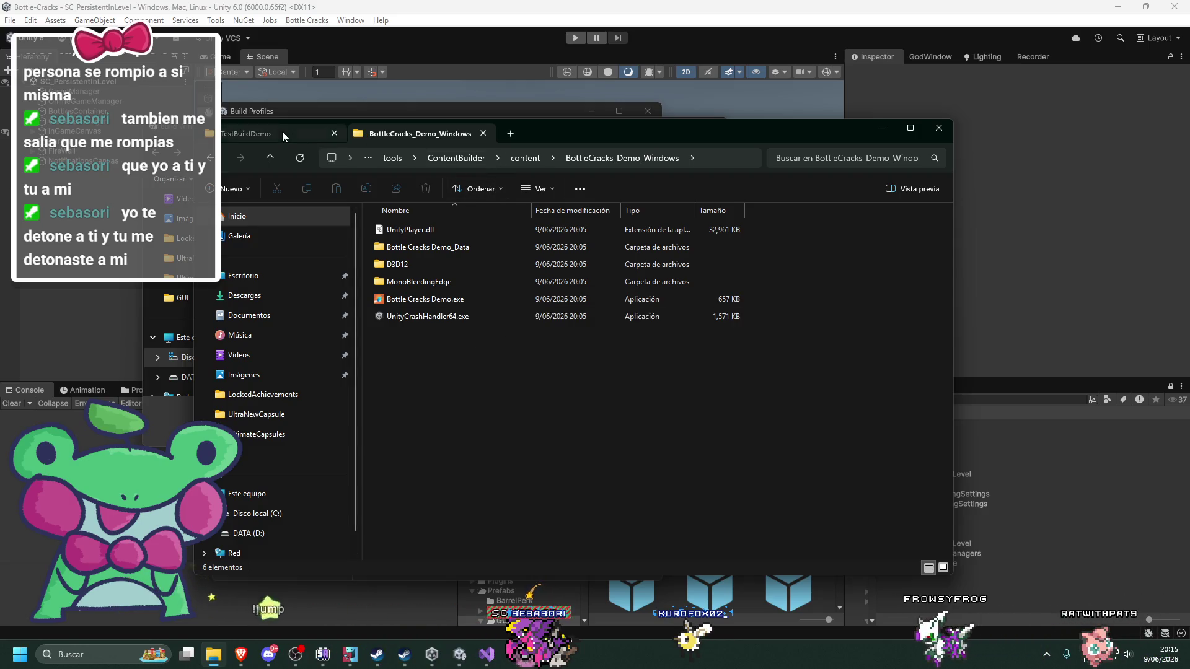
# Close the TestBuildDemo view and select the six old build files in BottleCracks_Demo_Windows.
pyautogui.click(281, 132)
pyautogui.click(335, 133)
pyautogui.click(698, 160)
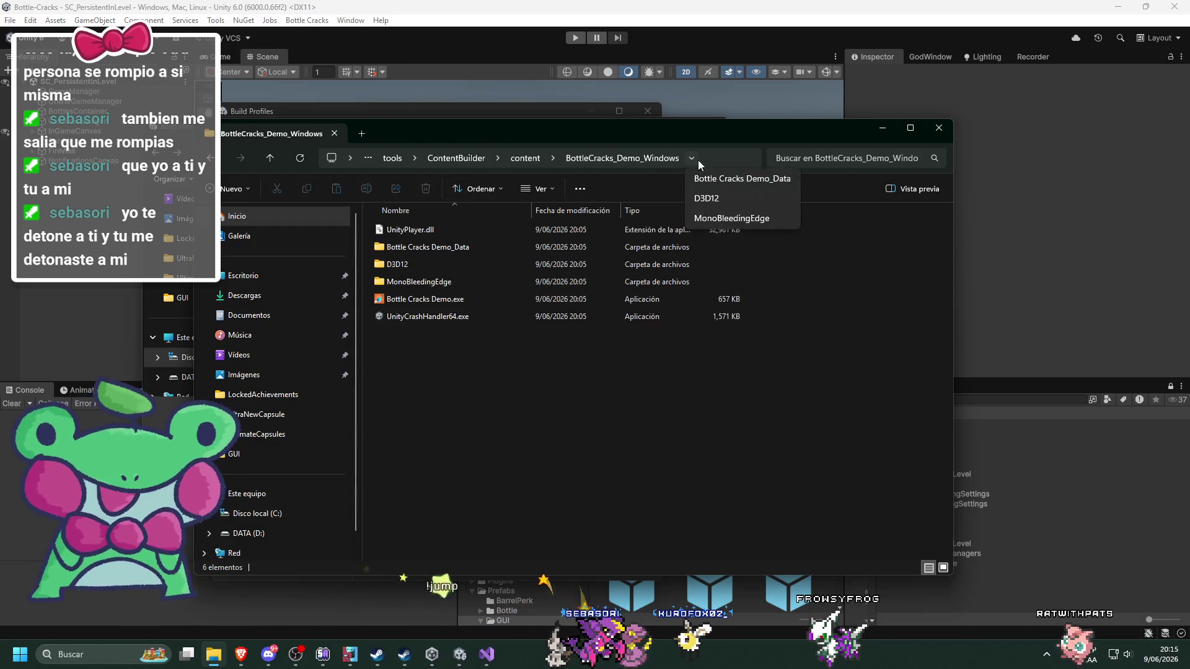
pyautogui.click(723, 156)
pyautogui.moveTo(831, 363); pyautogui.dragTo(608, 213)
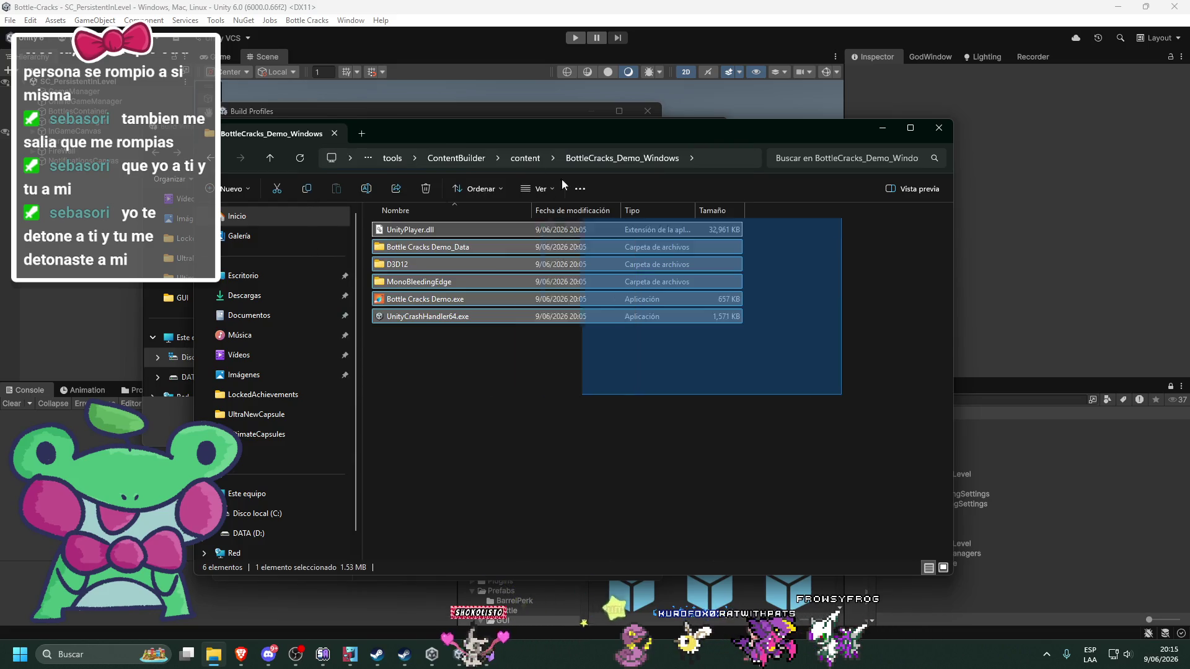
pyautogui.press('Delete')
pyautogui.press('Escape')
# Reselect the six build files and permanently delete them, confirming both prompts.
pyautogui.moveTo(613, 141); pyautogui.dragTo(669, 156)
pyautogui.click(530, 399)
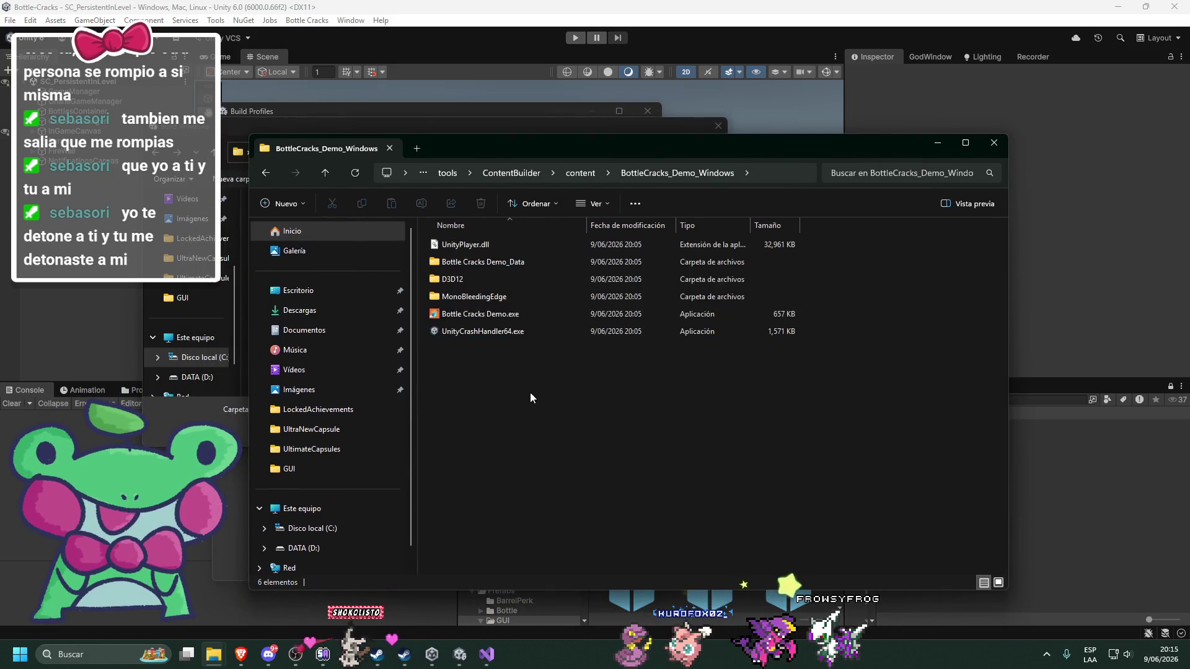
pyautogui.moveTo(672, 410); pyautogui.dragTo(558, 208)
pyautogui.press('Delete')
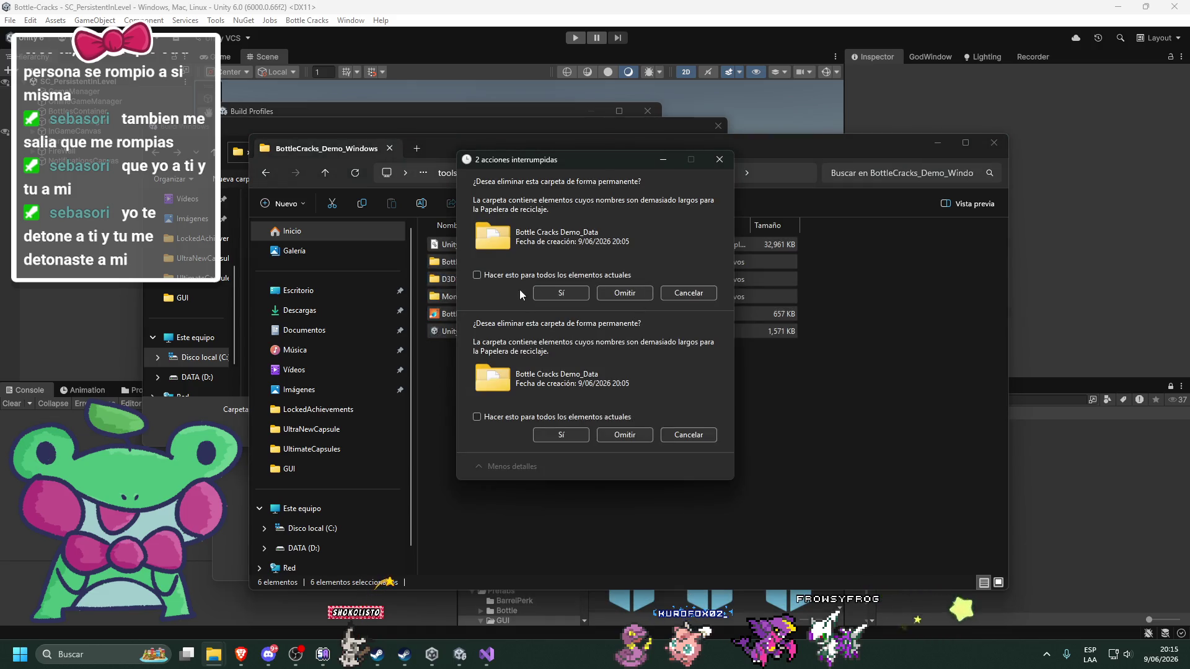
pyautogui.click(542, 295)
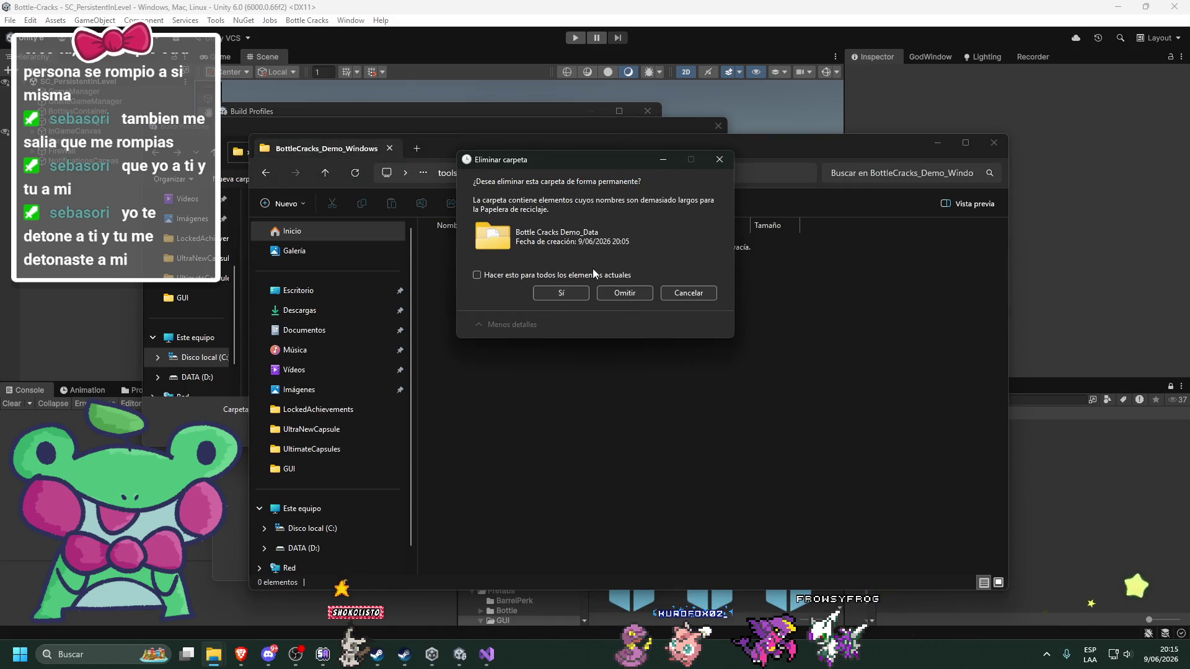
pyautogui.click(684, 301)
pyautogui.click(515, 126)
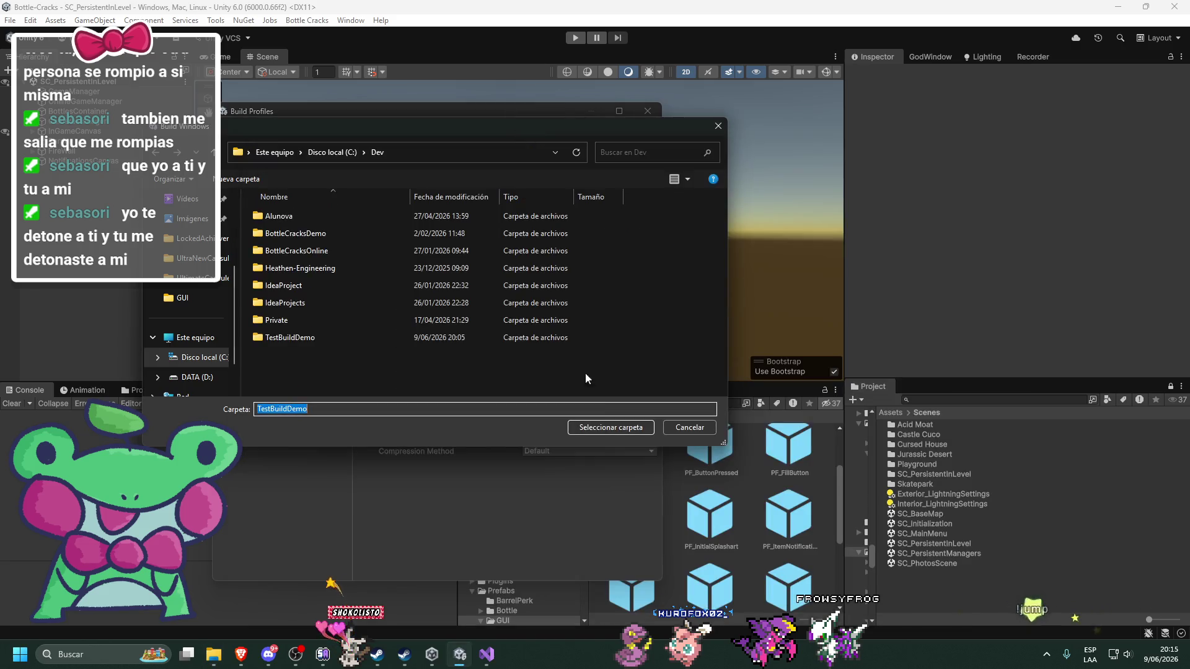
# Confirm the output folder to start the Windows build, then switch to Steamworks' Bottle Cracks Demo tab.
pyautogui.click(581, 423)
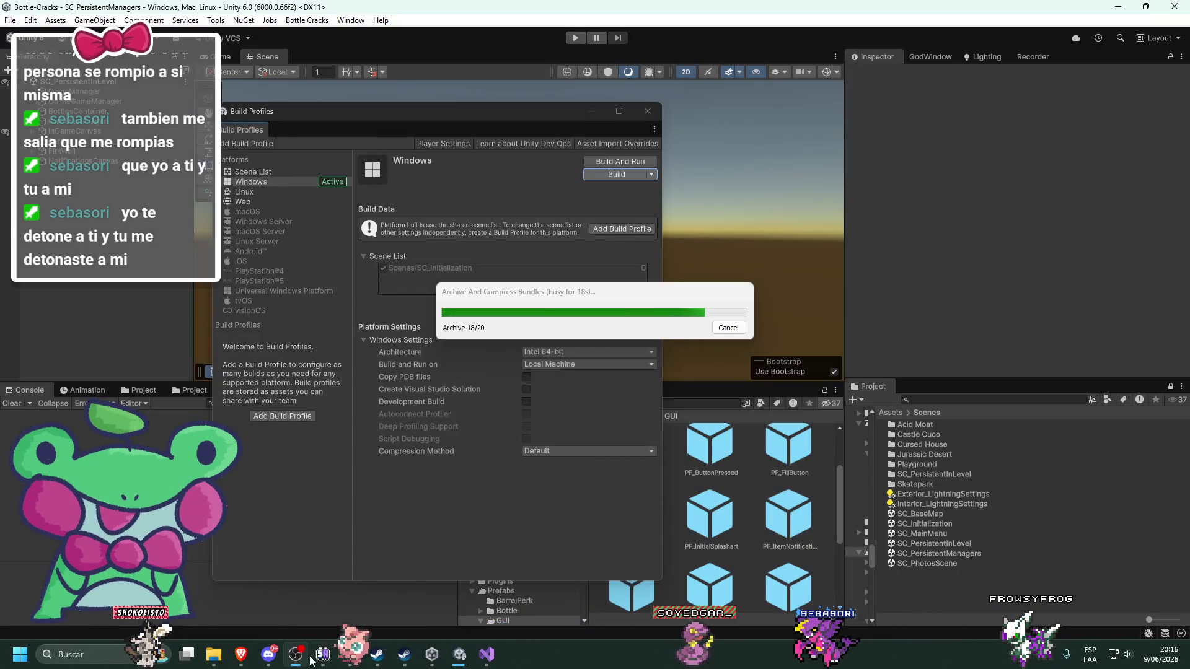
pyautogui.click(240, 655)
pyautogui.hotkey('ctrl', 'Tab')
pyautogui.hotkey('ctrl', 'Tab')
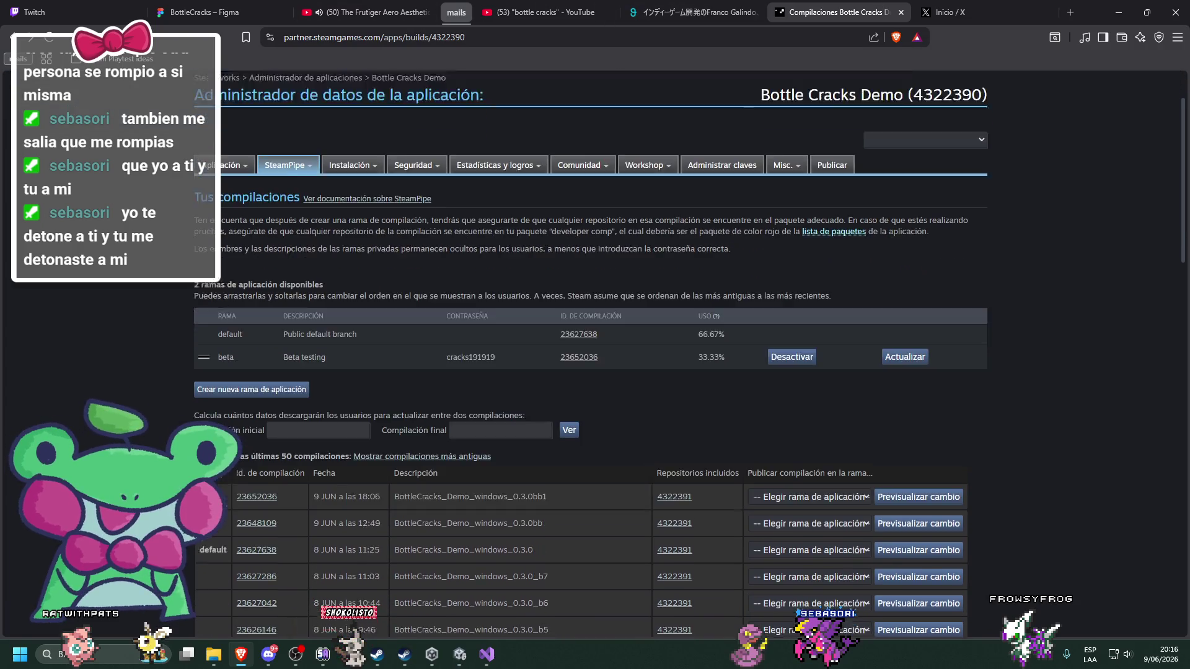
# Glance at Visual Studio, check the player build's progress, and bring up C:\Dev\TestBuildDemo in Explorer.
pyautogui.scroll(-2, 112, 401)
pyautogui.hotkey('alt', 'Tab')
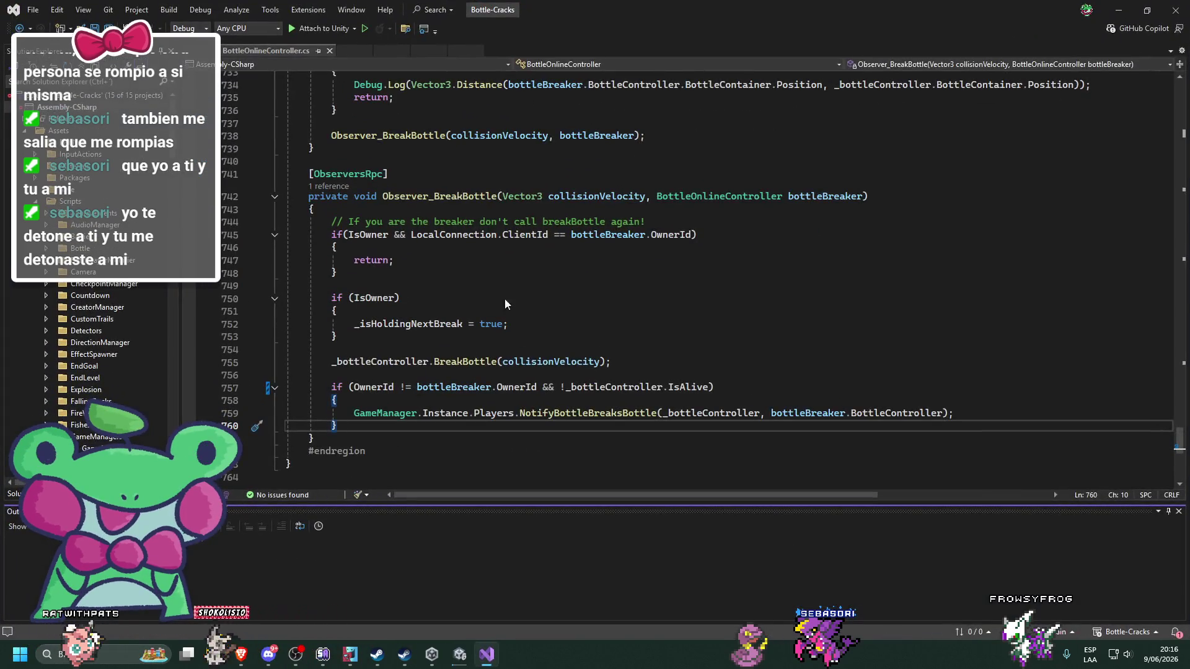
pyautogui.scroll(5, 500, 309)
pyautogui.hotkey('alt', 'Tab')
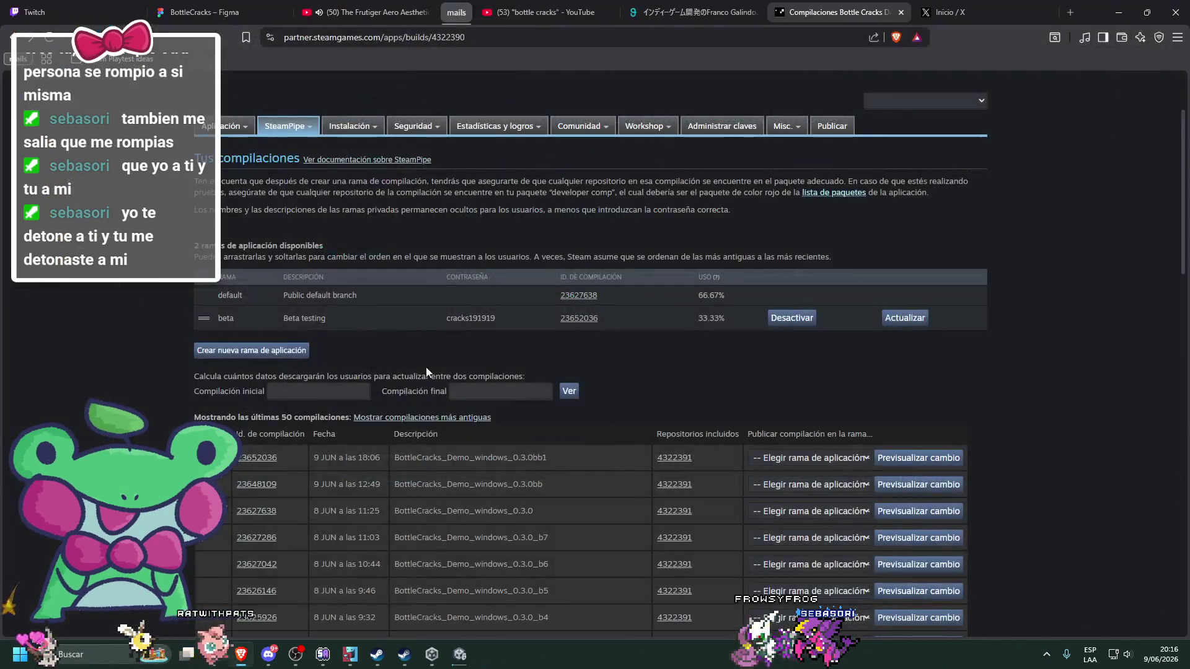
pyautogui.moveTo(460, 655)
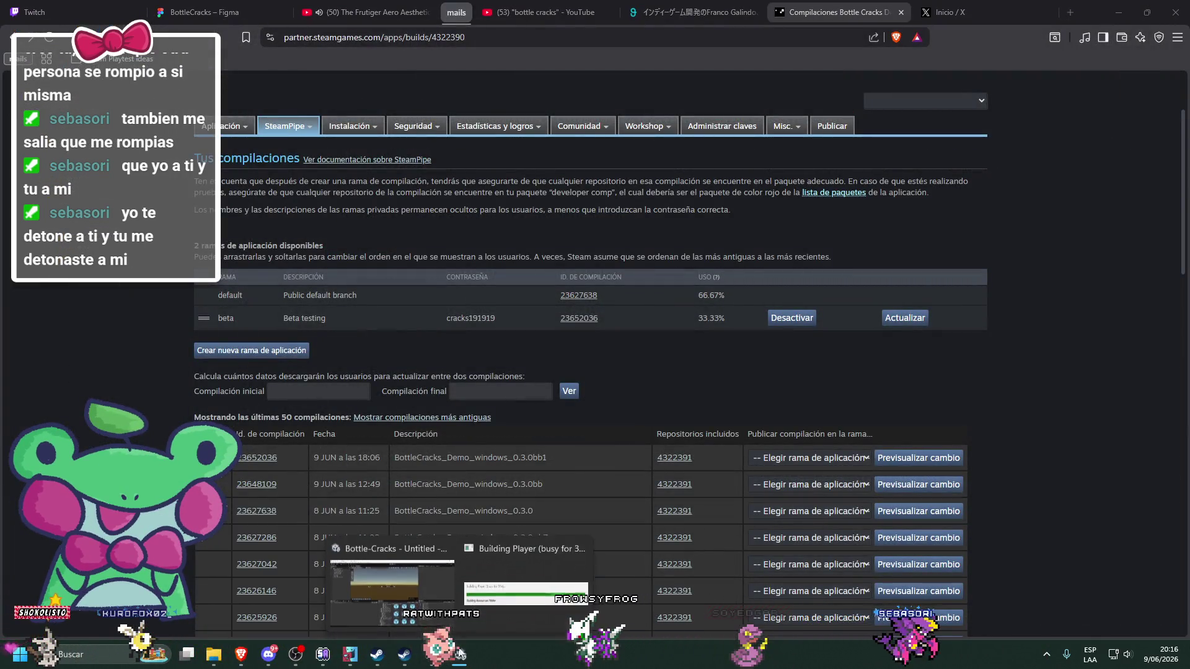
pyautogui.click(526, 586)
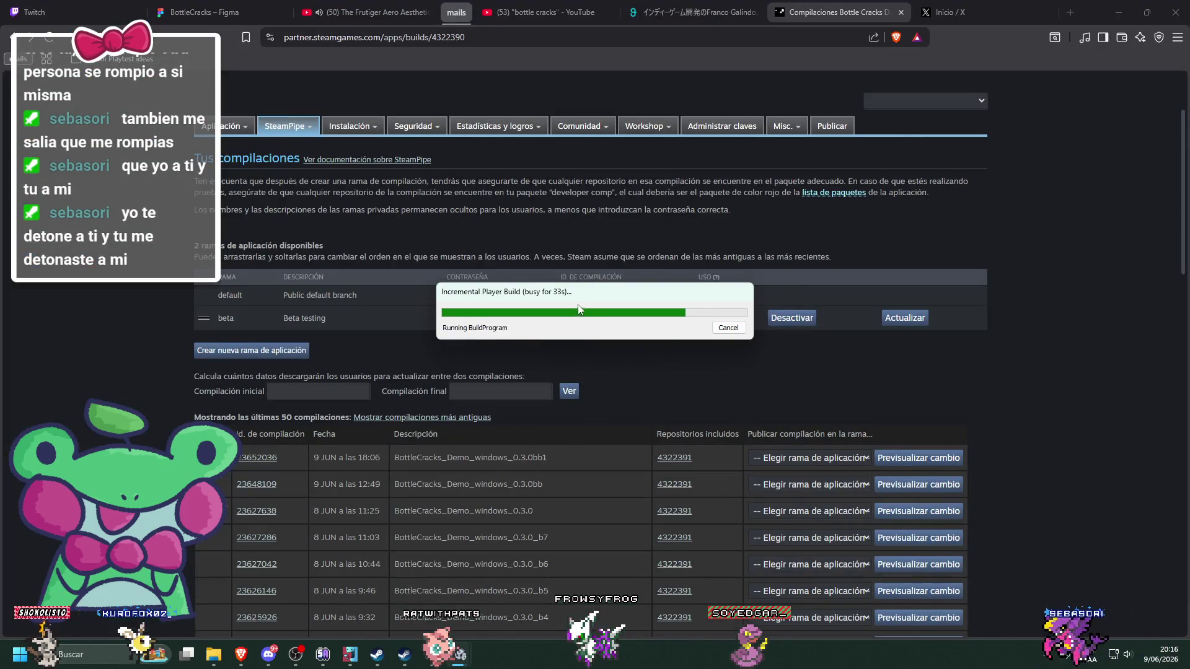
pyautogui.press('super')
pyautogui.write('h')
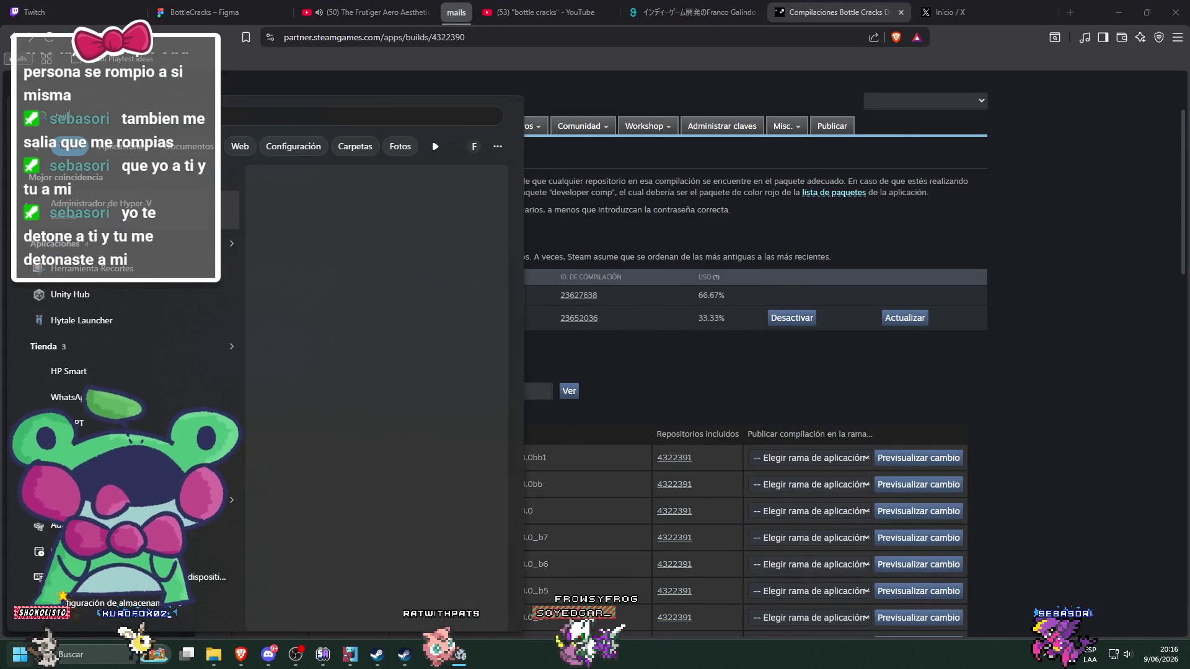
pyautogui.press('Escape')
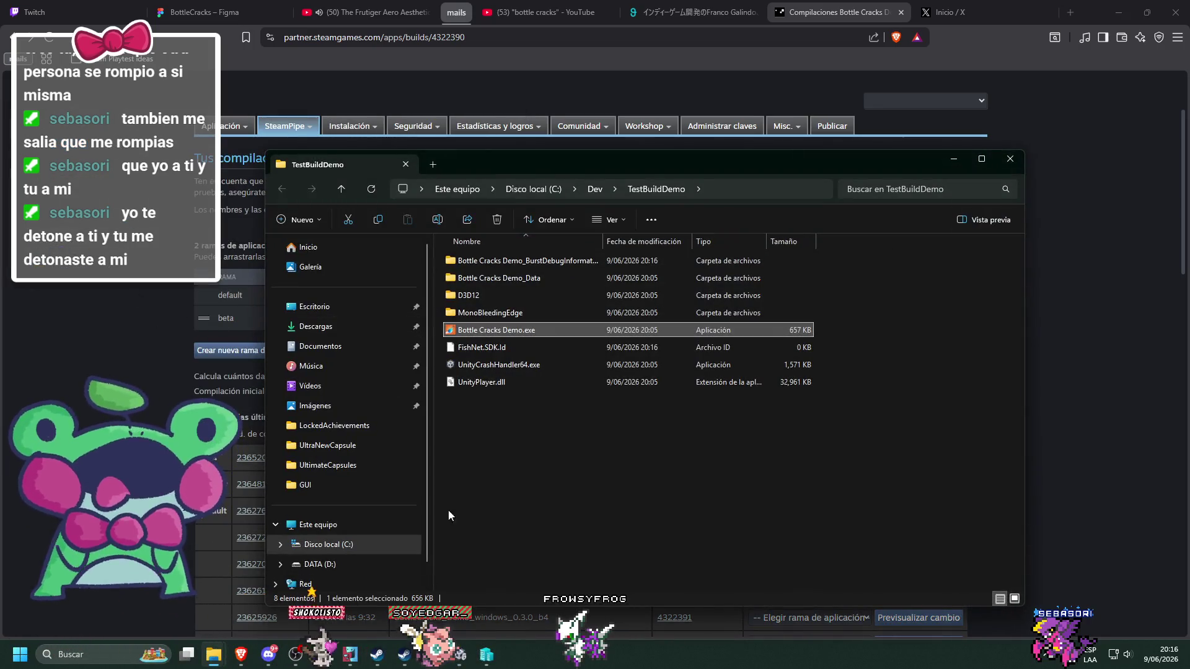
# Delete the Bottle Cracks Demo_BurstDebugInformation folder from TestBuildDemo, then return to Steamworks.
pyautogui.click(350, 654)
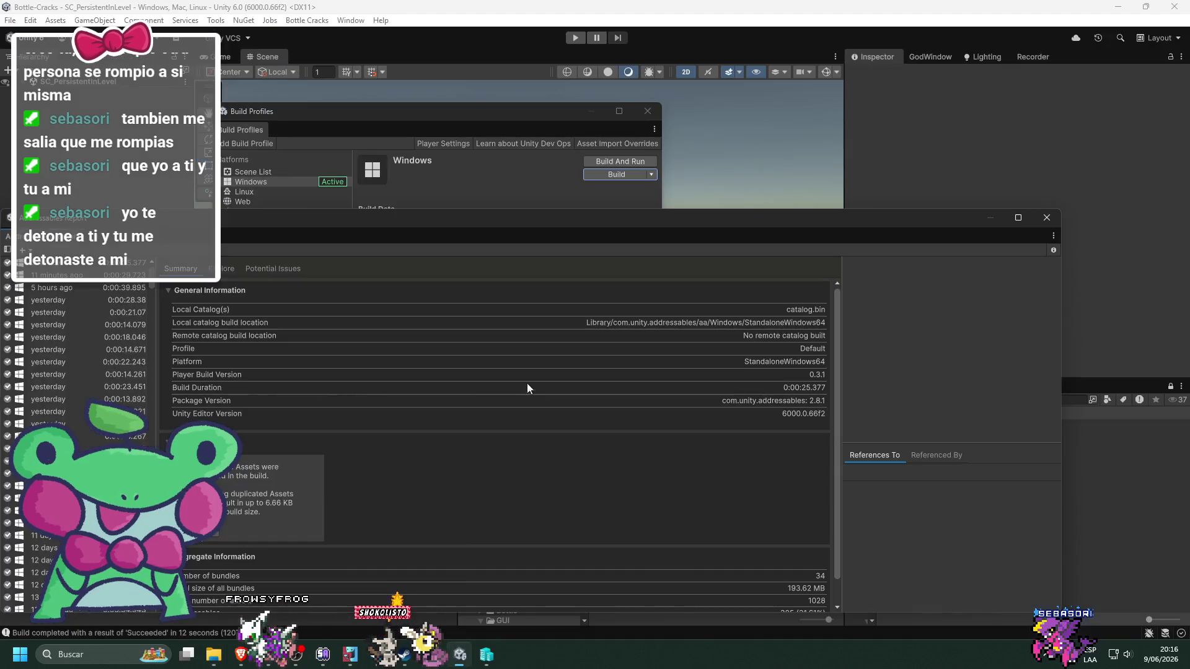
pyautogui.hotkey('alt', 'Tab')
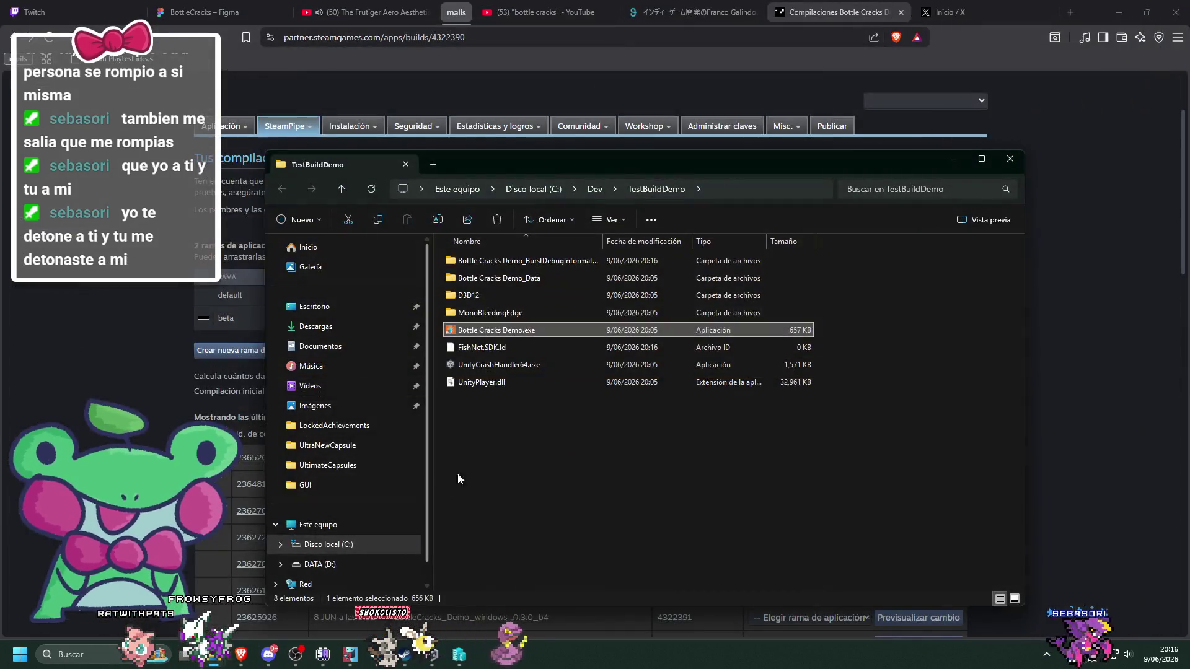
pyautogui.click(569, 262)
pyautogui.press('Delete')
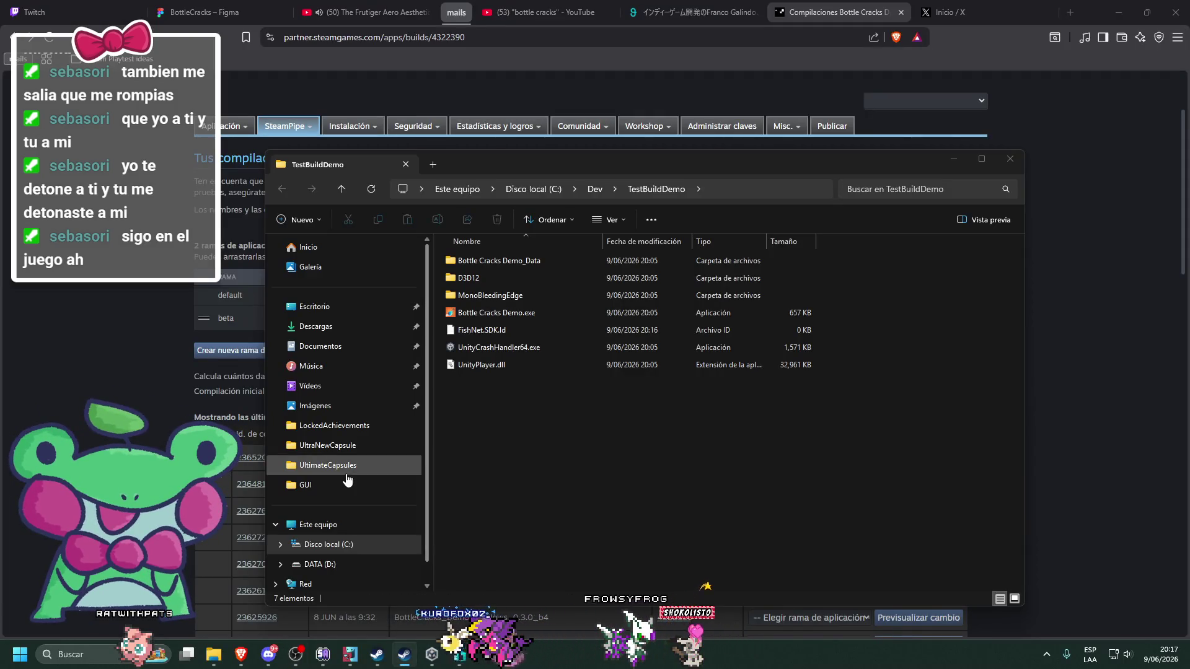
pyautogui.hotkey('alt', 'Tab')
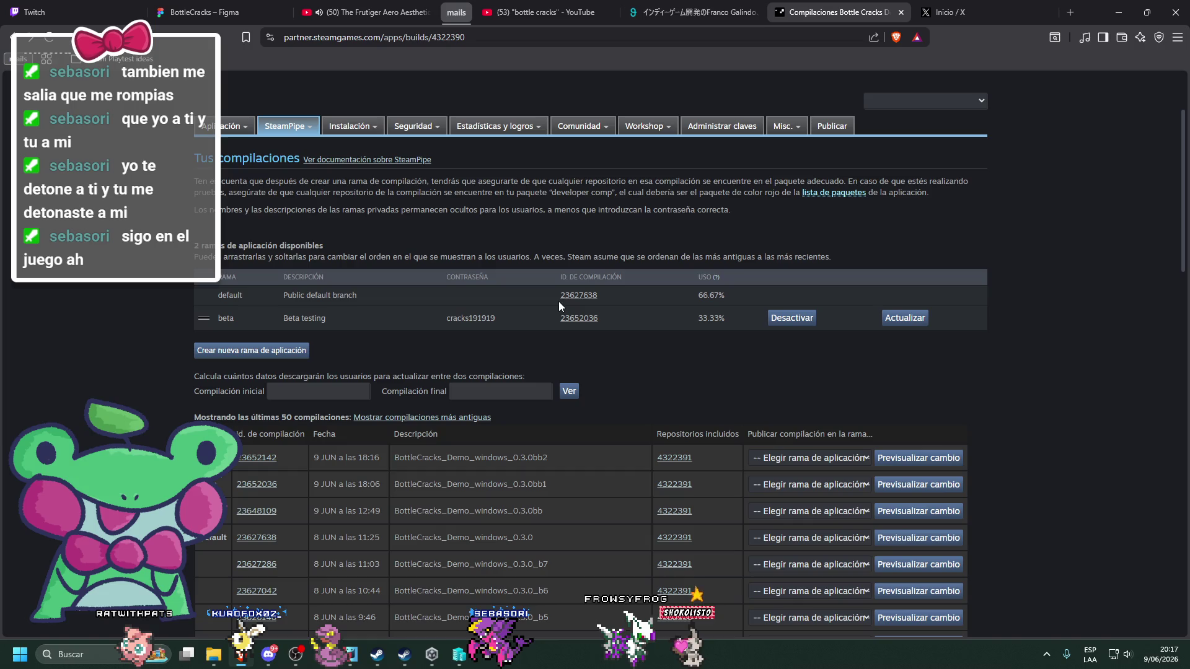
# Set build 23652142 live on the beta branch.
pyautogui.click(770, 508)
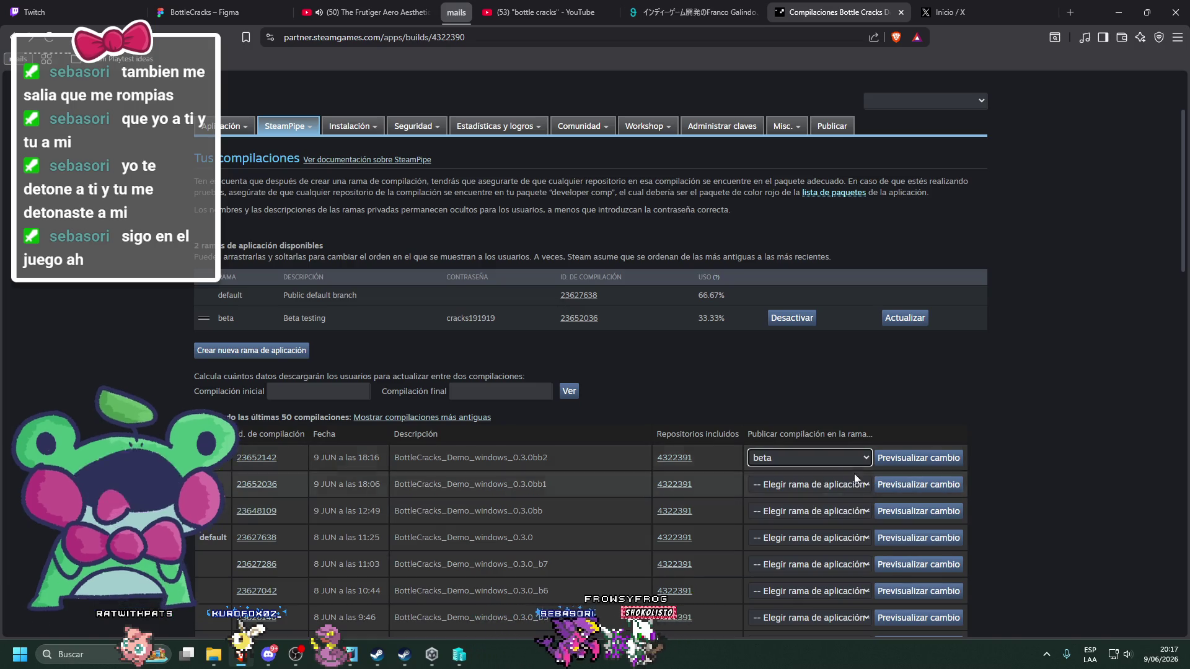
pyautogui.click(880, 457)
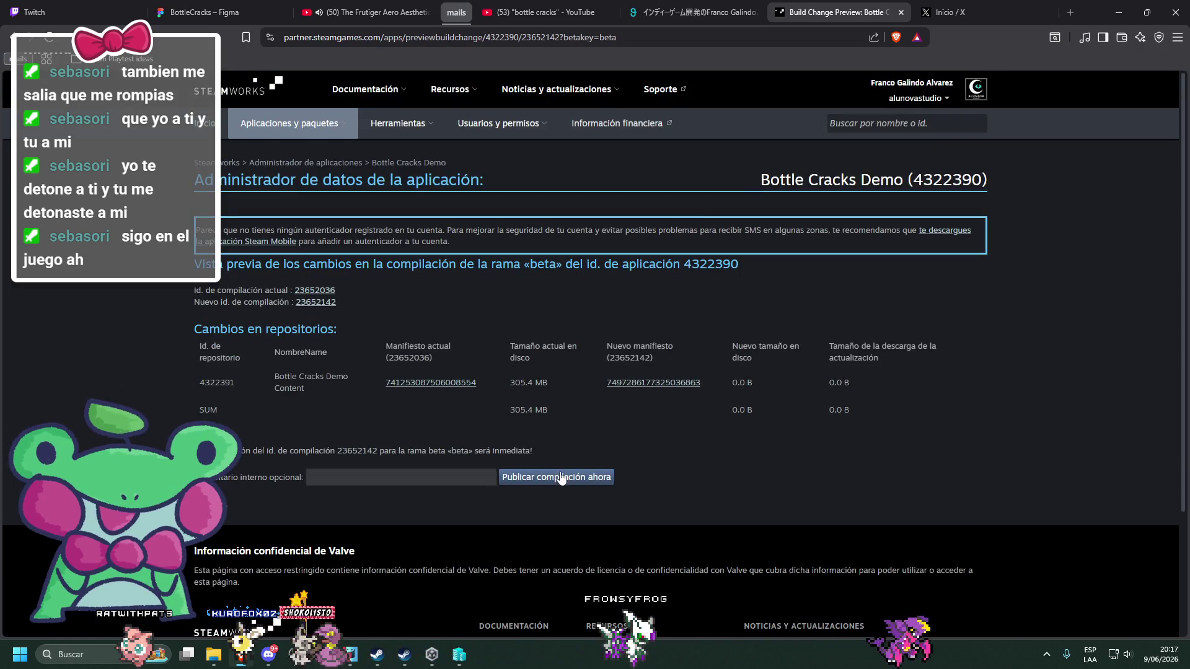
pyautogui.click(549, 479)
pyautogui.click(638, 114)
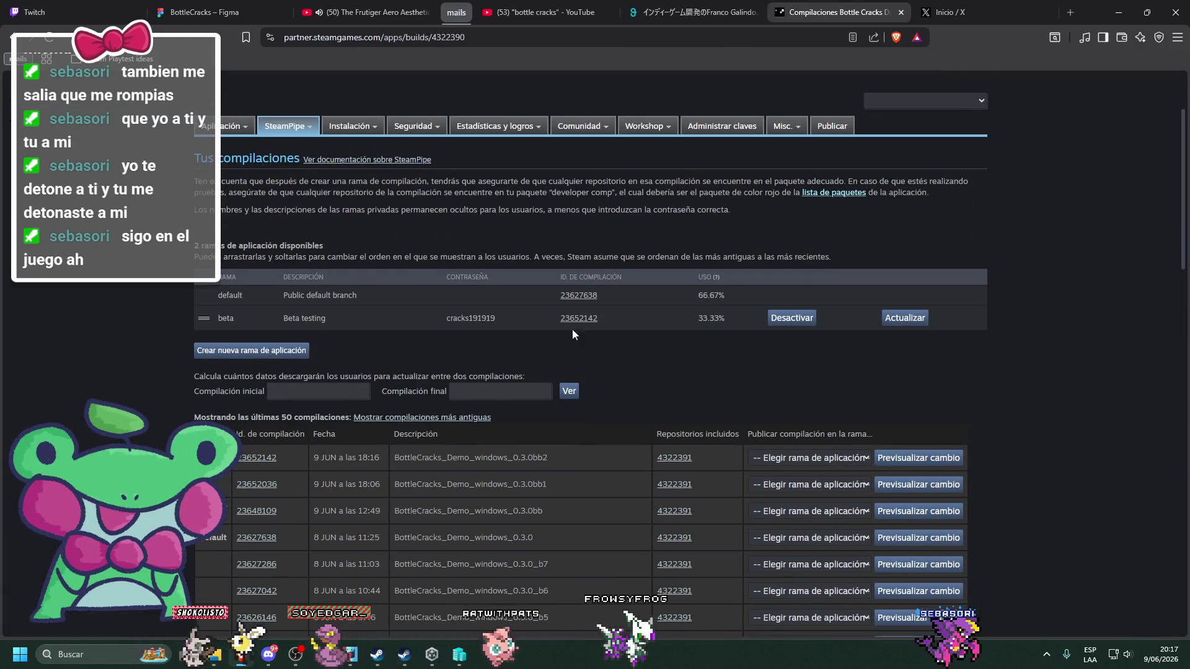
# Publish the app's pending changes to Steam using the STEAMWORKS confirmation code.
pyautogui.scroll(2, 843, 215)
pyautogui.click(831, 185)
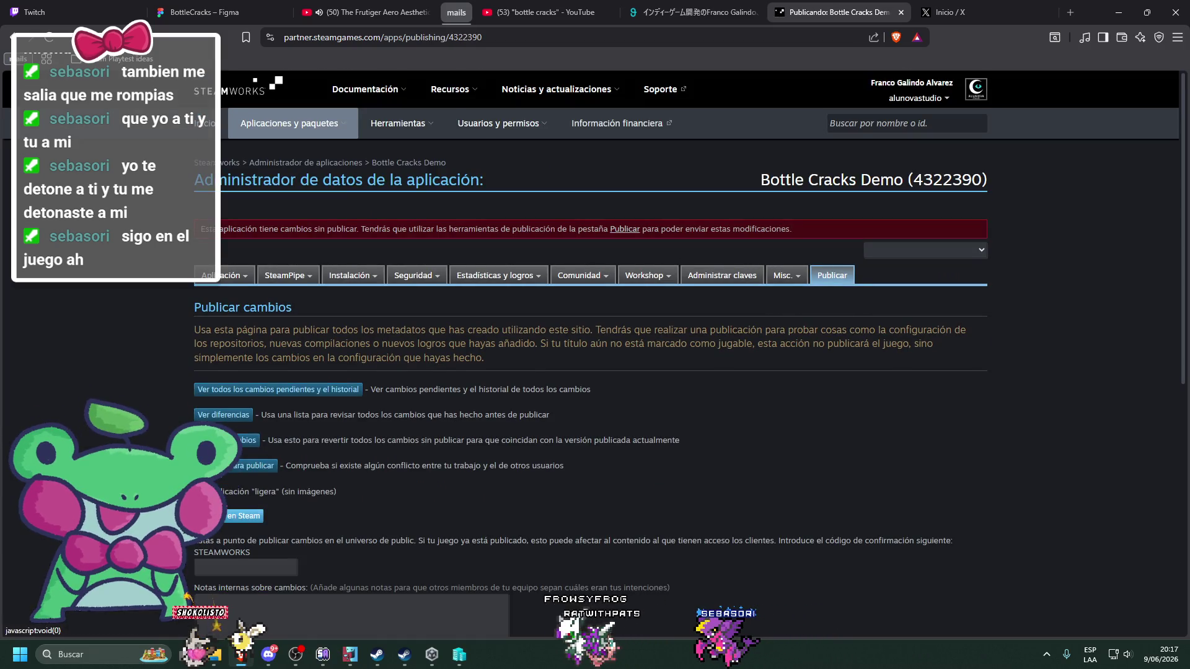
pyautogui.click(267, 595)
pyautogui.scroll(-4, 334, 503)
pyautogui.write('STEAMWORKS')
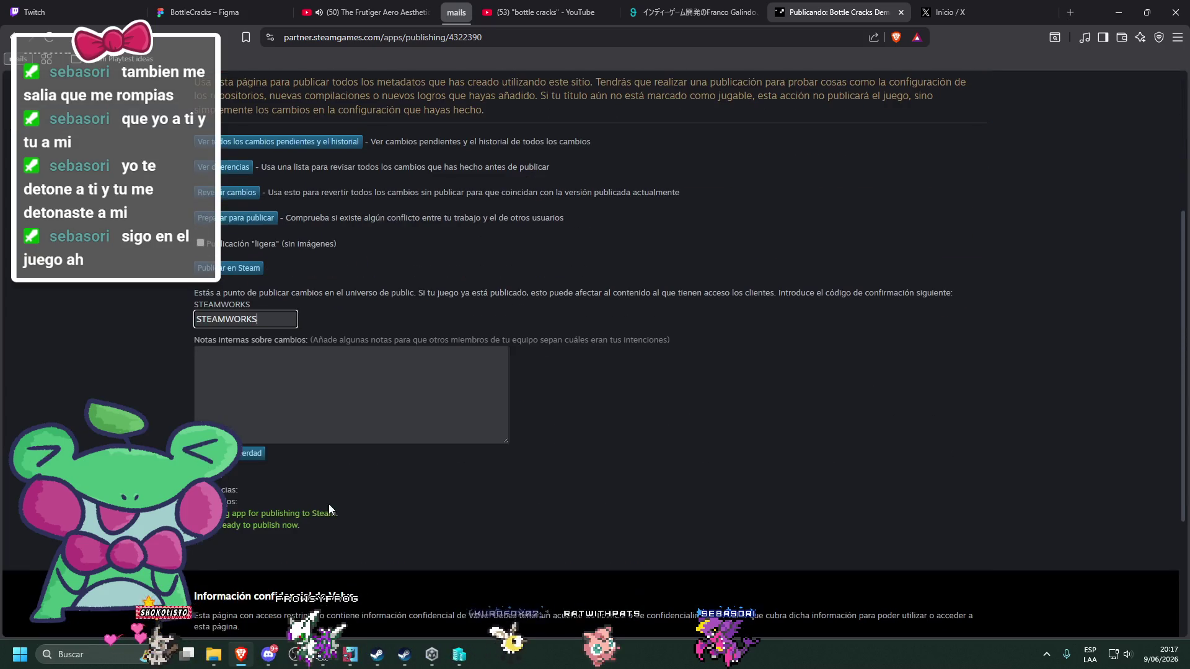
pyautogui.click(245, 453)
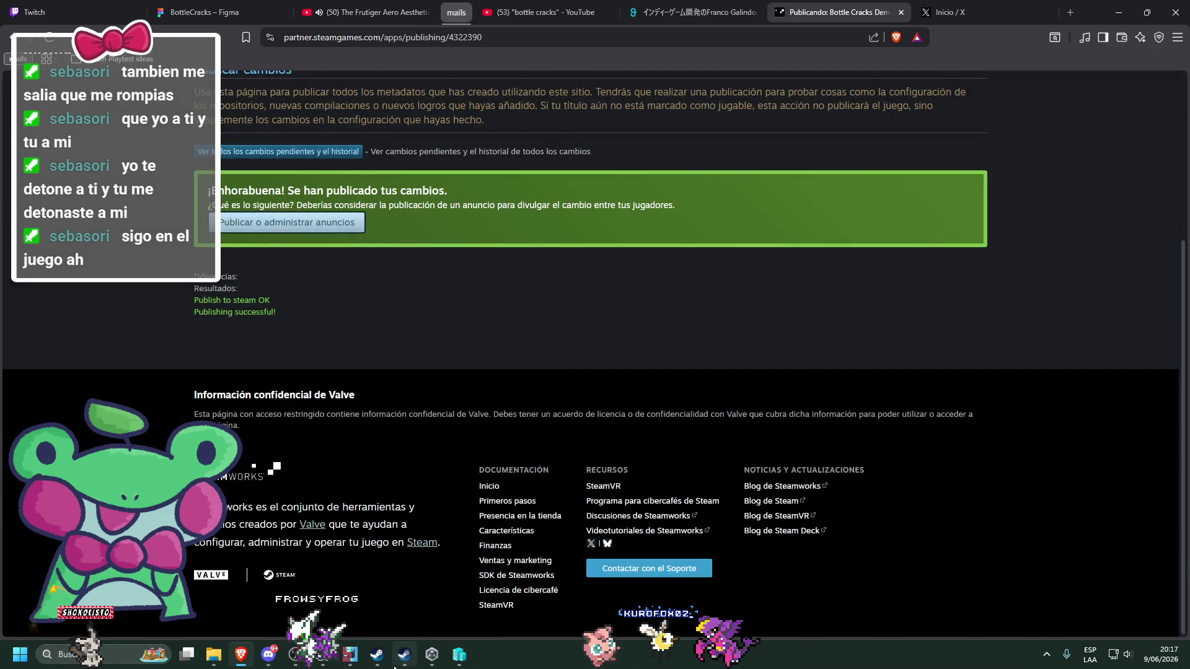
pyautogui.click(459, 655)
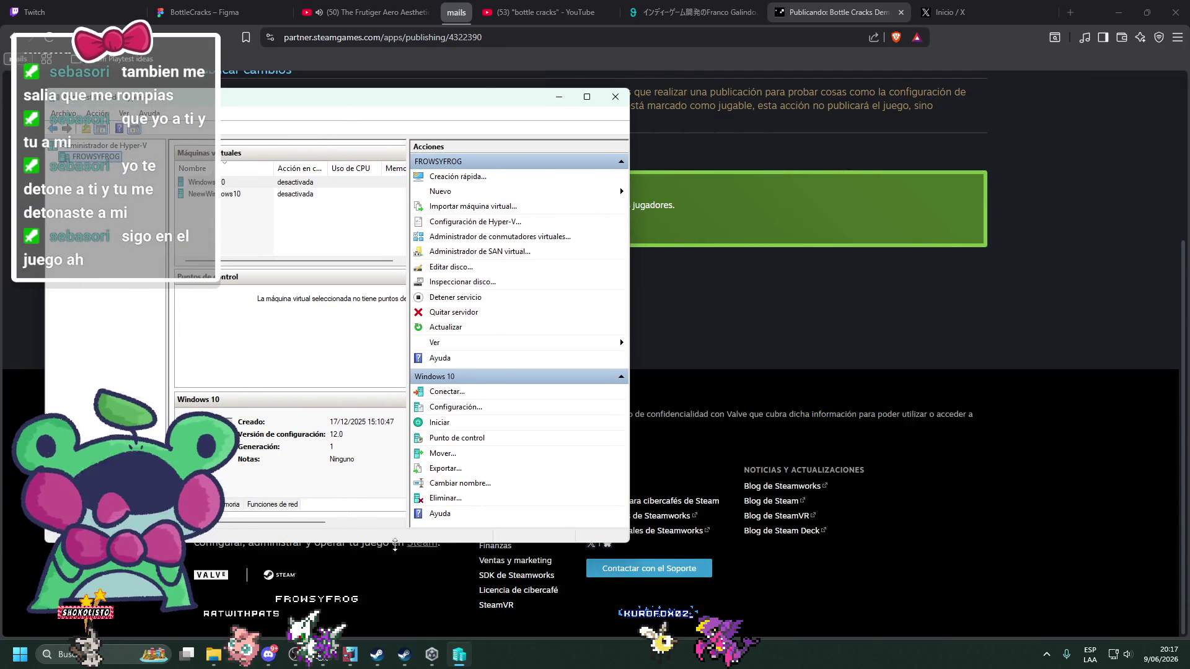
# Launch Bottle Cracks Demo from the Steam library and dismiss the missing-executable error.
pyautogui.moveTo(404, 656)
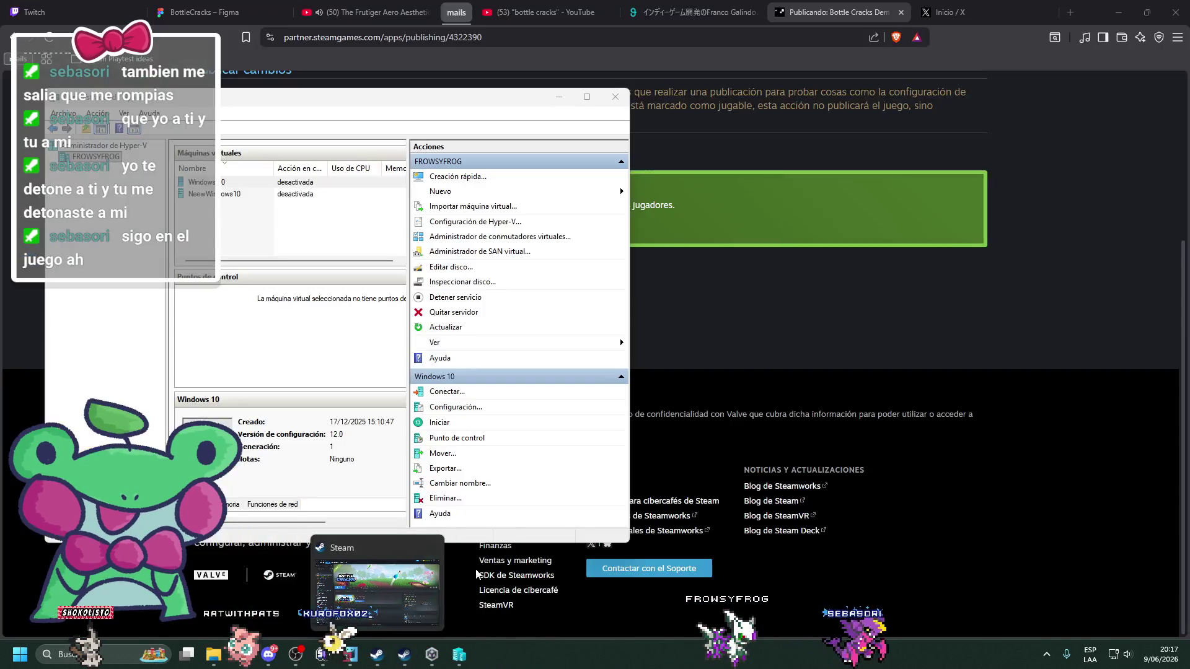
pyautogui.click(310, 589)
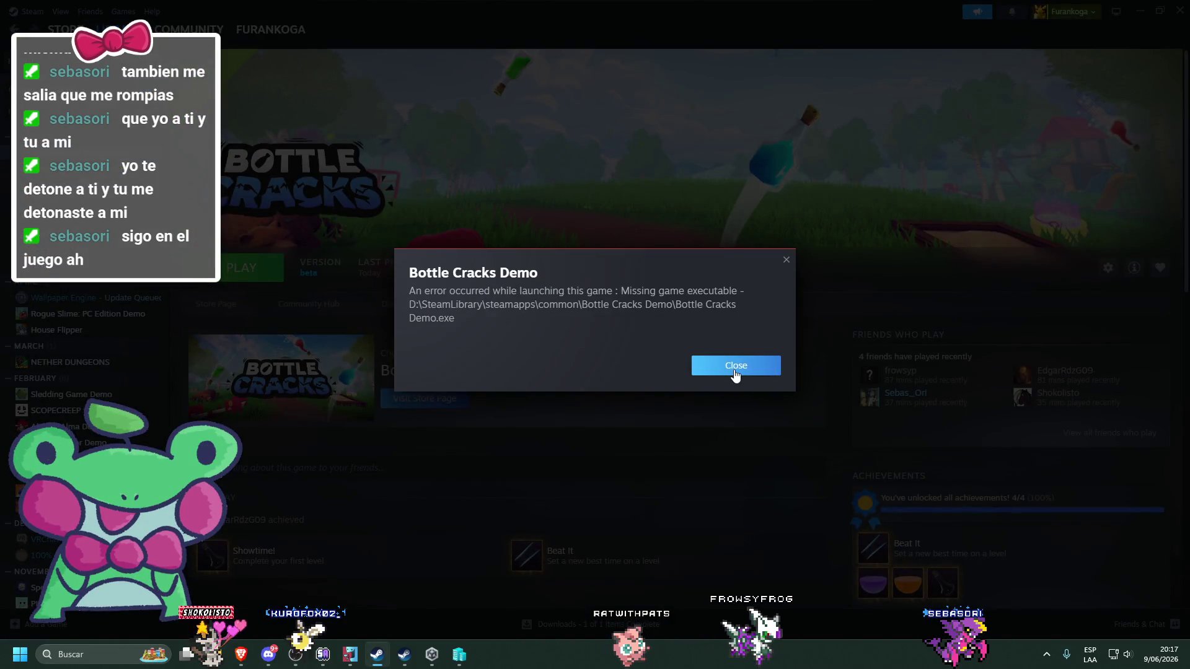
pyautogui.click(735, 365)
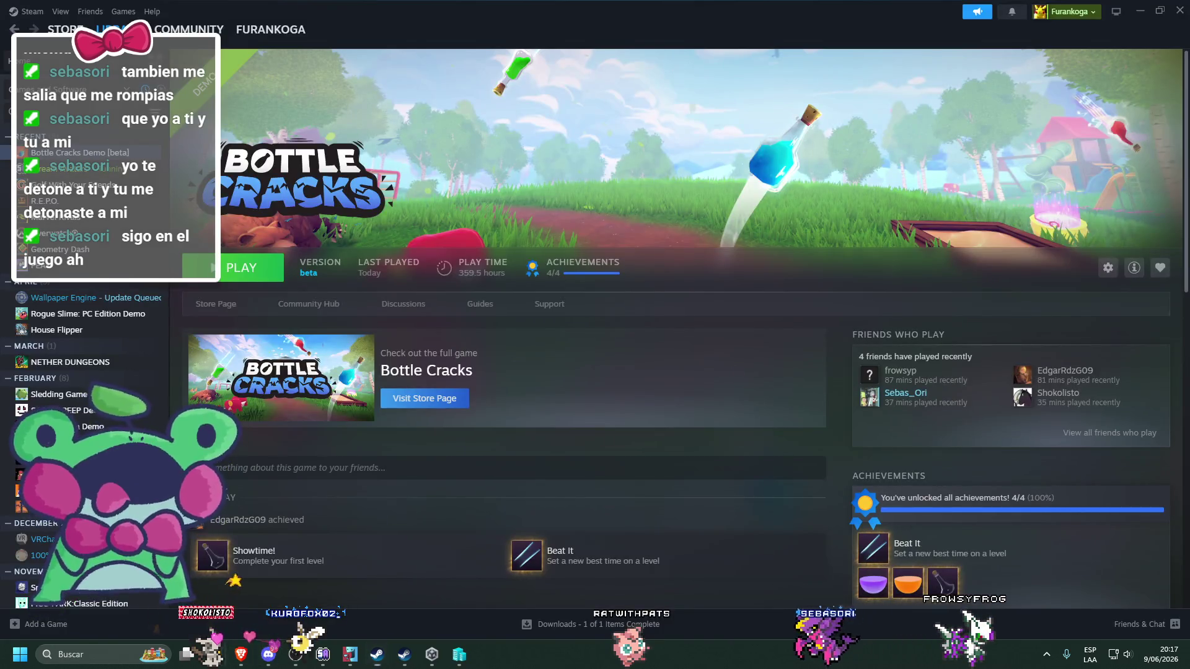
# Refresh the TestBuildDemo folder listing, relaunch the demo from Steam and dismiss the error again.
pyautogui.moveTo(187, 654)
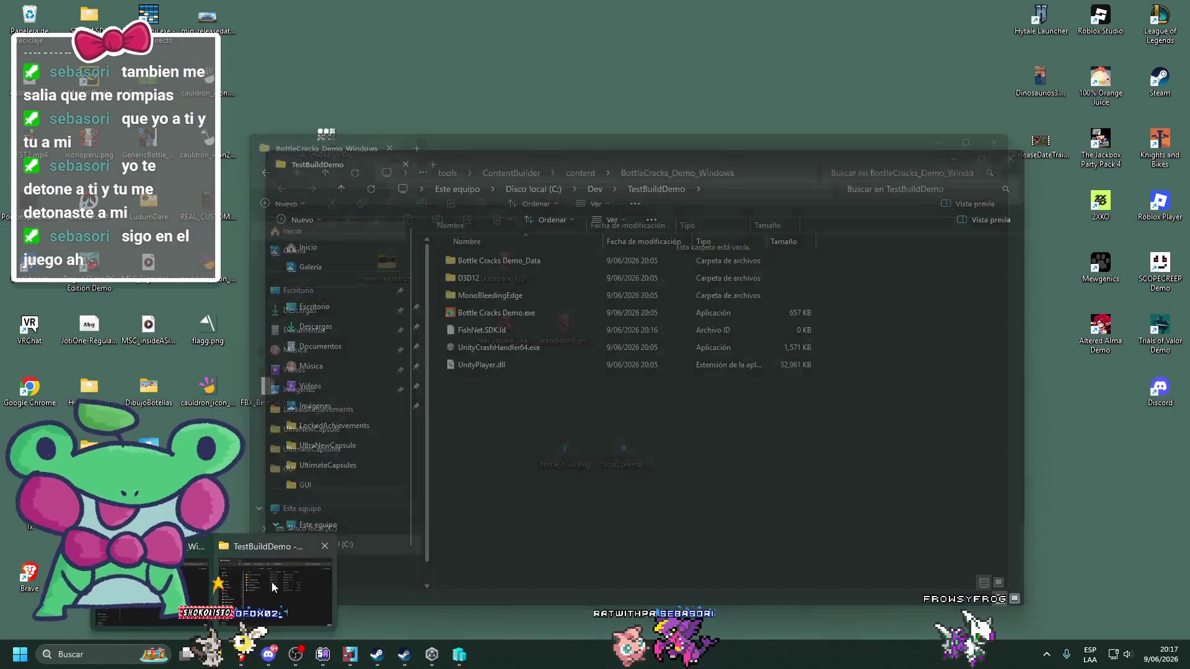
pyautogui.click(276, 585)
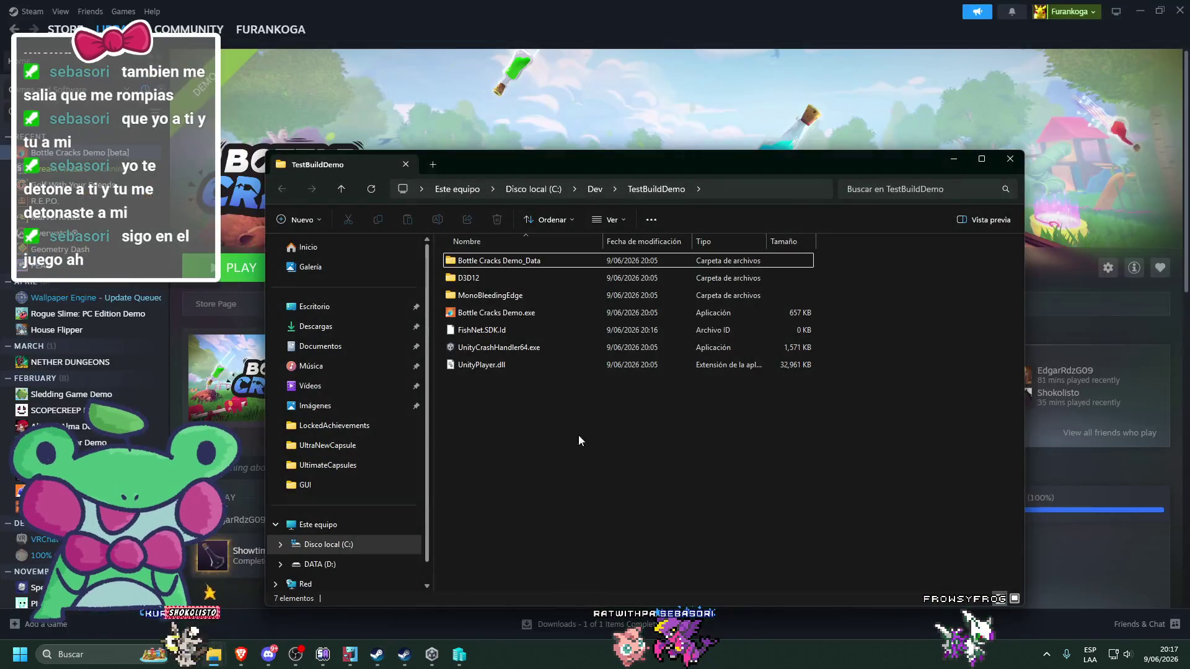
pyautogui.moveTo(526, 455)
pyautogui.mouseDown()
pyautogui.moveTo(581, 271)
pyautogui.moveTo(481, 450)
pyautogui.mouseUp()
pyautogui.rightClick(481, 449)
pyautogui.click(530, 258)
pyautogui.click(263, 282)
pyautogui.click(245, 267)
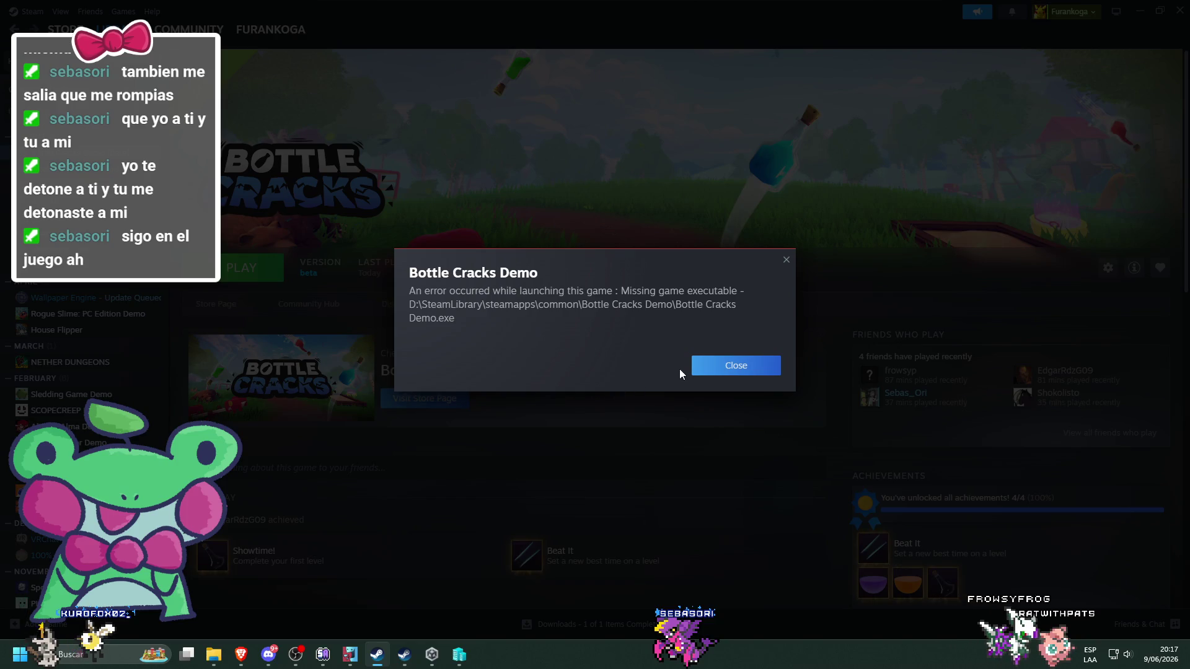
pyautogui.click(727, 366)
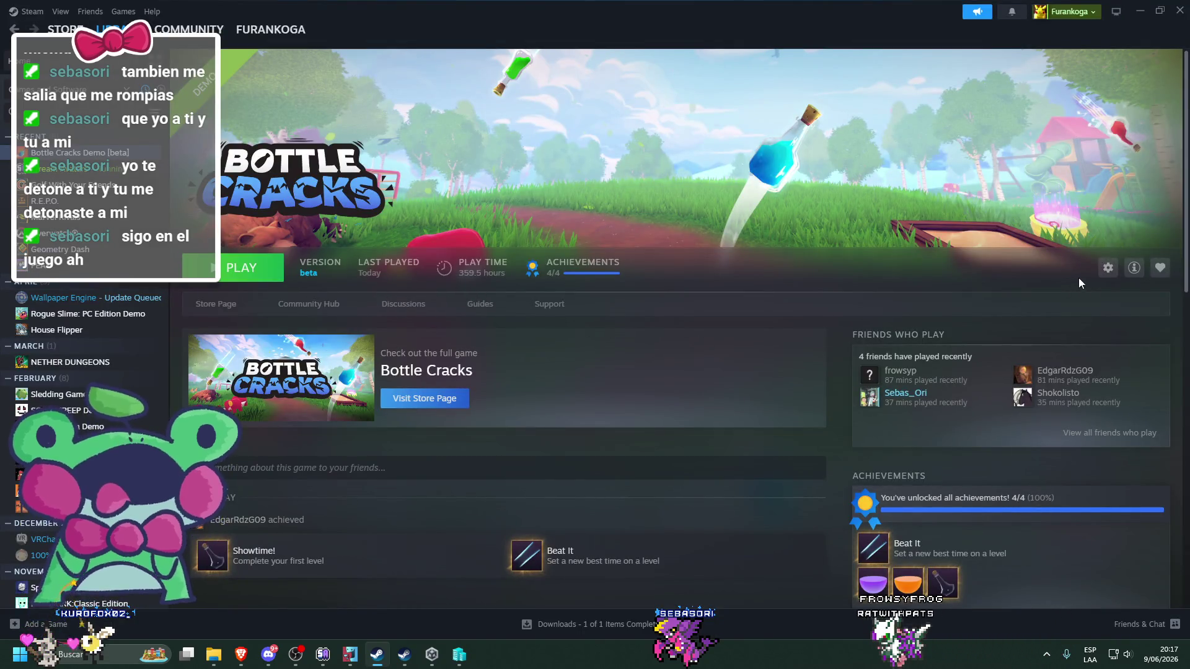
# Open the demo's Properties and browse its settings pages, ending on Installed Files.
pyautogui.click(1107, 268)
pyautogui.click(1117, 352)
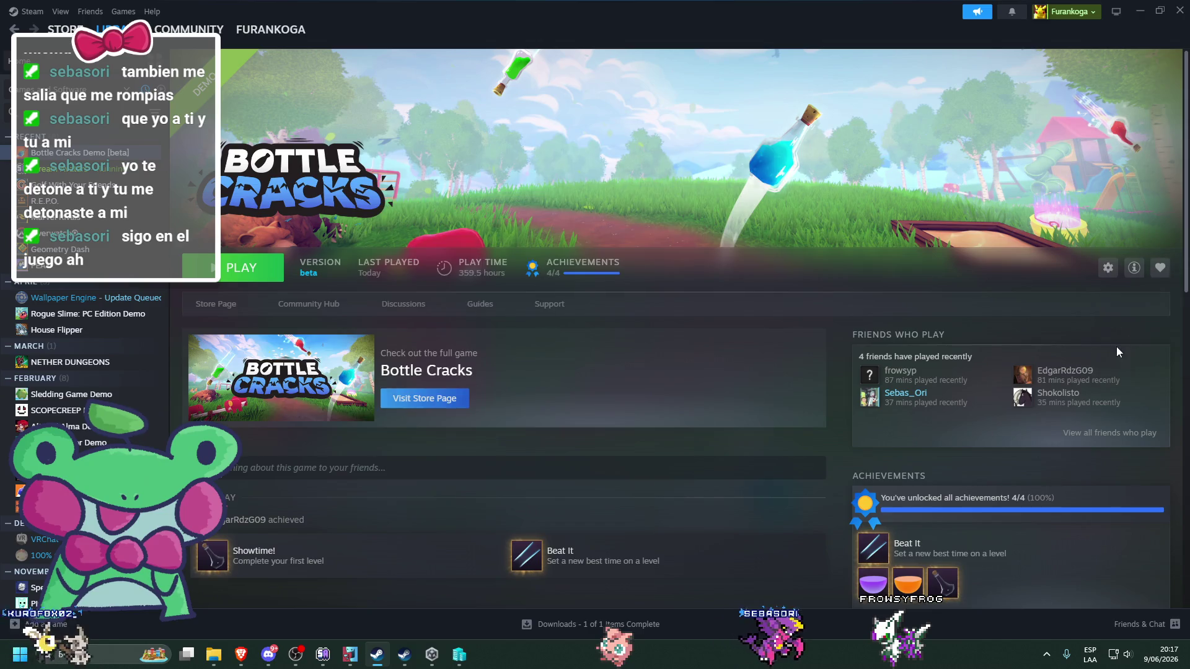
pyautogui.click(380, 257)
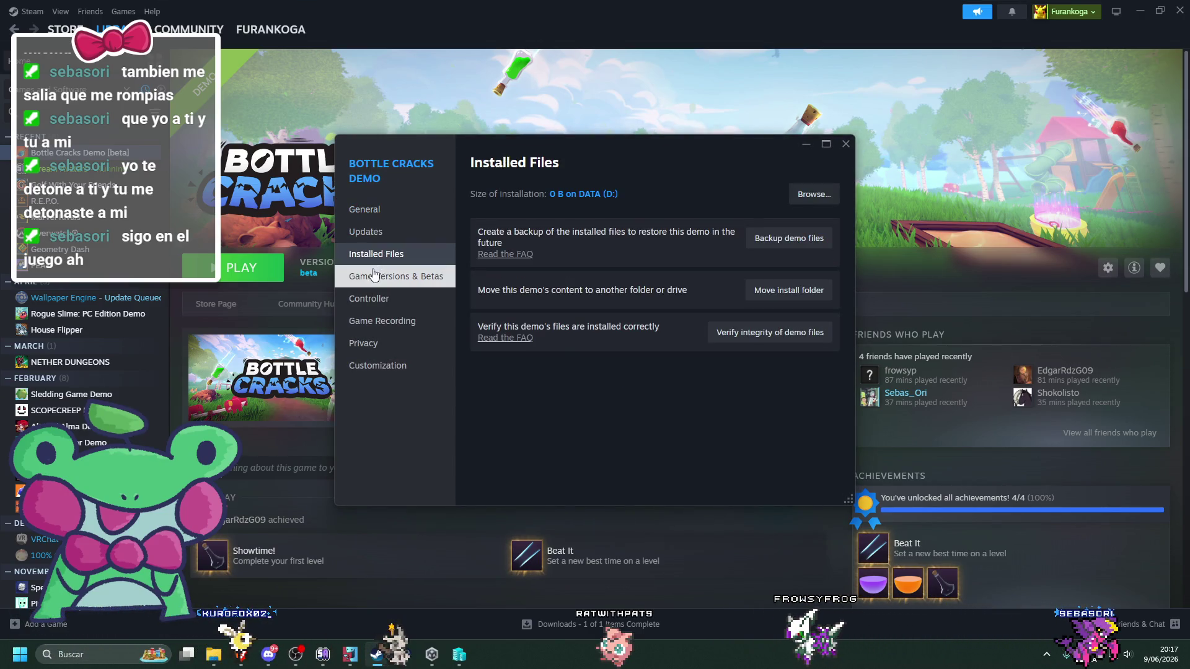
pyautogui.click(378, 276)
pyautogui.click(370, 298)
pyautogui.click(381, 279)
pyautogui.click(375, 365)
pyautogui.click(371, 298)
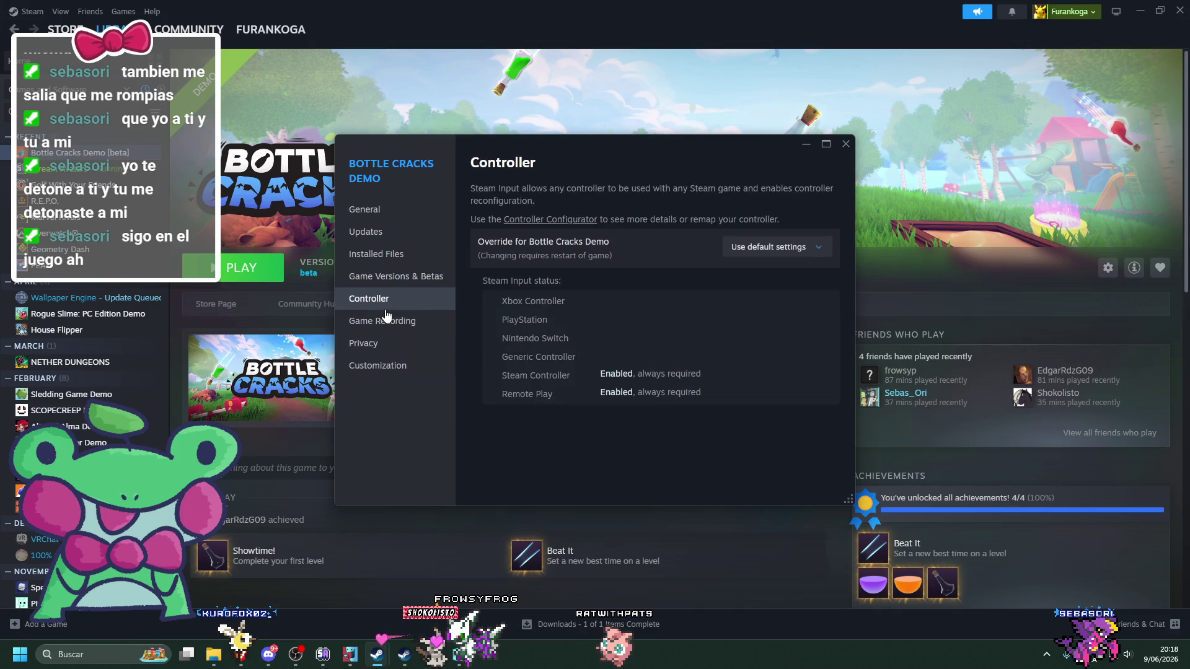
pyautogui.click(402, 277)
pyautogui.click(403, 255)
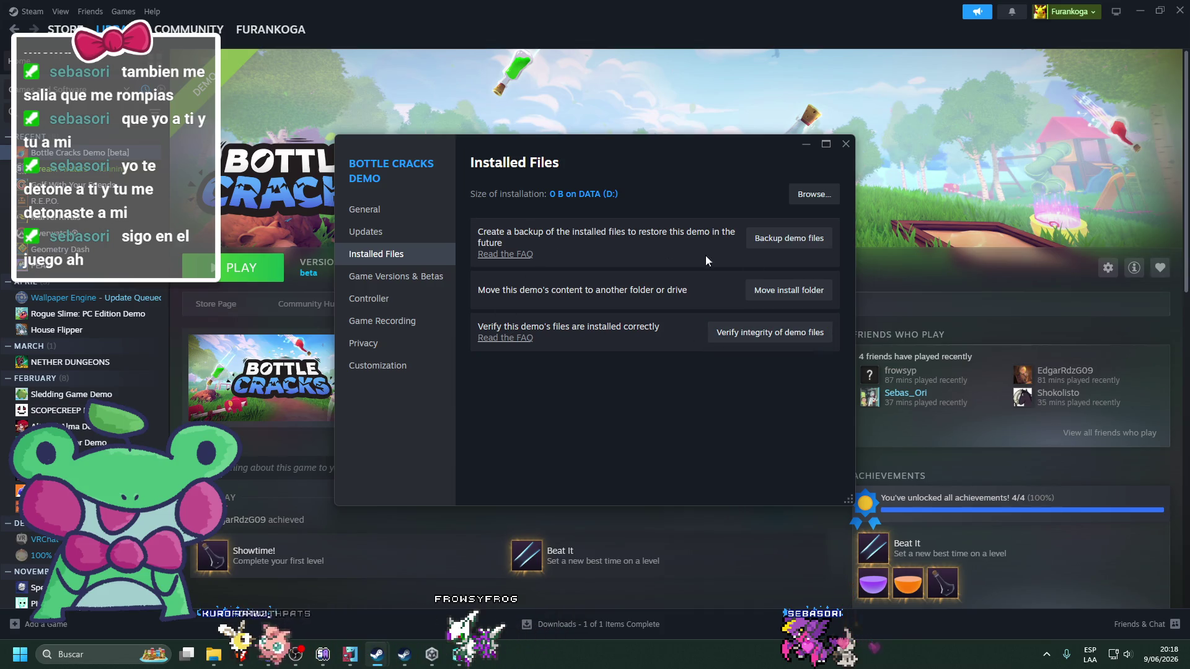
# Inspect the install folder, holding only EmptySteamDepot, then verify the demo's files (0 validated).
pyautogui.click(808, 195)
pyautogui.click(575, 281)
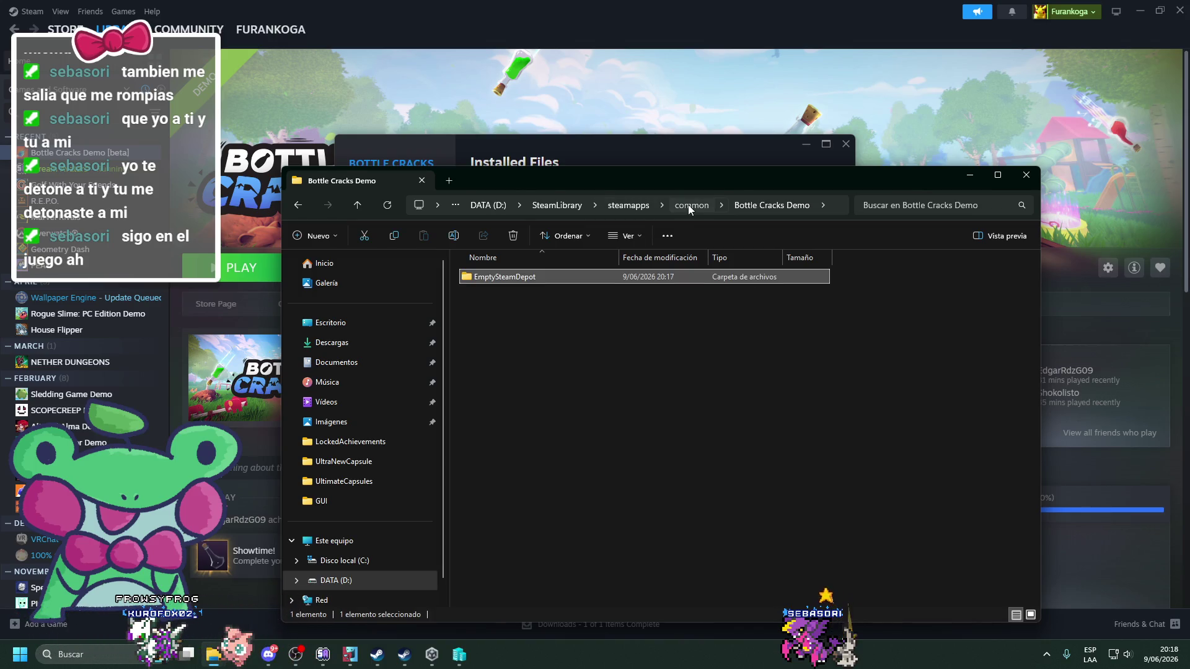
pyautogui.click(690, 207)
pyautogui.click(1024, 176)
pyautogui.click(737, 332)
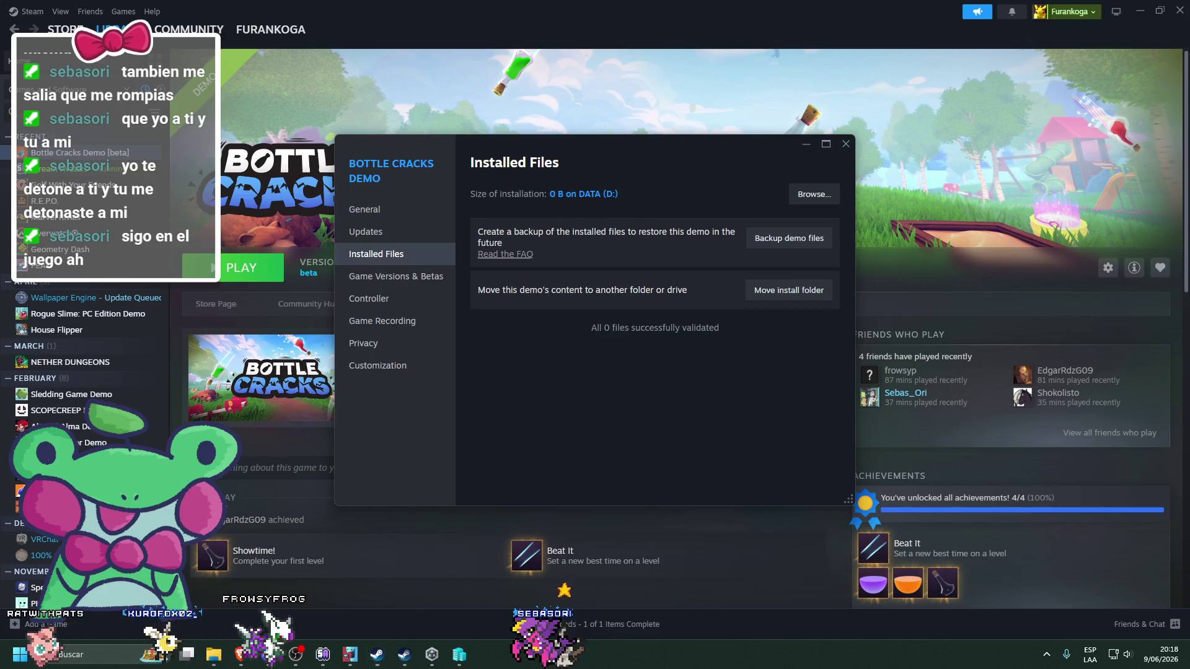
pyautogui.click(214, 655)
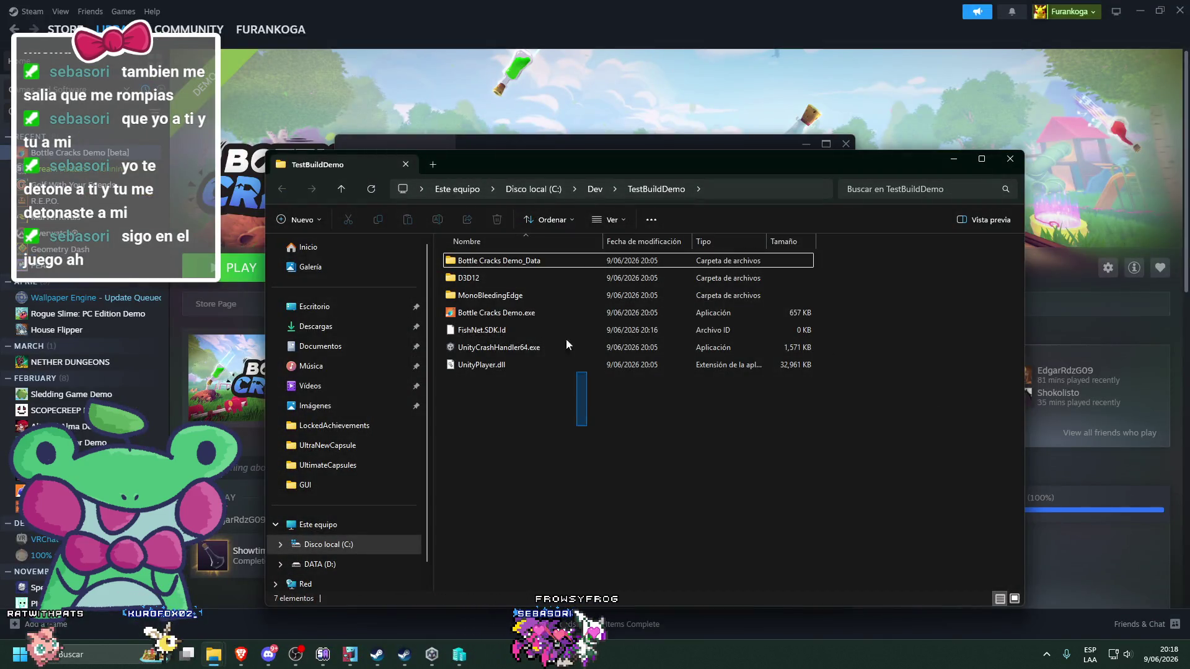
# Copy all seven Bottle Cracks Demo build files from the TestBuildDemo folder.
pyautogui.moveTo(578, 373); pyautogui.dragTo(499, 273)
pyautogui.rightClick(497, 283)
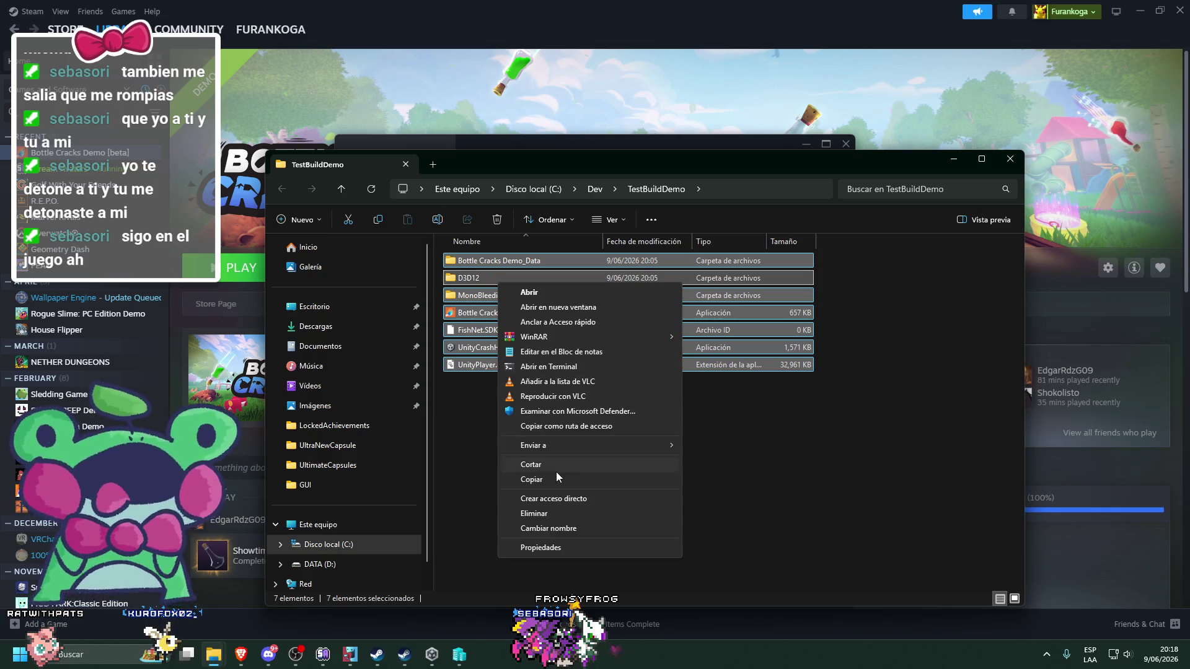
pyautogui.click(551, 478)
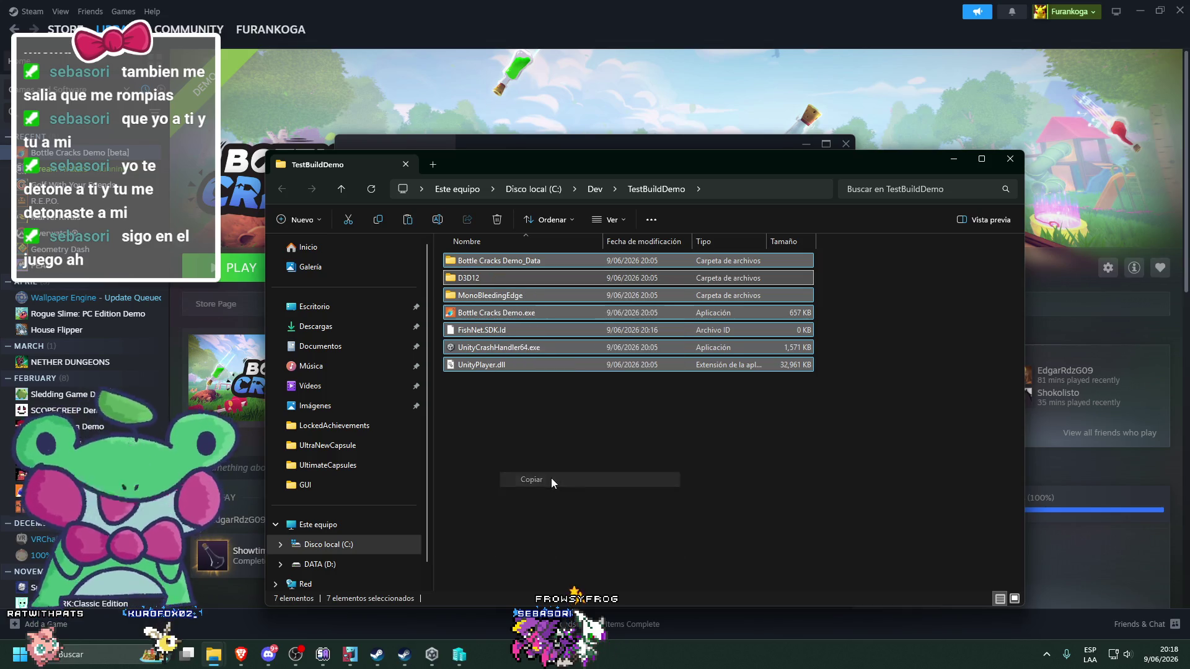
pyautogui.click(352, 466)
pyautogui.click(336, 447)
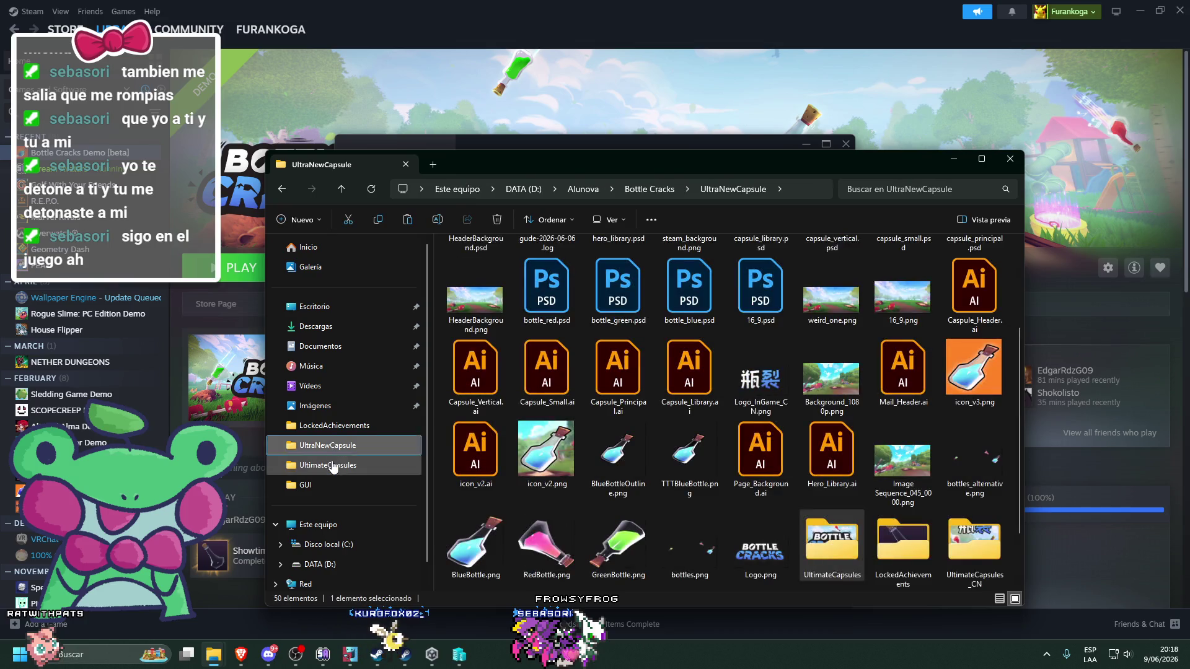
pyautogui.click(333, 466)
pyautogui.click(334, 483)
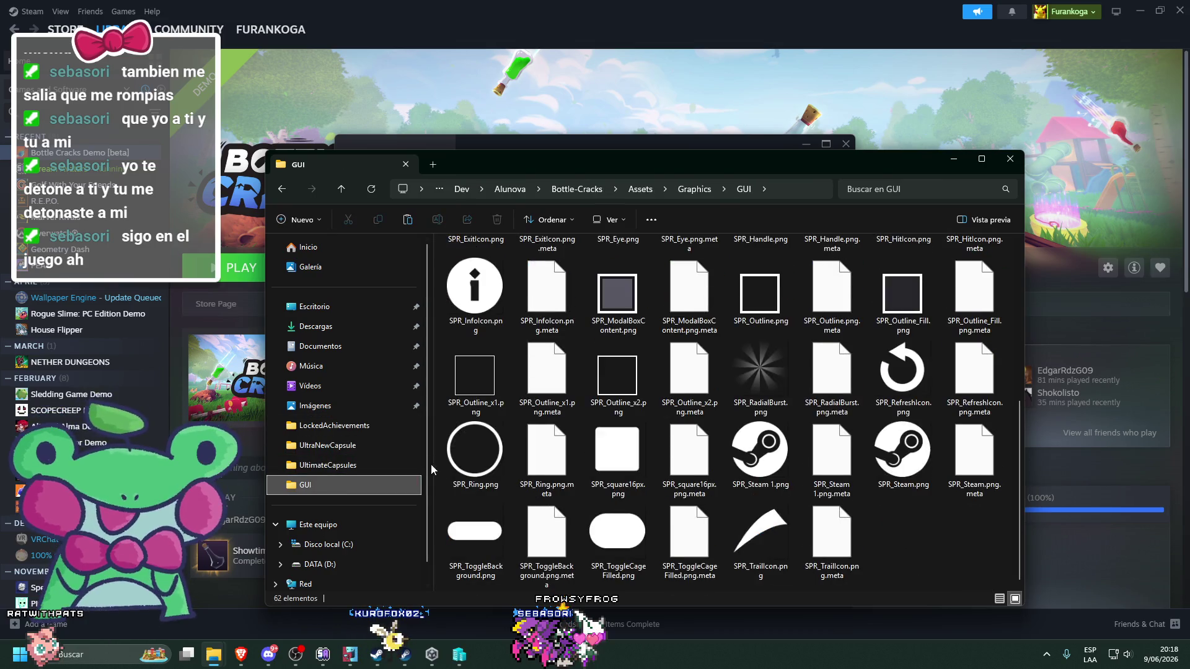
pyautogui.click(321, 542)
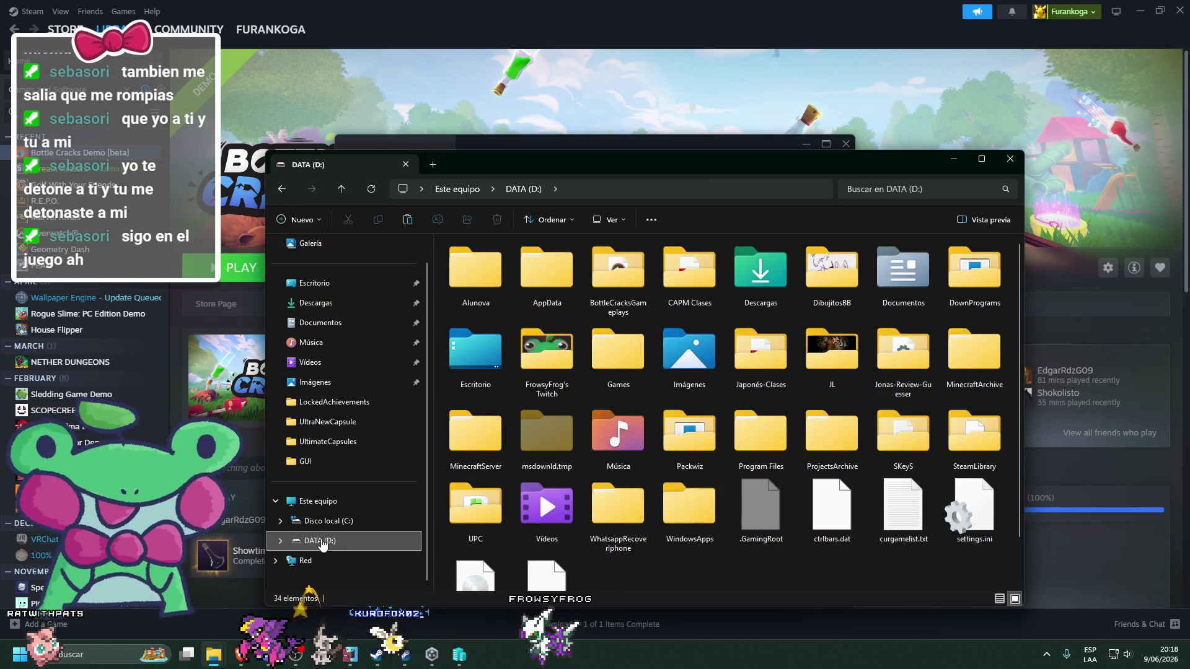
pyautogui.click(348, 284)
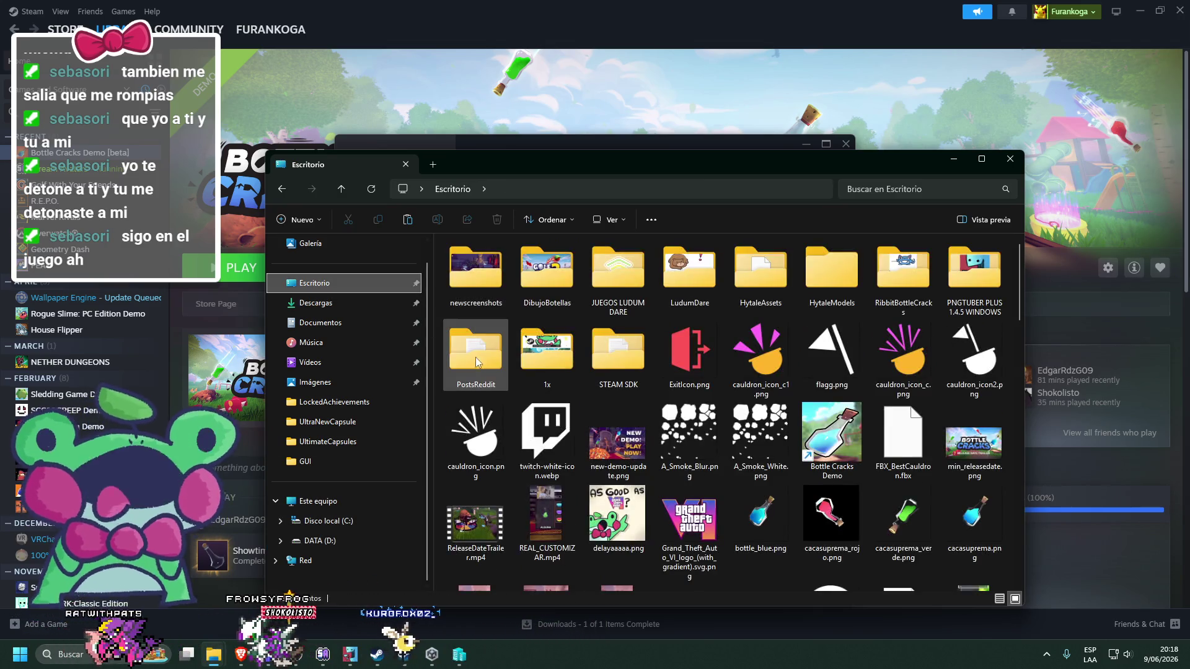
# Paste the build files into STEAM SDK\tools\ContentBuilder\content\BottleCracks_Demo_Windows.
pyautogui.doubleClick(618, 351)
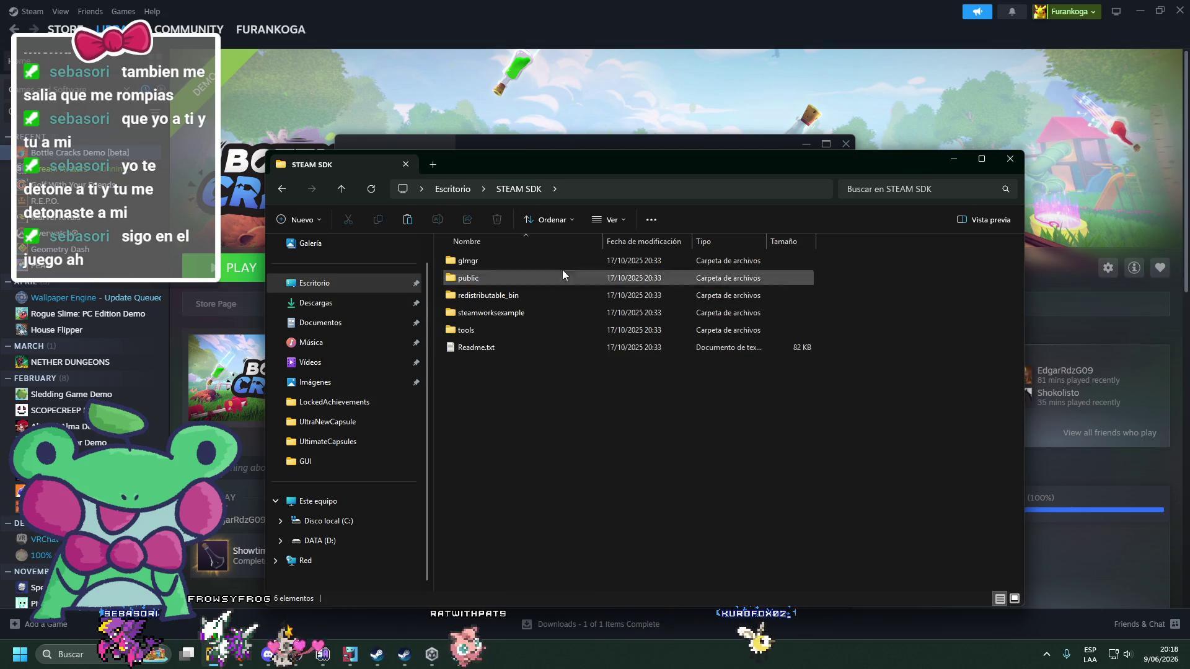
pyautogui.doubleClick(489, 283)
pyautogui.click(519, 189)
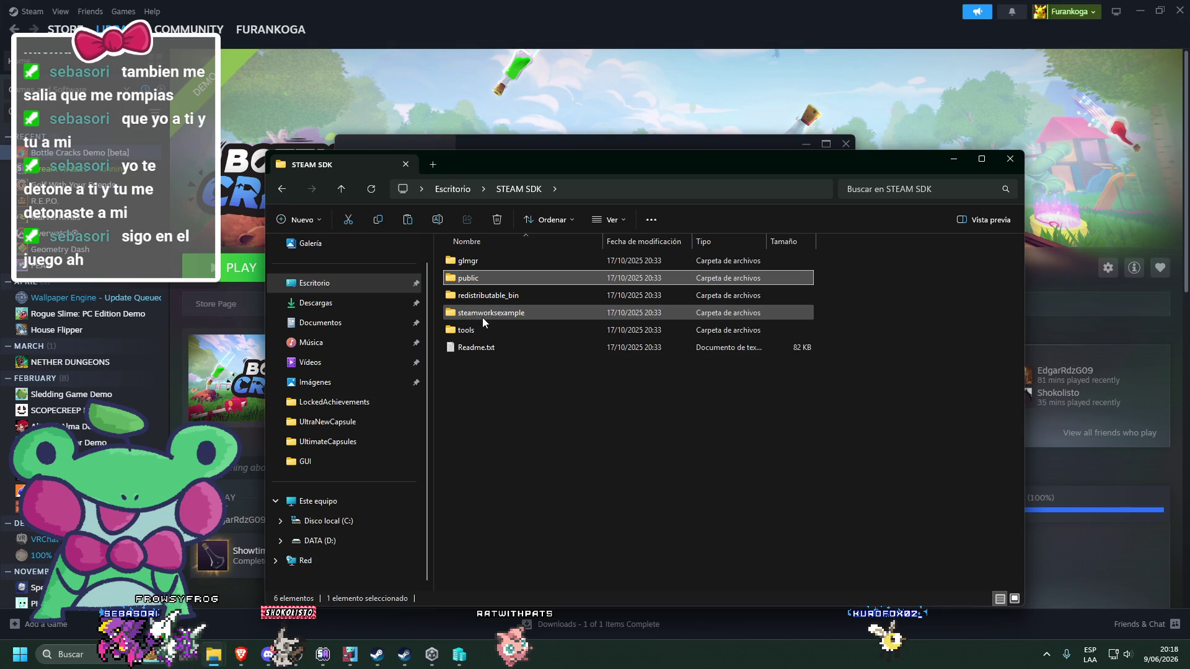
pyautogui.doubleClick(479, 324)
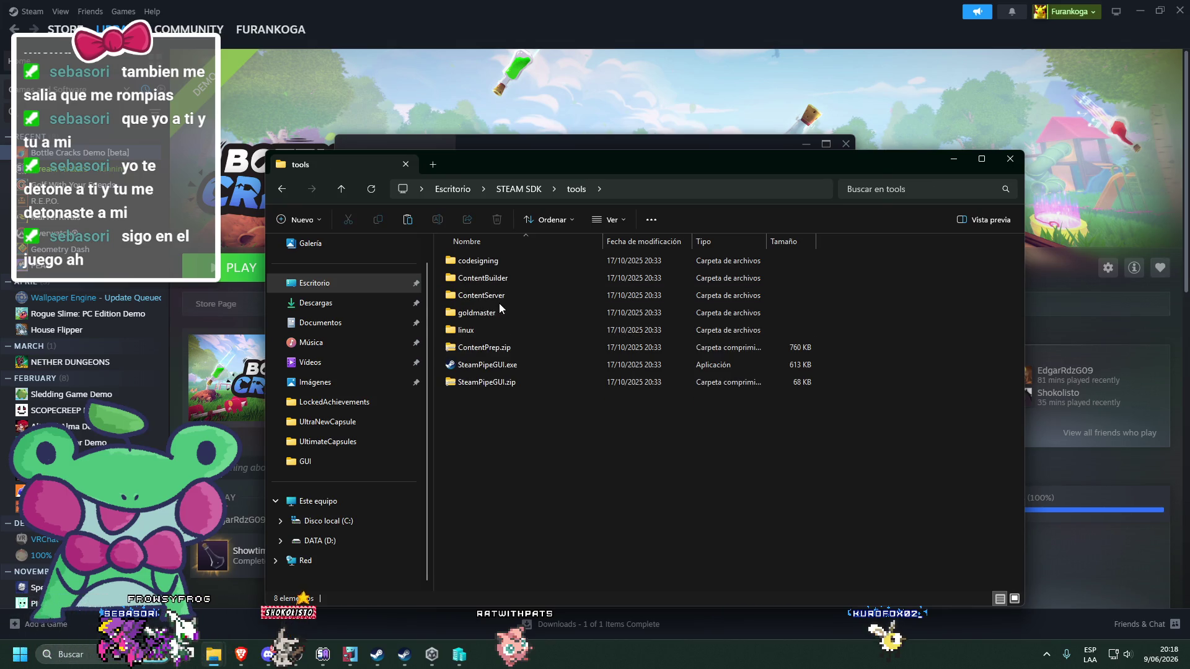
pyautogui.doubleClick(486, 280)
pyautogui.doubleClick(489, 313)
pyautogui.doubleClick(492, 263)
pyautogui.rightClick(506, 393)
pyautogui.click(555, 220)
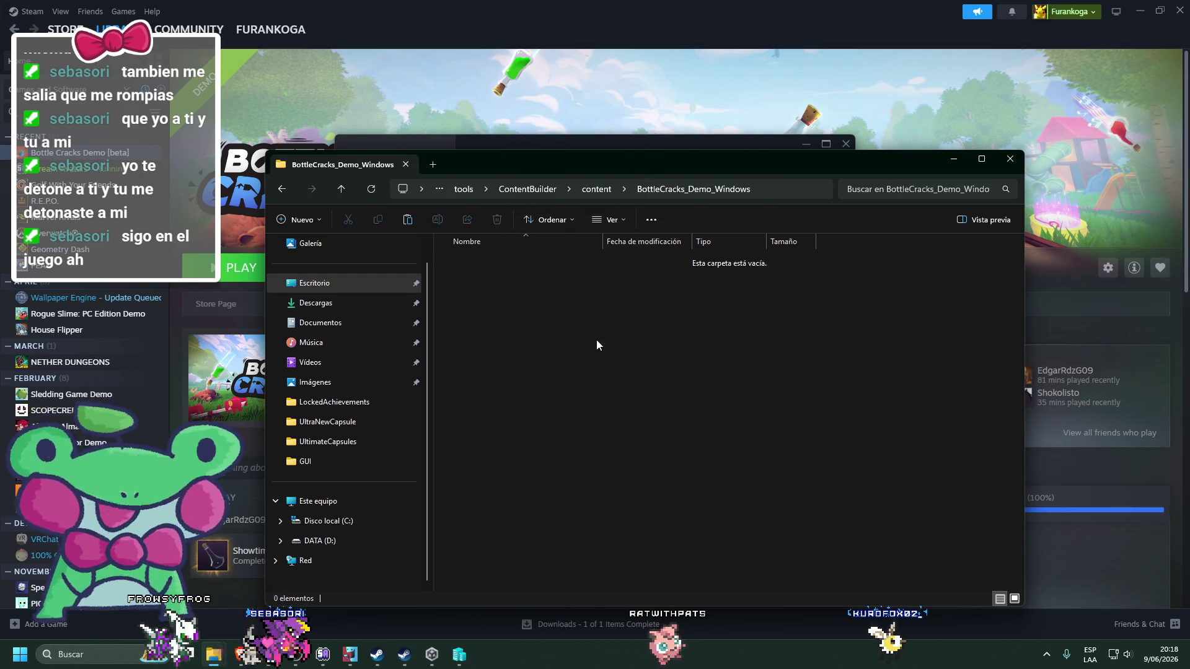
pyautogui.click(578, 390)
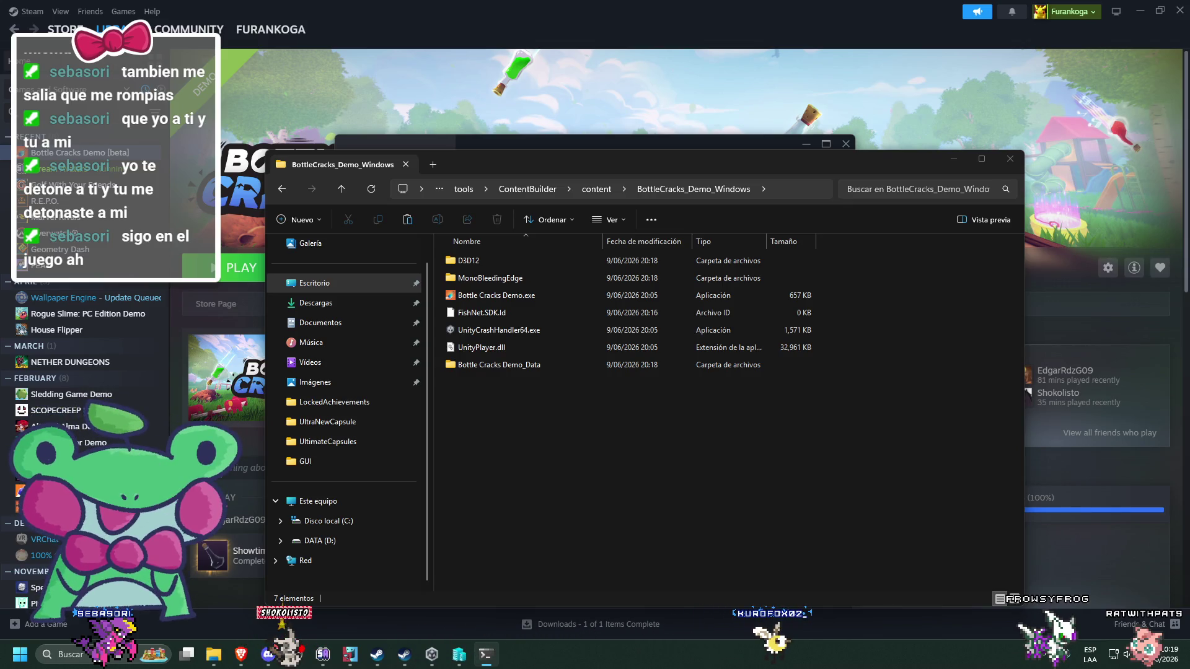
# Return to the Steamworks builds list showing new build 23652168.
pyautogui.click(242, 663)
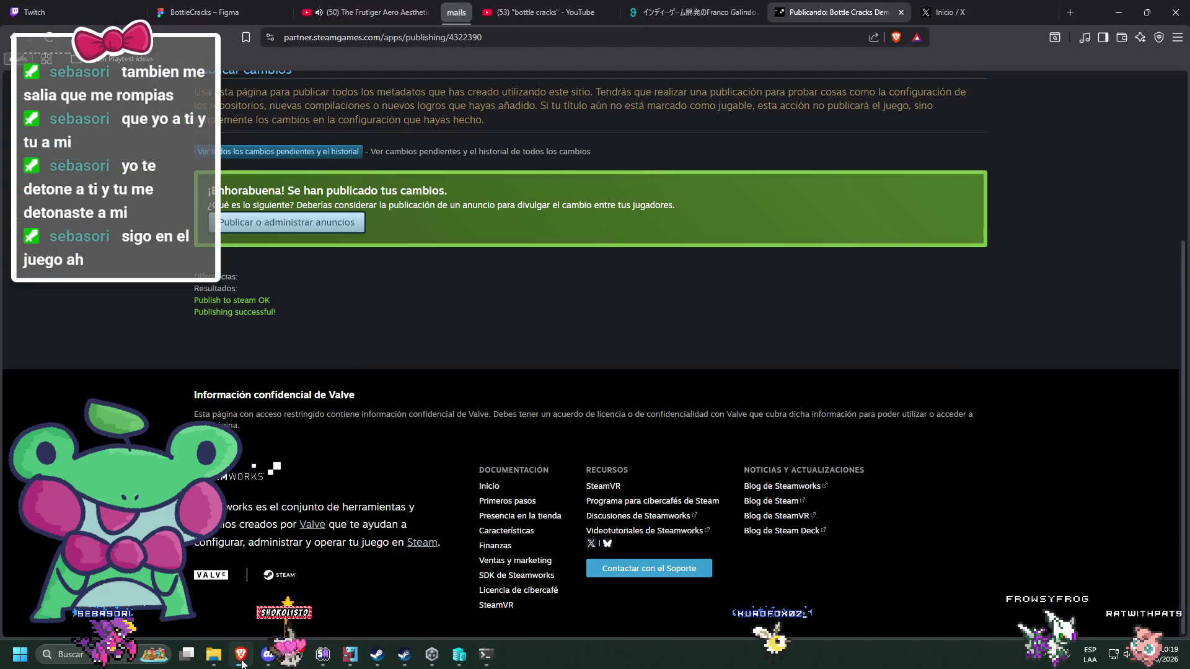
pyautogui.click(12, 37)
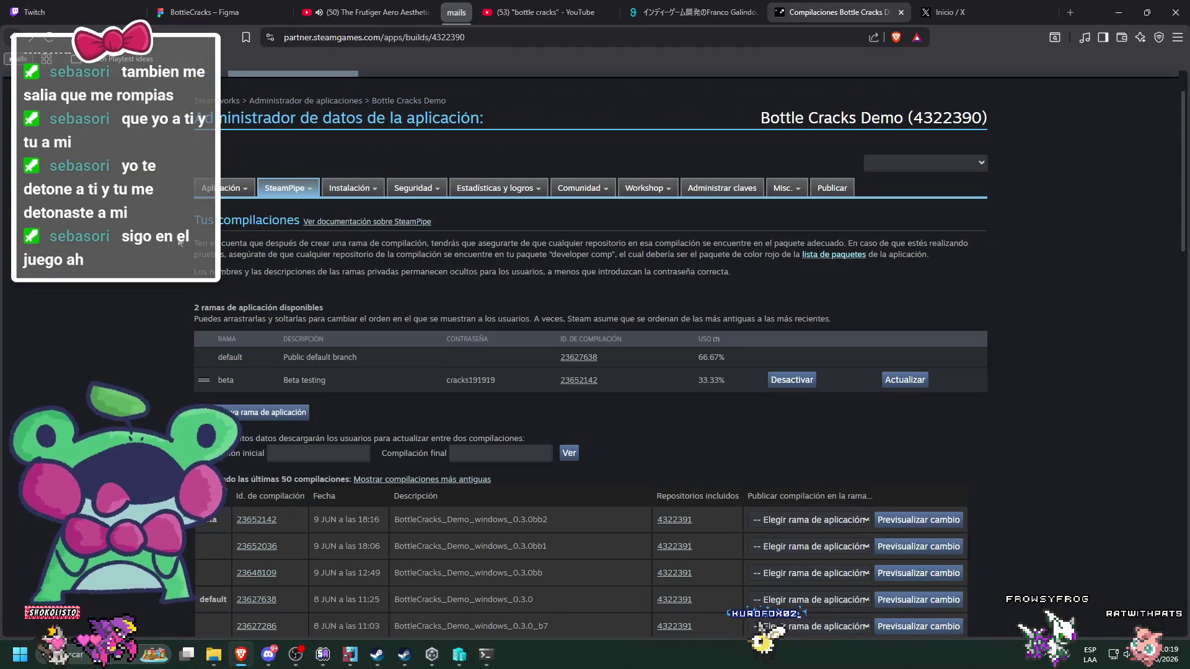
pyautogui.scroll(-1, 20, 366)
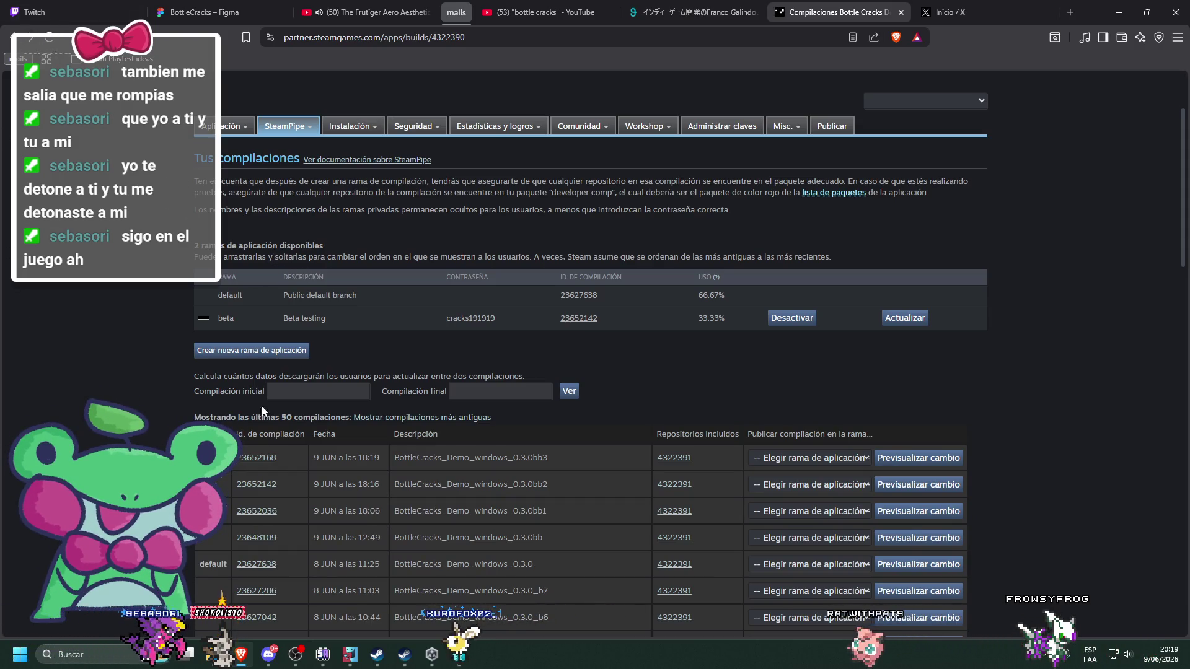
# Set the newest build 23652168 live on the beta branch.
pyautogui.click(776, 459)
pyautogui.click(771, 510)
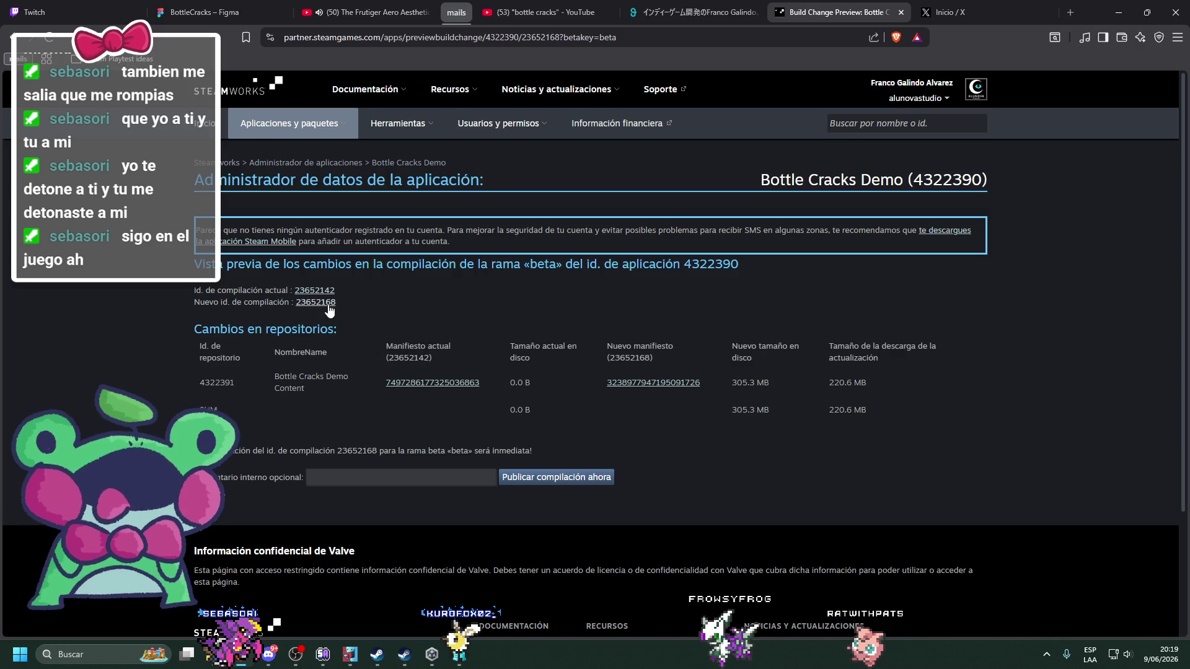
pyautogui.click(556, 477)
pyautogui.click(617, 118)
pyautogui.scroll(-1, 347, 438)
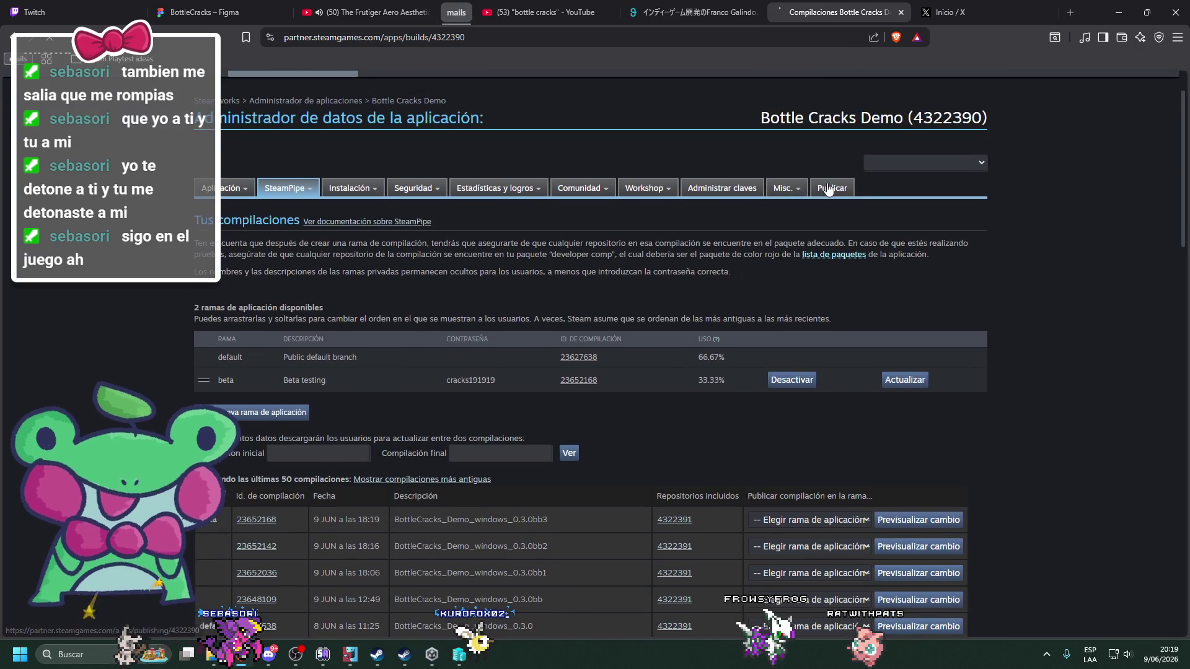
# Publish the pending Bottle Cracks Demo changes to Steam, confirming with 'STEAMWORKS'.
pyautogui.click(828, 189)
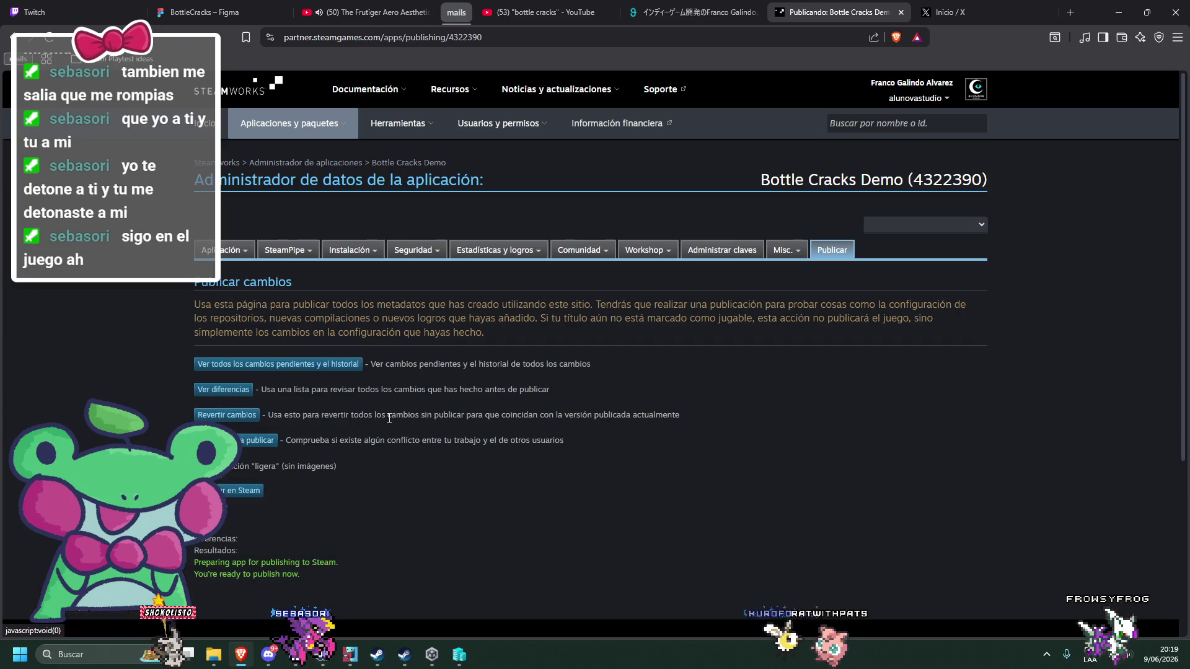
pyautogui.click(238, 496)
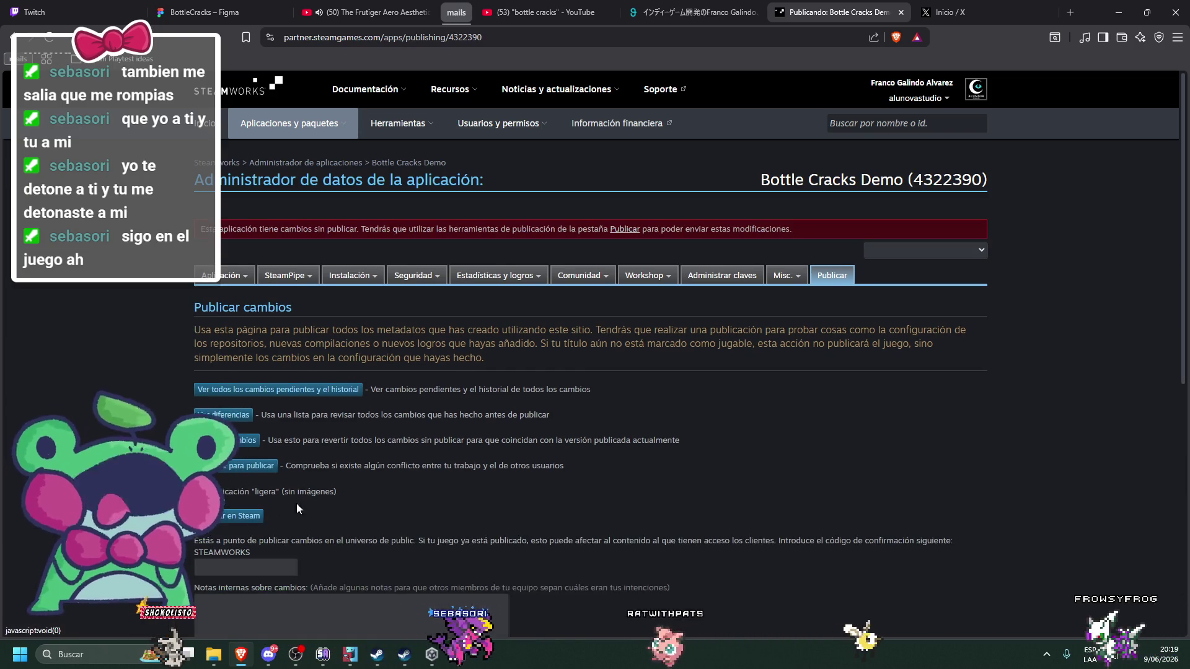
pyautogui.click(245, 567)
pyautogui.write('STEAMWORKS')
pyautogui.scroll(-5, 247, 396)
pyautogui.click(247, 393)
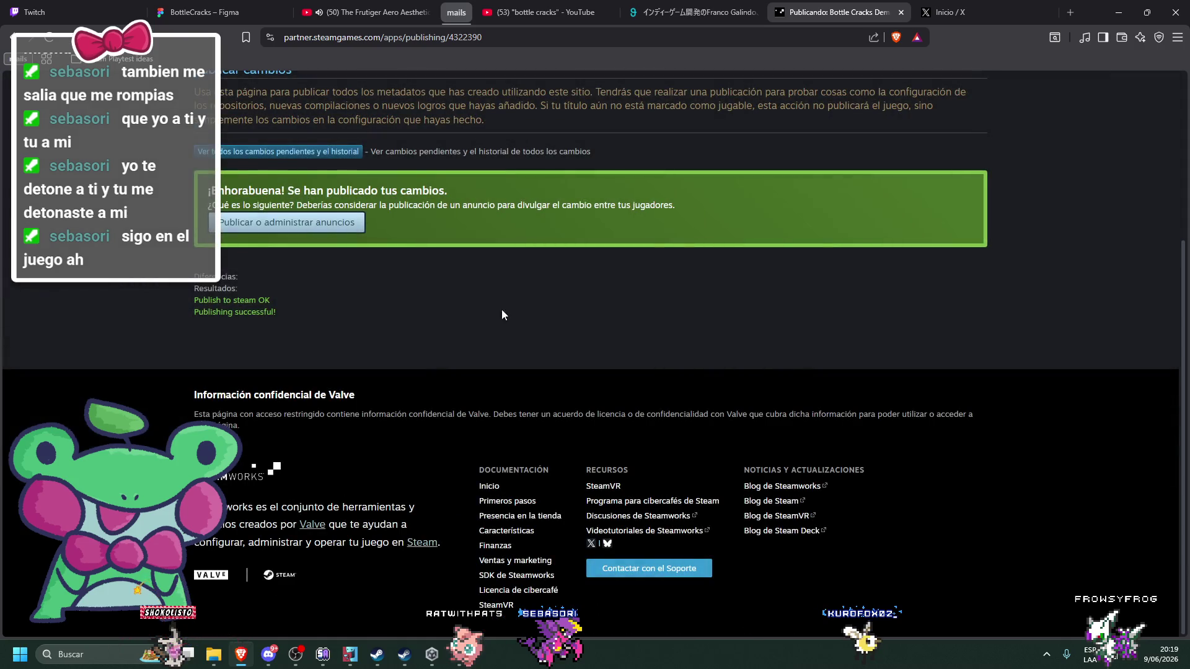
pyautogui.scroll(2, 507, 307)
# Launch the Bottle Cracks Demo [beta] from the Steam library.
pyautogui.moveTo(405, 658)
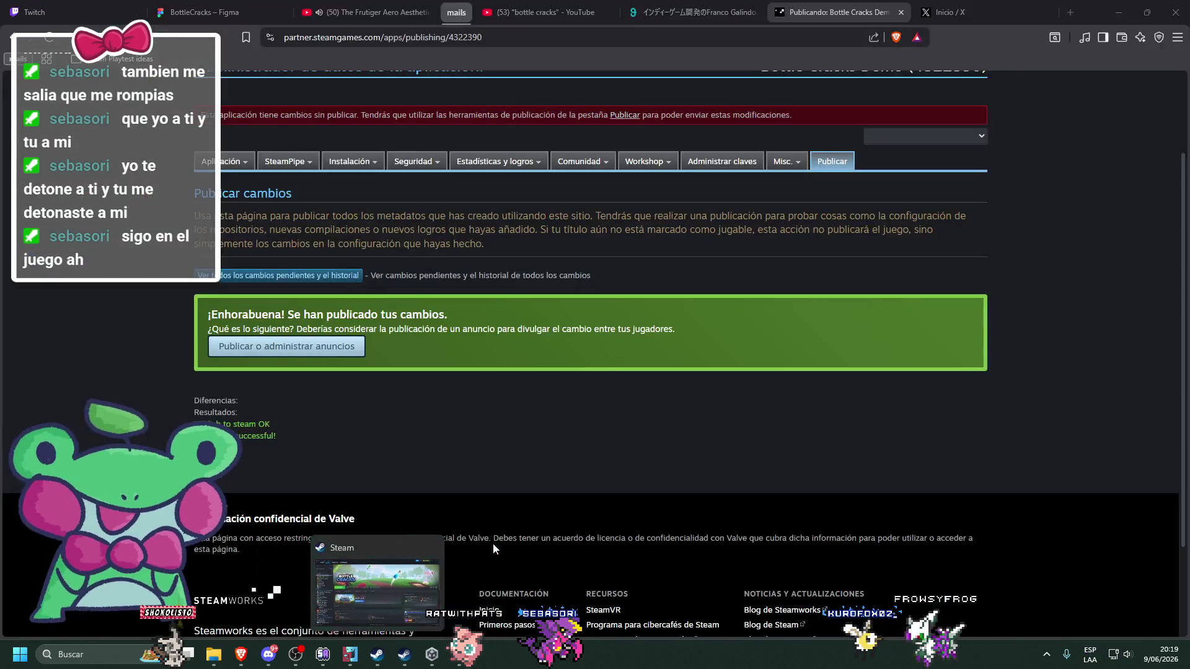
pyautogui.click(377, 587)
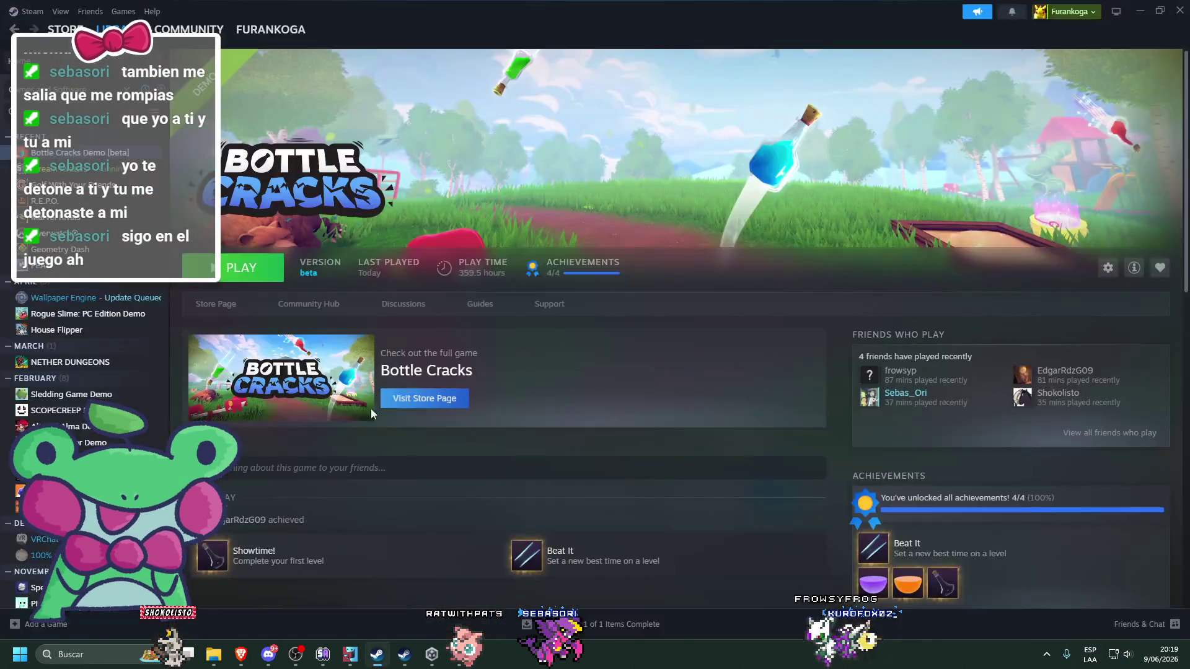
pyautogui.click(238, 268)
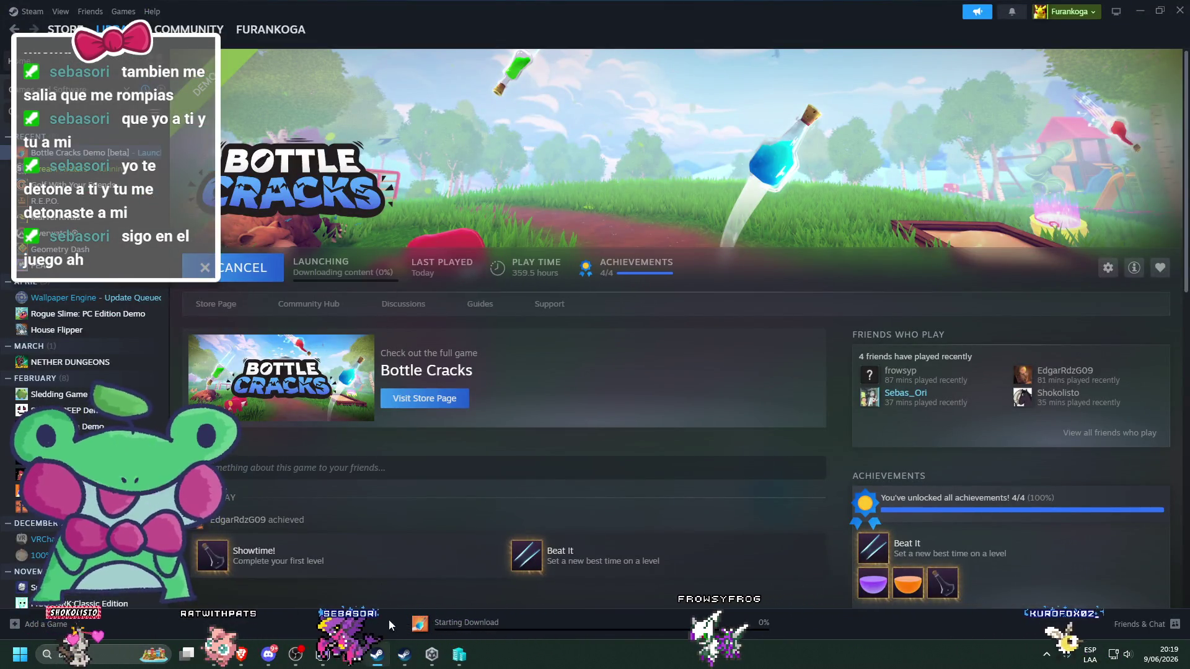
# Connect to the Windows 10 VM in Hyper-V Manager, hide the manager and close Unity Hub.
pyautogui.click(459, 654)
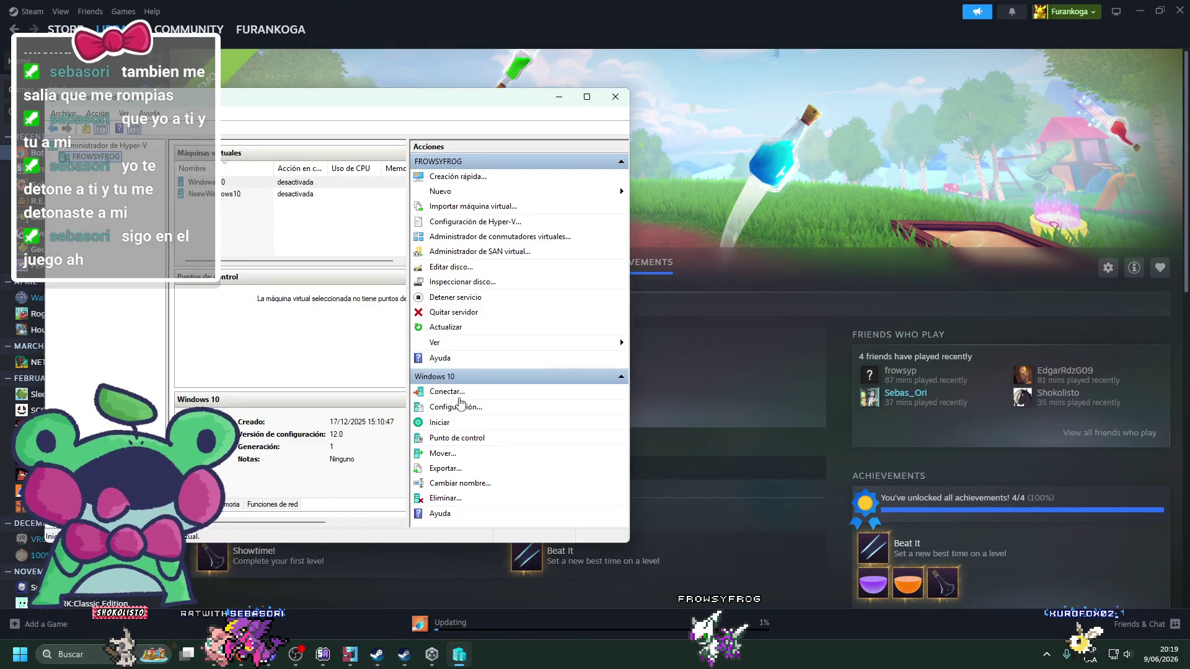
pyautogui.click(447, 392)
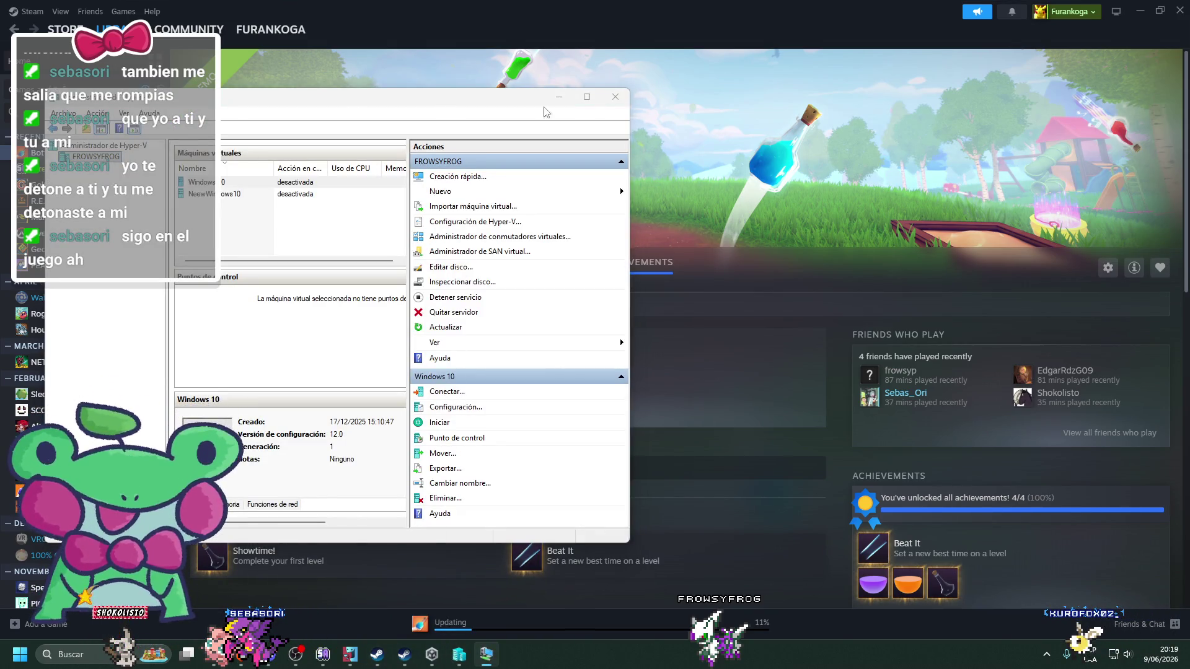
pyautogui.click(555, 99)
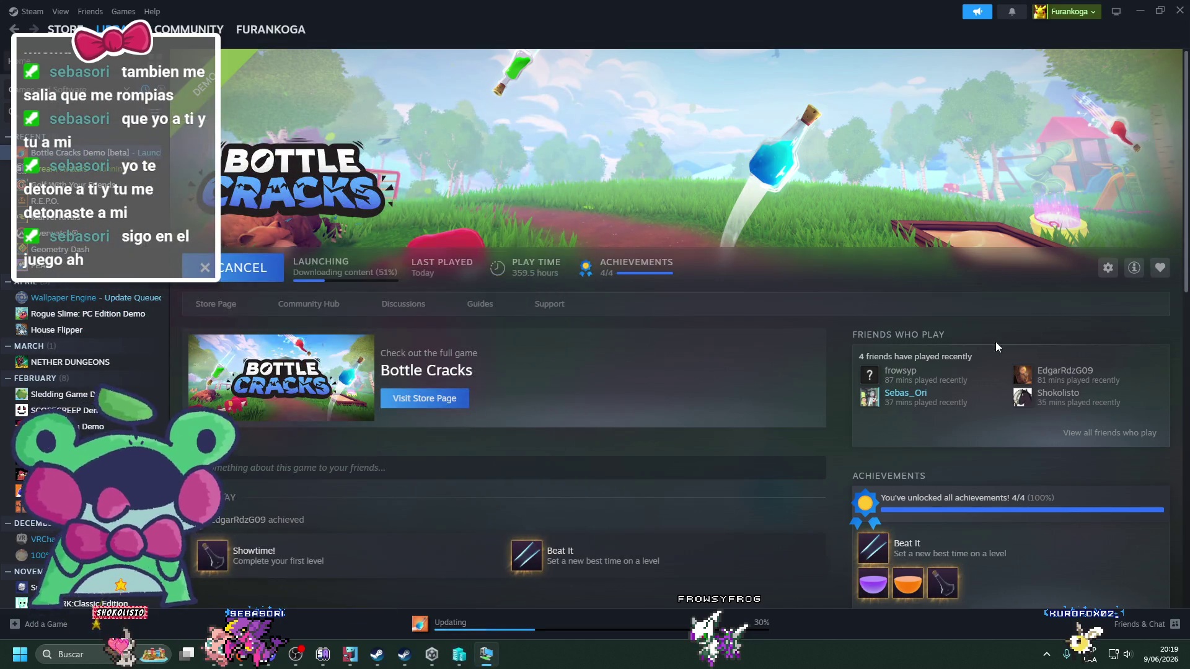
pyautogui.click(417, 625)
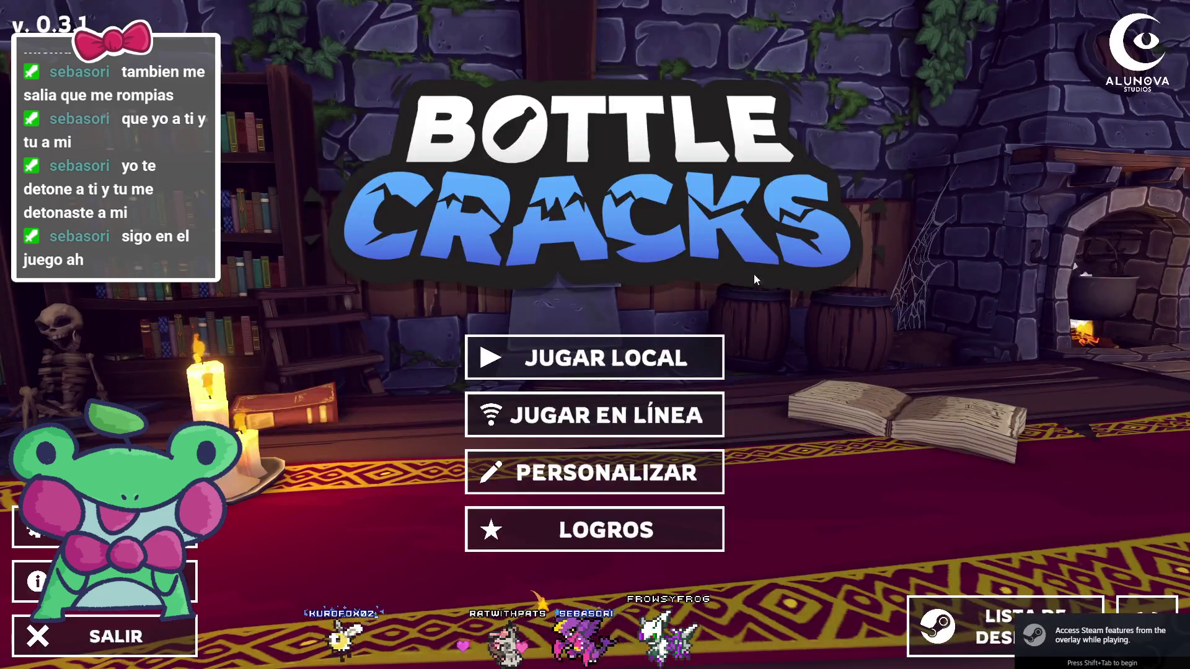
# Reconnect to the VM's desktop session and resume the Bottle Cracks Demo [beta] update in its Steam library.
pyautogui.hotkey('alt', 'Tab')
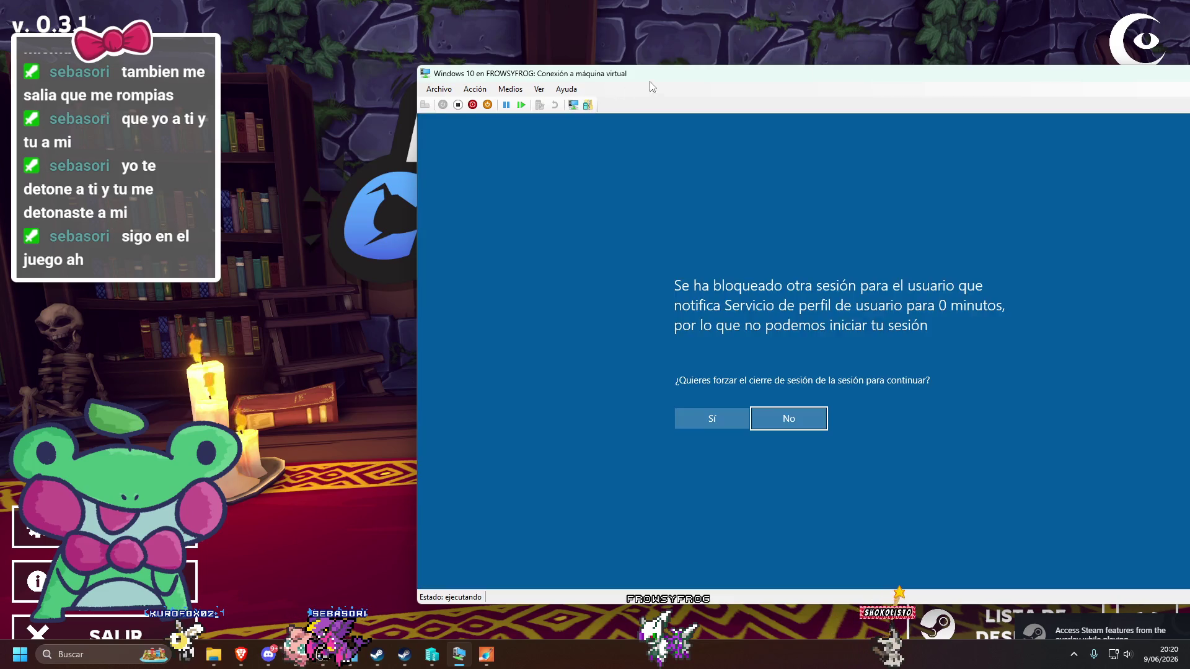
pyautogui.click(645, 432)
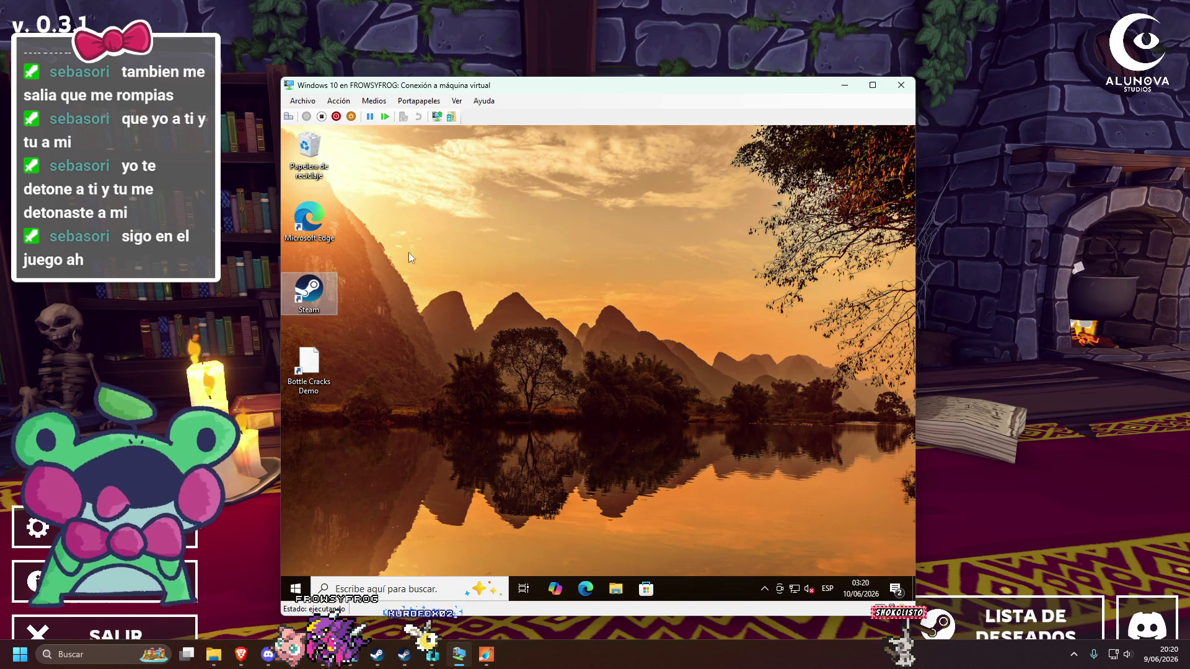
pyautogui.click(437, 117)
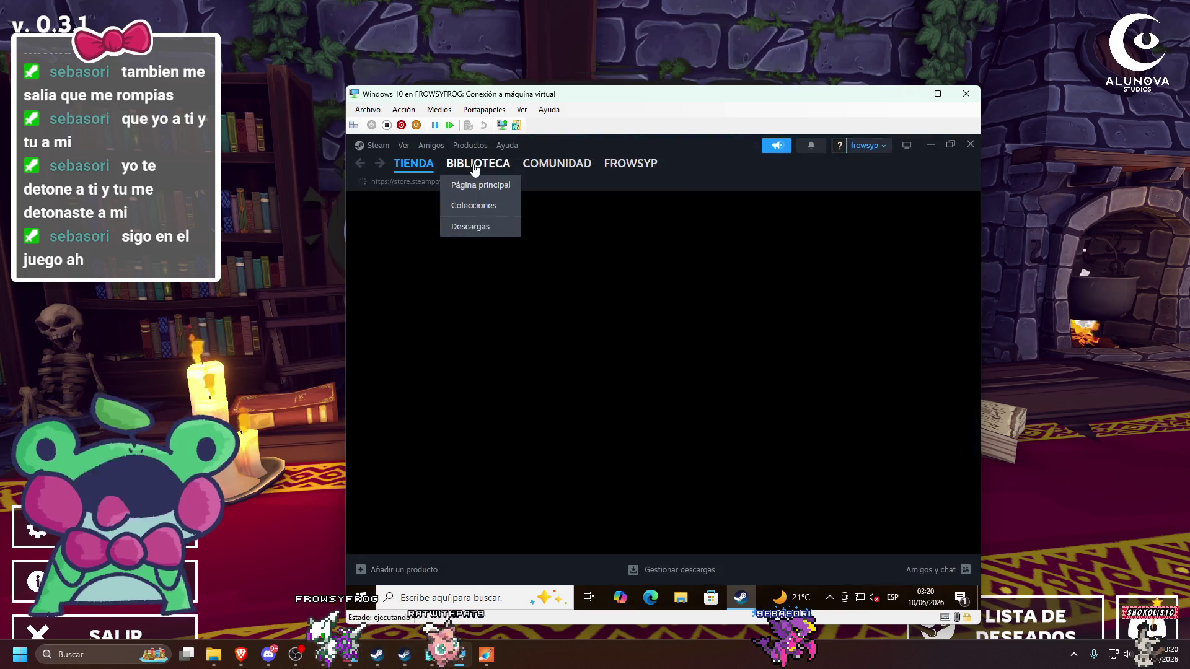
pyautogui.click(478, 164)
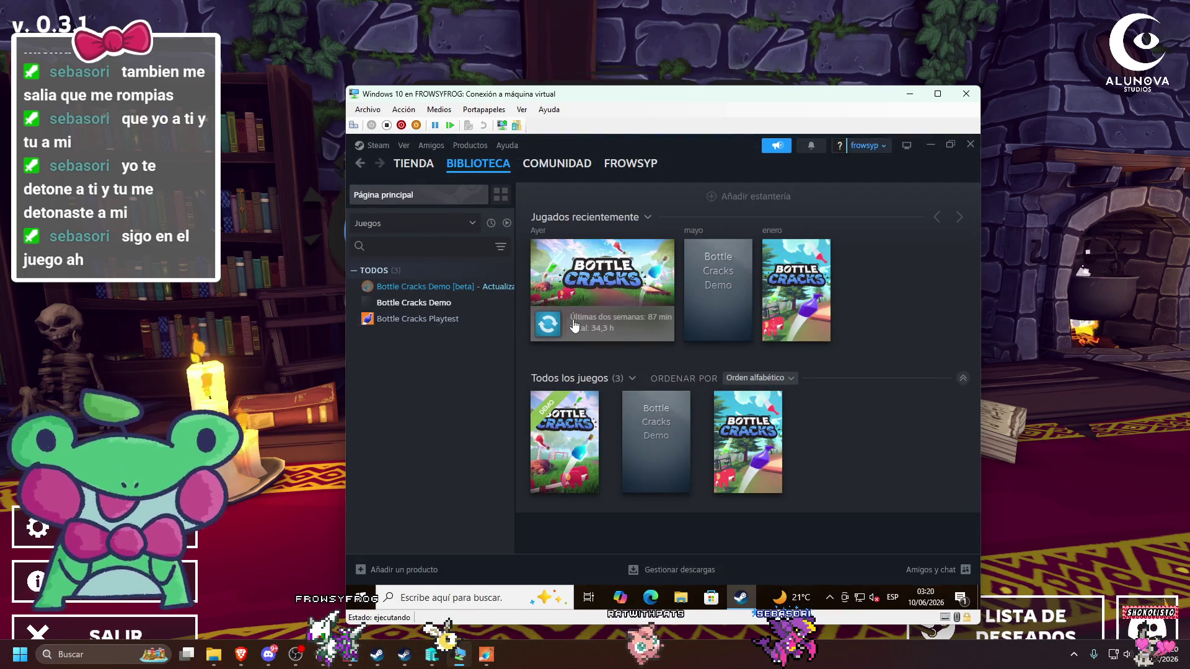
pyautogui.click(571, 353)
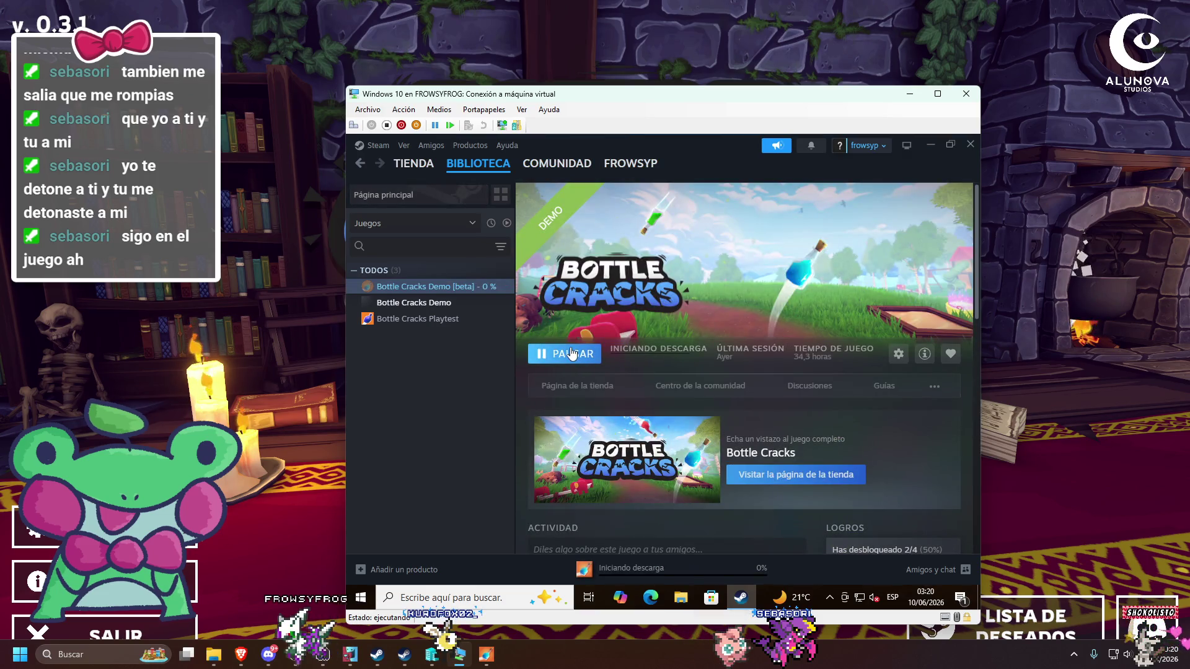
pyautogui.click(571, 353)
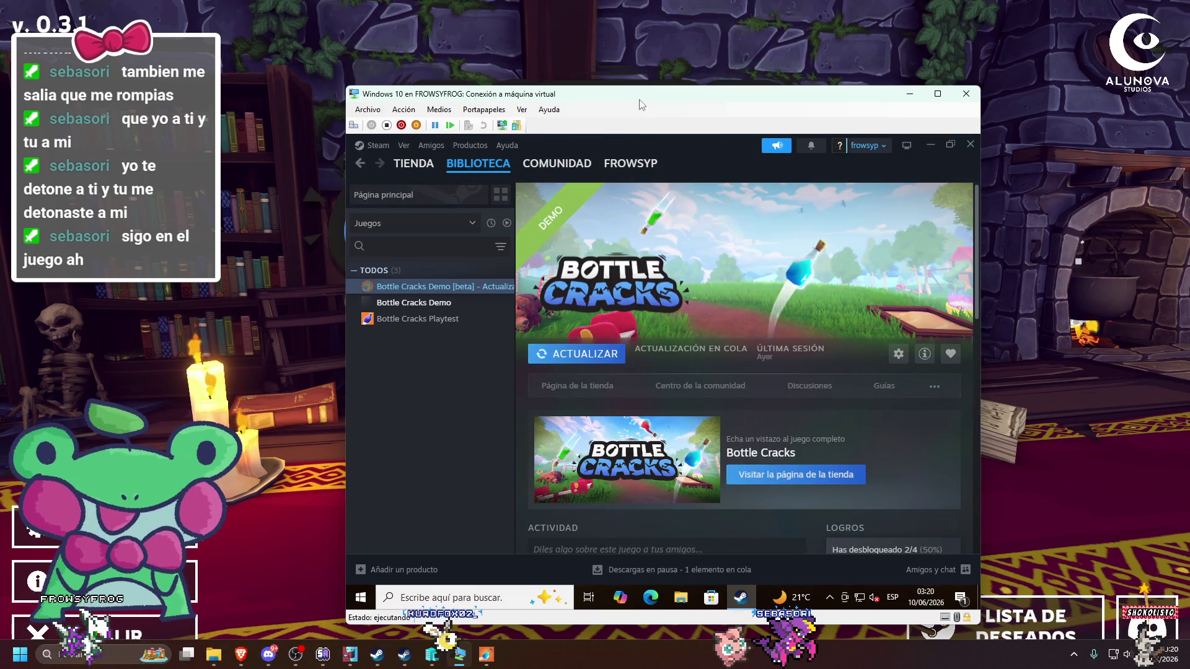
pyautogui.click(571, 353)
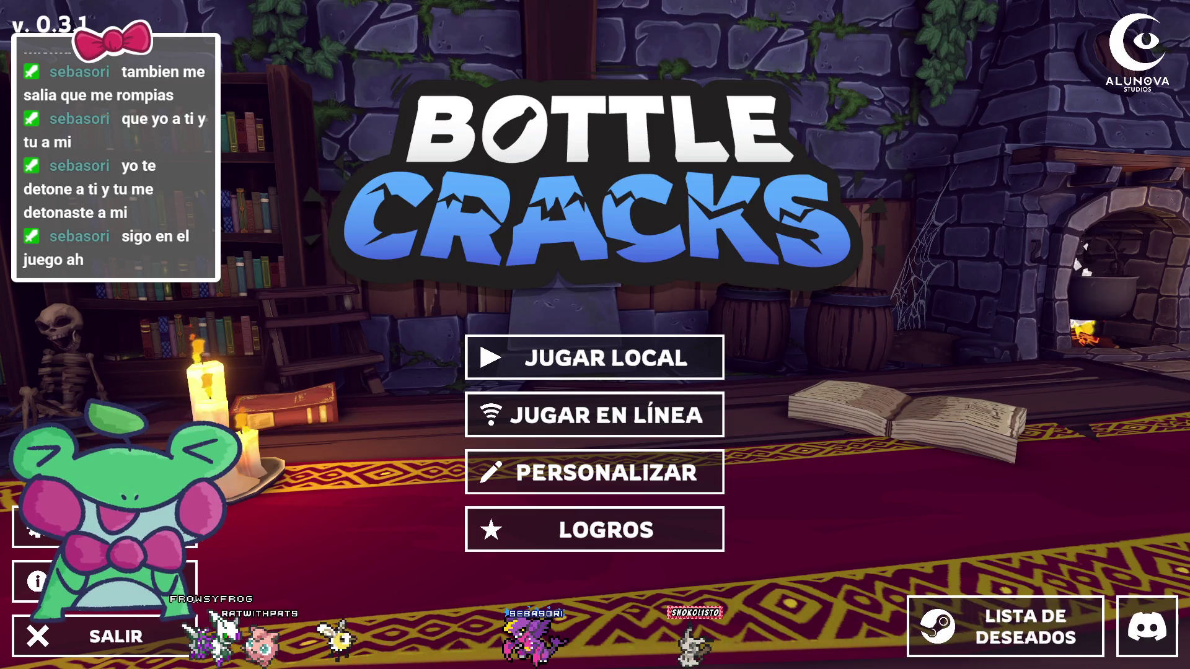
# Create a new online room with the chosen map and default options.
pyautogui.click(595, 414)
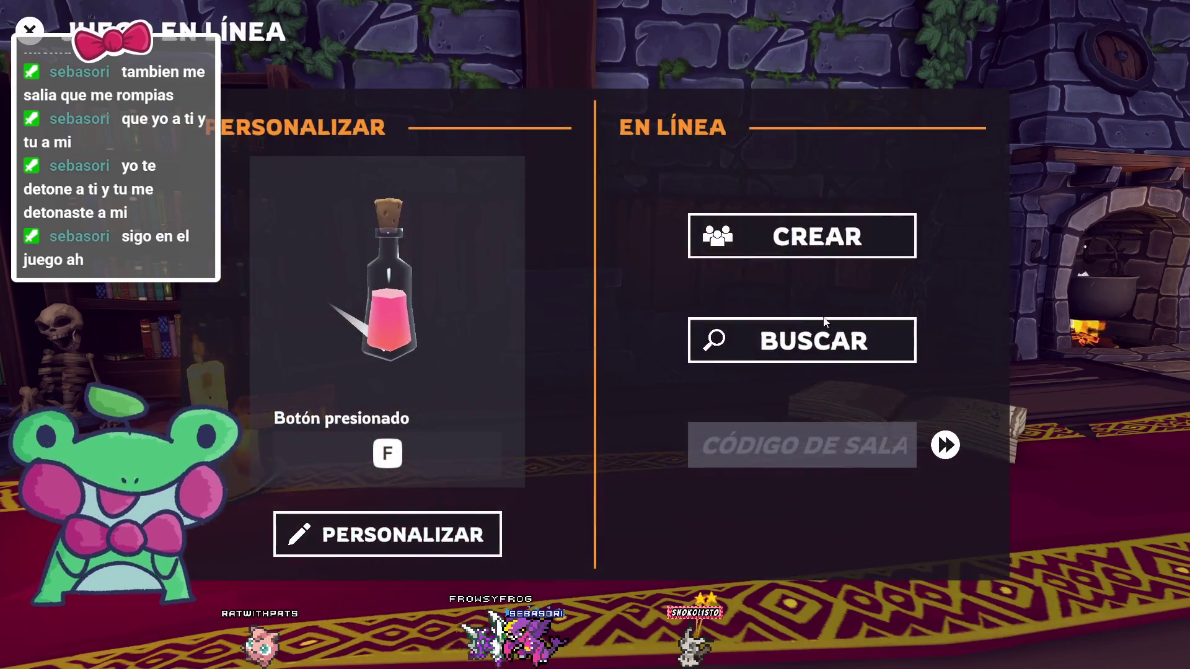
pyautogui.click(799, 234)
pyautogui.click(355, 212)
pyautogui.press('Return')
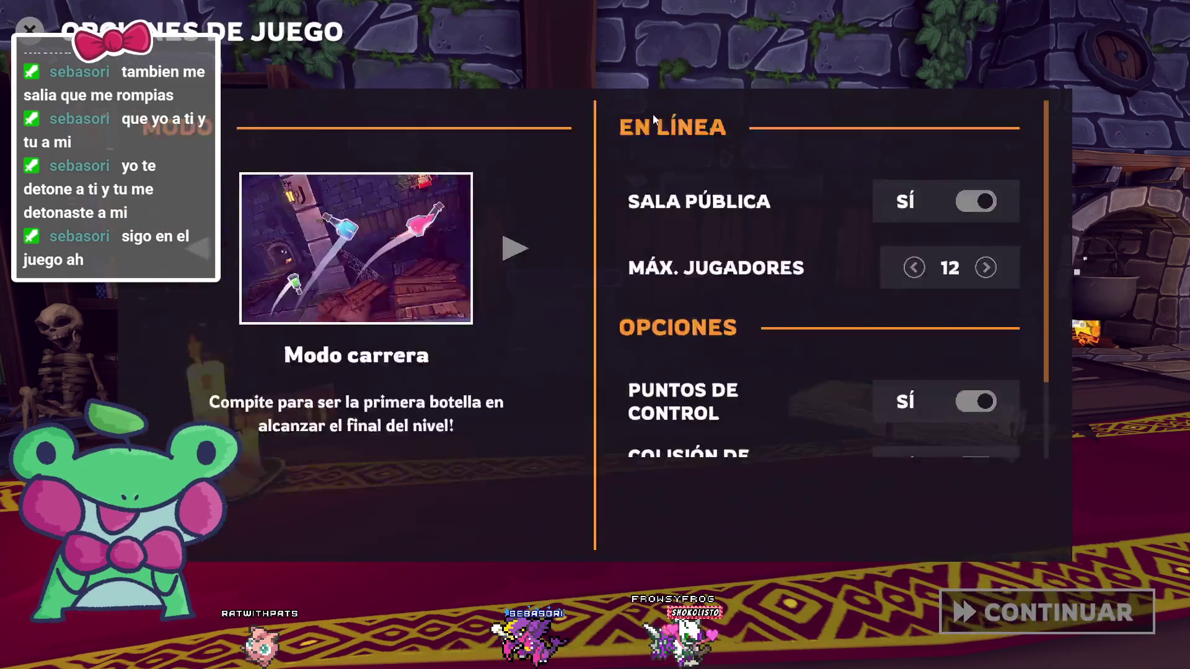
# Invite the virtual machine's Steam account to the room and start the 2/12 match.
pyautogui.click(1025, 118)
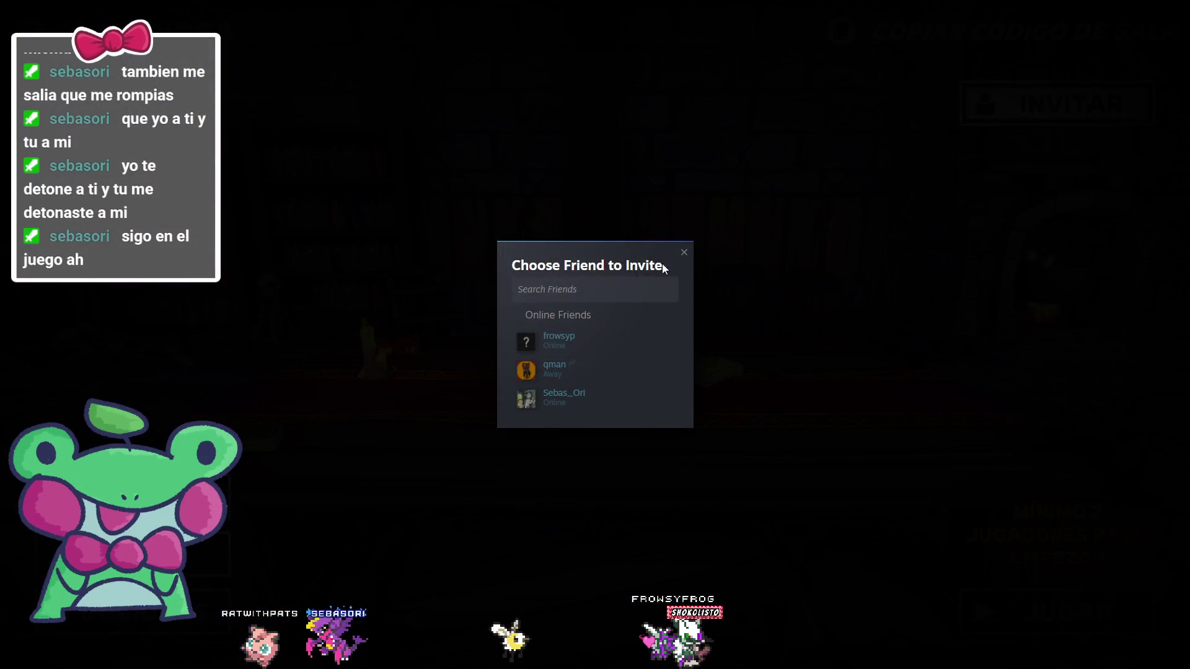
pyautogui.press('Escape')
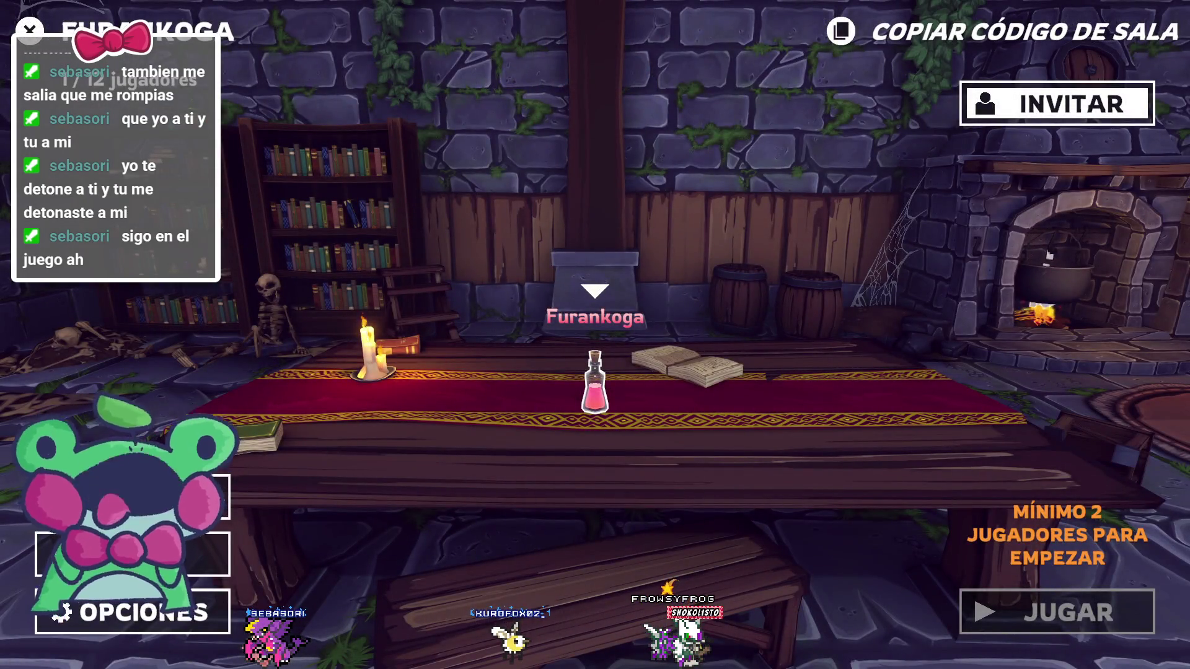
pyautogui.click(1025, 122)
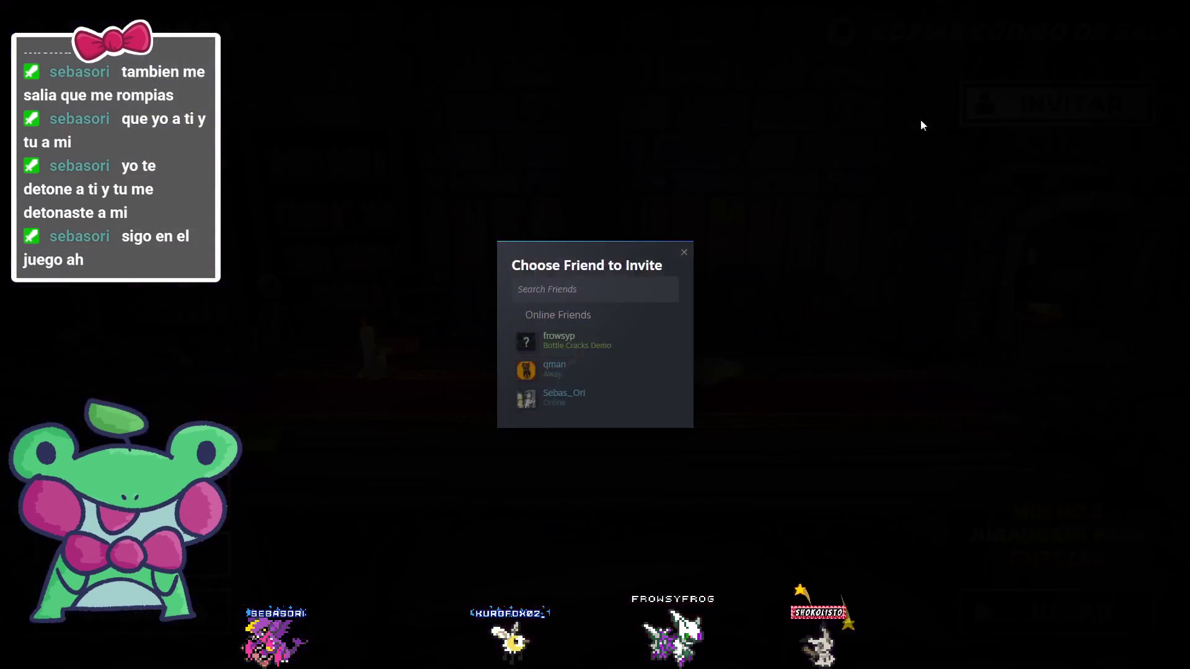
pyautogui.click(550, 343)
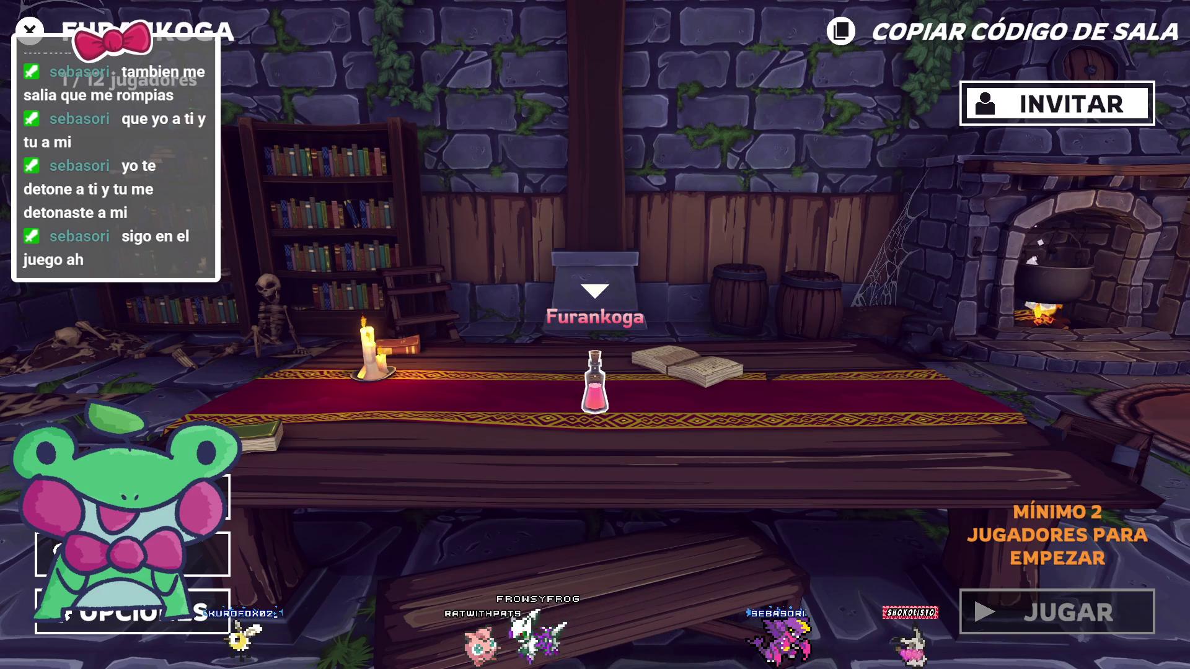
pyautogui.click(1057, 104)
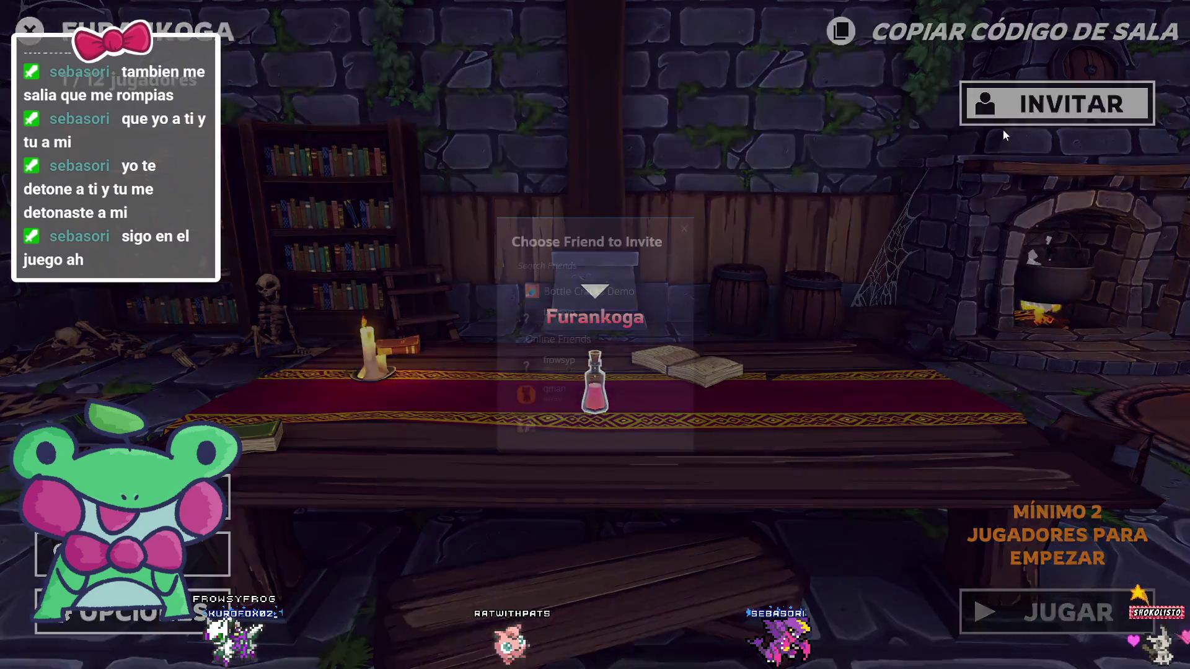
pyautogui.click(584, 319)
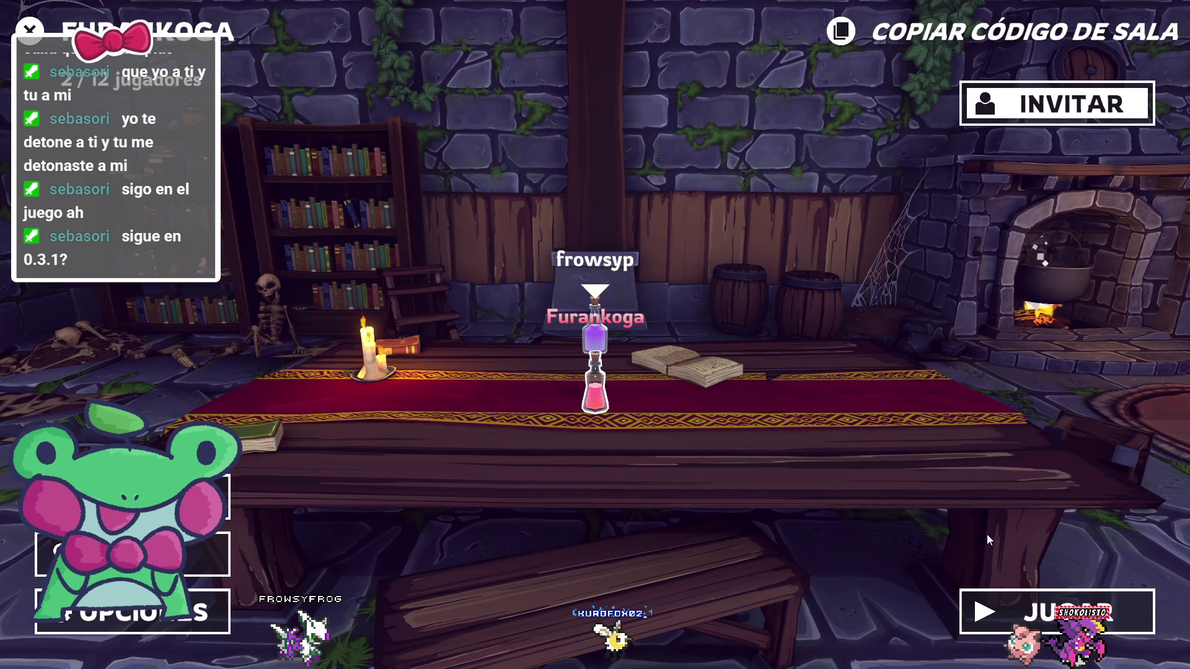
pyautogui.click(992, 611)
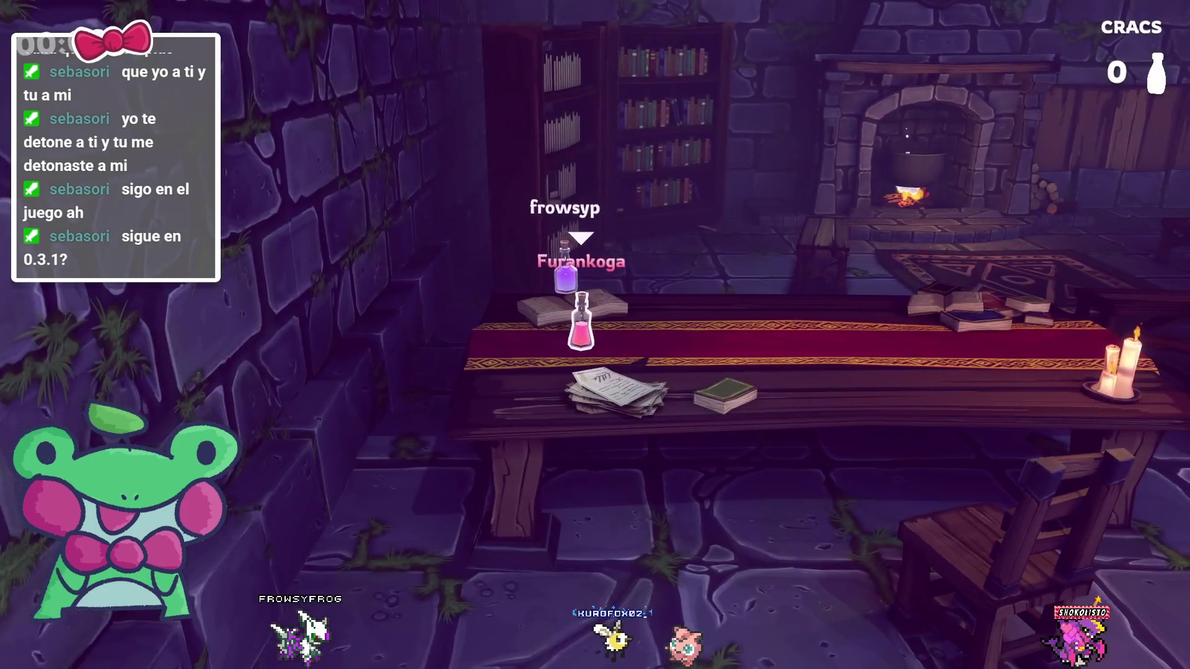
# Play the match on host and VM, toggling each pause menu and moving the VM window aside.
pyautogui.press('Escape')
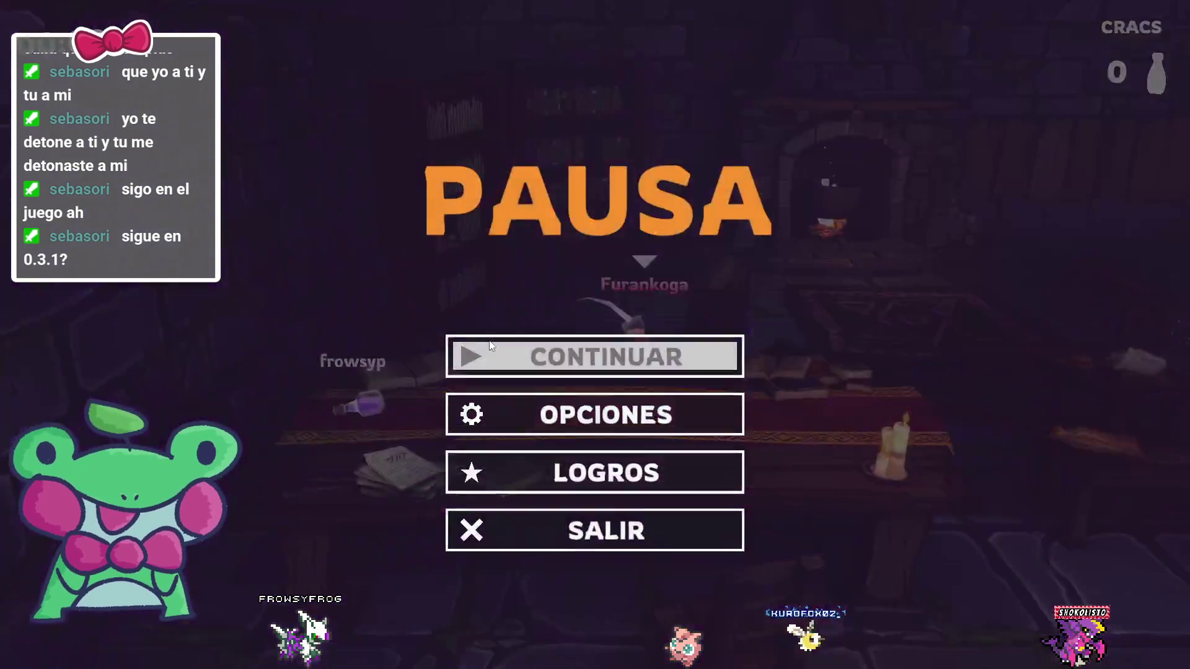
pyautogui.press('Escape')
pyautogui.press('Escape')
pyautogui.press('Escape')
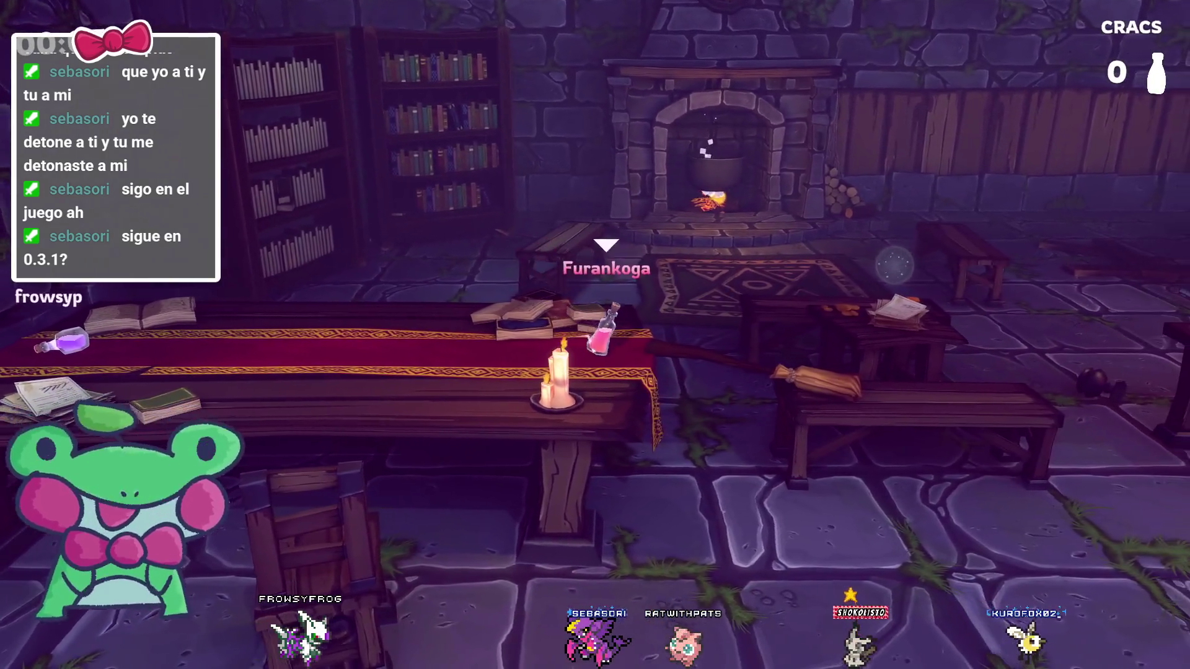
pyautogui.press('Escape')
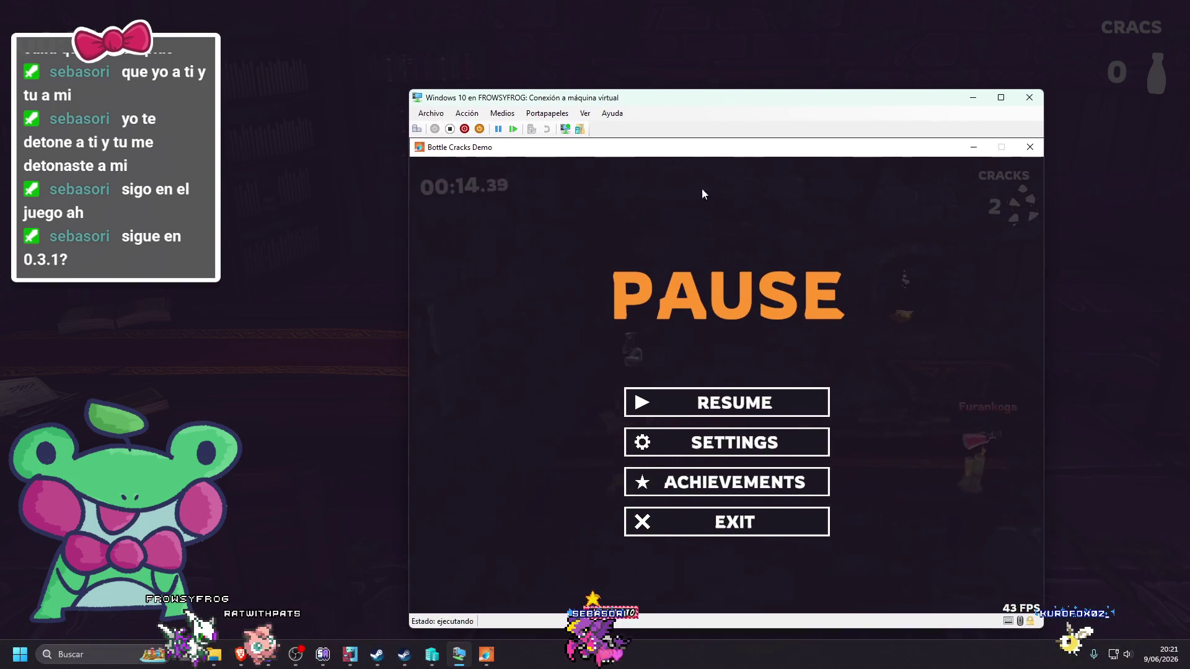
pyautogui.moveTo(793, 106); pyautogui.dragTo(640, 96)
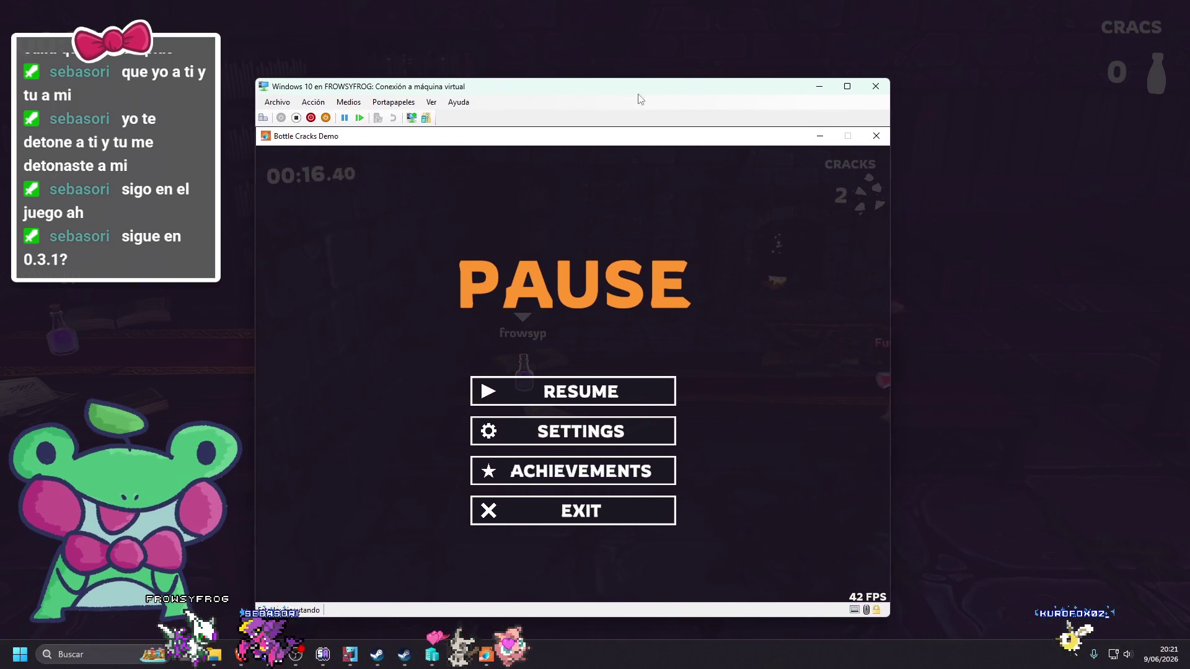
pyautogui.press('Escape')
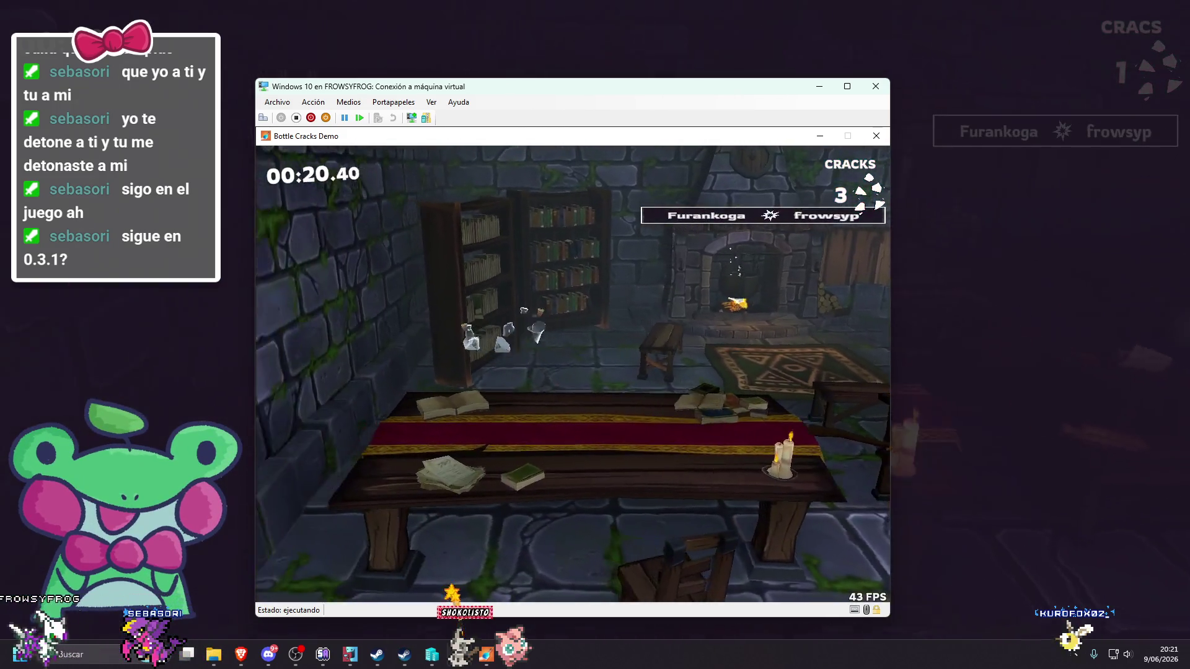
pyautogui.press('Escape')
pyautogui.press('Escape')
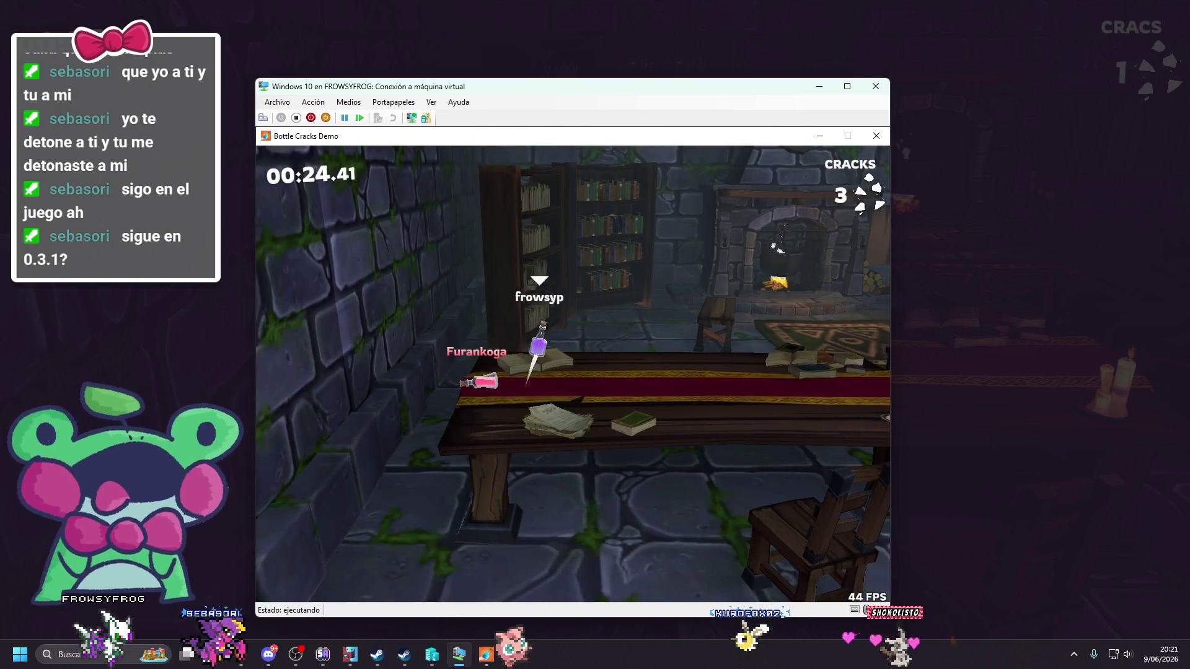
pyautogui.press('Escape')
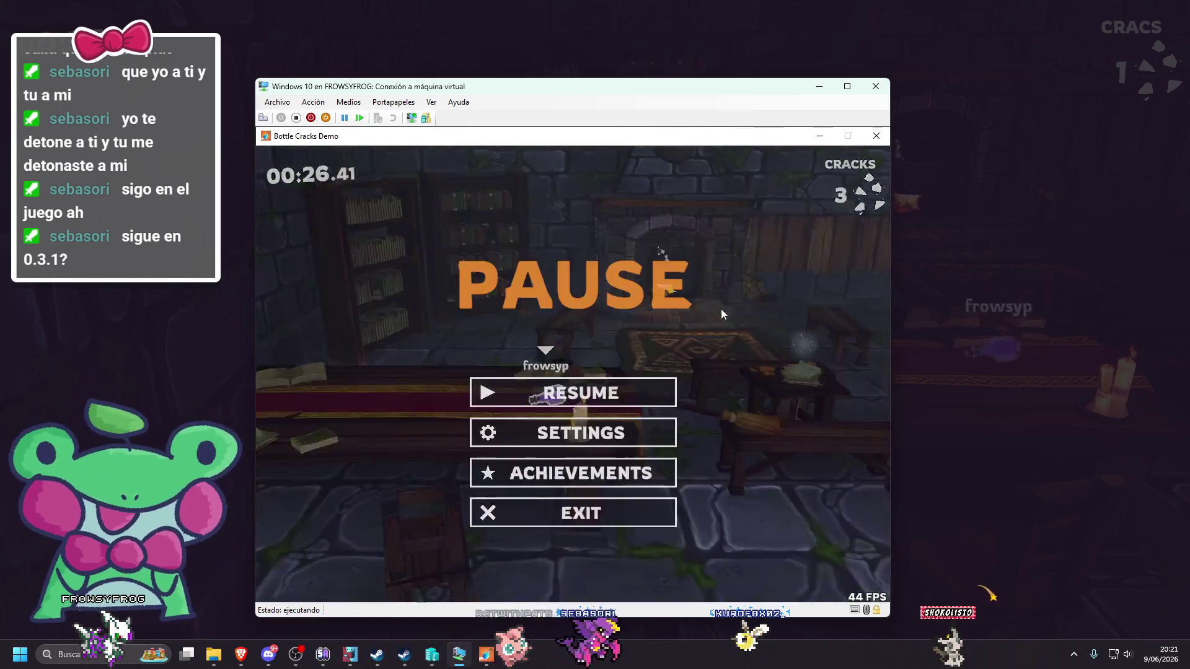
pyautogui.press('Escape')
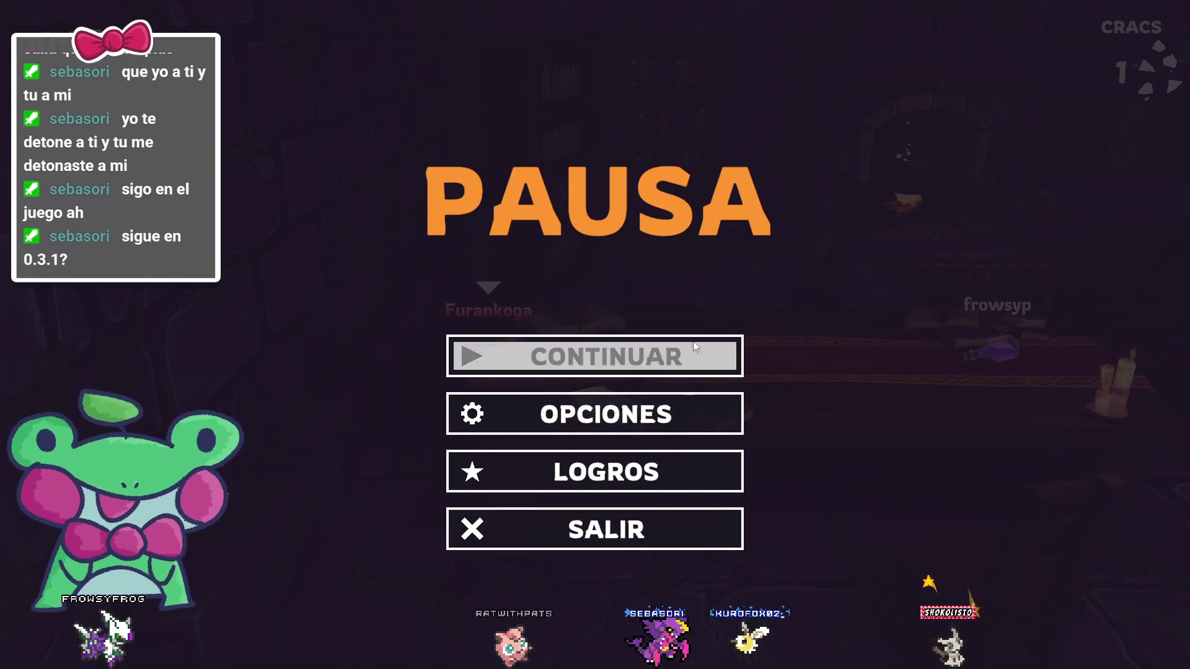
pyautogui.click(696, 344)
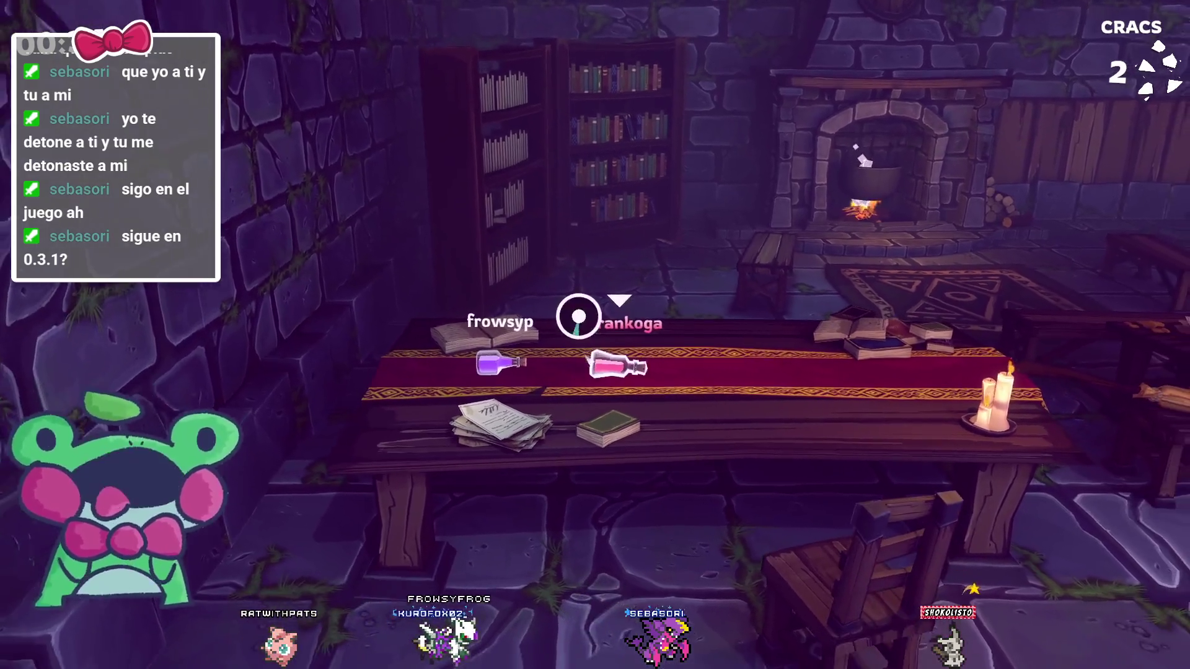
# Keep playing, flipping the pink bottle along the table, until the crack counter hits 4, then pause.
pyautogui.press('Escape')
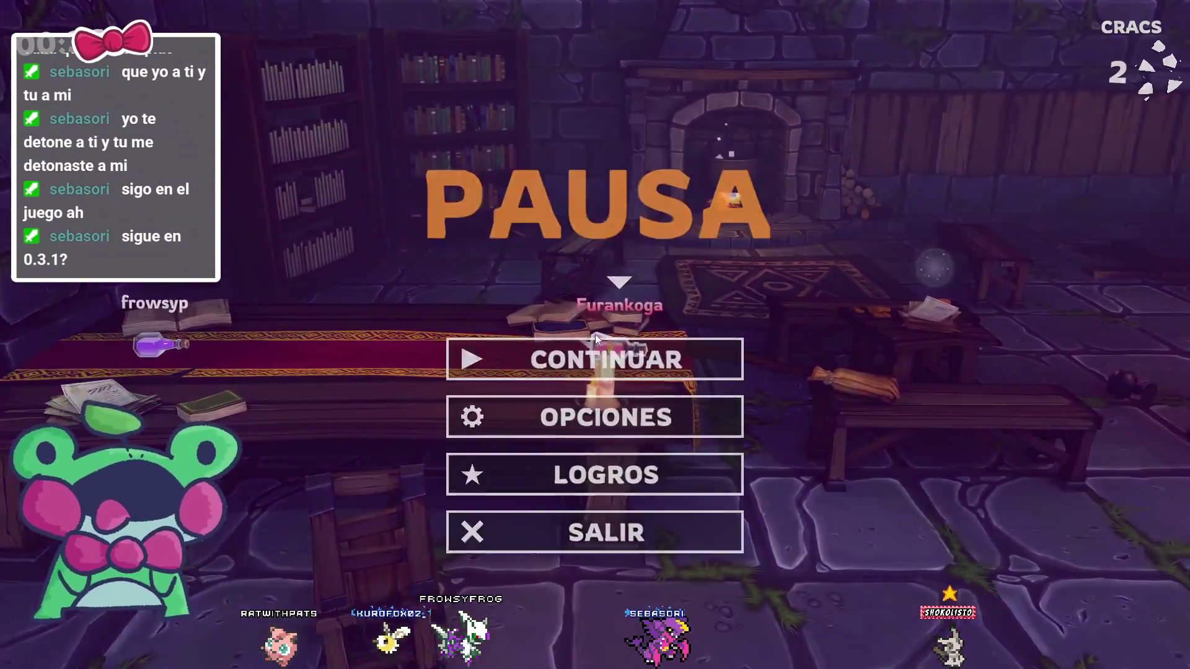
pyautogui.press('Escape')
pyautogui.press('Escape')
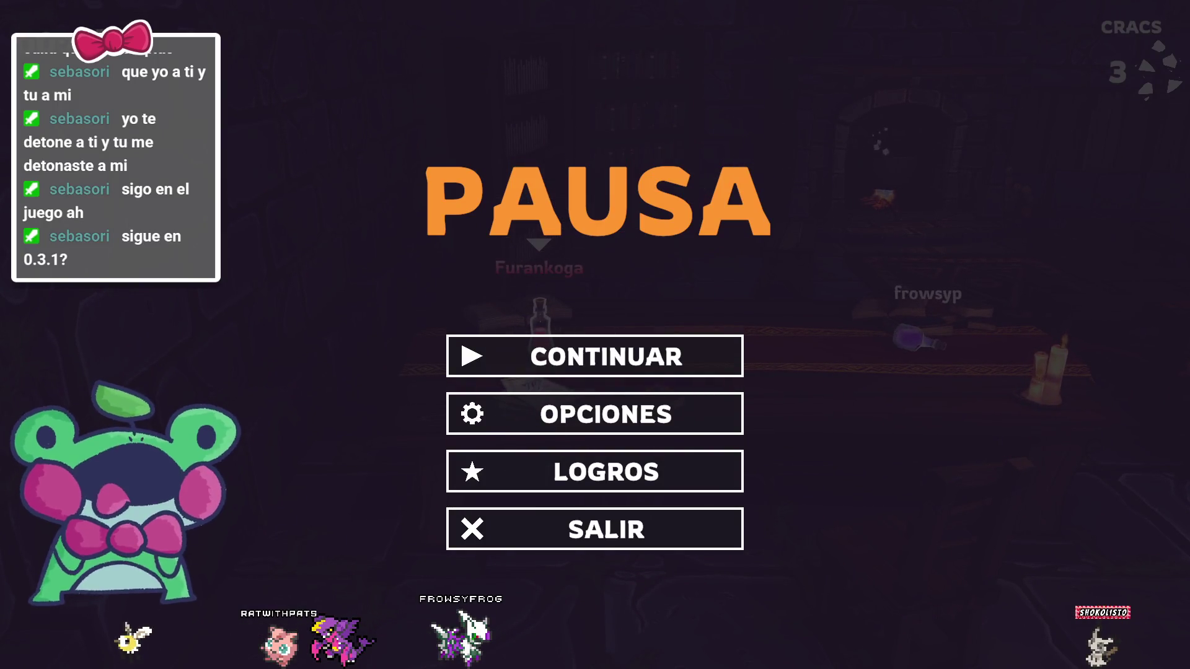
pyautogui.press('Escape')
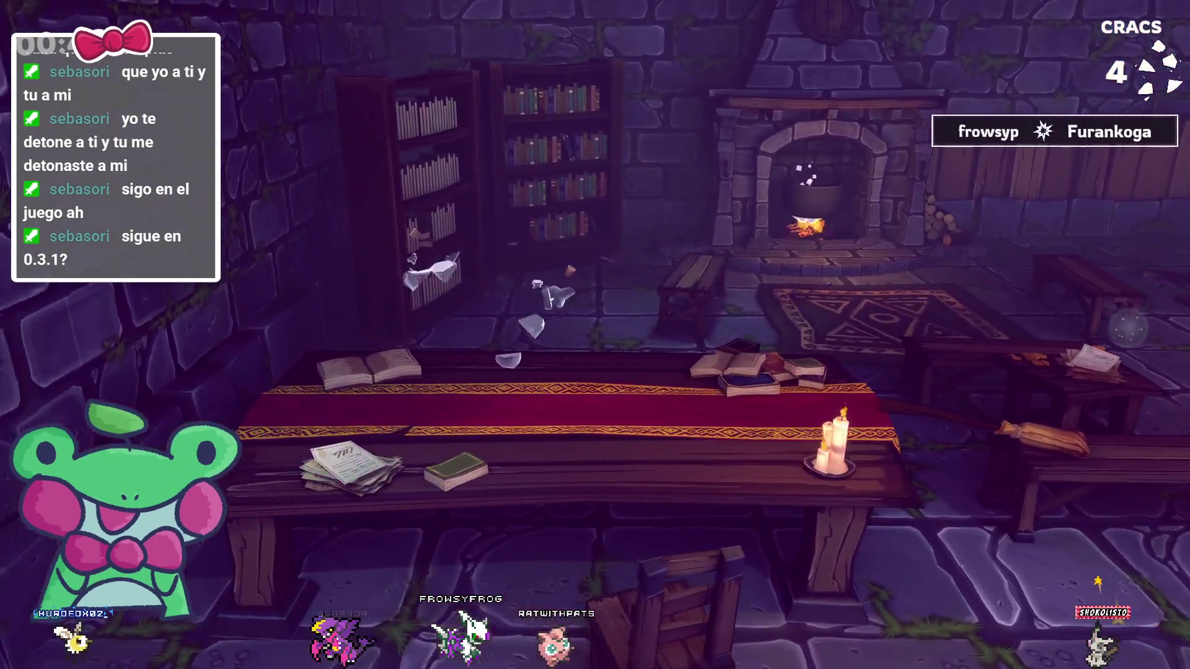
pyautogui.press('d')
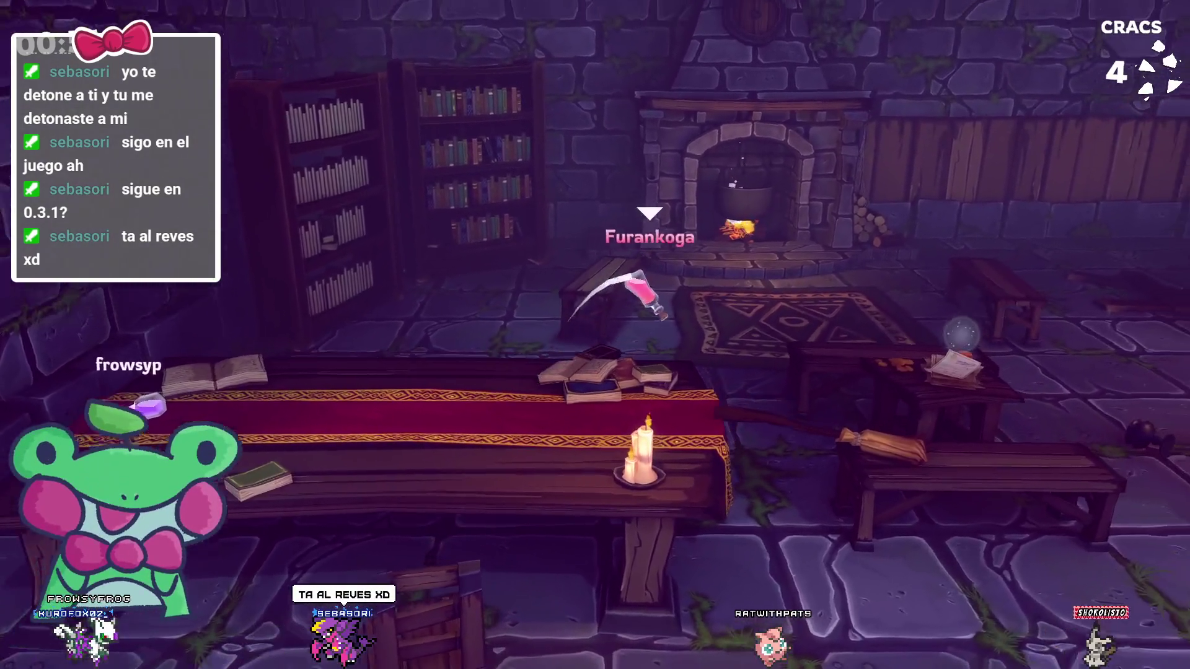
pyautogui.press('Escape')
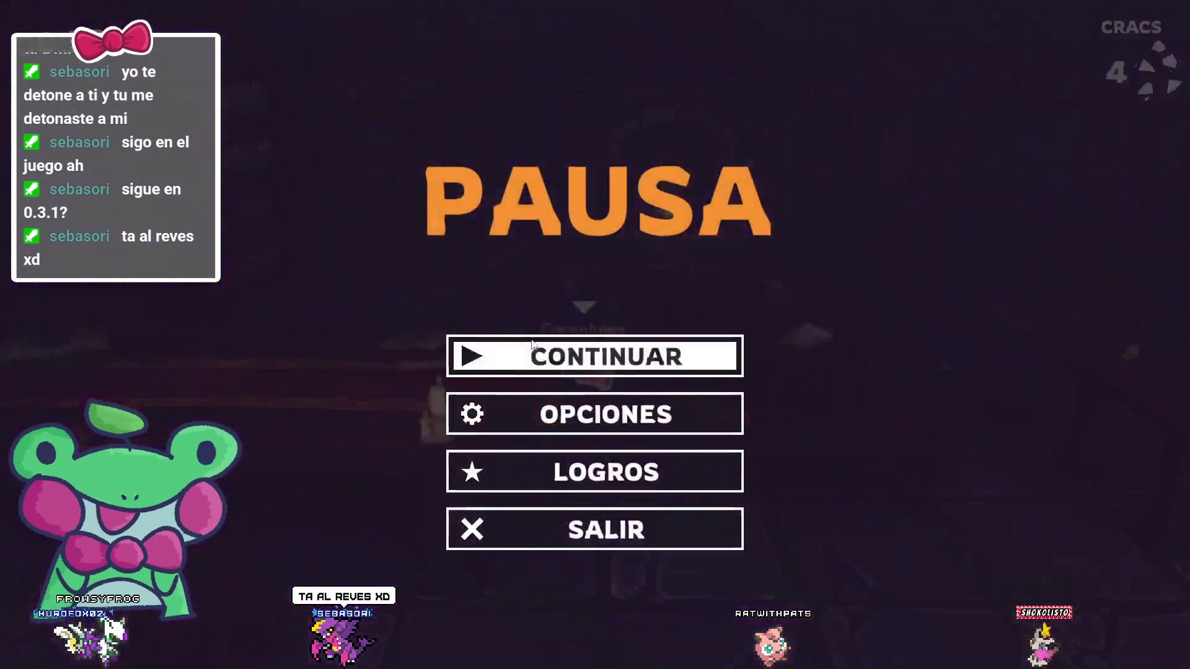
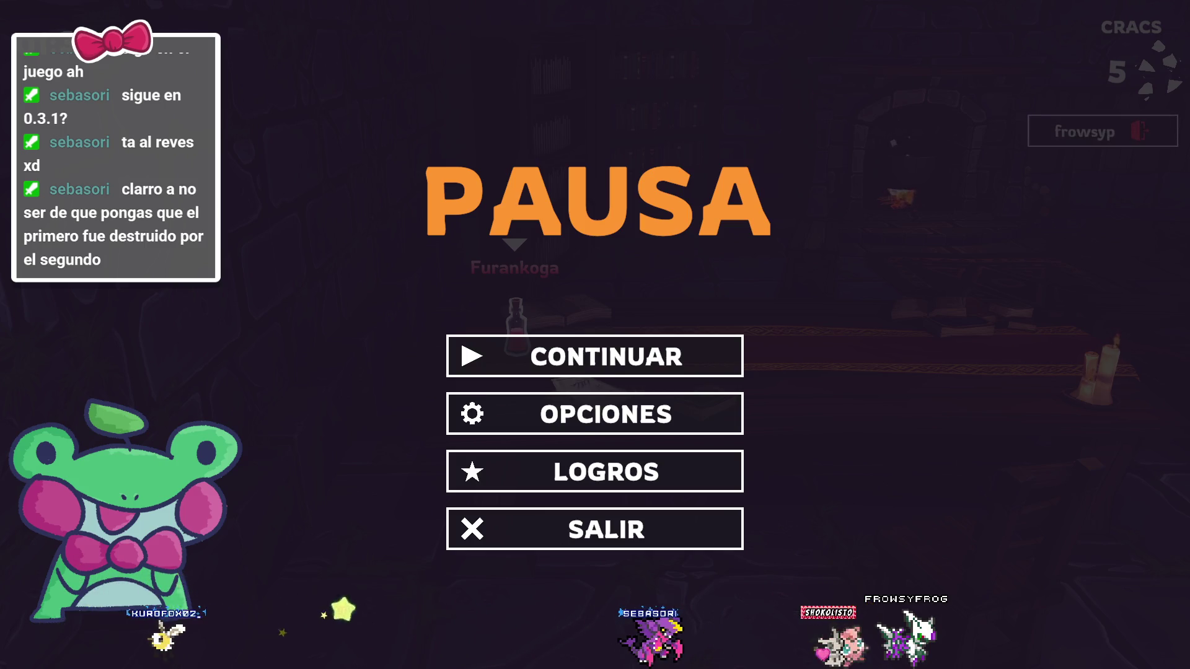
# Resume the castle level and hop the potion bottle around the room onto a crate and back.
pyautogui.click(595, 357)
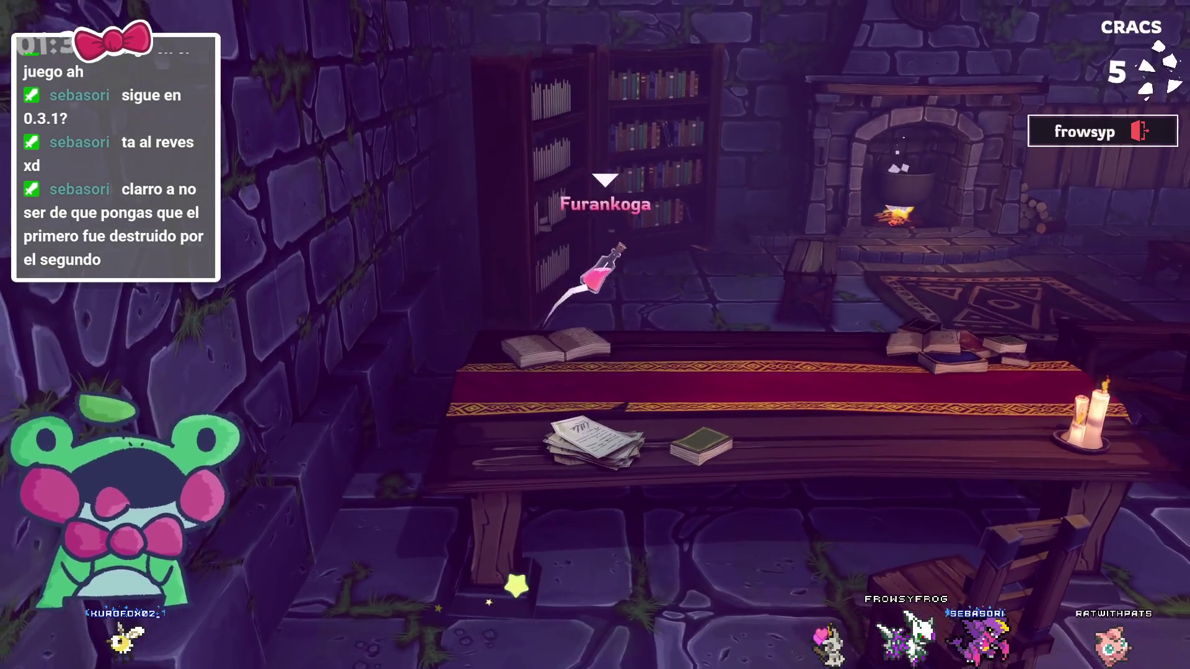
pyautogui.press('w')
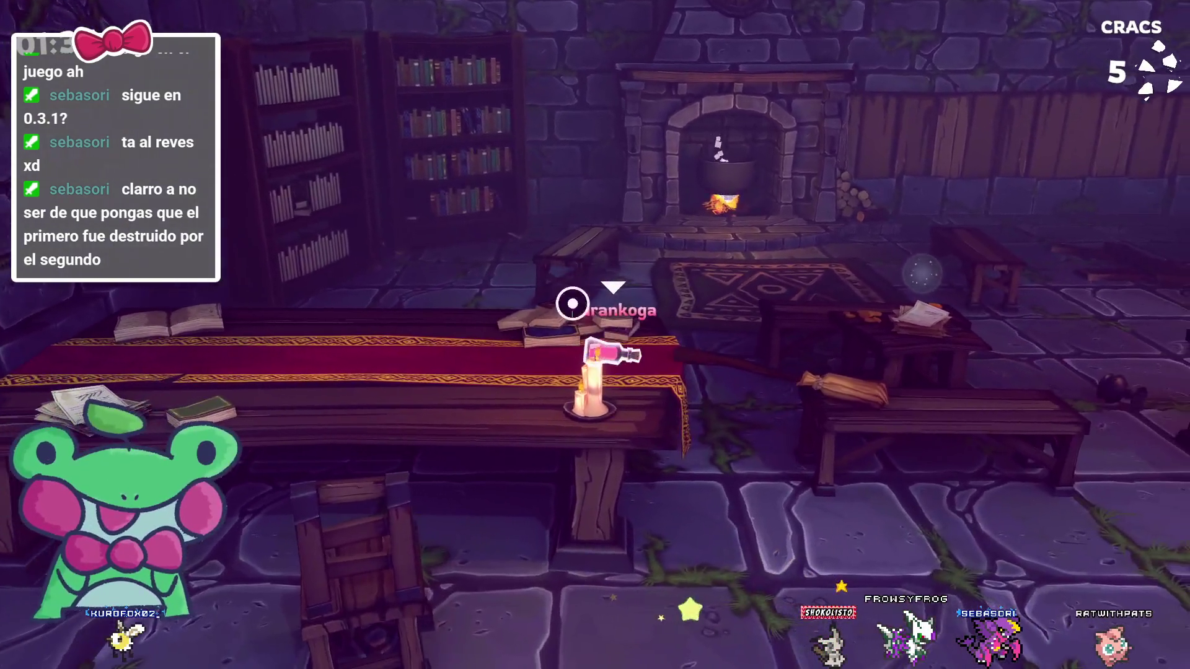
pyautogui.press('w')
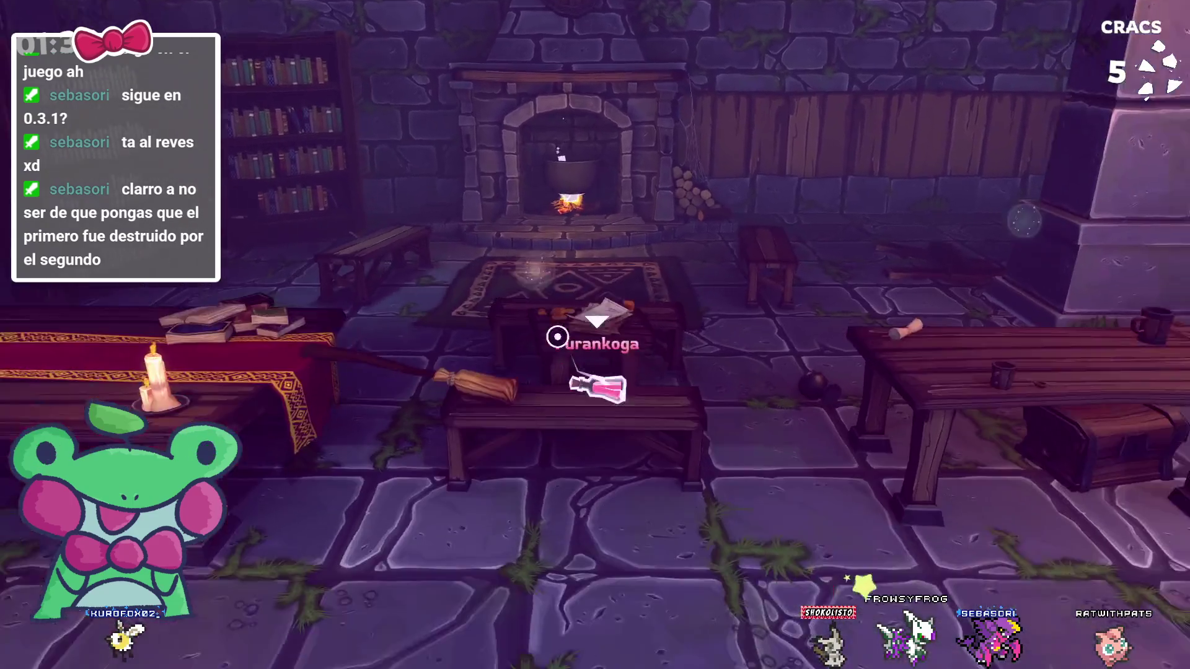
pyautogui.press('w')
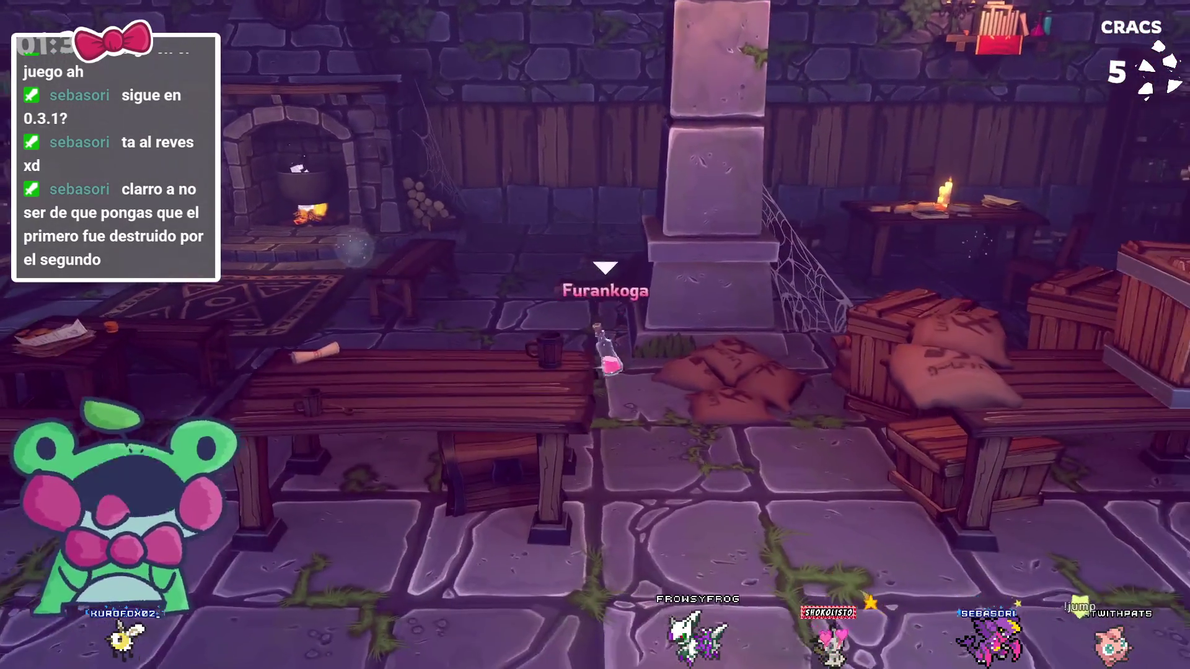
pyautogui.press('w')
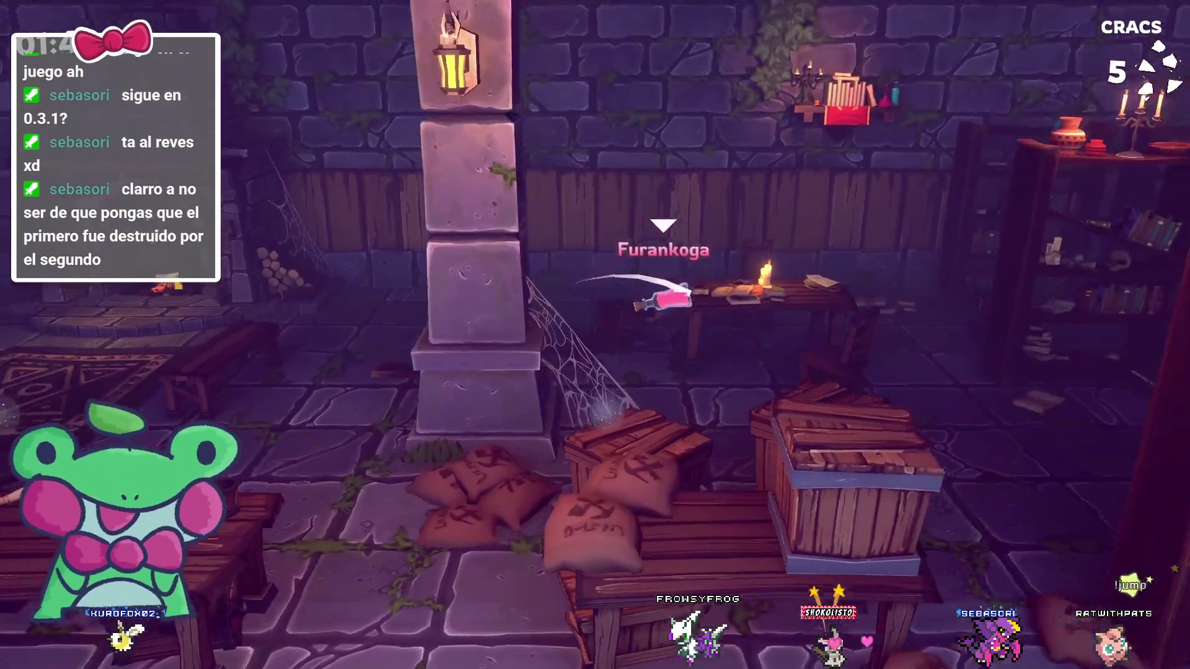
pyautogui.press('s')
# Pause with Esc, choose SALIR, and back out of the online screen to the main menu.
pyautogui.press('Escape')
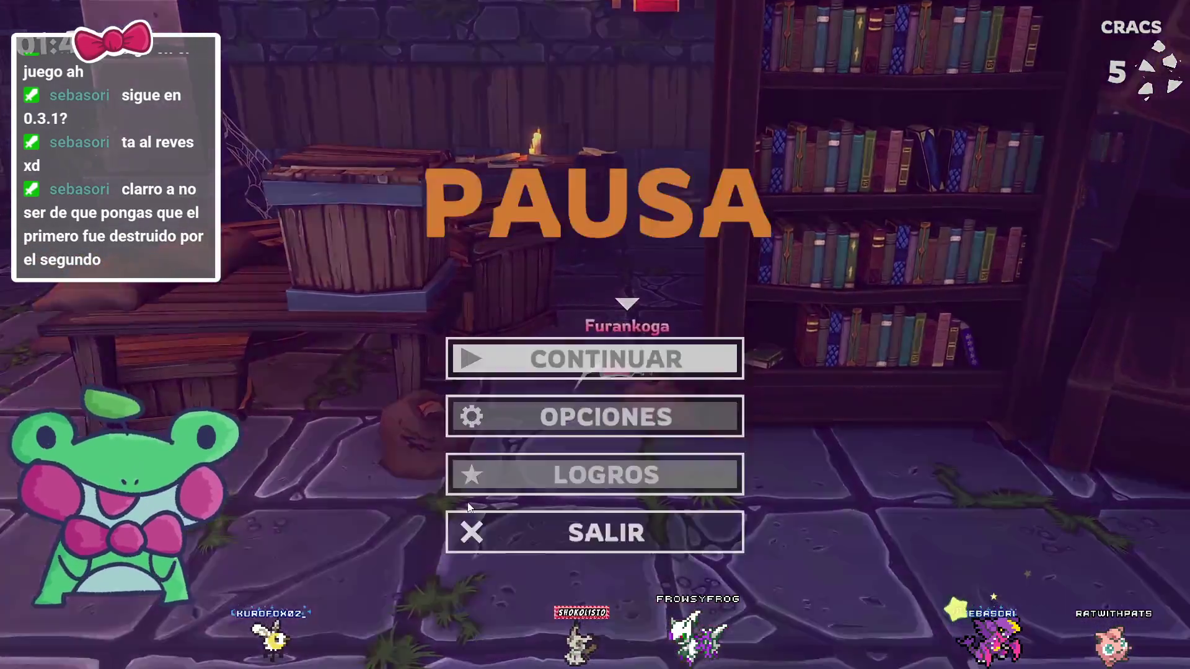
pyautogui.click(541, 549)
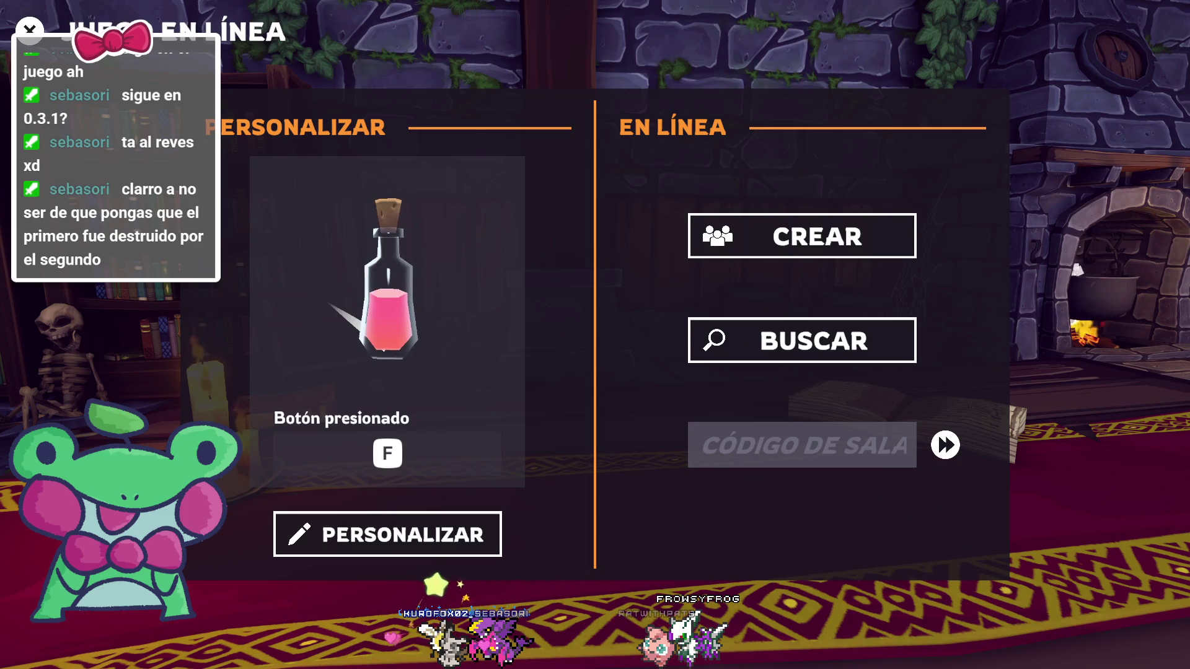
pyautogui.click(30, 30)
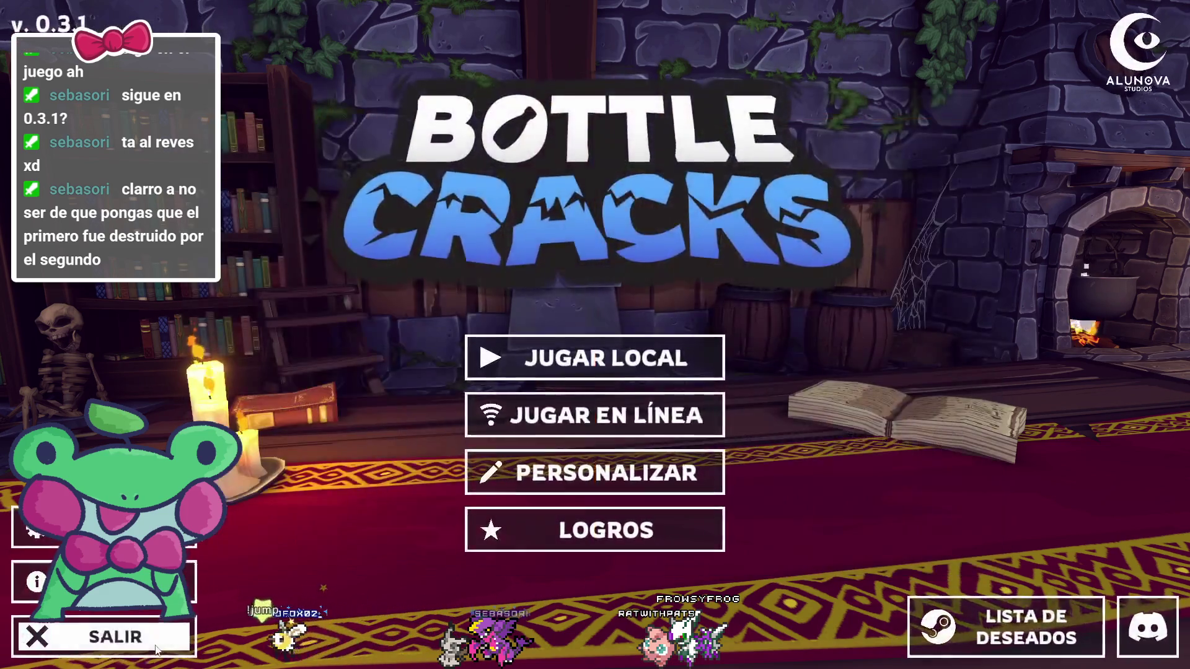
# Quit the game, launch Unity Hub from Start search, and open the Bottle-Cracks project.
pyautogui.press('Escape')
pyautogui.click(634, 397)
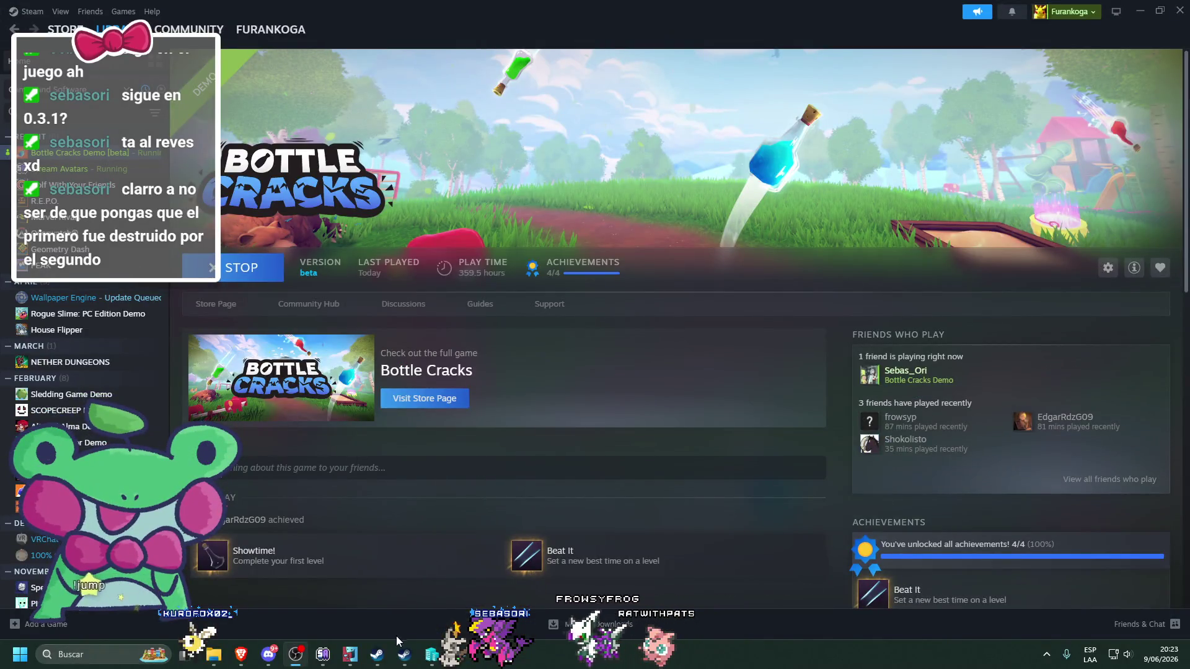
pyautogui.press('super')
pyautogui.write('un')
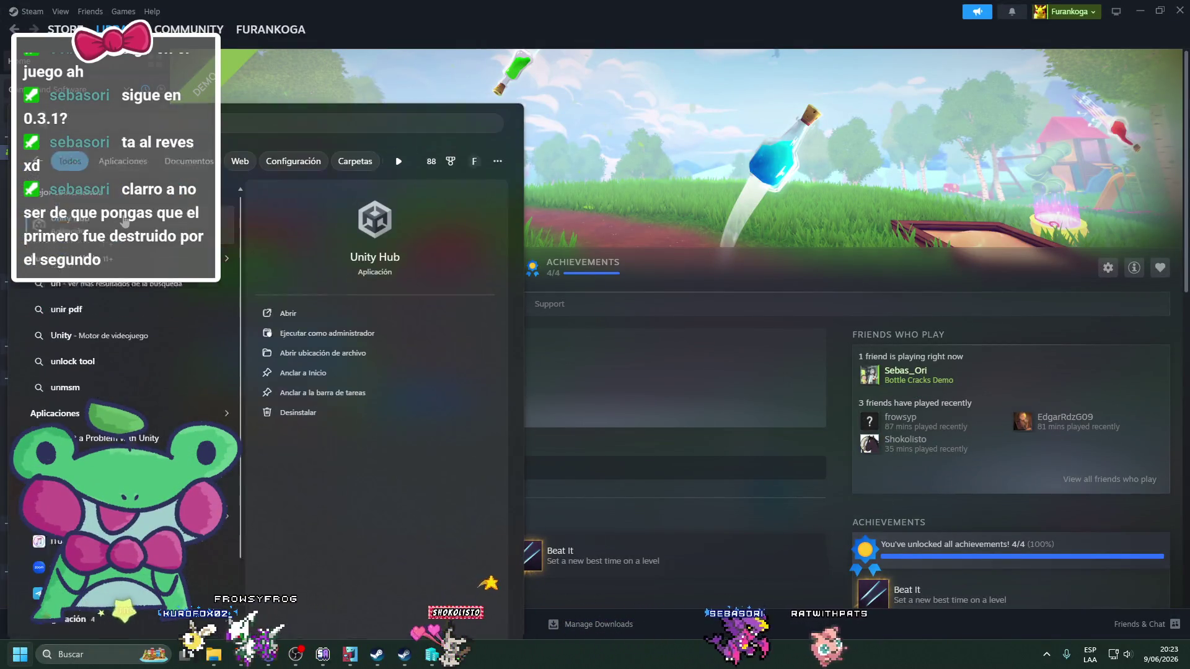
pyautogui.press('Return')
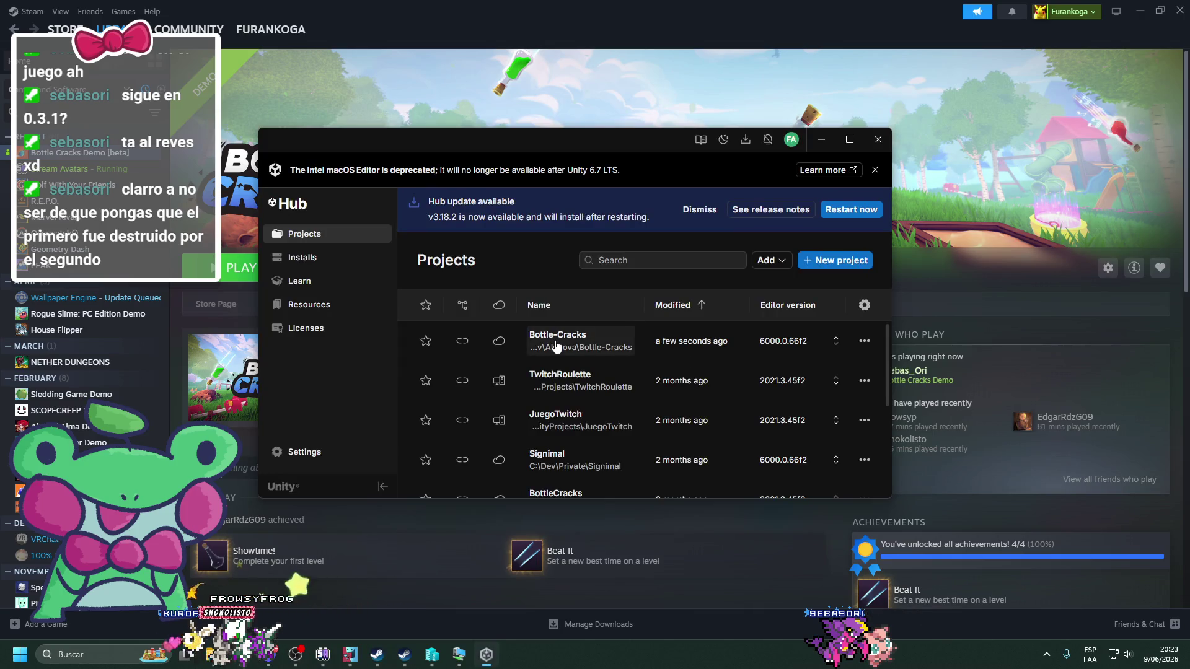
pyautogui.click(625, 340)
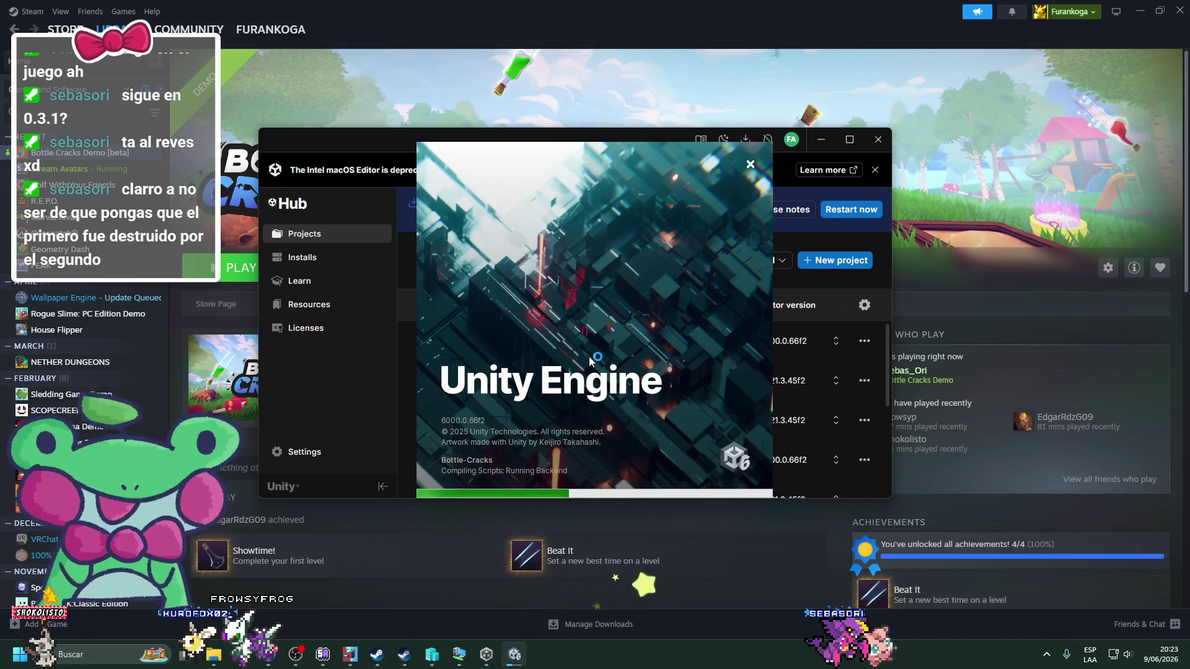
# Close Unity Hub and open NotificationsCanvas's NotificationManager script in Visual Studio.
pyautogui.click(481, 661)
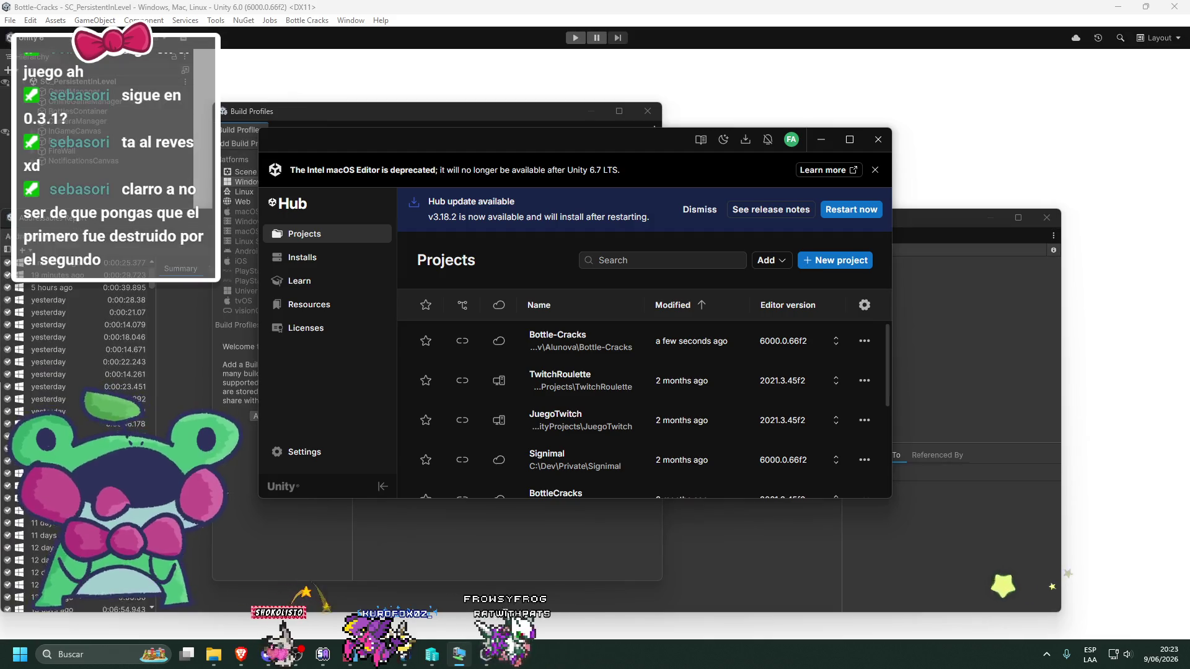
pyautogui.click(878, 139)
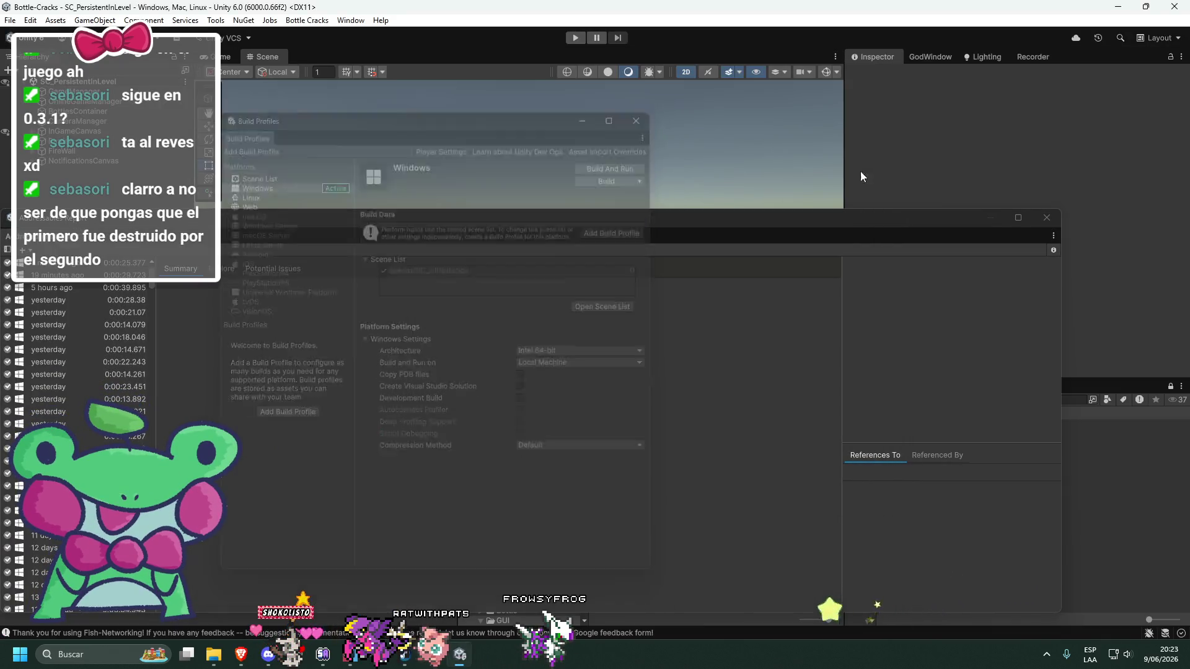
pyautogui.click(365, 228)
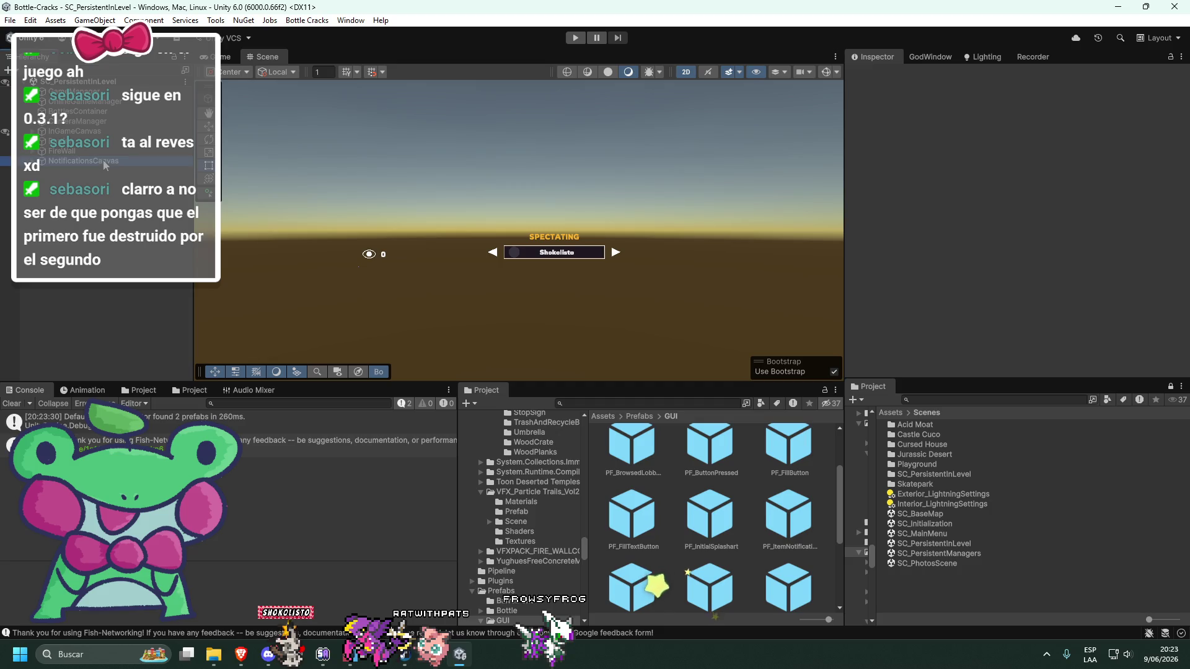
pyautogui.scroll(-10, 987, 221)
pyautogui.doubleClick(1016, 269)
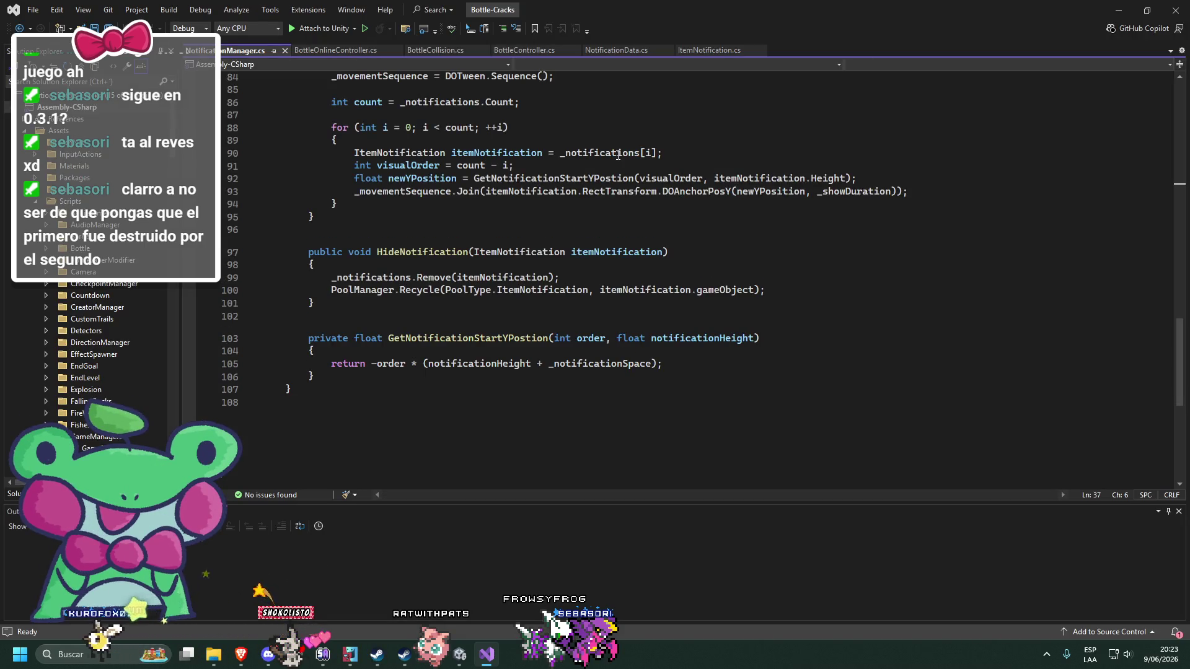
# Navigate from the Start subscriptions to the Players_OnBottleBreaksBottle handler.
pyautogui.scroll(14, 617, 154)
pyautogui.scroll(4, 520, 248)
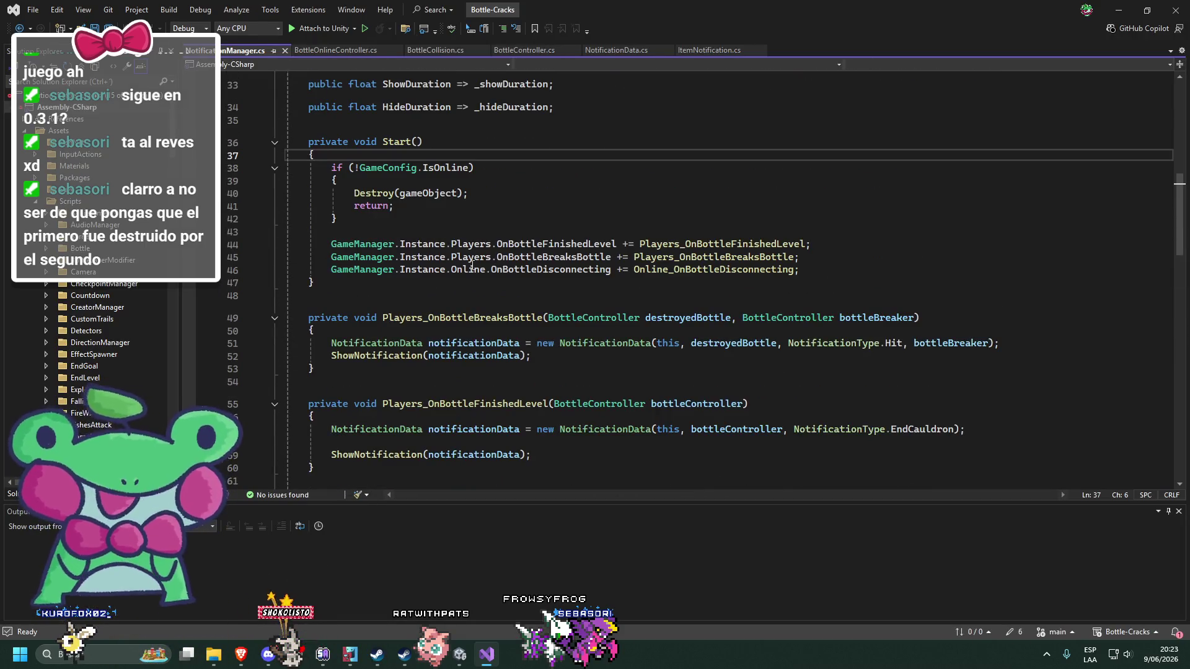
pyautogui.click(657, 269)
pyautogui.keyDown('ctrl'); pyautogui.click(669, 257); pyautogui.keyUp('ctrl')
# Swap the NotificationData arguments so bottleBreaker comes second and destroyedBottle last.
pyautogui.doubleClick(676, 278)
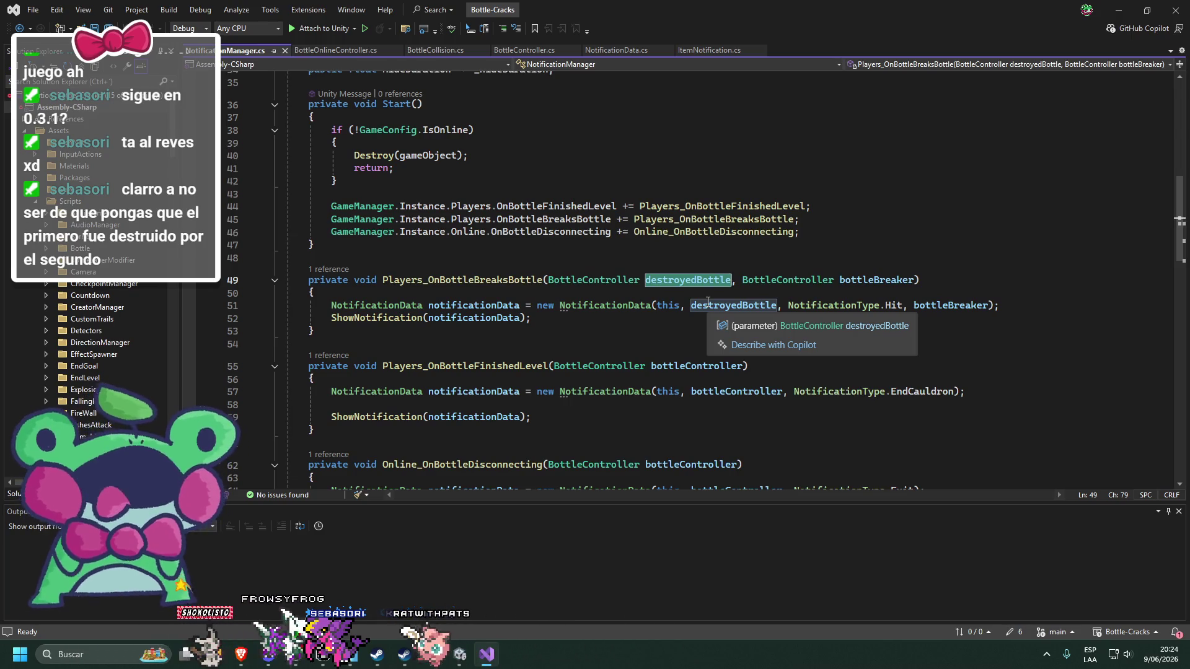
pyautogui.doubleClick(719, 303)
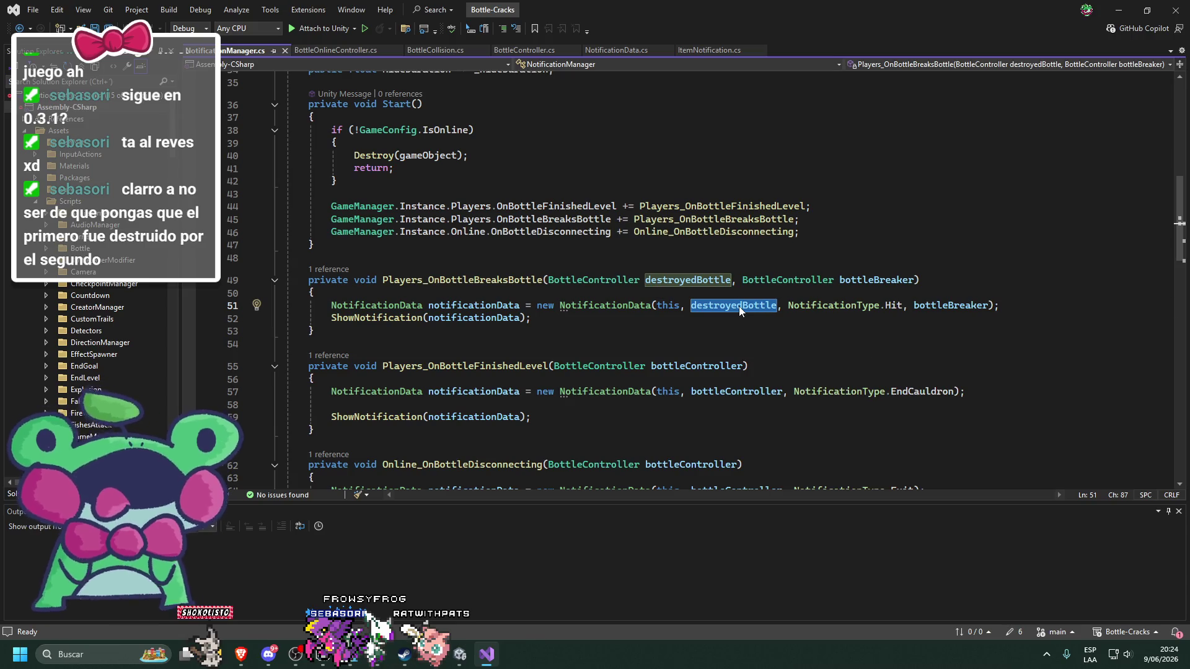
pyautogui.doubleClick(846, 280)
pyautogui.hotkey('ctrl', 'c')
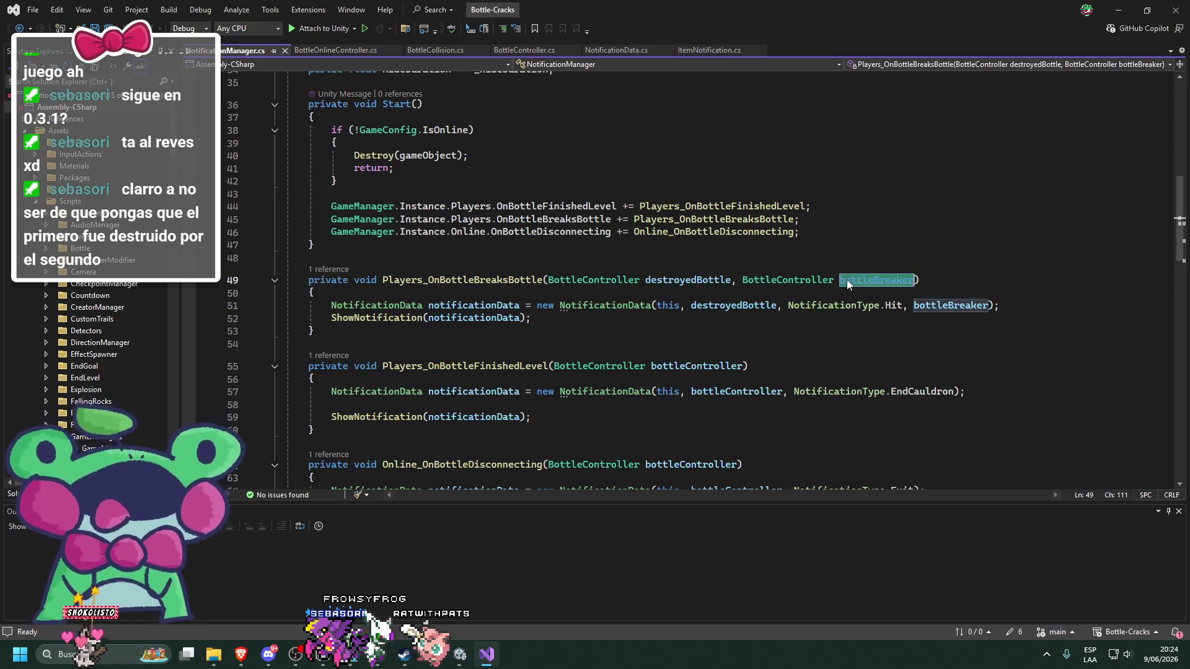
pyautogui.doubleClick(724, 307)
pyautogui.hotkey('ctrl', 'v')
pyautogui.doubleClick(686, 280)
pyautogui.hotkey('ctrl', 'c')
pyautogui.doubleClick(935, 305)
pyautogui.hotkey('ctrl', 'v')
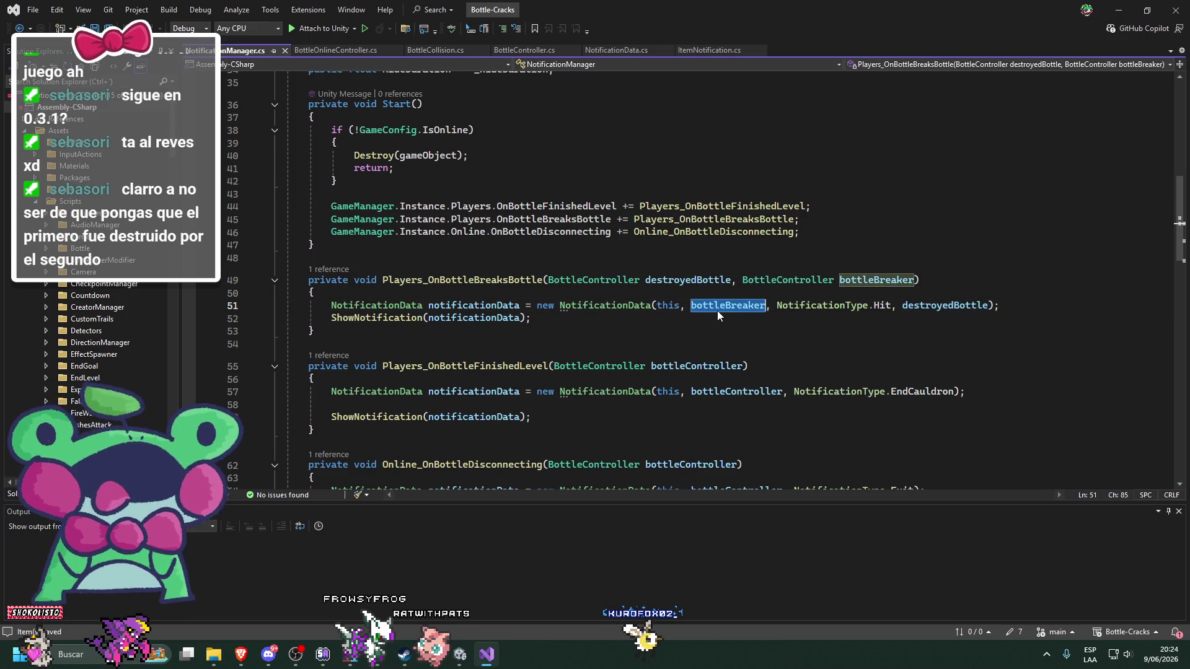
pyautogui.doubleClick(931, 305)
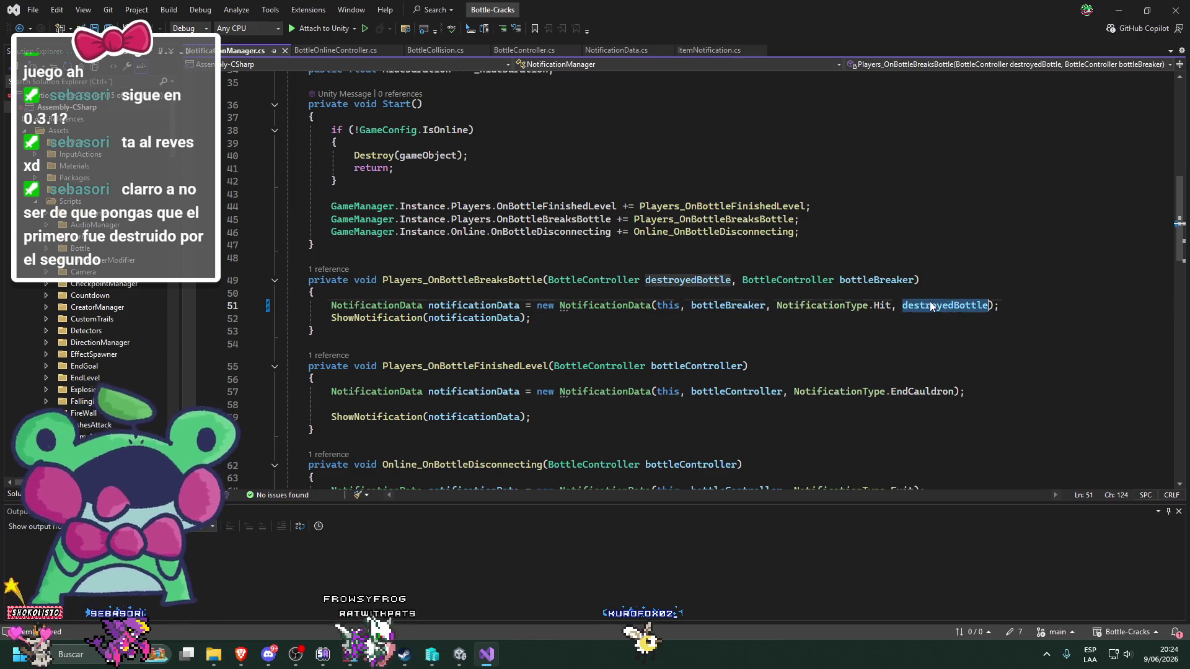
pyautogui.click(958, 287)
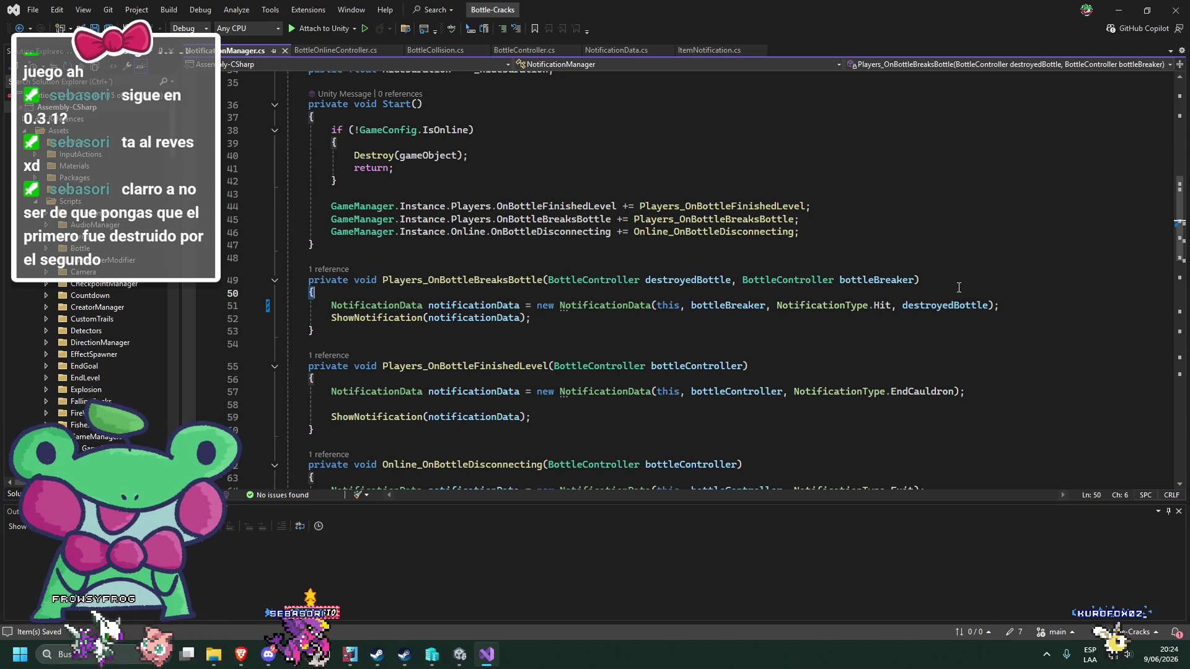
# Save NotificationManager.cs and switch back to Unity to recompile.
pyautogui.click(968, 286)
pyautogui.click(948, 183)
pyautogui.click(1122, 7)
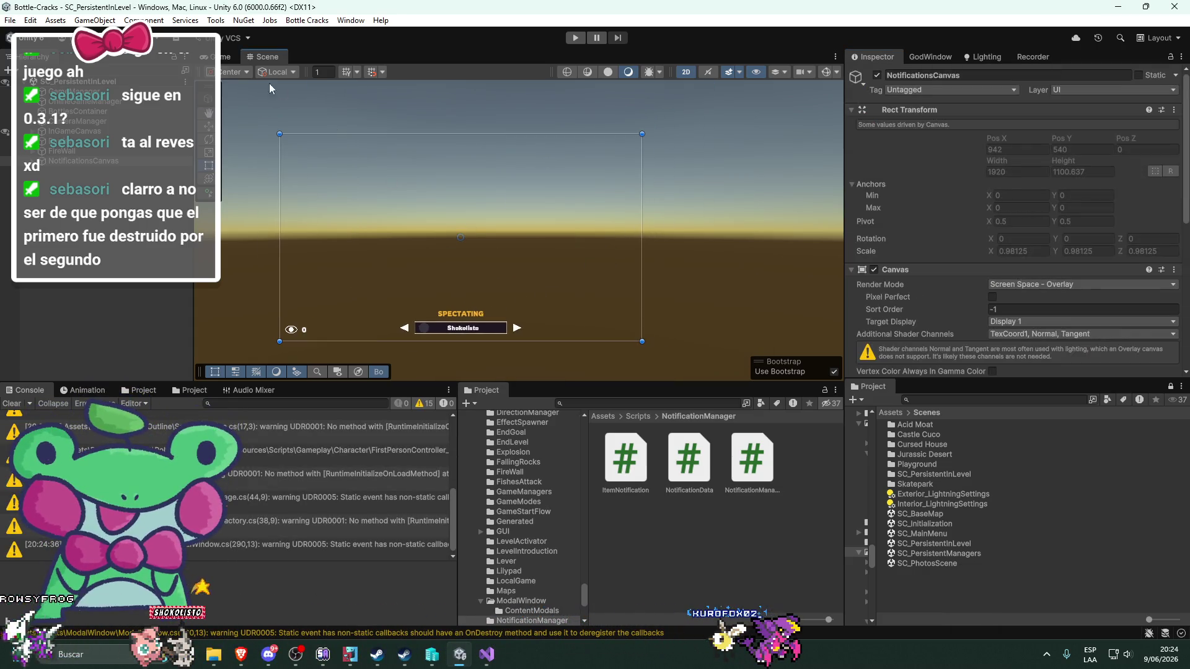
# Set the Game view to 1:1 Aspect and return to the Scene view.
pyautogui.click(222, 57)
pyautogui.click(351, 68)
pyautogui.click(330, 228)
pyautogui.hotkey('ctrl', '1')
# Drag the PF_ItemNotification prefab from GUI prefabs into NotificationContainer.
pyautogui.scroll(5, 311, 117)
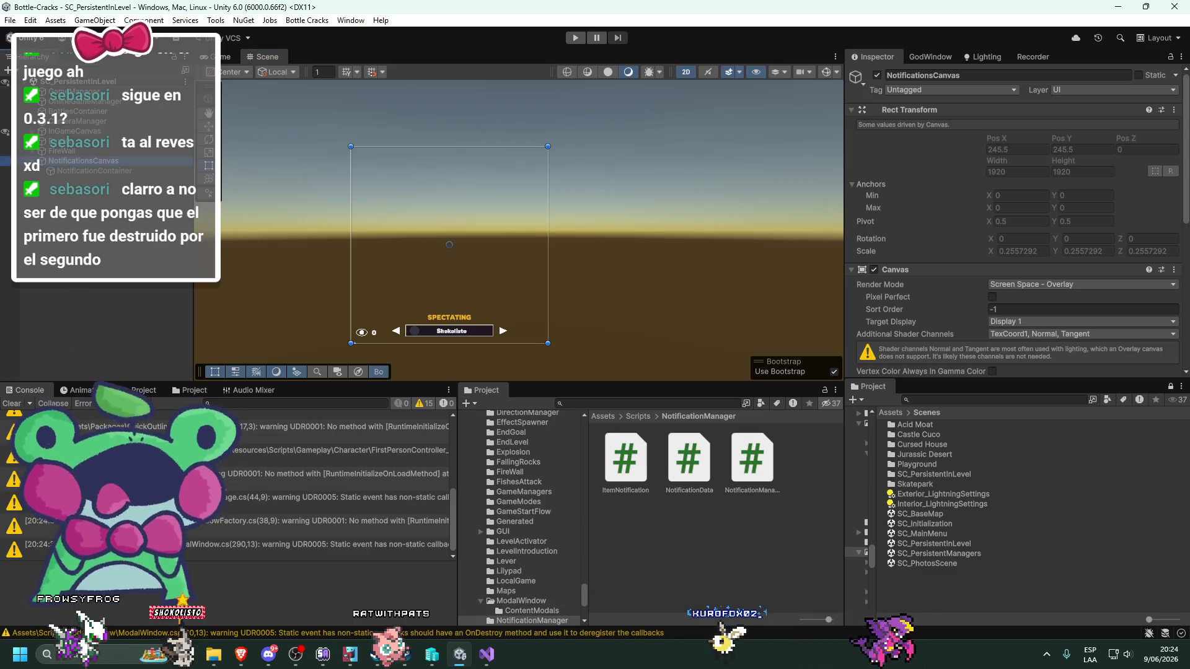
pyautogui.click(139, 390)
pyautogui.moveTo(343, 526); pyautogui.dragTo(87, 174)
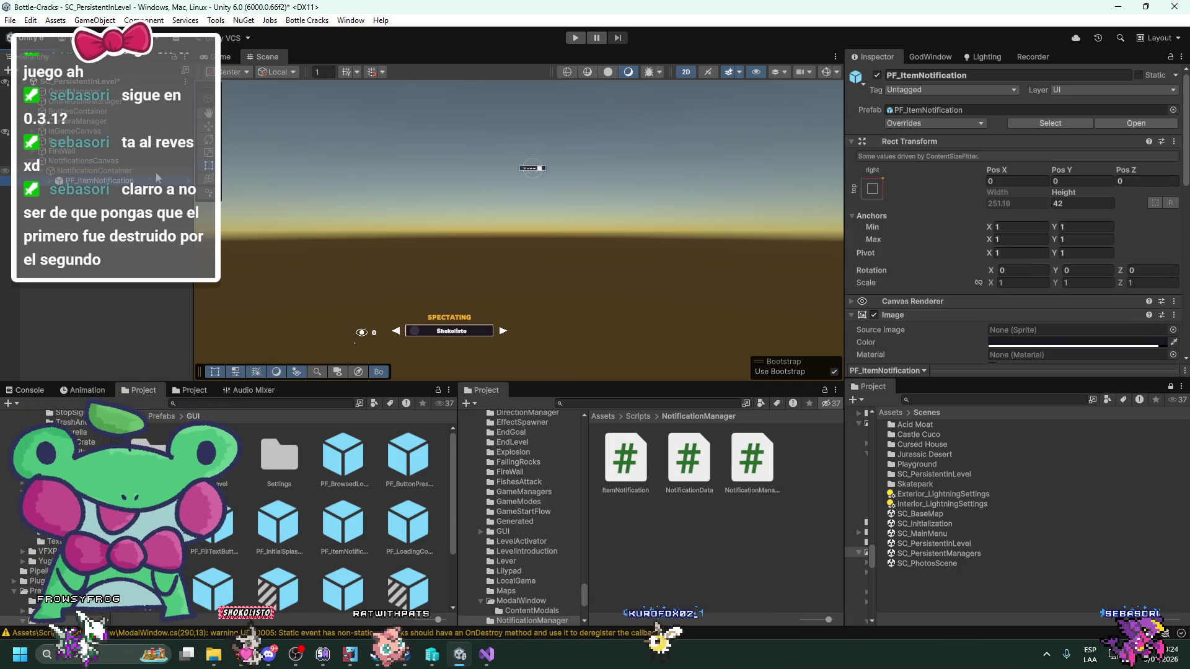
pyautogui.click(77, 172)
# Select NotificationsCanvas and drag its Canvas Scaler Match slider to 0 (width).
pyautogui.click(76, 160)
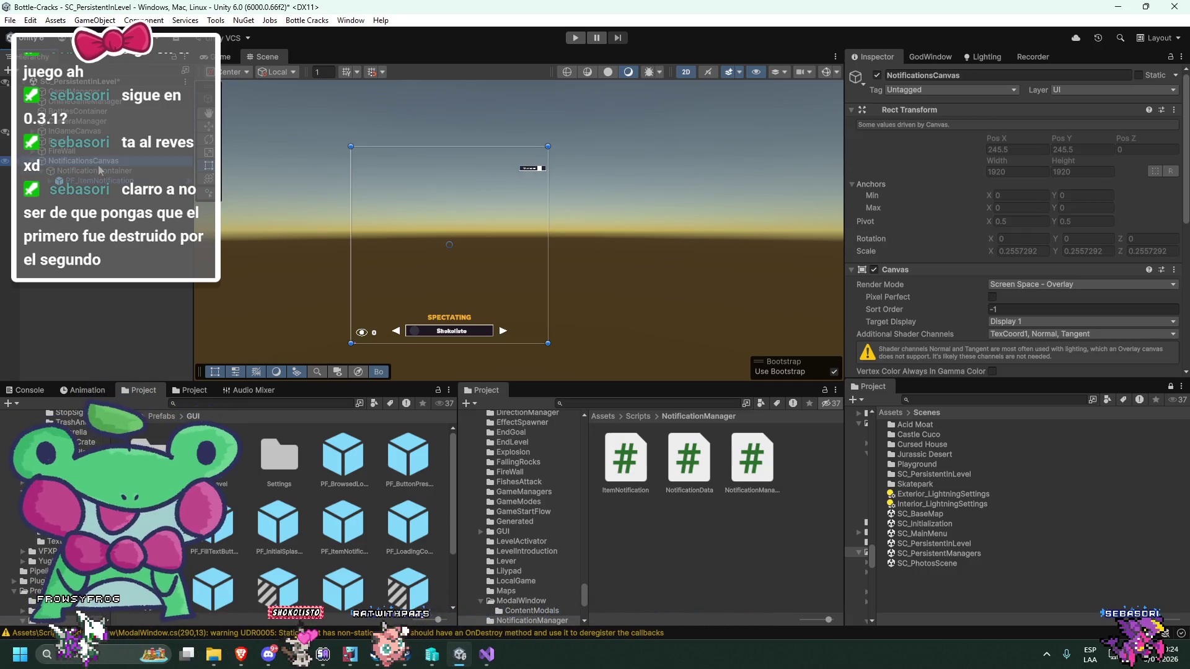
pyautogui.moveTo(695, 210); pyautogui.dragTo(740, 182)
pyautogui.scroll(5, 545, 200)
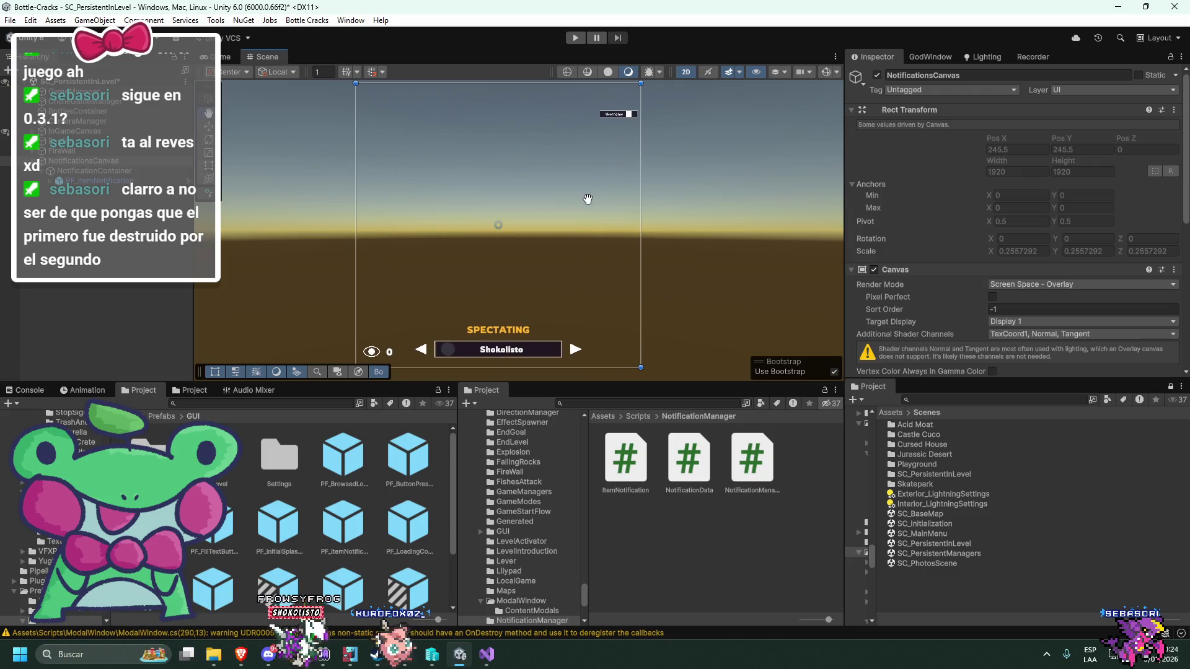
pyautogui.moveTo(602, 392); pyautogui.dragTo(602, 474)
pyautogui.scroll(-2, 627, 321)
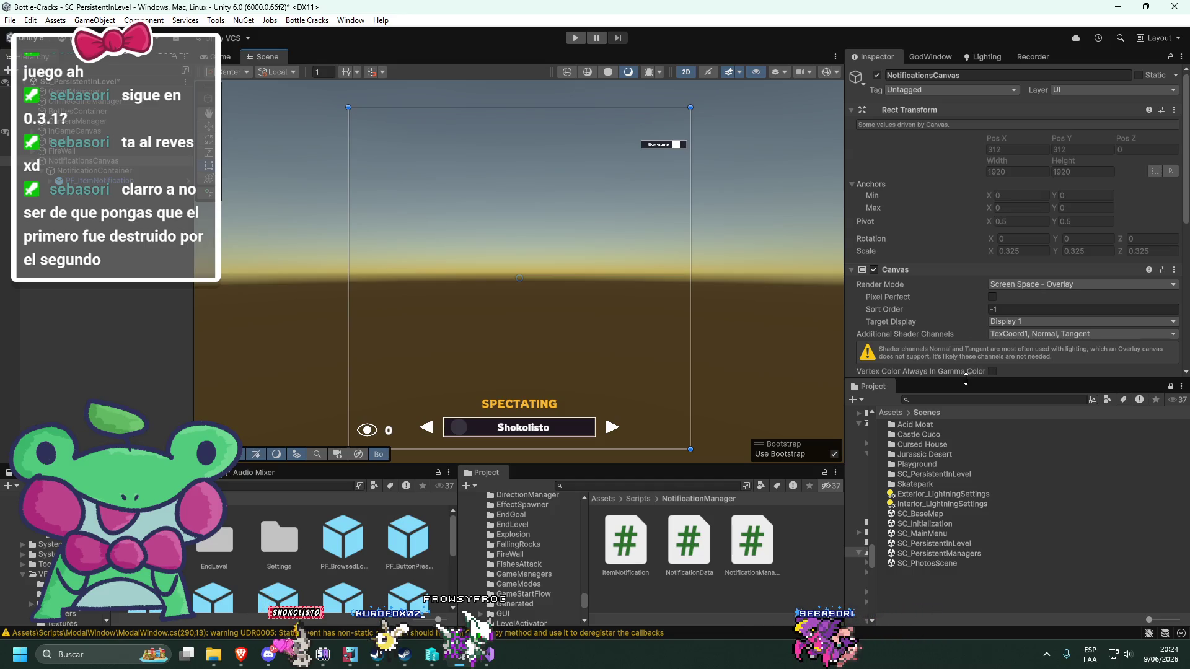
pyautogui.moveTo(966, 378); pyautogui.dragTo(966, 513)
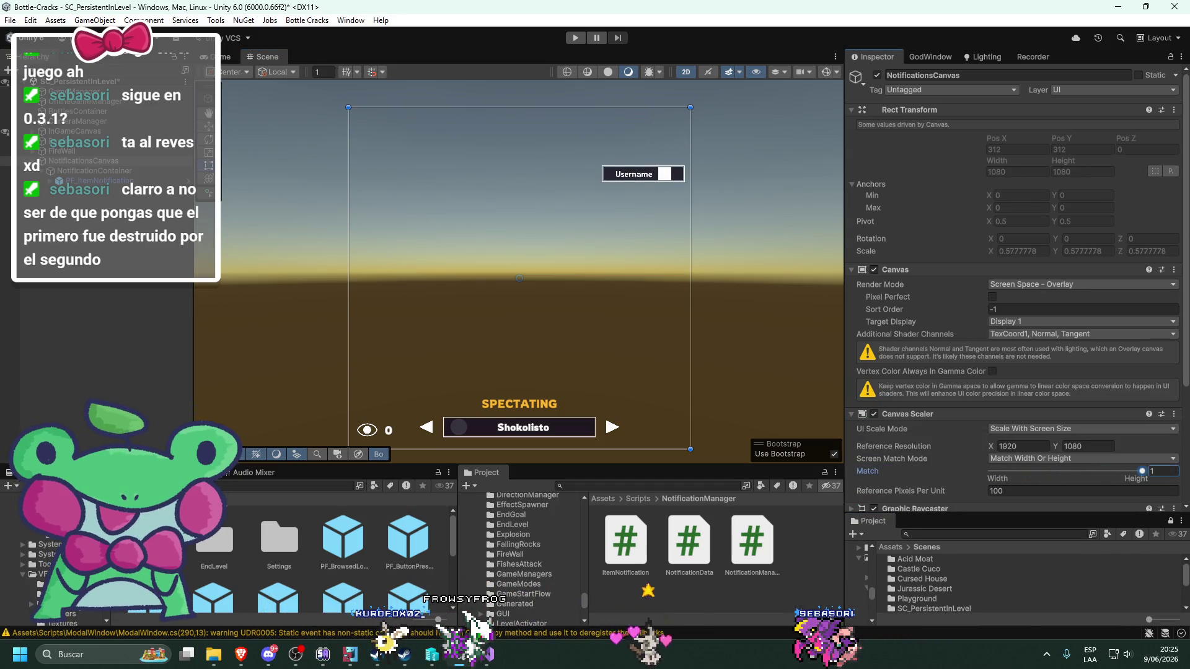
pyautogui.moveTo(1142, 471); pyautogui.dragTo(967, 471)
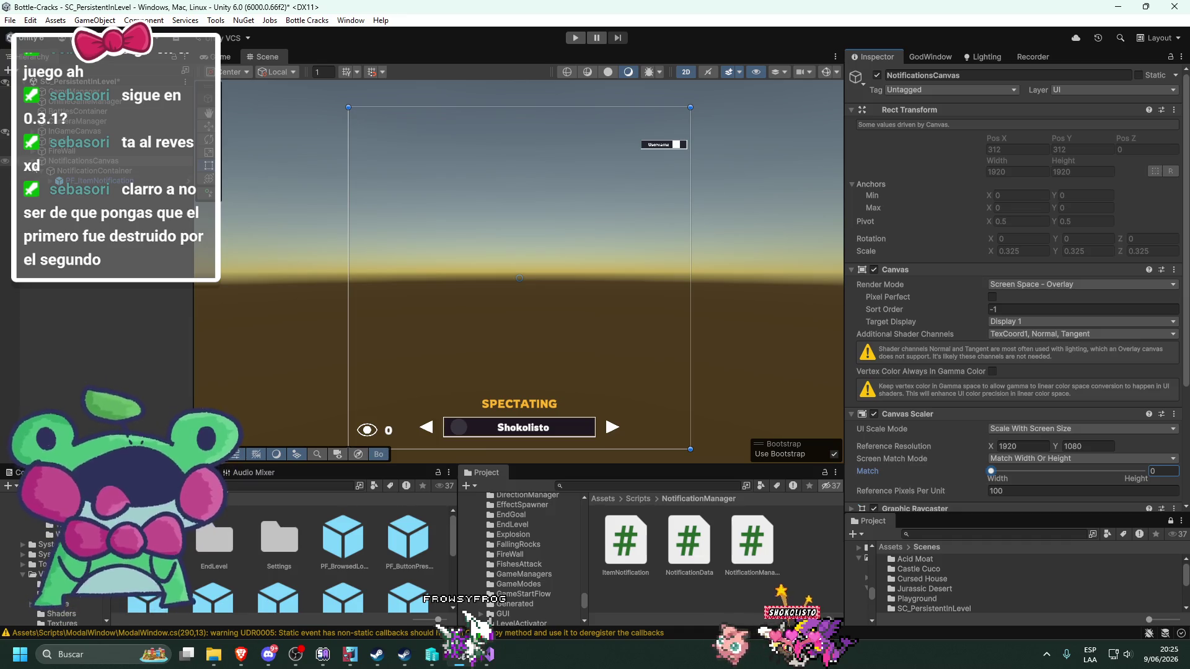
# Toggle Hierarchy visibility for HUD objects: timer, spectating HUD, level panels, CRACKS counter.
pyautogui.click(3, 182)
pyautogui.click(3, 202)
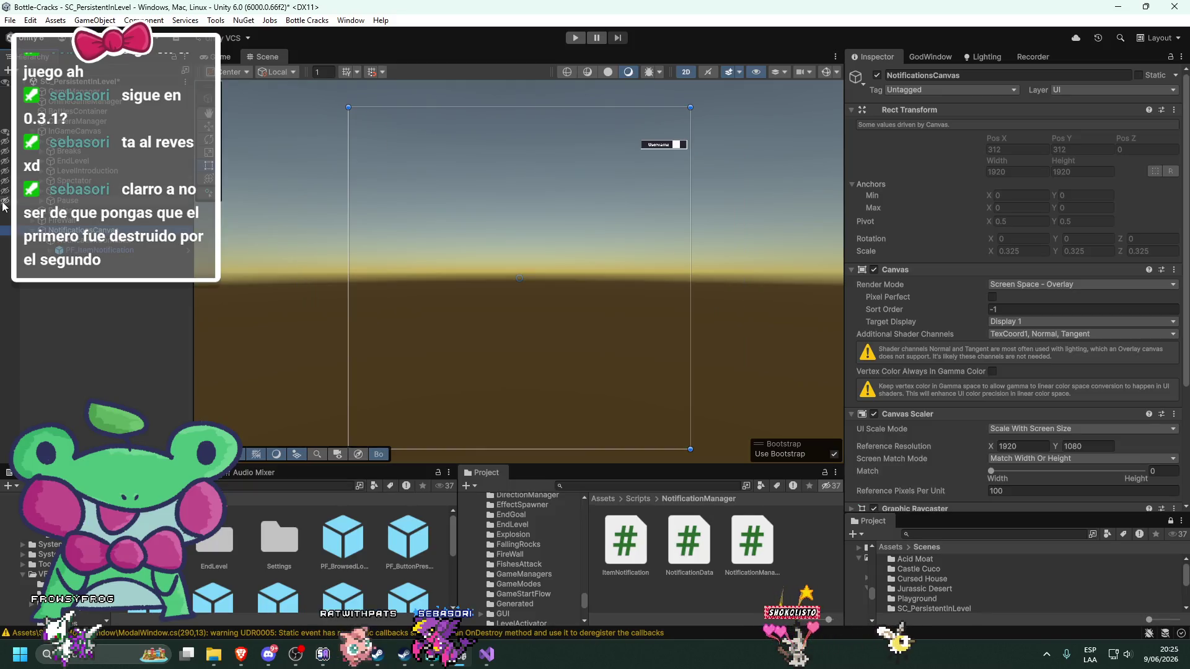
pyautogui.click(3, 197)
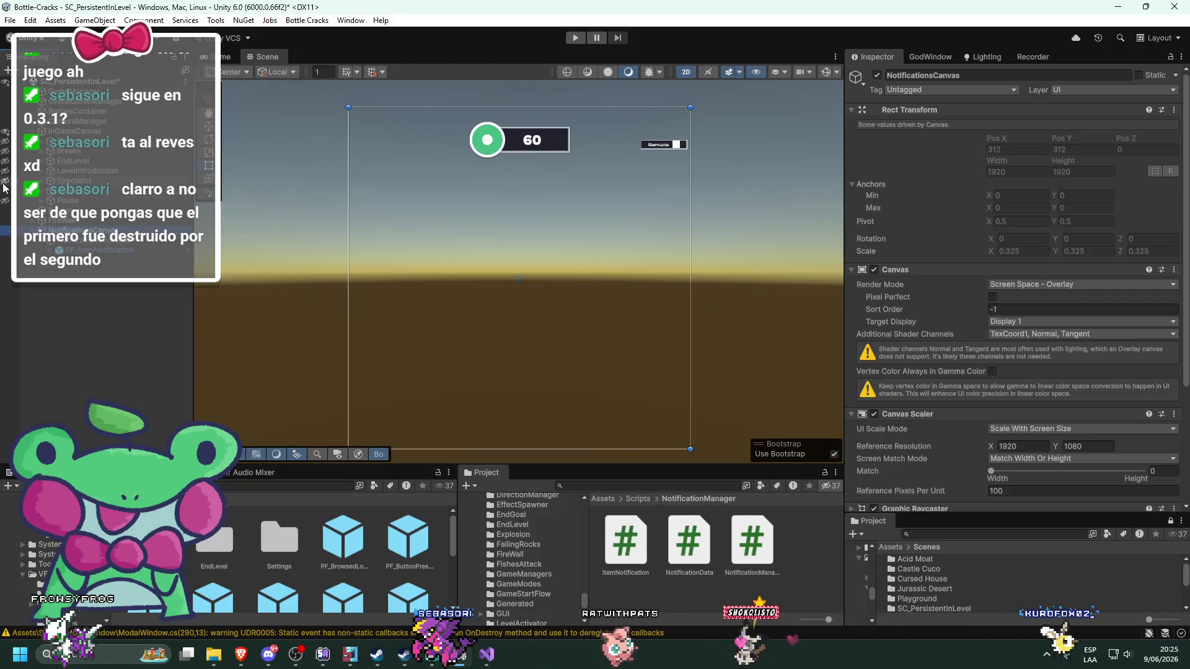
pyautogui.click(3, 184)
pyautogui.click(4, 177)
pyautogui.click(3, 177)
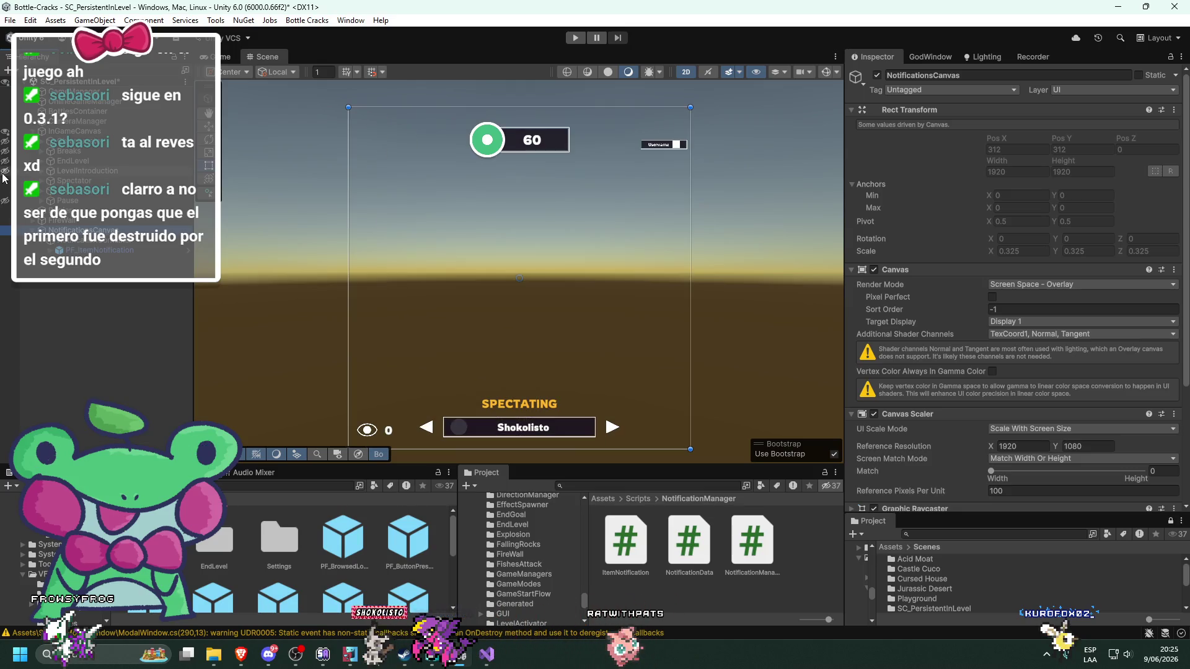
pyautogui.click(5, 162)
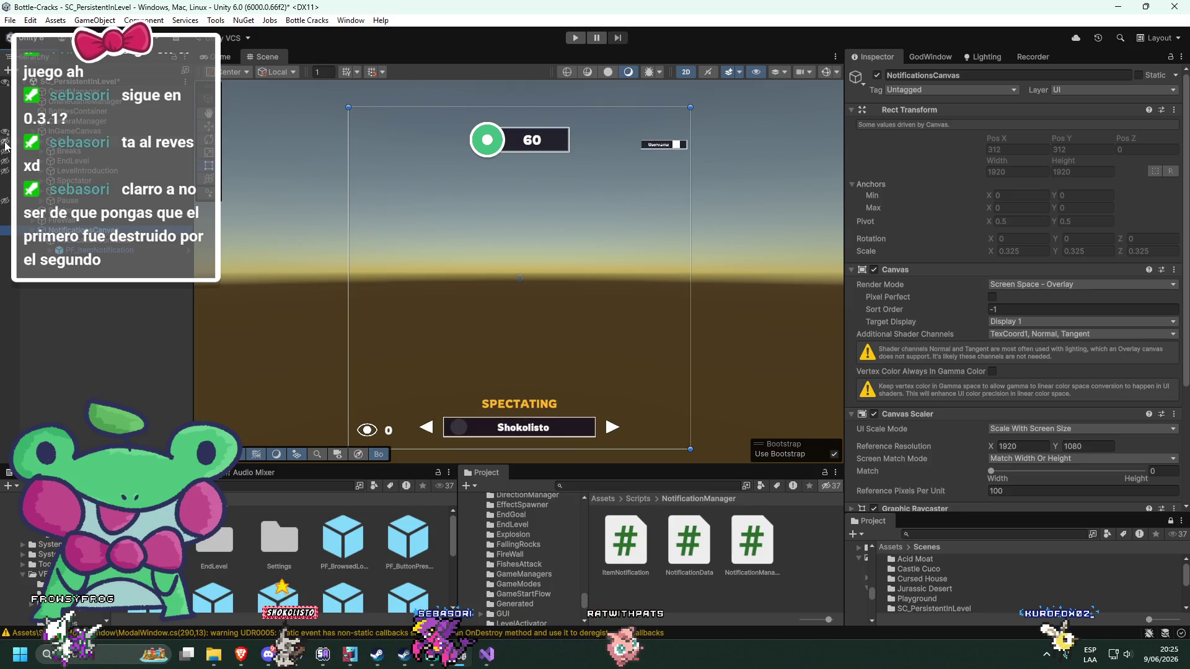
pyautogui.click(4, 153)
pyautogui.click(4, 153)
pyautogui.click(3, 154)
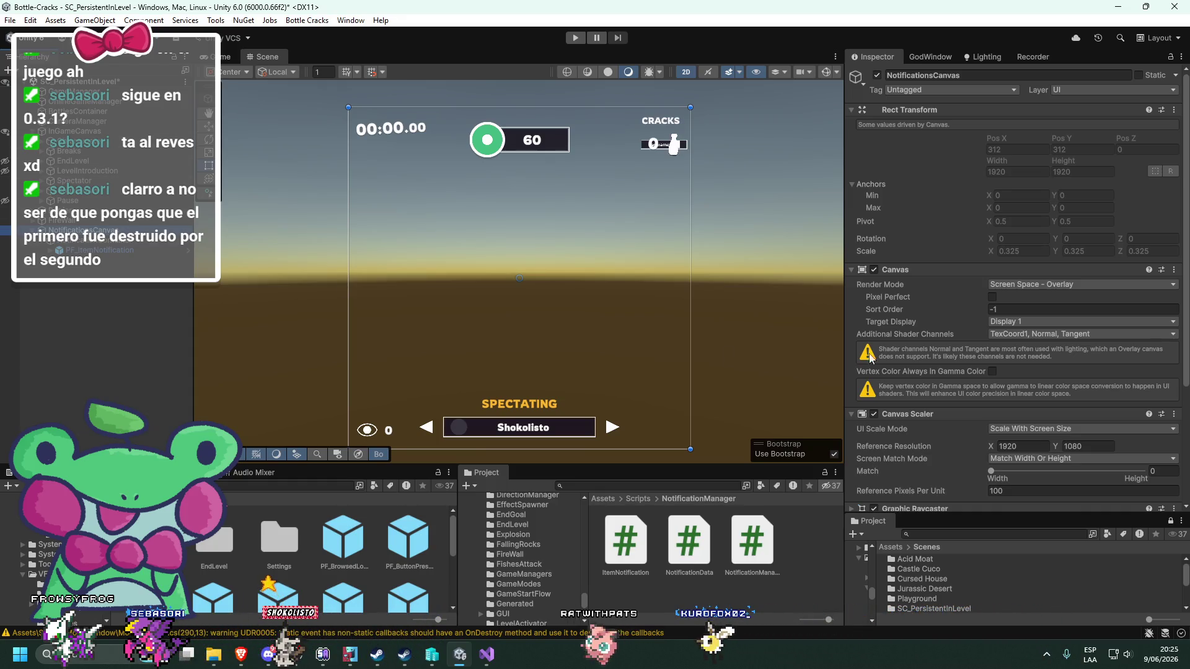
# Set the NotificationsCanvas Canvas Scaler Match to 1 (height).
pyautogui.moveTo(1035, 474); pyautogui.dragTo(1142, 471)
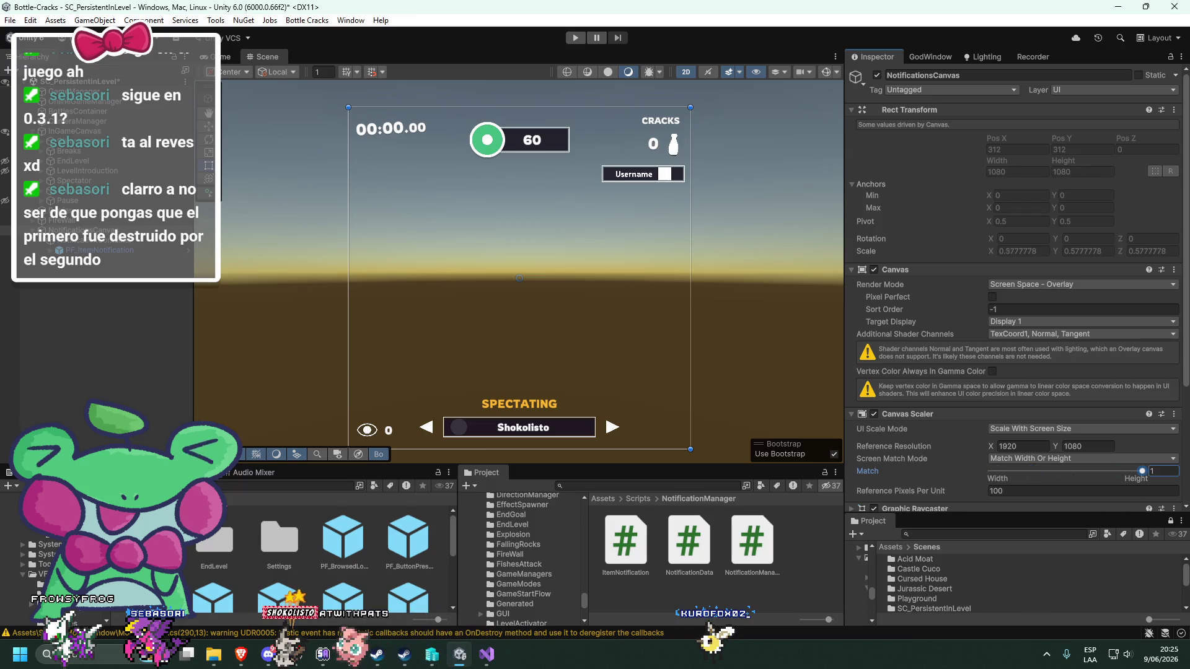
pyautogui.scroll(-3, 574, 322)
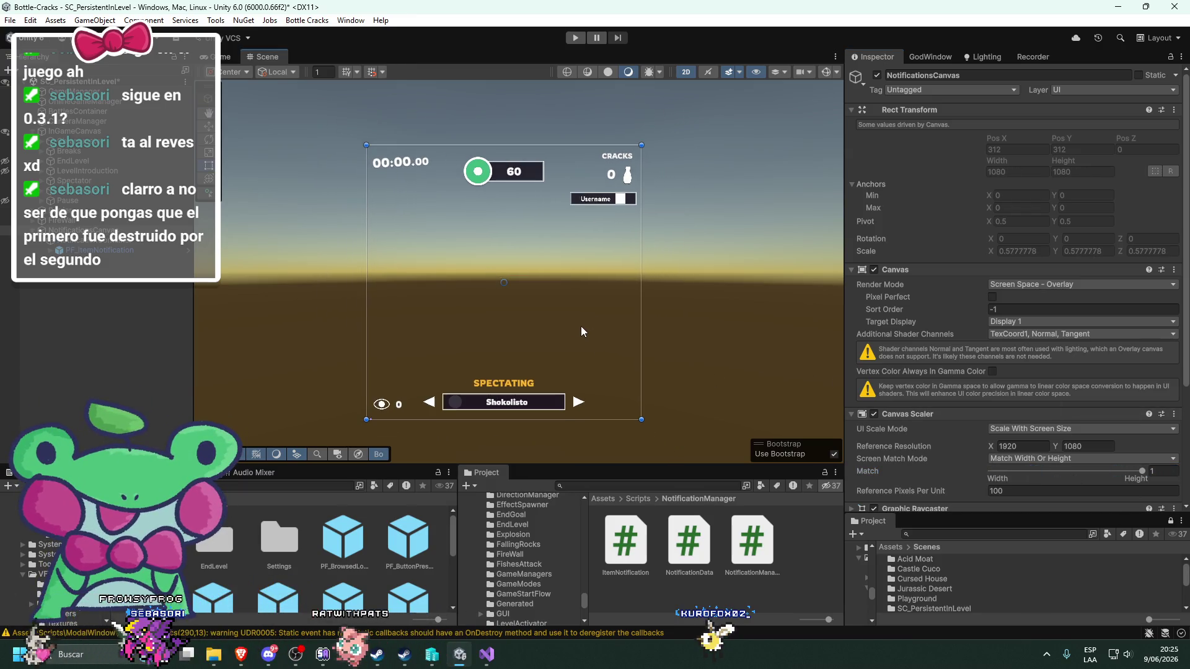
pyautogui.click(1163, 471)
pyautogui.click(1002, 288)
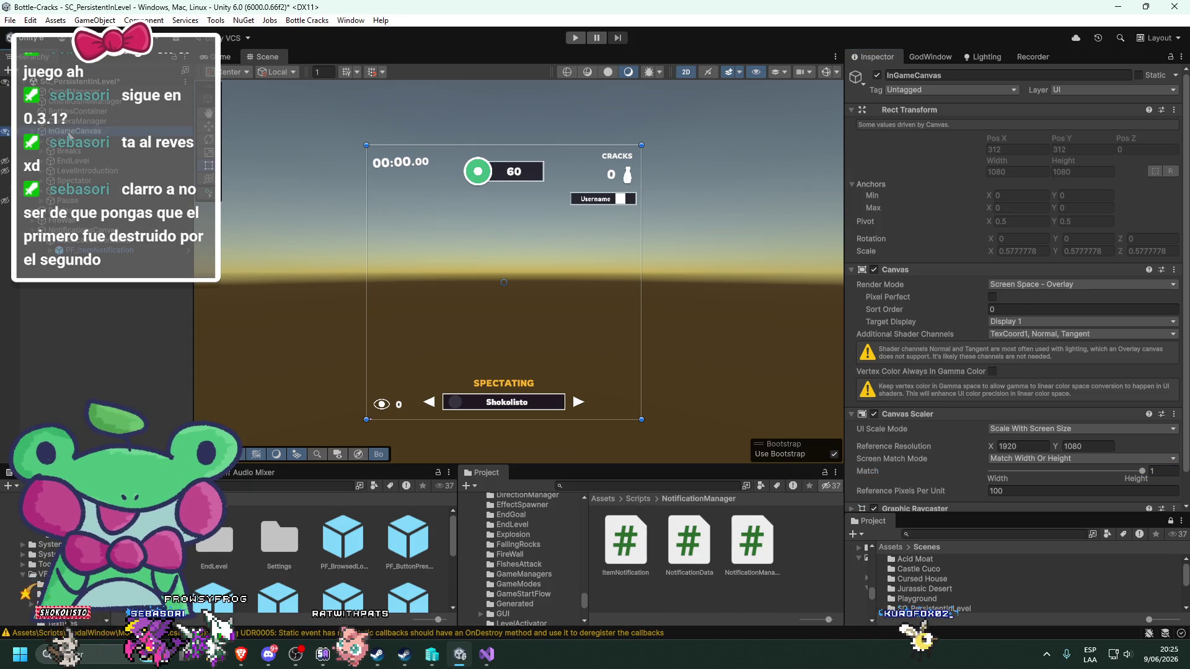
# Inspect the PF_ItemNotification under NotificationContainer, reset its scale to 1, and delete the test notification.
pyautogui.click(85, 230)
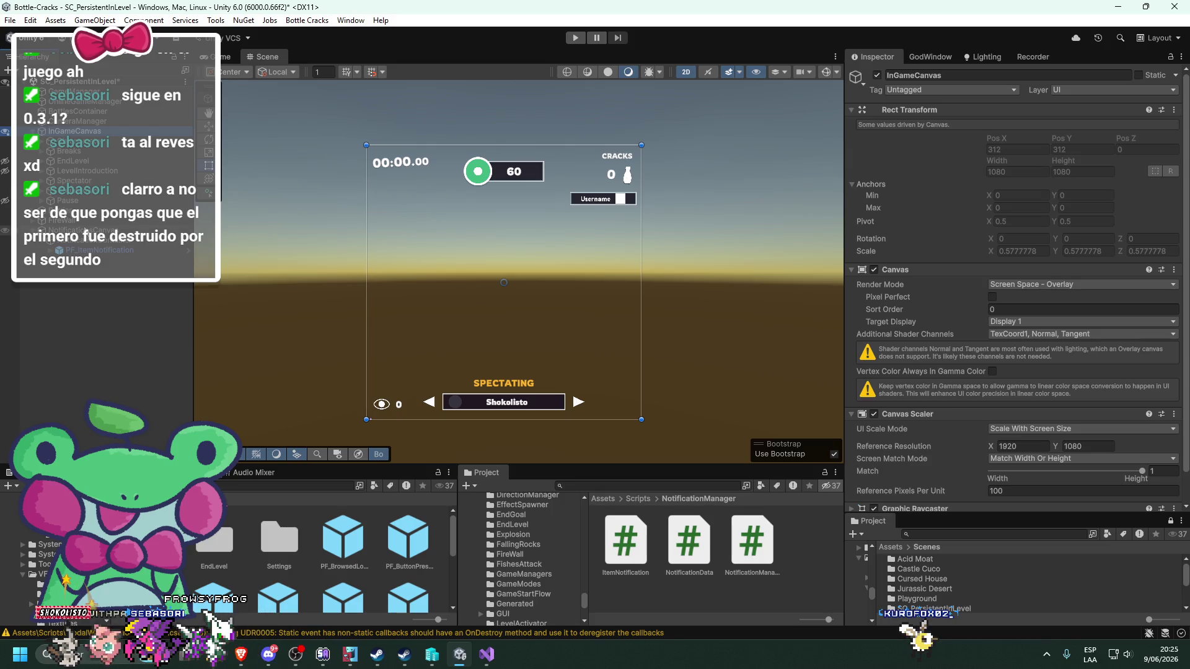
pyautogui.click(85, 241)
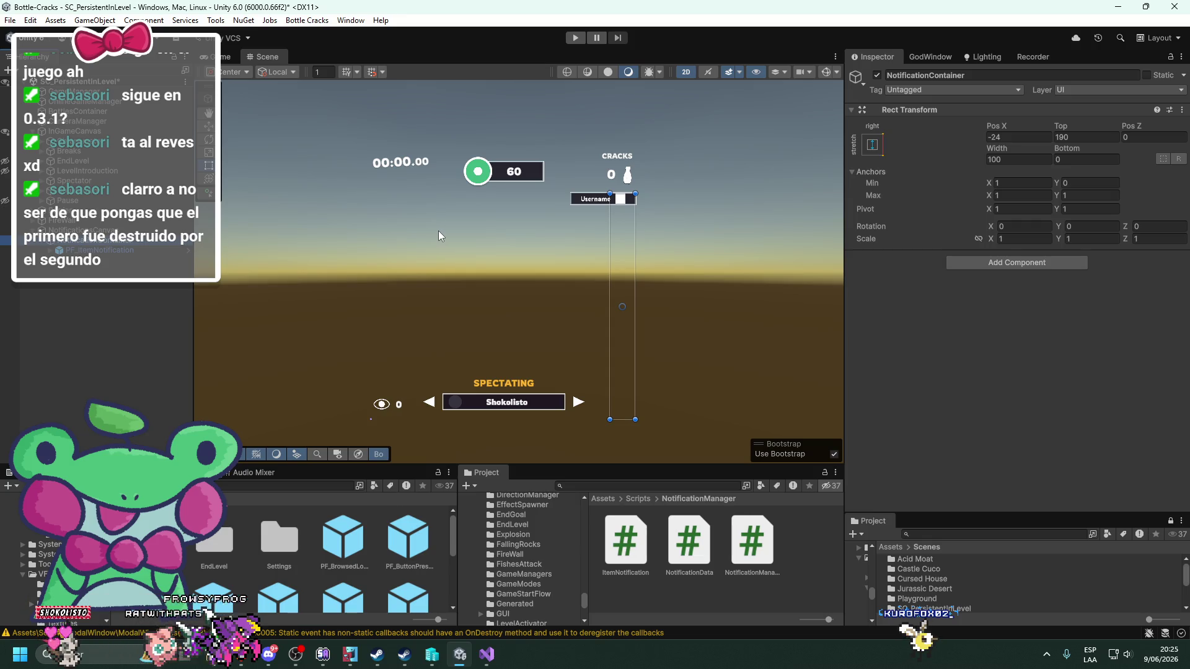
pyautogui.press('Down')
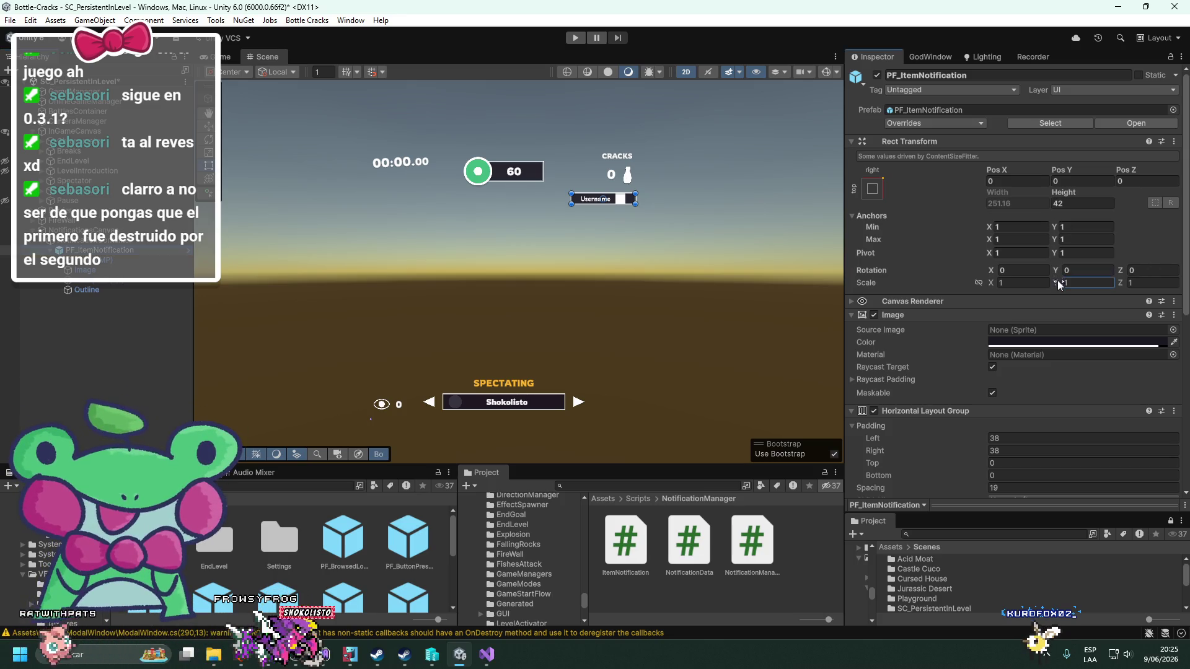
pyautogui.moveTo(1057, 280); pyautogui.dragTo(1051, 280)
pyautogui.write('1')
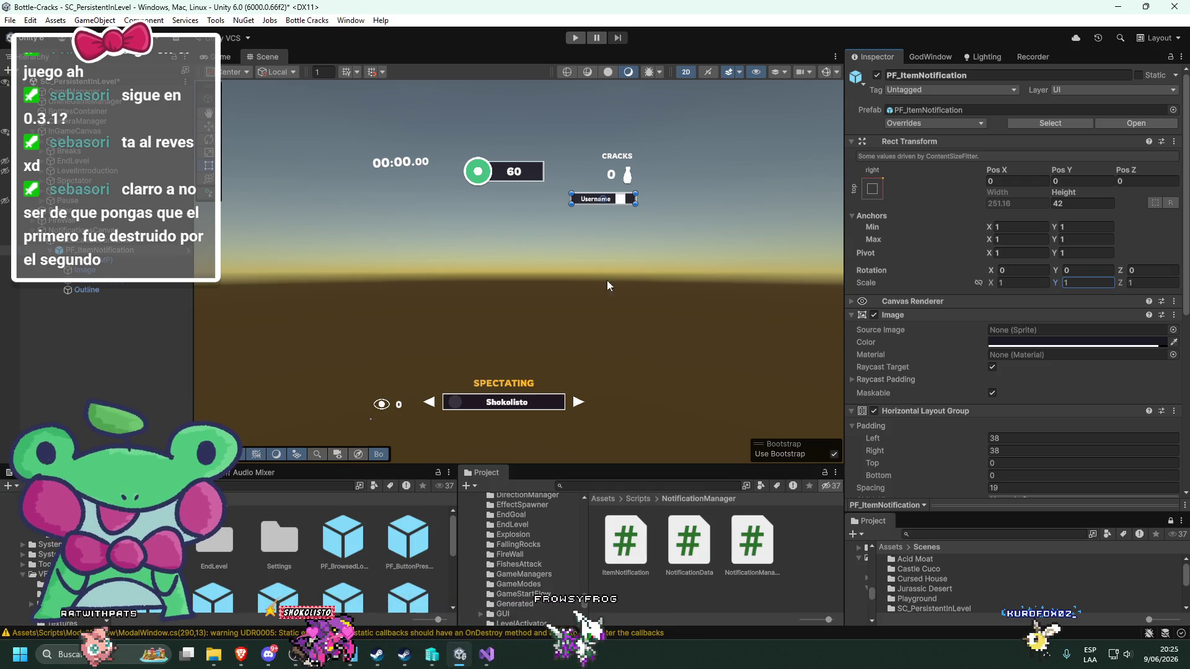
pyautogui.click(124, 252)
pyautogui.press('Delete')
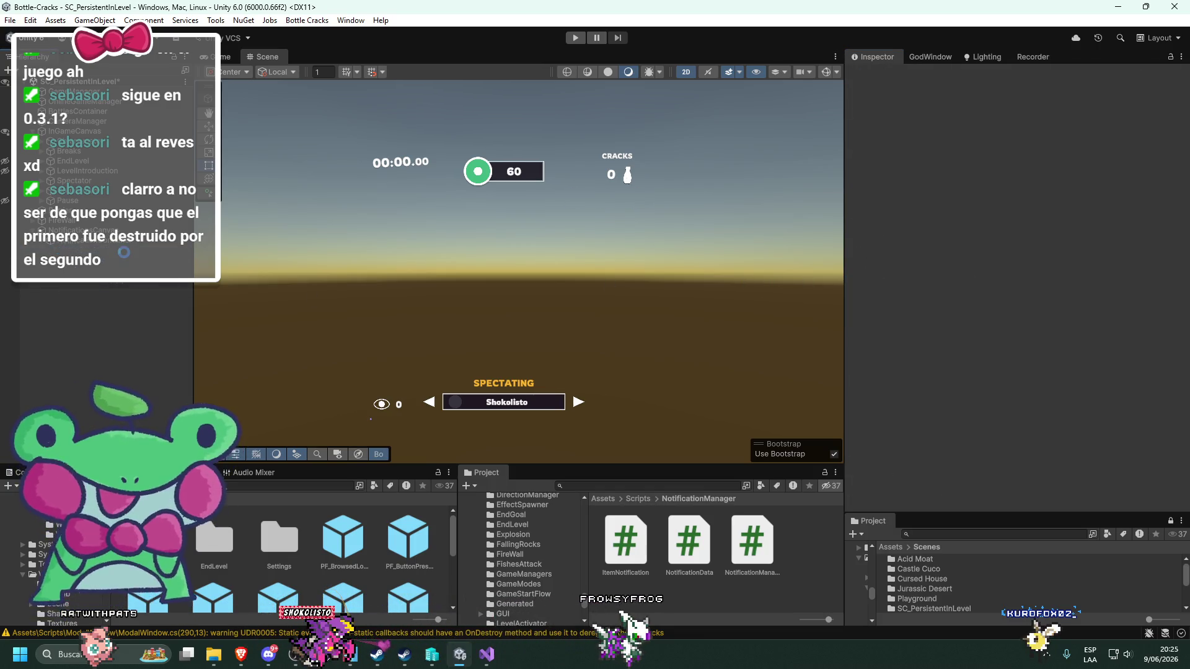
# Check the Game view aspect options, then frame NotificationsCanvas in the Scene view.
pyautogui.click(221, 56)
pyautogui.click(335, 70)
pyautogui.click(334, 121)
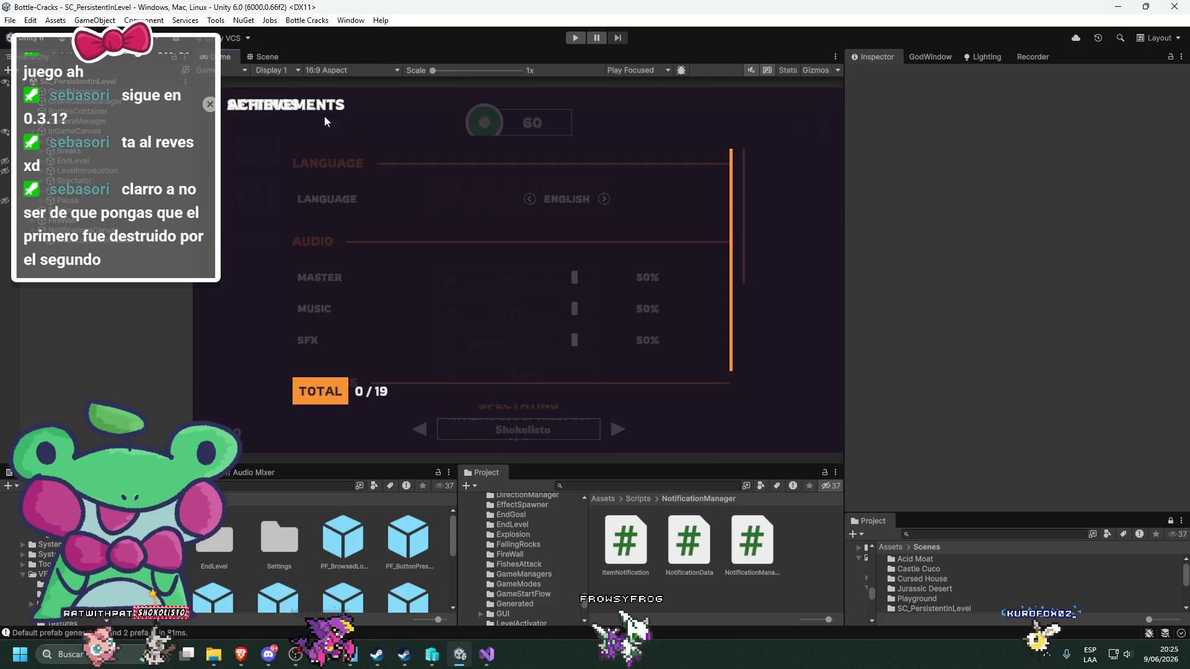
pyautogui.click(267, 56)
pyautogui.doubleClick(80, 229)
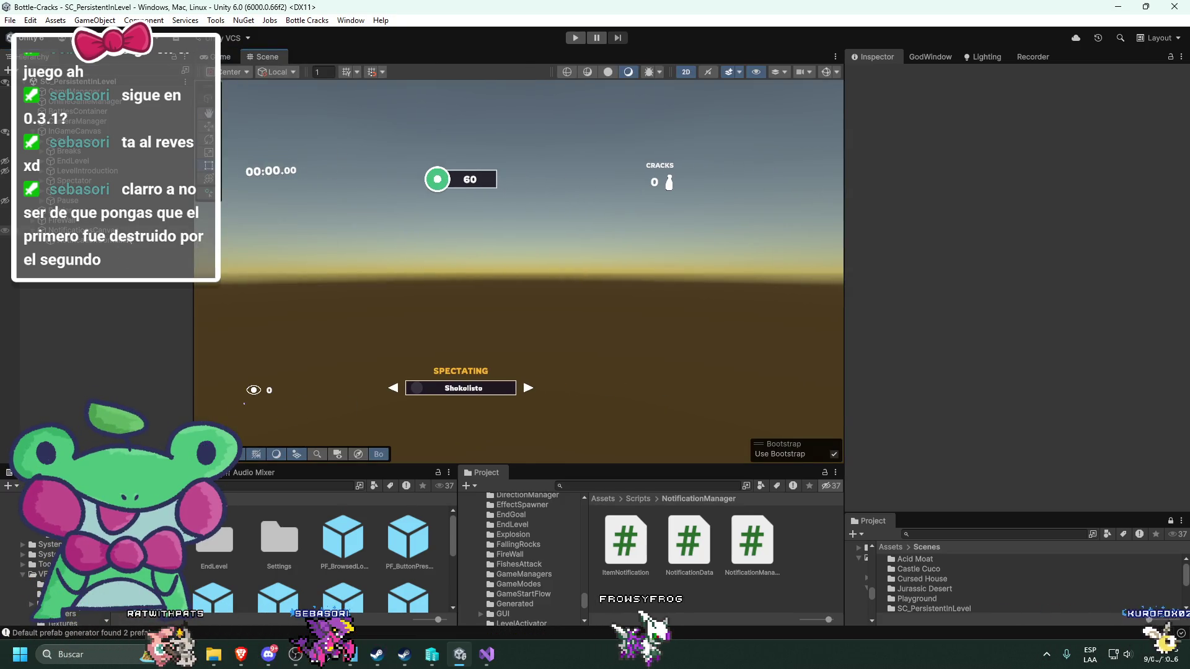
pyautogui.click(10, 19)
# Start a Windows build from Build Profiles and permanently delete the old BottleCracks_Demo_Windows files.
pyautogui.click(64, 176)
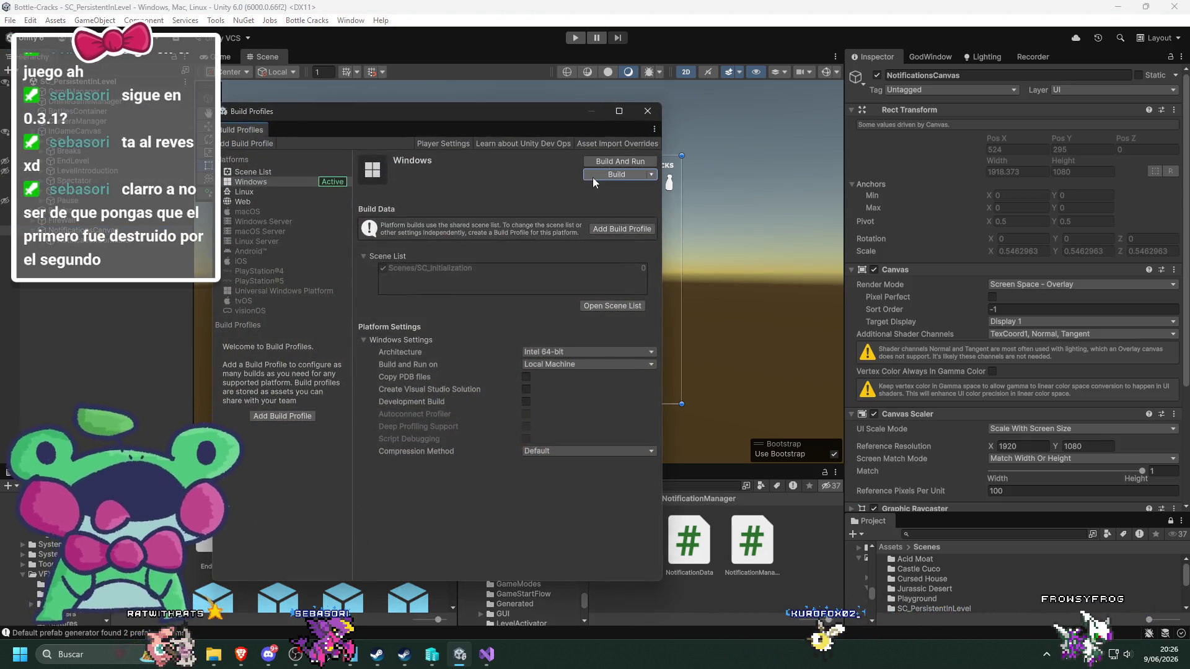
pyautogui.click(592, 177)
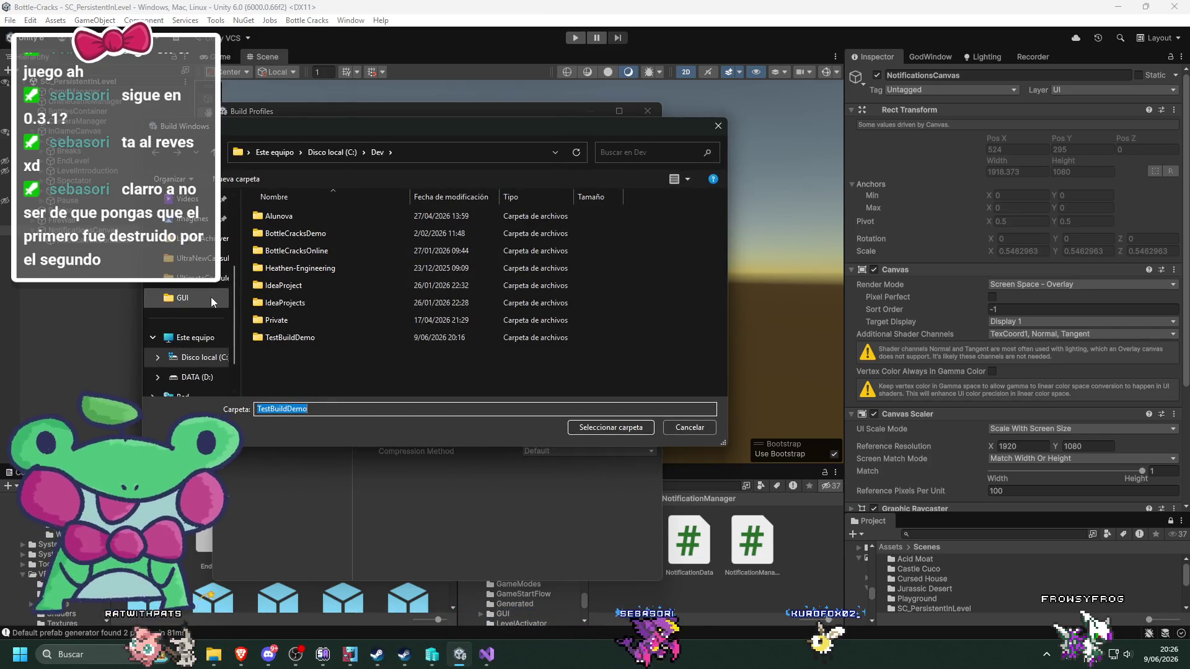
pyautogui.moveTo(224, 655)
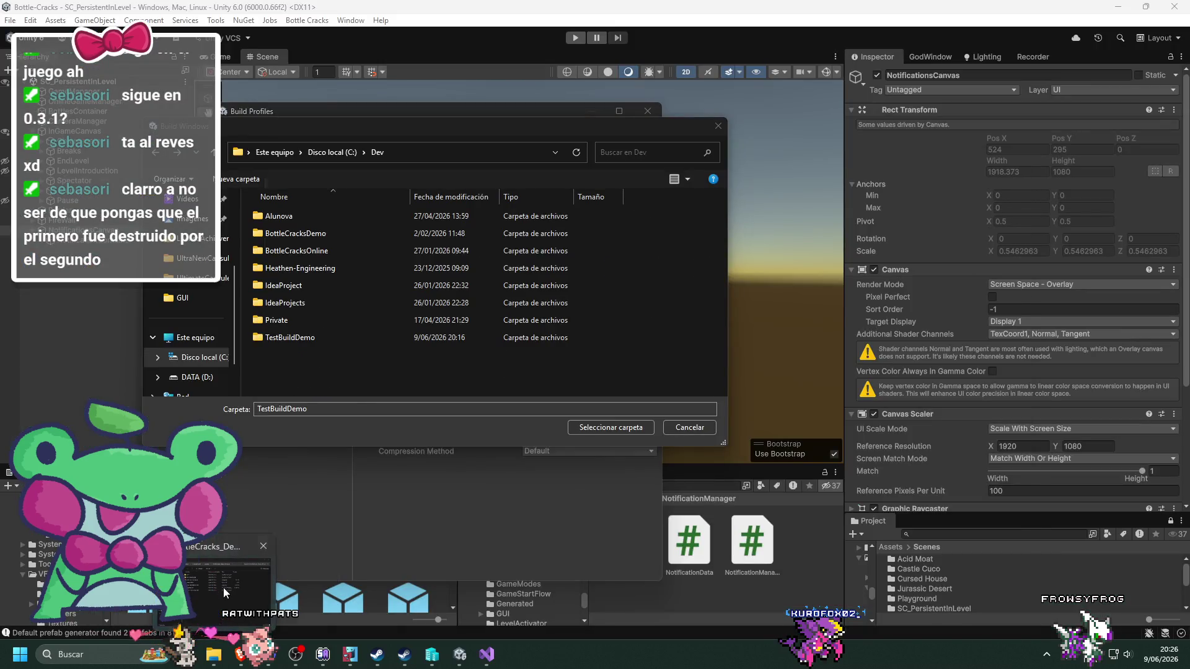
pyautogui.click(223, 588)
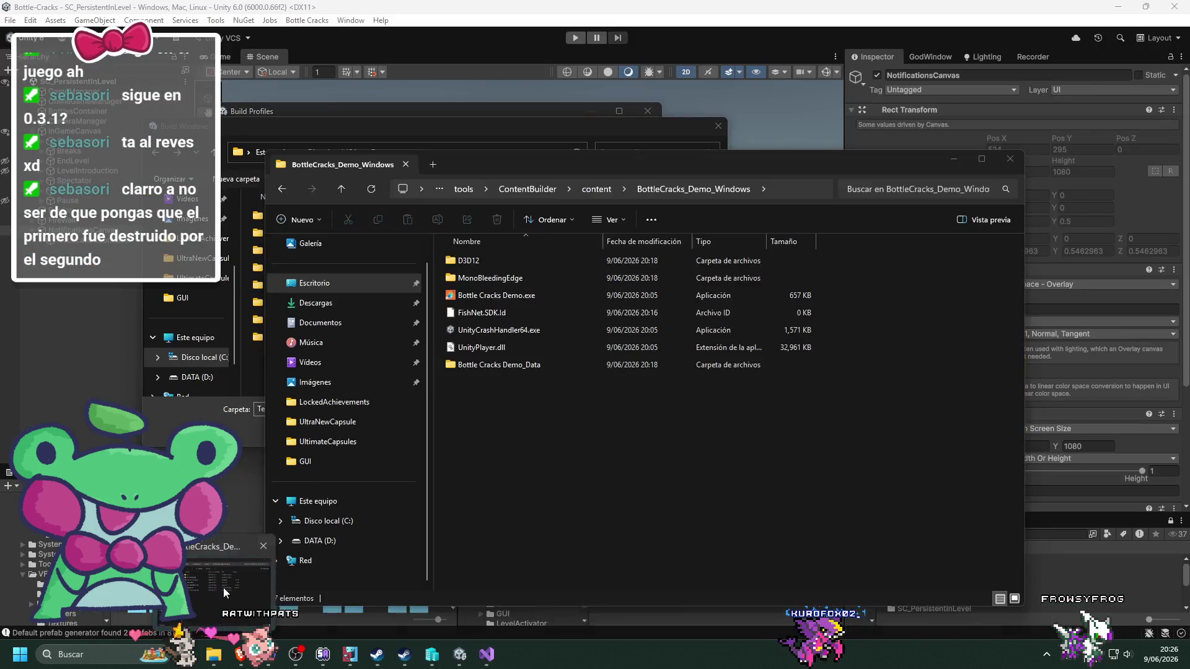
pyautogui.click(804, 191)
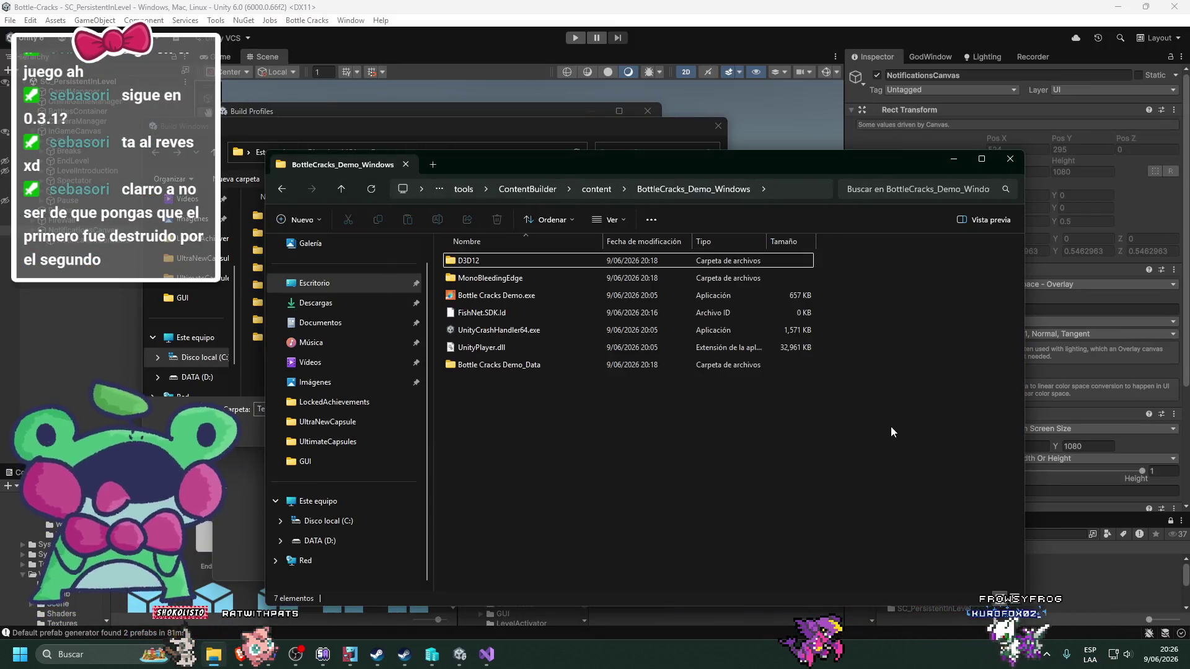
pyautogui.moveTo(894, 426); pyautogui.dragTo(630, 224)
pyautogui.press('Delete')
pyautogui.click(607, 289)
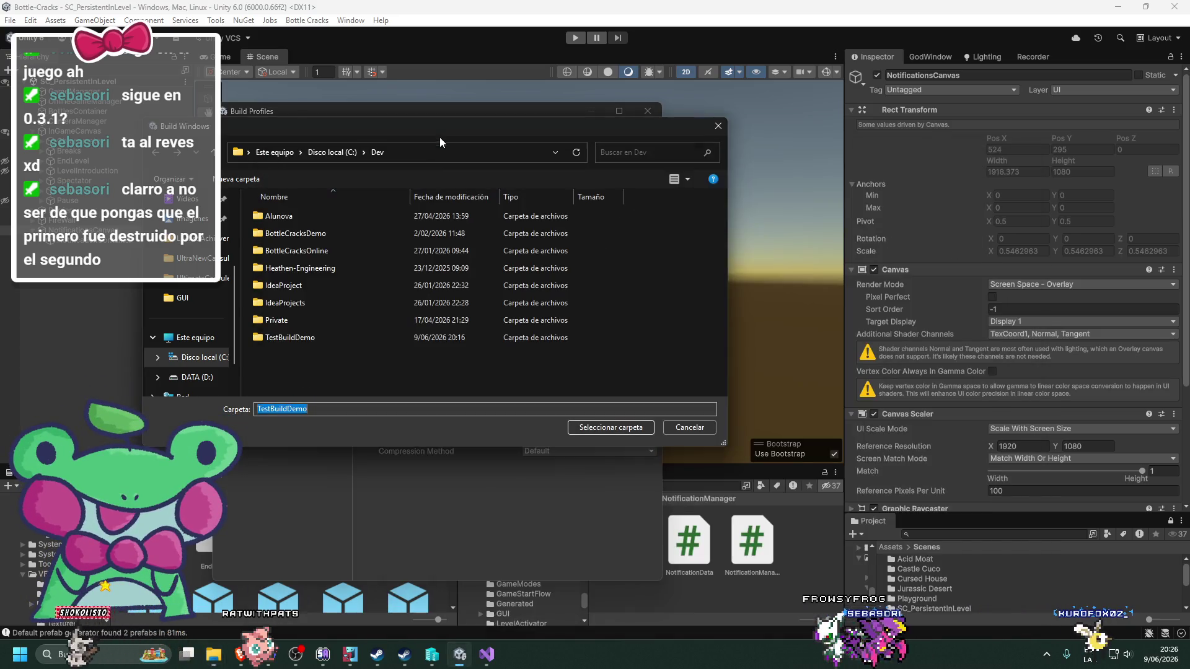
# Build into the emptied BottleCracks_Demo_Windows folder, then close Build Profiles and Unity.
pyautogui.click(439, 152)
pyautogui.write('D:\\Escritorio\\STEAM SDK\\tools\\ContentBuilder\\content\\BottleCracks_Demo_Windows')
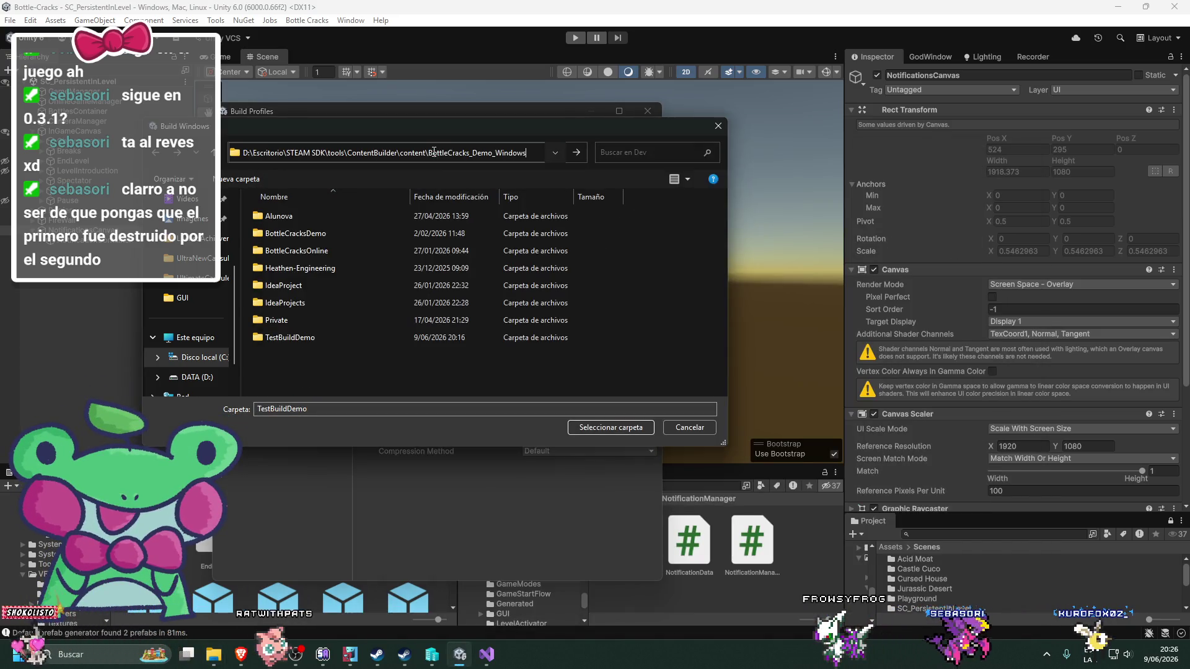
pyautogui.press('Return')
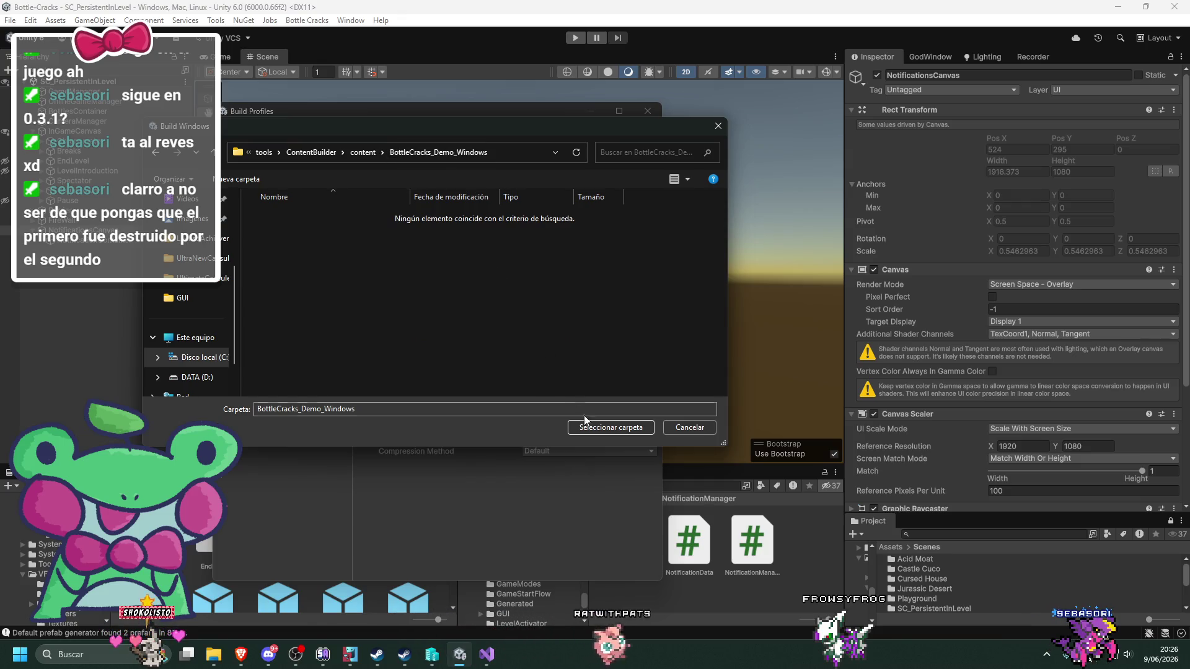
pyautogui.click(594, 428)
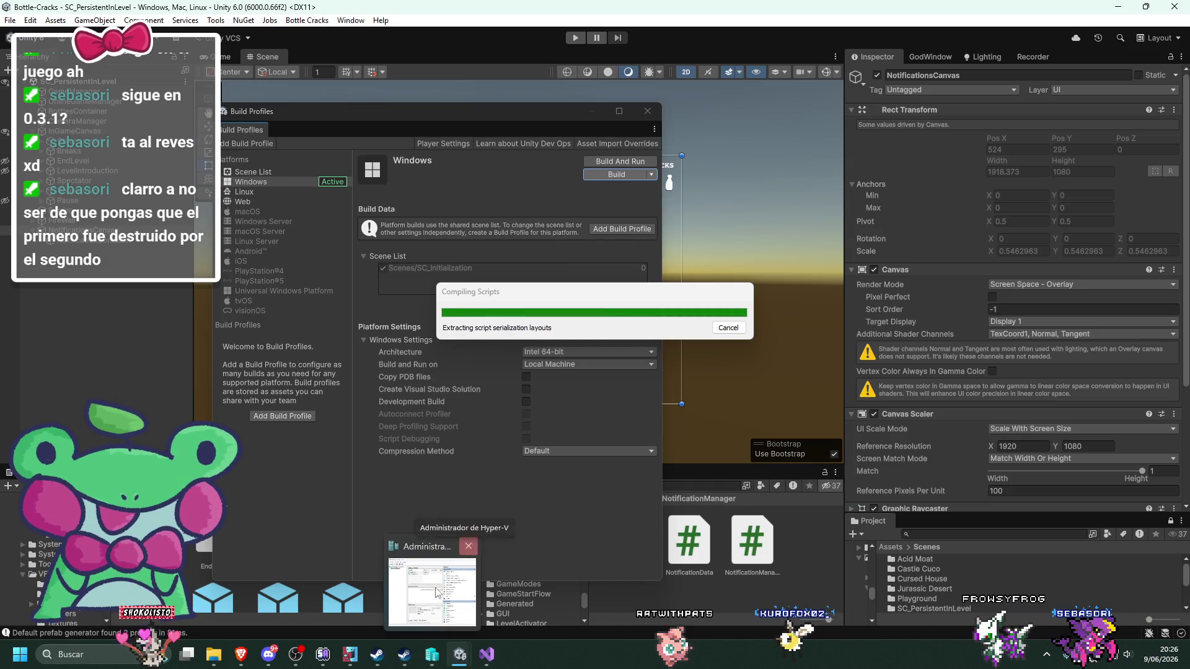
pyautogui.click(449, 573)
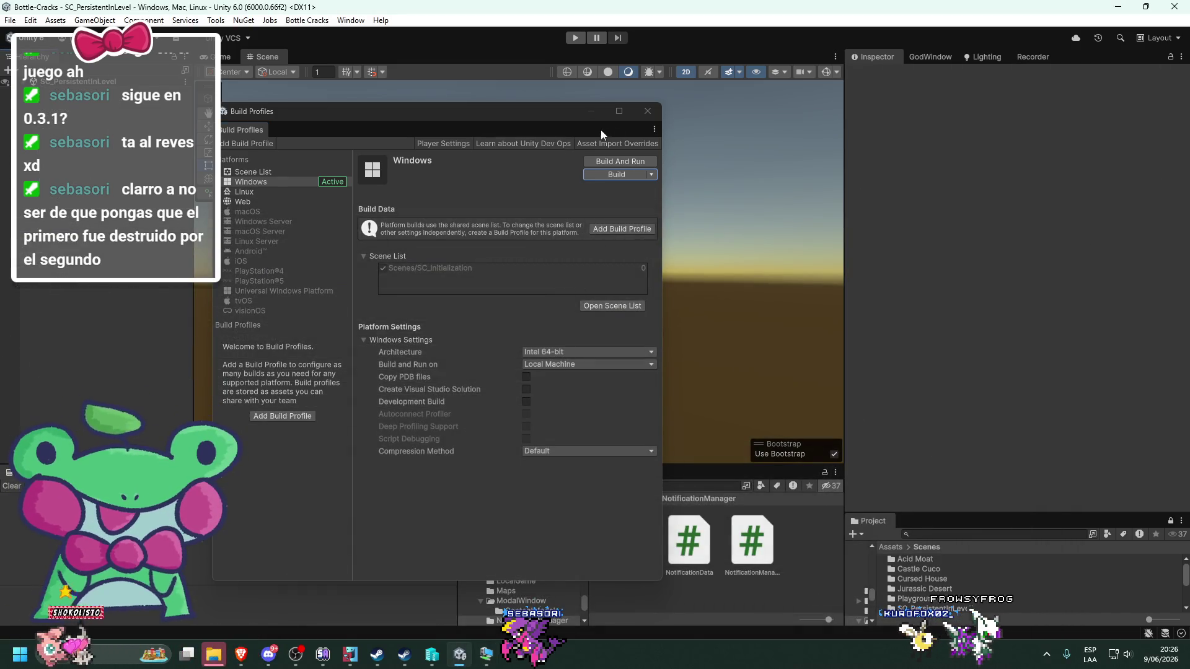
pyautogui.click(648, 111)
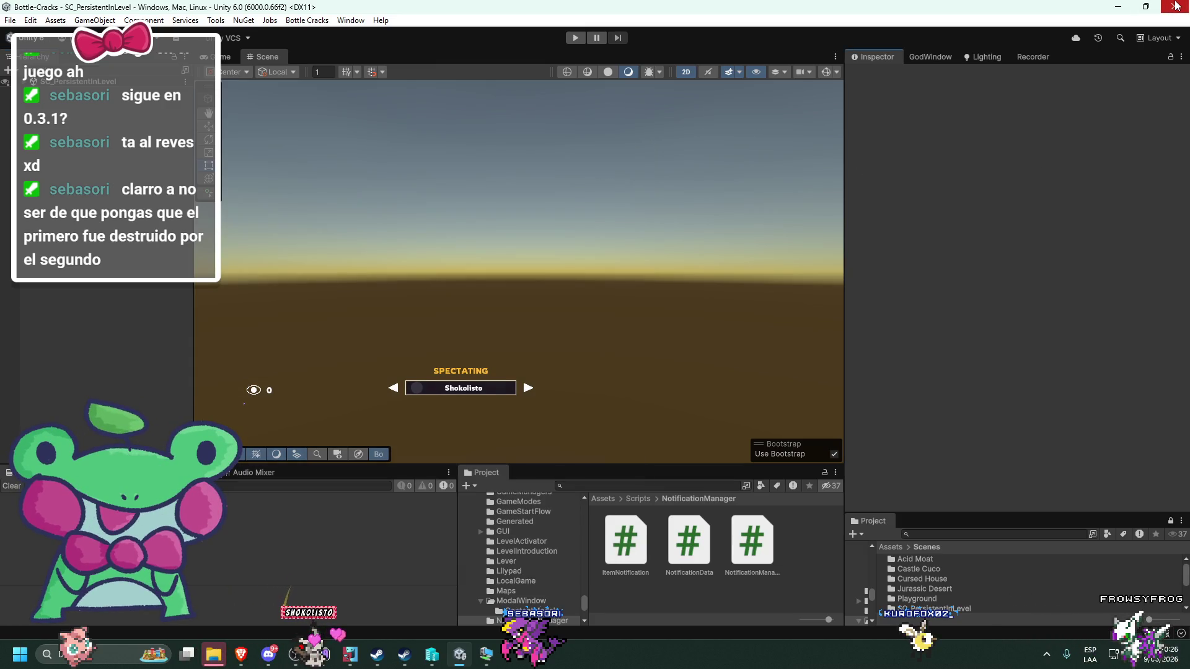
pyautogui.click(1175, 6)
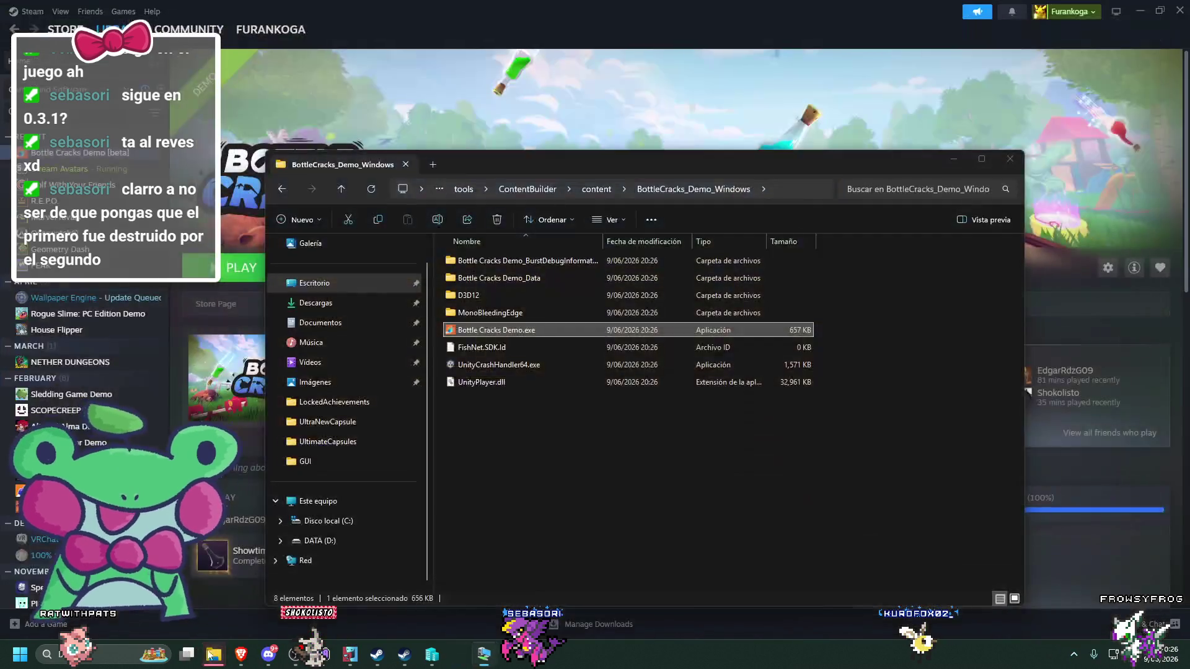
# Delete the BurstDebugInformation folder and FishNet.SDK.ld, then minimize Explorer to show Steam.
pyautogui.click(586, 407)
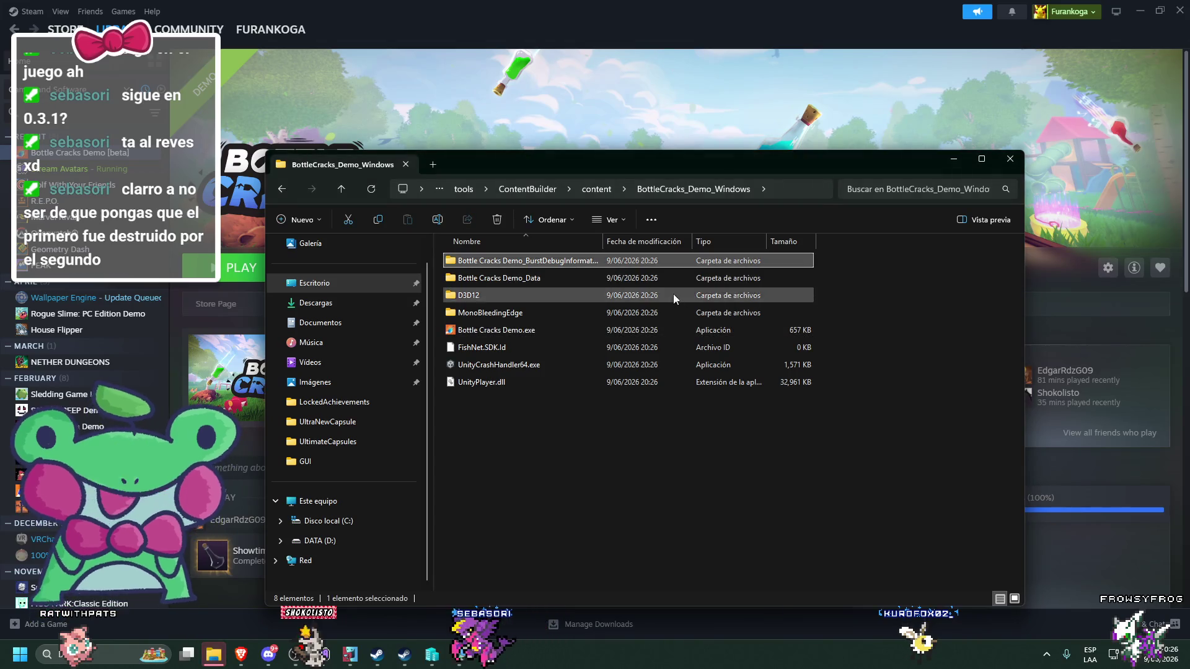
pyautogui.press('Delete')
pyautogui.click(517, 329)
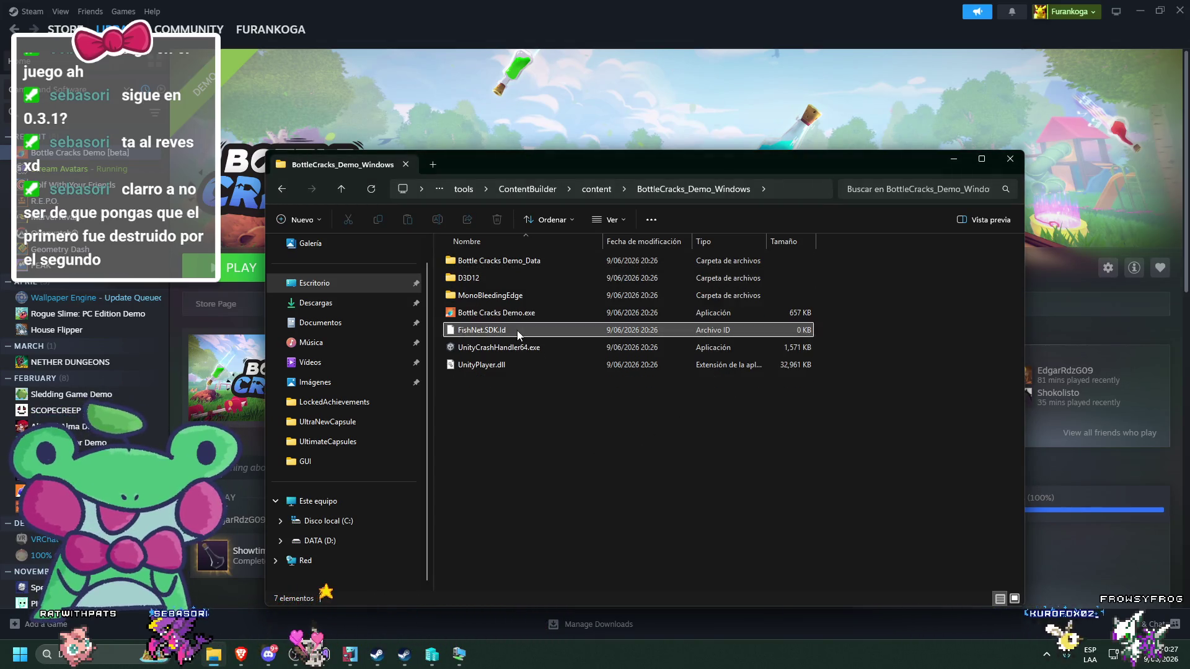
pyautogui.press('Delete')
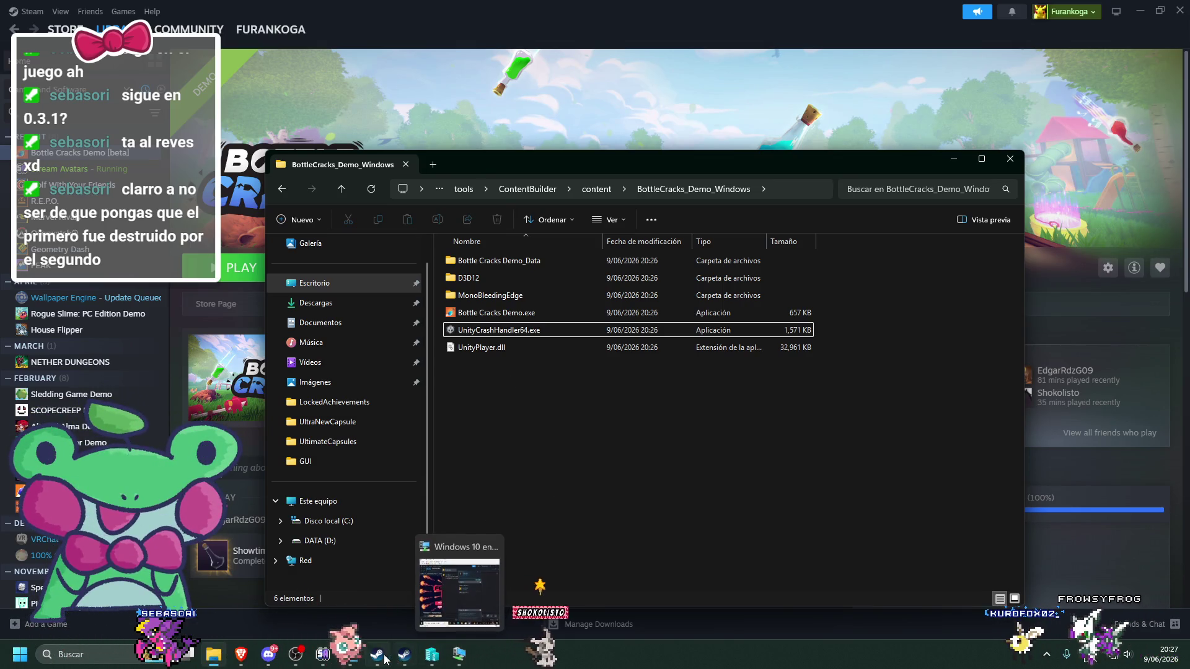
pyautogui.click(471, 576)
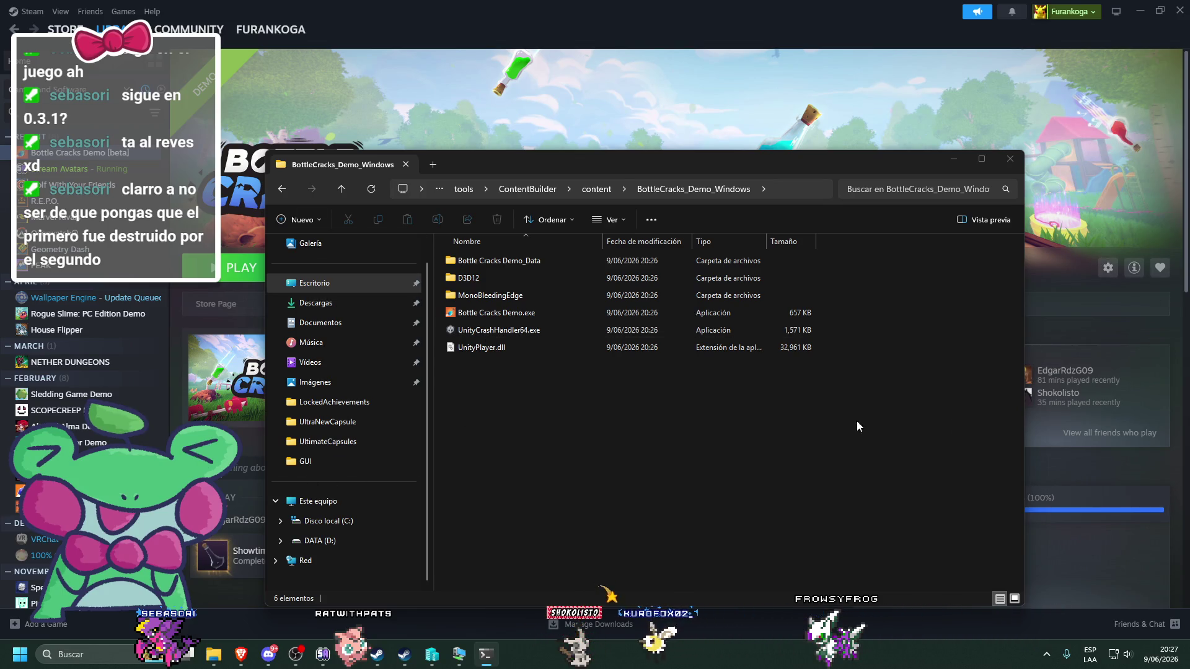
pyautogui.click(950, 161)
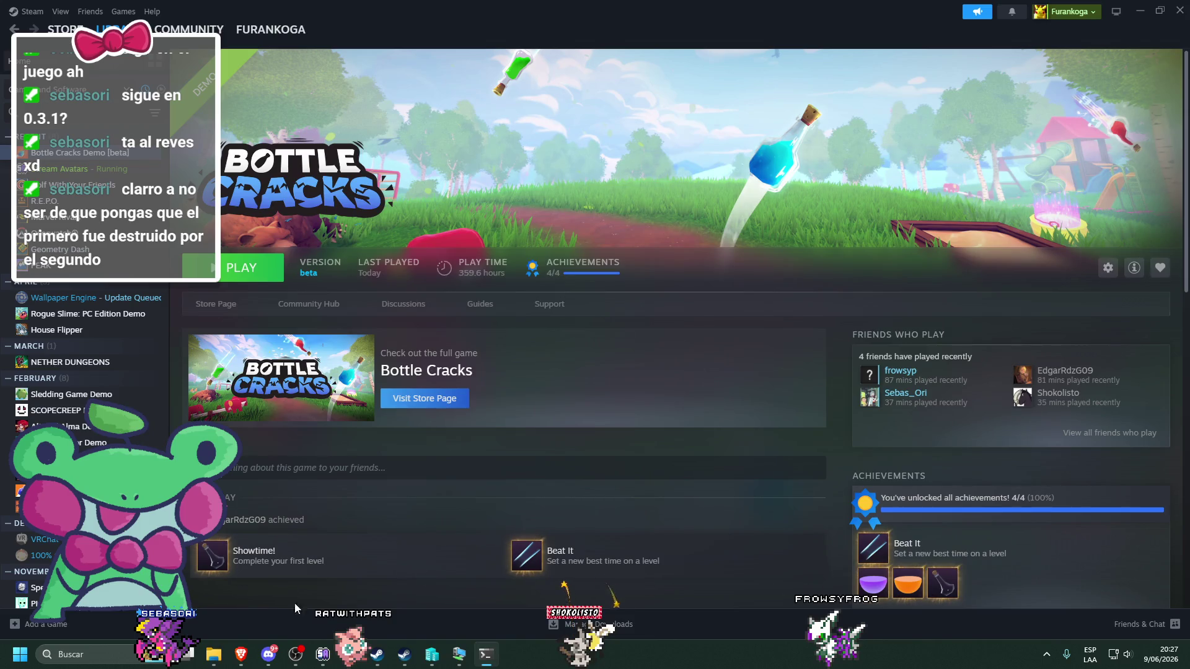
# Set build 23652302 (0.3.1b) live on the beta branch, then launch the demo from Steam.
pyautogui.click(242, 651)
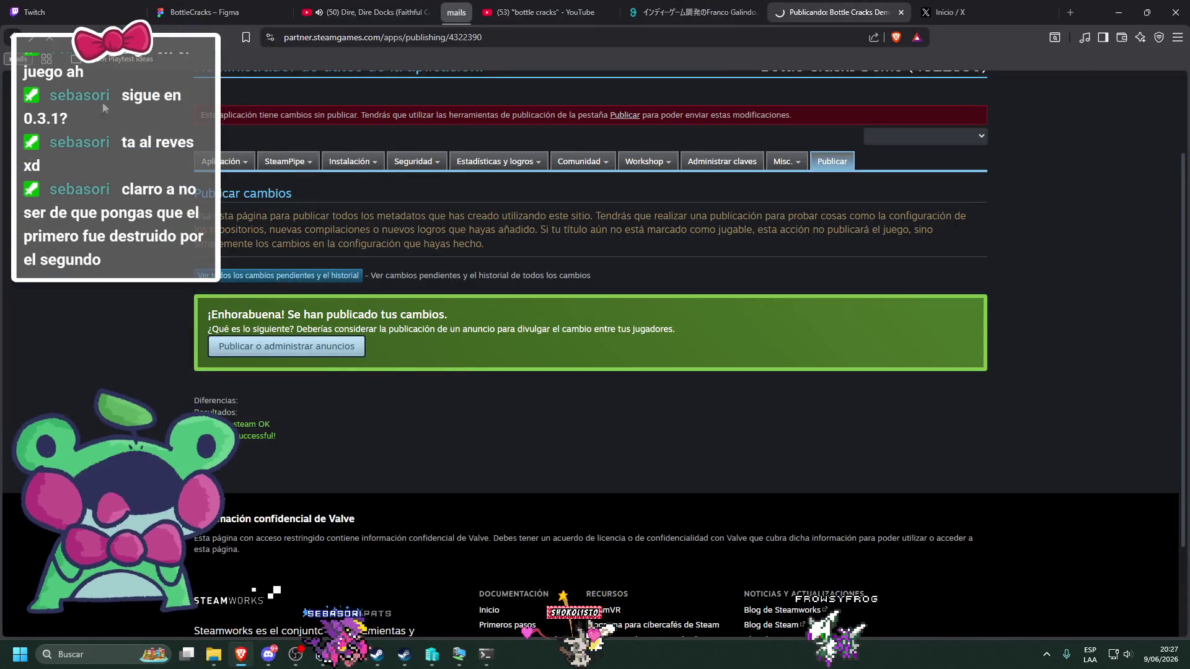
pyautogui.scroll(-2, 638, 471)
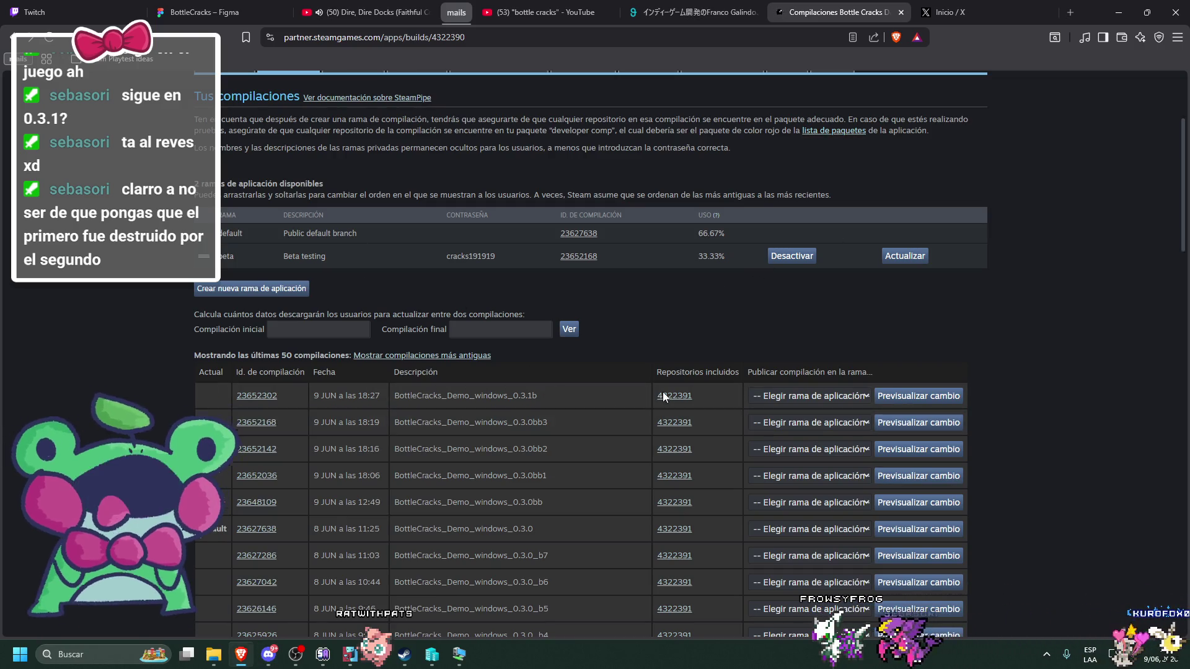
pyautogui.click(805, 396)
pyautogui.click(822, 425)
pyautogui.click(892, 396)
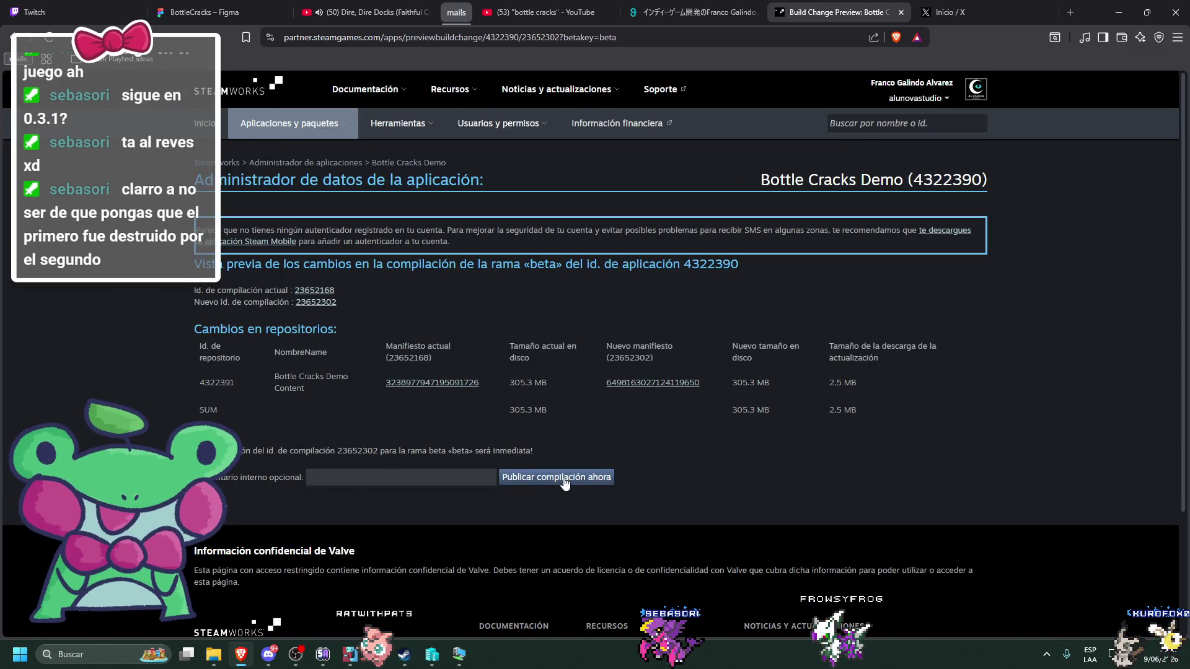
pyautogui.click(564, 479)
pyautogui.click(634, 114)
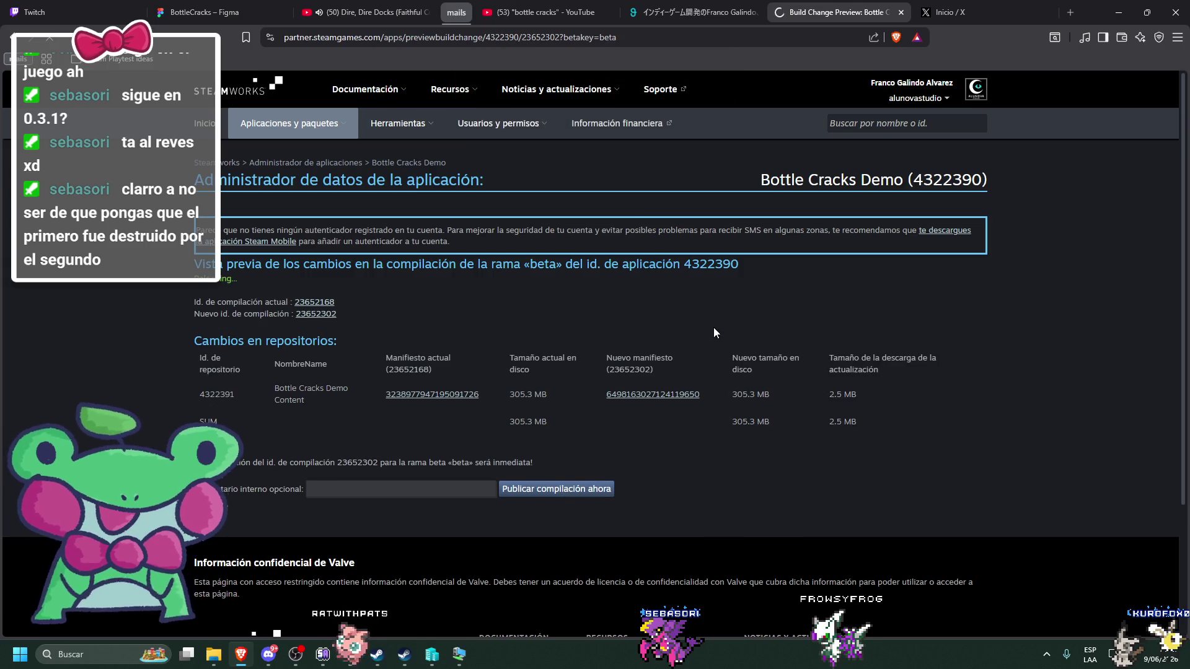
pyautogui.scroll(-1, 641, 325)
pyautogui.scroll(-1, 641, 326)
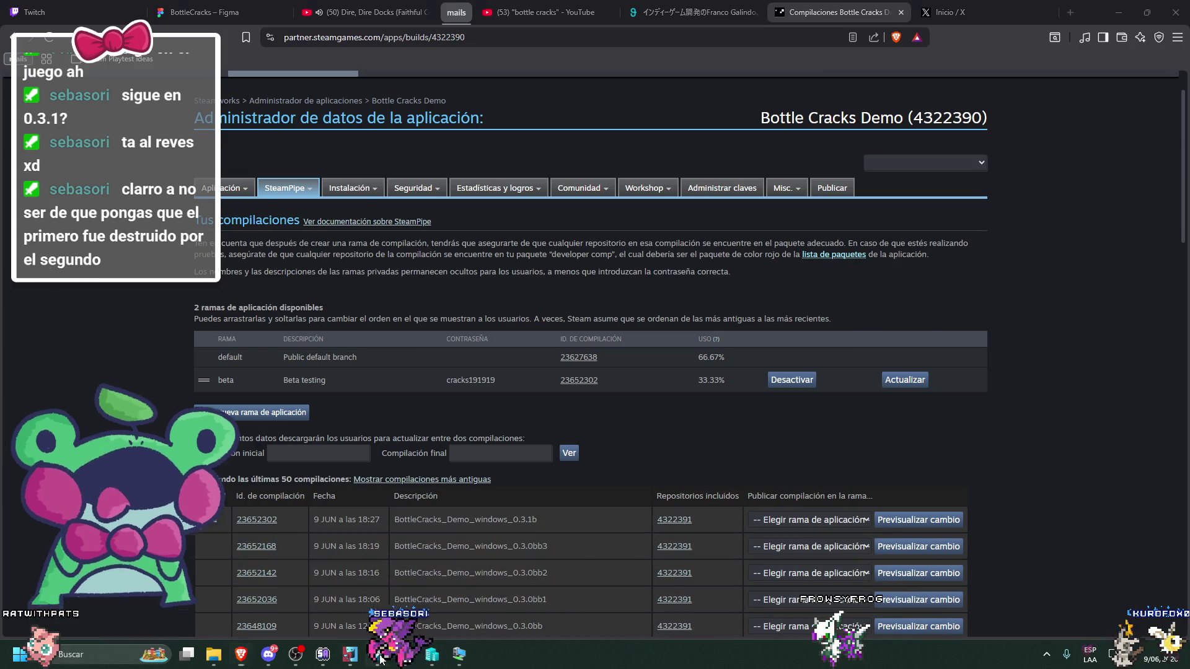
pyautogui.click(379, 656)
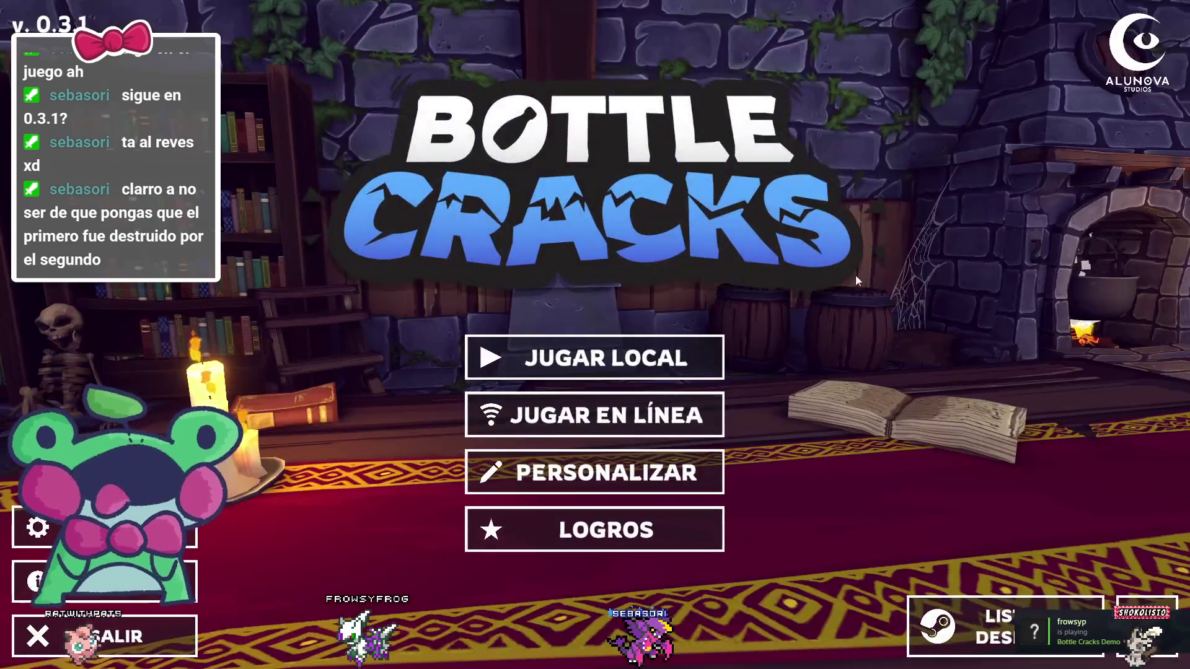
# Create an online room on Castillo Cuco and move around the lobby, checking the friend invite list.
pyautogui.click(495, 422)
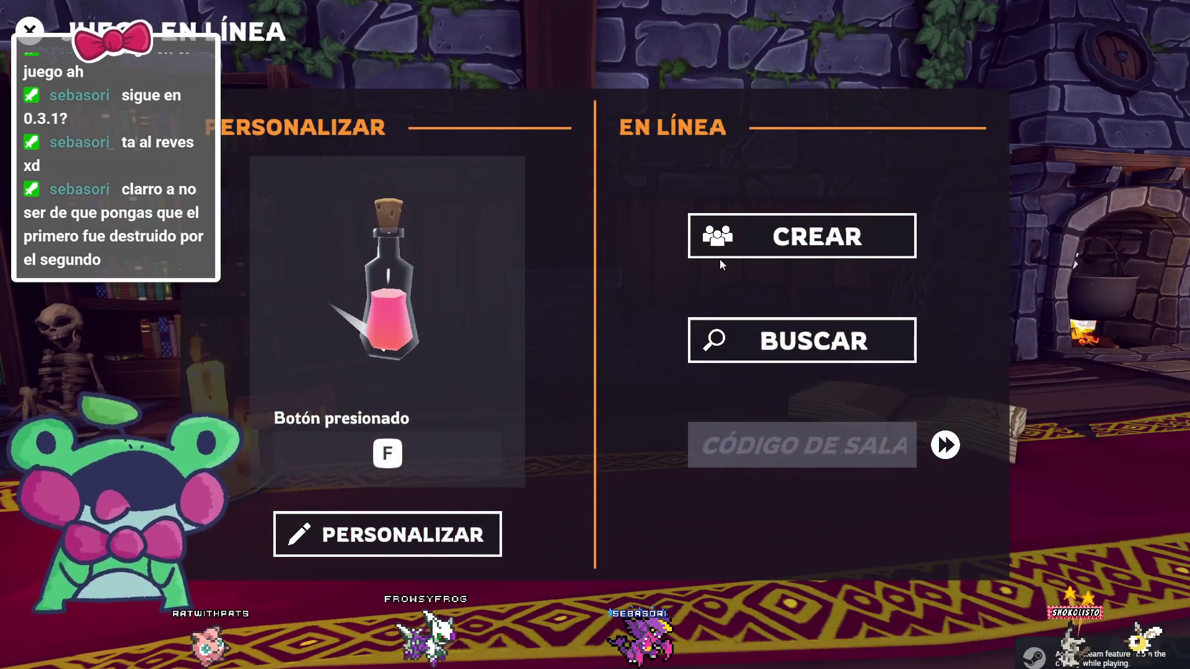
pyautogui.click(735, 252)
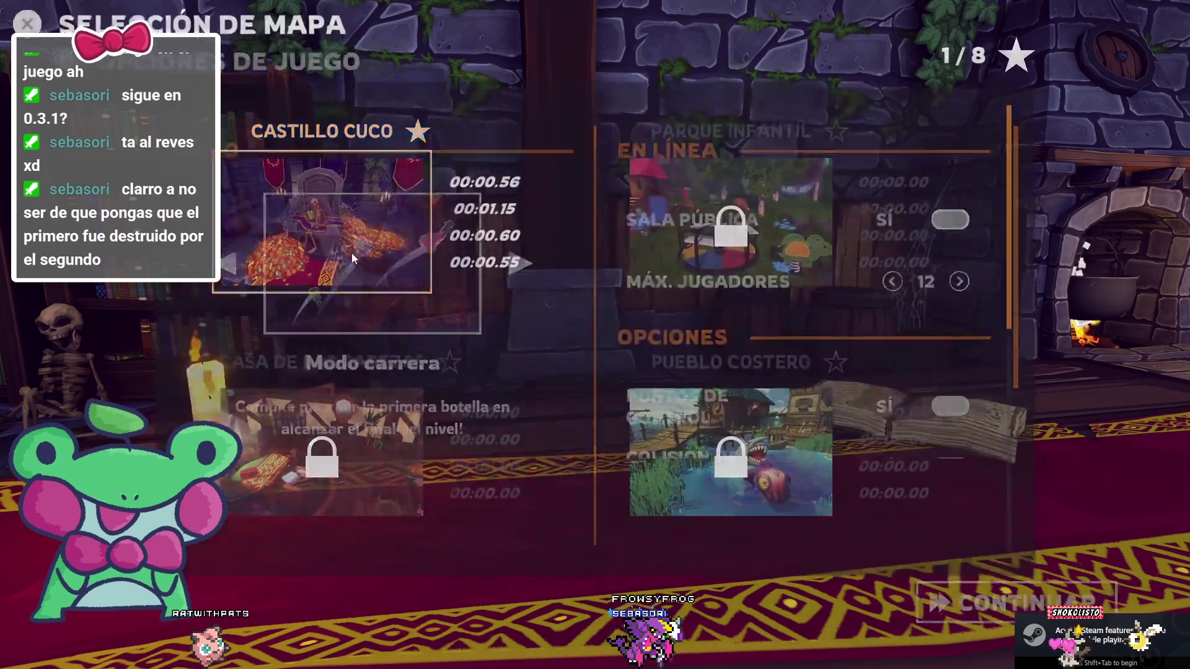
pyautogui.click(1062, 610)
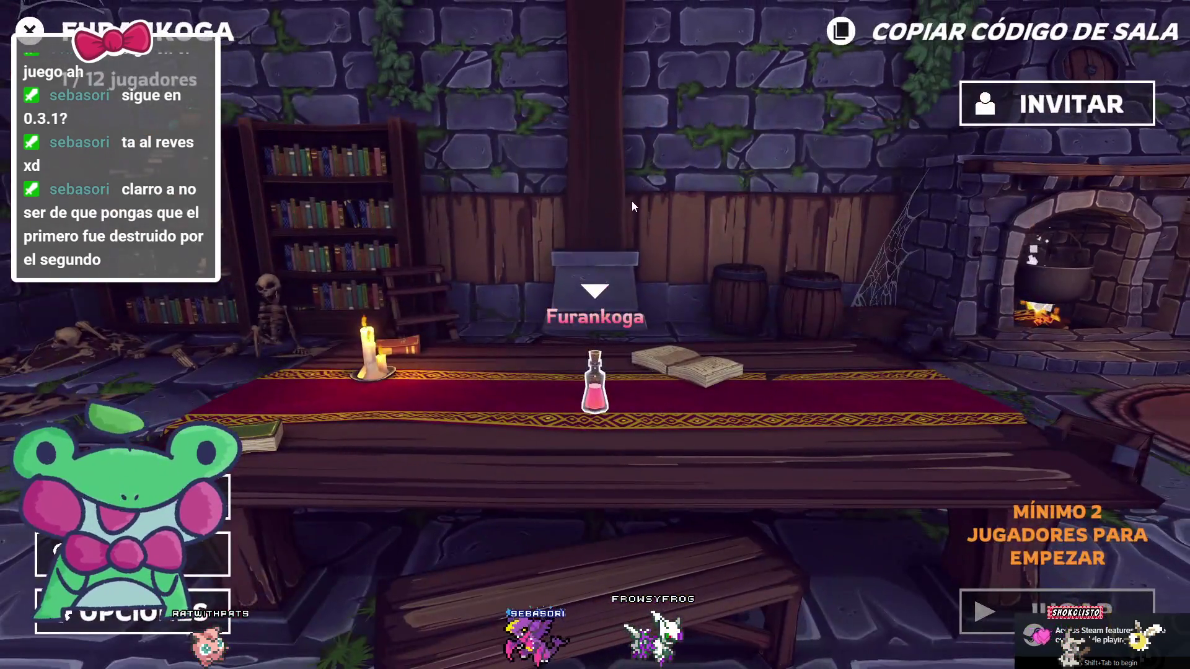
pyautogui.press('a')
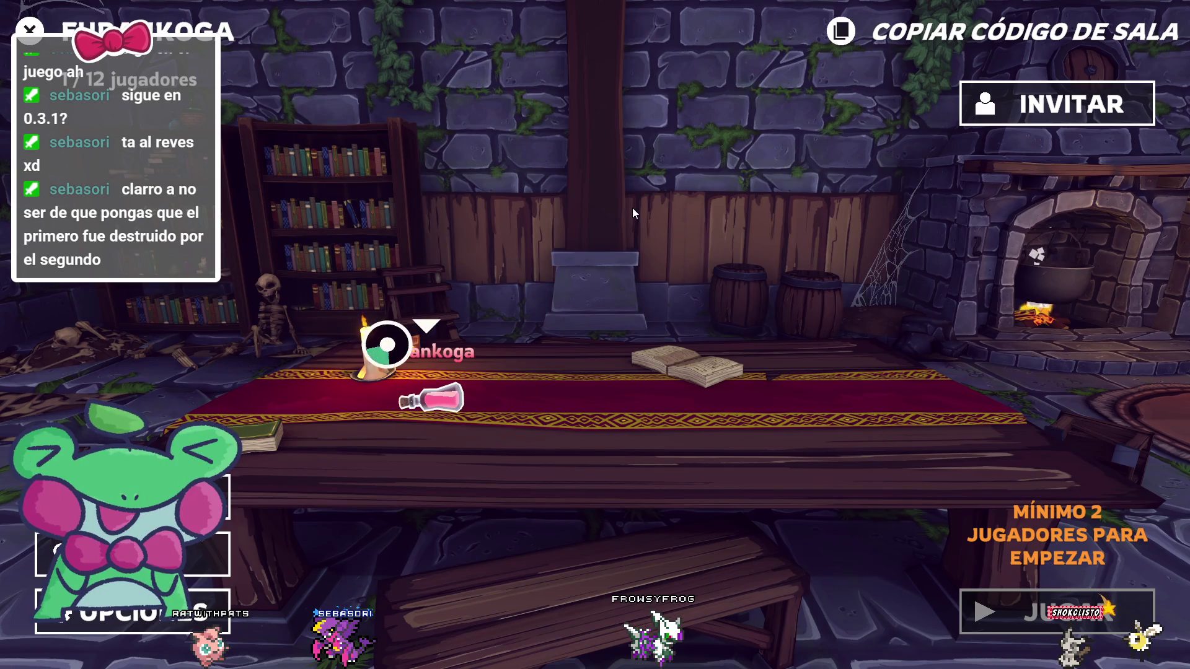
pyautogui.press('space')
pyautogui.press('space')
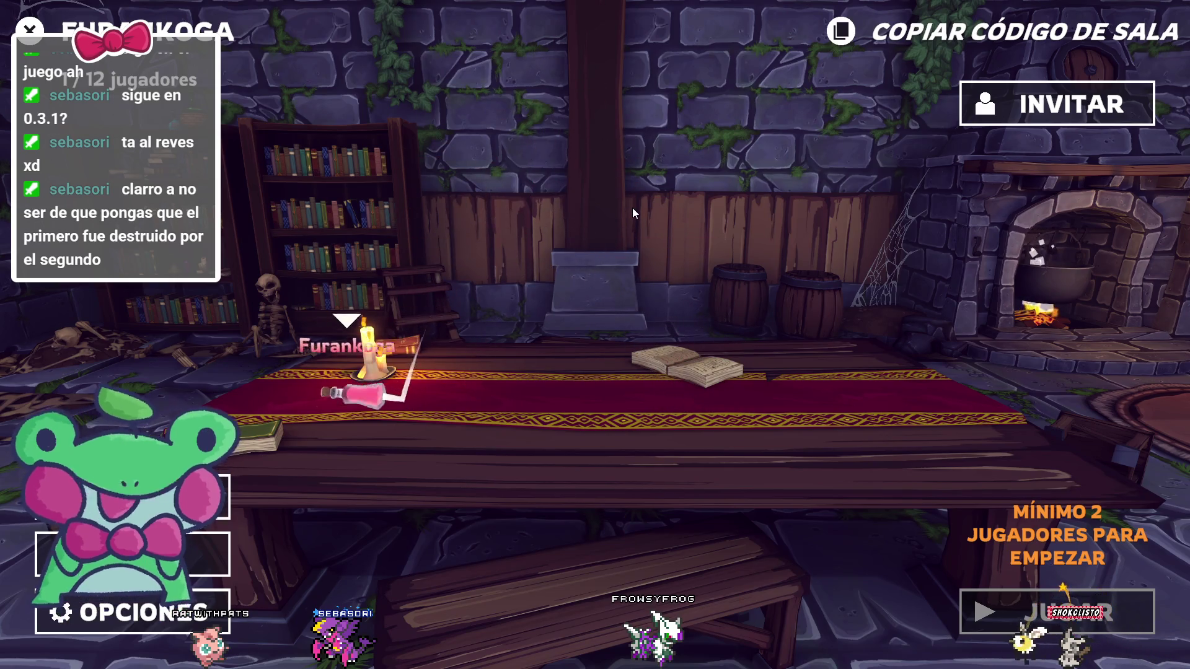
pyautogui.press('space')
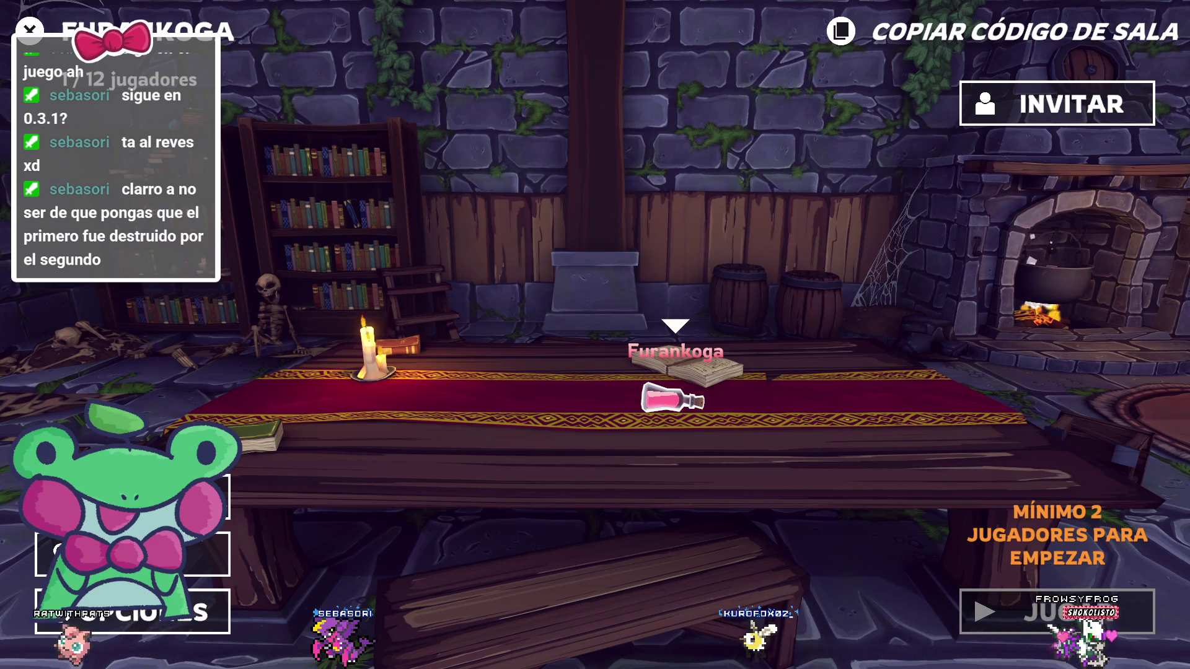
pyautogui.click(1099, 115)
pyautogui.hotkey('shift', 'Tab')
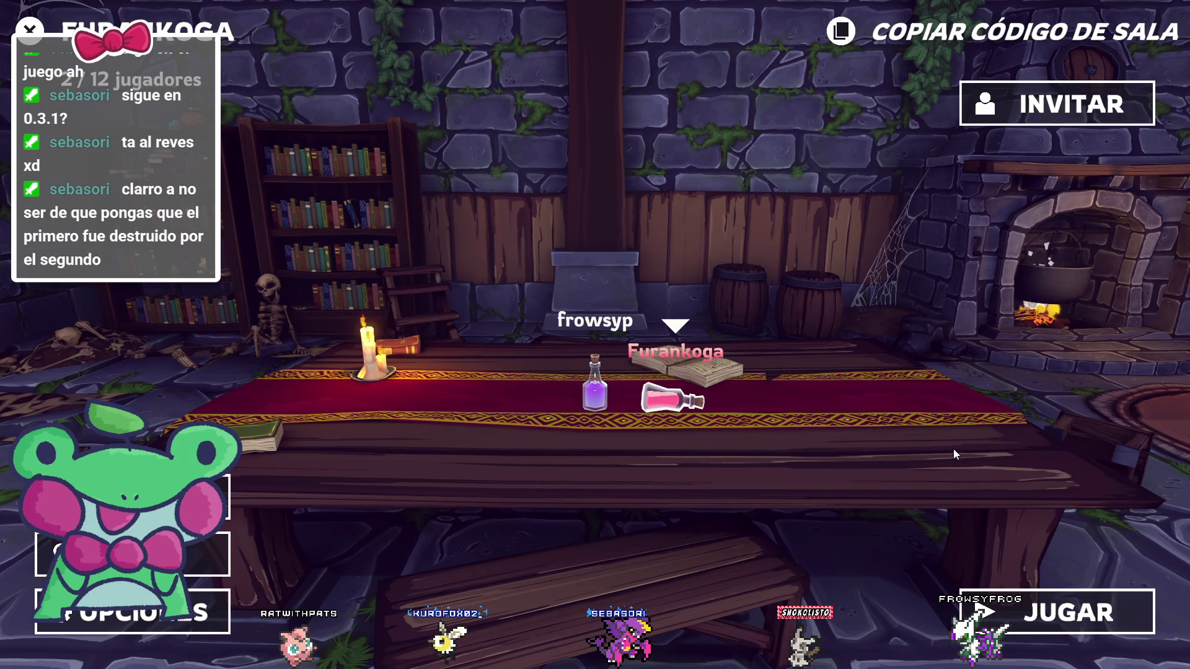
# Start the Castillo Cuco match, play up to 3 cracks, and open OPCIONES from pause.
pyautogui.click(1057, 612)
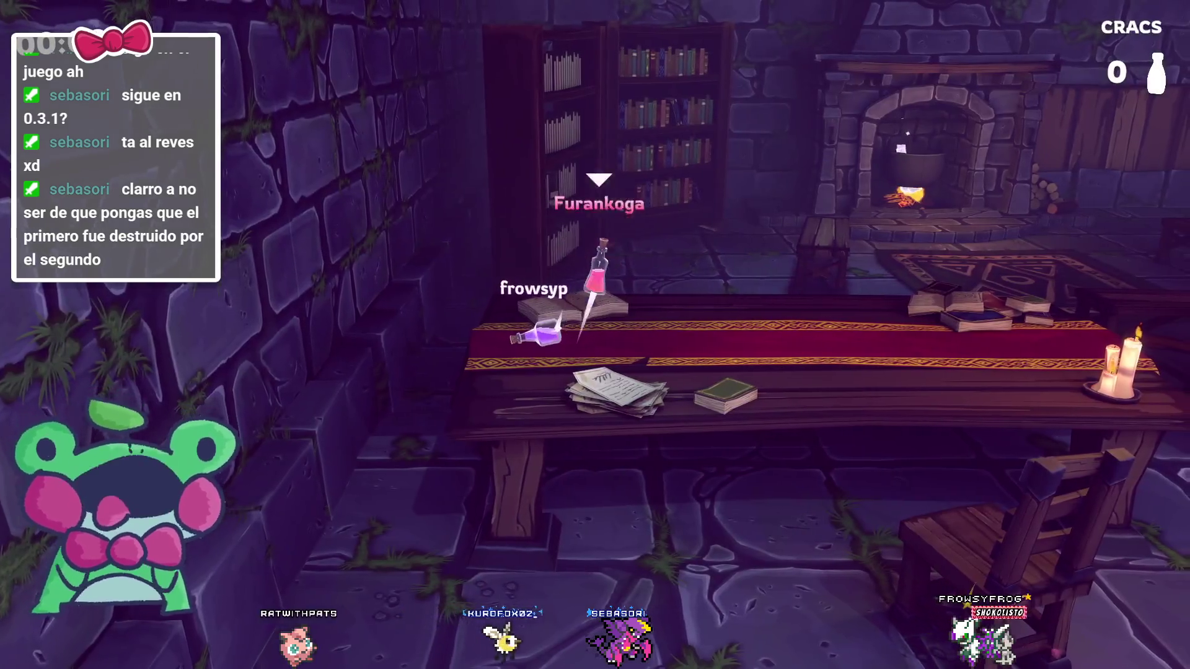
pyautogui.press('Escape')
pyautogui.press('Escape')
pyautogui.press('Escape')
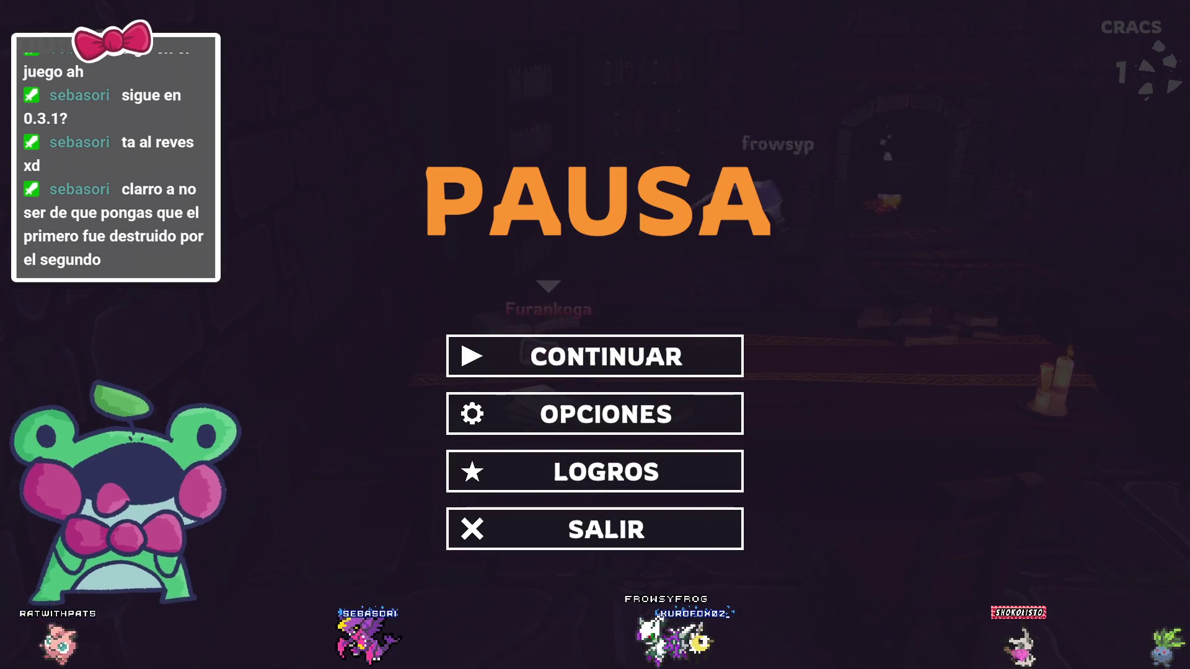
pyautogui.press('Escape')
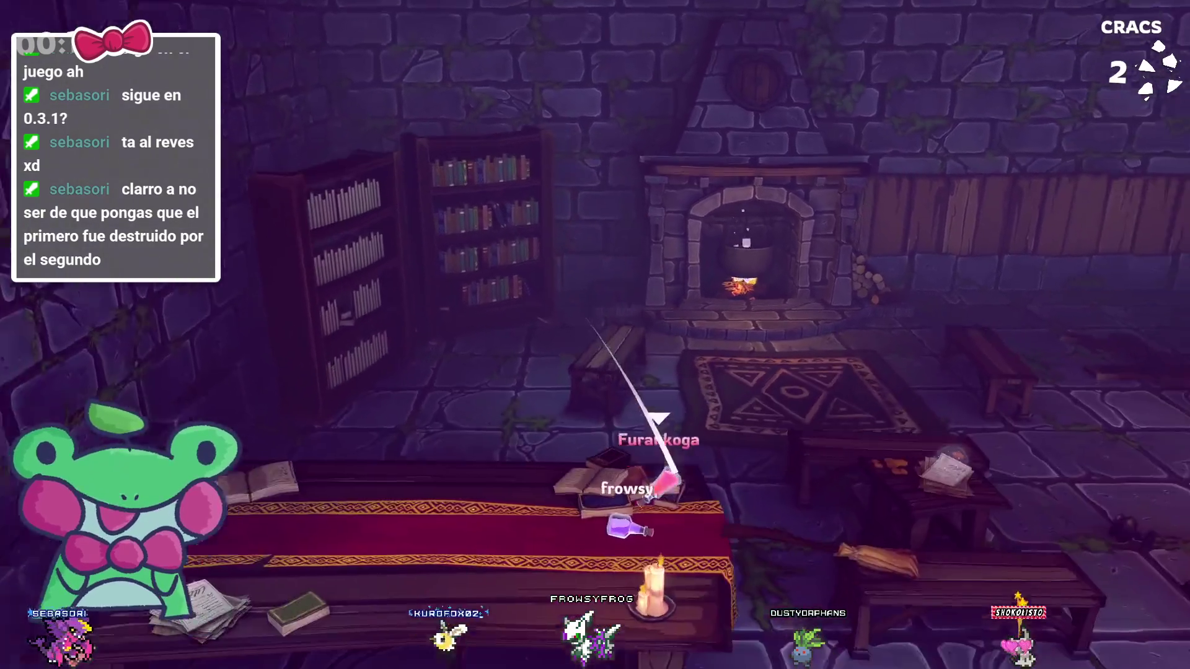
pyautogui.press('Escape')
pyautogui.click(600, 339)
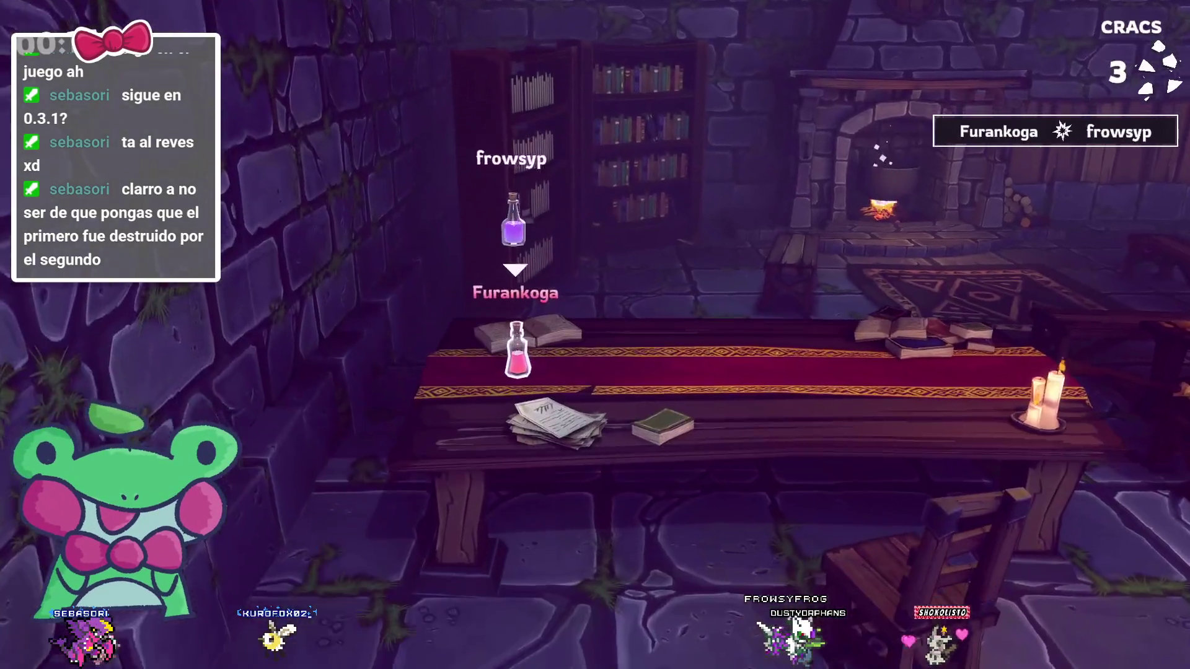
pyautogui.press('Escape')
pyautogui.press('Escape')
pyautogui.press('Escape')
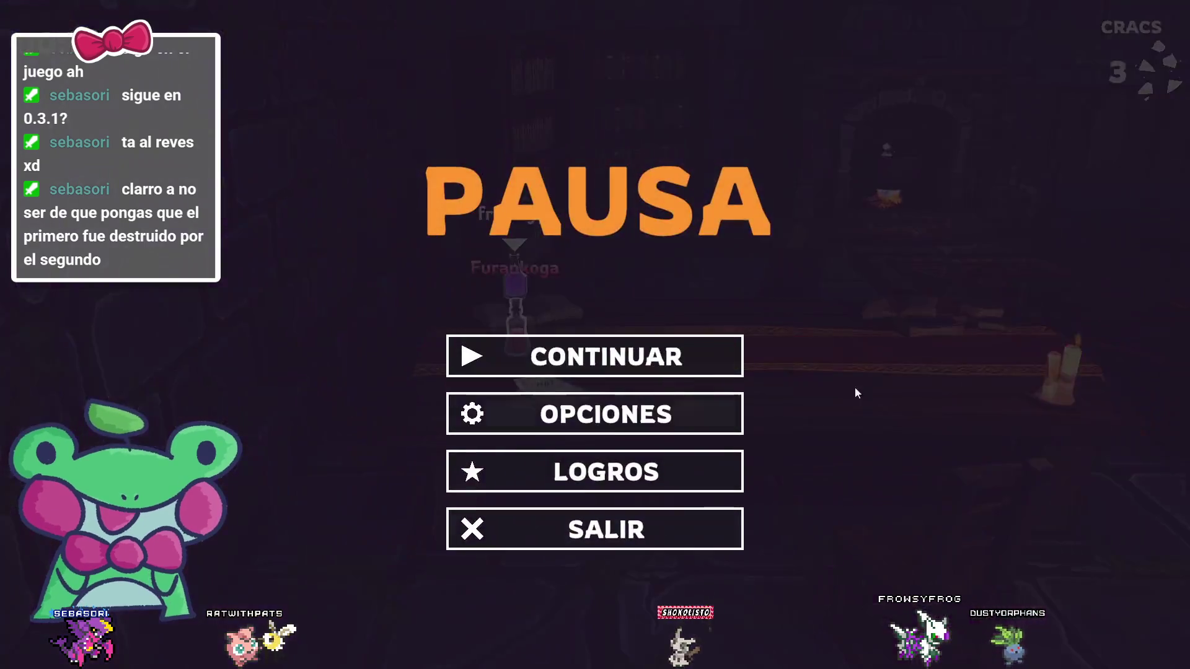
pyautogui.press('Escape')
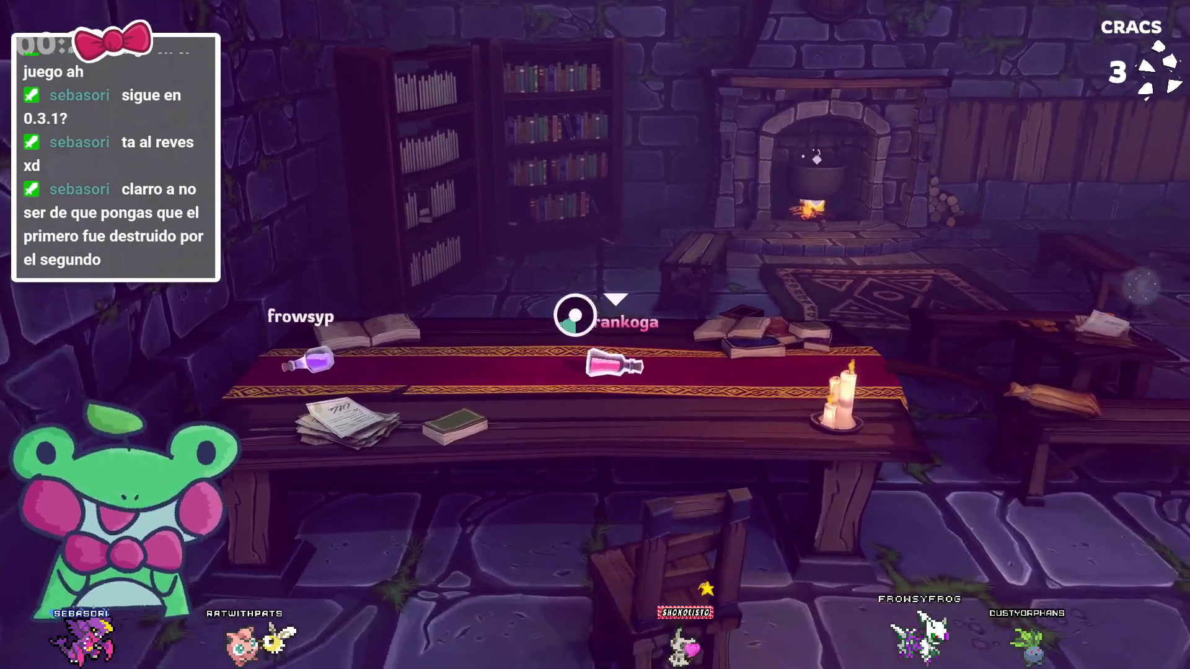
pyautogui.press('Escape')
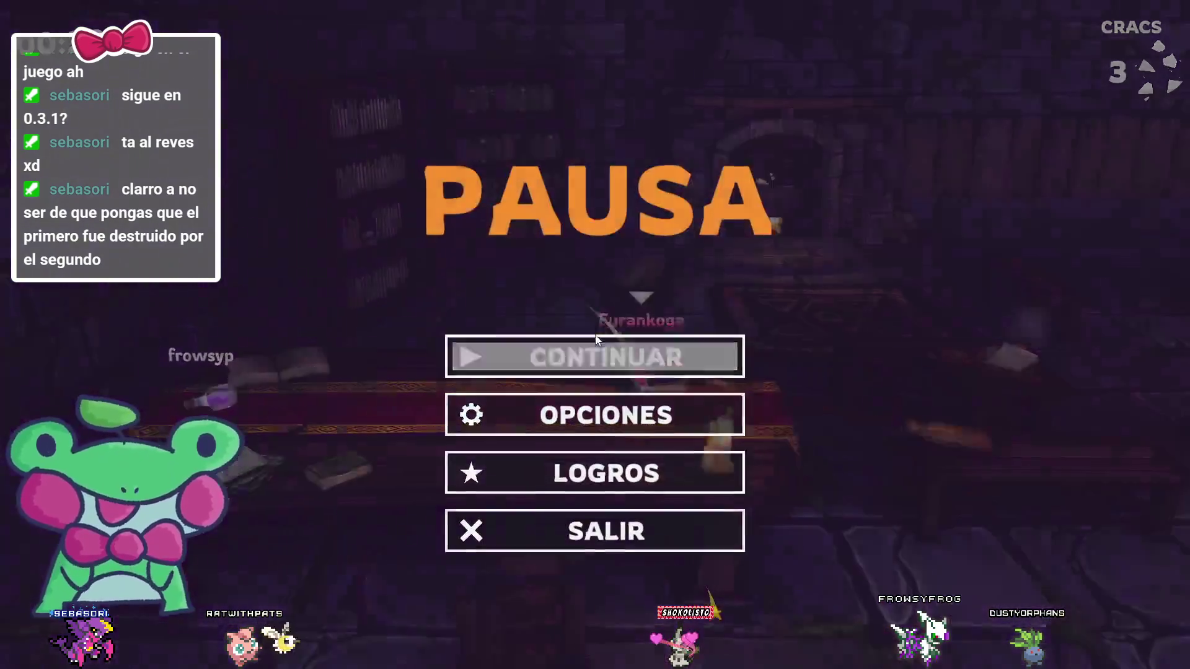
pyautogui.click(595, 415)
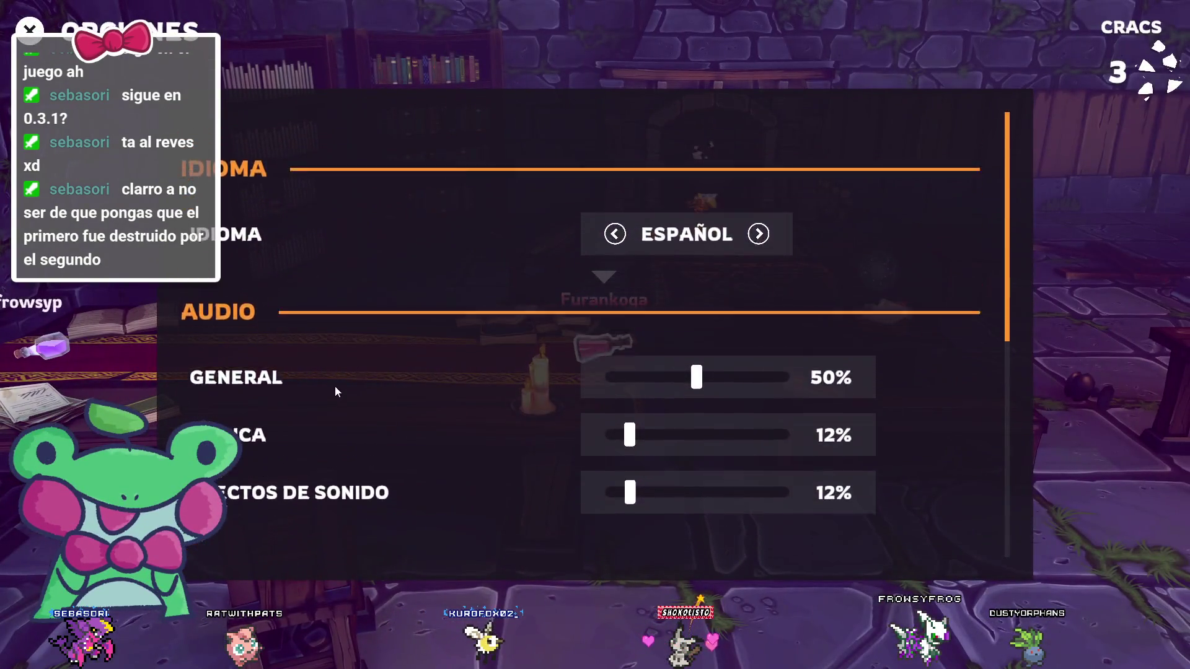
# Set Pantalla Completa to NO and resolution to 1440 x 900, then close options.
pyautogui.scroll(-4, 332, 397)
pyautogui.click(627, 456)
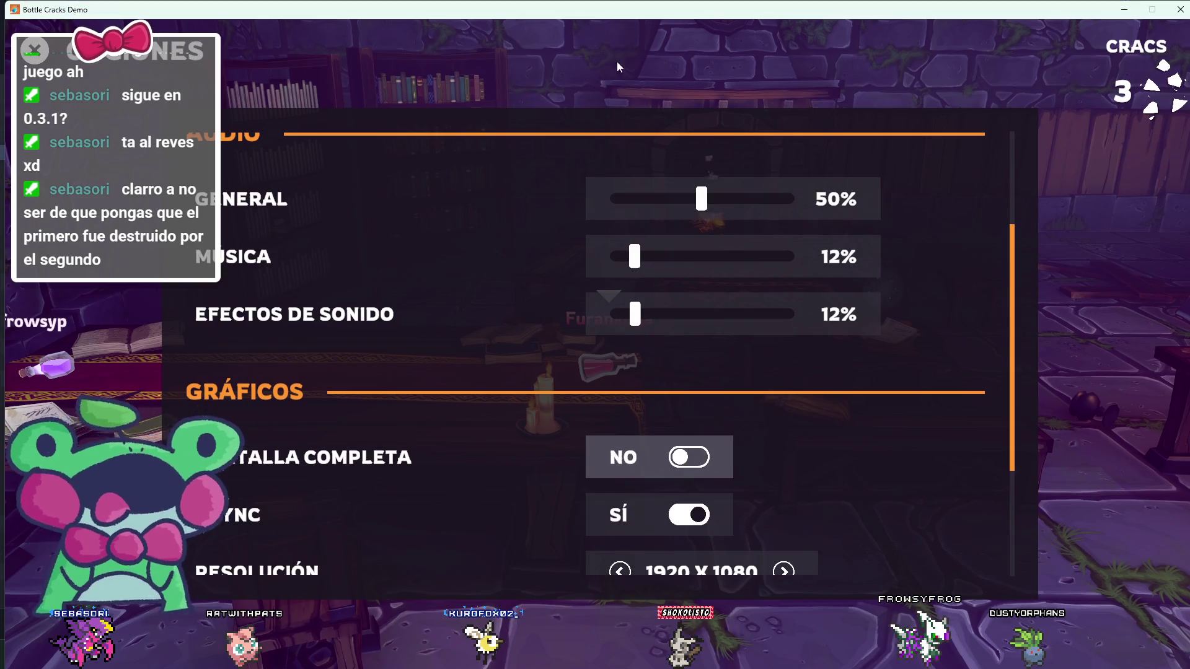
pyautogui.scroll(3, 638, 278)
pyautogui.scroll(-5, 539, 261)
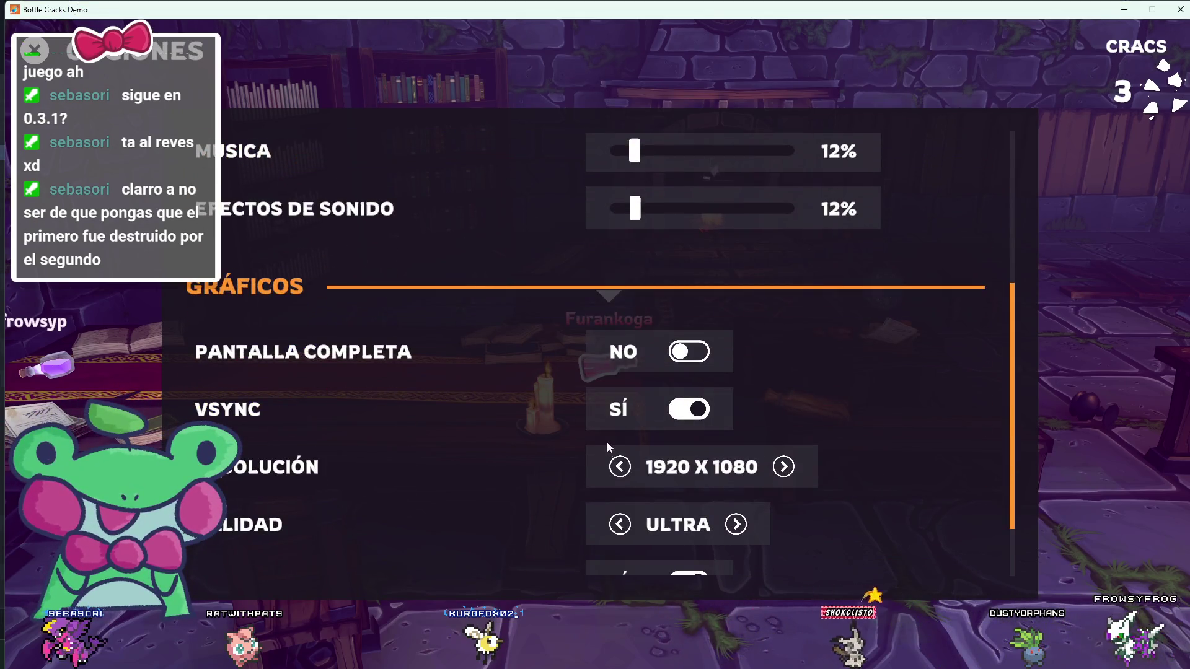
pyautogui.click(615, 461)
pyautogui.click(615, 455)
pyautogui.click(610, 436)
pyautogui.click(611, 459)
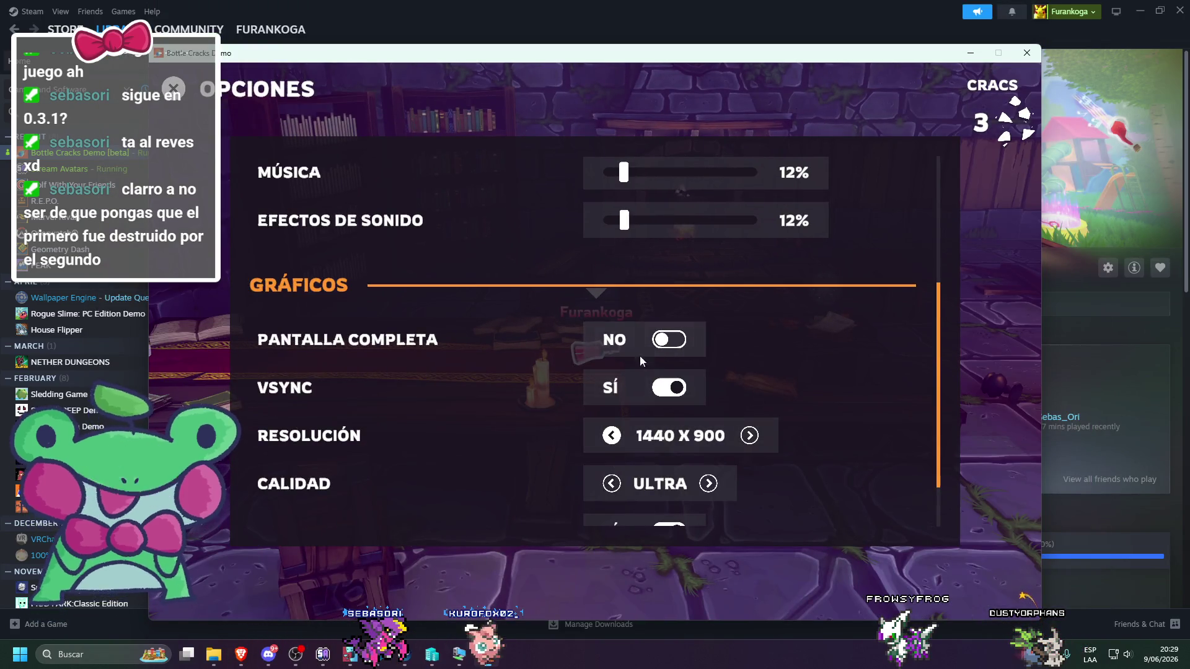
pyautogui.press('Escape')
pyautogui.press('Escape')
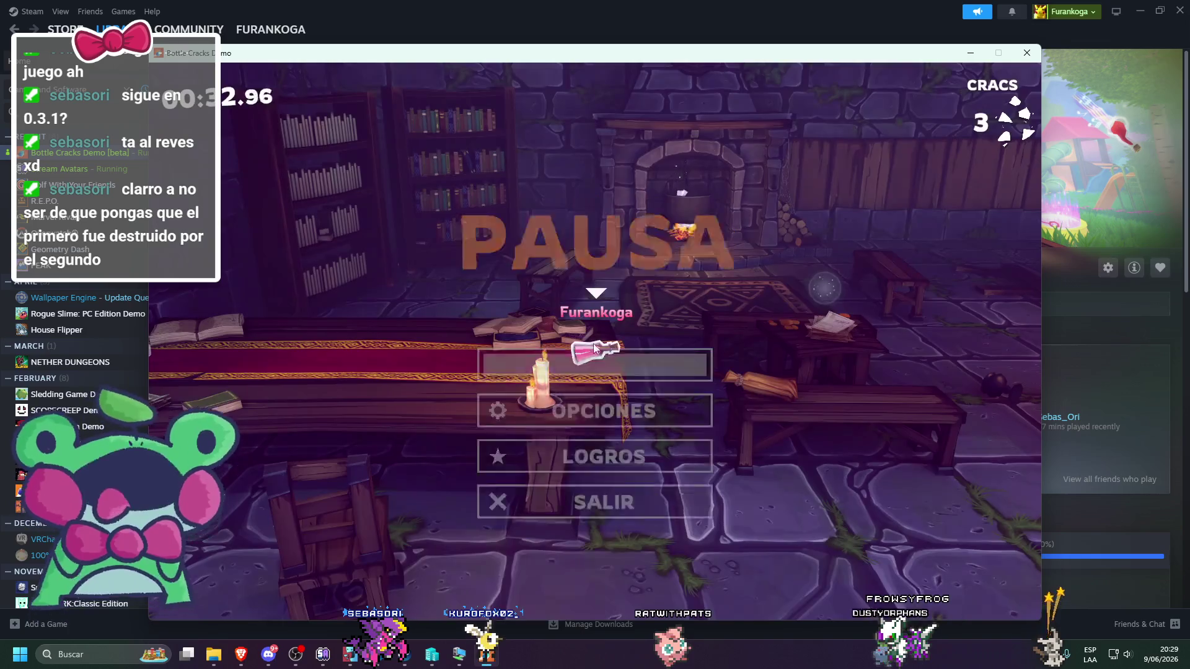
pyautogui.press('Escape')
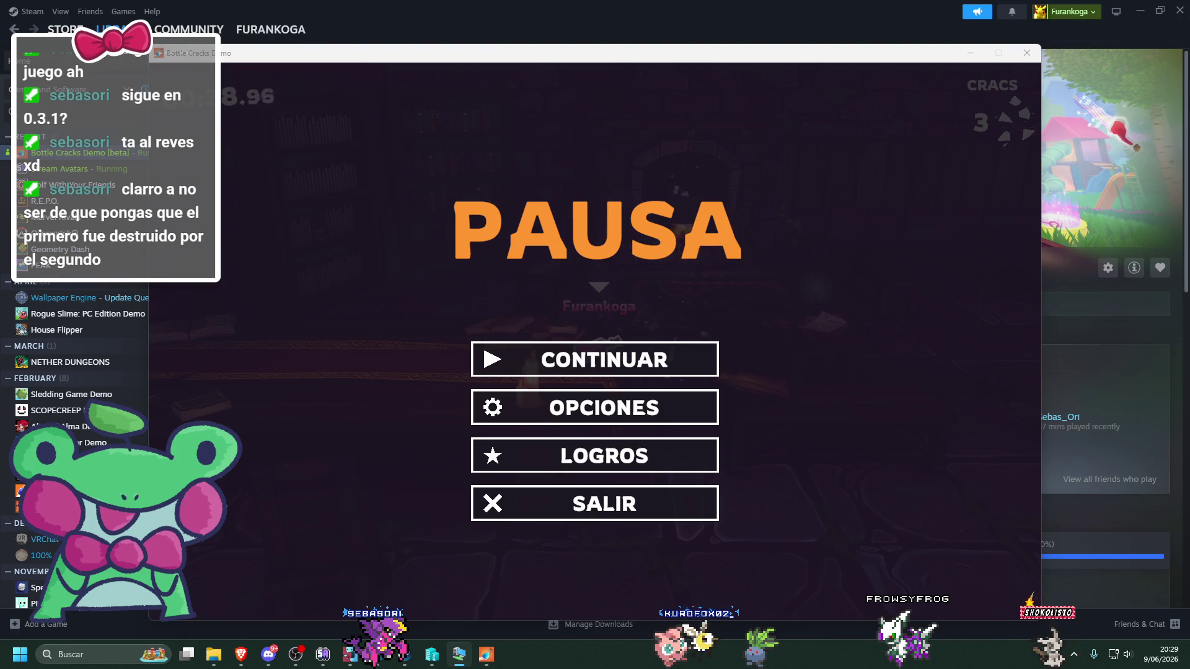
# Pause the game in the virtual machine and resume the Bottle Cracks round in the host window.
pyautogui.hotkey('alt', 'Tab')
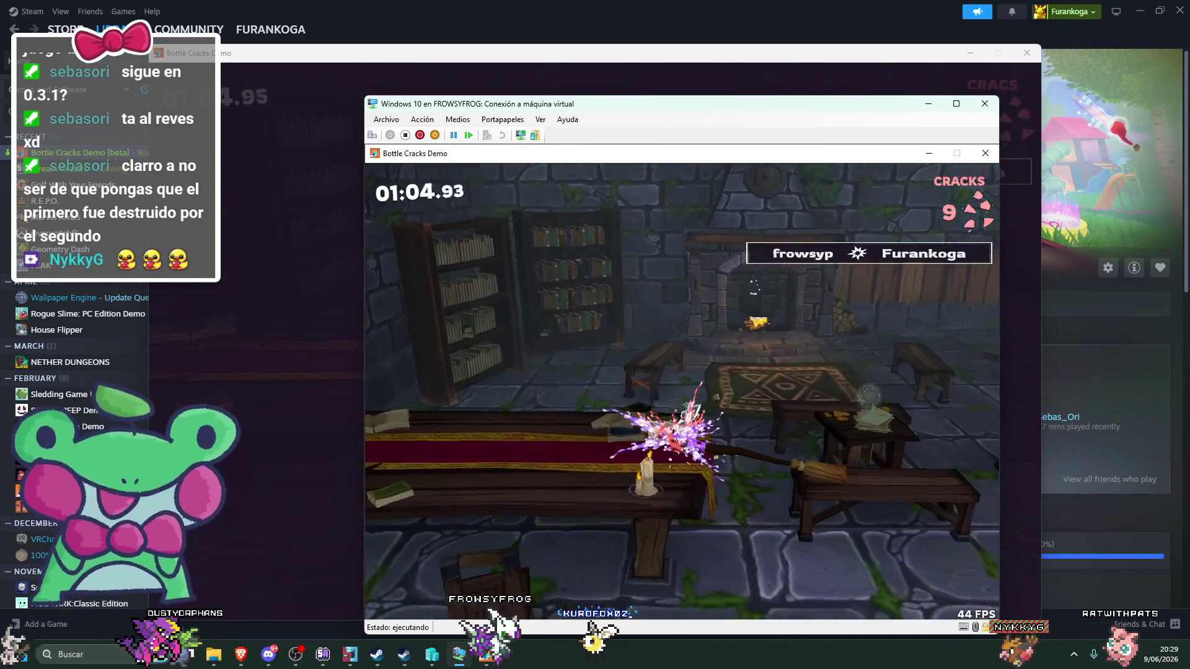
pyautogui.press('Escape')
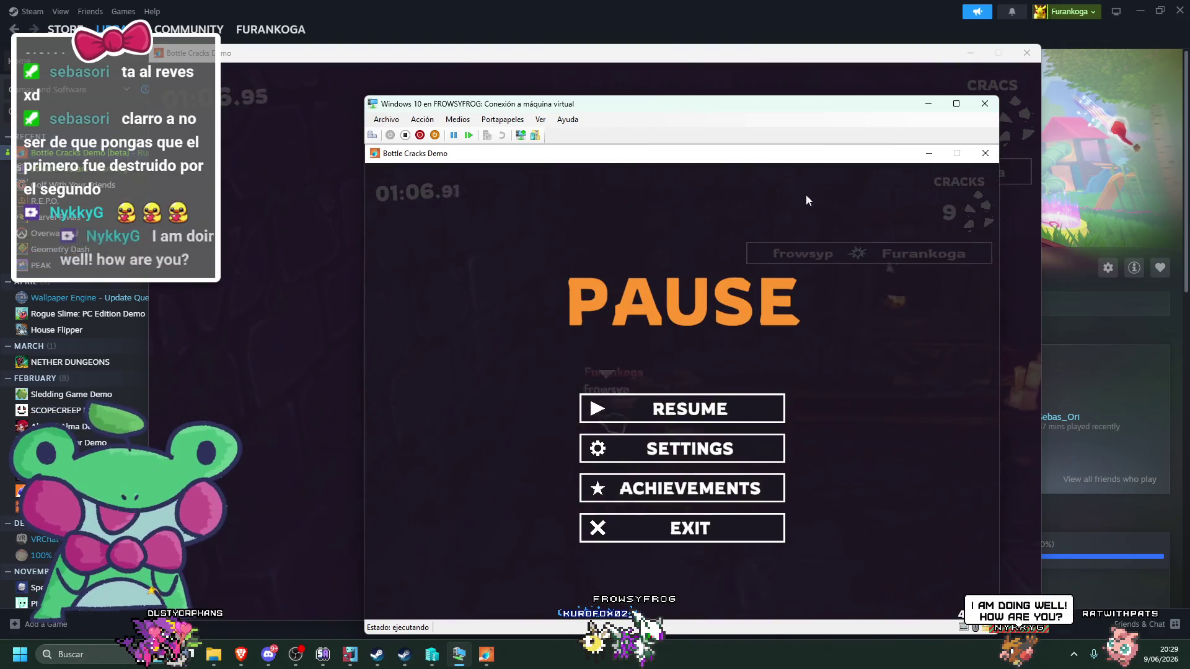
pyautogui.click(1020, 223)
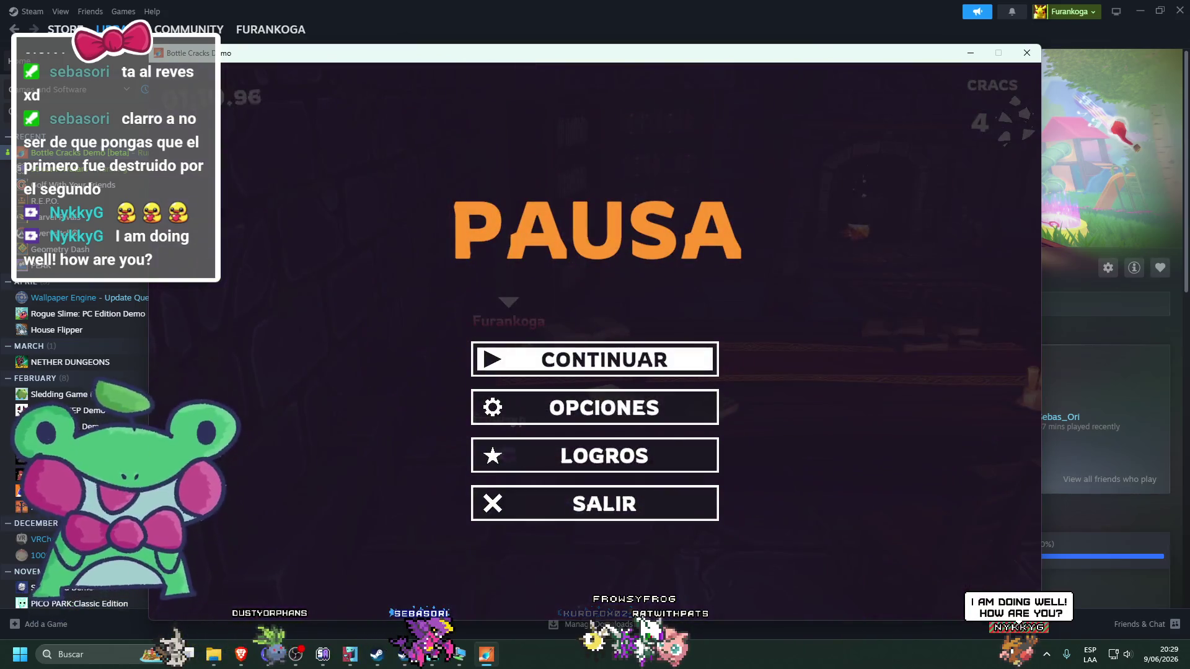
pyautogui.click(632, 347)
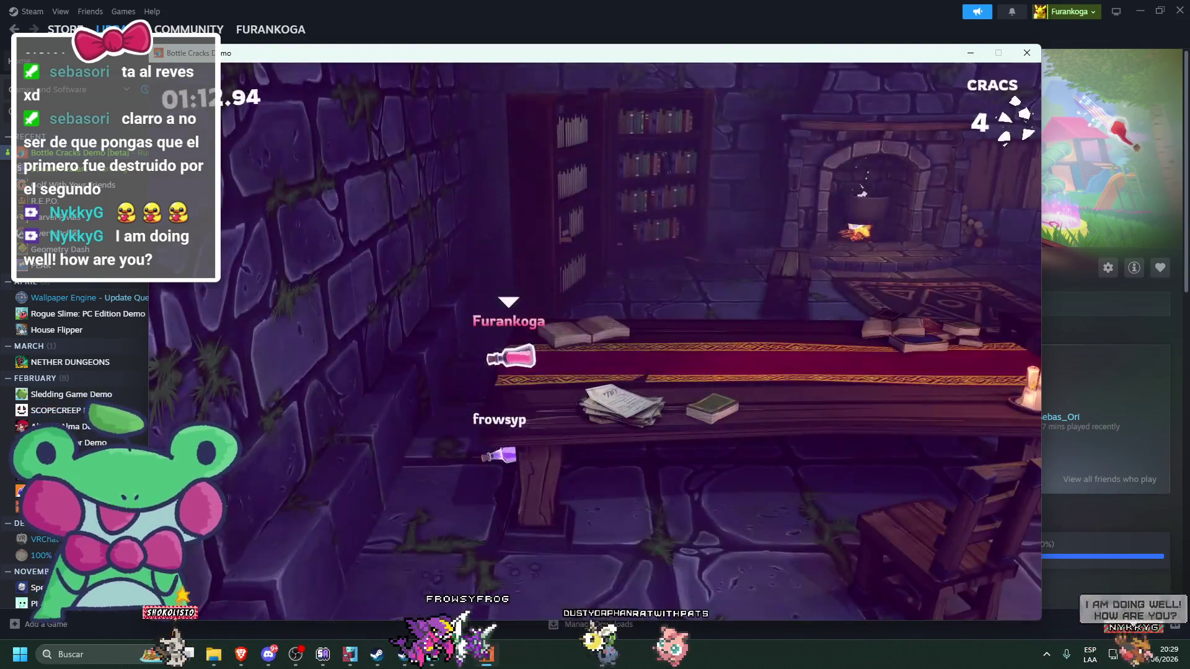
pyautogui.press('Escape')
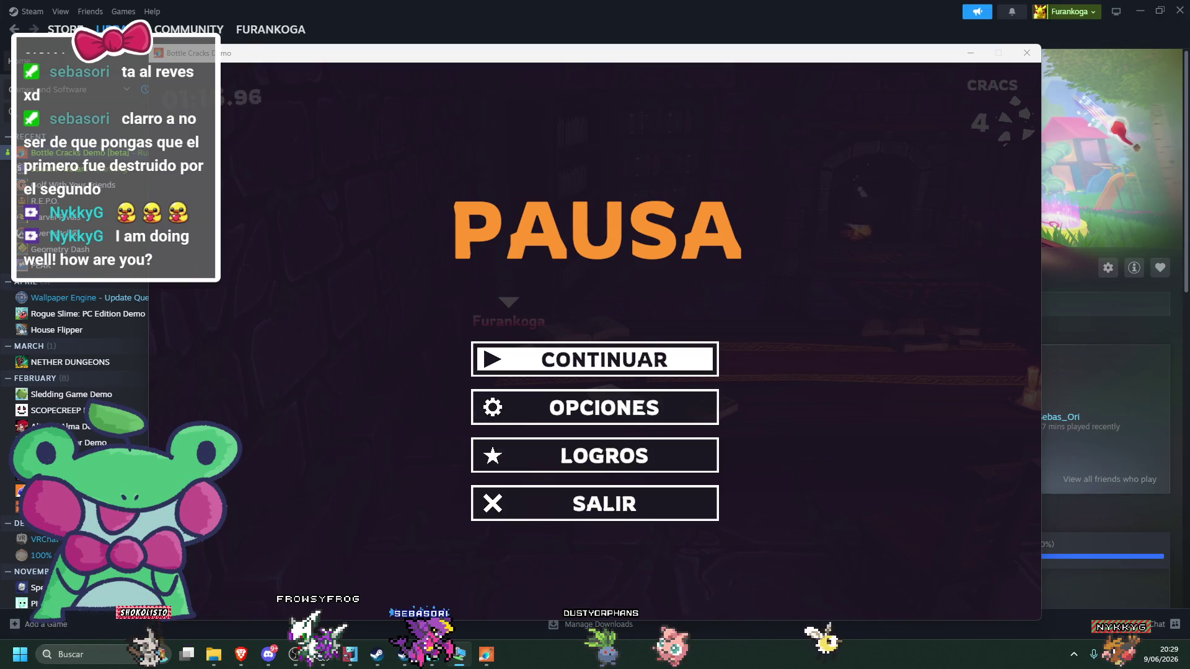
pyautogui.press('Escape')
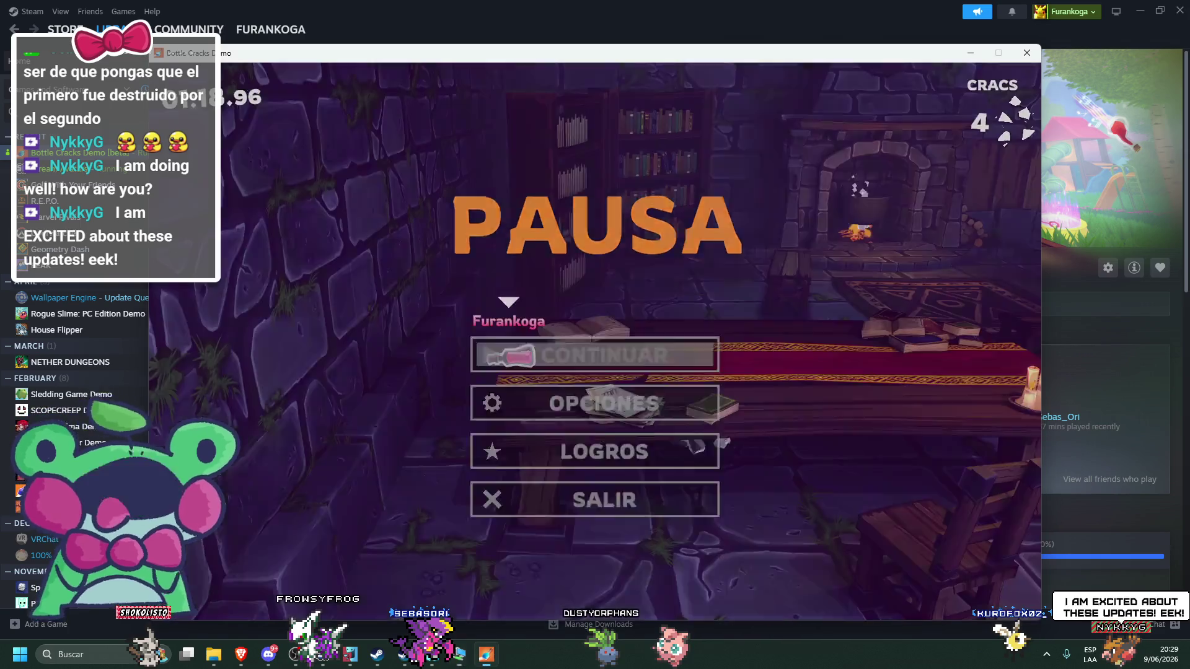
# Slide, tip and launch bottles across the room until the CRACS counter reaches 8.
pyautogui.press('d')
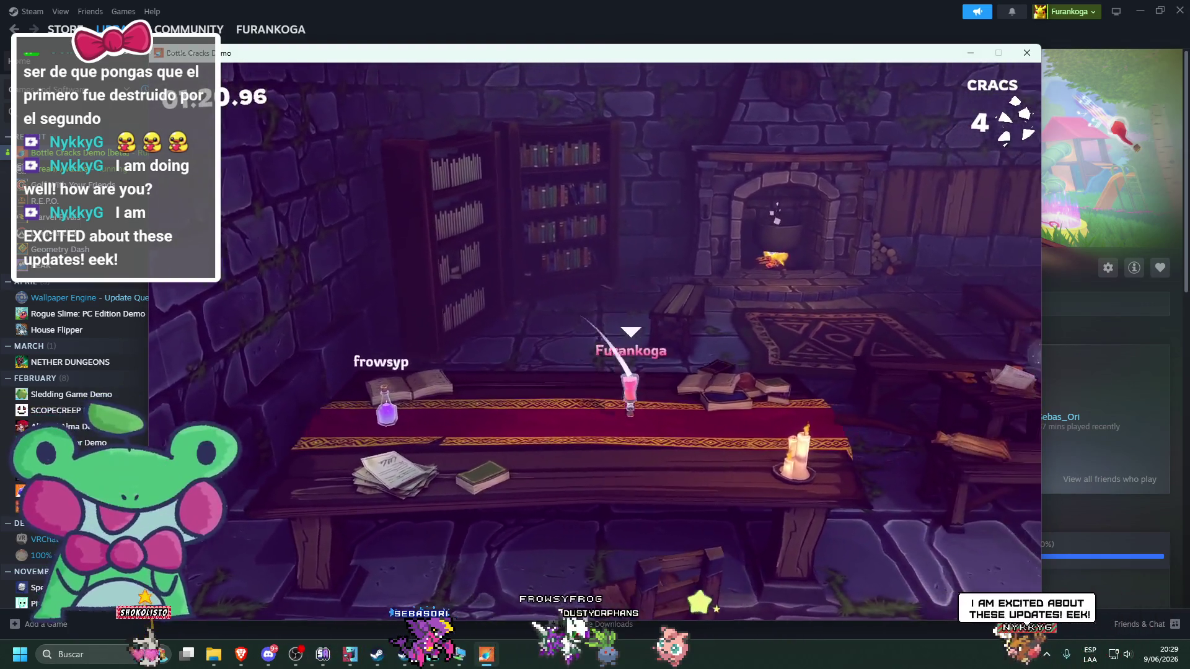
pyautogui.press('Escape')
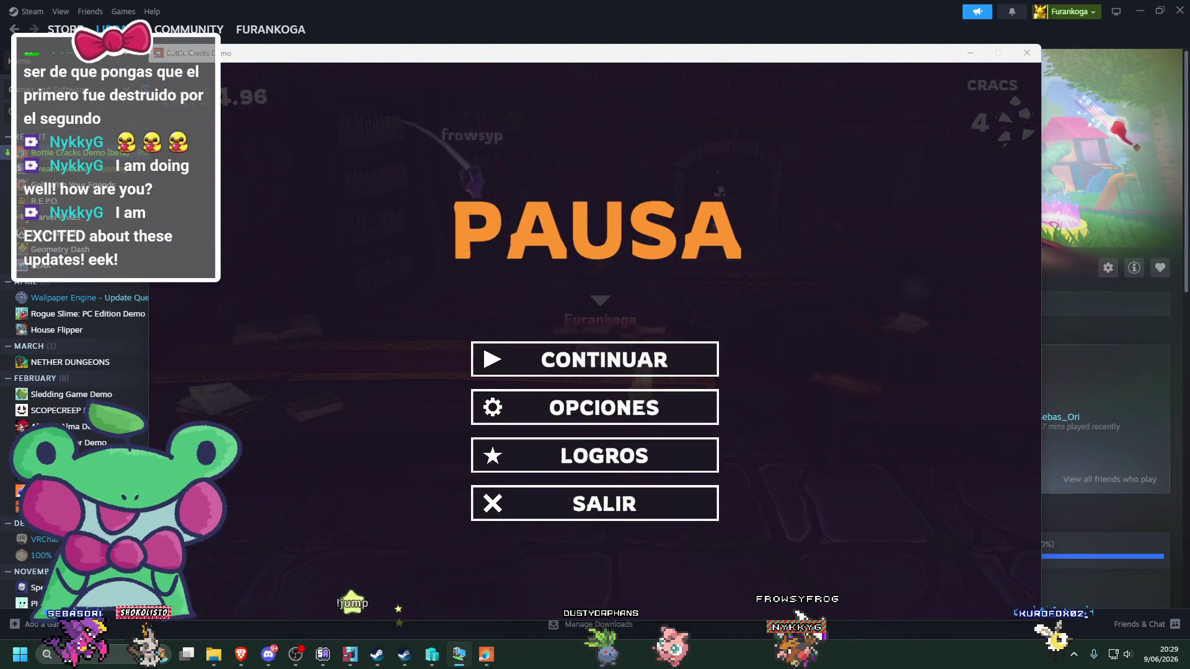
pyautogui.press('Escape')
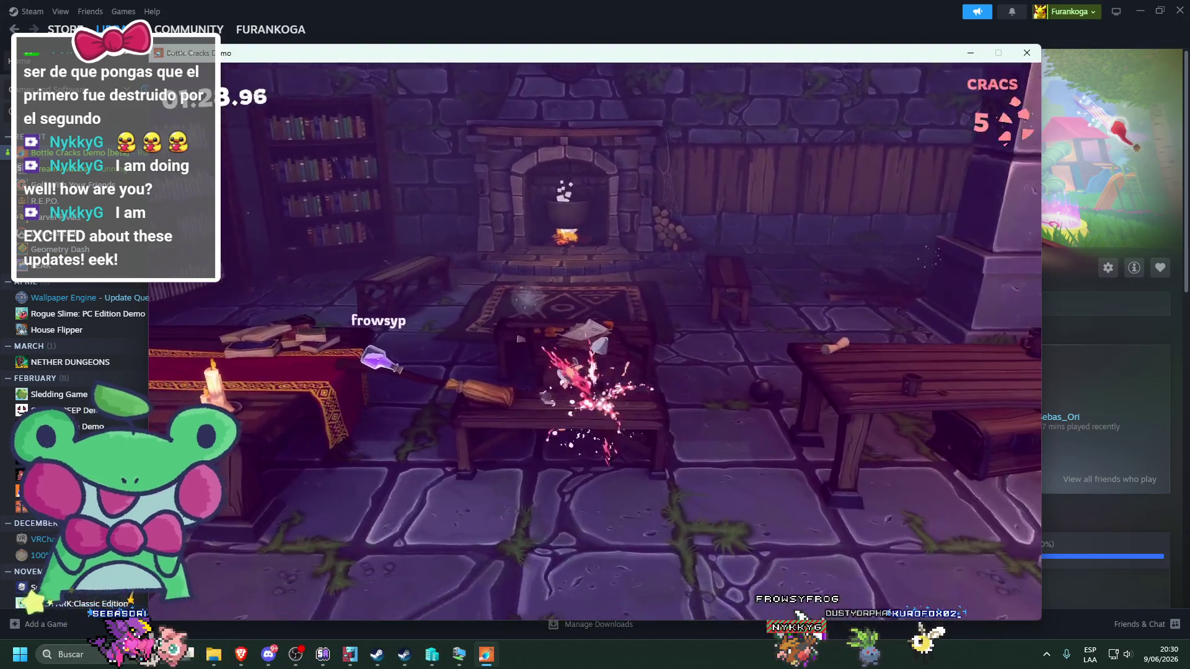
pyautogui.press('d')
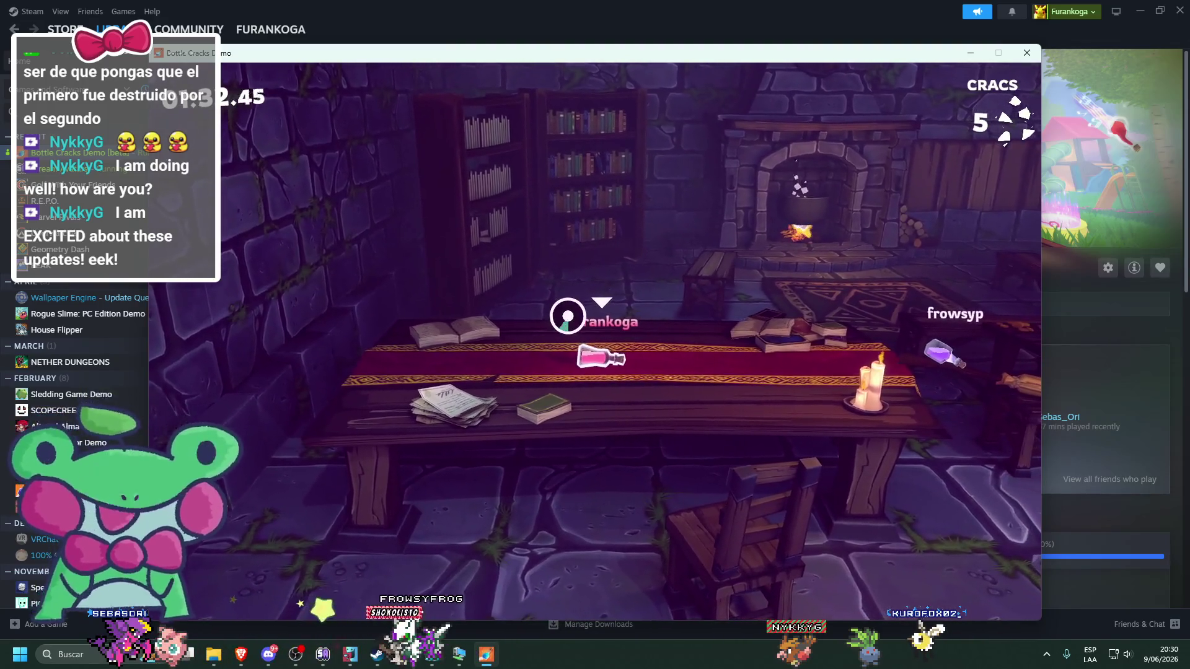
pyautogui.press('space')
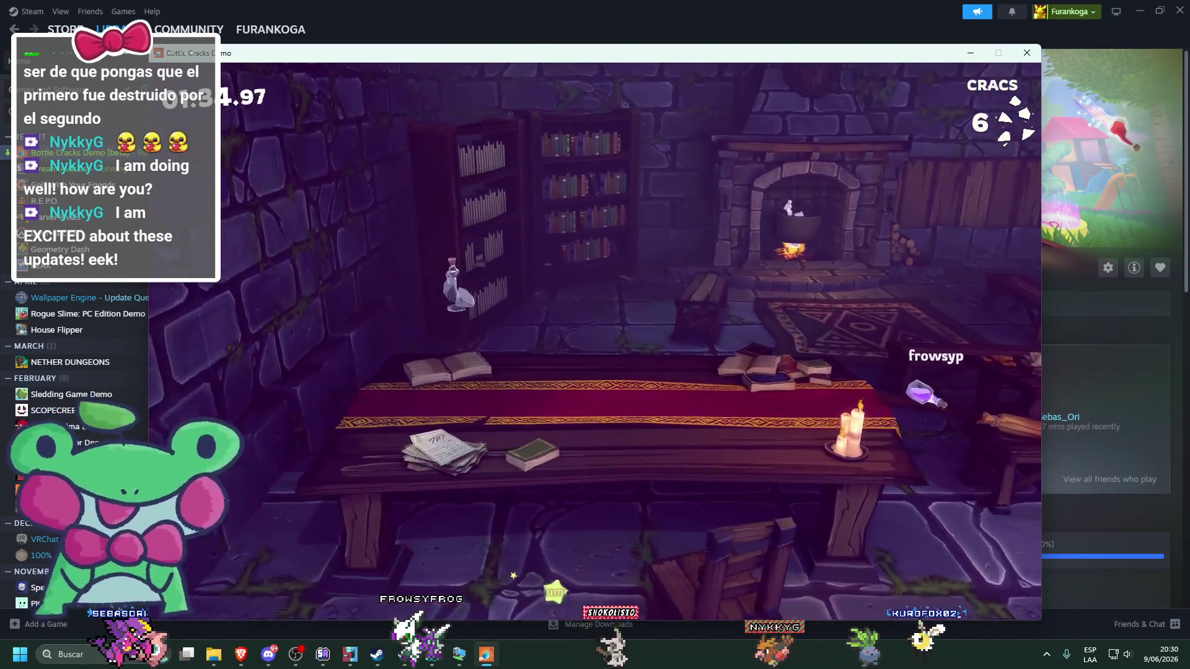
pyautogui.press('d')
pyautogui.press('space')
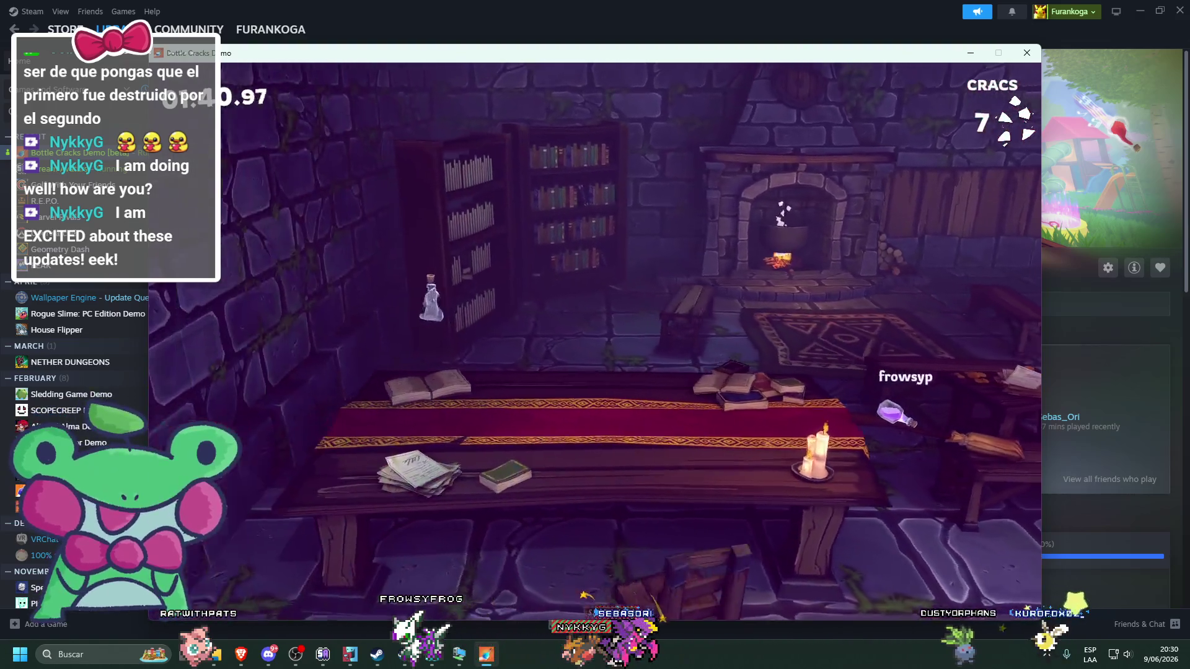
pyautogui.press('space')
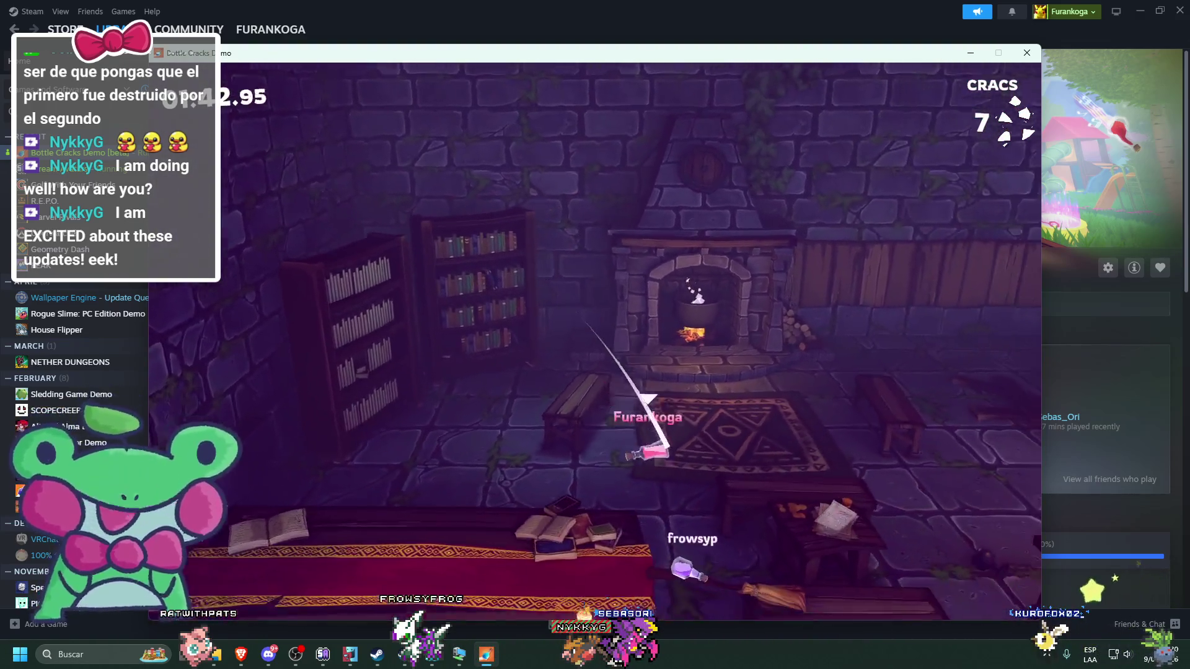
# Pause with Esc and choose SALIR in the PAUSA menu to return to the online lobby.
pyautogui.press('Escape')
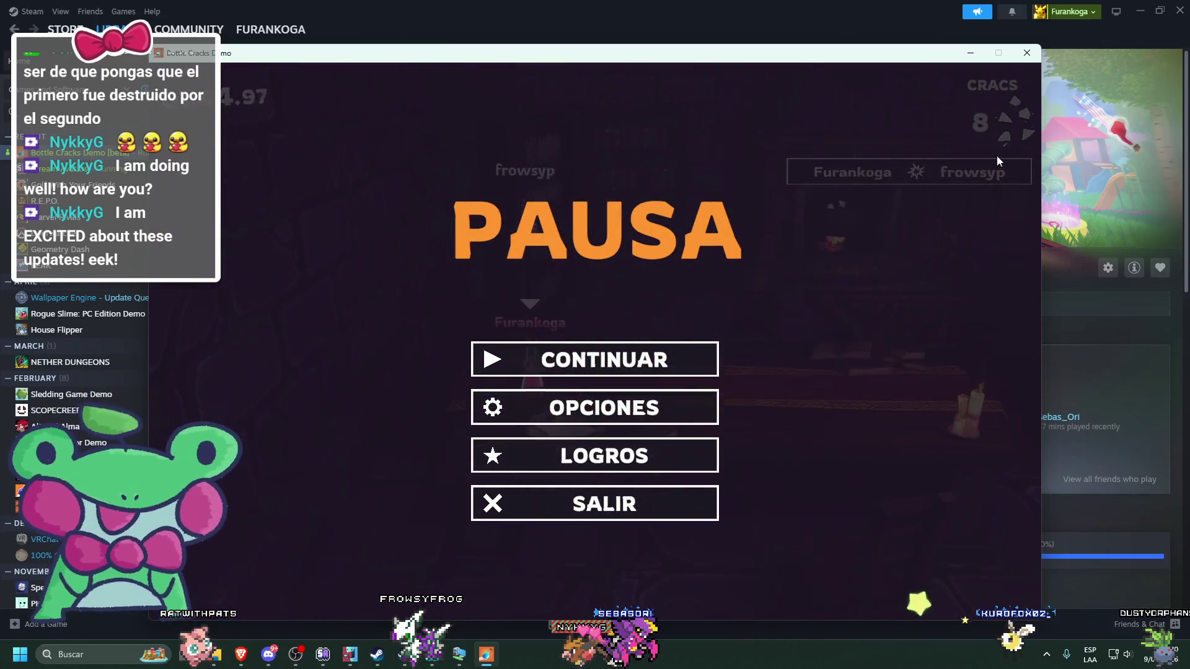
pyautogui.press('Escape')
pyautogui.press('Escape')
pyautogui.press('Escape')
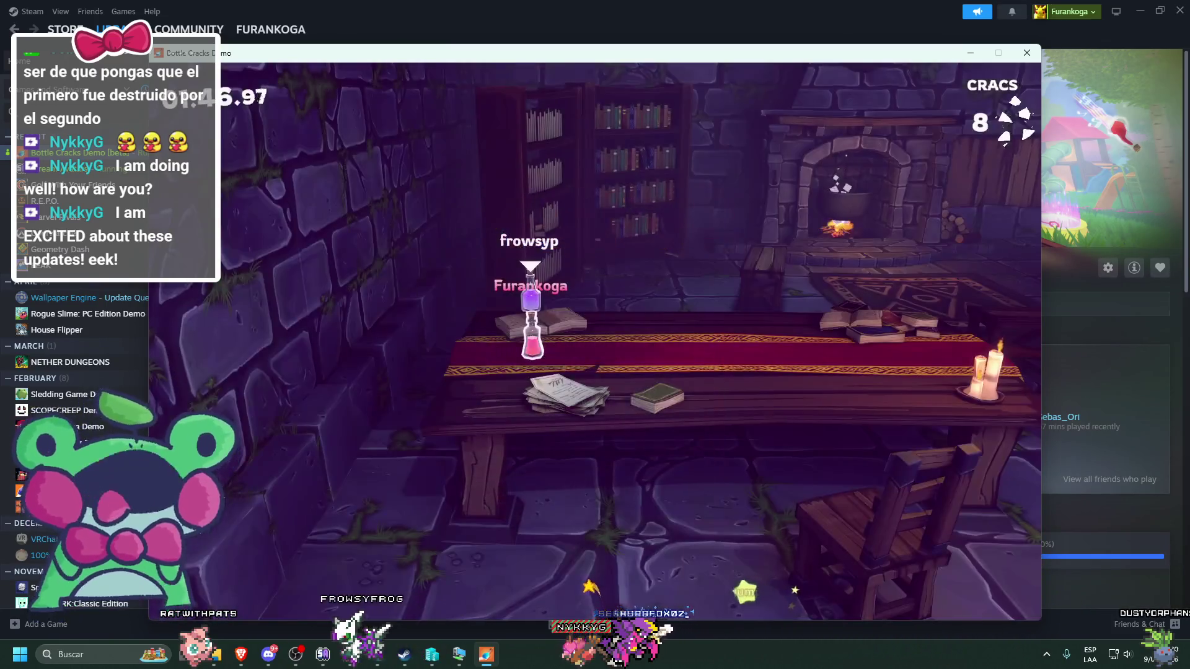
pyautogui.press('Escape')
pyautogui.click(584, 508)
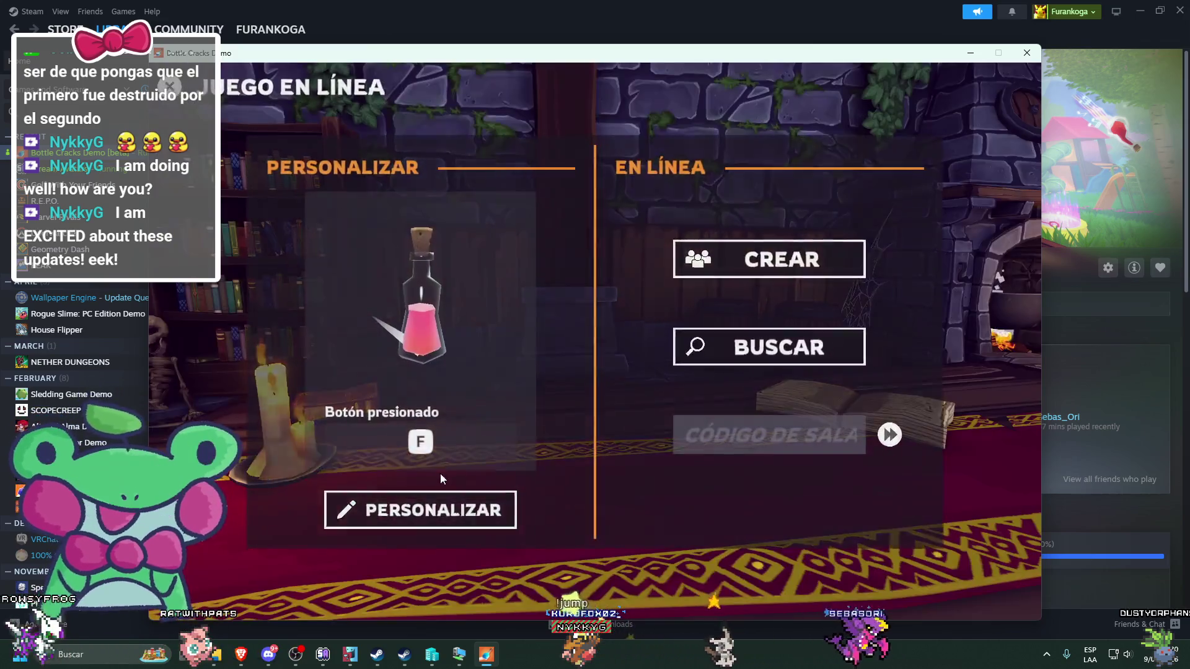
# Back out to the main menu and quit Bottle Cracks Demo via SALIR and Confirmar.
pyautogui.press('Escape')
pyautogui.click(251, 599)
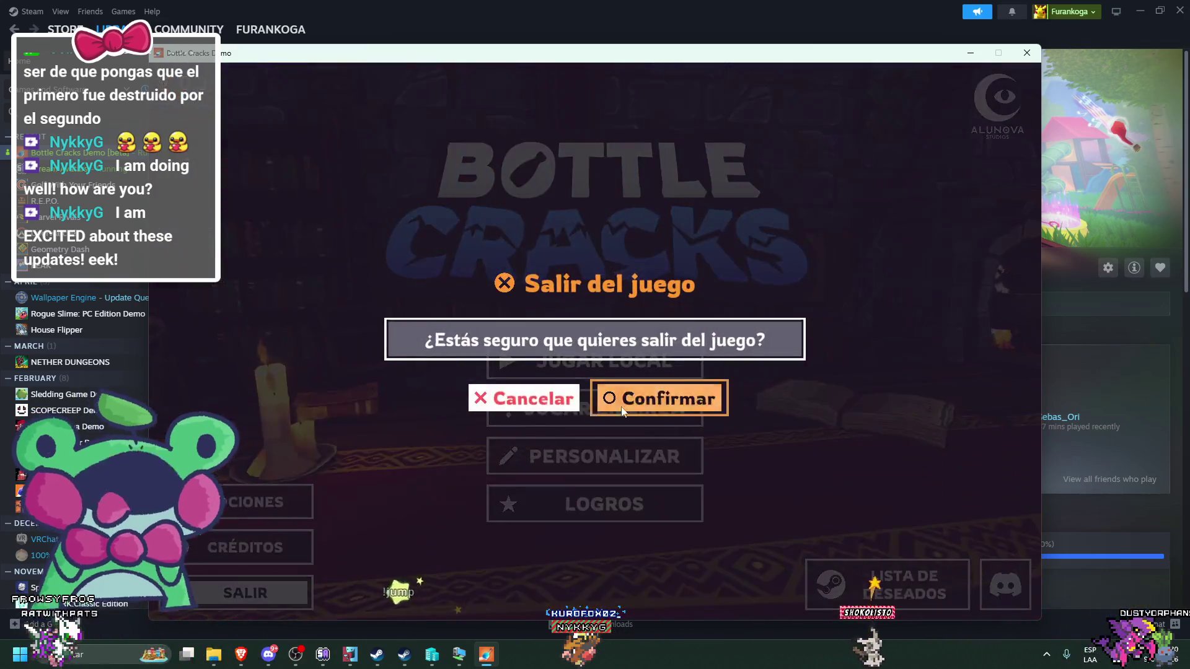
pyautogui.press('Return')
# Search Windows for 'unity' and launch Unity Hub.
pyautogui.press('super')
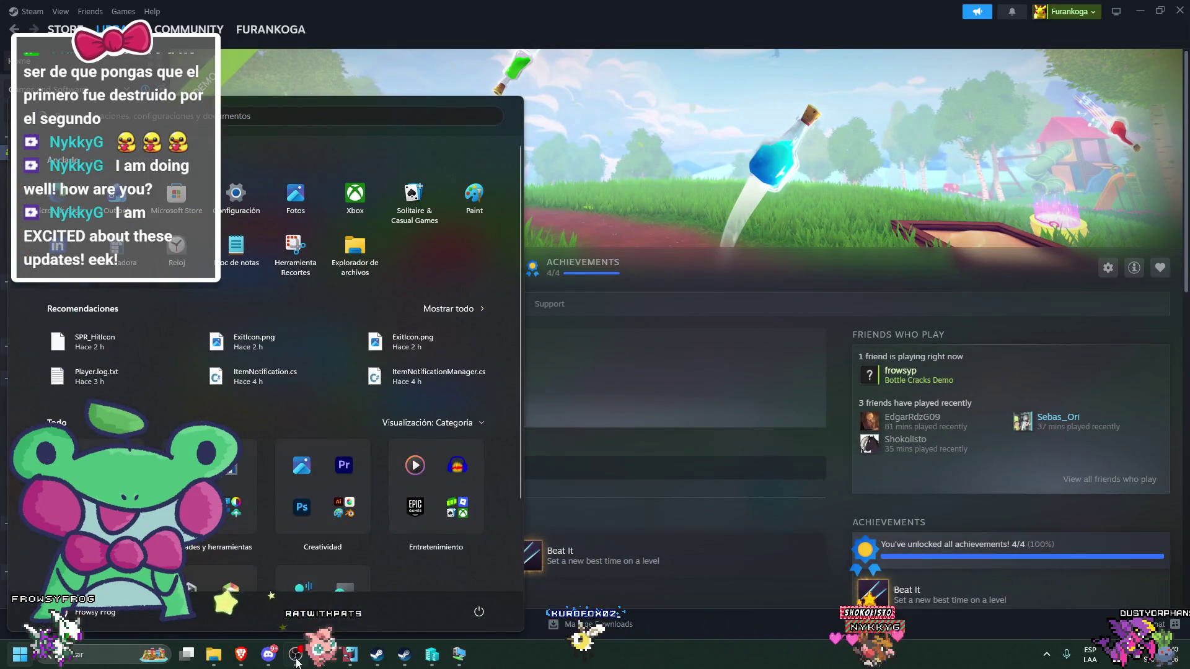
pyautogui.write('unity')
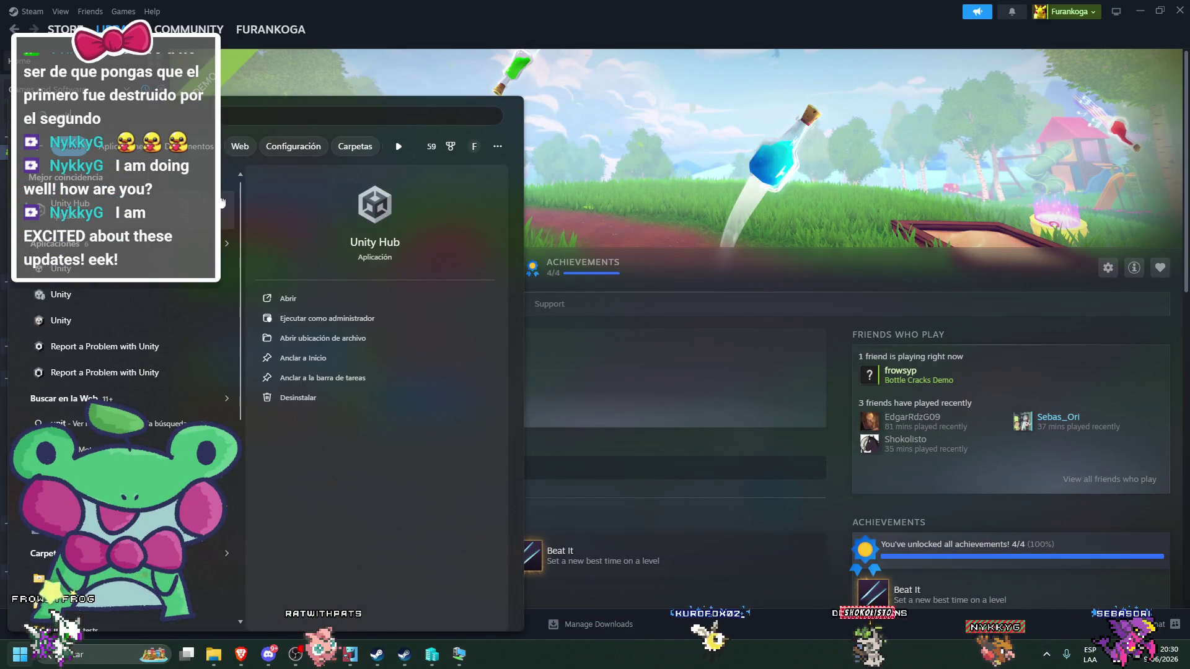
pyautogui.press('Return')
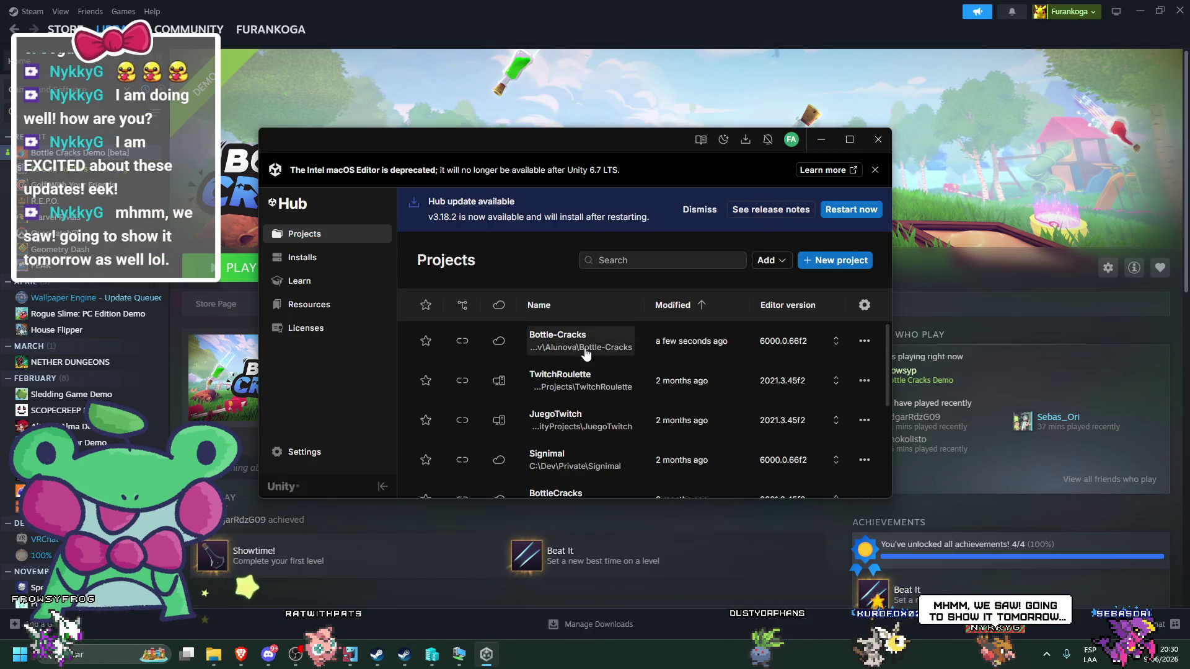
# Open the Bottle-Cracks project from Unity Hub, briefly checking the Steamworks builds page while it loads.
pyautogui.click(586, 353)
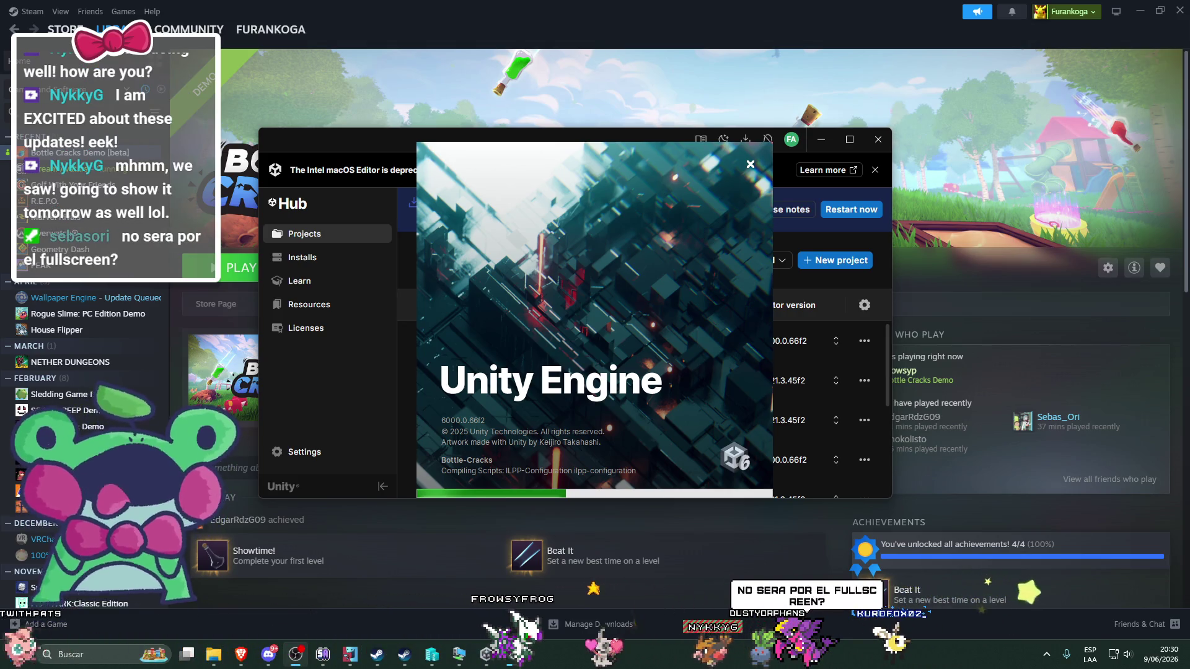
pyautogui.click(241, 661)
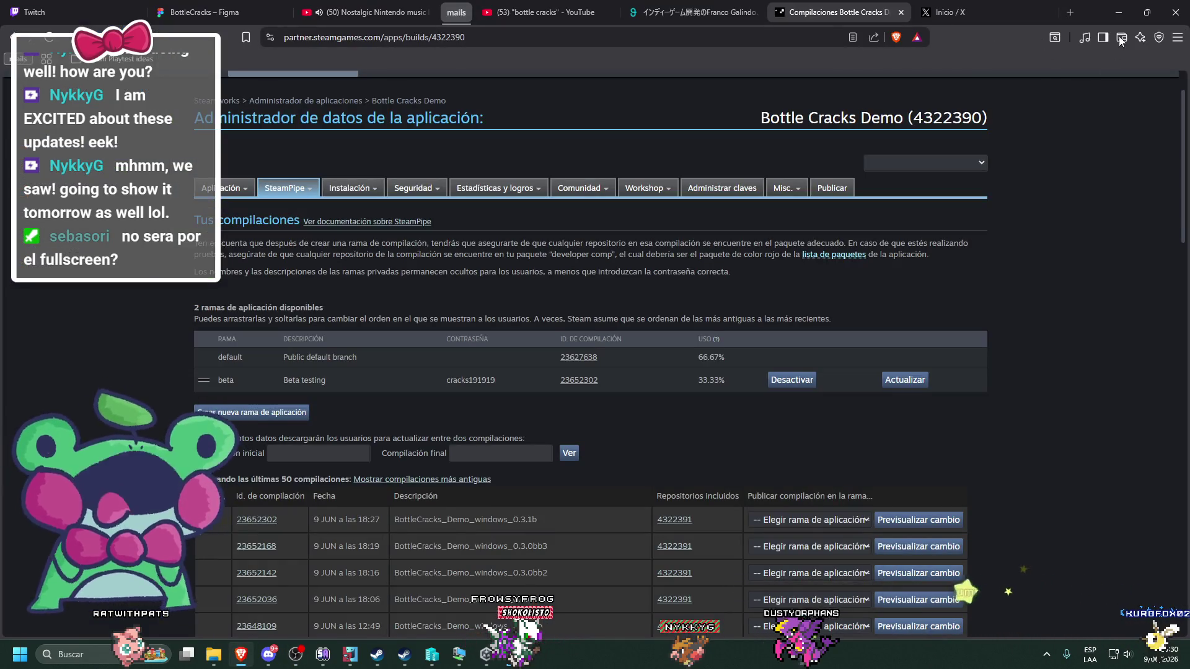
pyautogui.click(1118, 13)
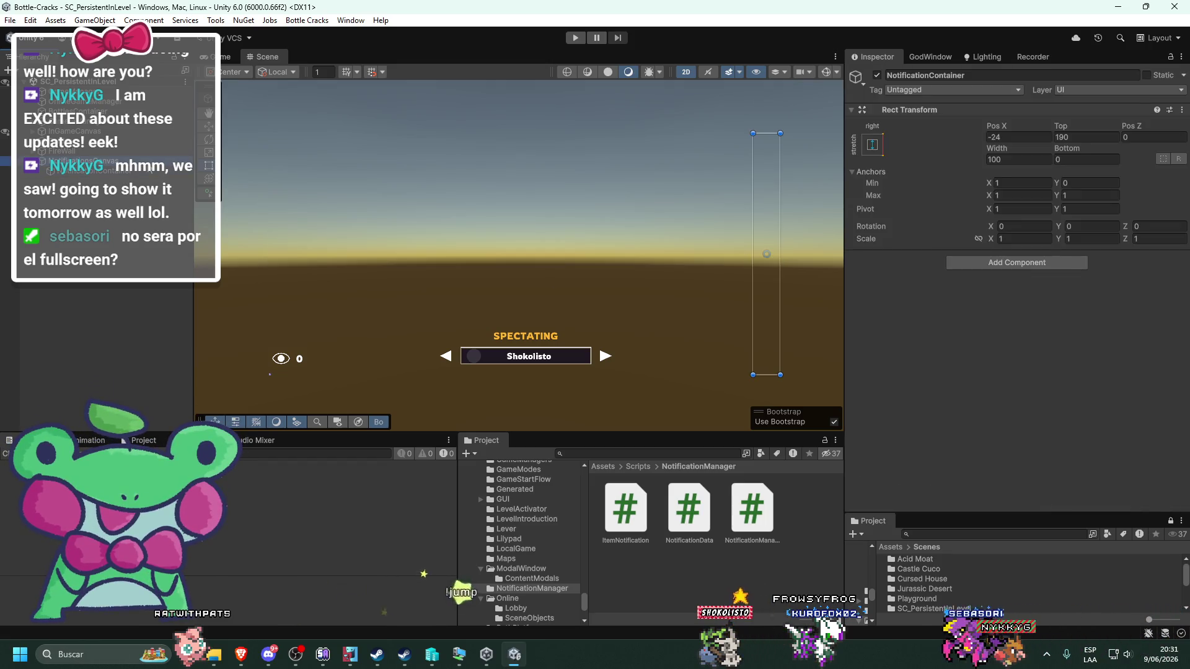
# Select NotificationContainer and NotificationsCanvas and review the Notification Manager settings in the Inspector.
pyautogui.moveTo(550, 217)
pyautogui.mouseDown()
pyautogui.moveTo(344, 272)
pyautogui.moveTo(407, 248)
pyautogui.mouseUp()
pyautogui.click(595, 295)
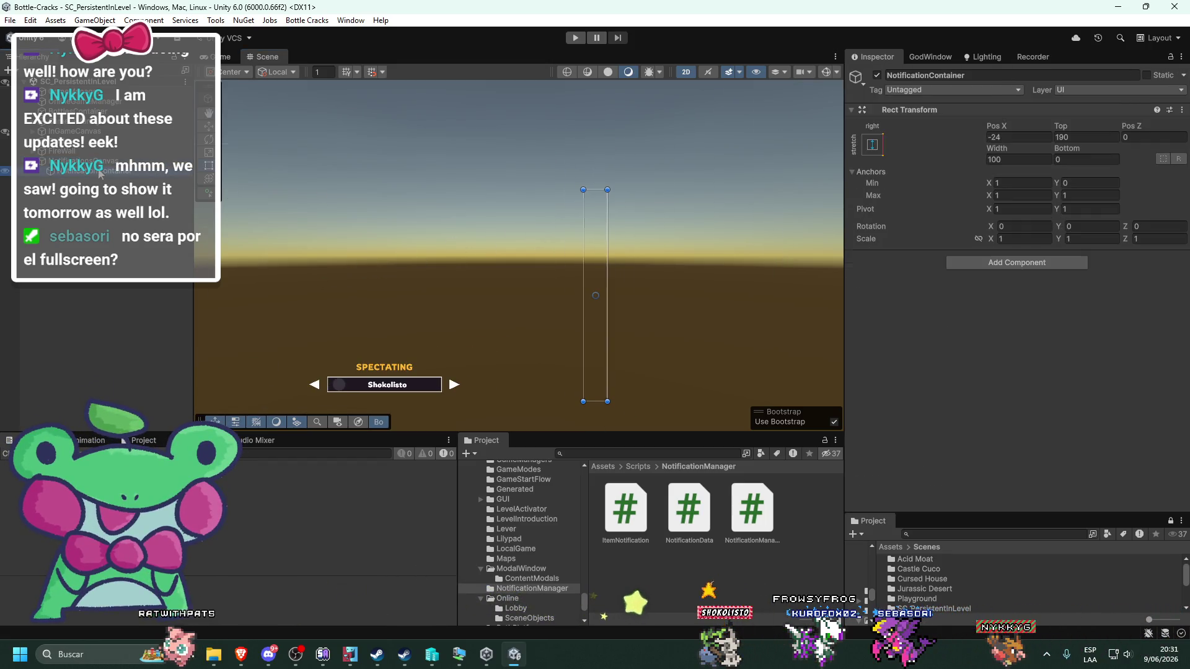
pyautogui.click(80, 161)
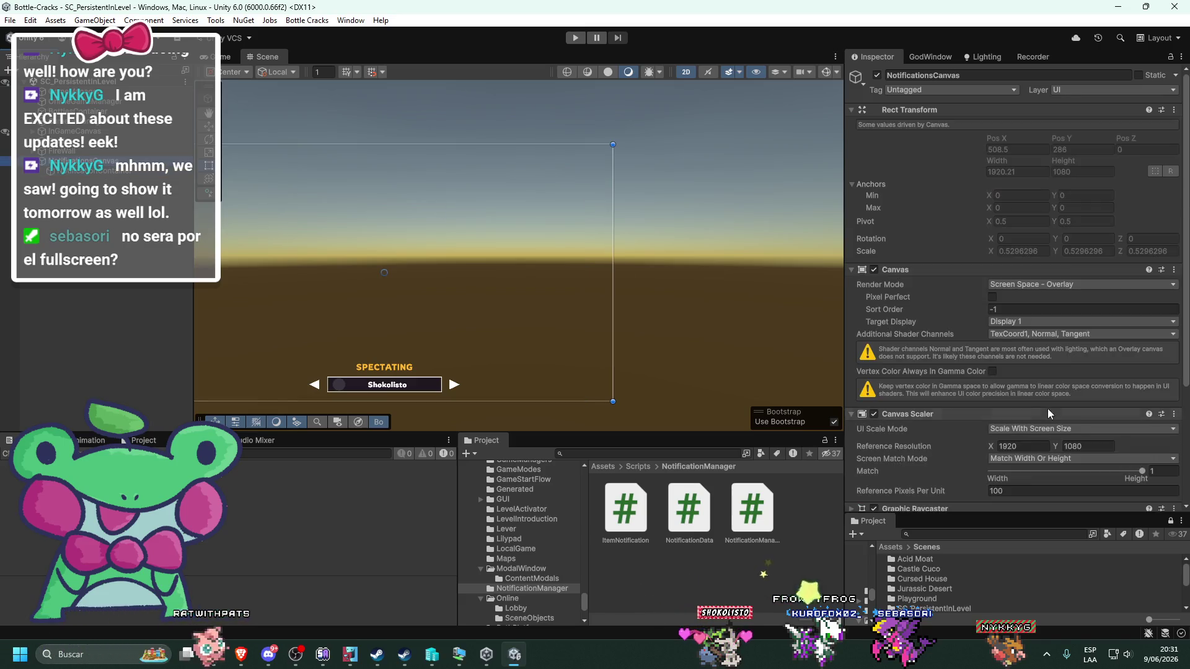
pyautogui.scroll(-5, 975, 372)
pyautogui.scroll(-2, 975, 425)
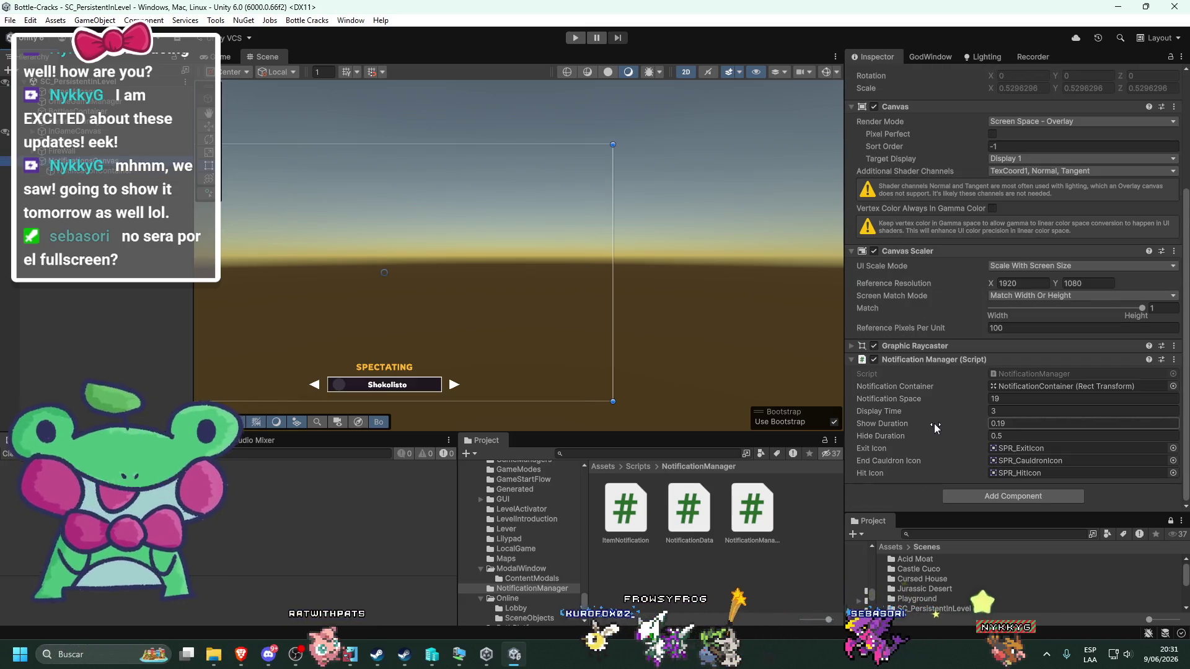
pyautogui.moveTo(605, 278)
pyautogui.mouseDown()
pyautogui.moveTo(754, 273)
pyautogui.moveTo(709, 284)
pyautogui.moveTo(679, 269)
pyautogui.moveTo(651, 287)
pyautogui.mouseUp()
# Browse the Assets/Prefabs/GUI folder in the Project panel and select PF_LoadingContainer.
pyautogui.click(144, 440)
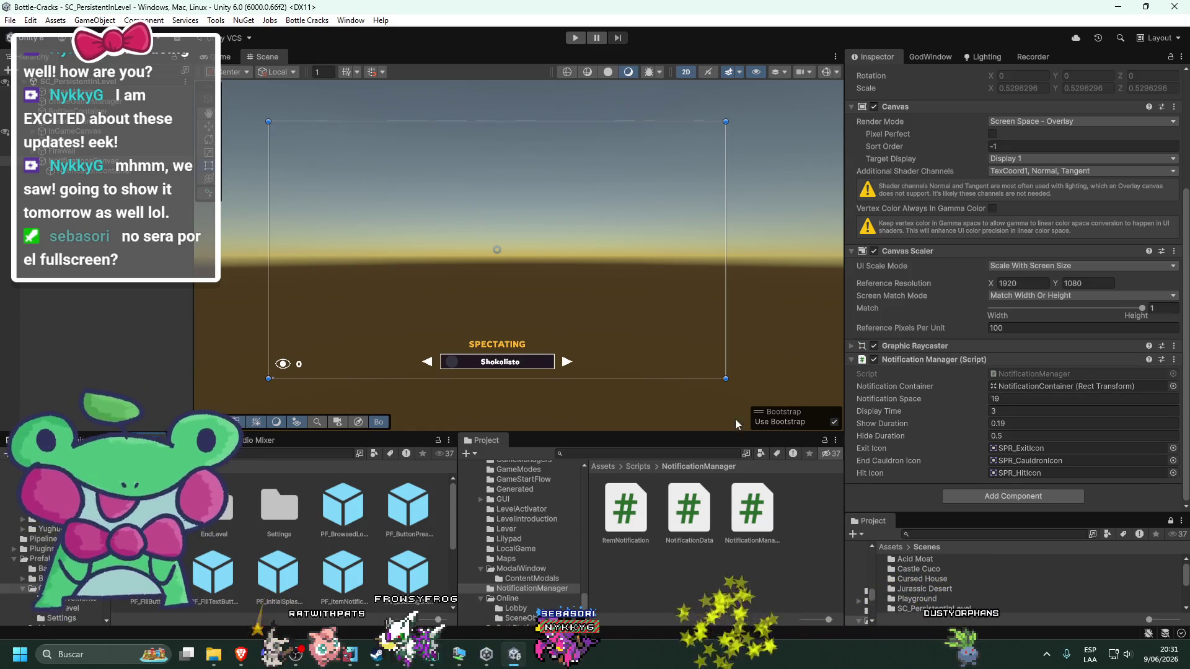
pyautogui.scroll(-1, 361, 535)
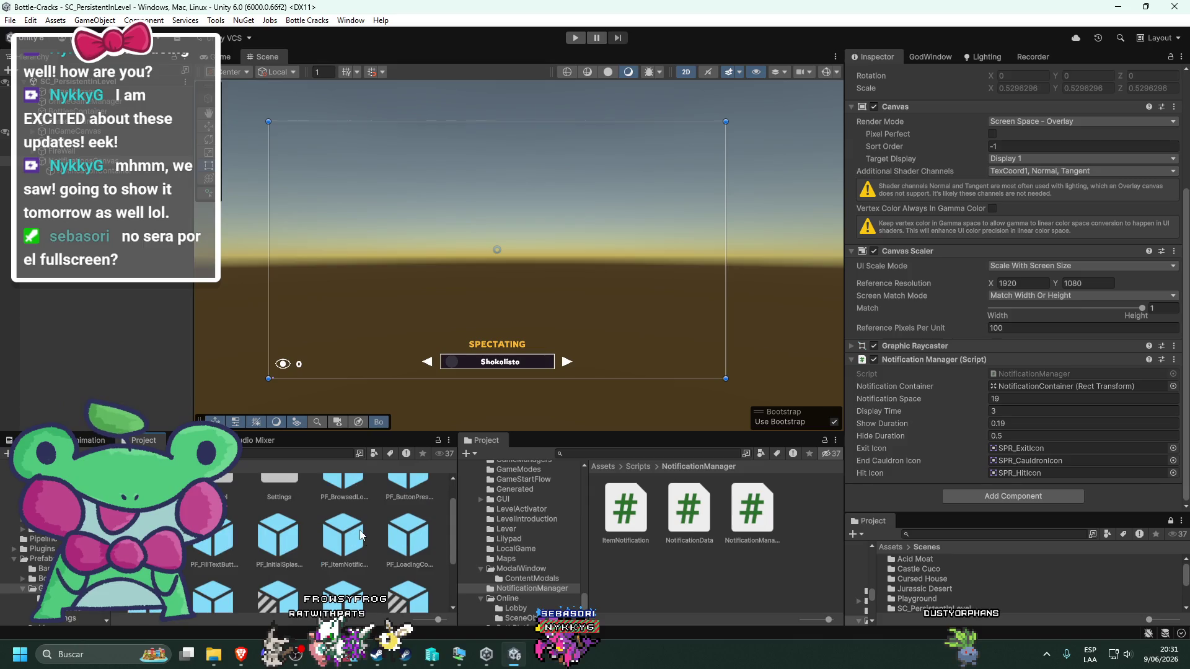
pyautogui.scroll(-1, 361, 536)
pyautogui.click(397, 508)
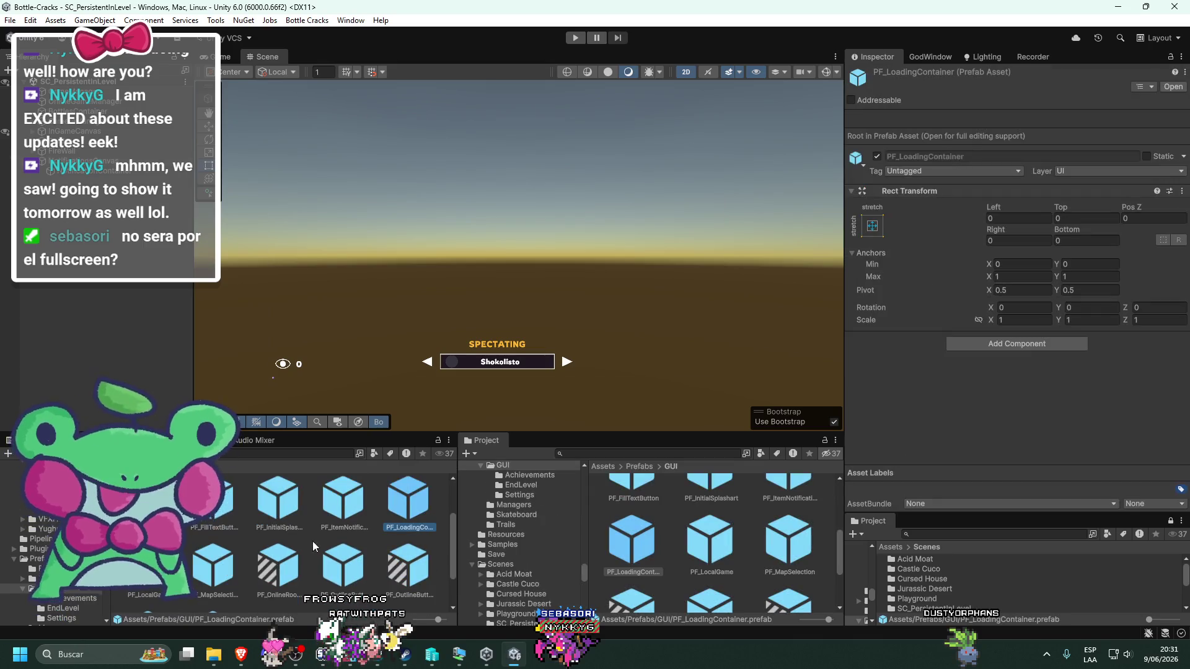
# Add a PF_ItemNotification instance to the Hierarchy, undo the extra copy, and dock the Game view beside Scene.
pyautogui.click(212, 565)
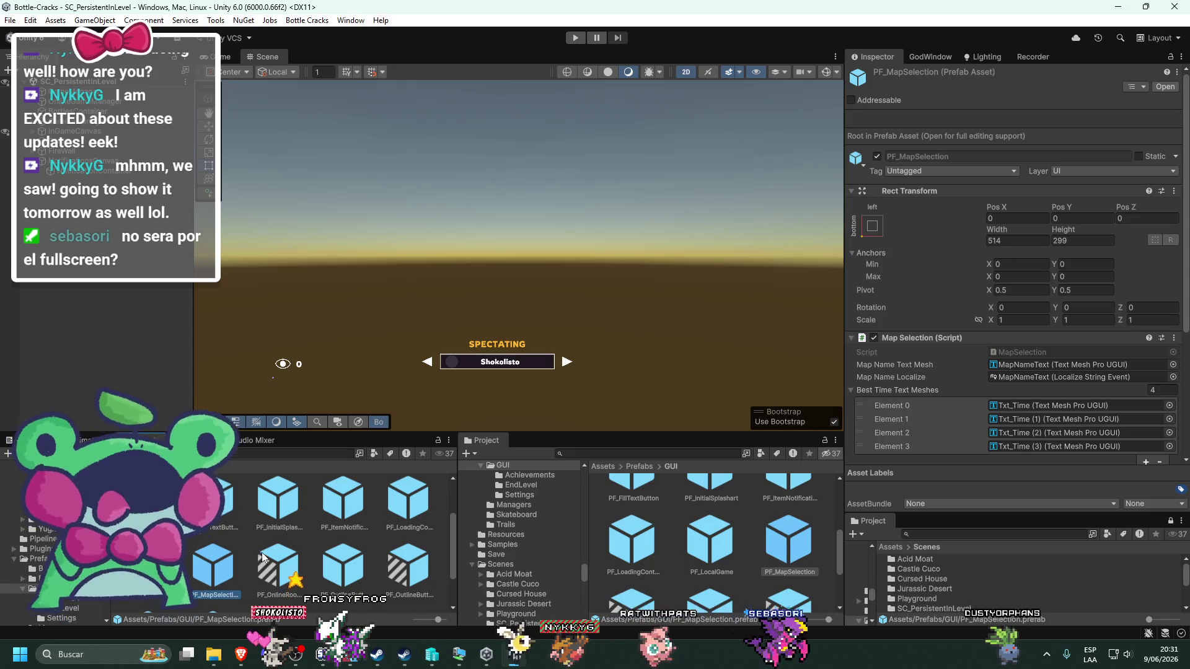
pyautogui.click(344, 522)
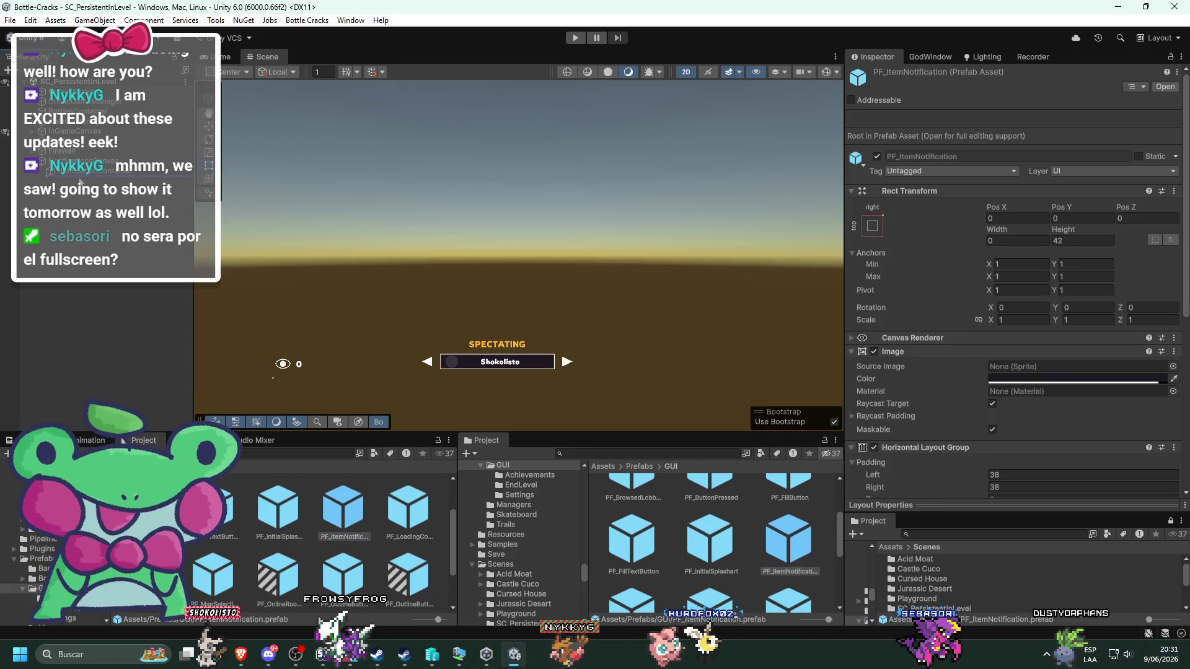
pyautogui.moveTo(113, 177); pyautogui.dragTo(112, 180)
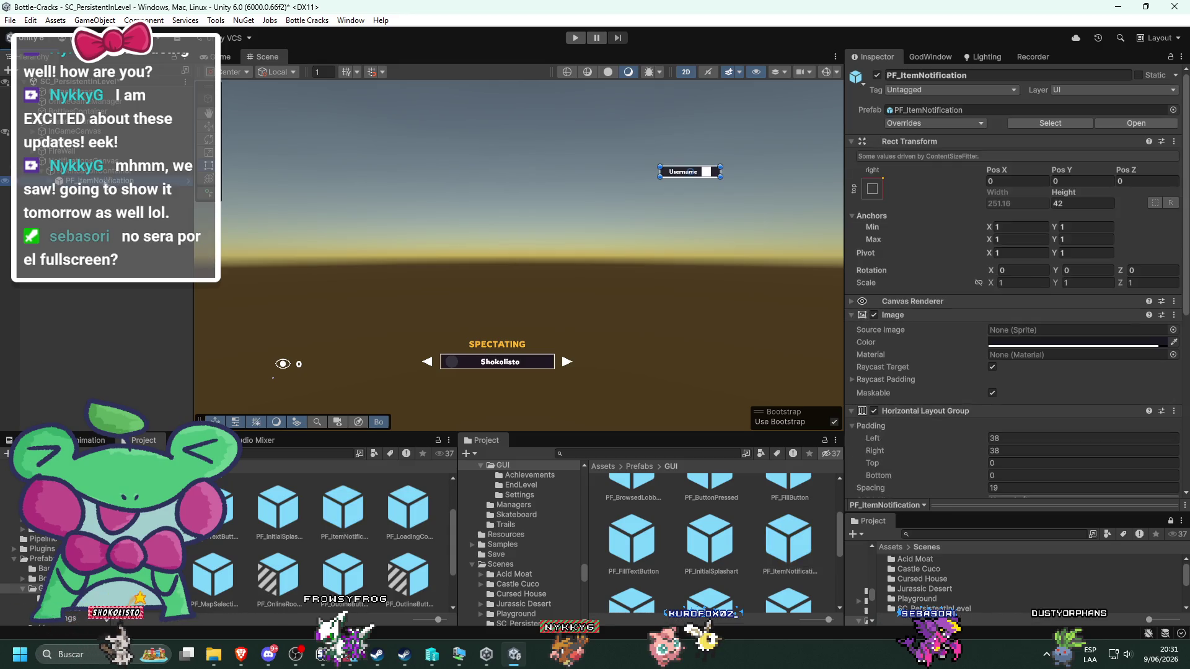
pyautogui.click(115, 184)
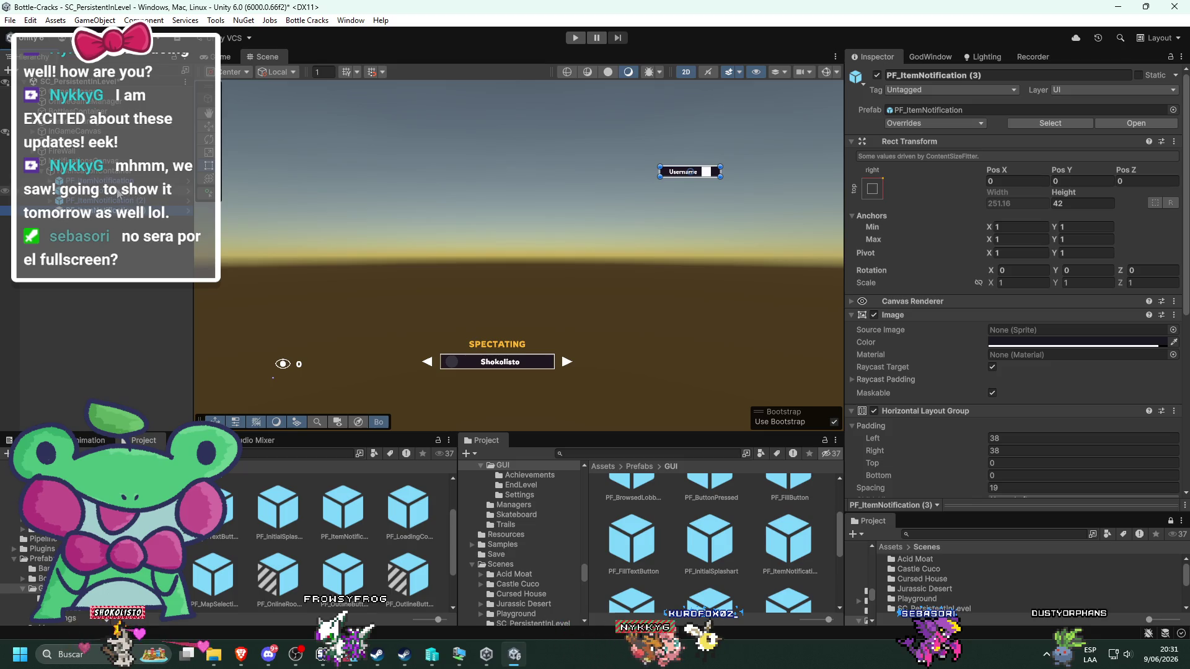
pyautogui.hotkey('ctrl', 'z')
pyautogui.scroll(-1, 531, 242)
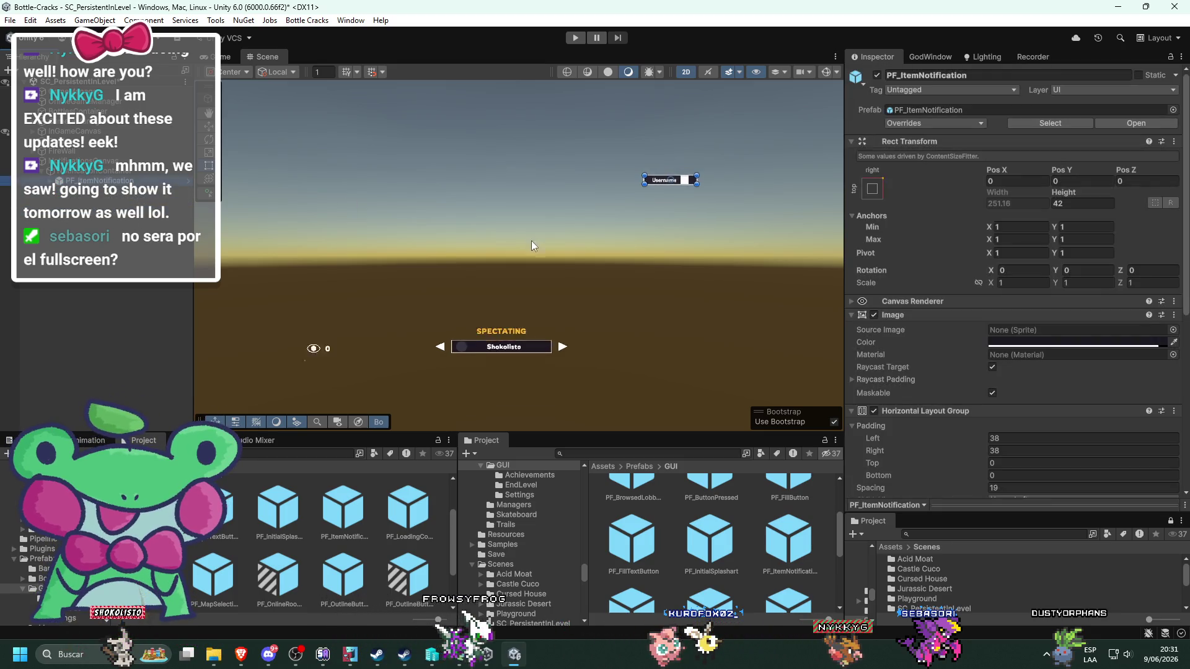
pyautogui.moveTo(220, 56)
pyautogui.mouseDown()
pyautogui.moveTo(713, 260)
pyautogui.moveTo(741, 284)
pyautogui.mouseUp()
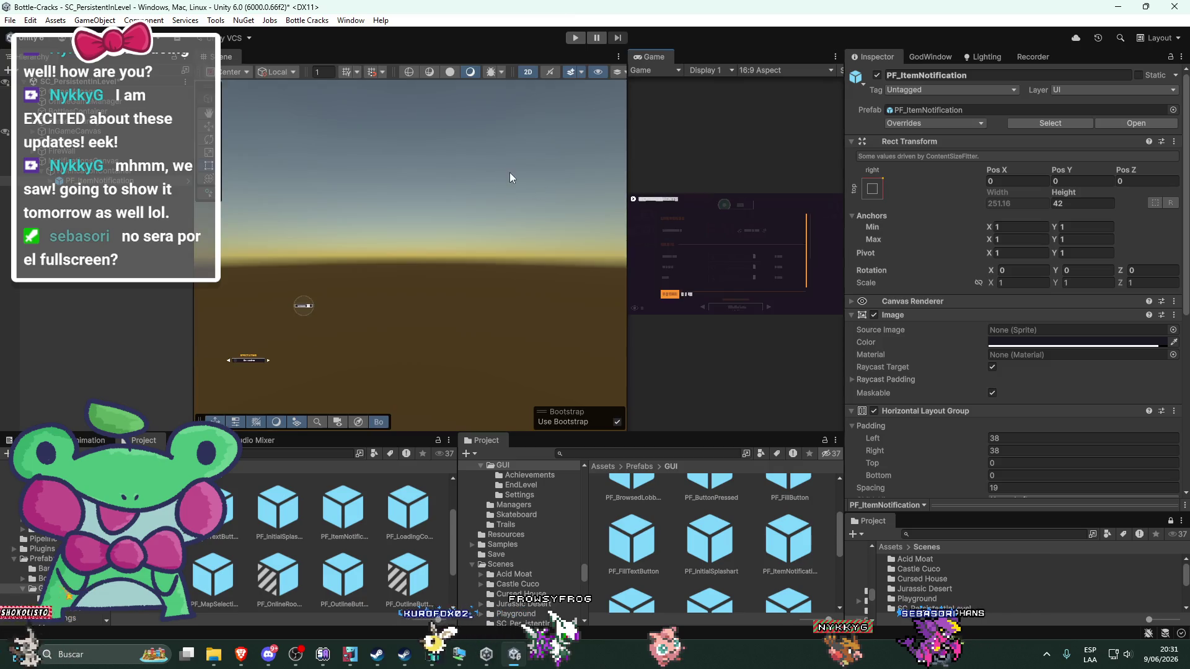
# Switch the Game view from 16:9 to Free Aspect and widen it.
pyautogui.click(279, 73)
pyautogui.click(764, 70)
pyautogui.click(763, 70)
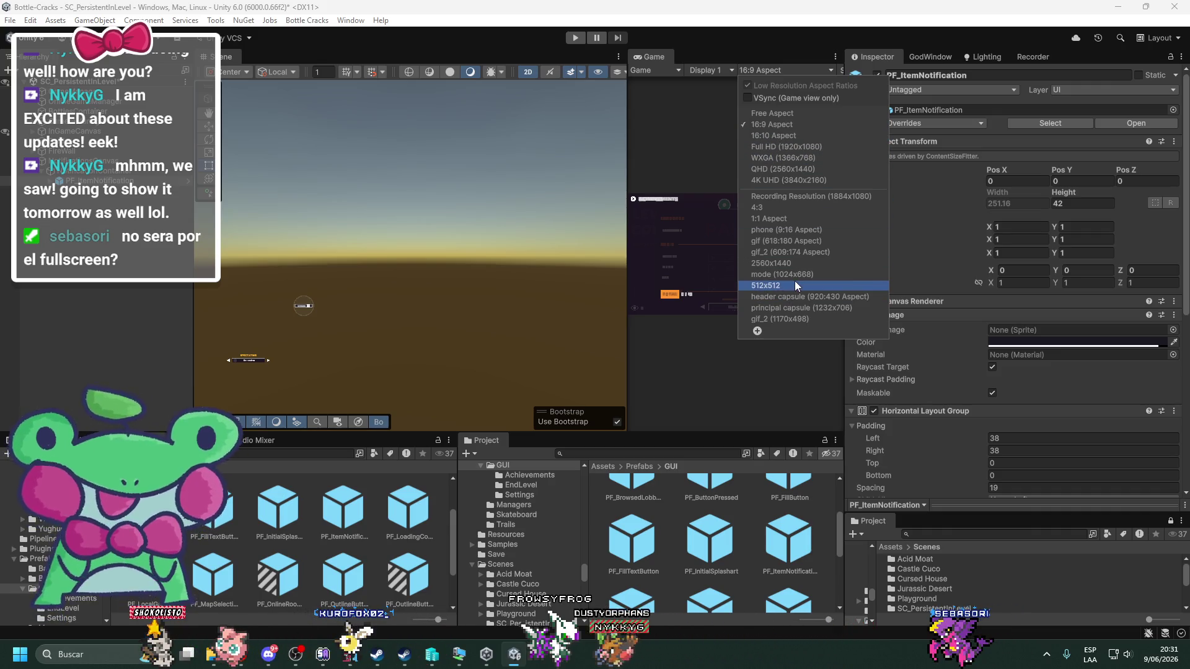
pyautogui.click(647, 229)
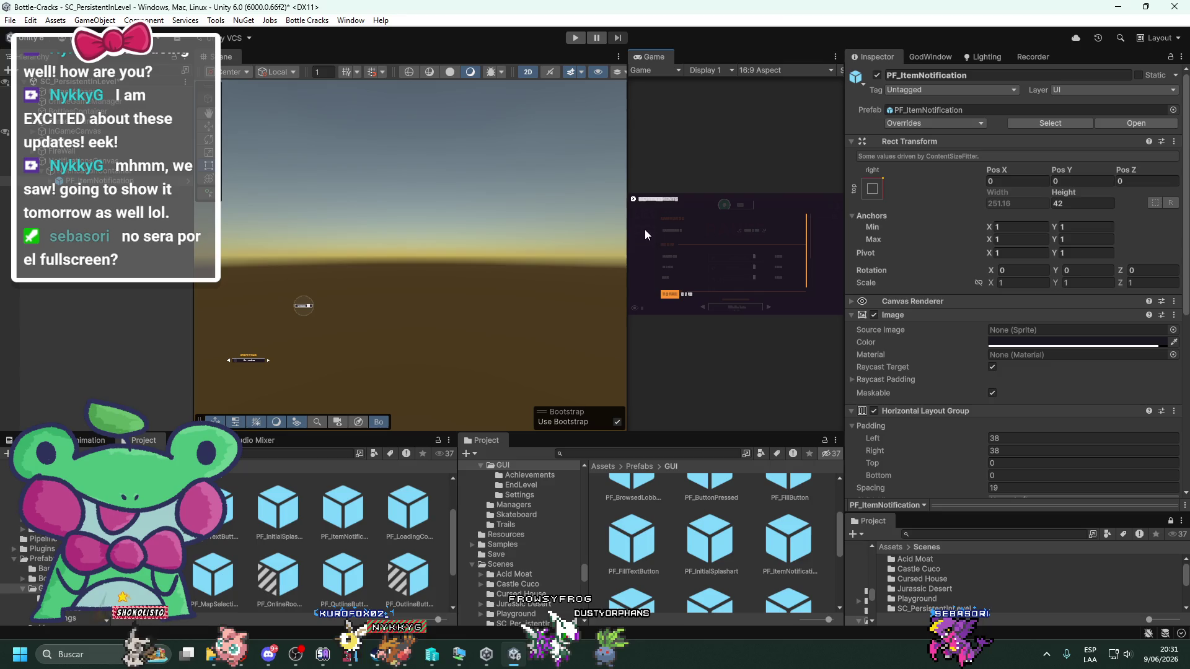
pyautogui.click(763, 70)
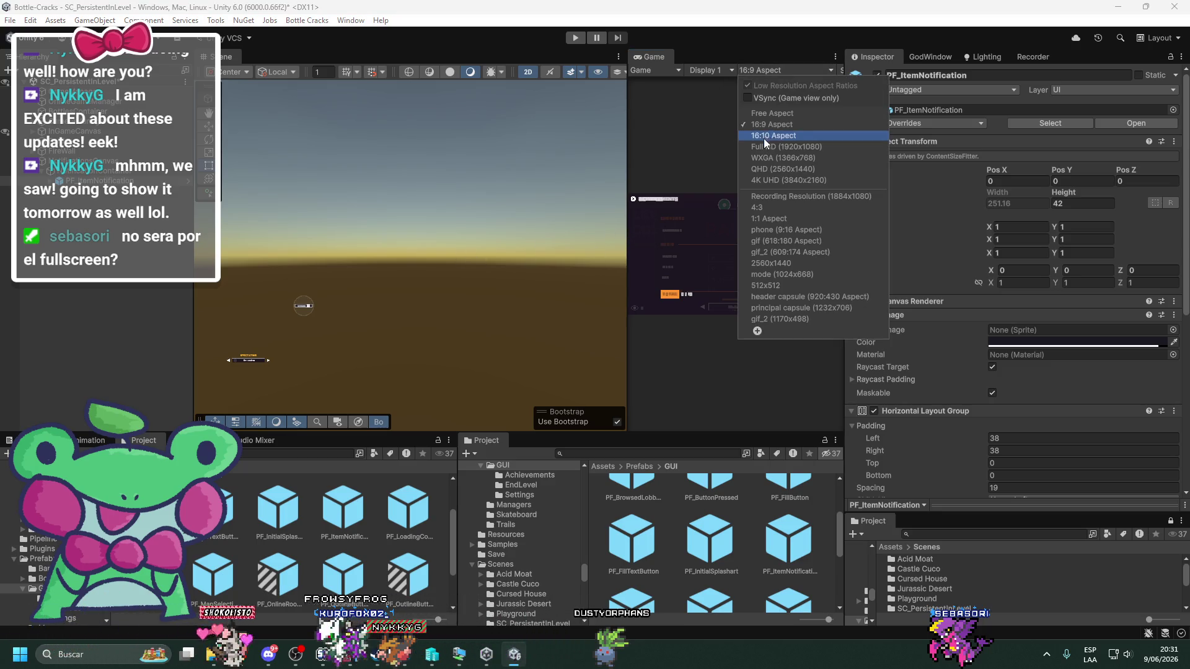
pyautogui.click(753, 121)
pyautogui.moveTo(625, 203)
pyautogui.mouseDown()
pyautogui.moveTo(493, 229)
pyautogui.moveTo(711, 241)
pyautogui.mouseUp()
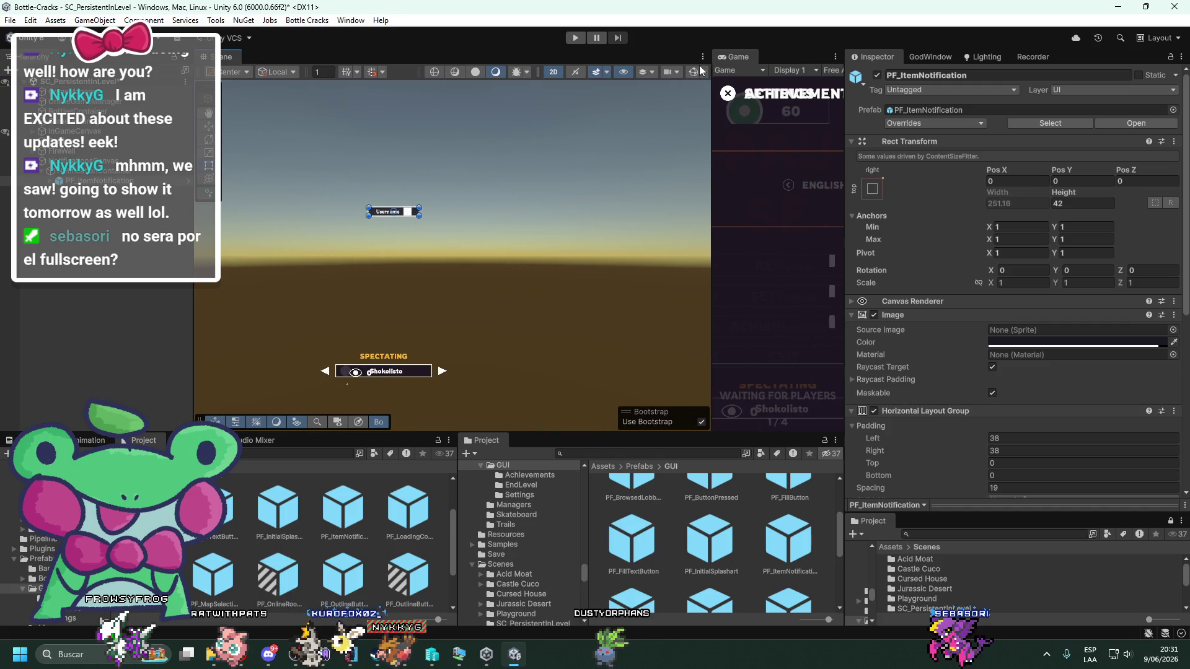
pyautogui.moveTo(712, 169)
pyautogui.mouseDown()
pyautogui.moveTo(551, 179)
pyautogui.moveTo(643, 183)
pyautogui.mouseUp()
# Select NotificationContainer, PF_ItemNotification and NotificationsCanvas, then widen the preview to show the achievements screen.
pyautogui.click(427, 208)
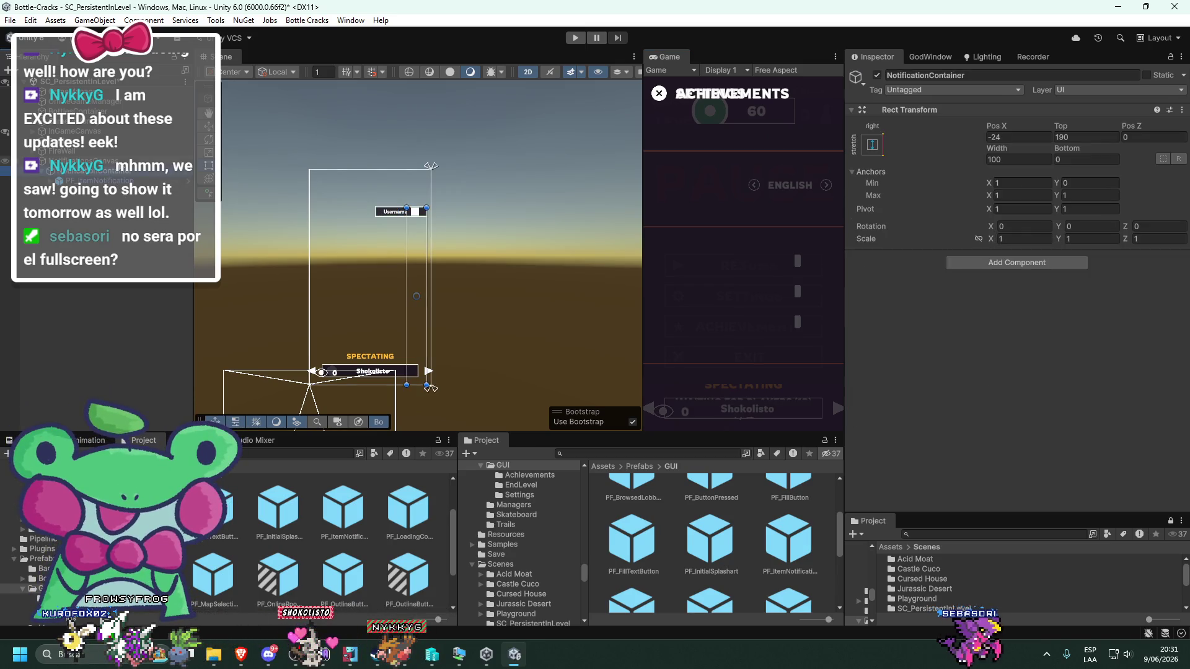
pyautogui.click(396, 196)
pyautogui.click(396, 195)
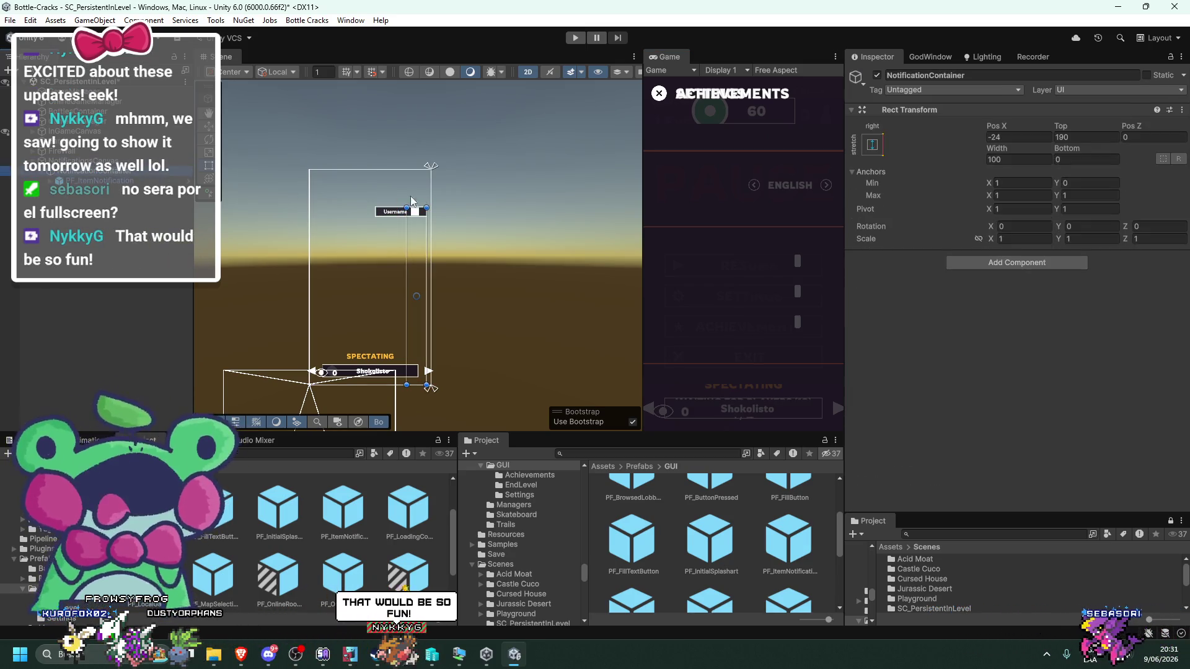
pyautogui.click(116, 178)
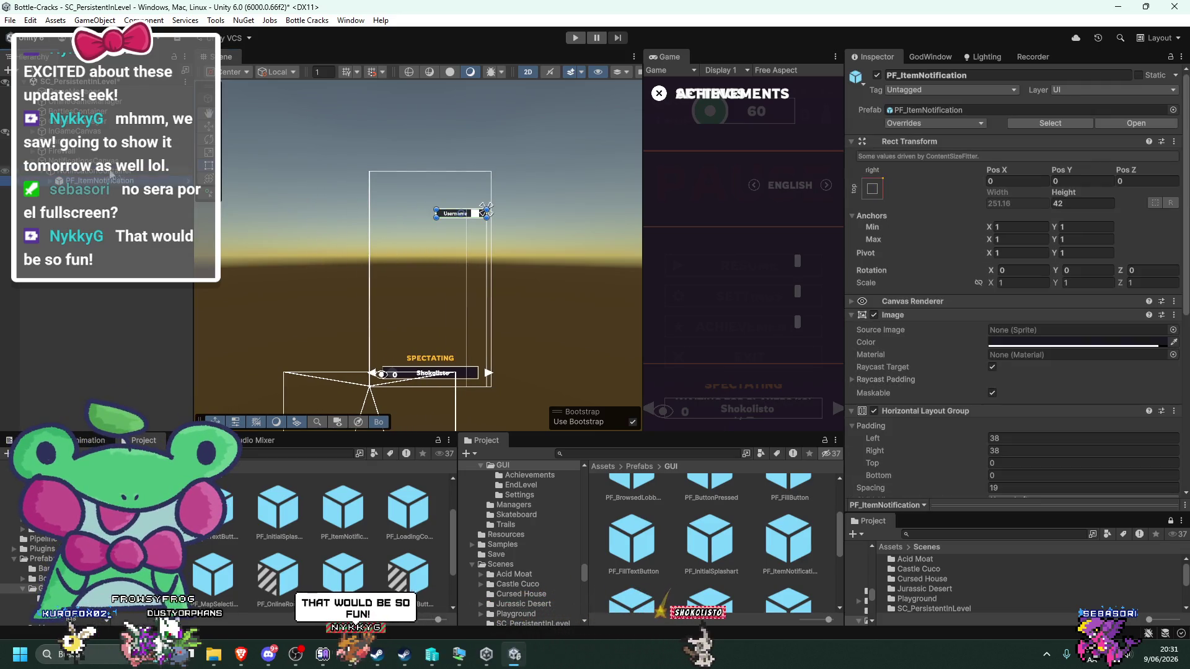
pyautogui.click(63, 162)
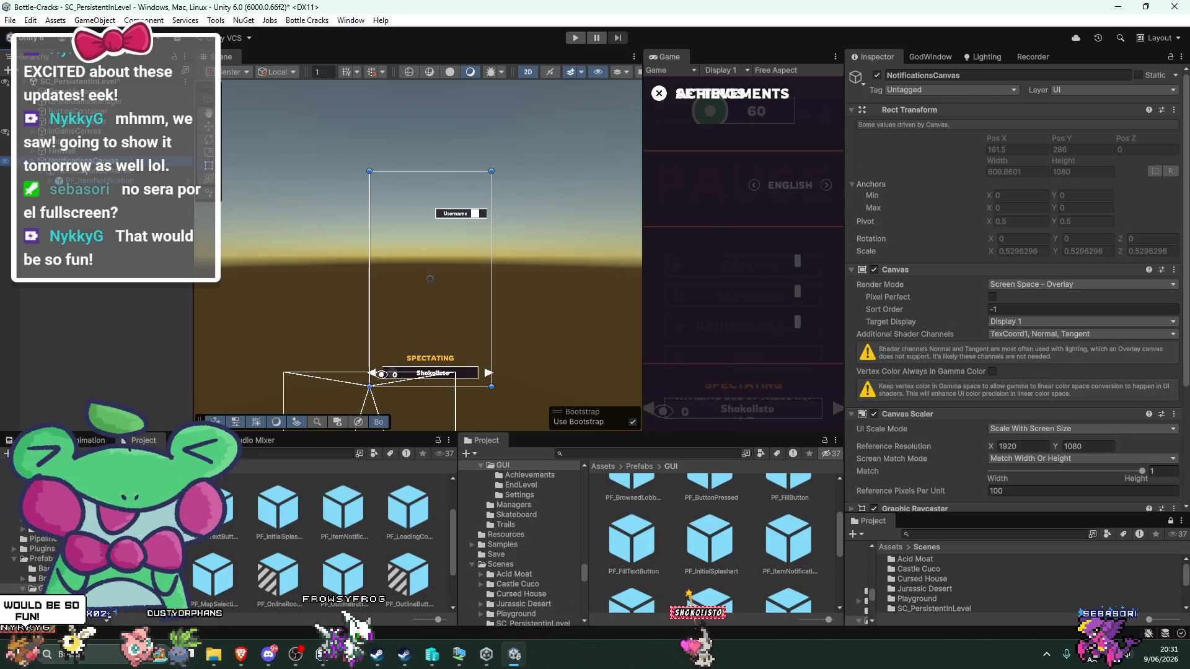
pyautogui.scroll(-1, 875, 438)
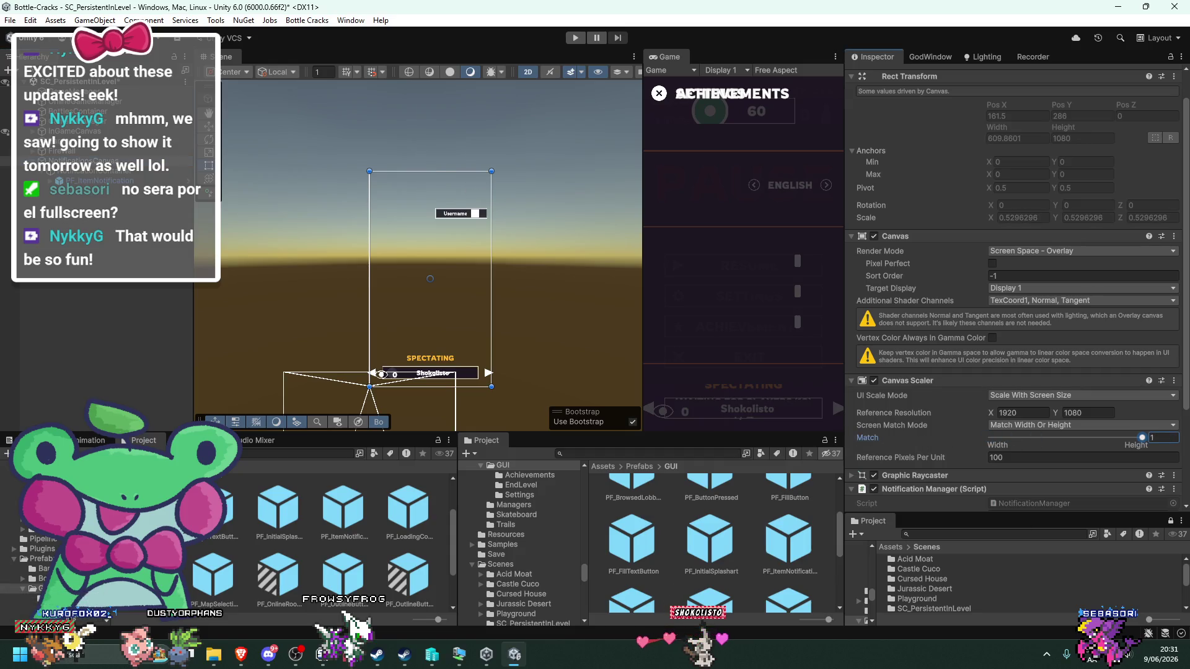
pyautogui.moveTo(641, 302); pyautogui.dragTo(272, 316)
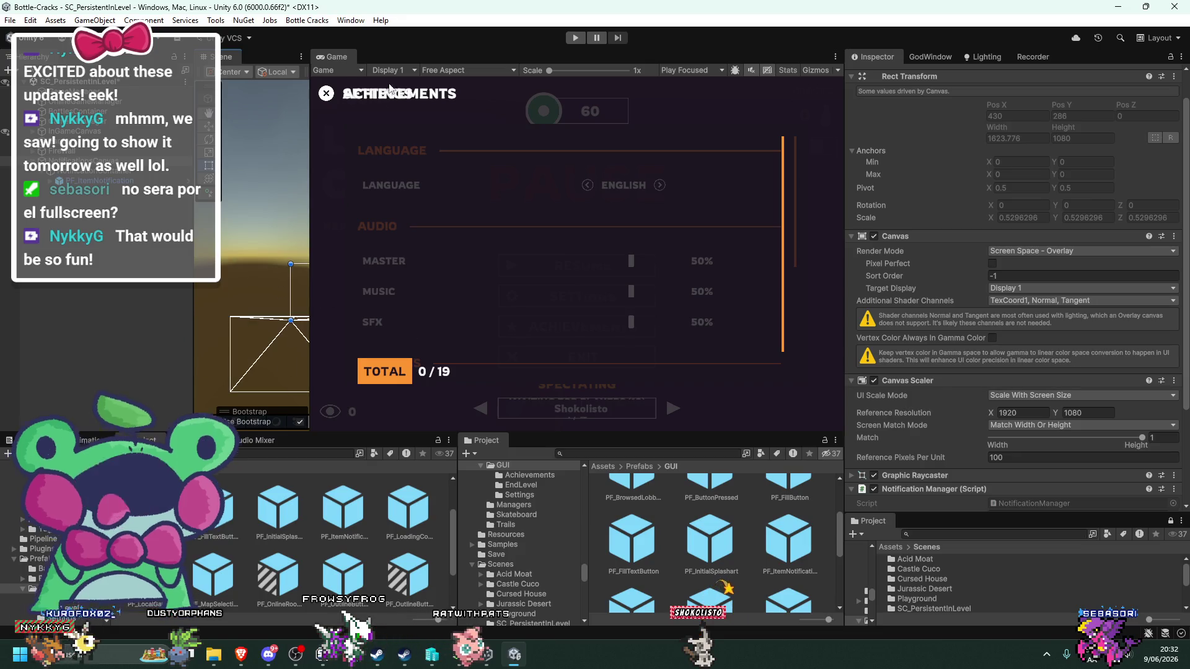
# Redock the Game view beside the Scene view and set its aspect ratio to 4:3.
pyautogui.moveTo(332, 57)
pyautogui.mouseDown()
pyautogui.moveTo(917, 483)
pyautogui.moveTo(914, 512)
pyautogui.moveTo(712, 261)
pyautogui.moveTo(803, 263)
pyautogui.moveTo(793, 298)
pyautogui.moveTo(610, 106)
pyautogui.moveTo(789, 77)
pyautogui.moveTo(834, 110)
pyautogui.moveTo(770, 61)
pyautogui.moveTo(682, 156)
pyautogui.moveTo(846, 281)
pyautogui.moveTo(782, 269)
pyautogui.moveTo(579, 438)
pyautogui.moveTo(506, 332)
pyautogui.moveTo(479, 83)
pyautogui.moveTo(373, 103)
pyautogui.mouseUp()
pyautogui.moveTo(358, 16)
pyautogui.mouseDown()
pyautogui.moveTo(601, 265)
pyautogui.moveTo(813, 211)
pyautogui.mouseUp()
pyautogui.moveTo(630, 243); pyautogui.dragTo(445, 242)
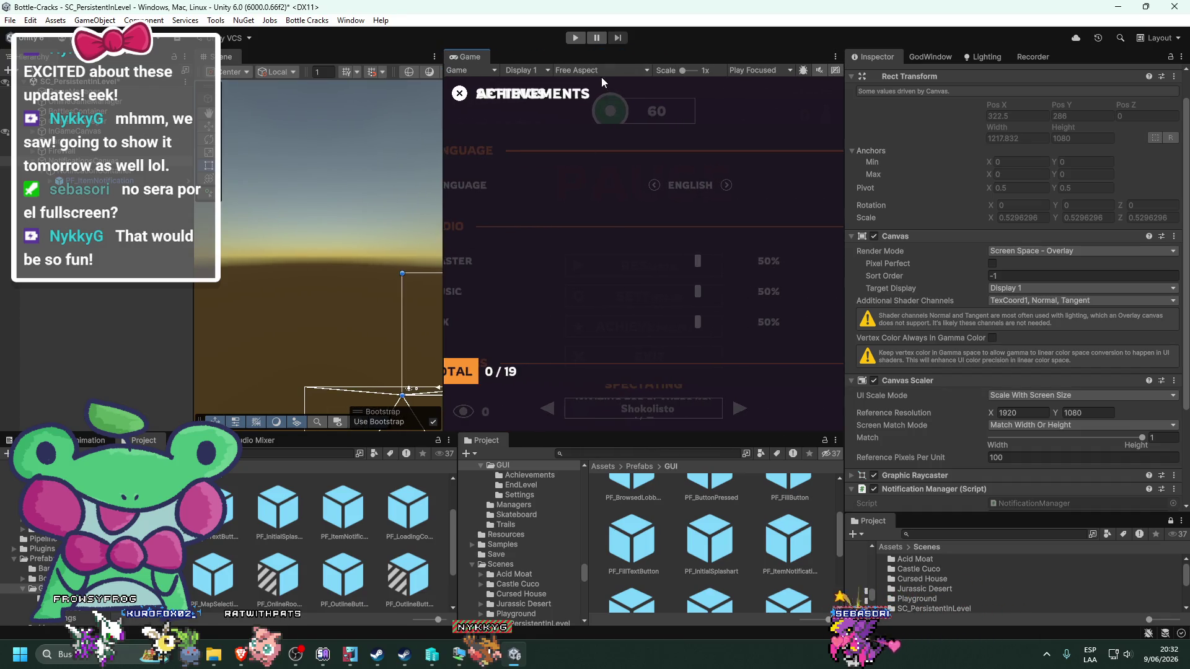
pyautogui.click(604, 71)
pyautogui.click(590, 216)
pyautogui.scroll(-5, 278, 218)
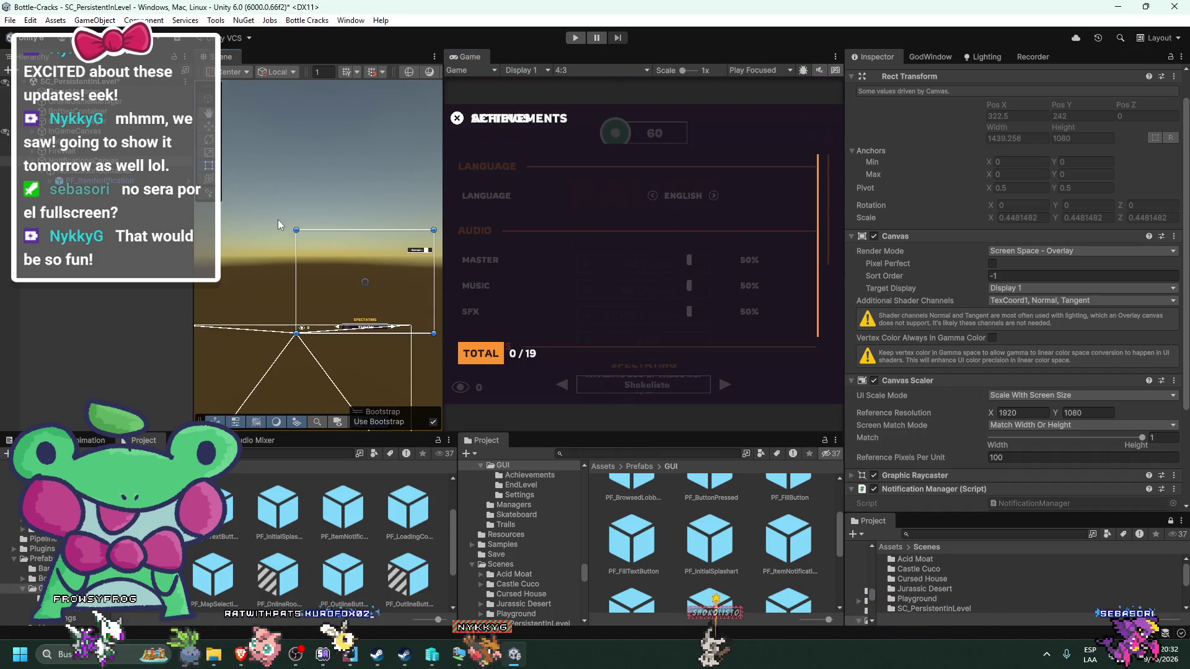
pyautogui.moveTo(444, 258)
pyautogui.mouseDown()
pyautogui.moveTo(618, 258)
pyautogui.moveTo(604, 258)
pyautogui.mouseUp()
# Select NotificationsCanvas and open its NotificationManager script in the code editor.
pyautogui.click(483, 261)
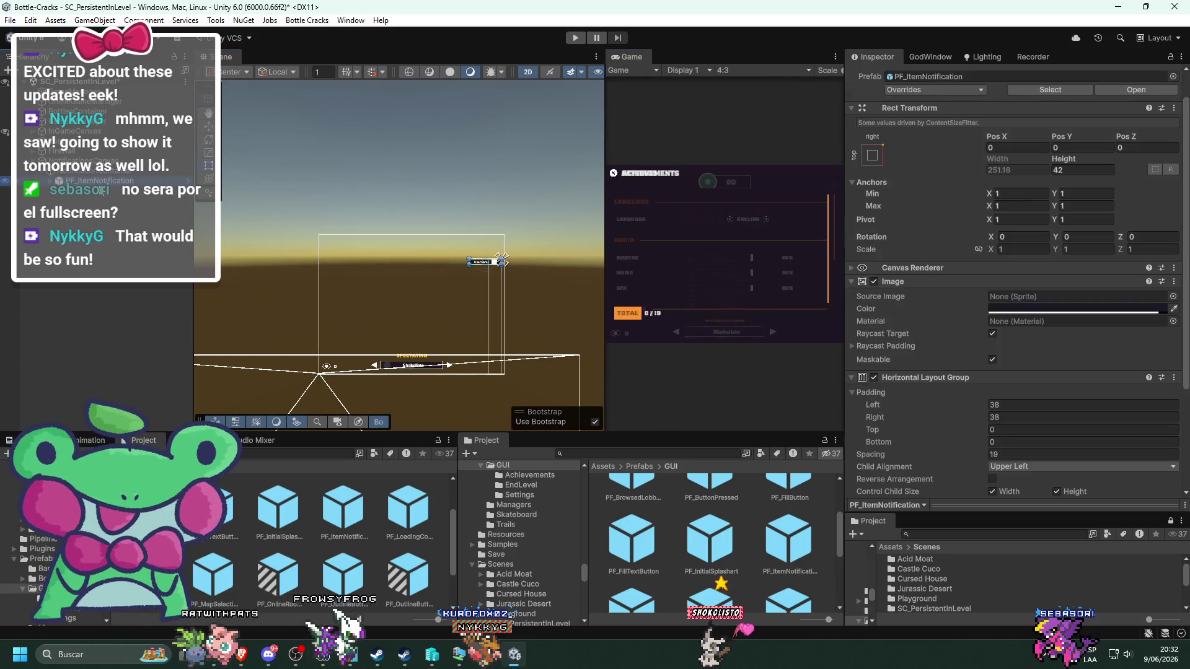
pyautogui.scroll(2, 355, 253)
pyautogui.click(135, 219)
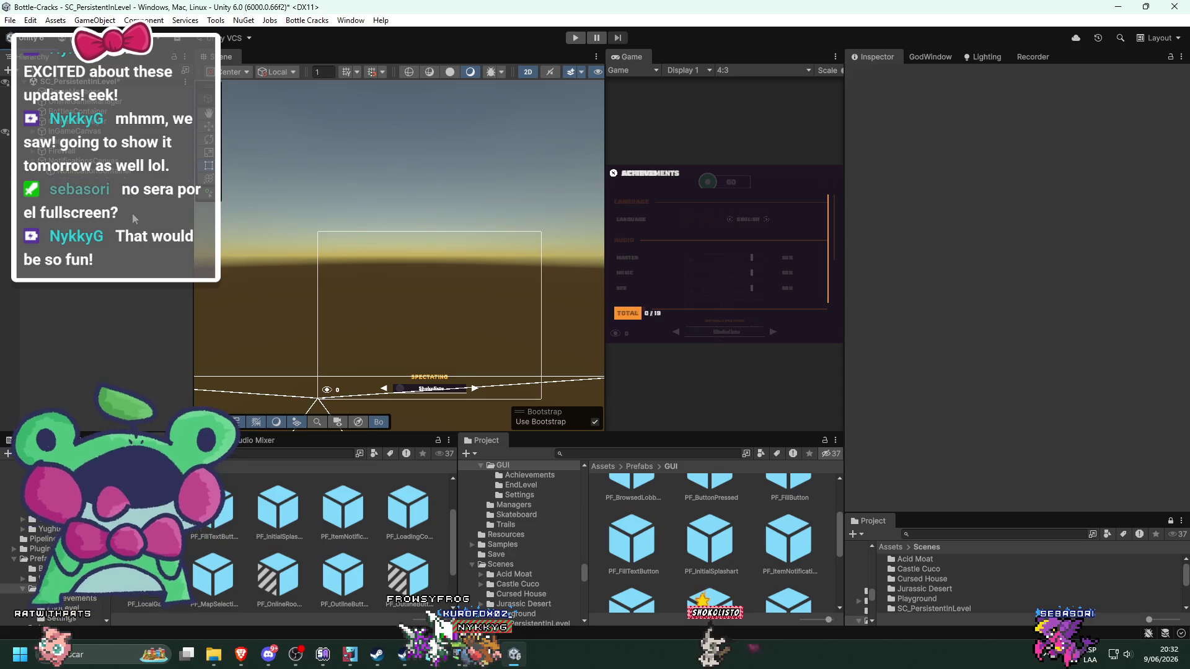
pyautogui.click(429, 315)
pyautogui.scroll(-3, 937, 377)
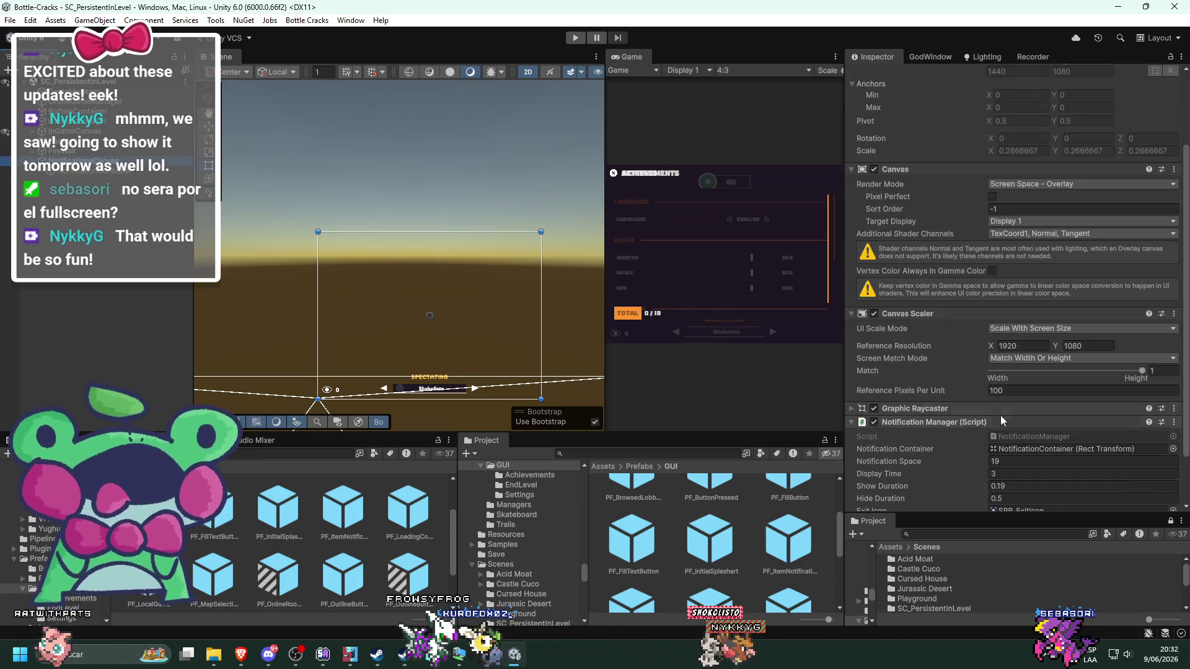
pyautogui.doubleClick(1008, 435)
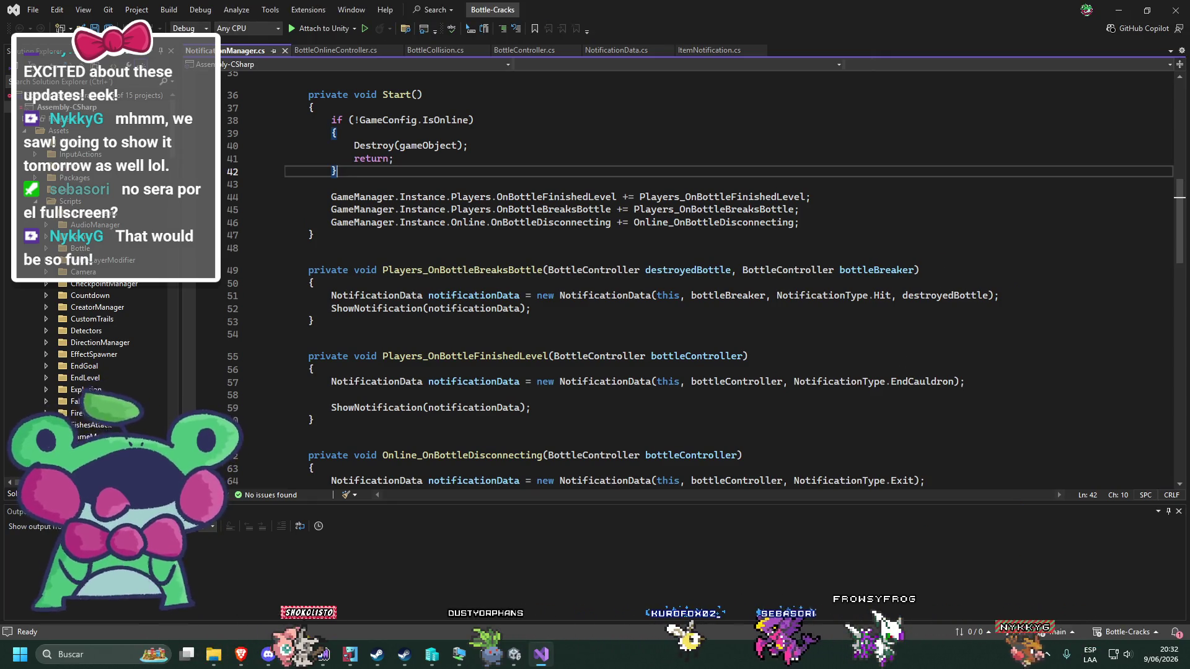
# Read through NotificationManager.cs around Start, MoveNotificationsDown and Players_OnBottleFinishedLevel.
pyautogui.click(539, 249)
pyautogui.scroll(3, 508, 260)
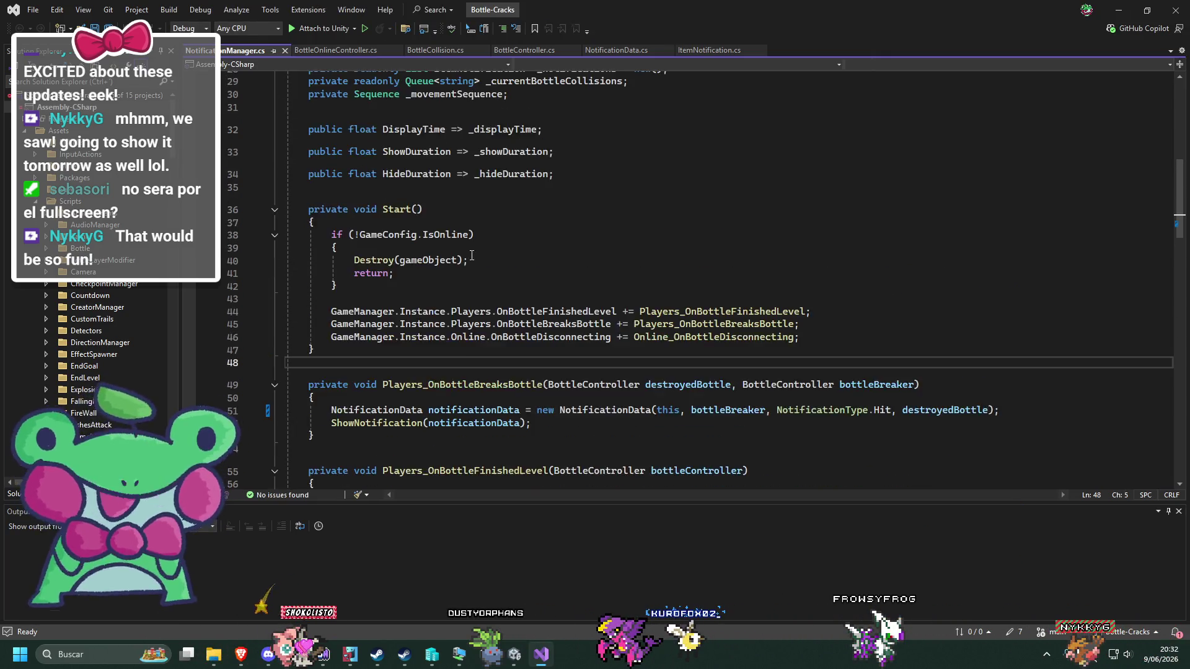
pyautogui.scroll(-8, 472, 255)
pyautogui.scroll(6, 472, 255)
pyautogui.scroll(-11, 446, 272)
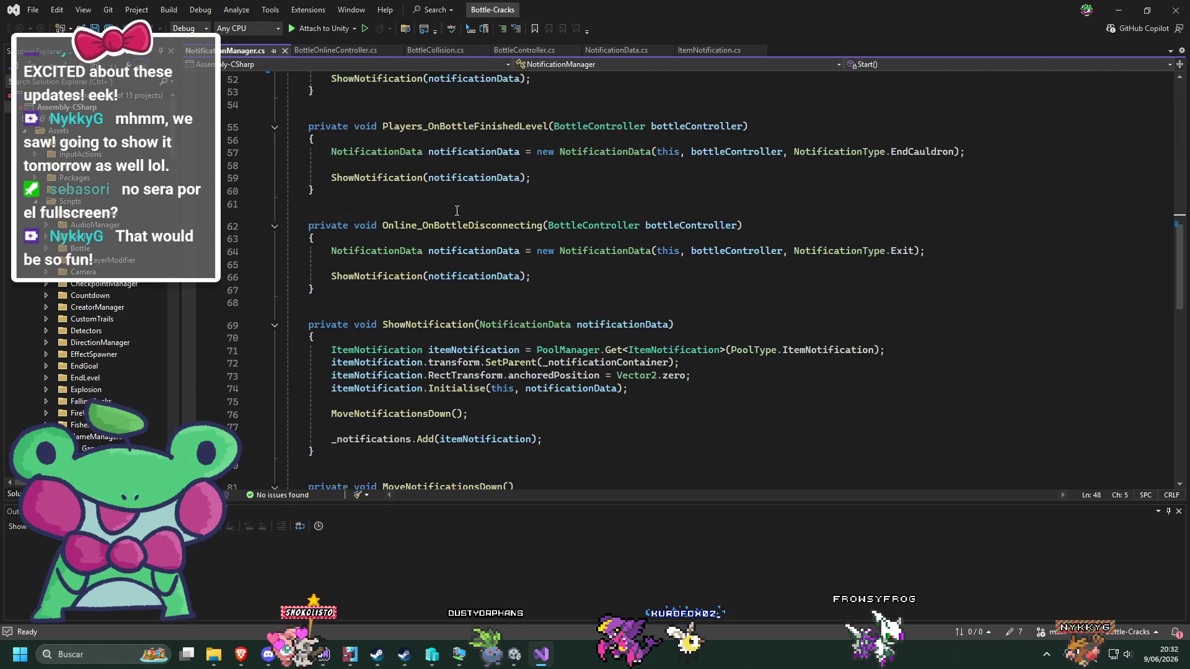
pyautogui.click(435, 282)
pyautogui.scroll(-6, 391, 273)
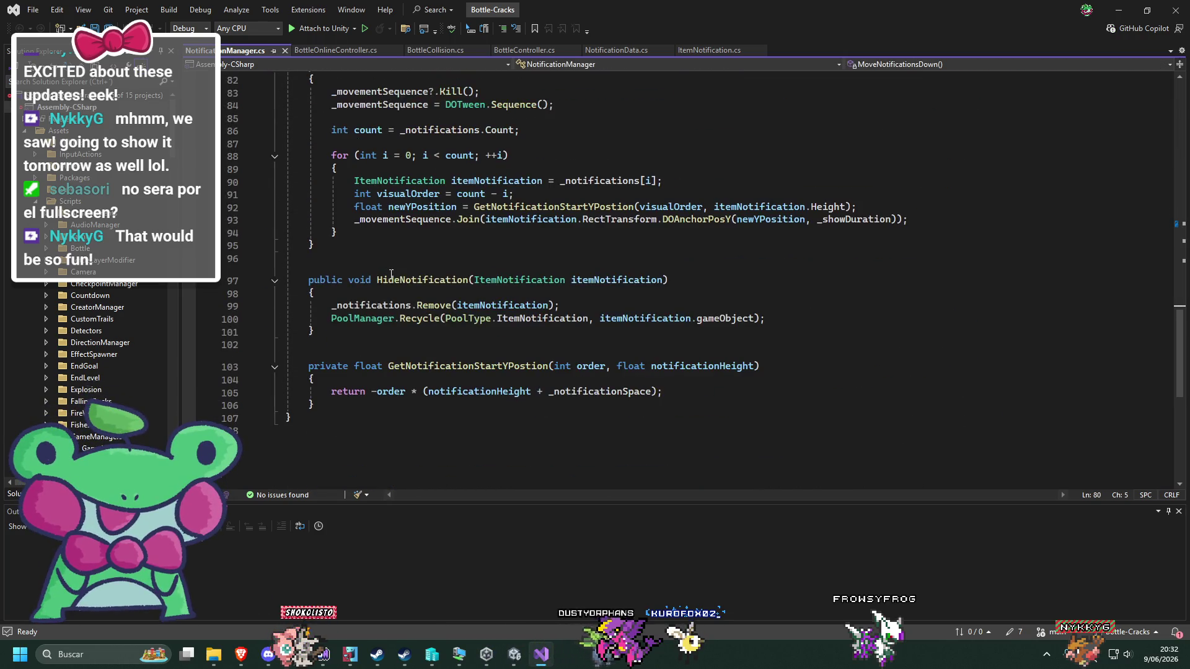
pyautogui.scroll(19, 384, 279)
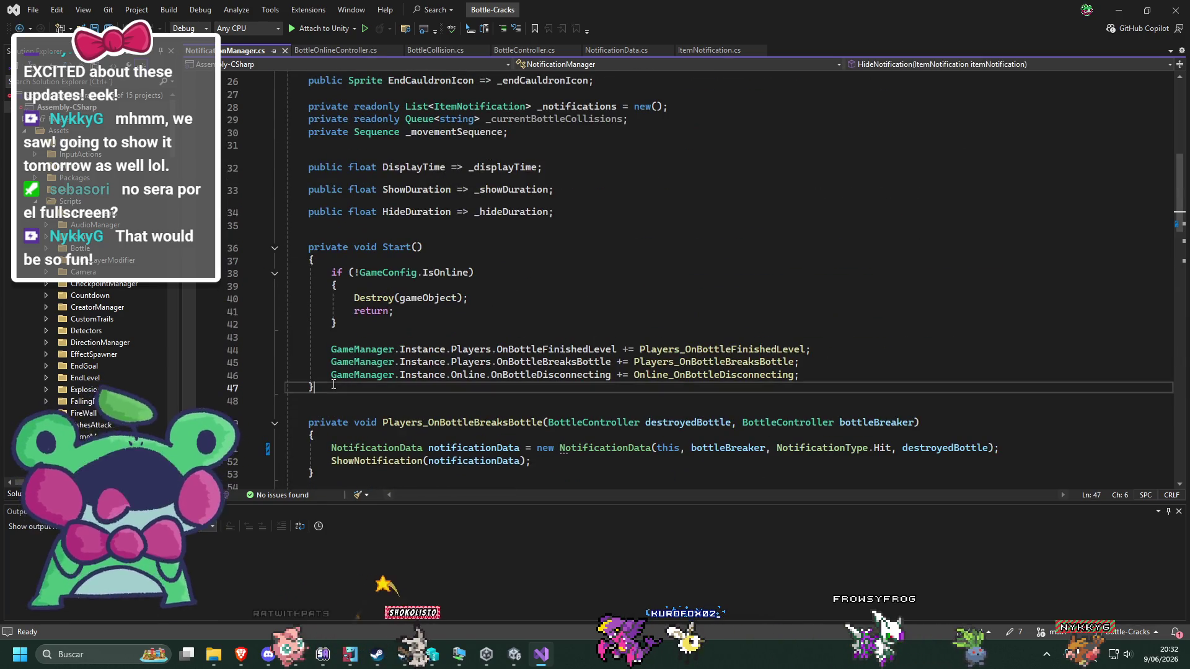
pyautogui.click(339, 401)
pyautogui.scroll(-4, 411, 308)
pyautogui.click(421, 293)
pyautogui.scroll(1, 428, 297)
pyautogui.scroll(-4, 434, 303)
pyautogui.scroll(4, 440, 306)
pyautogui.scroll(-7, 449, 310)
pyautogui.scroll(-8, 449, 310)
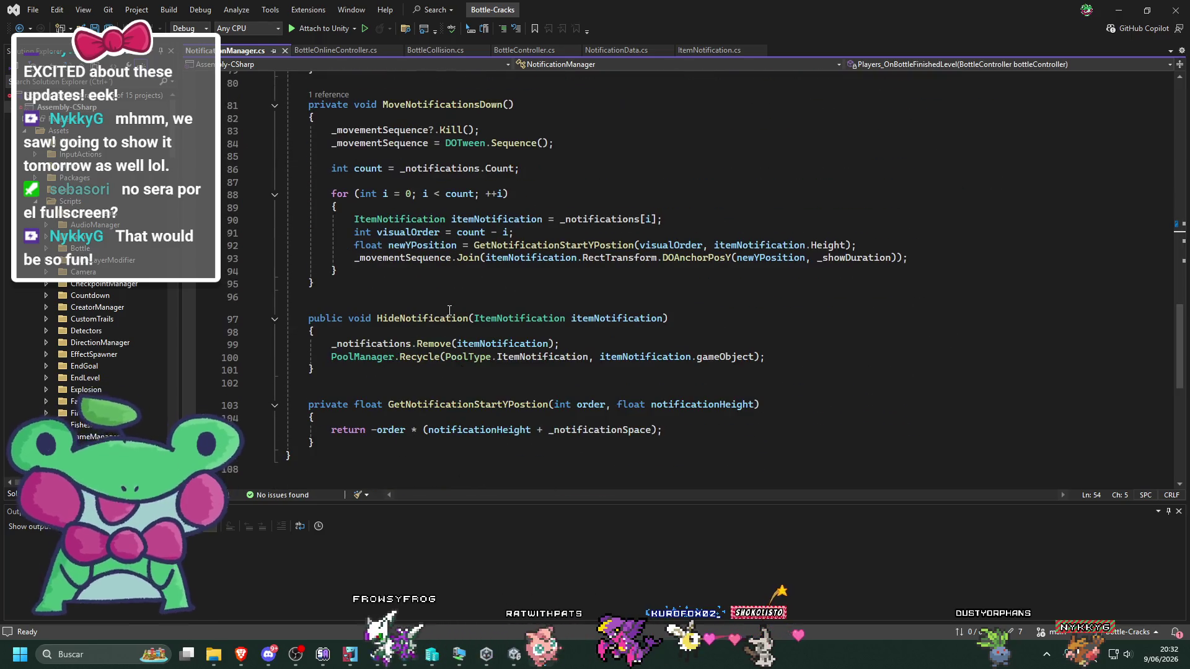
pyautogui.scroll(17, 412, 200)
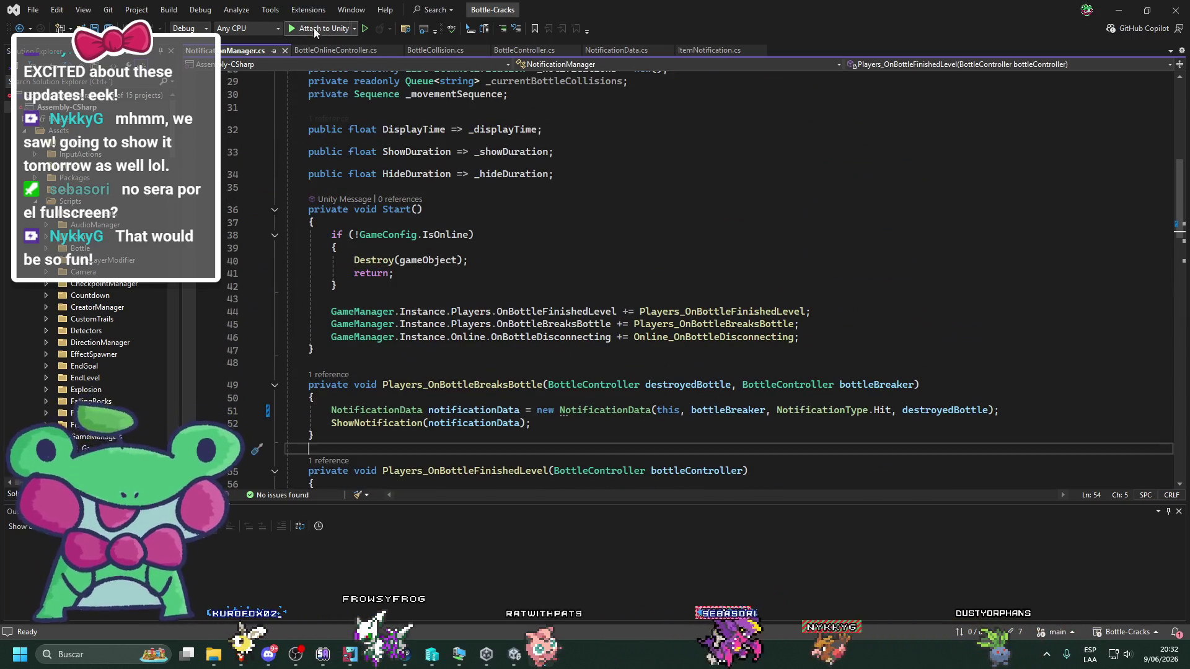
pyautogui.scroll(1, 586, 142)
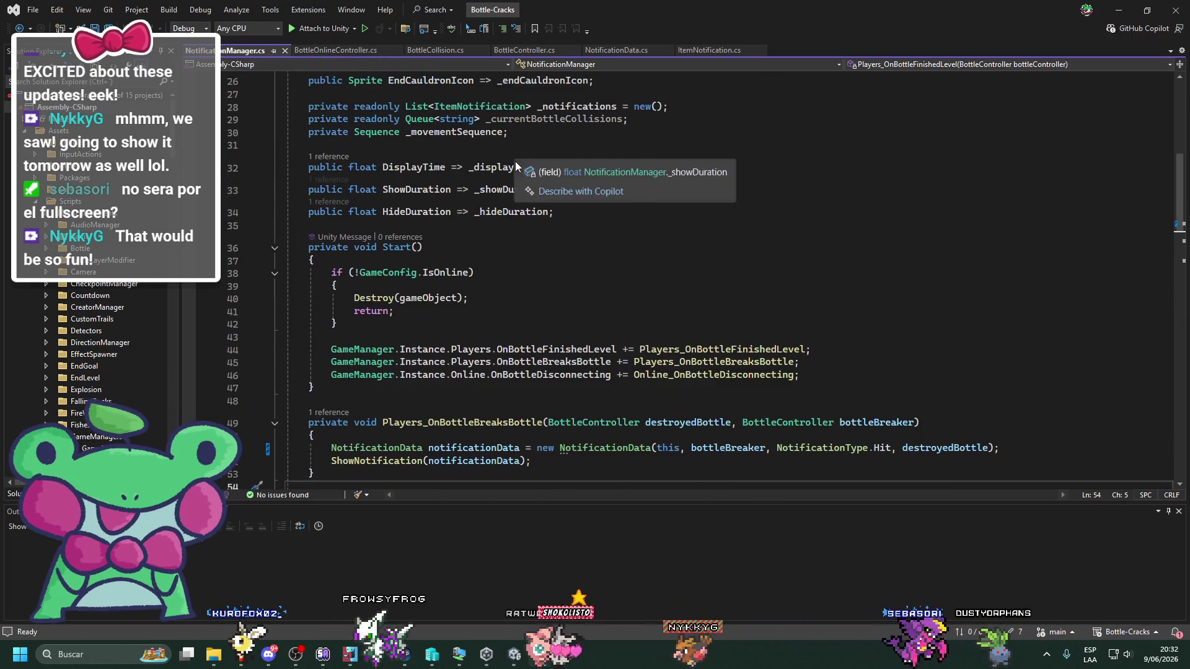
# Delete the unused _currentBottleCollisions field, then switch to Unity so the scripts recompile.
pyautogui.tripleClick(531, 119)
pyautogui.press('Delete')
pyautogui.scroll(-2, 671, 228)
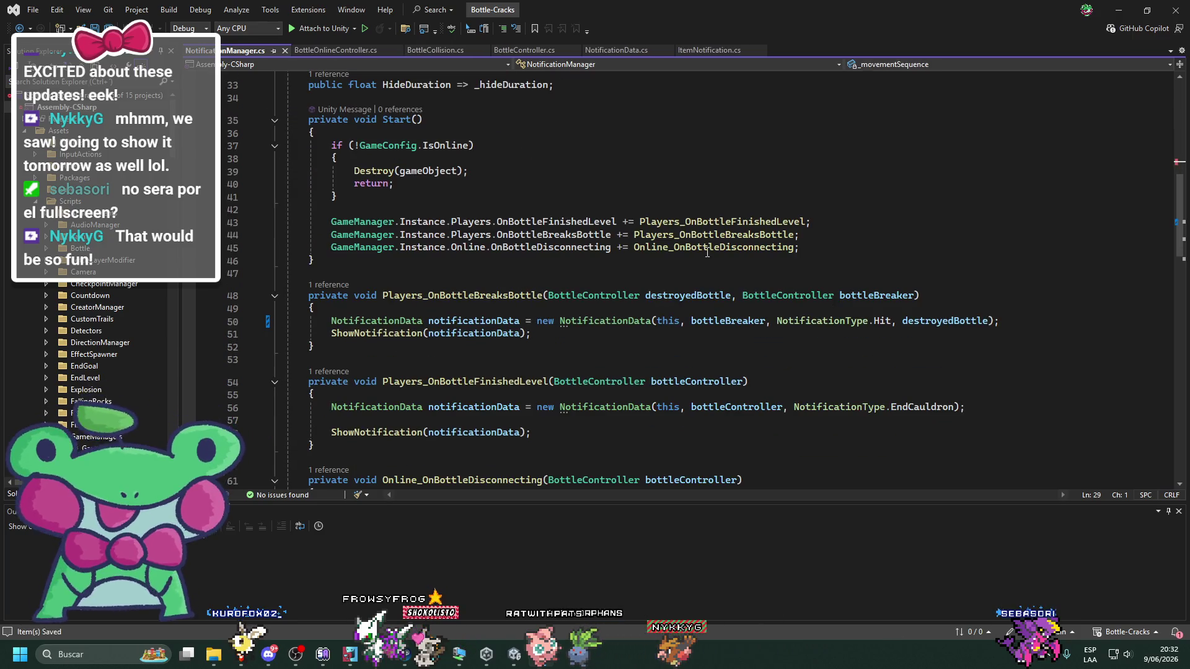
pyautogui.scroll(-4, 638, 386)
pyautogui.scroll(-3, 638, 386)
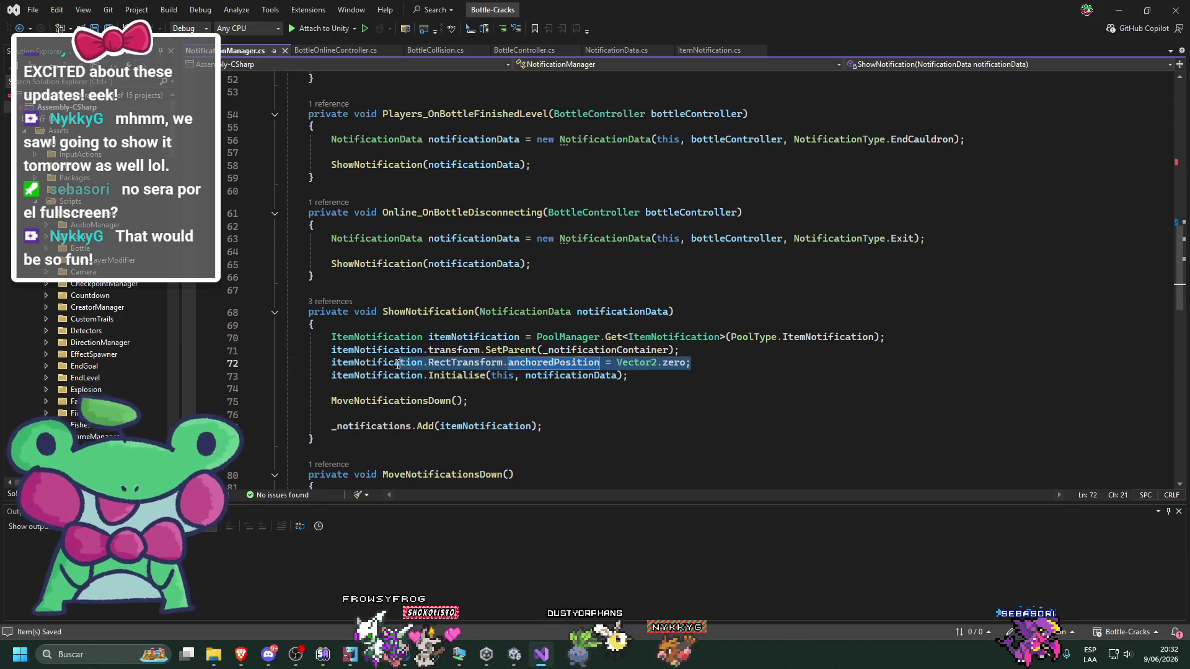
pyautogui.moveTo(404, 364); pyautogui.dragTo(334, 361)
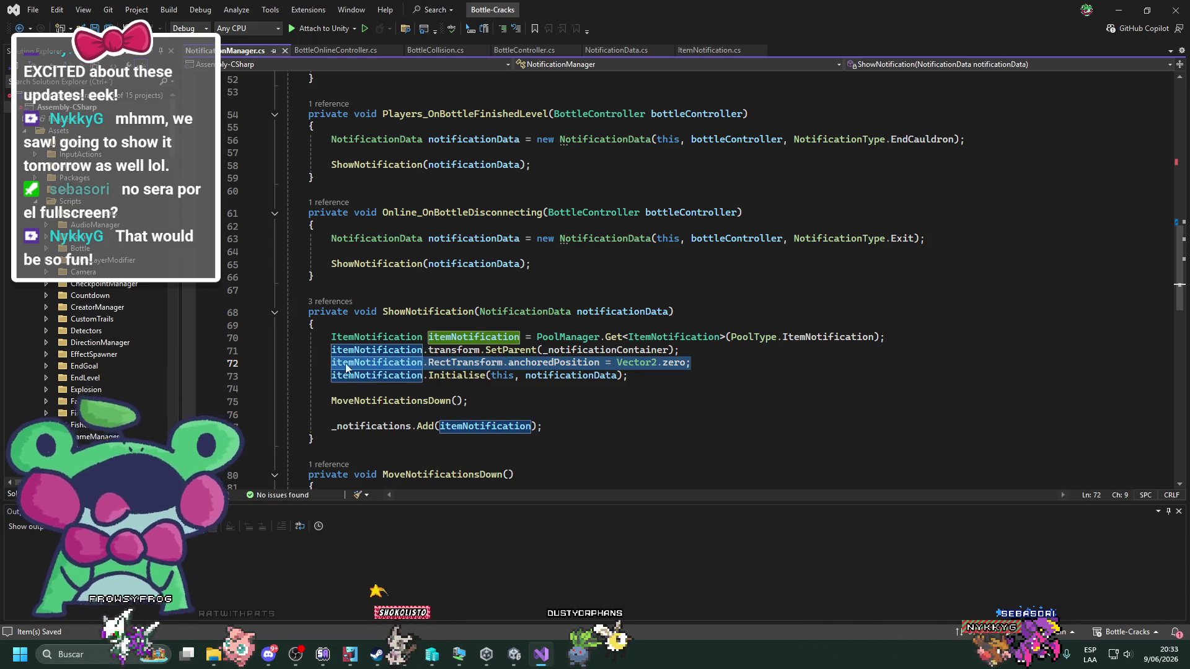
pyautogui.hotkey('alt', 'Tab')
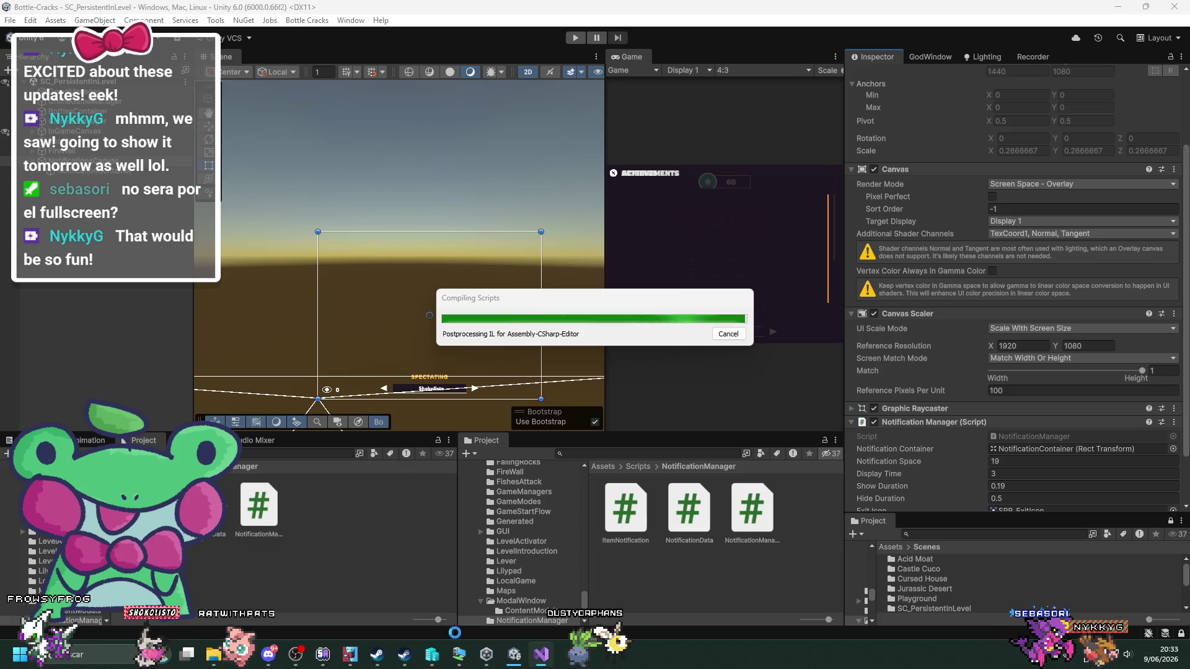
# Back in Visual Studio, highlight usages of ShowNotification and _notificationContainer, glancing at BottleOnlineController.cs.
pyautogui.hotkey('alt', 'Tab')
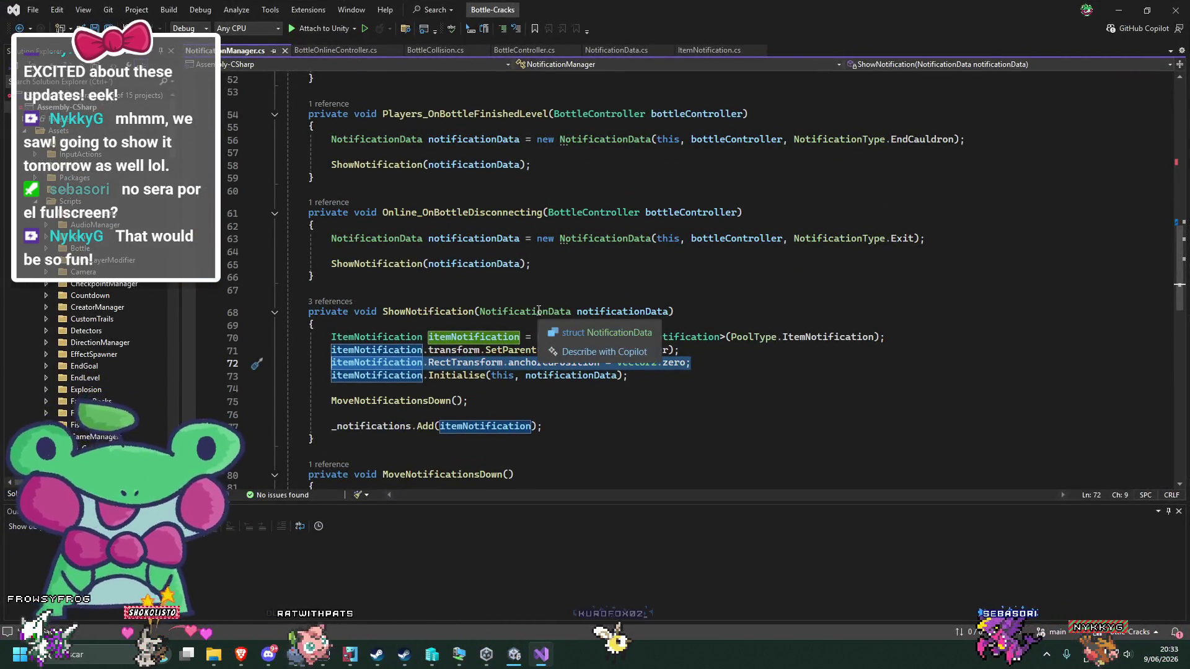
pyautogui.doubleClick(419, 313)
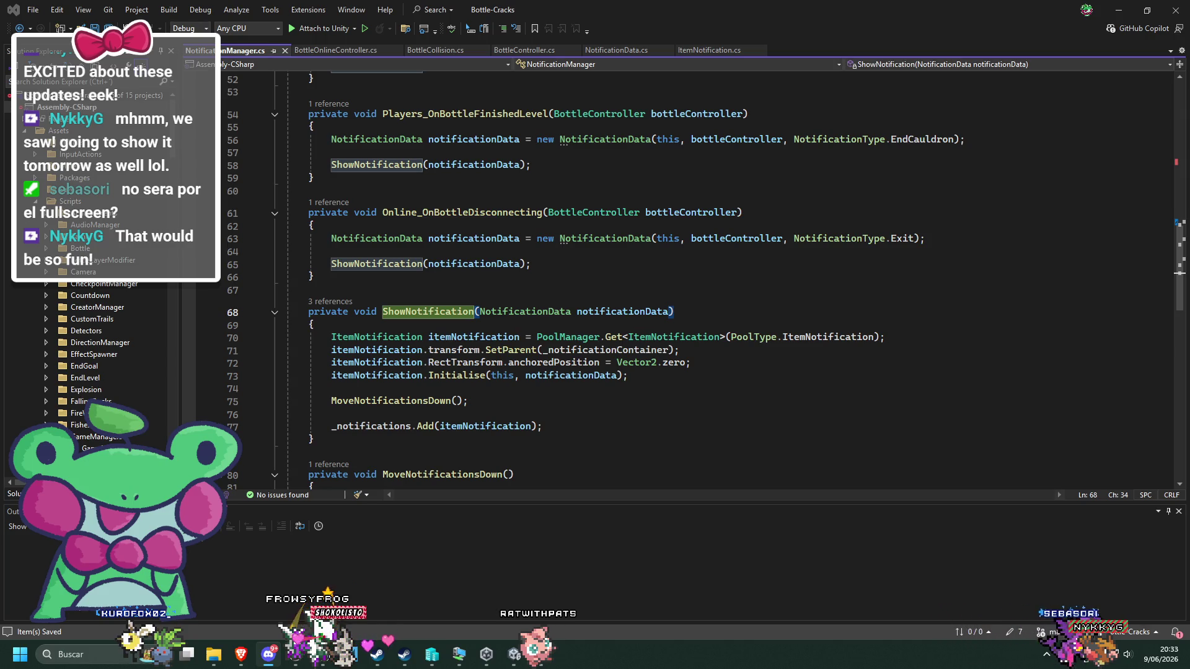
pyautogui.click(636, 308)
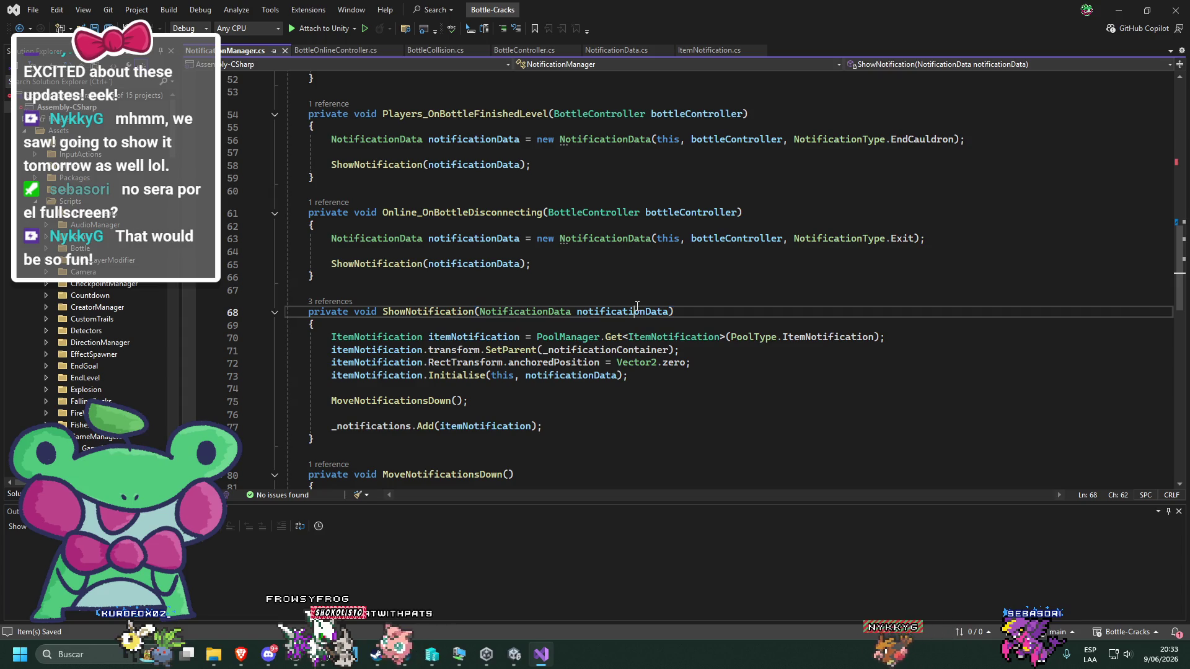
pyautogui.doubleClick(559, 350)
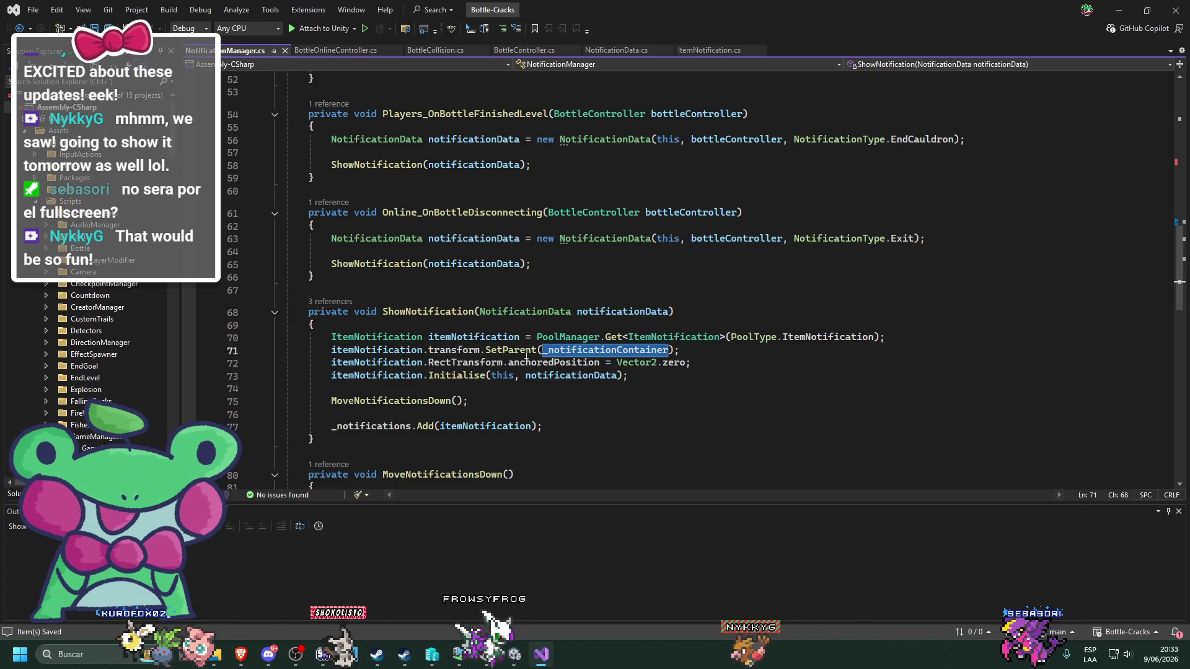
pyautogui.click(353, 50)
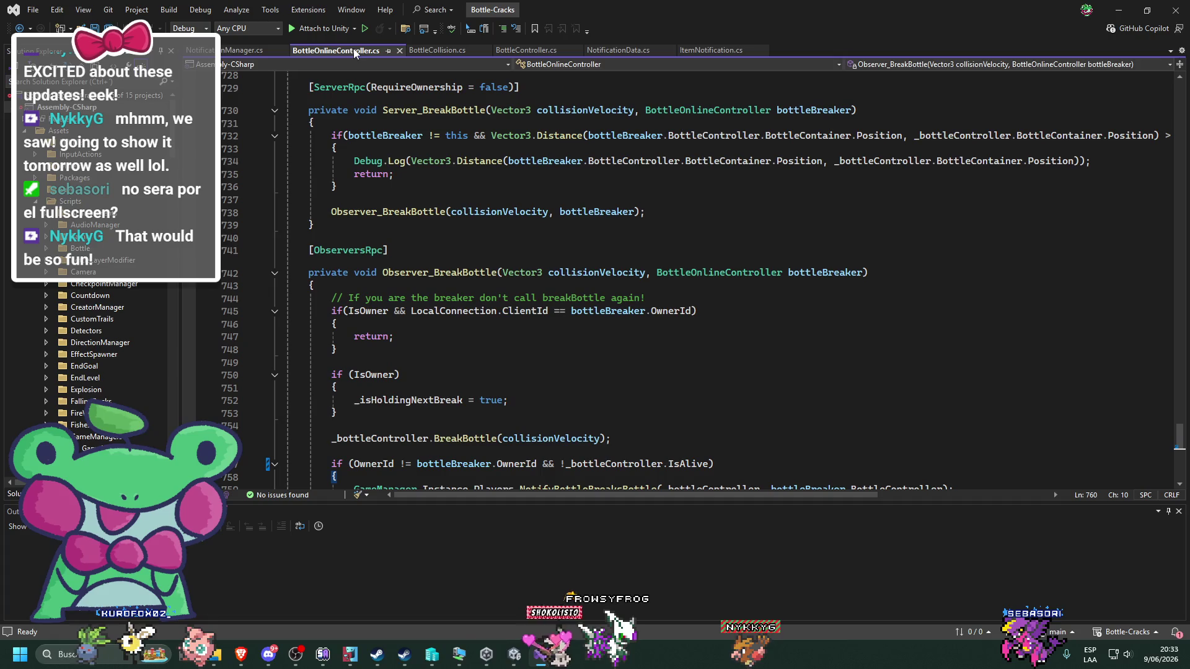
pyautogui.click(234, 52)
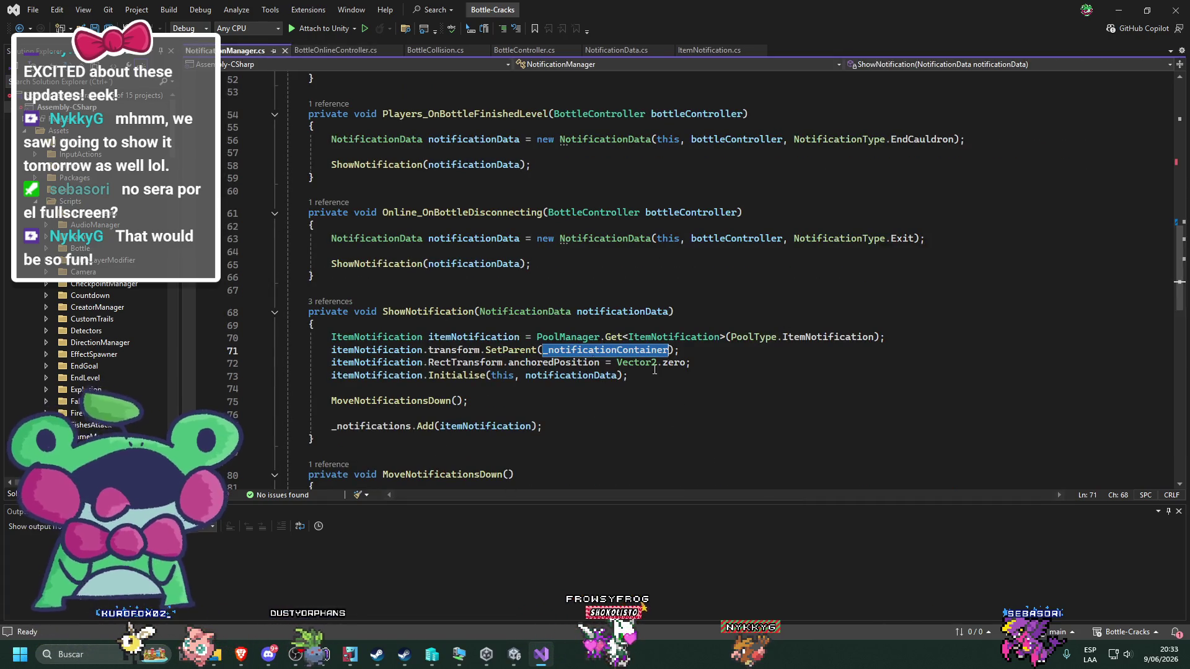
# Open new lines after the Start method in NotificationManager.cs.
pyautogui.scroll(-2, 641, 484)
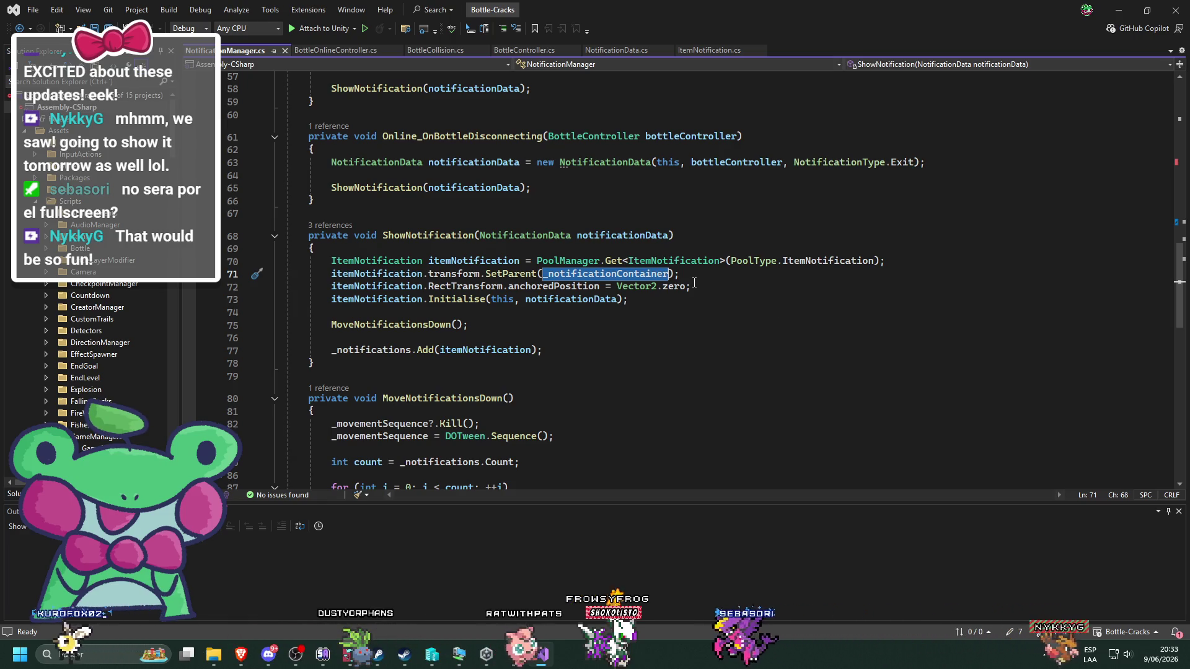
pyautogui.scroll(9, 694, 283)
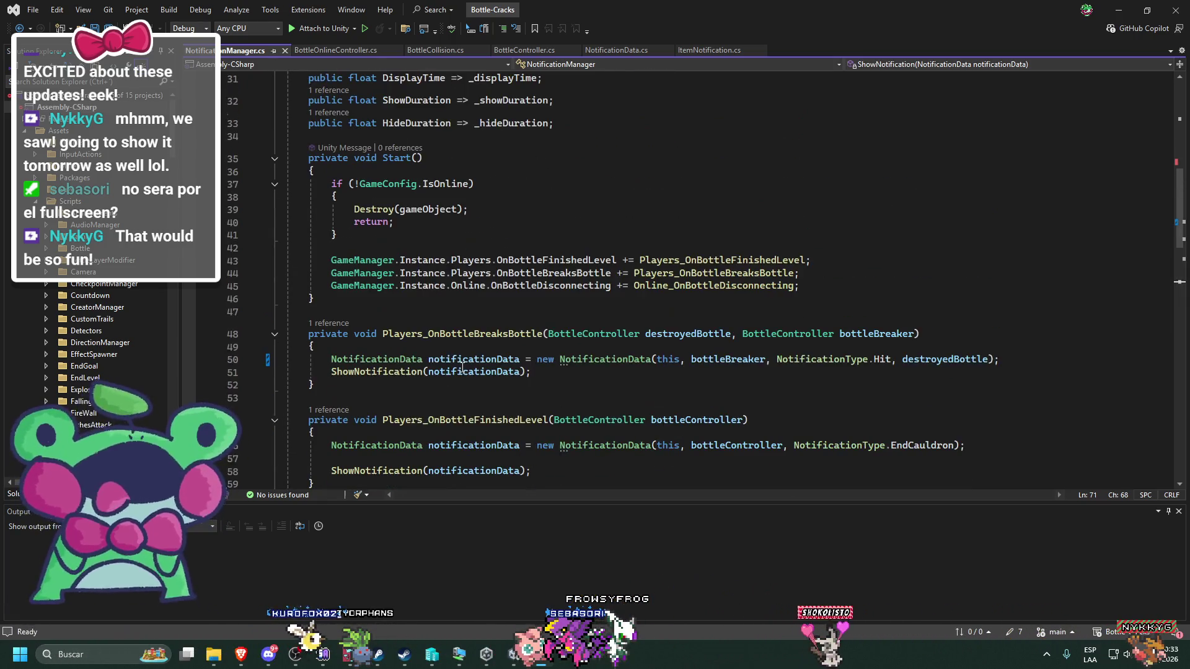
pyautogui.press('Return')
pyautogui.press('Return')
pyautogui.write('private void up')
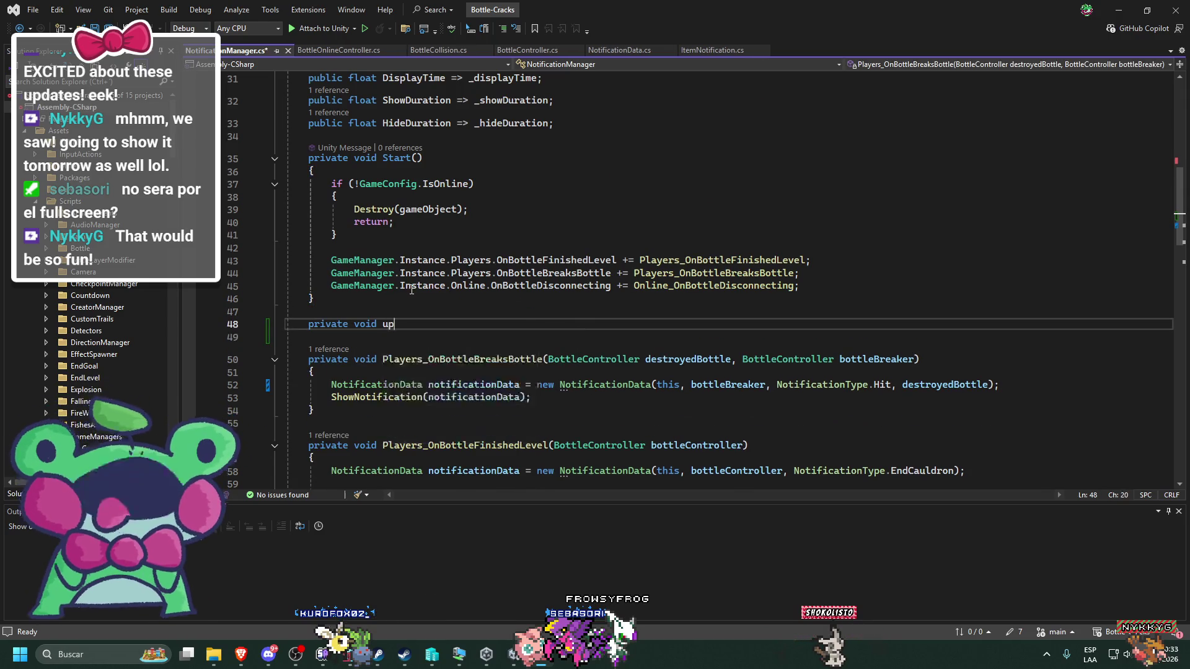
# Write an Update method containing an if (Input.GetKeyDown(KeyCode.Escape)) block.
pyautogui.press('Tab')
pyautogui.press('Return')
pyautogui.write('{')
pyautogui.press('Return')
pyautogui.write('if(Input')
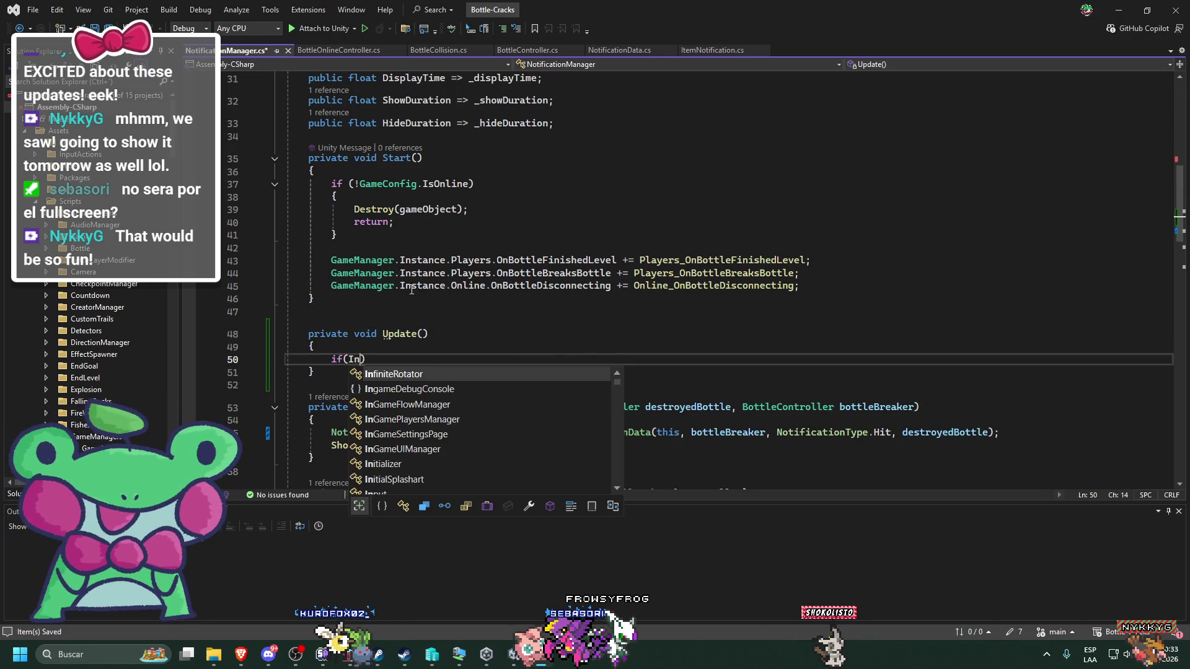
pyautogui.write('.GetKeyDown(KeyCode.Escape')
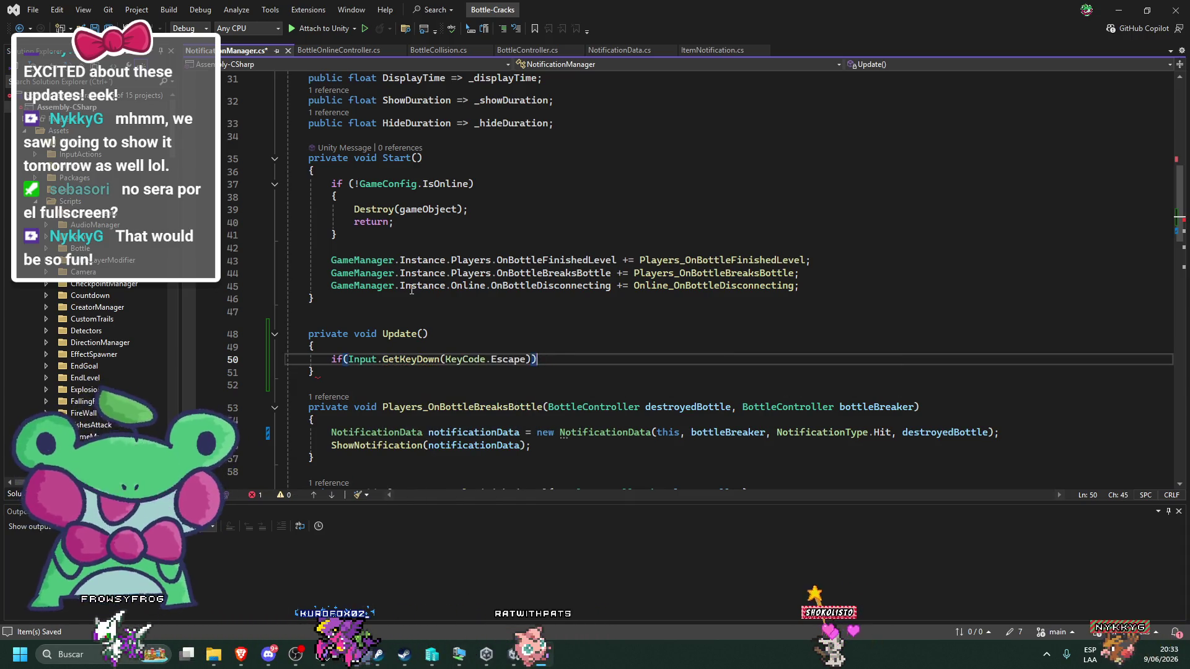
pyautogui.press('Right')
pyautogui.press('Right')
pyautogui.press('Return')
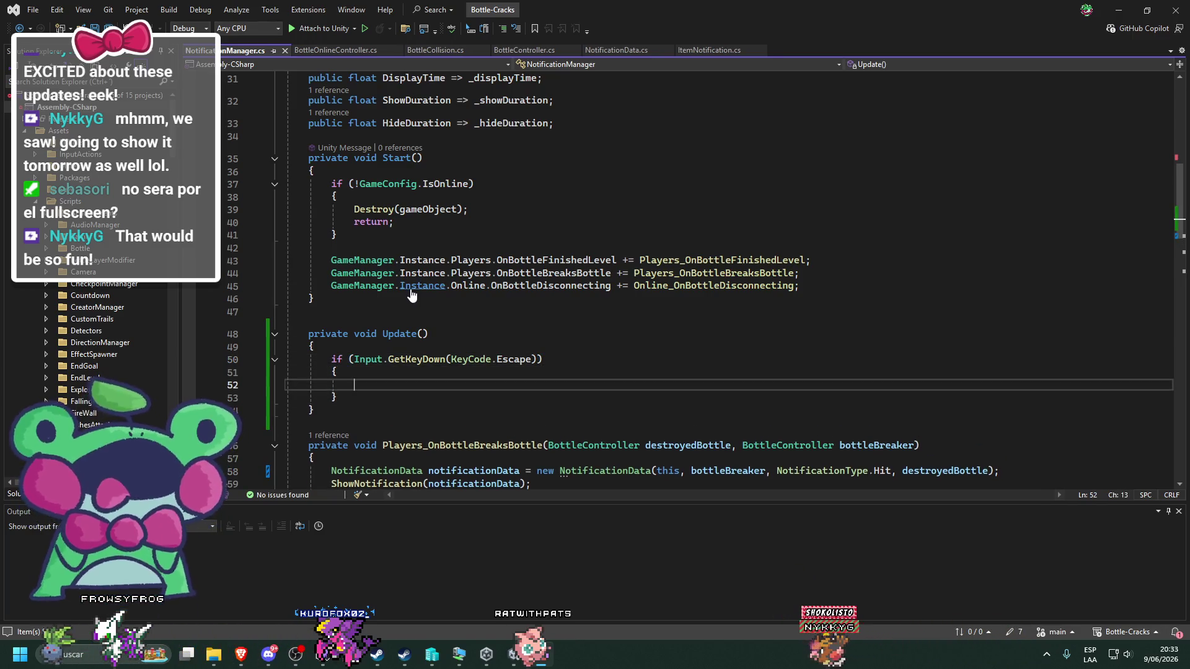
# Move the Exit notification lines 71–73 into Update's Escape if block.
pyautogui.scroll(-6, 468, 396)
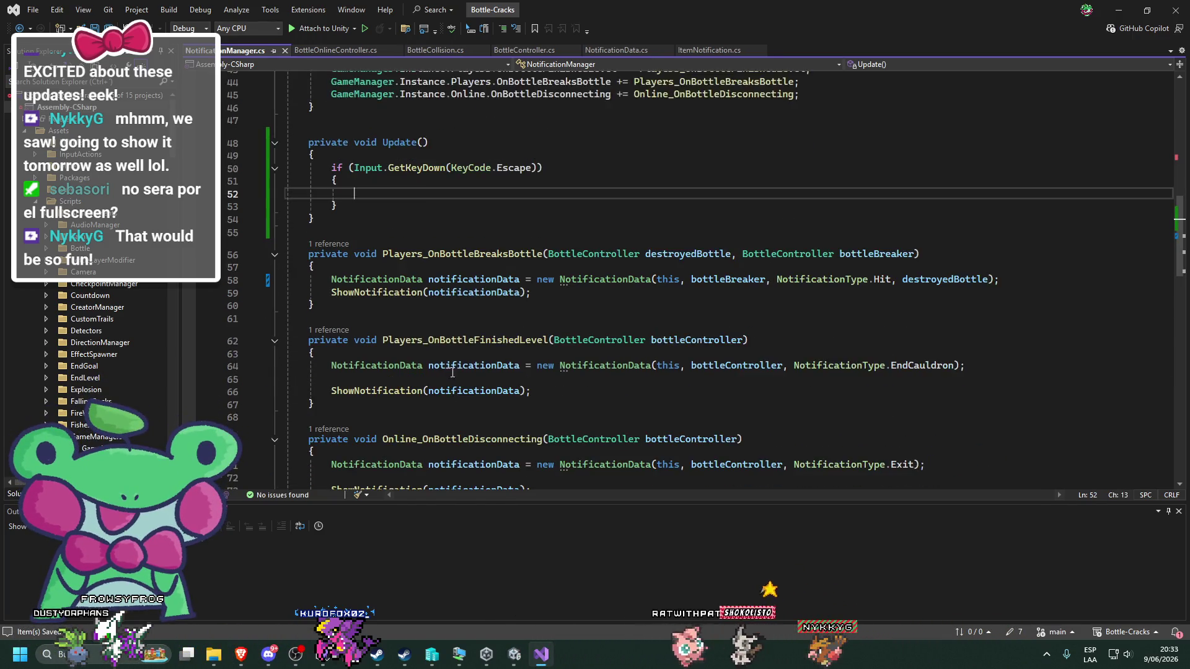
pyautogui.moveTo(531, 413)
pyautogui.mouseDown()
pyautogui.moveTo(329, 414)
pyautogui.moveTo(327, 388)
pyautogui.mouseUp()
pyautogui.hotkey('ctrl', 'x')
pyautogui.scroll(5, 330, 388)
pyautogui.click(595, 308)
pyautogui.hotkey('ctrl', 'v')
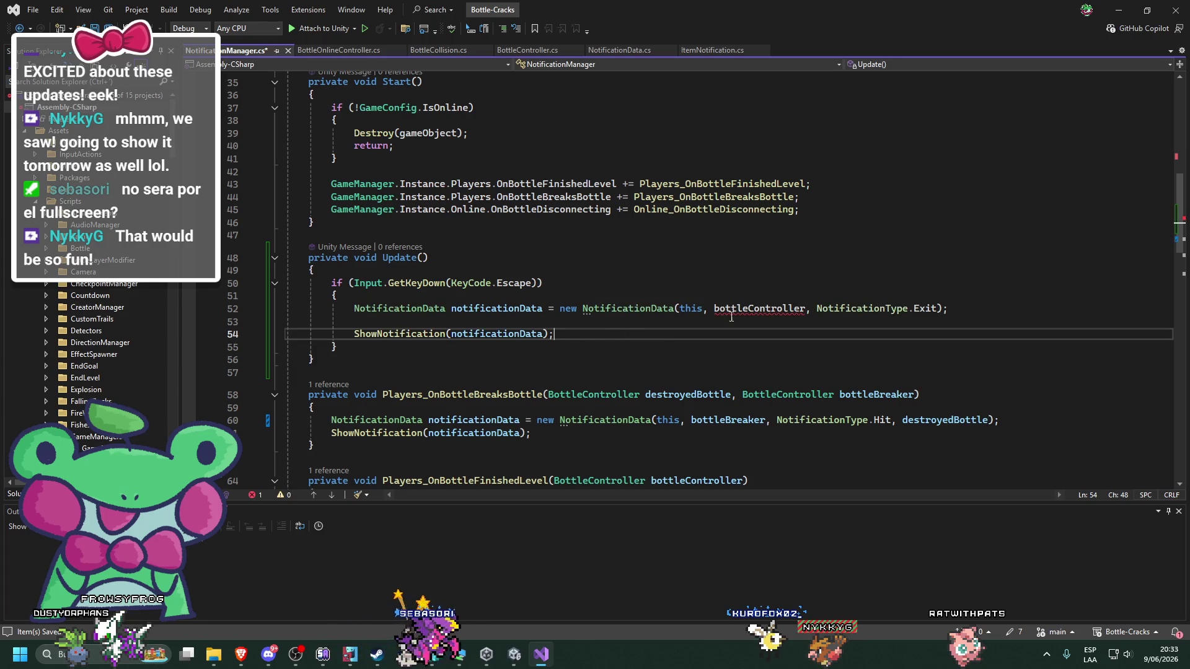
# Go to the NotificationData constructor definition and look over NotificationData.cs.
pyautogui.doubleClick(720, 311)
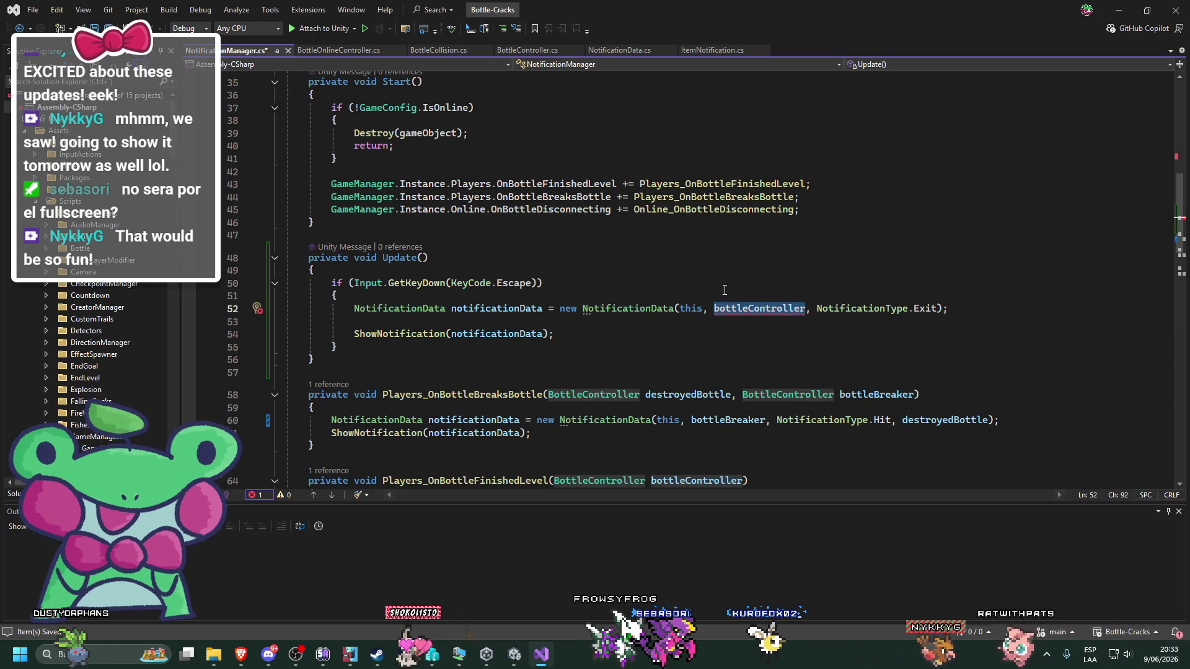
pyautogui.keyDown('ctrl'); pyautogui.click(625, 309); pyautogui.keyUp('ctrl')
pyautogui.scroll(-5, 421, 277)
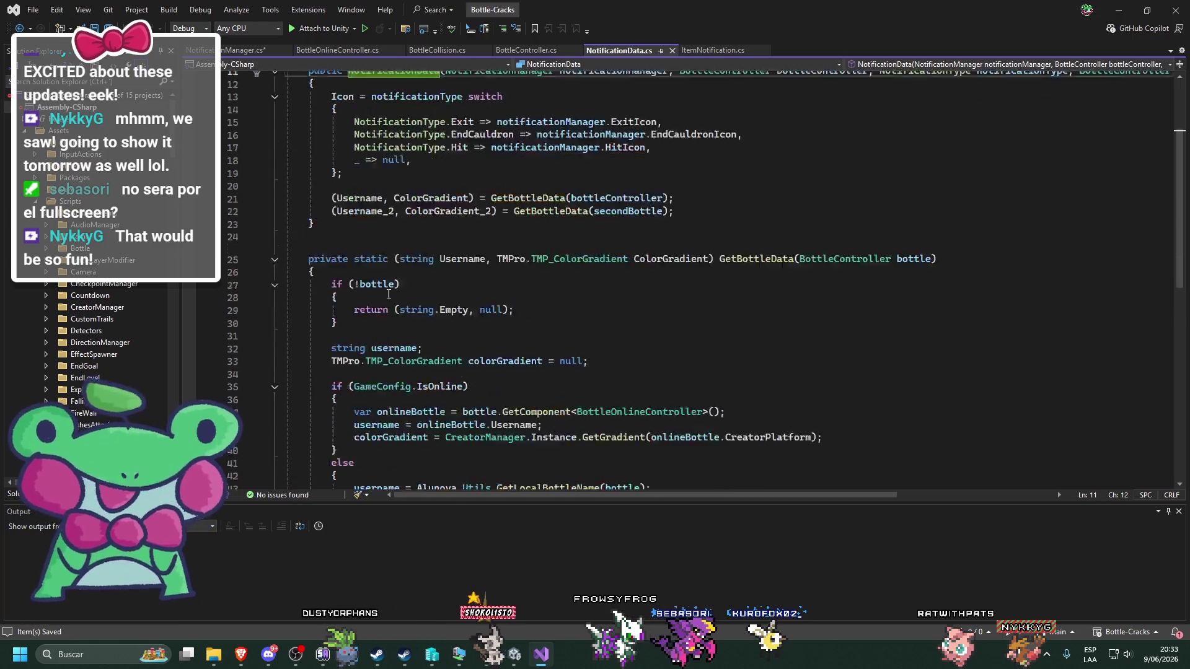
pyautogui.moveTo(310, 183); pyautogui.dragTo(316, 464)
pyautogui.scroll(5, 384, 359)
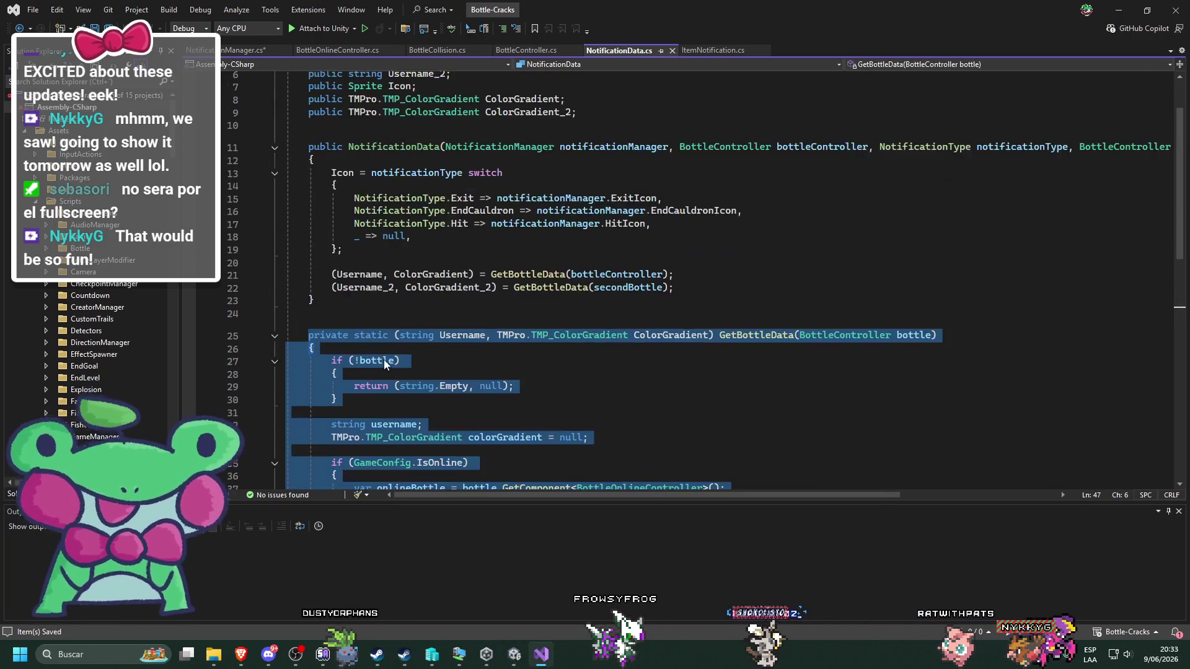
# Duplicate the NotificationData constructor and remove the bottleController and secondBottle parameters from the copy.
pyautogui.click(323, 339)
pyautogui.moveTo(323, 340); pyautogui.dragTo(306, 189)
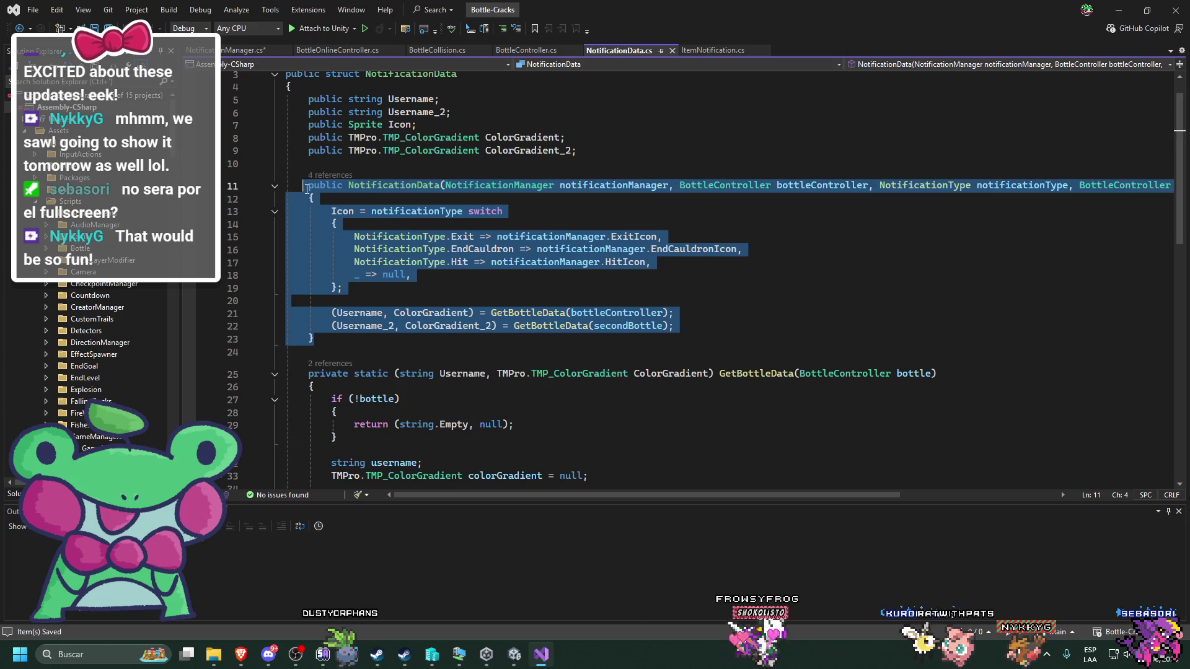
pyautogui.hotkey('ctrl', 'Return')
pyautogui.hotkey('ctrl', 'Return')
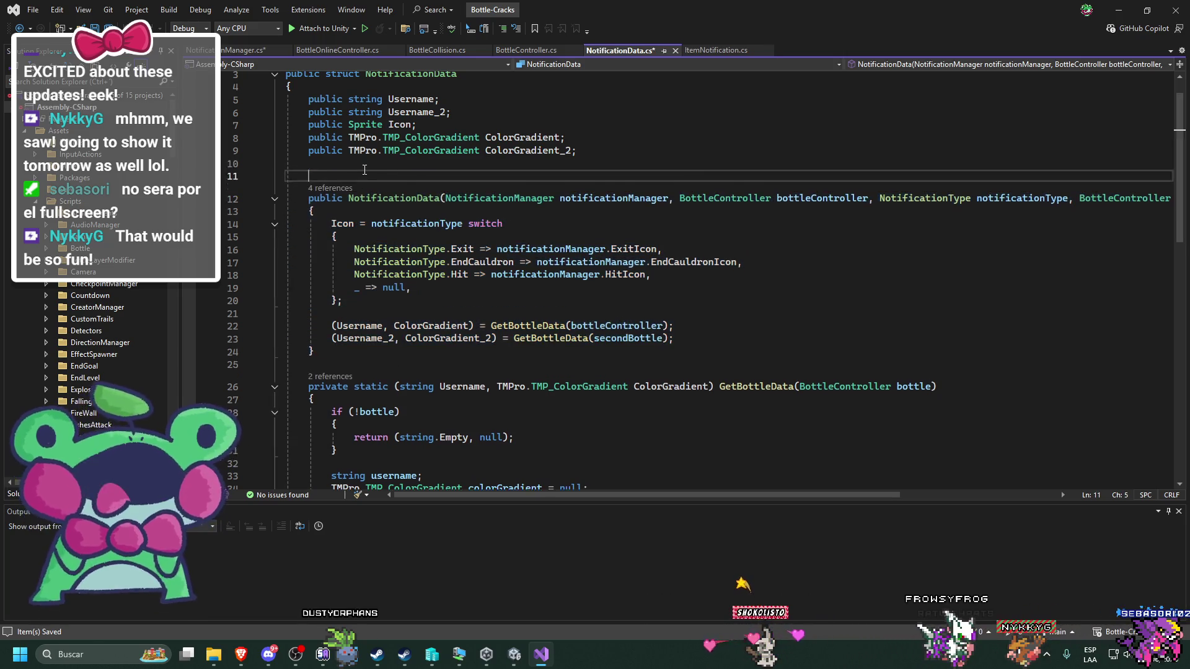
pyautogui.hotkey('ctrl', 'v')
pyautogui.moveTo(673, 185); pyautogui.dragTo(868, 186)
pyautogui.press('Delete')
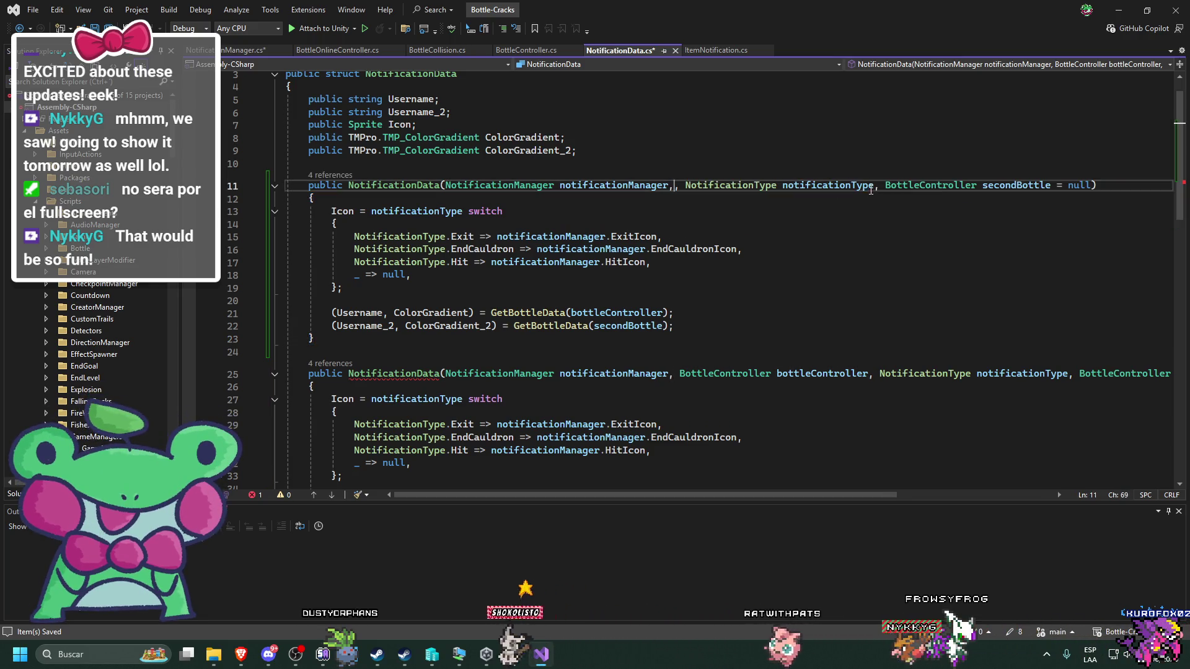
pyautogui.moveTo(880, 185); pyautogui.dragTo(1088, 186)
pyautogui.press('Delete')
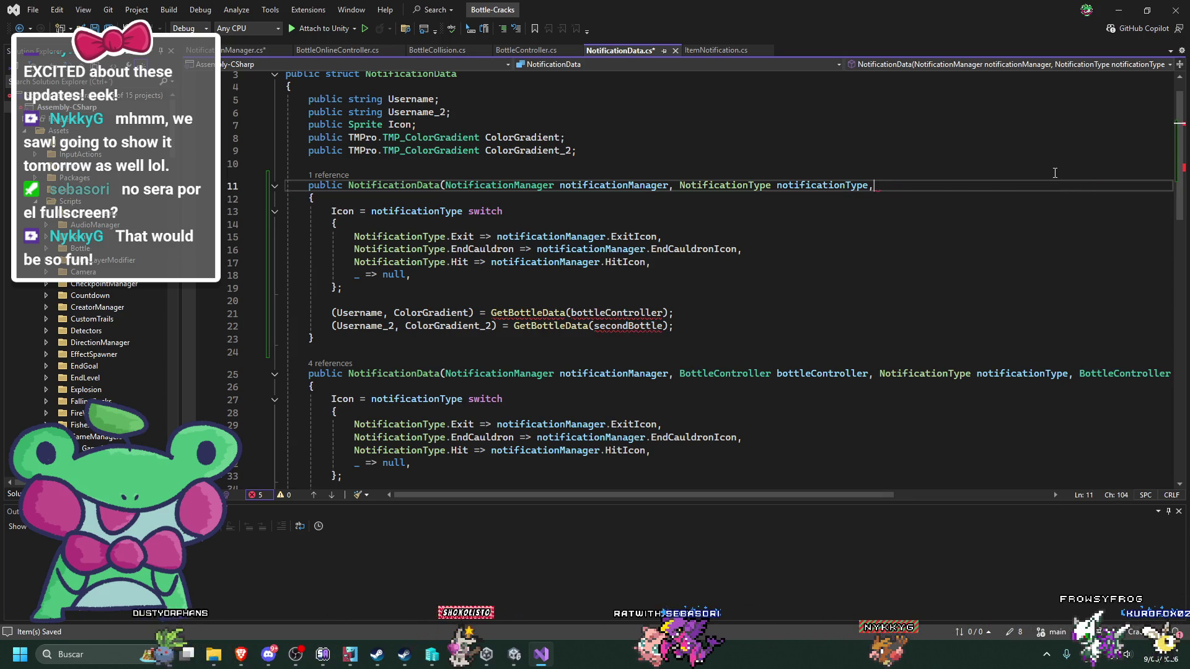
pyautogui.write(')')
pyautogui.hotkey('ctrl', 's')
# Replace the first GetBottleData call with ("WAWA", null).
pyautogui.moveTo(491, 312); pyautogui.dragTo(669, 312)
pyautogui.press('Delete')
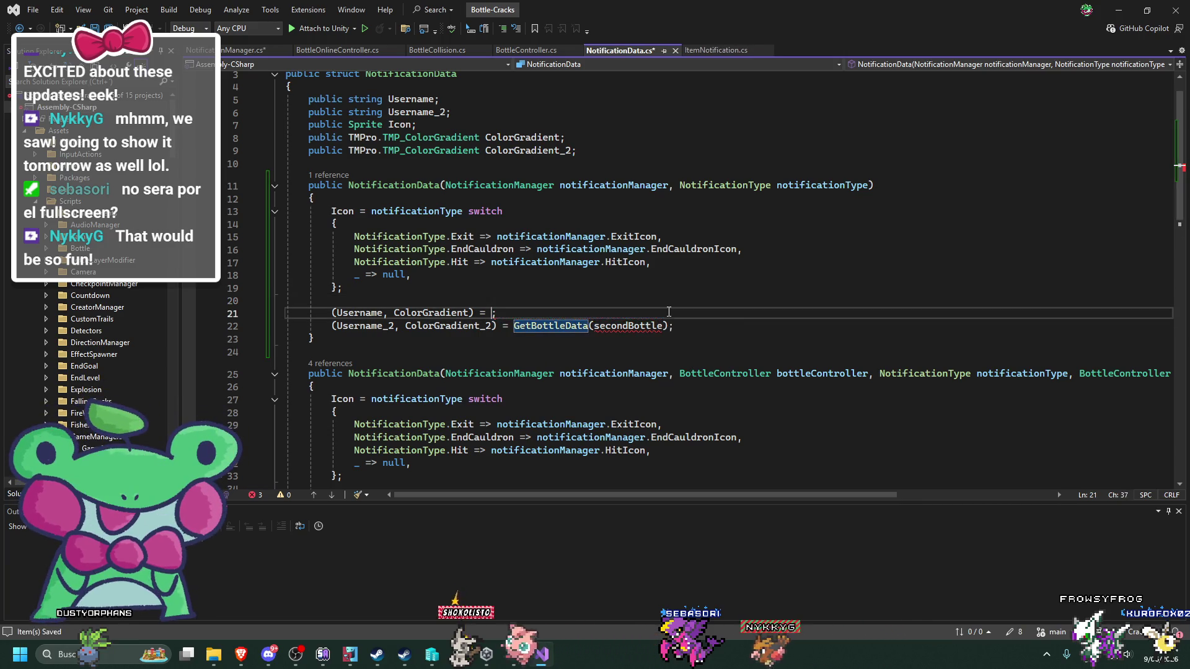
pyautogui.write('("WAWA, ')
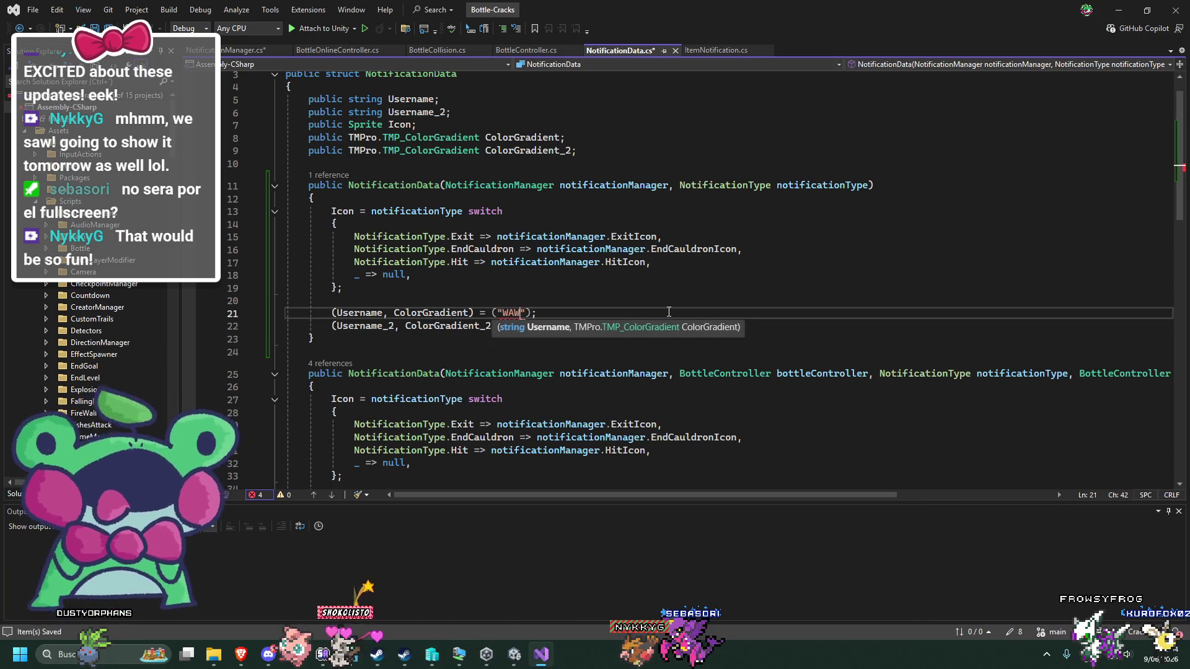
pyautogui.write('null')
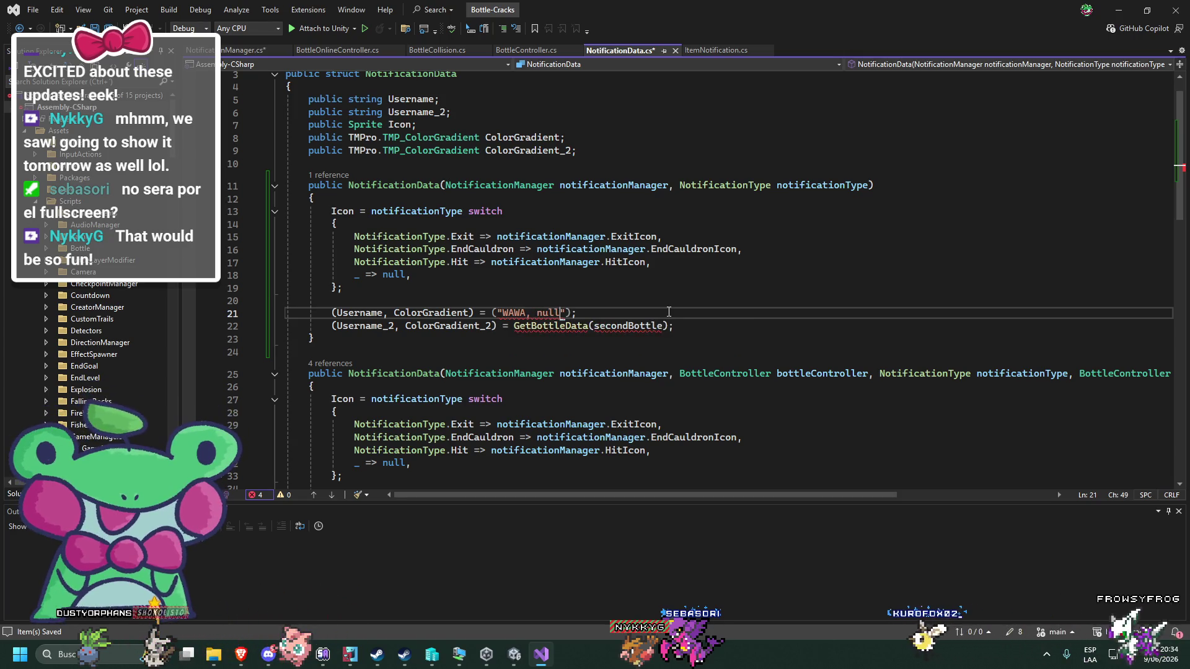
pyautogui.press('Left')
pyautogui.press('Left')
pyautogui.press('Left')
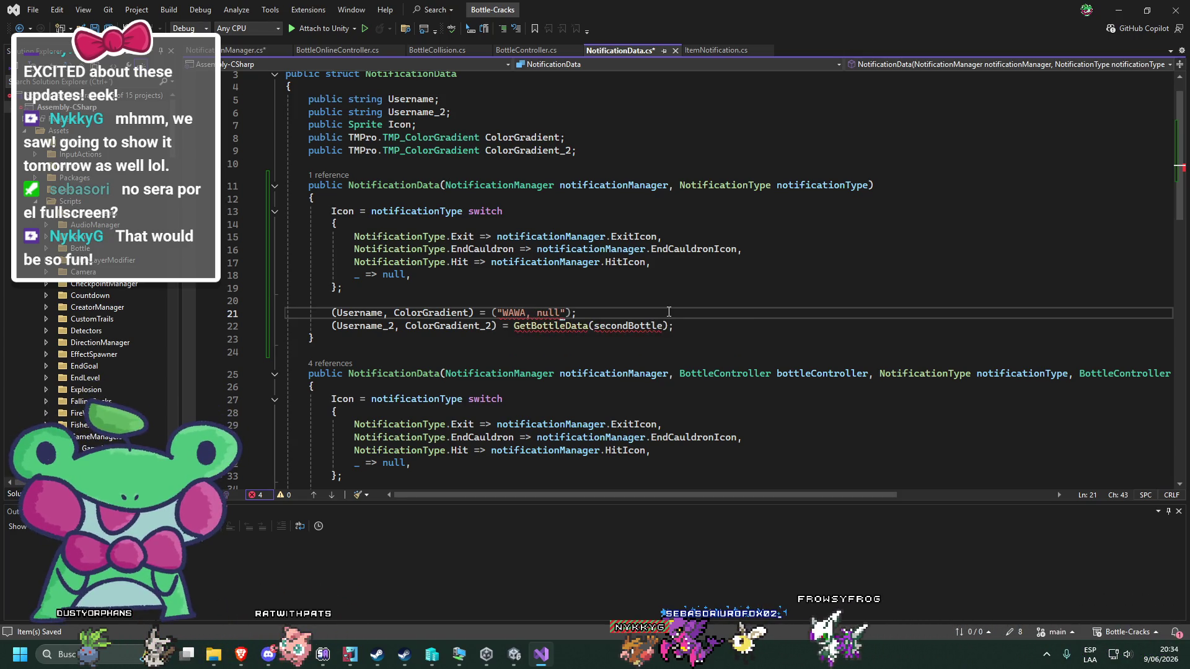
pyautogui.write('"')
pyautogui.hotkey('ctrl', 's')
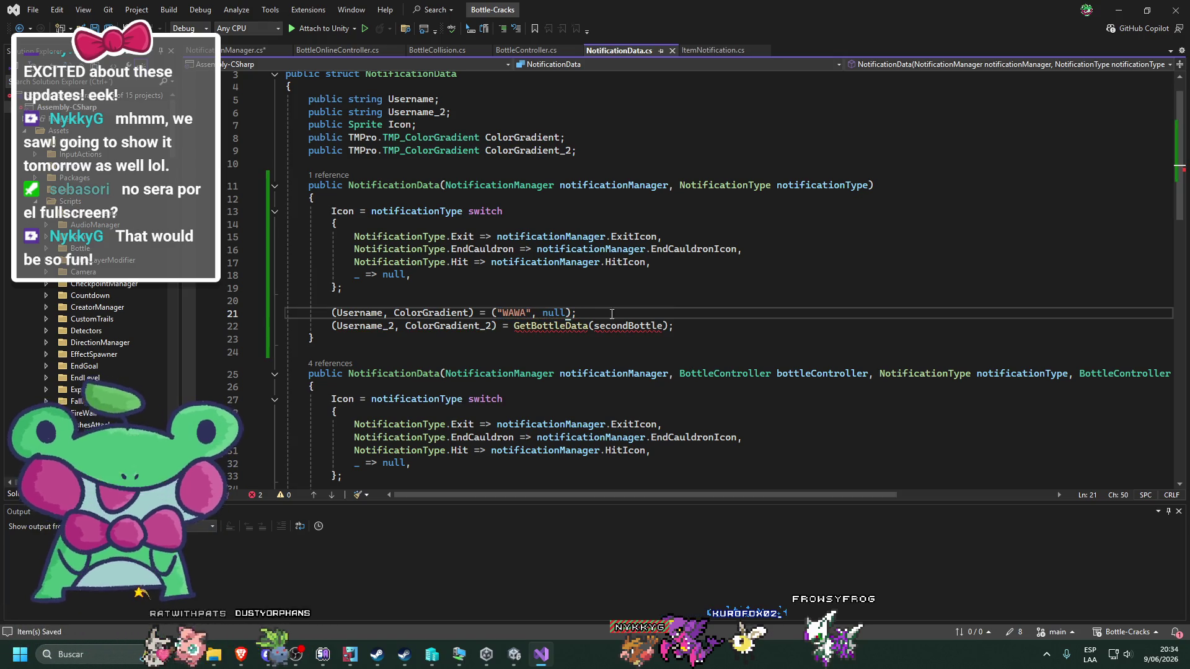
# Replace the second GetBottleData call with (string.Empty, null) and save.
pyautogui.moveTo(514, 325); pyautogui.dragTo(666, 329)
pyautogui.hotkey('ctrl', 'v')
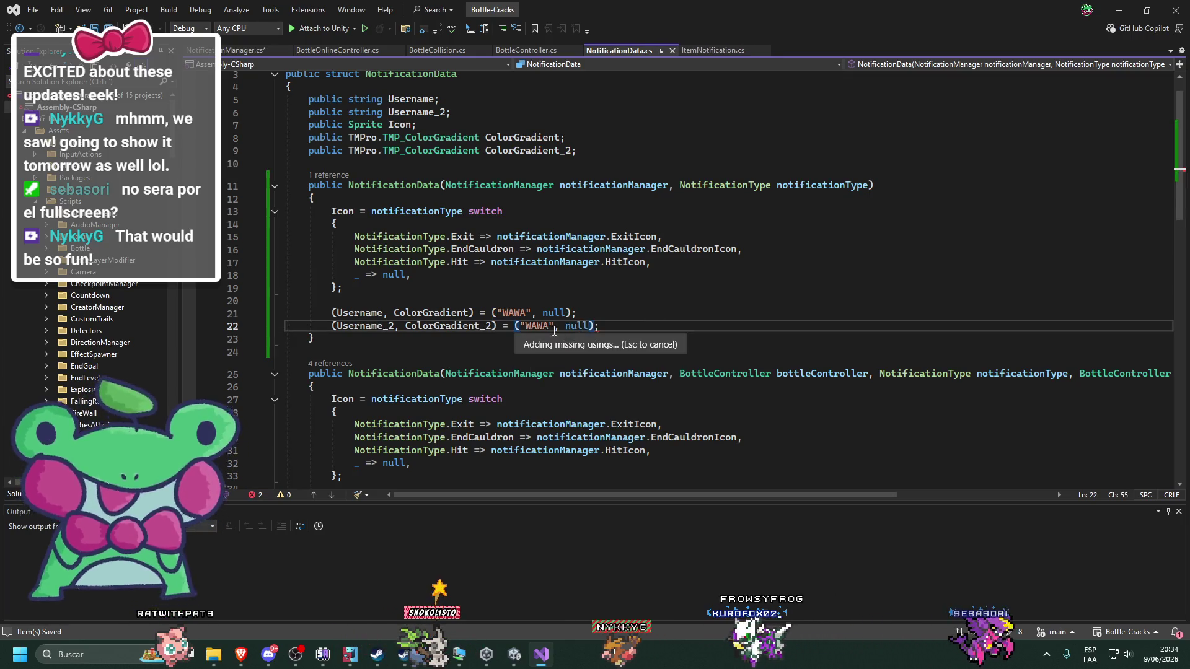
pyautogui.hotkey('ctrl', 's')
pyautogui.doubleClick(535, 325)
pyautogui.press('BackSpace')
pyautogui.press('BackSpace')
pyautogui.press('Delete')
pyautogui.write('string.Empty')
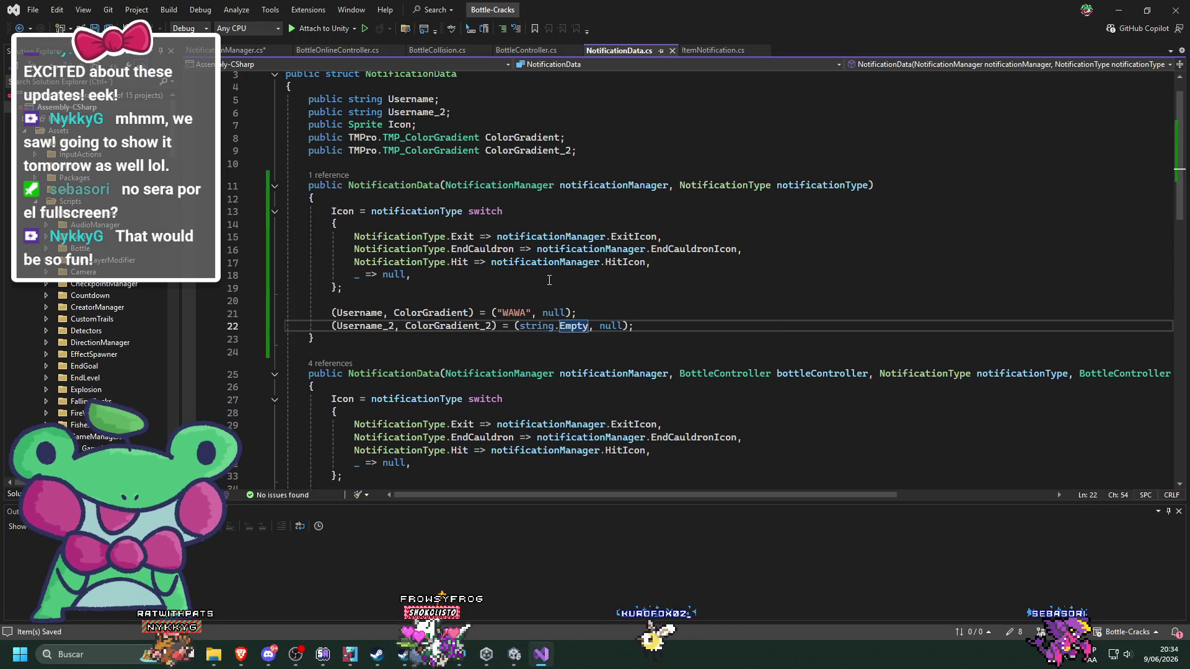
pyautogui.click(543, 278)
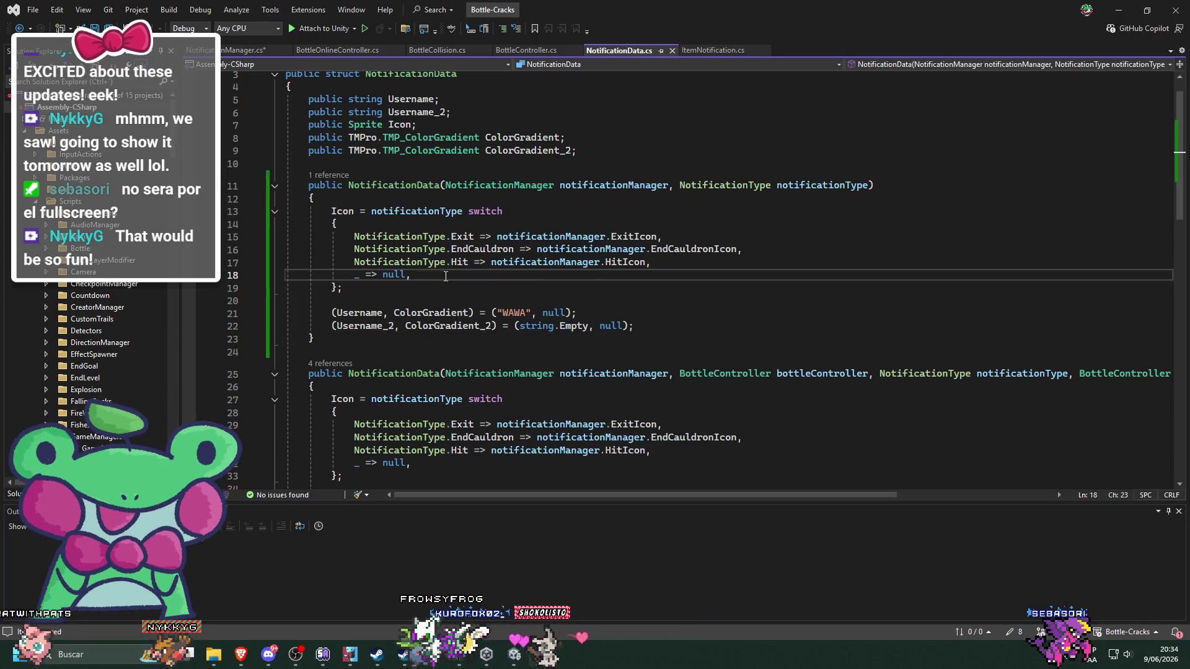
pyautogui.press('Down')
pyautogui.press('Down')
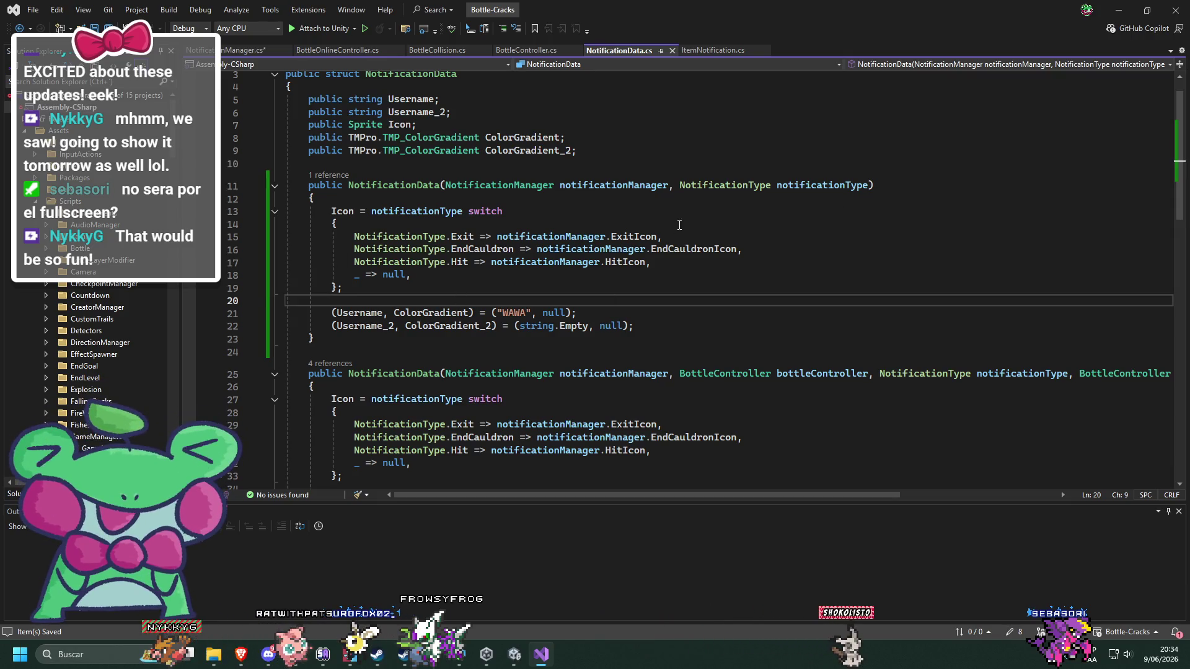
pyautogui.click(541, 654)
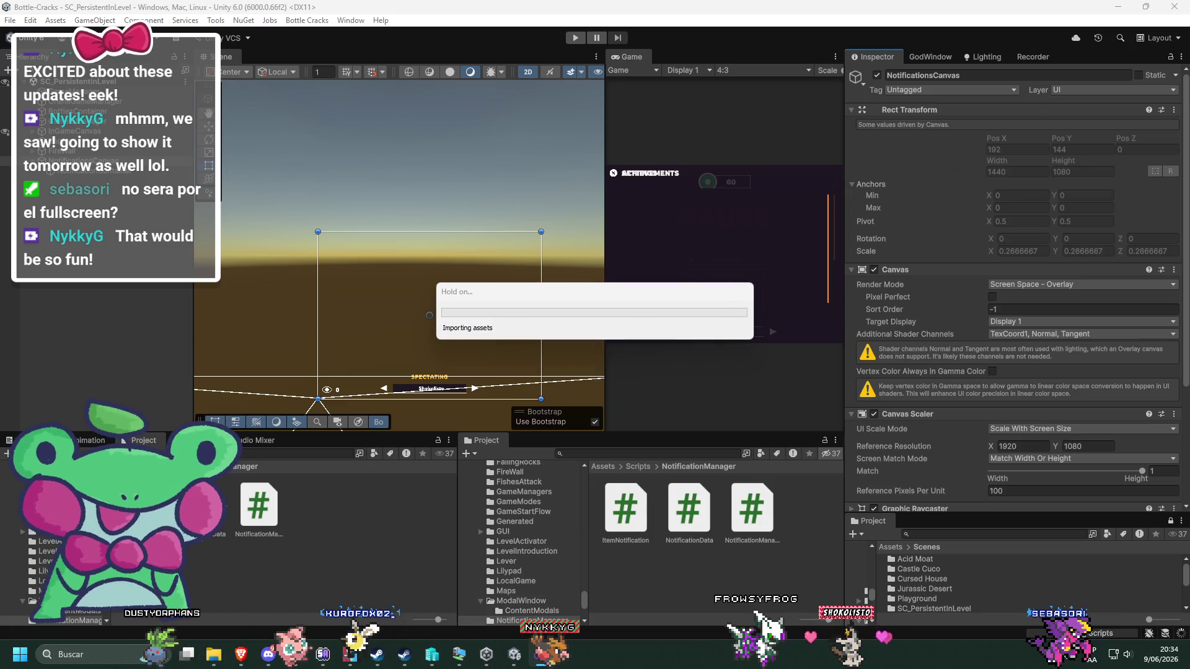
# Change the test trigger from KeyCode.Escape to KeyCode.T, drop the bottleController argument, and save.
pyautogui.click(540, 654)
pyautogui.doubleClick(513, 283)
pyautogui.write('T')
pyautogui.doubleClick(759, 308)
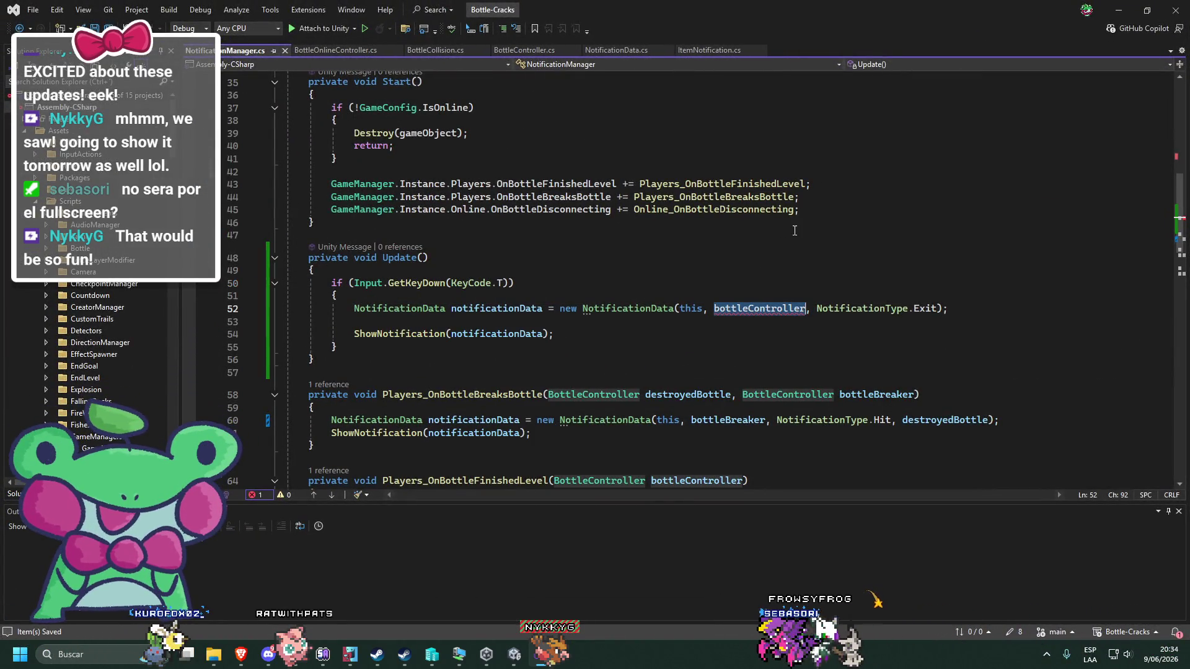
pyautogui.press('BackSpace')
pyautogui.press('BackSpace')
pyautogui.press('BackSpace')
pyautogui.hotkey('ctrl', 's')
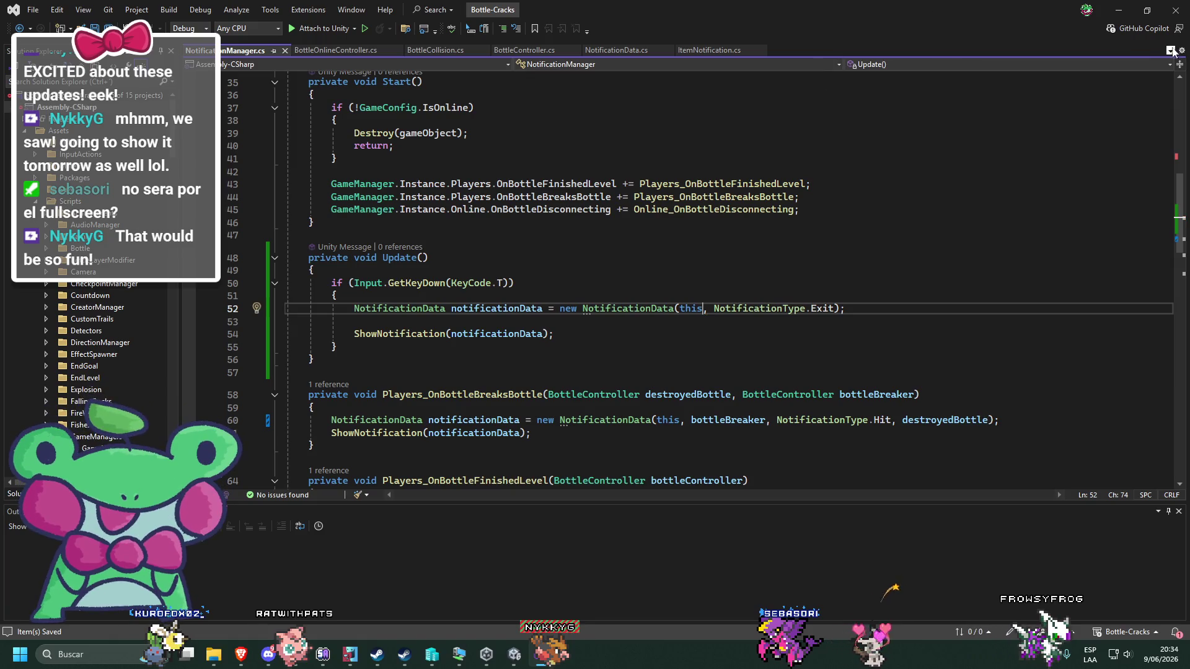
# Let Unity recompile while checking the X notifications in the browser.
pyautogui.click(1119, 11)
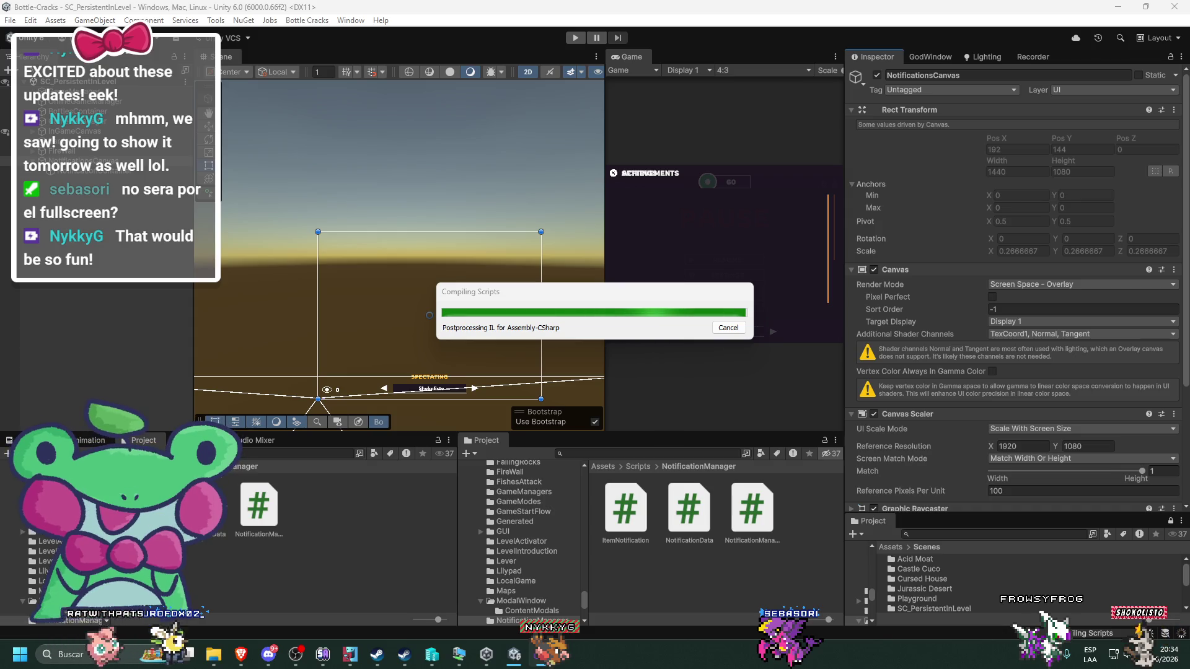
pyautogui.hotkey('alt', 'Tab')
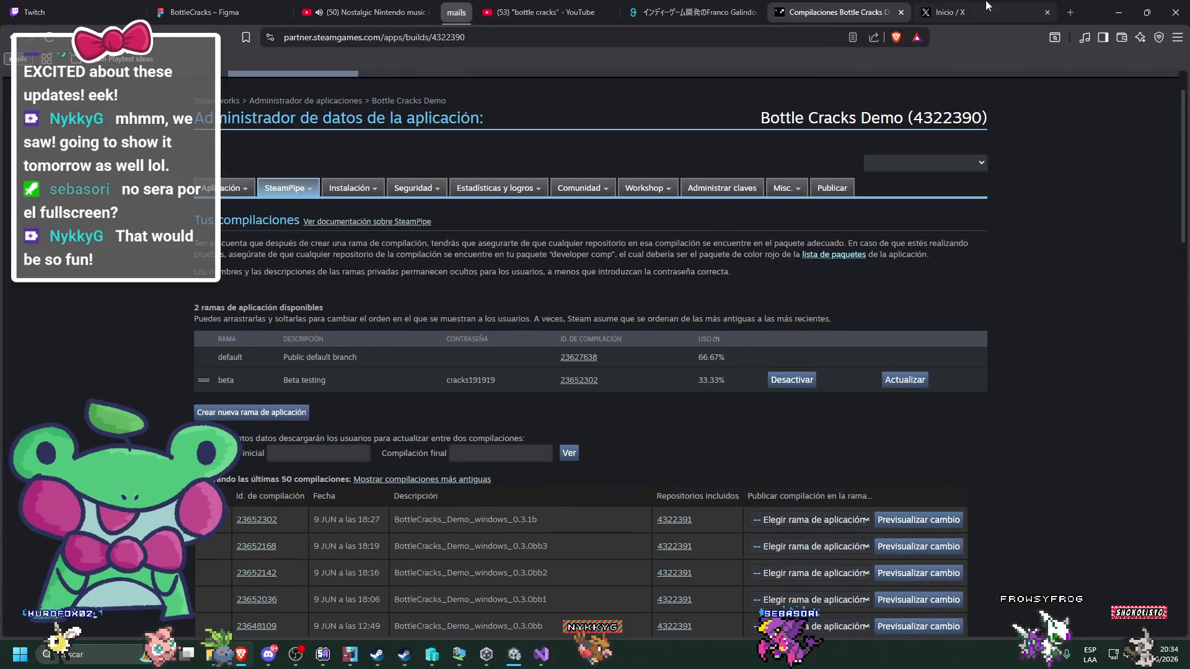
pyautogui.click(1004, 5)
pyautogui.click(279, 196)
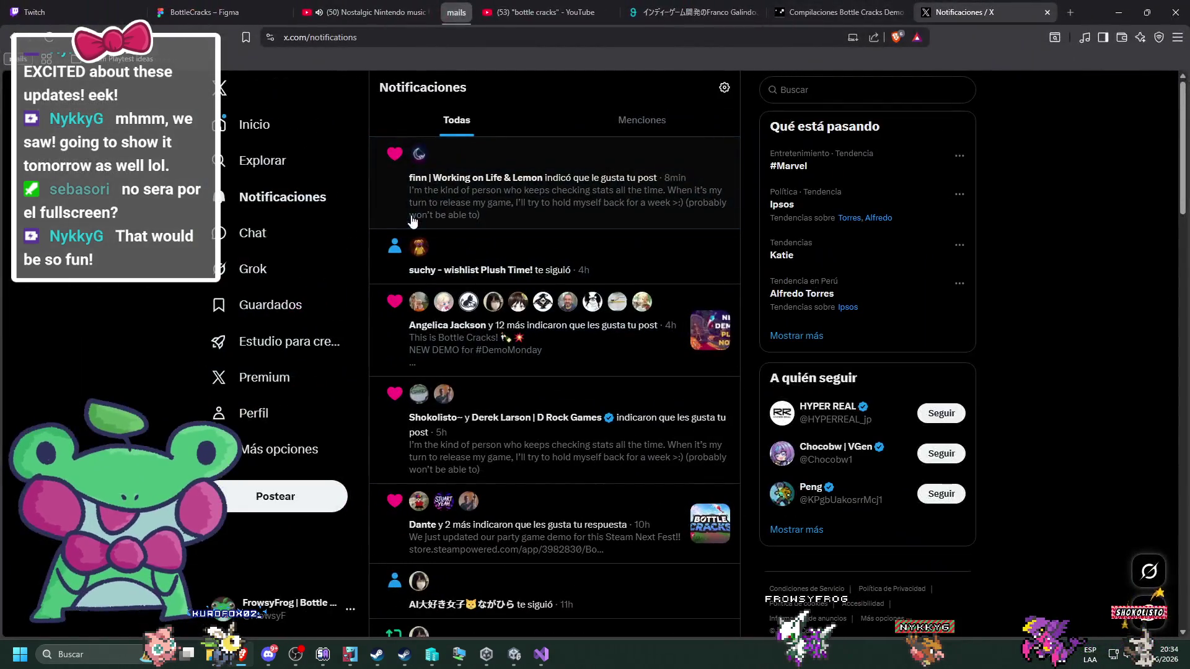
pyautogui.click(1117, 13)
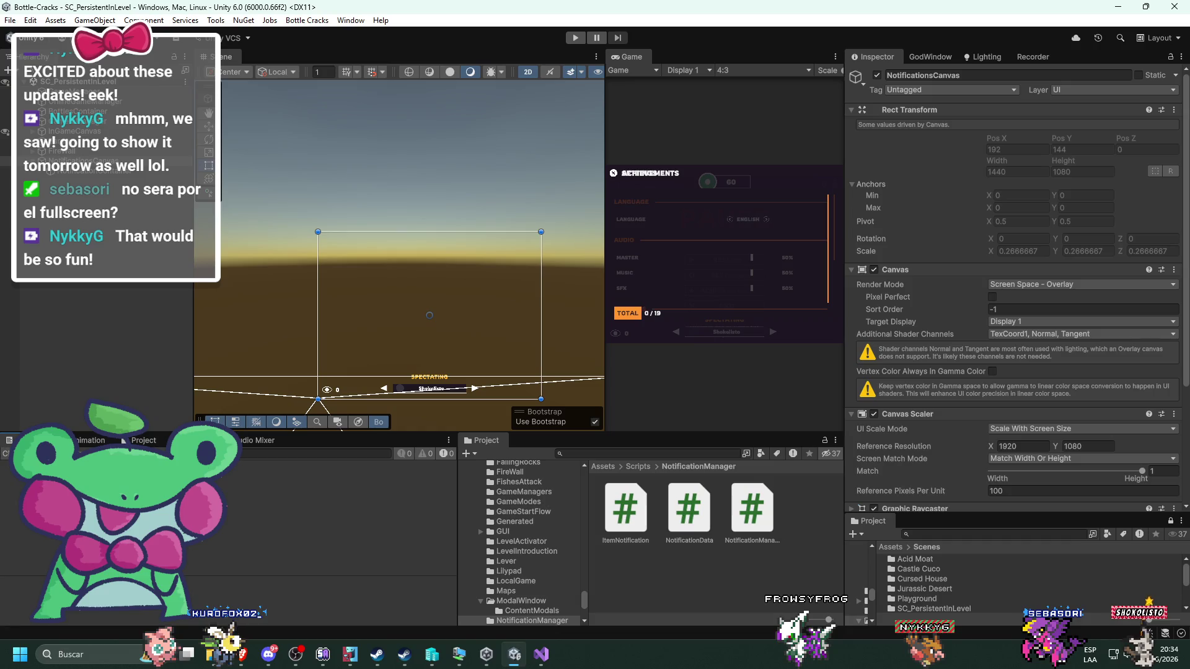
# Enter play mode and load the Castle Cuckoo map through local game setup.
pyautogui.click(575, 38)
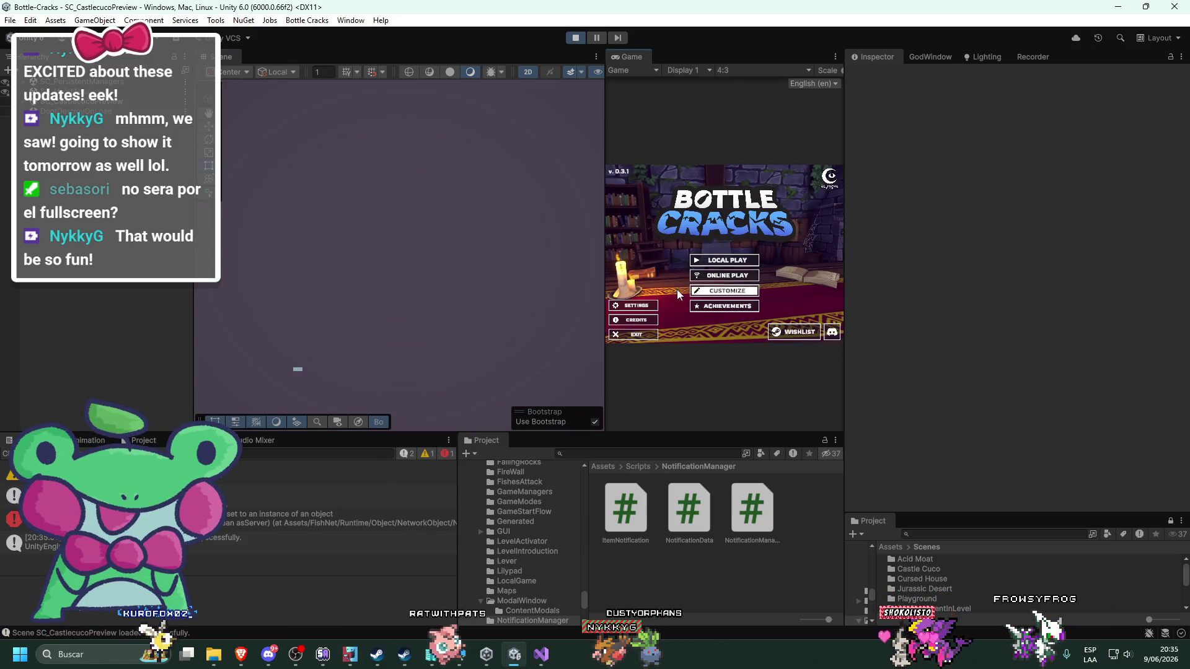
pyautogui.click(722, 261)
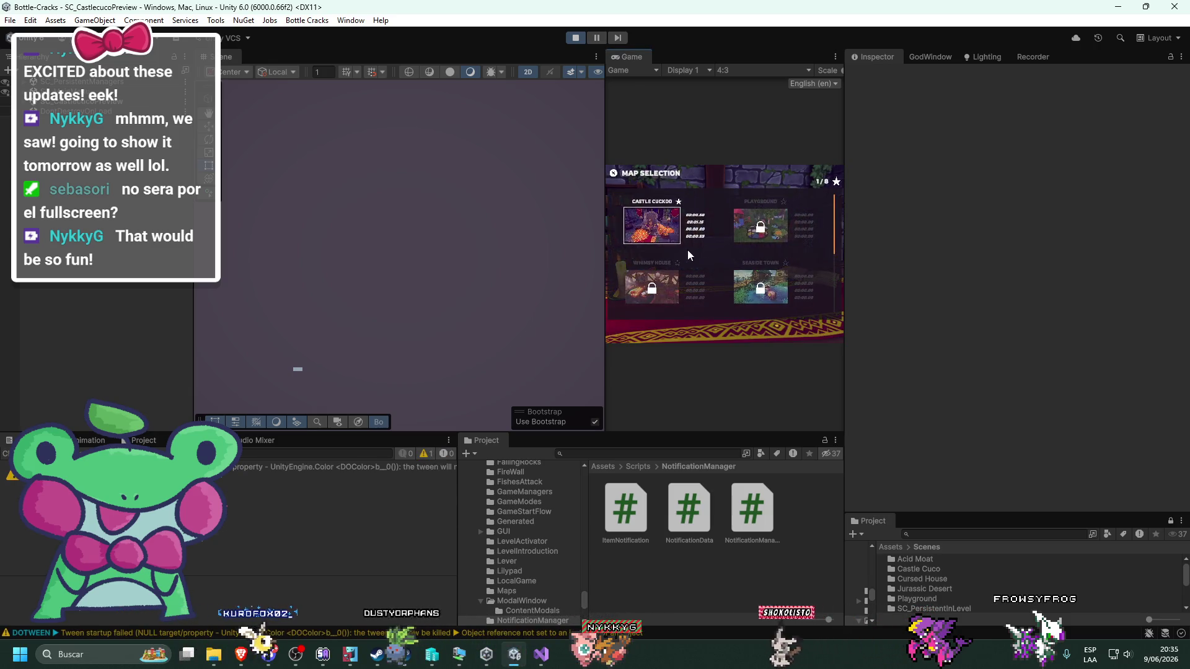
pyautogui.click(697, 255)
pyautogui.click(807, 329)
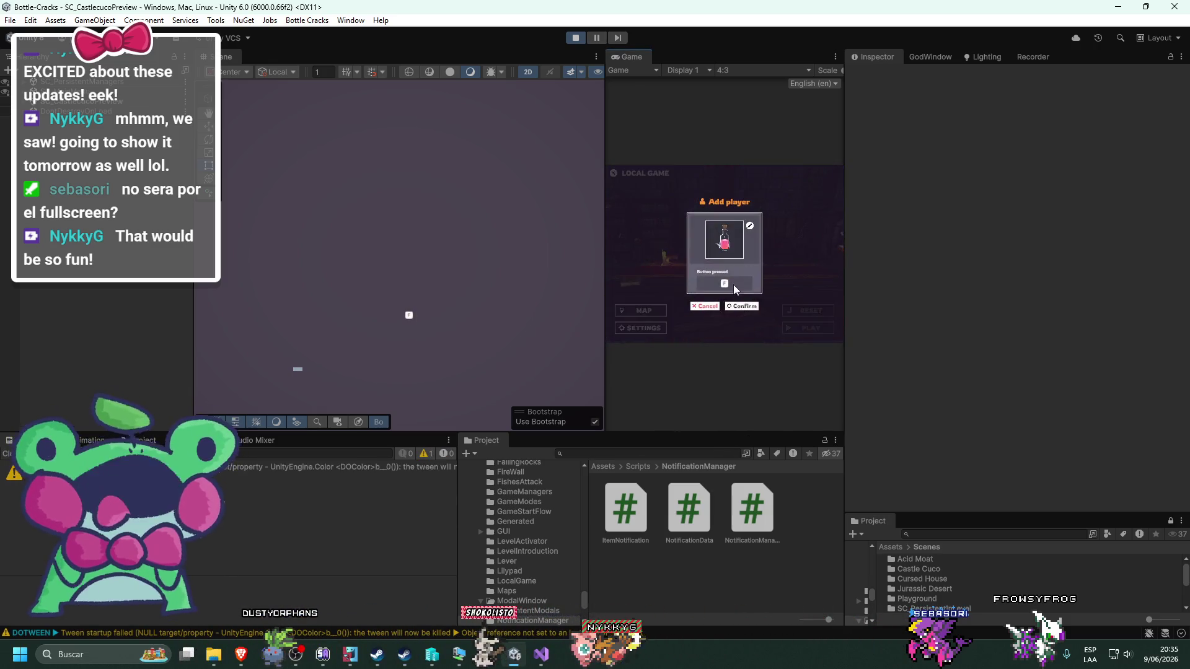
pyautogui.click(790, 329)
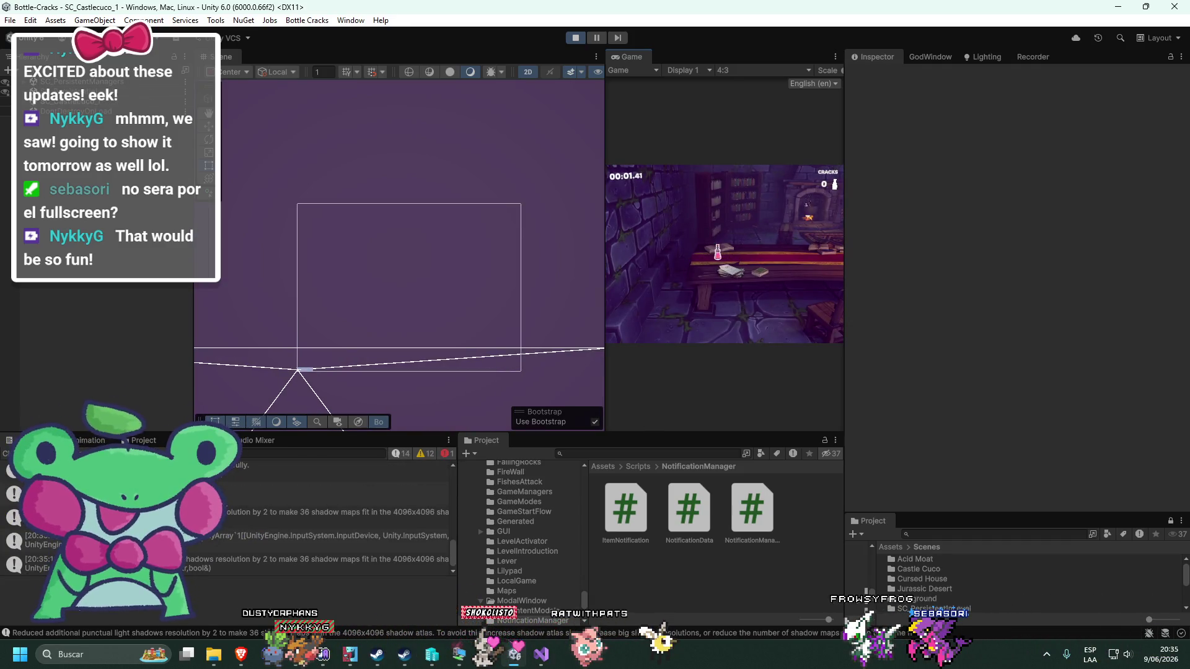
# Pause the game and stop the play-mode test.
pyautogui.press('Escape')
pyautogui.click(575, 37)
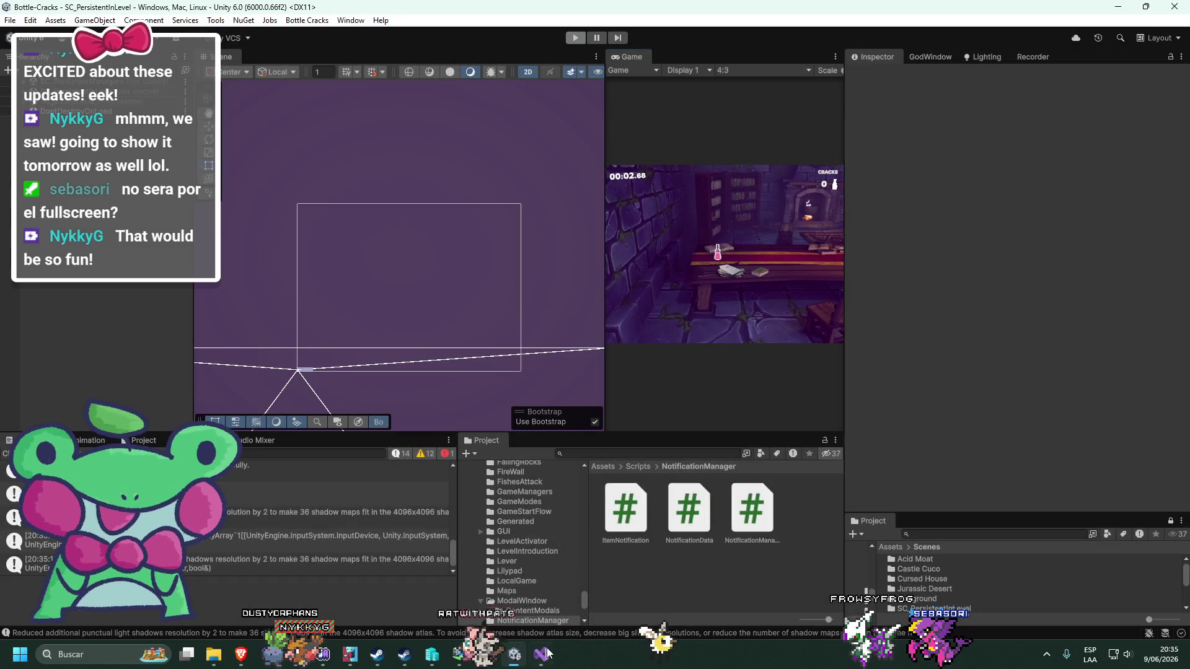
pyautogui.click(543, 654)
pyautogui.scroll(3, 434, 360)
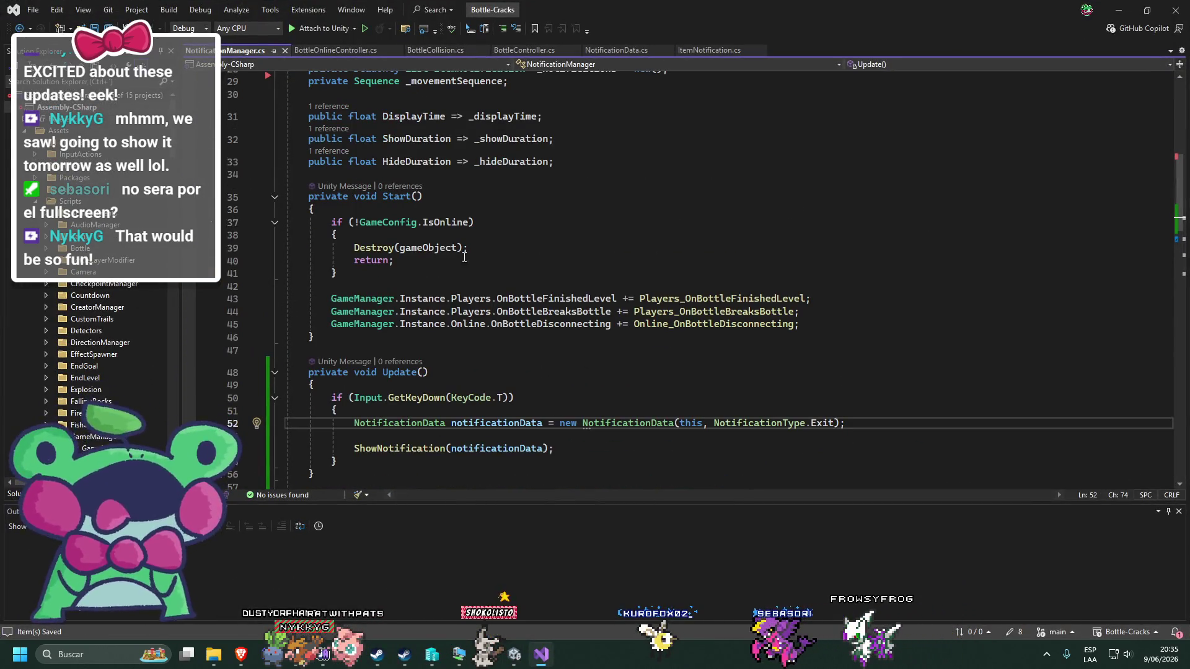
# Comment out line 45's OnBottleDisconnecting subscription and wrap the IsOnline block in /* */, then save.
pyautogui.click(332, 324)
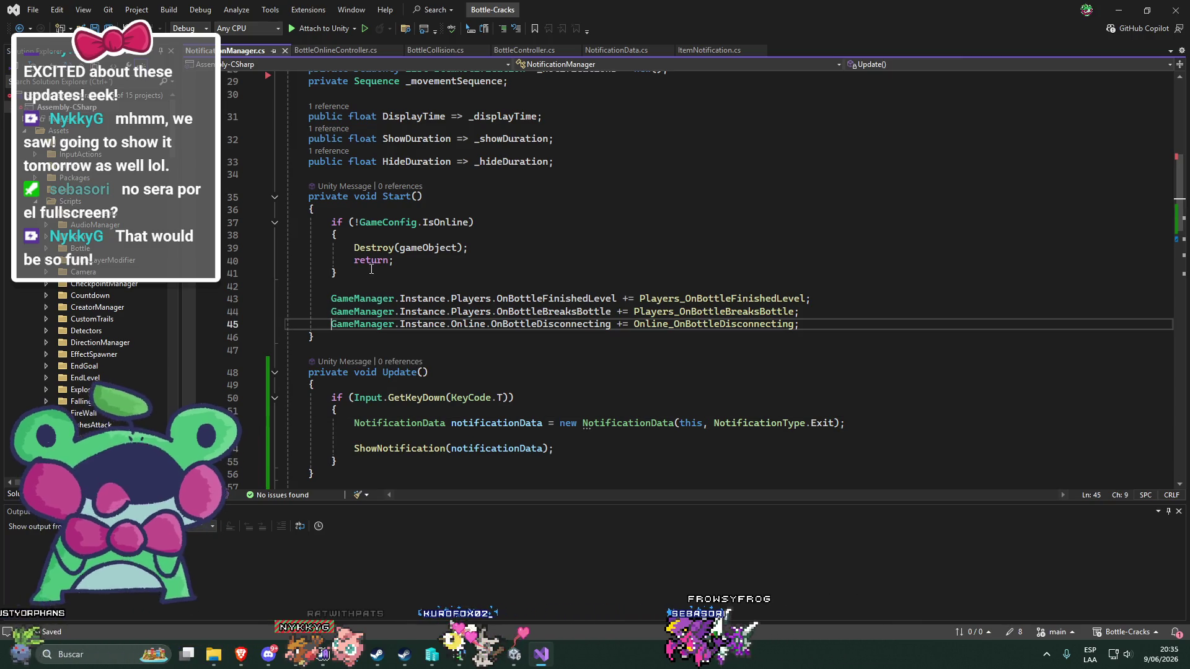
pyautogui.write('//')
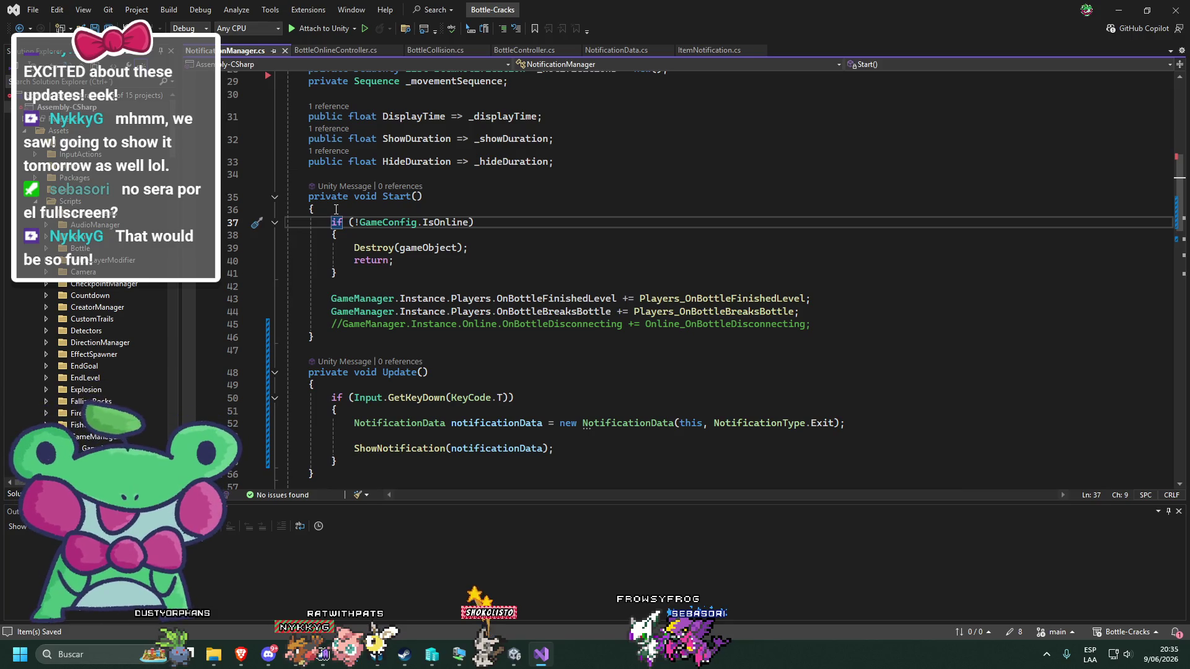
pyautogui.write('/*')
pyautogui.press('Down')
pyautogui.press('Down')
pyautogui.press('Down')
pyautogui.write('*/')
pyautogui.hotkey('ctrl', 's')
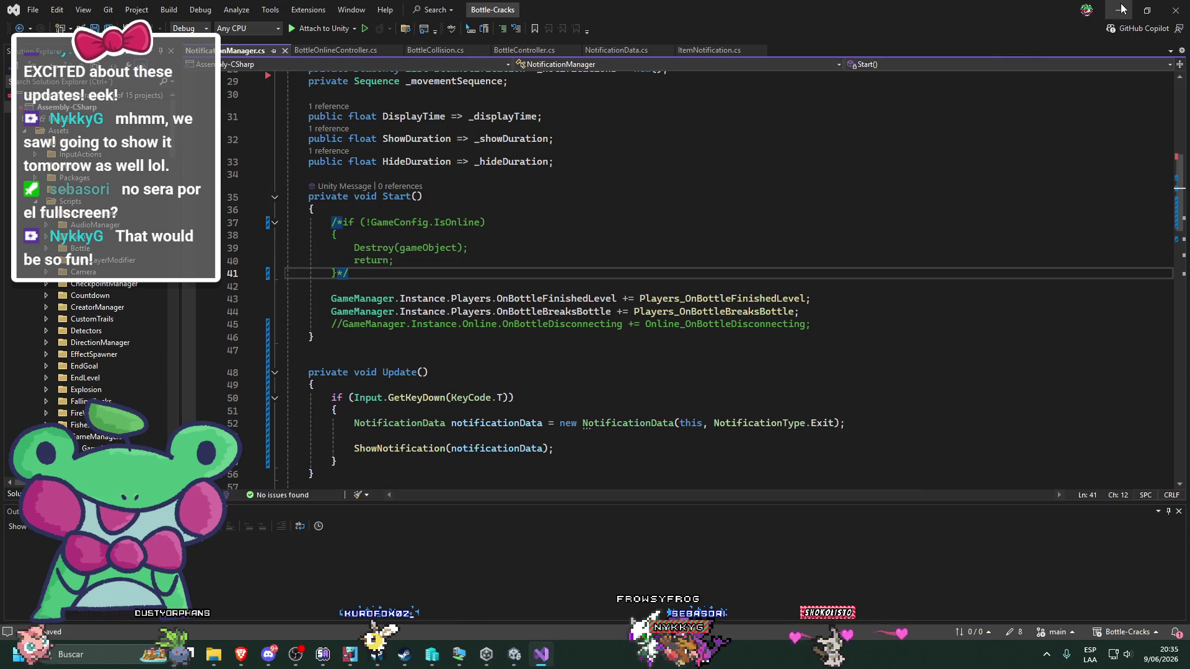
pyautogui.click(1122, 9)
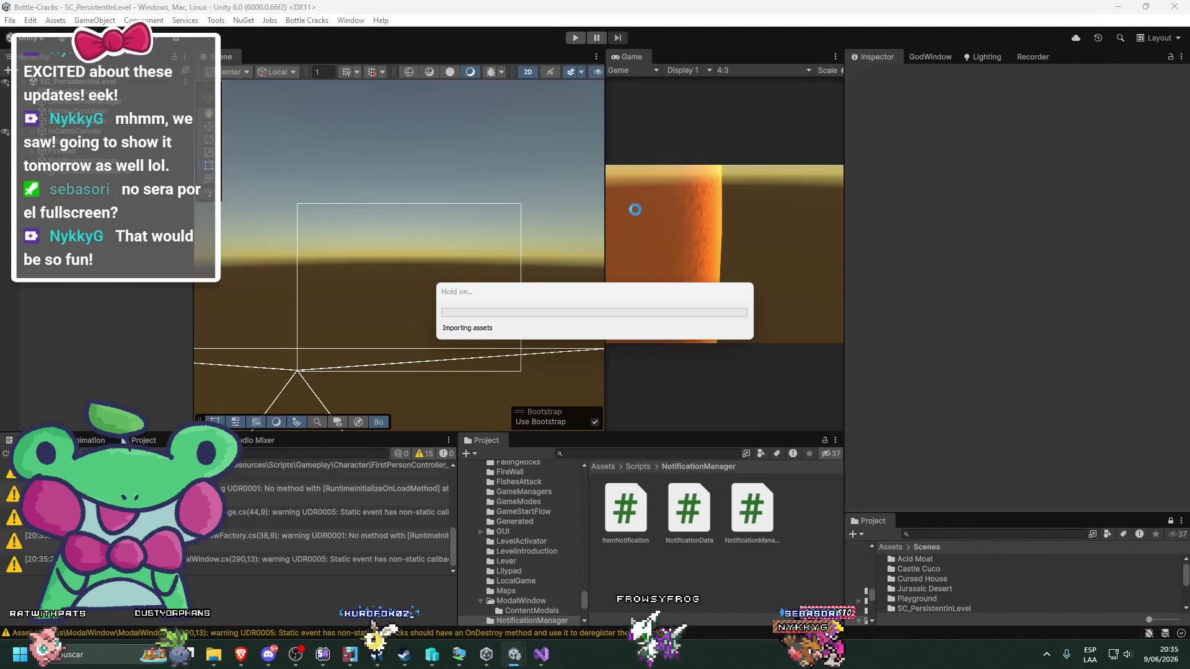
# Uncomment the disconnect subscription, add an early return; at the top of Start(), and save.
pyautogui.click(541, 654)
pyautogui.click(334, 324)
pyautogui.hotkey('ctrl', 'k')
pyautogui.hotkey('ctrl', 'u')
pyautogui.click(383, 208)
pyautogui.press('Return')
pyautogui.write('retu;')
pyautogui.hotkey('ctrl', 's')
pyautogui.hotkey('alt', 'Tab')
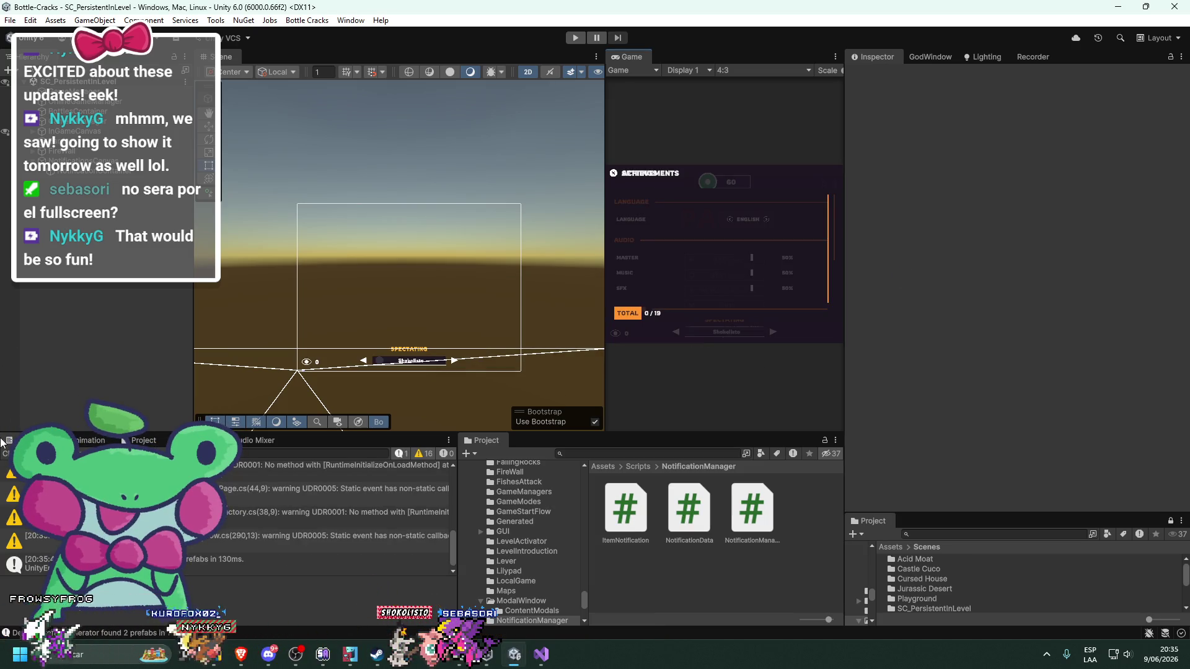
# Enter play mode with Ctrl+P and let the game boot to its splash screen.
pyautogui.hotkey('ctrl', 'p')
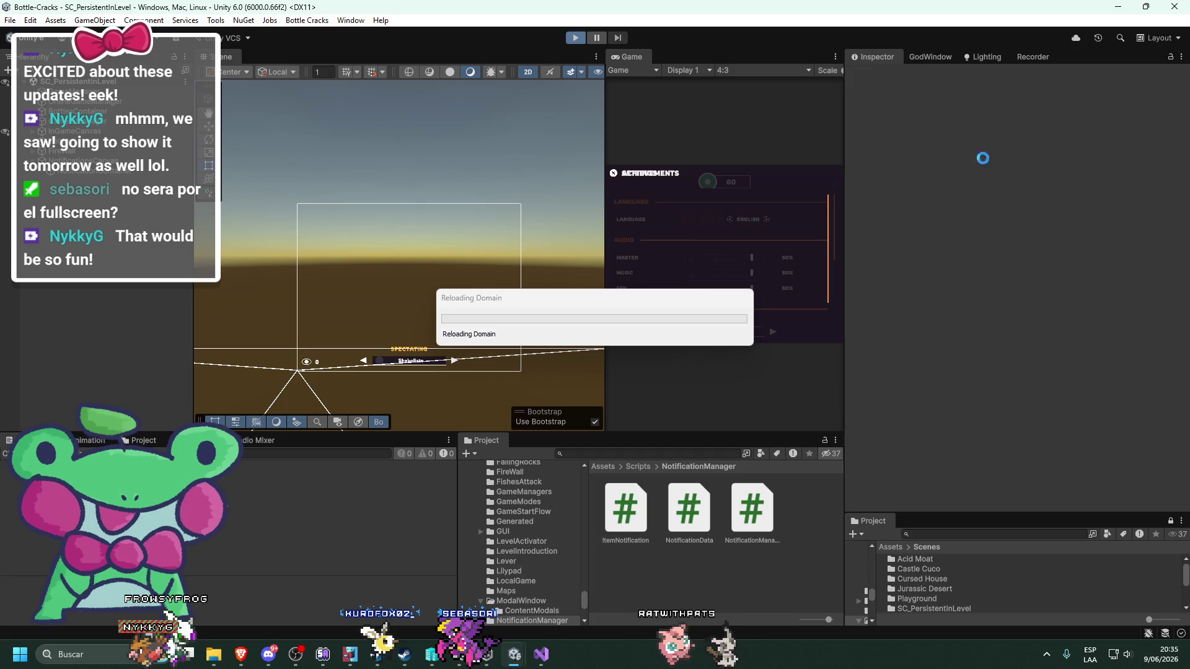
pyautogui.hotkey('alt', 'Tab')
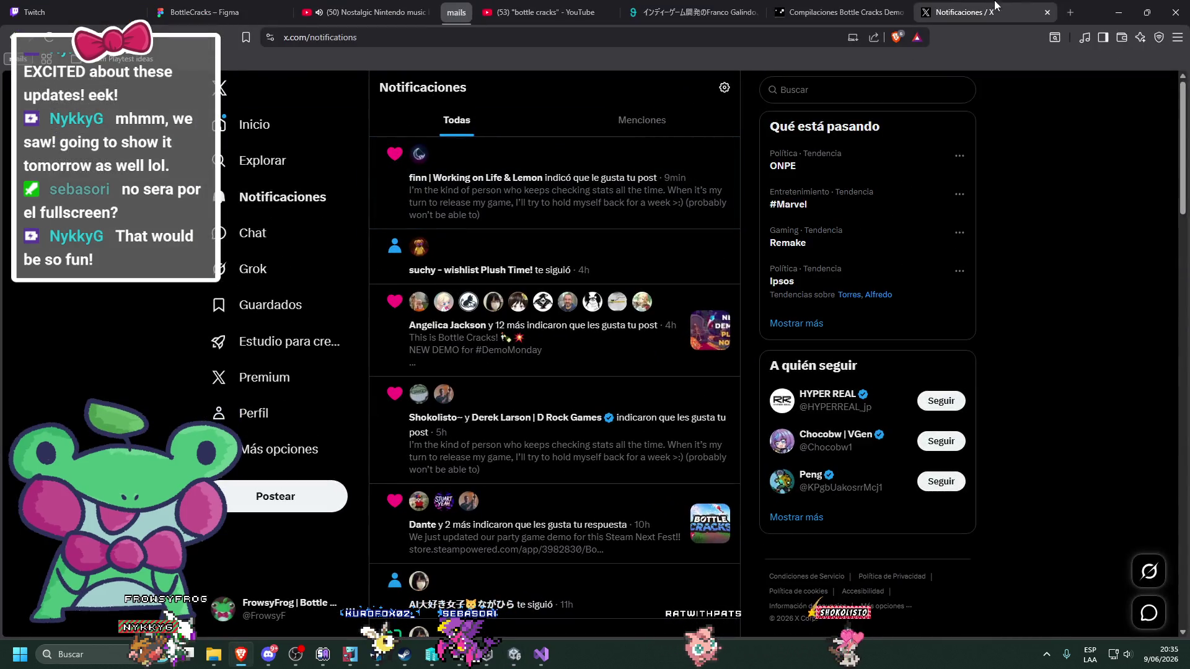
pyautogui.hotkey('alt', 'Tab')
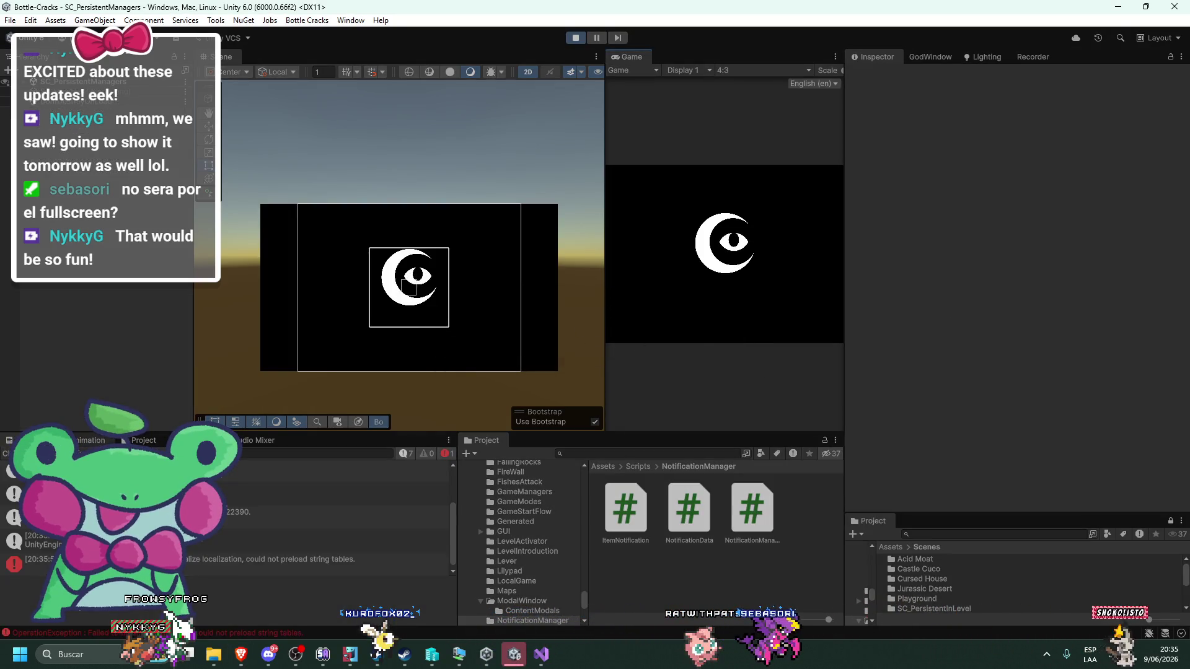
# Clear the console and start a local one-player match in the castle level.
pyautogui.click(13, 454)
pyautogui.click(278, 314)
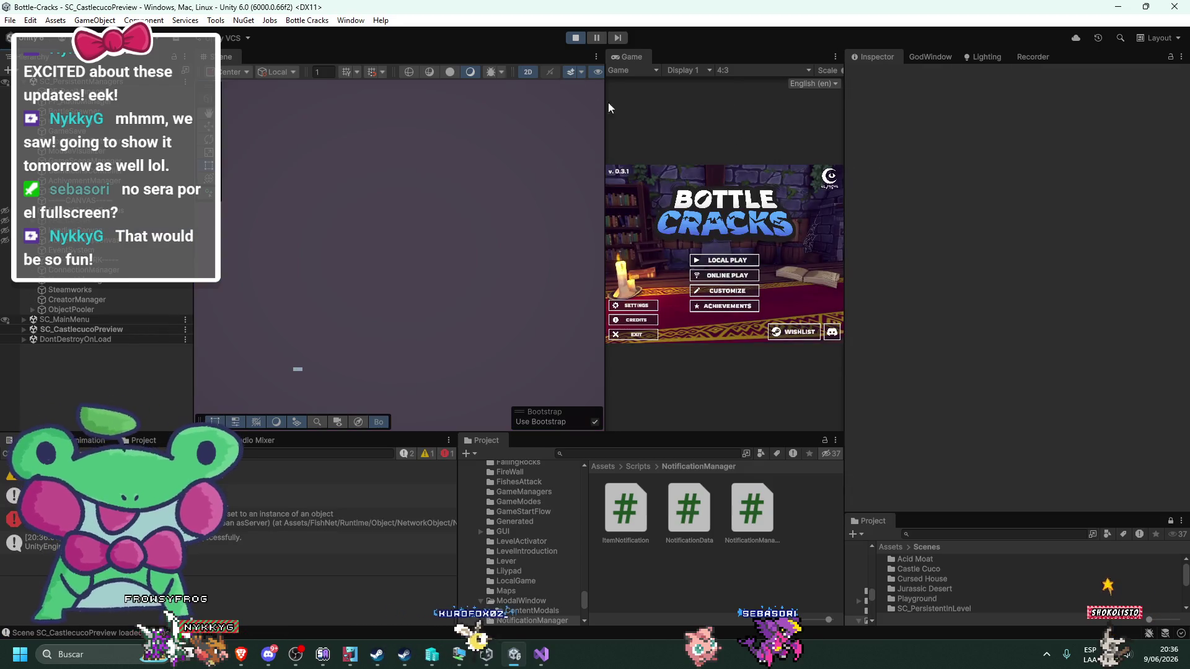
pyautogui.click(647, 227)
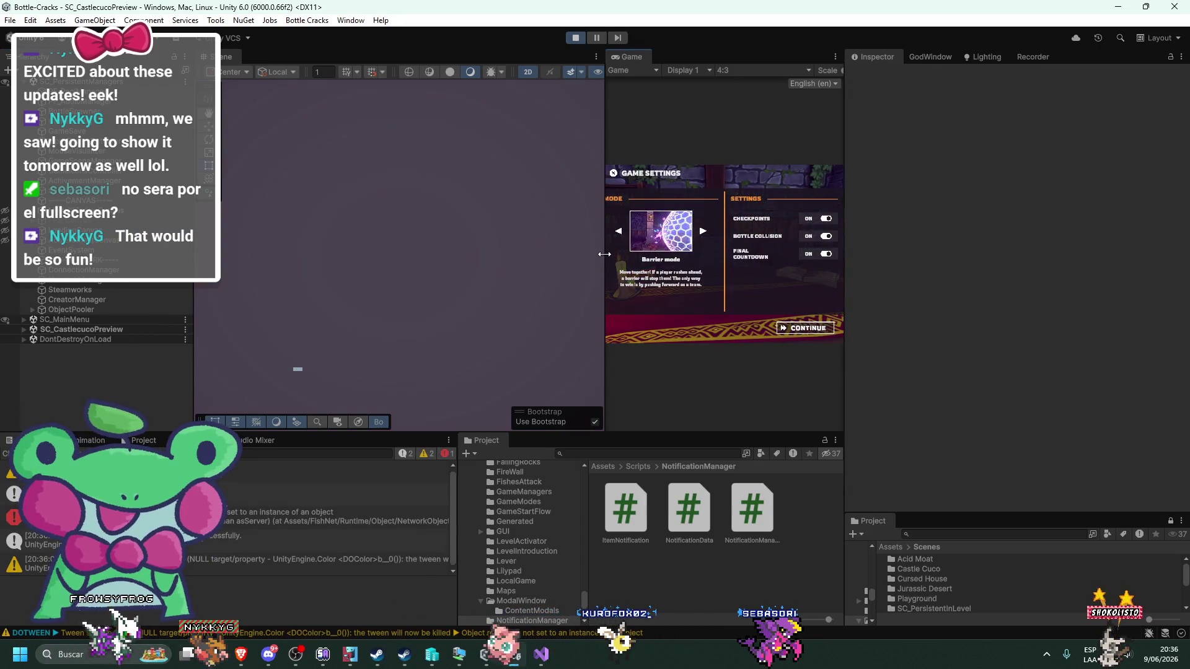
pyautogui.moveTo(604, 273); pyautogui.dragTo(491, 273)
pyautogui.click(777, 369)
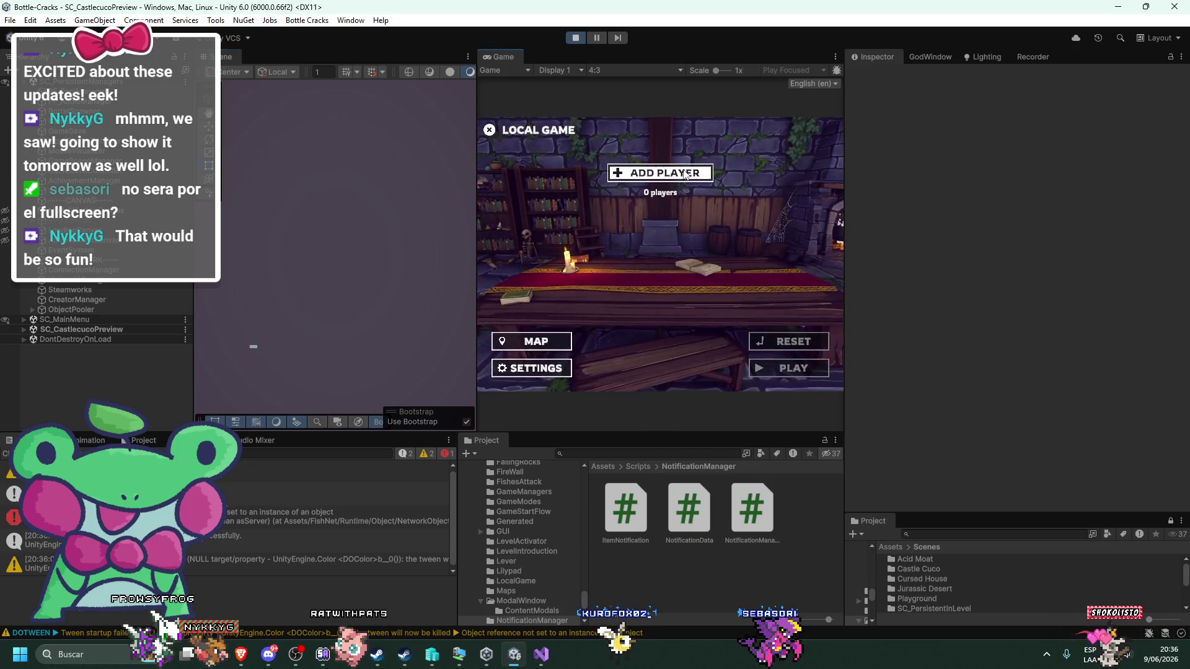
pyautogui.press('f')
pyautogui.click(704, 335)
pyautogui.click(789, 367)
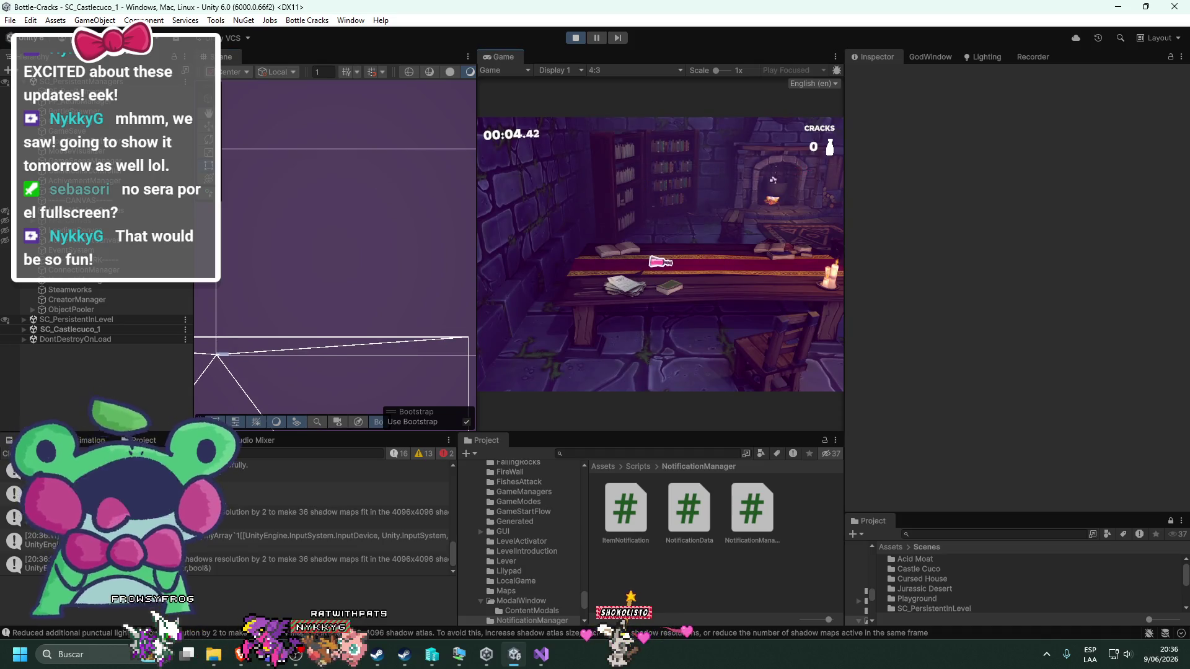
# Pause the game and inspect the notification container and its two clones in the Hierarchy.
pyautogui.press('Escape')
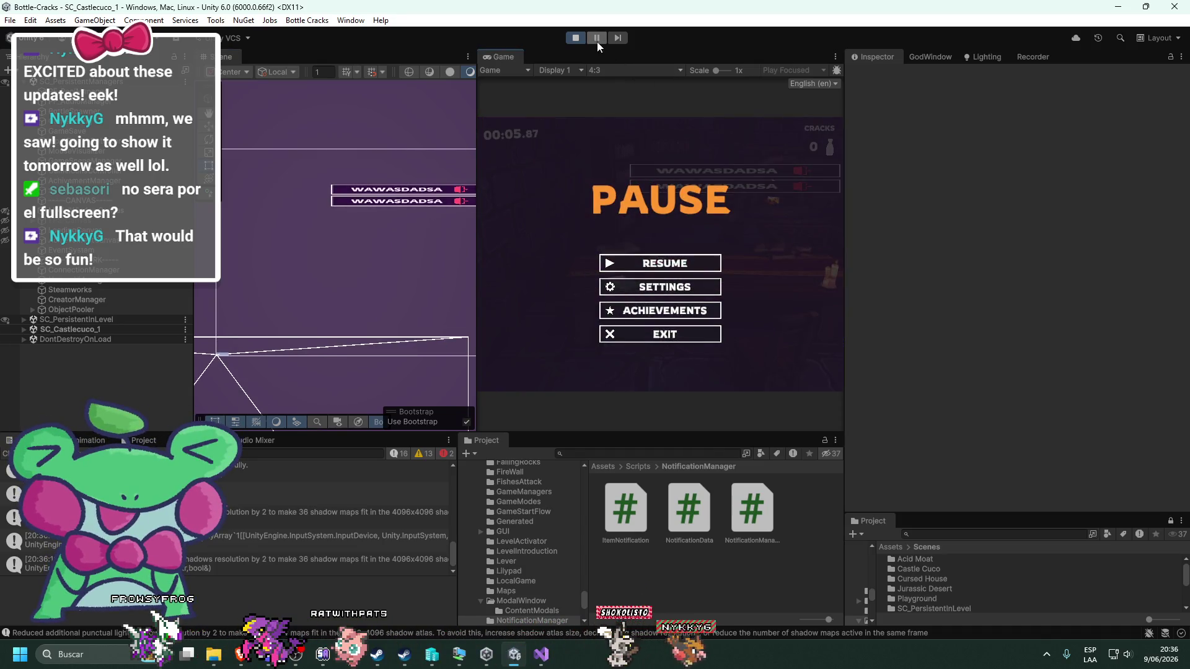
pyautogui.click(316, 202)
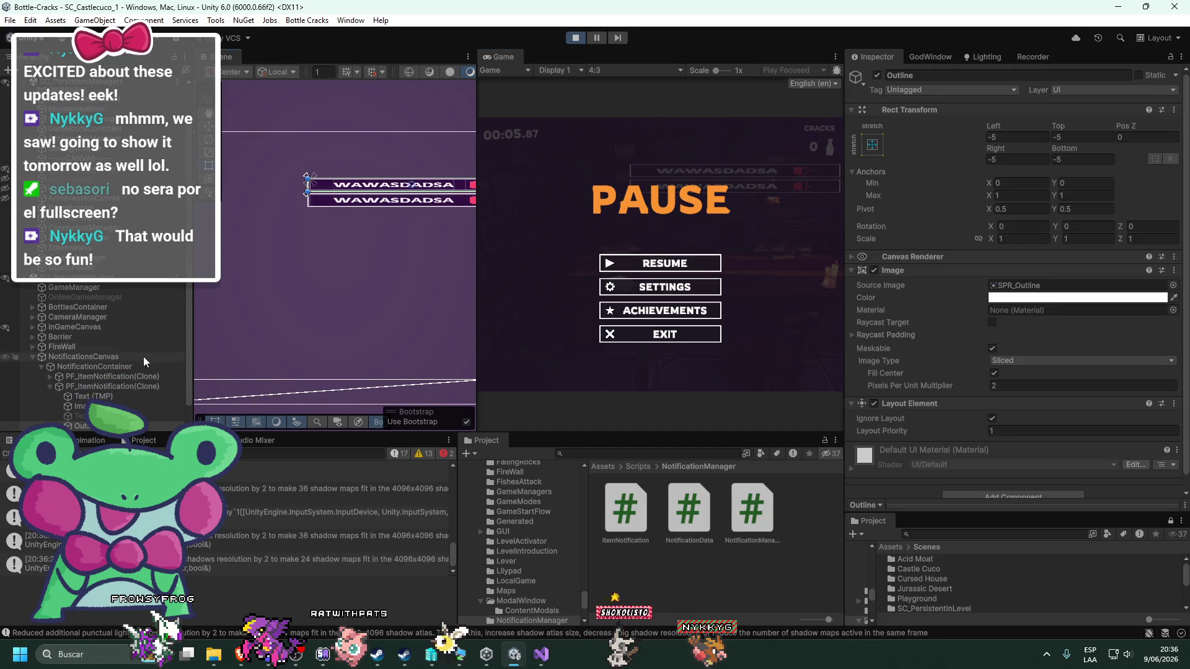
pyautogui.click(109, 368)
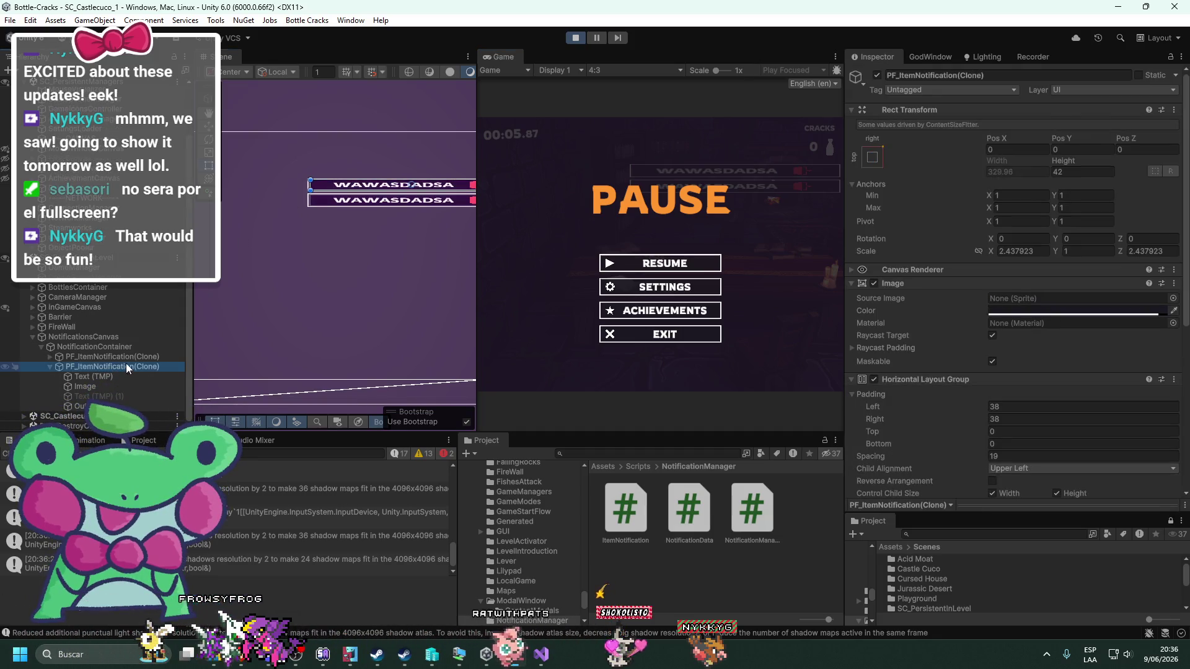
pyautogui.click(110, 347)
pyautogui.press('f')
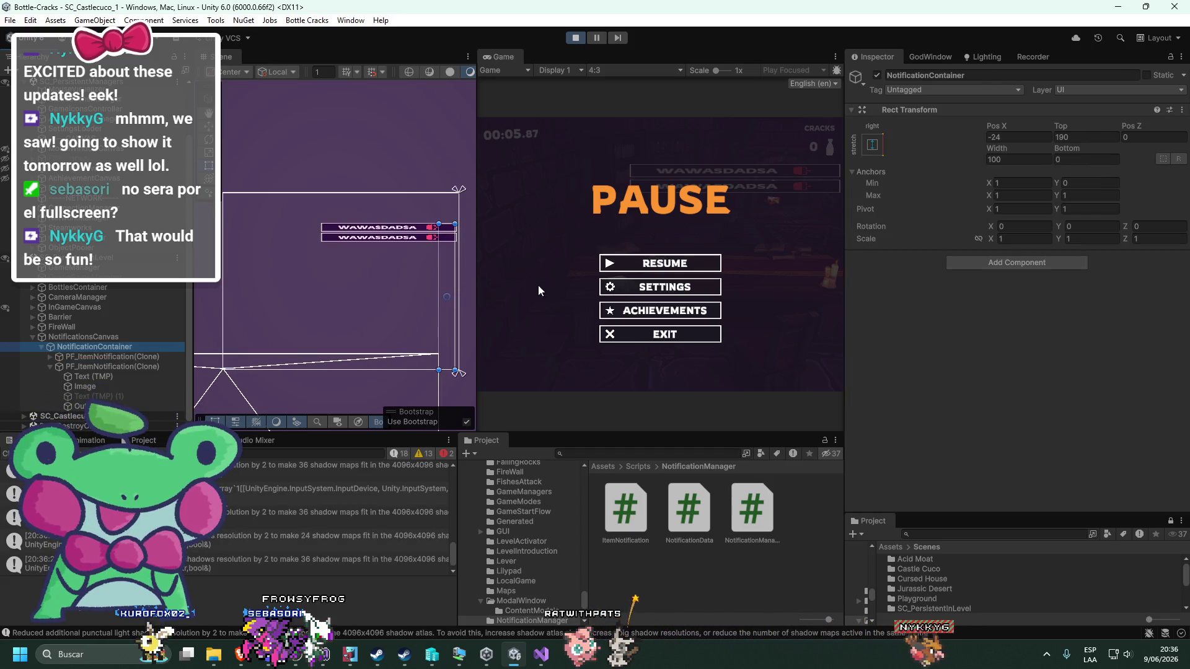
pyautogui.click(158, 357)
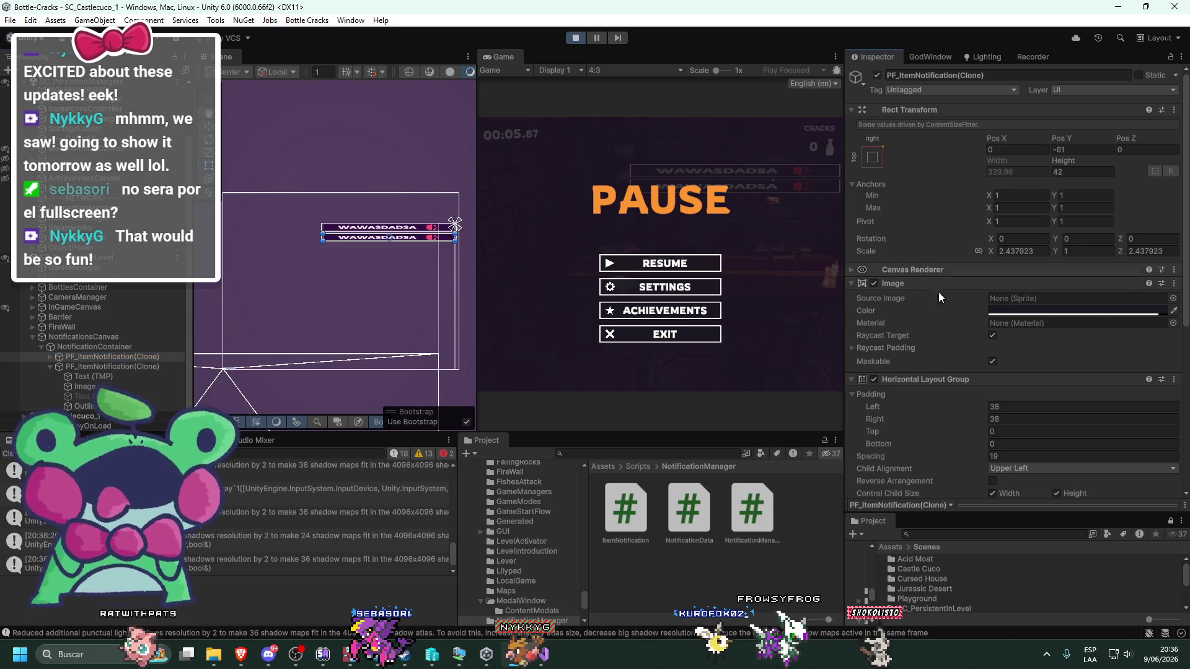
pyautogui.scroll(-3, 929, 325)
pyautogui.scroll(-3, 930, 326)
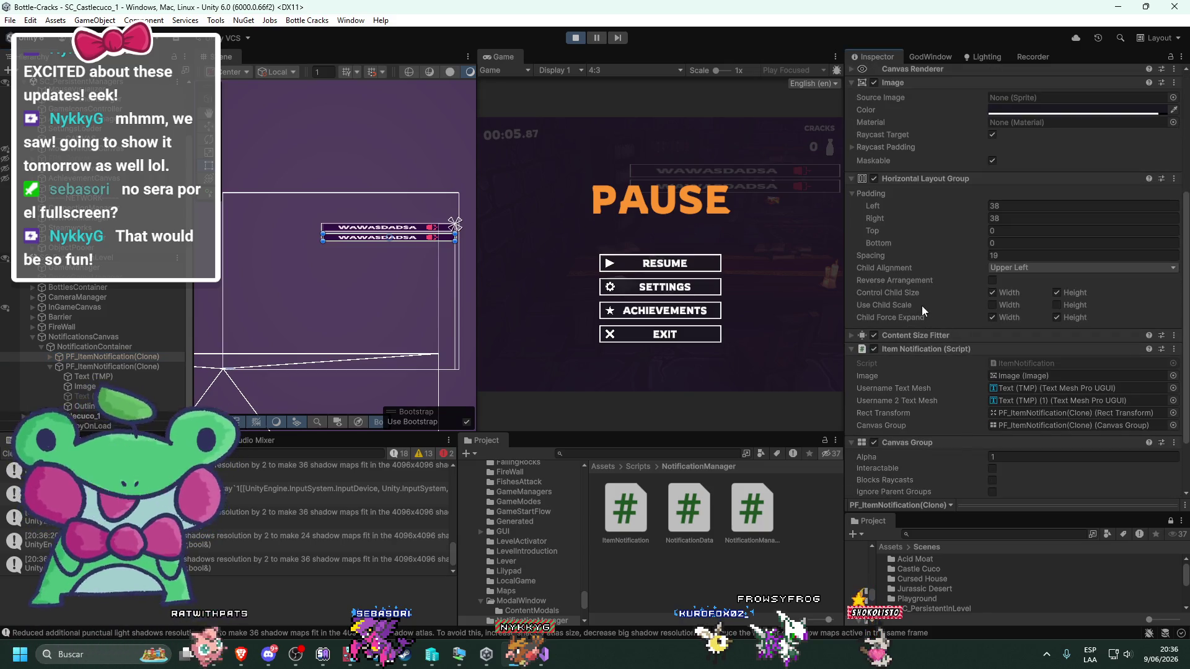
# Resume the game and maximize the Game view.
pyautogui.click(695, 271)
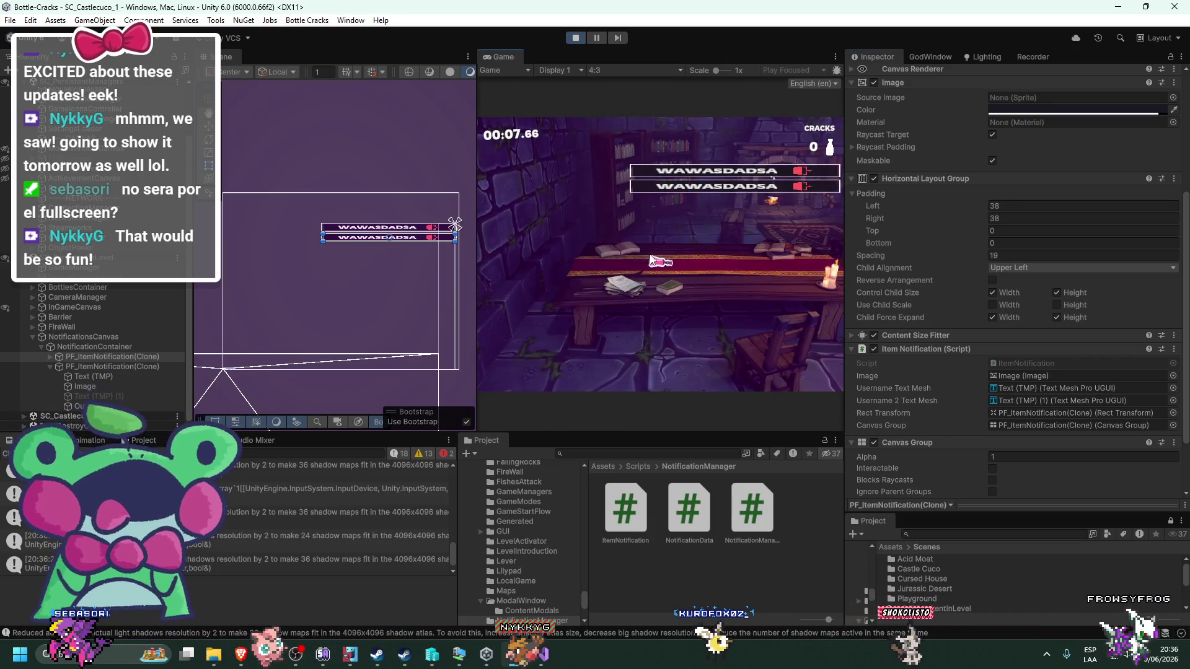
pyautogui.press('Escape')
pyautogui.press('Escape')
pyautogui.doubleClick(497, 58)
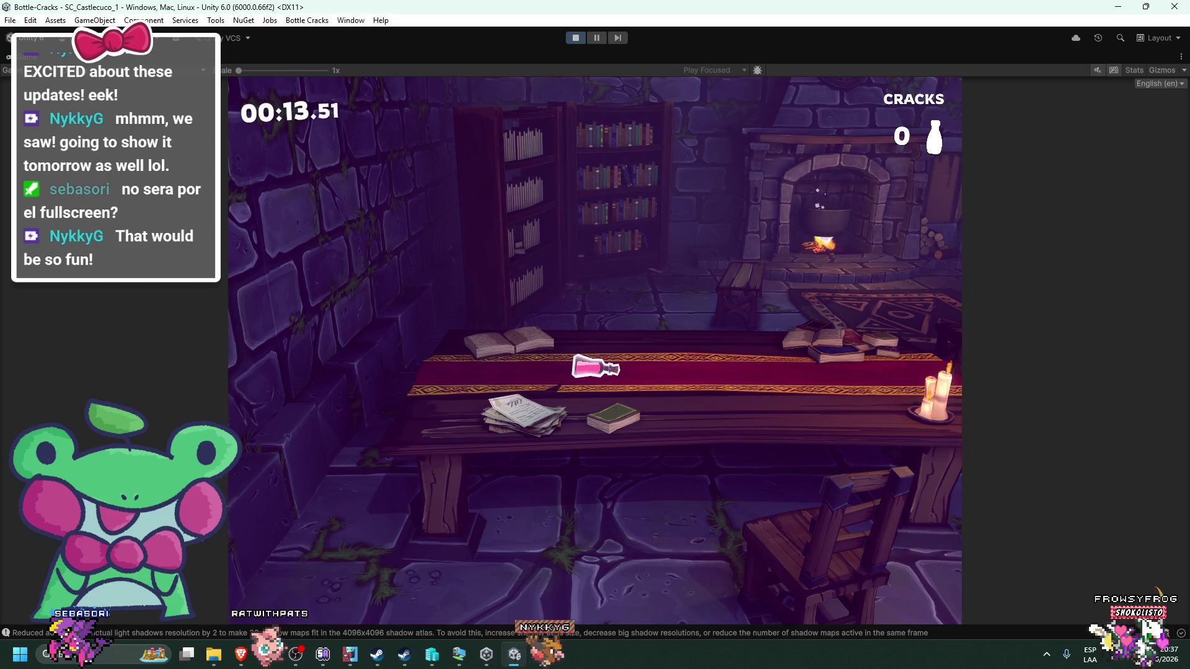
# Spawn more notifications, pause, and inspect the notifications canvas settings.
pyautogui.press('Escape')
pyautogui.press('Escape')
pyautogui.press('Escape')
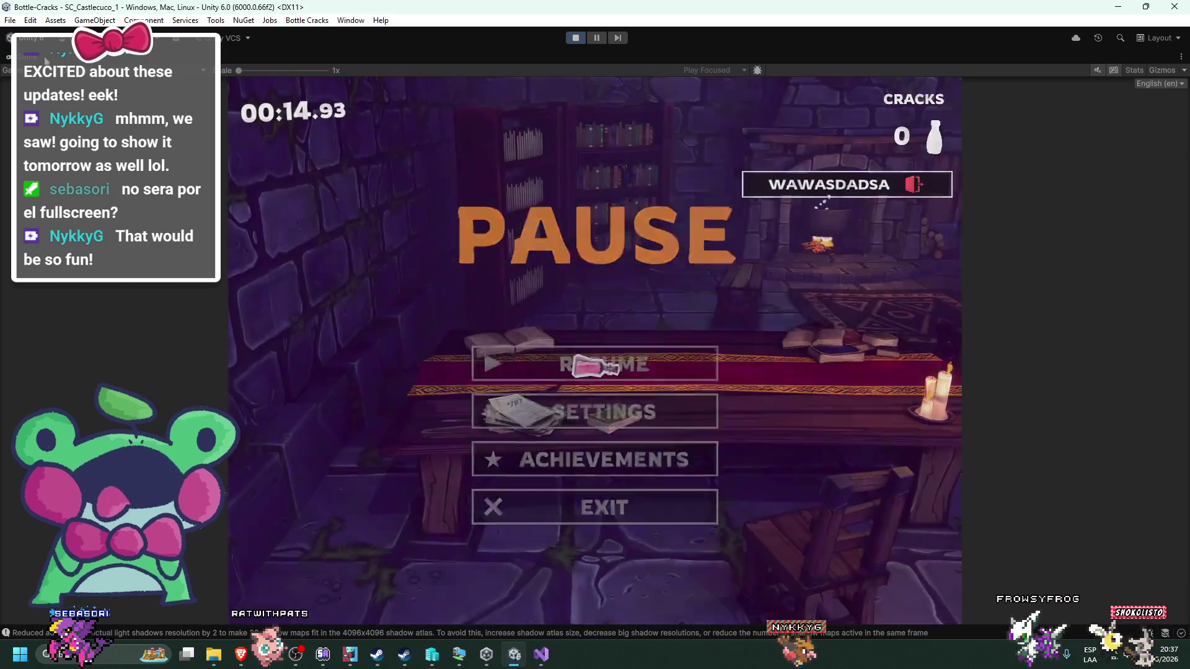
pyautogui.press('Escape')
pyautogui.doubleClick(21, 56)
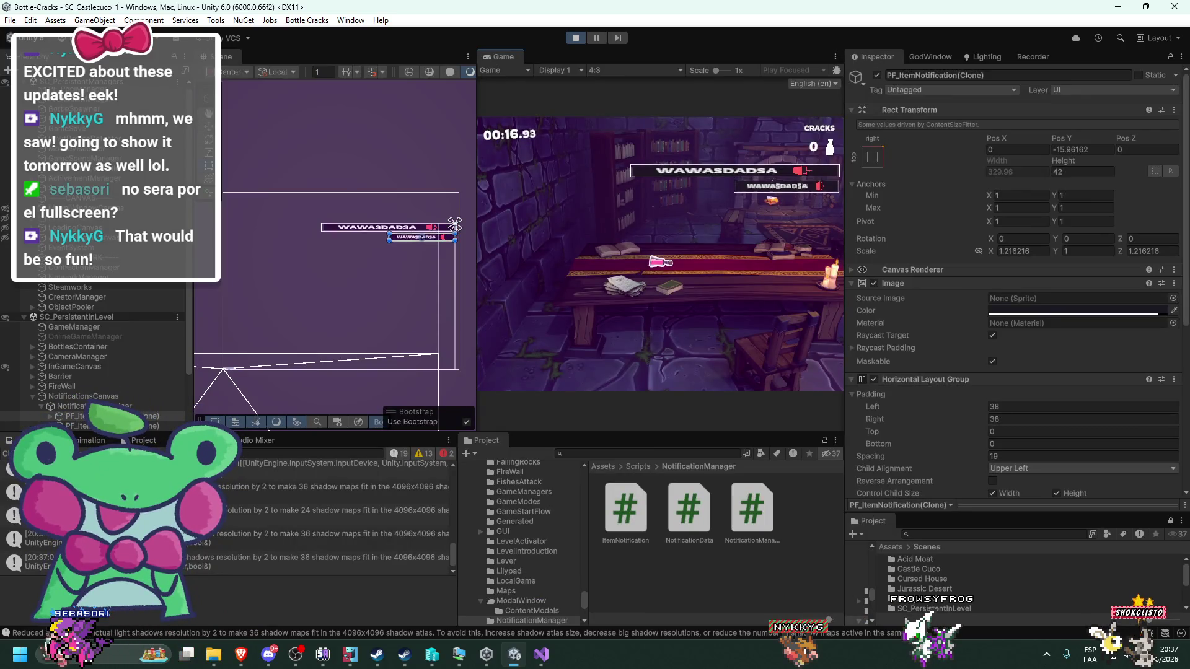
pyautogui.press('Escape')
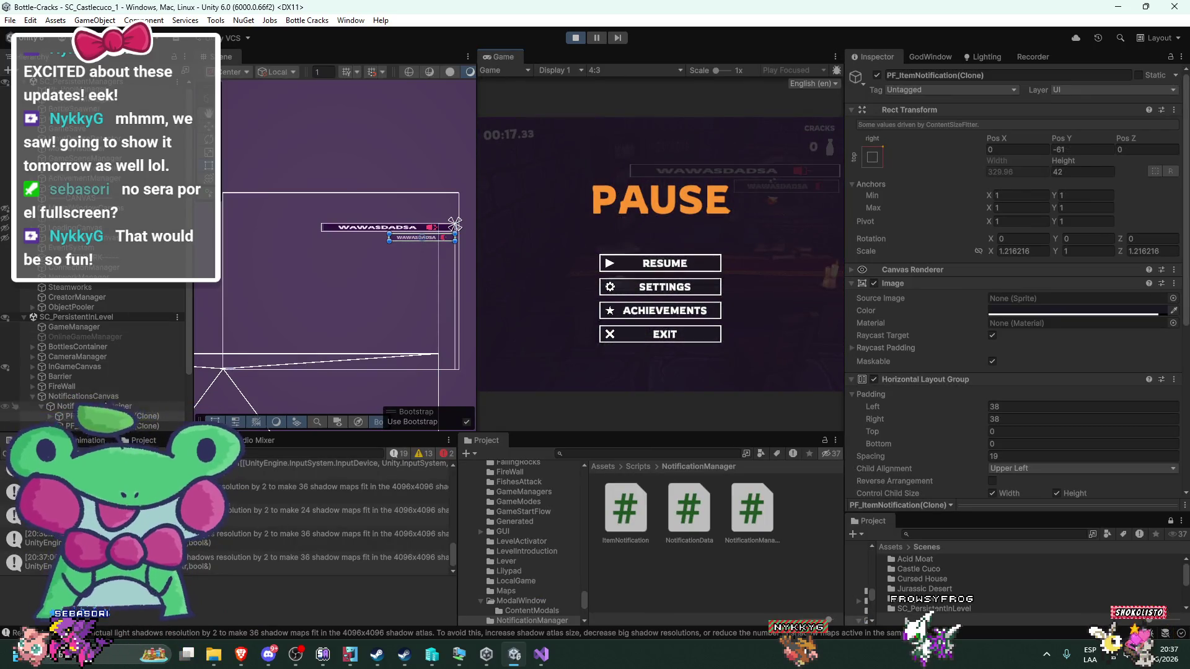
pyautogui.click(83, 396)
pyautogui.scroll(-3, 923, 427)
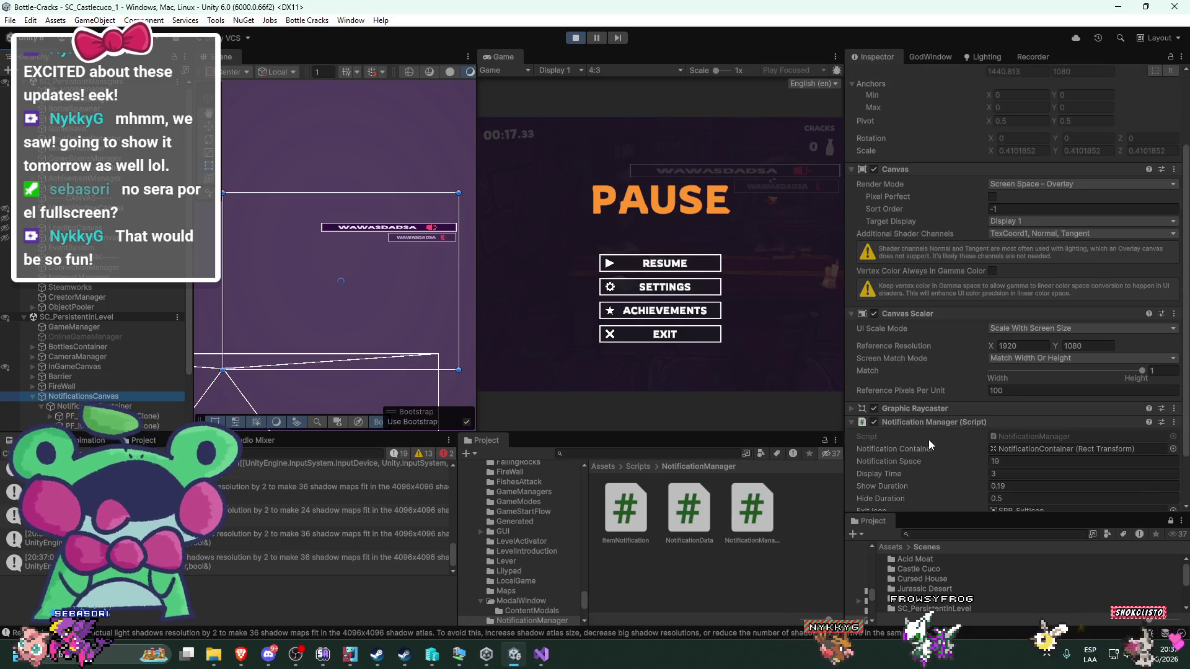
pyautogui.scroll(-2, 928, 440)
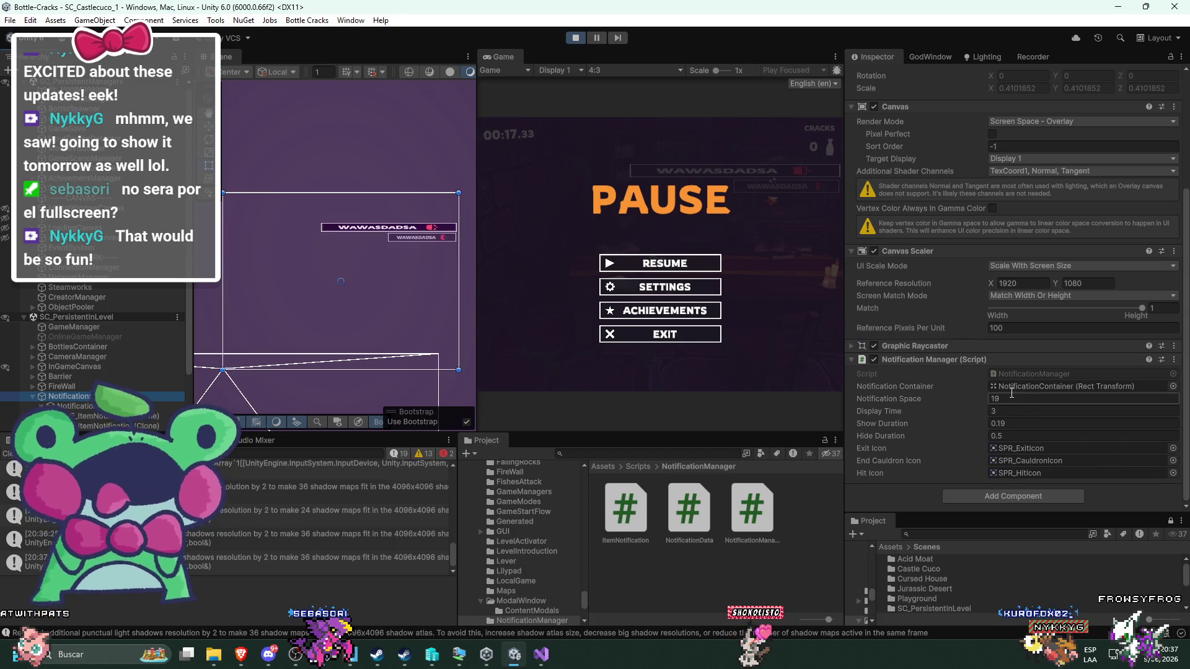
# Check the notification clones' scale in the container, then stop play mode.
pyautogui.doubleClick(1053, 386)
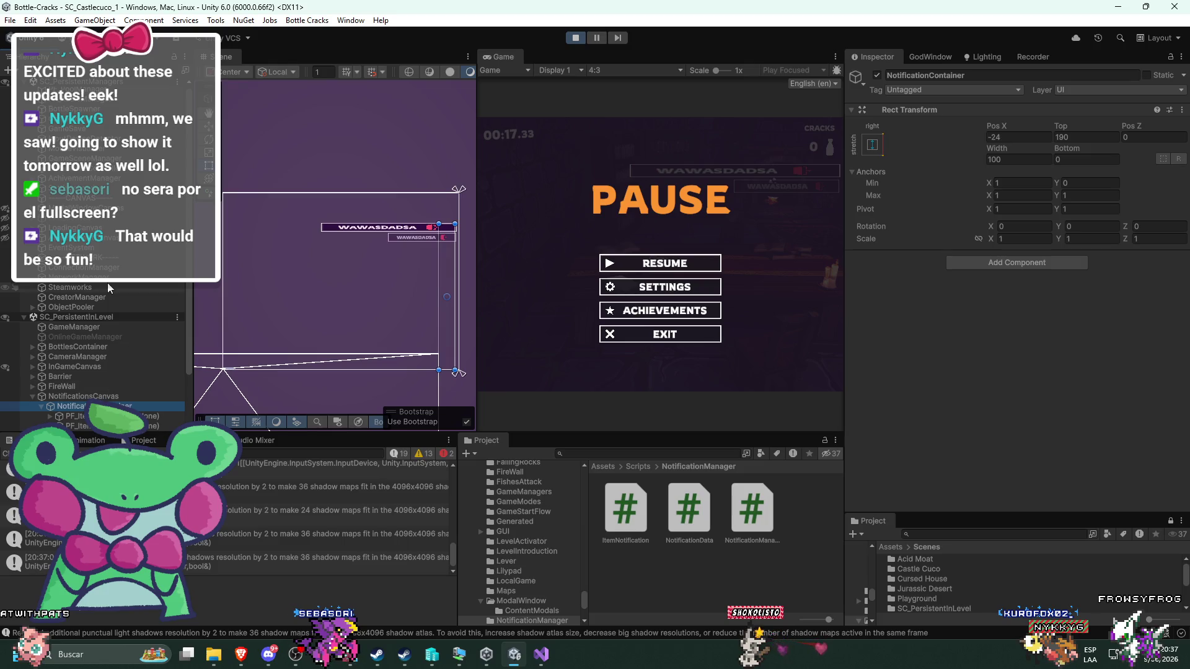
pyautogui.press('Down')
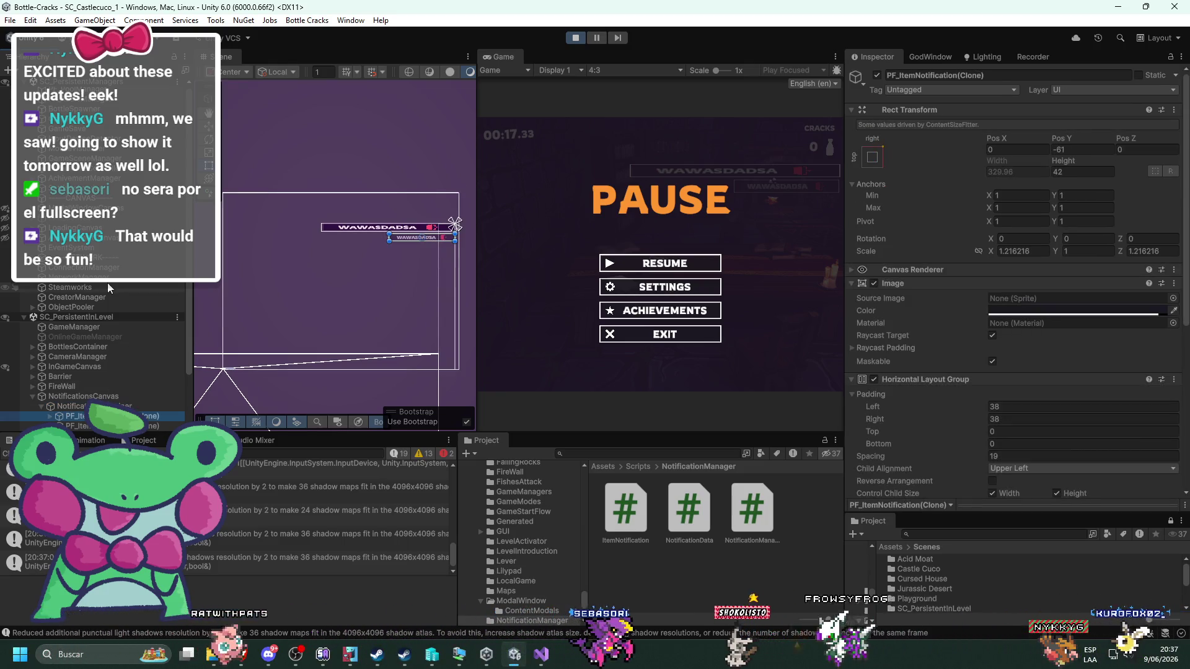
pyautogui.scroll(-2, 93, 322)
pyautogui.click(78, 367)
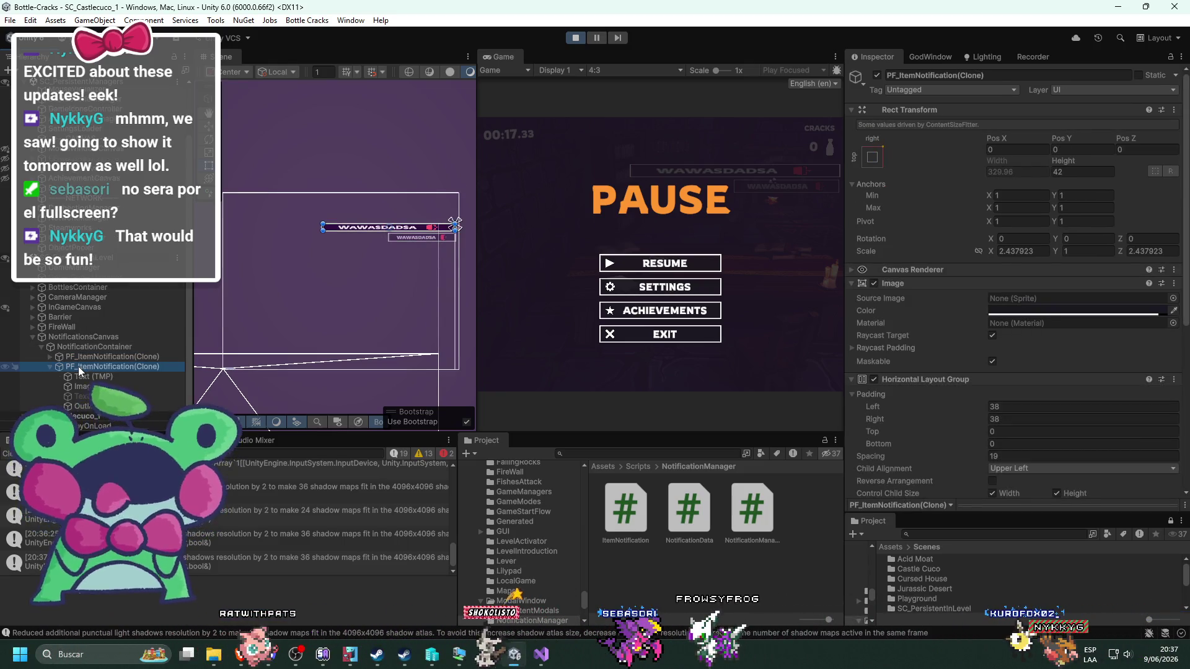
pyautogui.click(47, 367)
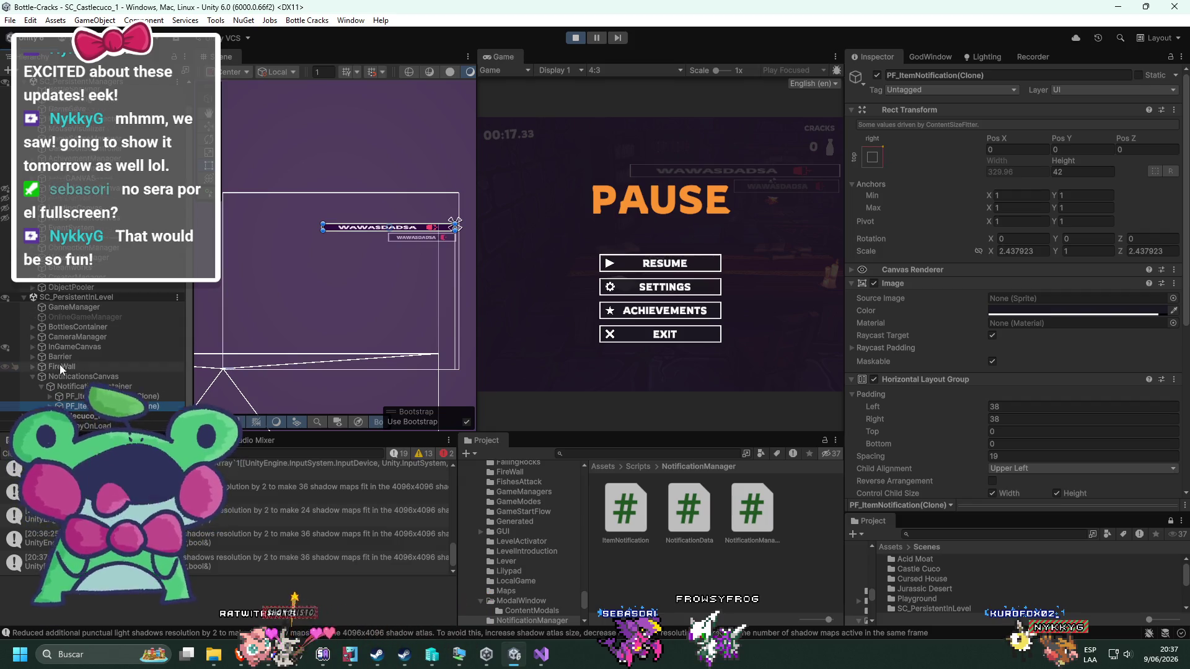
pyautogui.click(87, 397)
pyautogui.click(75, 395)
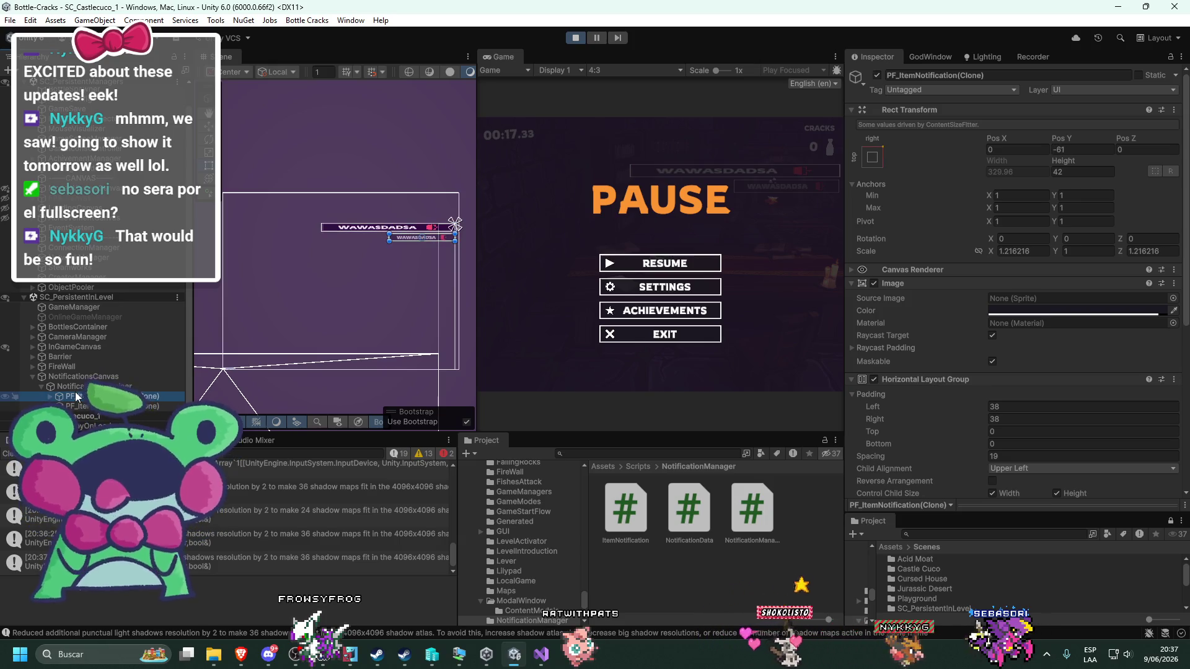
pyautogui.click(577, 42)
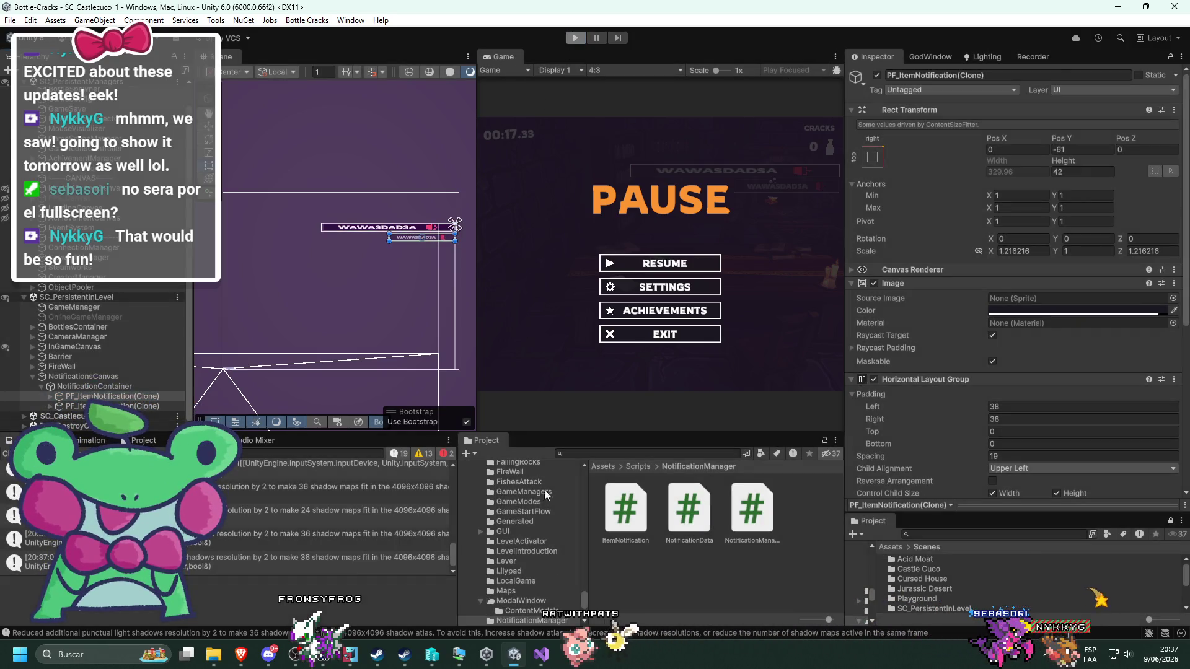
# Browse the BottleCollision, BottleController, NotificationData, BottleOnlineController and NotificationManager scripts.
pyautogui.hotkey('alt', 'Tab')
pyautogui.click(448, 311)
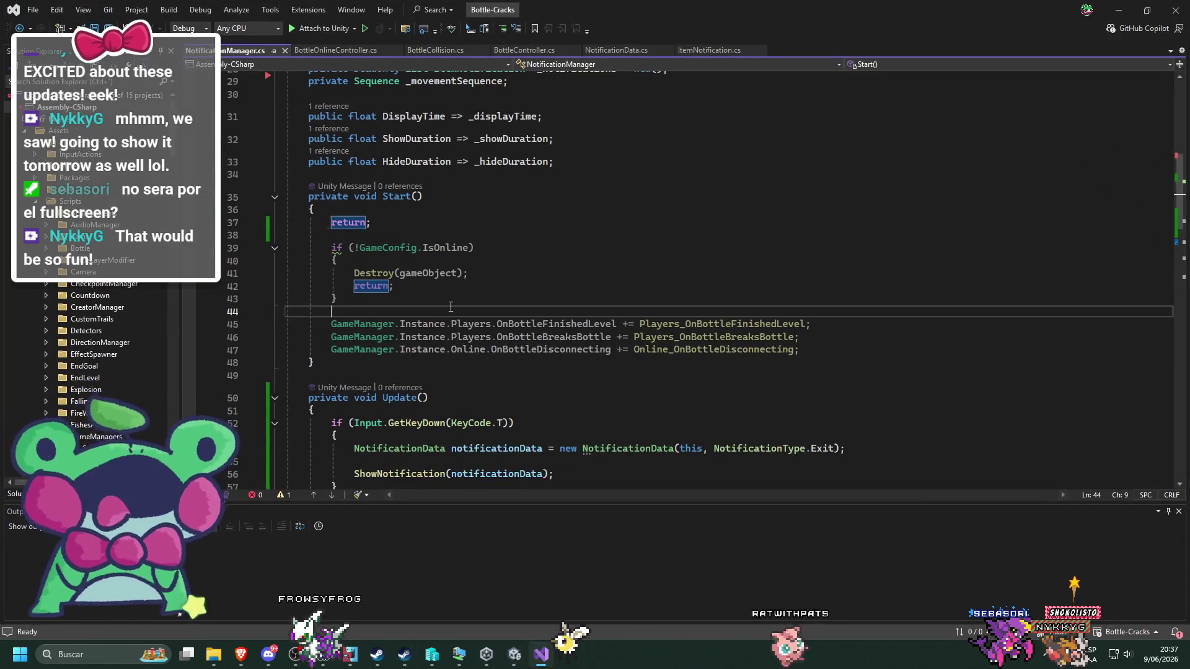
pyautogui.click(434, 49)
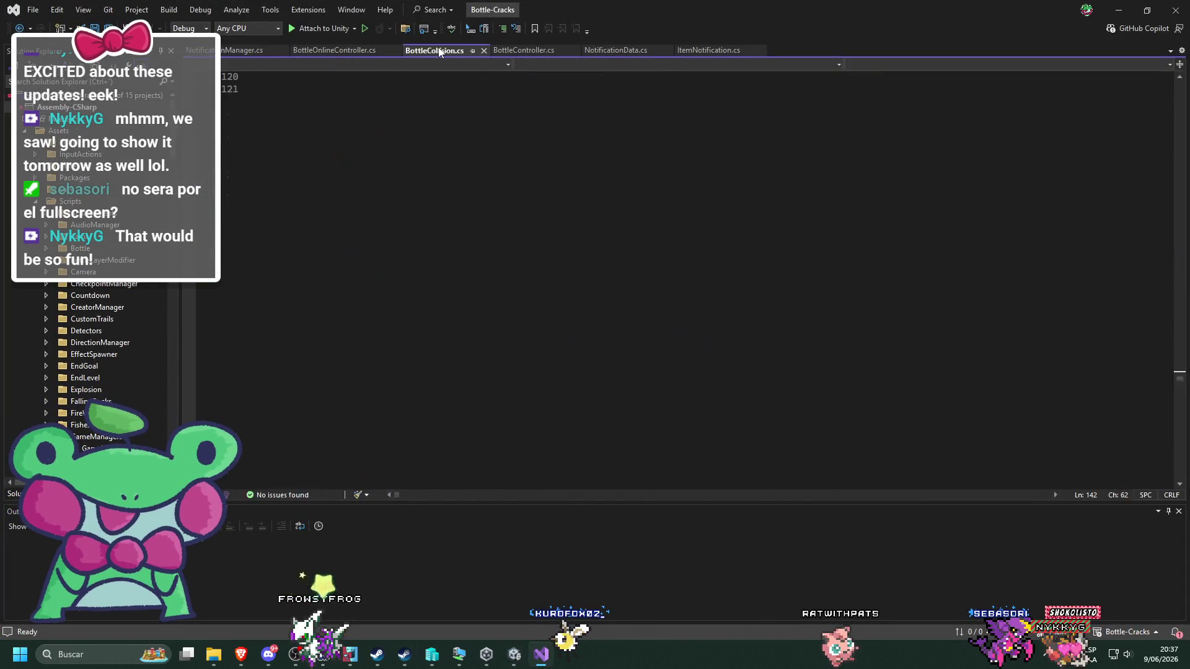
pyautogui.click(505, 56)
pyautogui.click(596, 55)
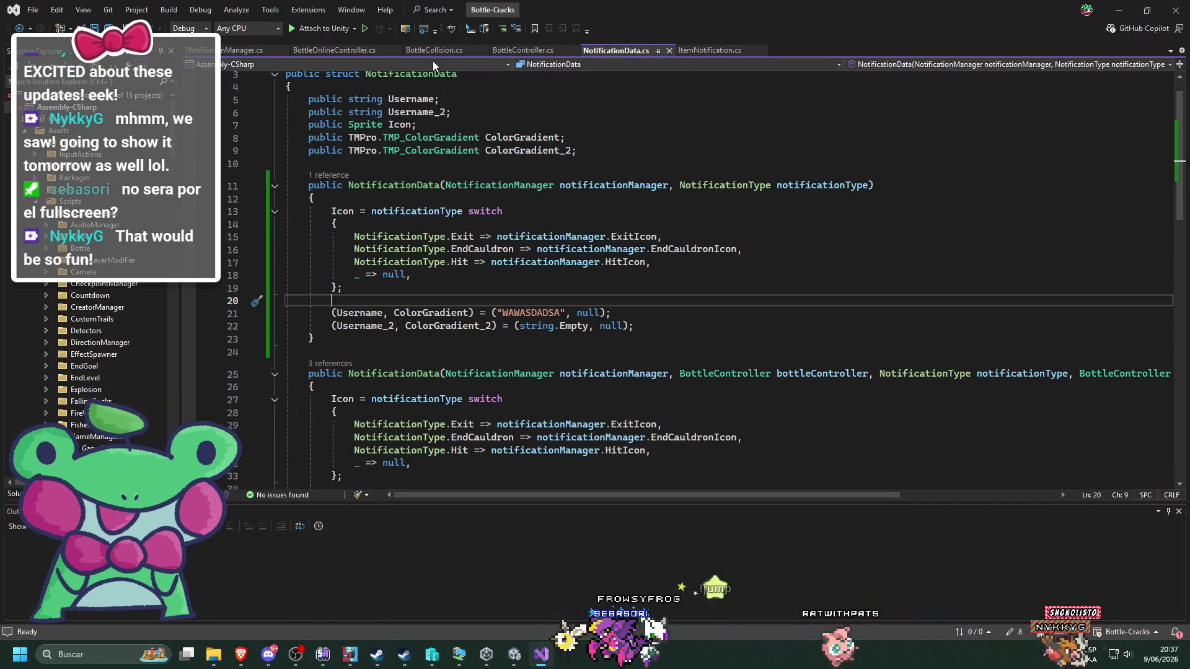
pyautogui.click(382, 51)
pyautogui.scroll(10, 482, 197)
pyautogui.click(224, 50)
pyautogui.scroll(2, 449, 242)
pyautogui.scroll(-10, 448, 242)
pyautogui.scroll(8, 443, 247)
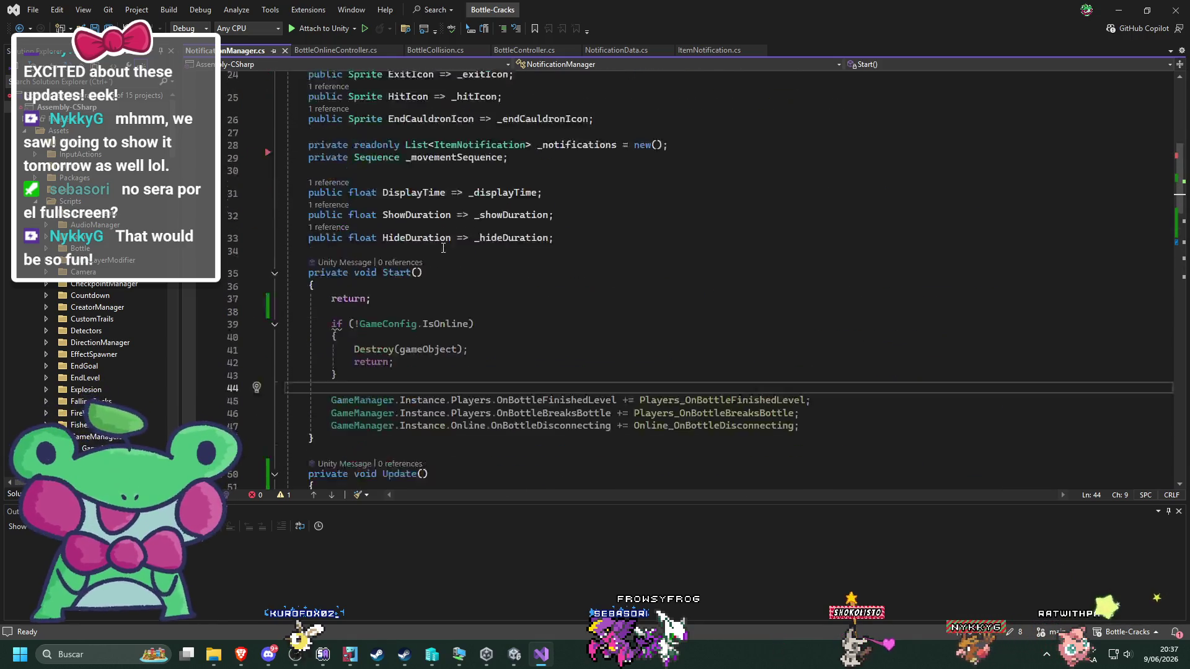
pyautogui.scroll(5, 443, 248)
# Open ItemNotification.cs and scroll to its Initialise method.
pyautogui.click(412, 51)
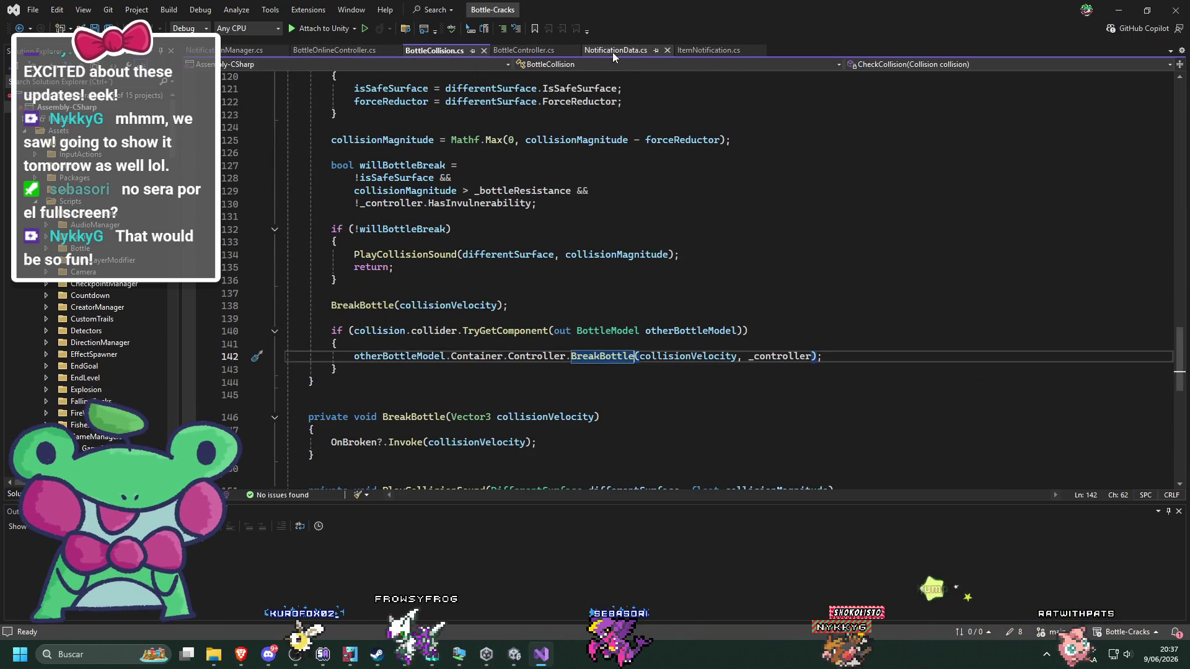
pyautogui.click(612, 52)
pyautogui.click(719, 51)
pyautogui.click(616, 192)
pyautogui.scroll(-3, 625, 285)
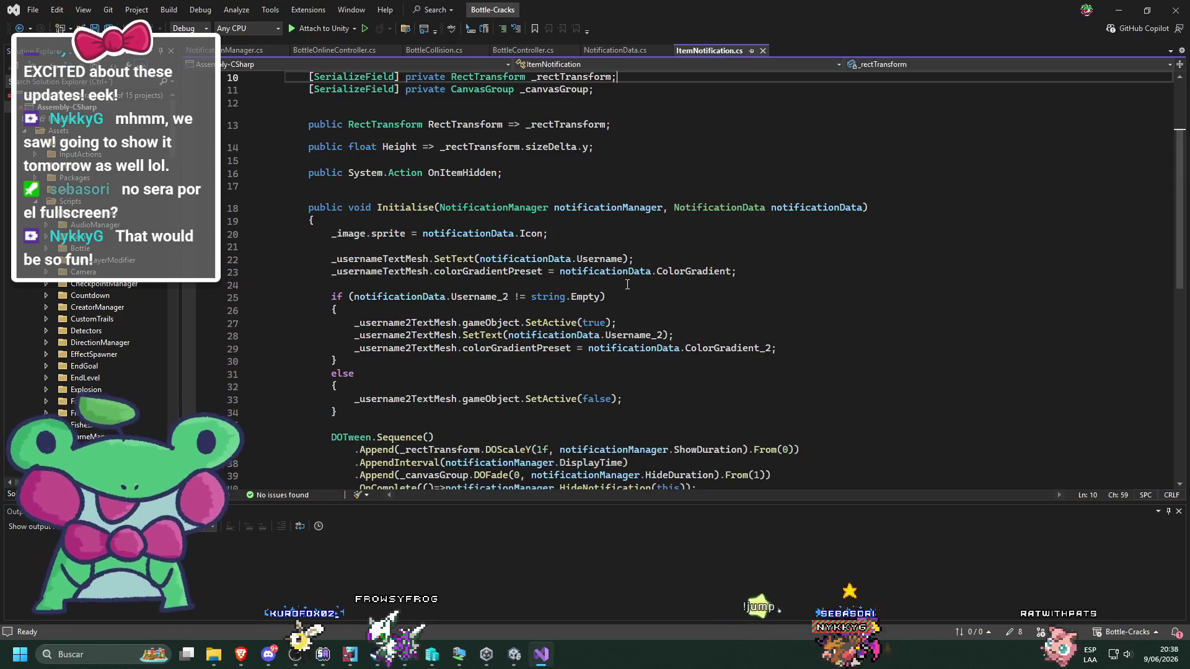
pyautogui.scroll(-3, 625, 285)
# Replace DOScaleY with DOScale and remove .From(0) from the scale tween.
pyautogui.doubleClick(492, 338)
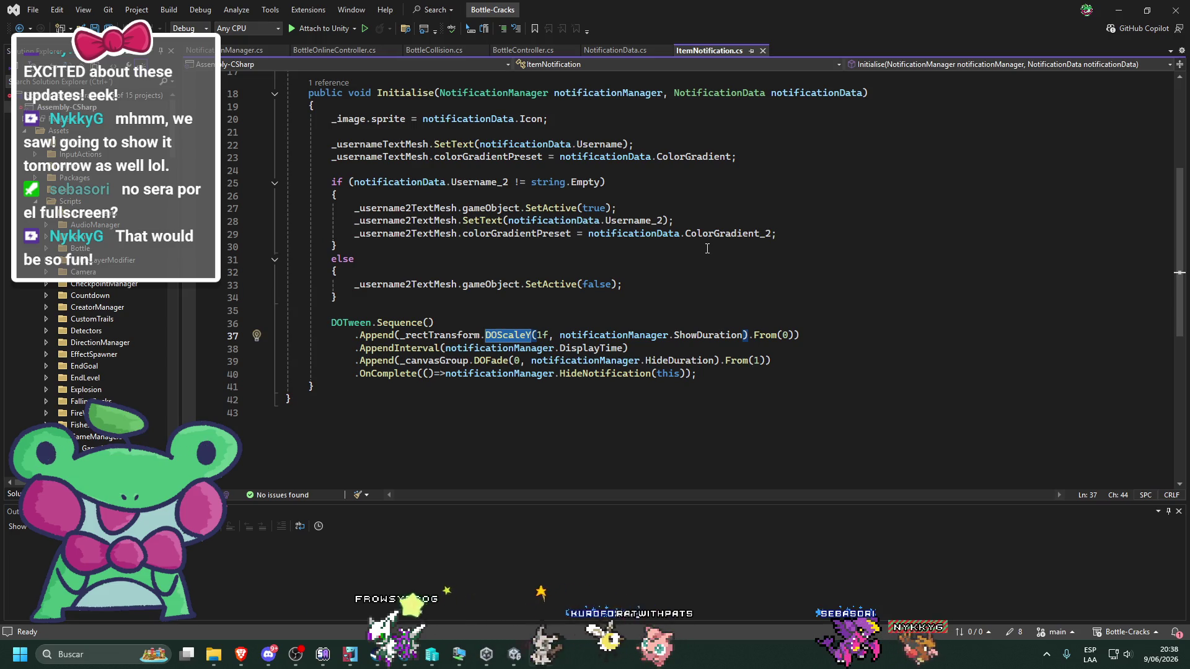
pyautogui.write('Dosca')
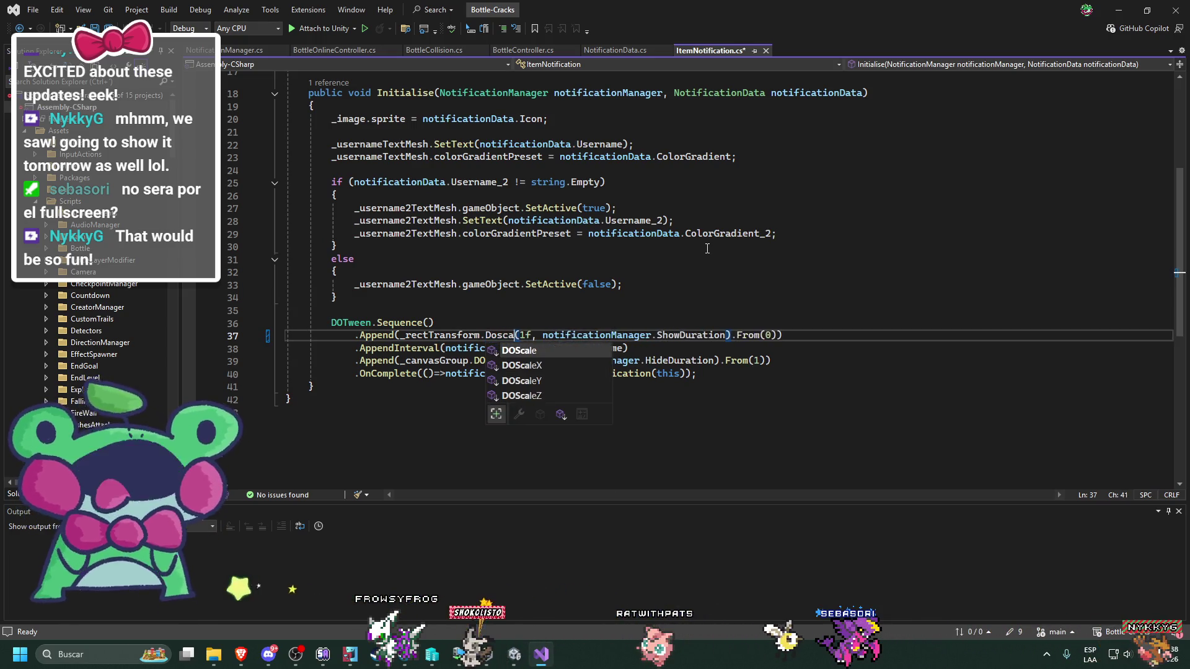
pyautogui.click(785, 335)
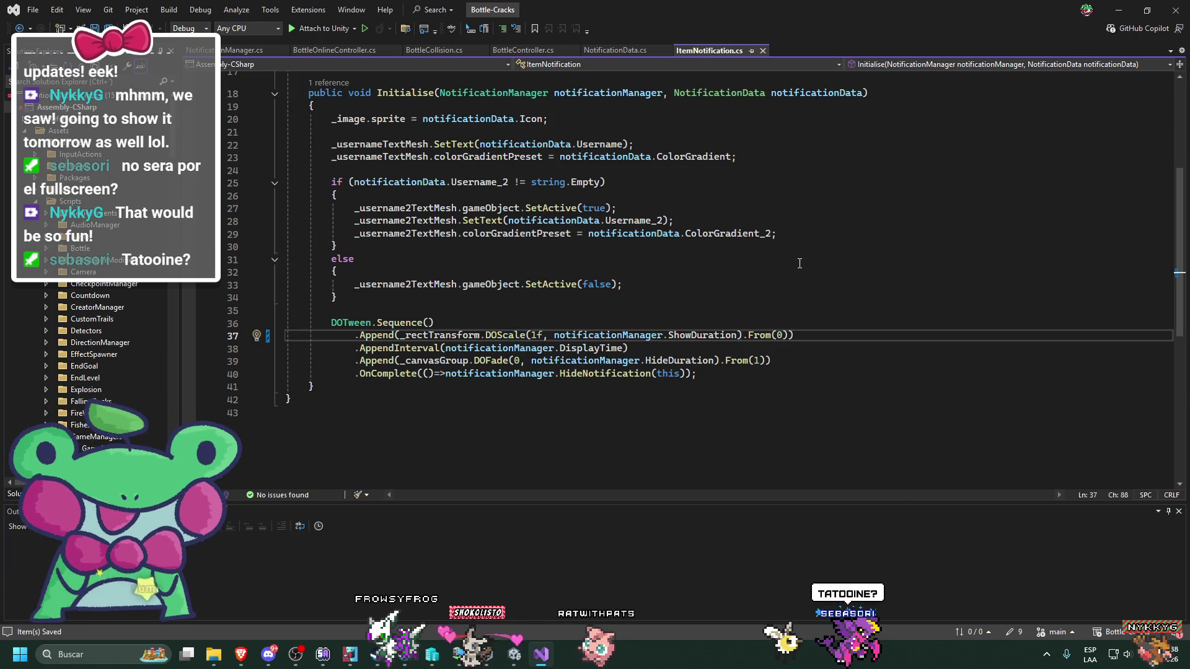
pyautogui.press('BackSpace')
pyautogui.press('BackSpace')
pyautogui.press('BackSpace')
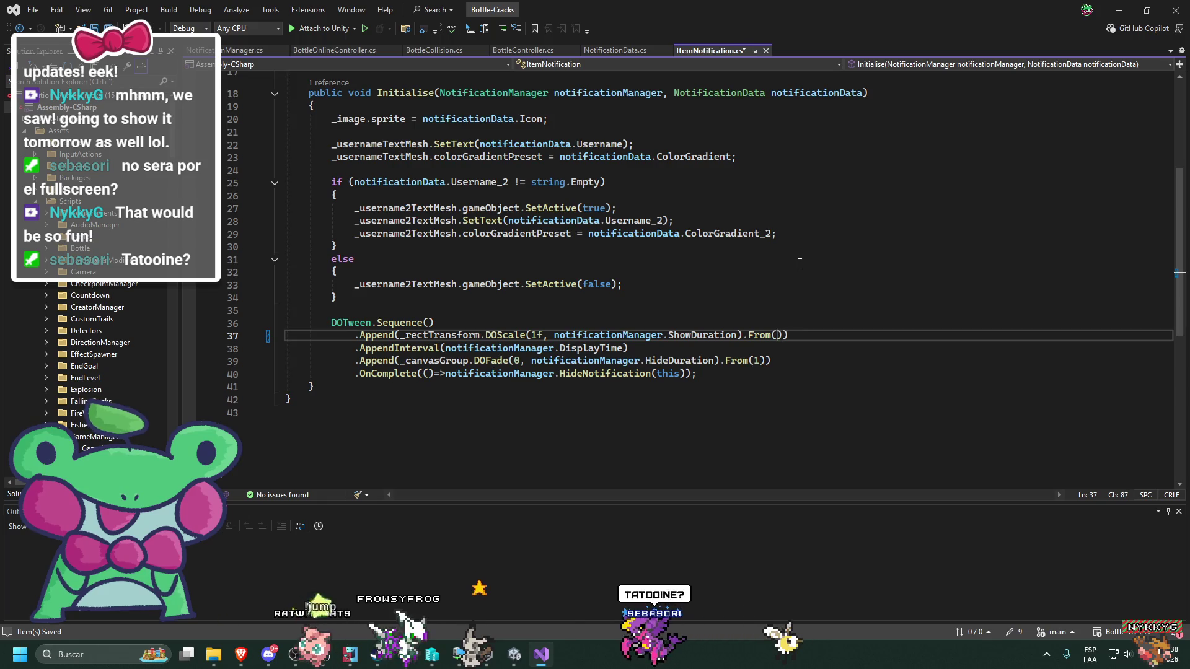
# Add _rectTransform.localScale = new Vector3(1, 0, 1); above the DOTween sequence.
pyautogui.press('Up')
pyautogui.press('Up')
pyautogui.press('Up')
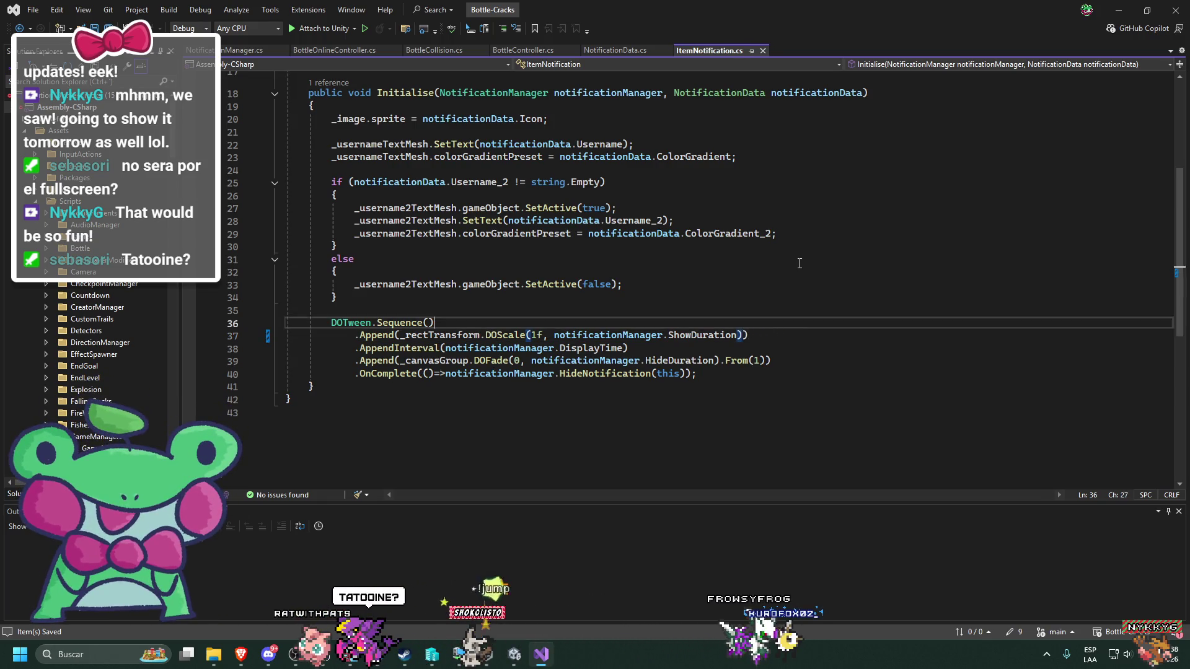
pyautogui.press('Return')
pyautogui.press('Return')
pyautogui.write('_rectTransform.local')
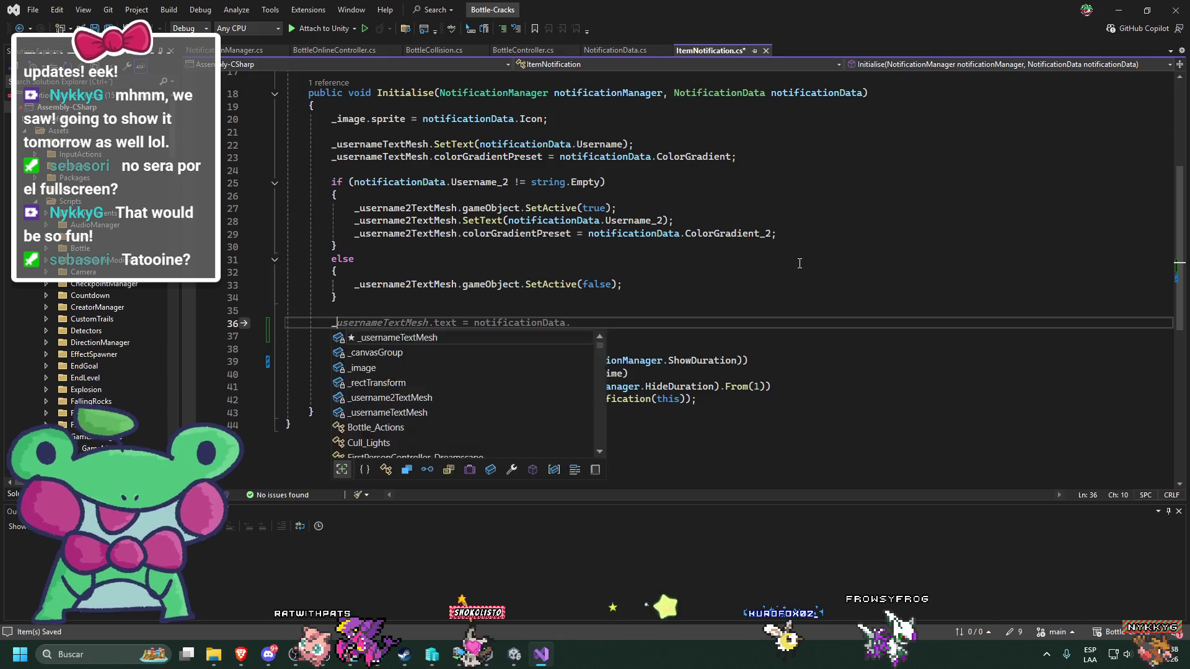
pyautogui.write('S')
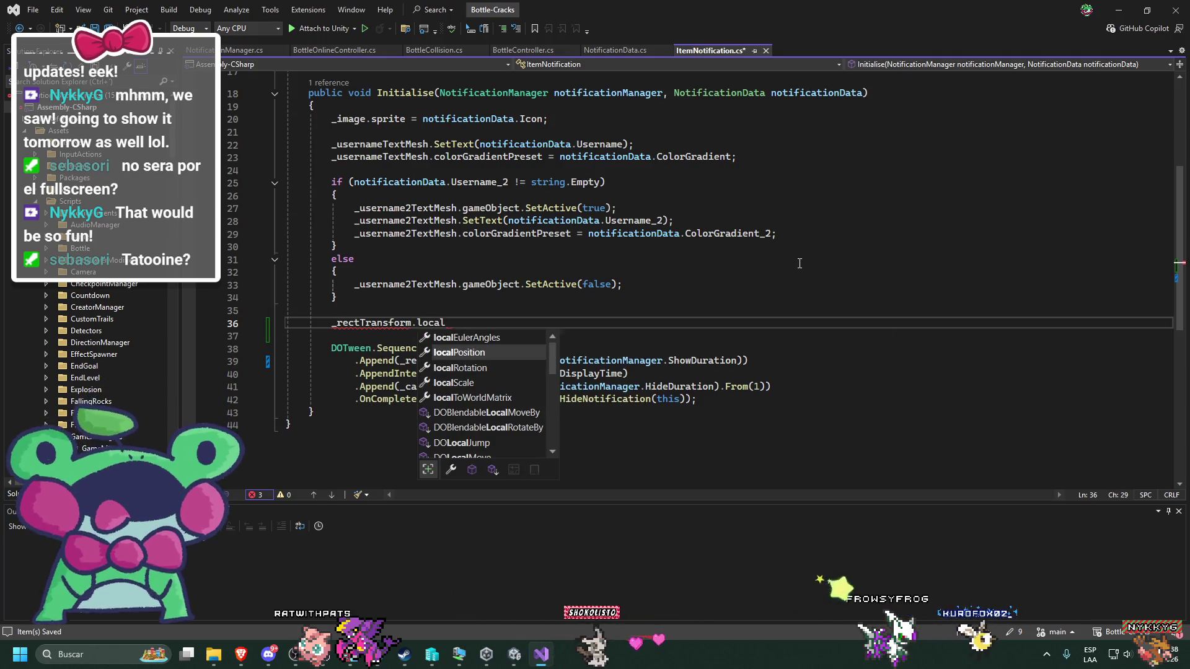
pyautogui.press('Tab')
pyautogui.write('ew Vector3')
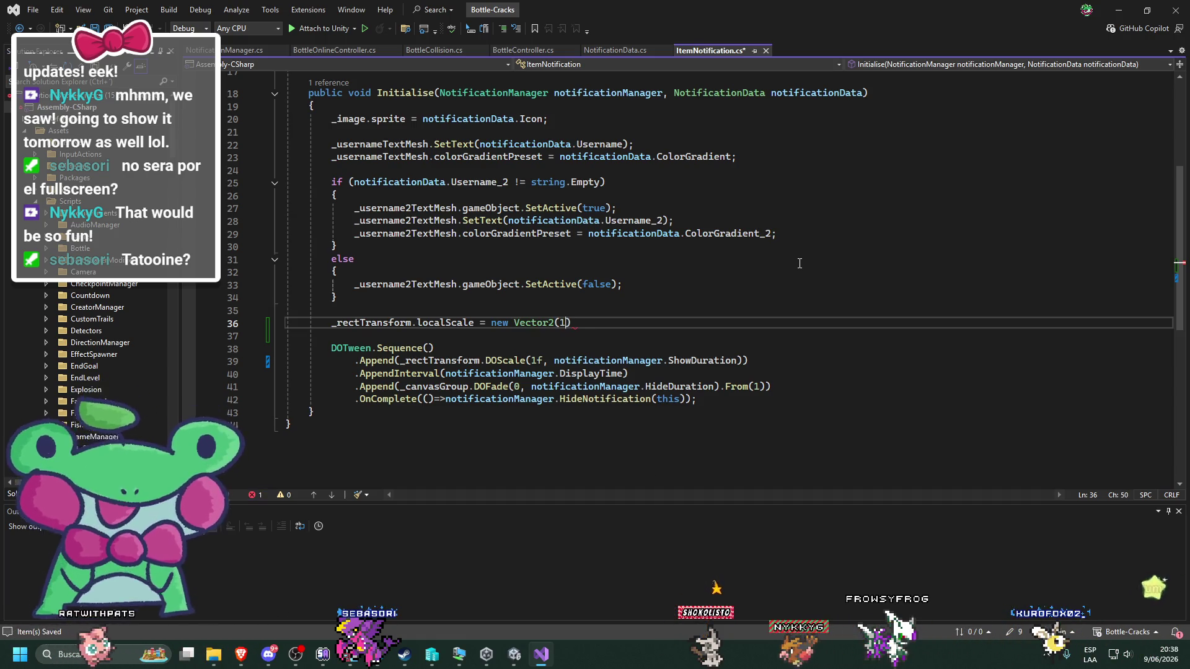
pyautogui.write(', 0')
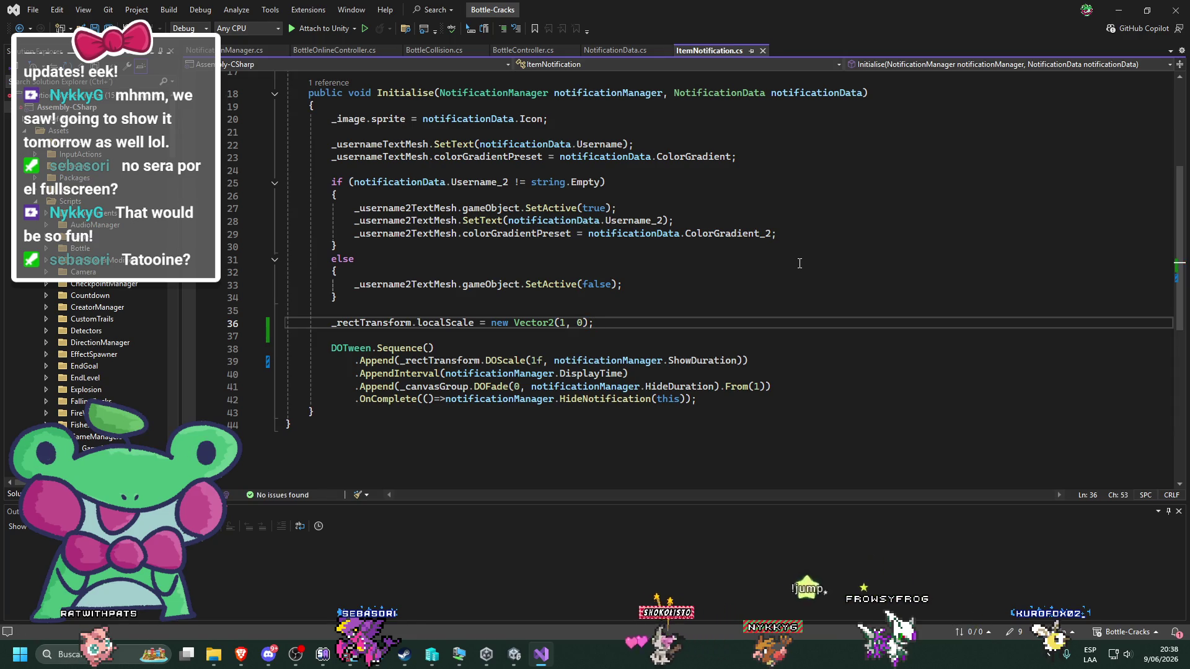
pyautogui.write(' 1')
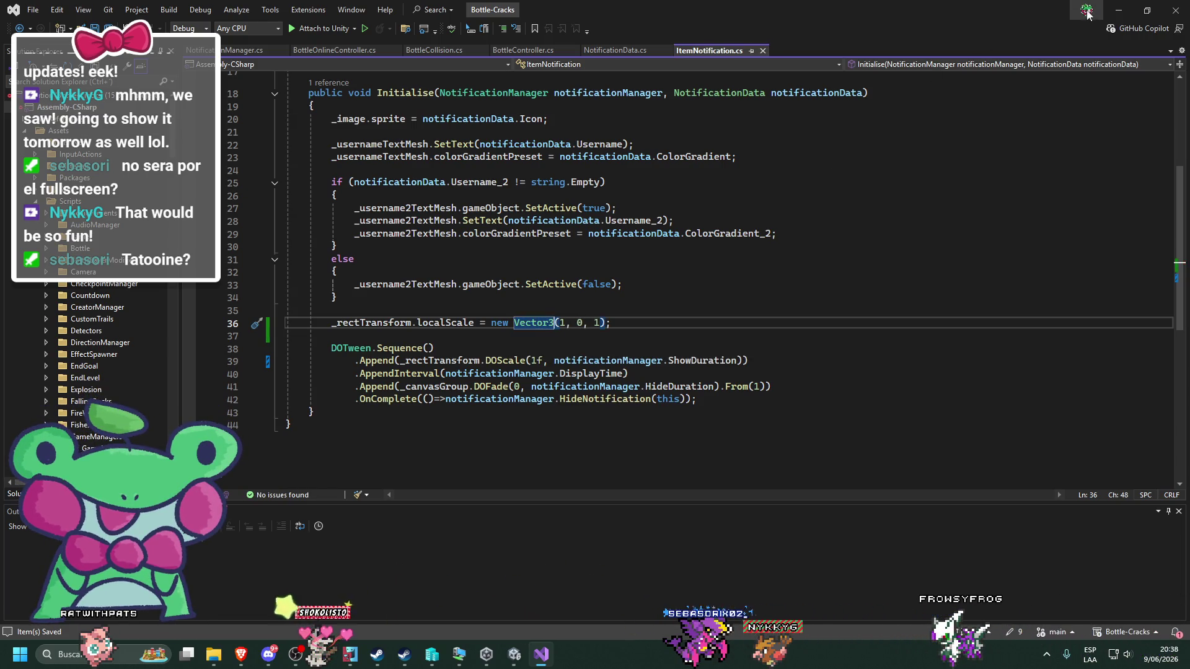
pyautogui.hotkey('alt', 'Tab')
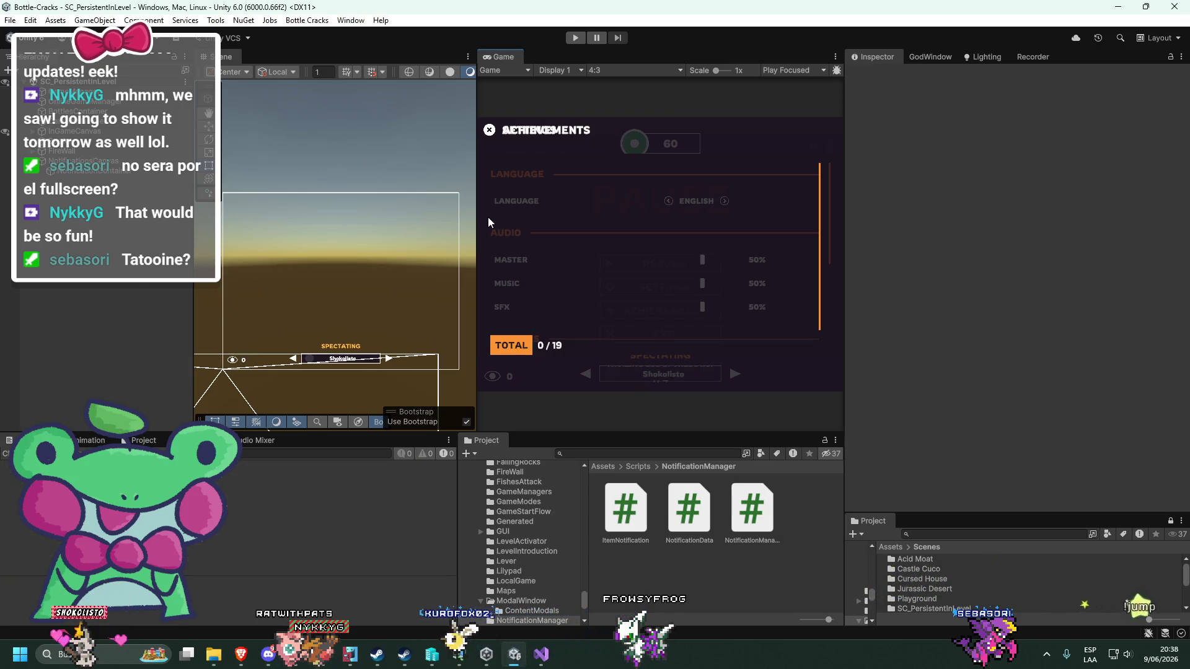
# Enter play mode and enlarge the Game view across the editor.
pyautogui.hotkey('ctrl', 'p')
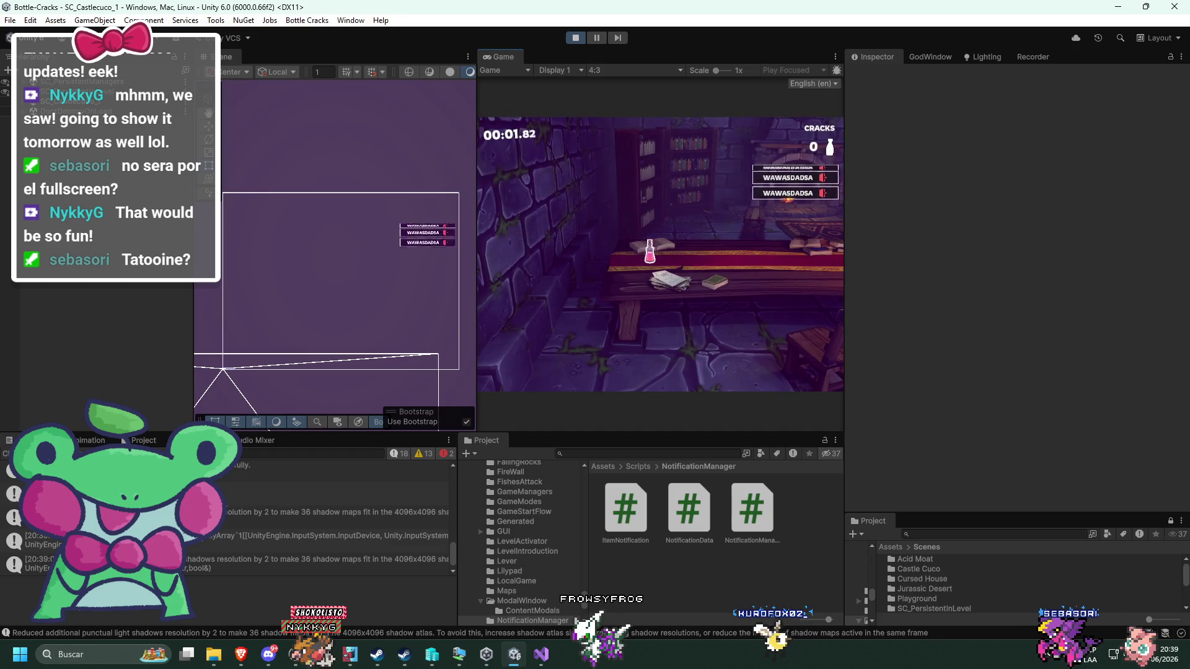
pyautogui.doubleClick(491, 58)
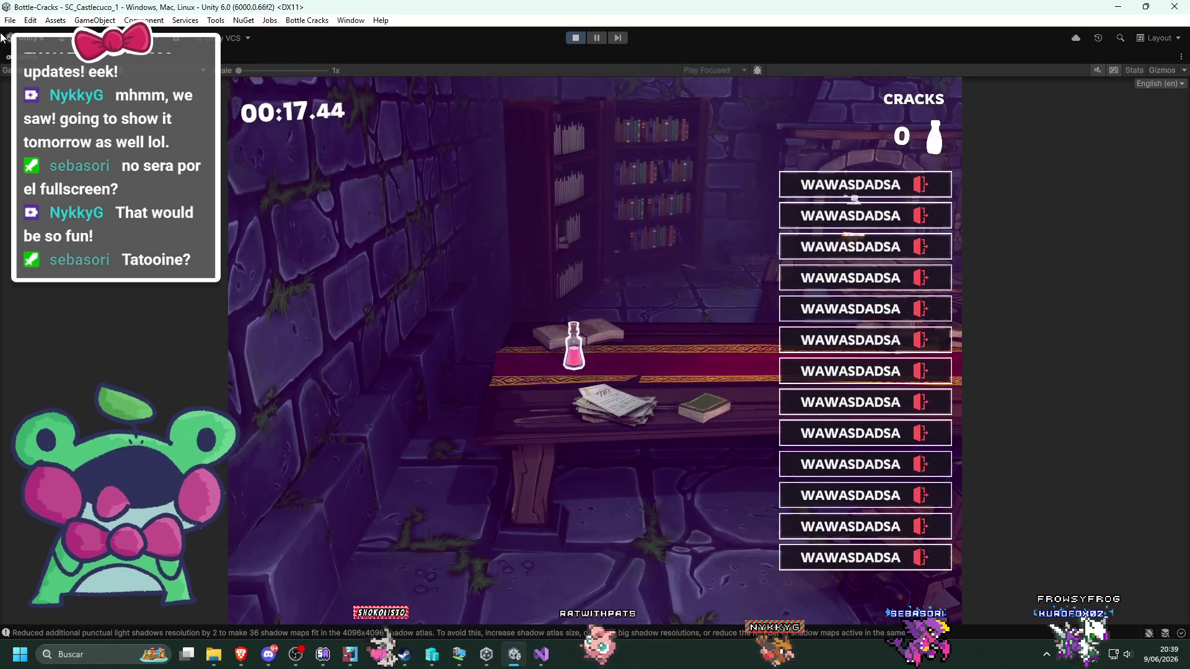
# Restore the editor layout, pause the game, and select the notification's Text (TMP) object.
pyautogui.hotkey('shift', 'space')
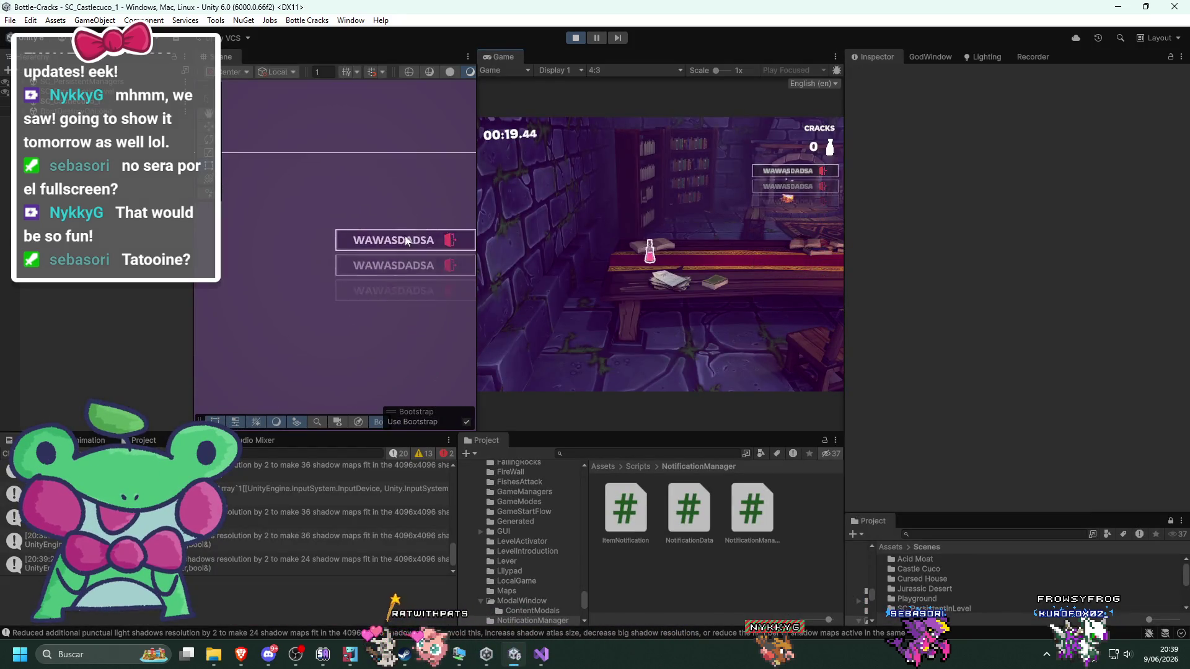
pyautogui.click(462, 241)
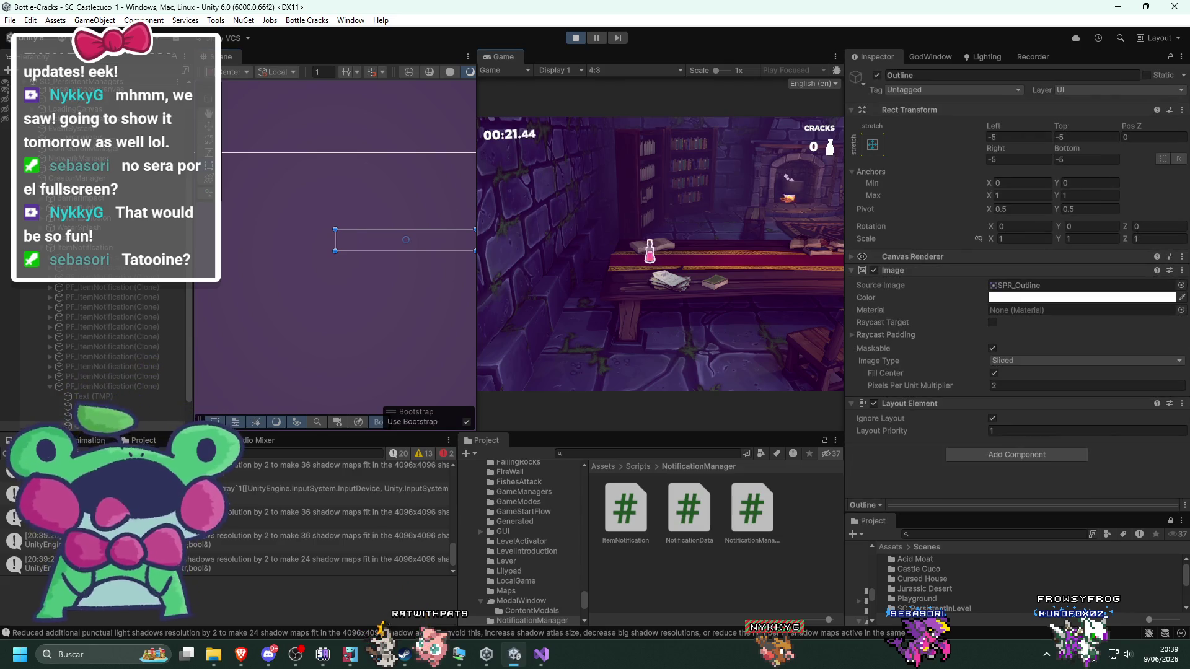
pyautogui.press('Escape')
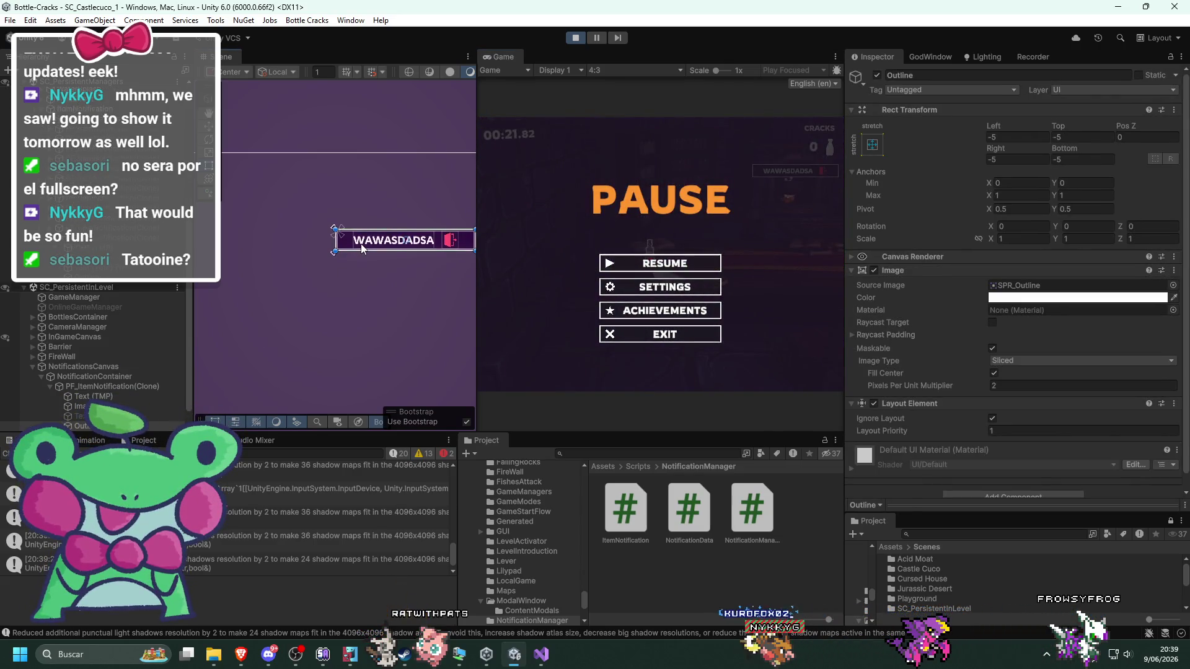
pyautogui.click(363, 249)
pyautogui.scroll(-3, 952, 389)
# Test the TextMeshPro text field, then expand and review its Extra Settings.
pyautogui.click(952, 168)
pyautogui.write('dfdf')
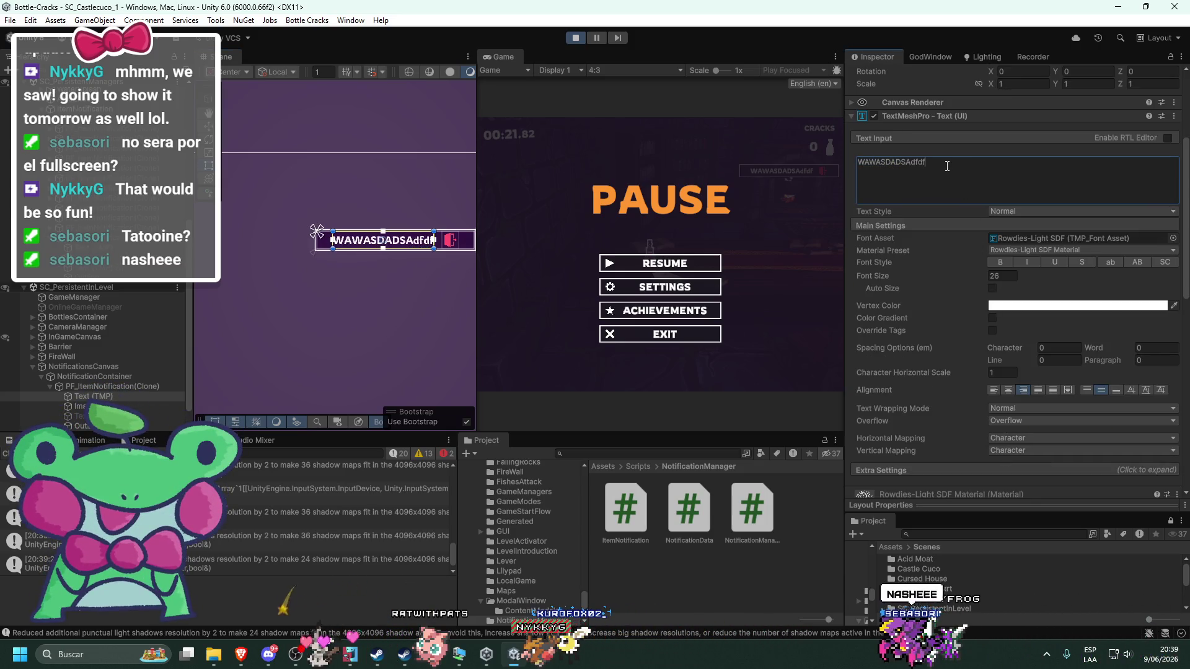
pyautogui.press('BackSpace')
pyautogui.press('BackSpace')
pyautogui.press('BackSpace')
pyautogui.scroll(-2, 944, 374)
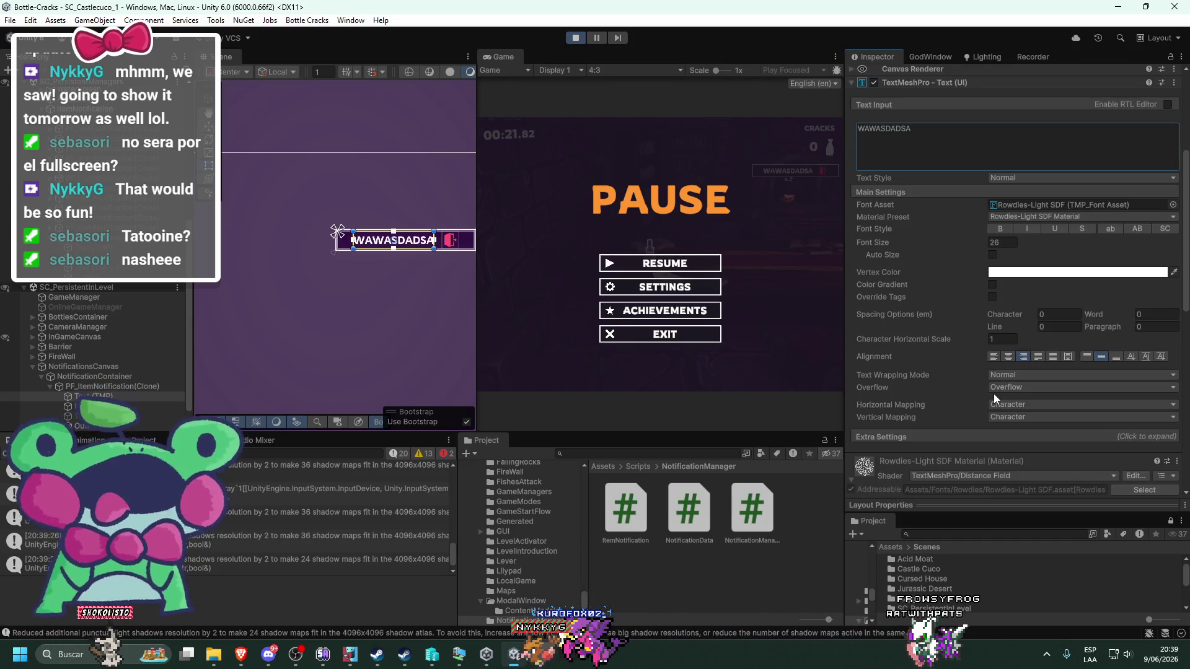
pyautogui.click(947, 434)
pyautogui.scroll(-5, 946, 435)
pyautogui.scroll(-3, 946, 433)
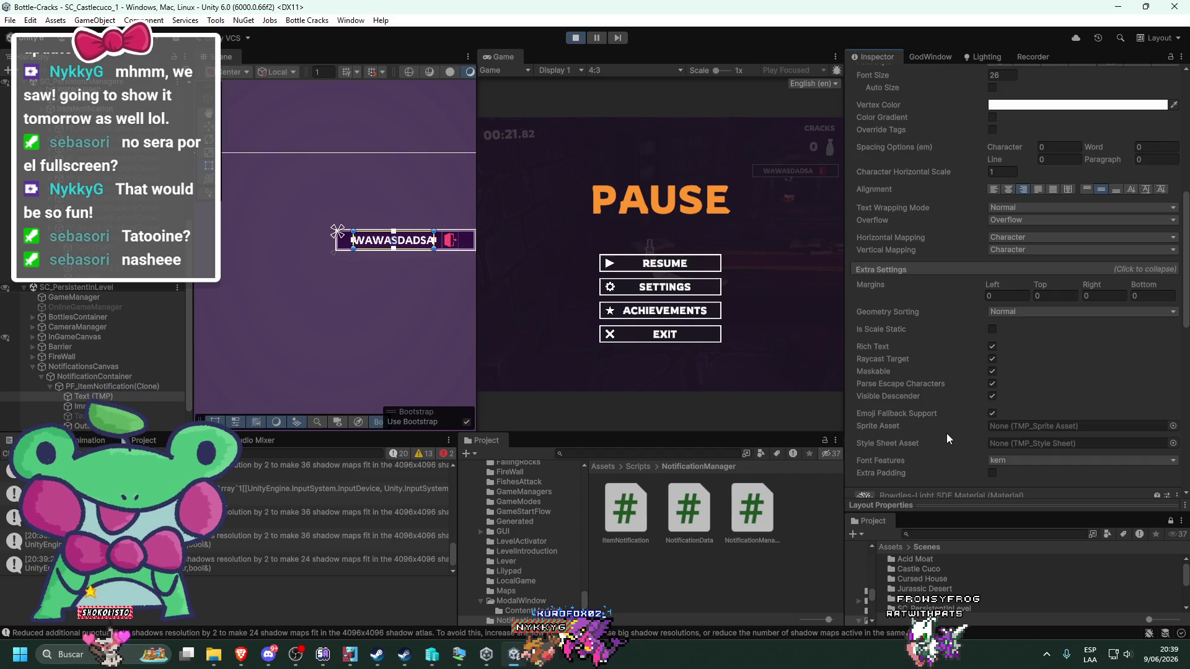
pyautogui.scroll(-4, 946, 433)
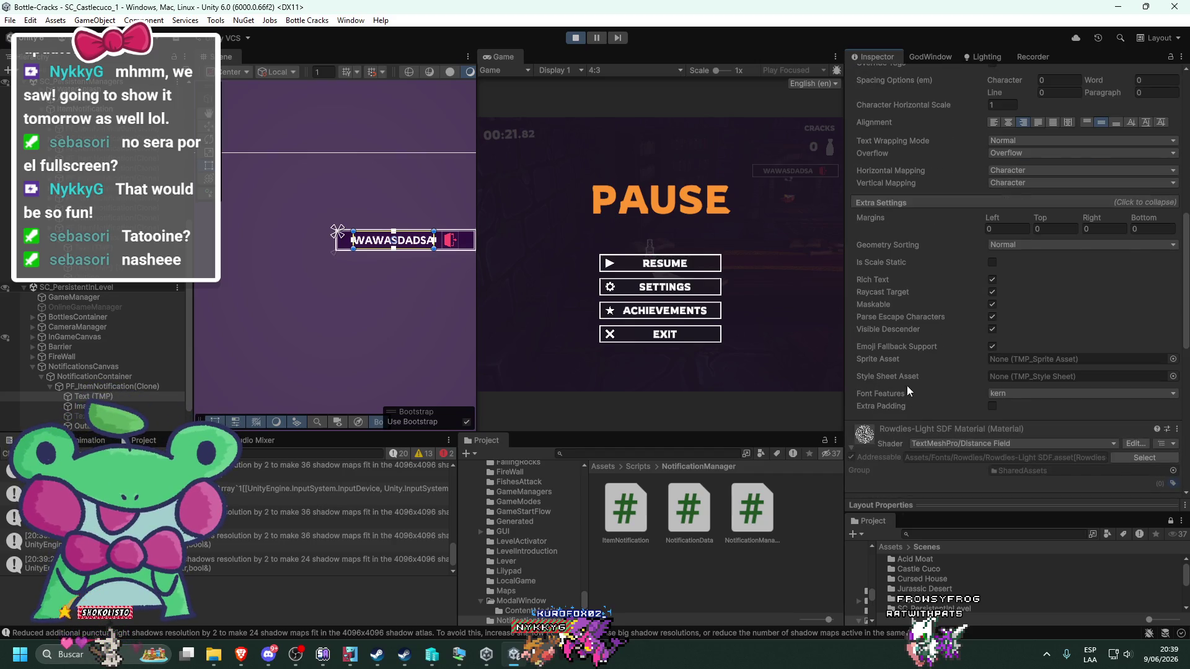